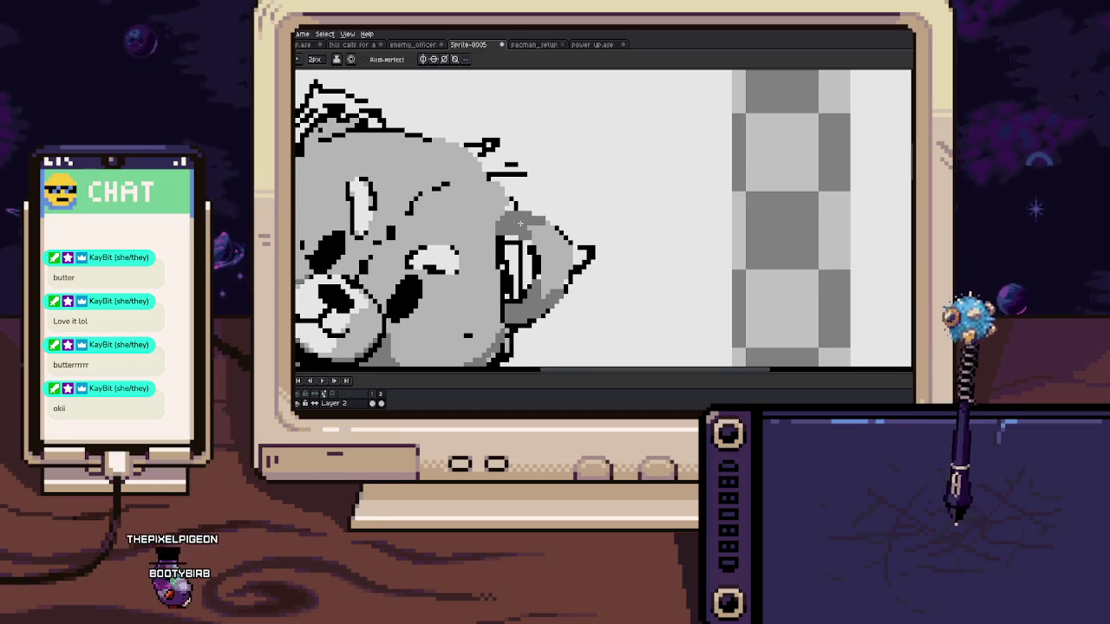
# Paint grey strokes into the dark inner ear, restoring a few black pixels
pyautogui.scroll(1, 516, 260)
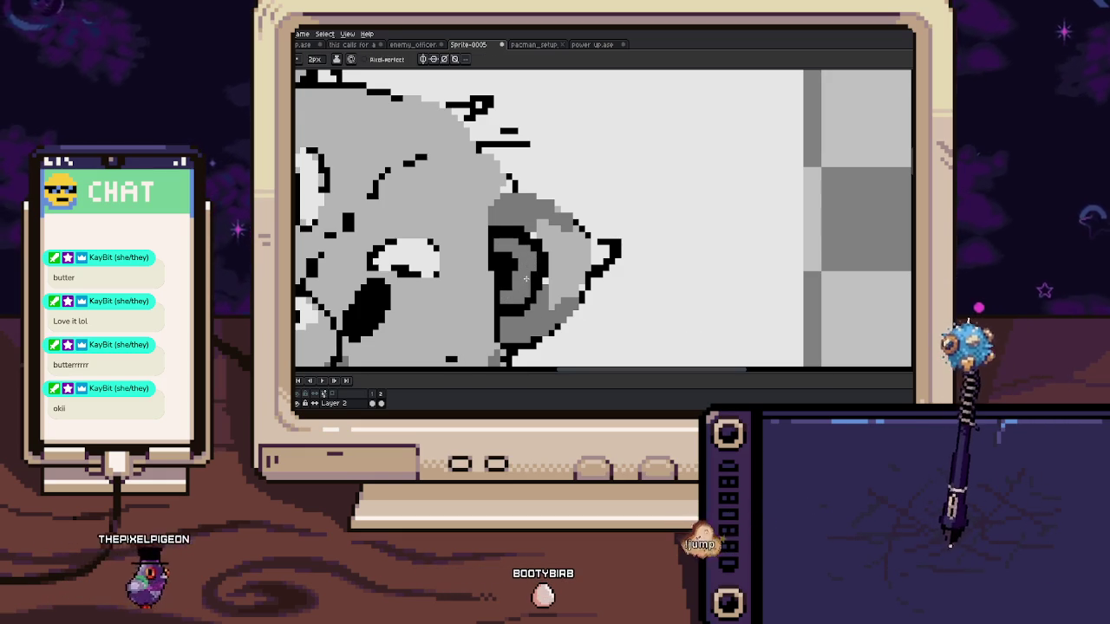
pyautogui.scroll(2, 538, 271)
pyautogui.press('b')
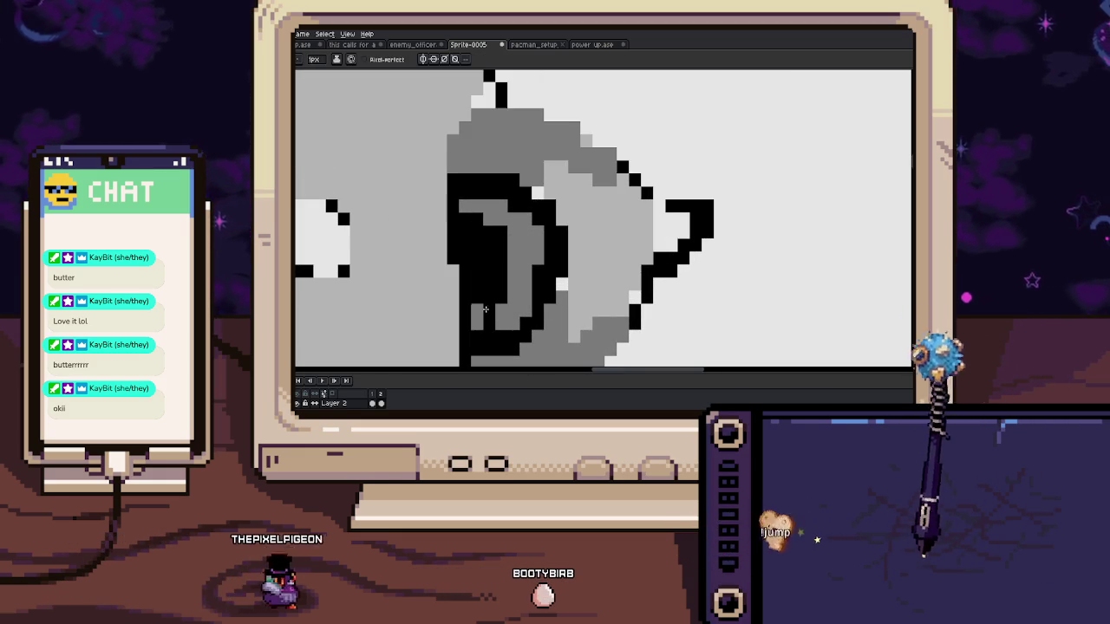
pyautogui.moveTo(511, 192); pyautogui.dragTo(464, 193)
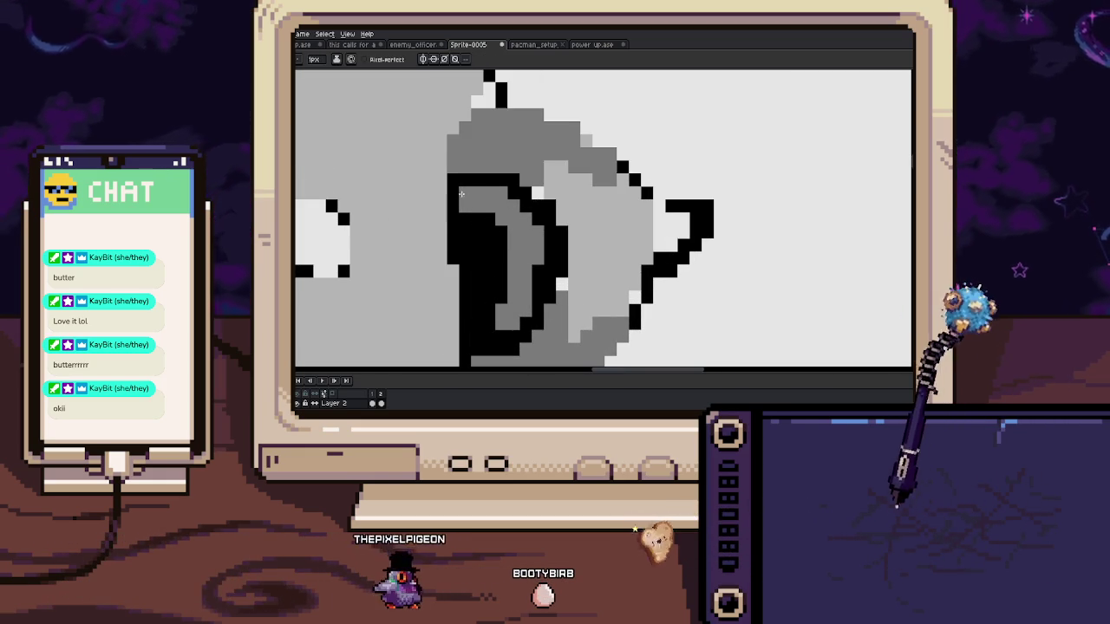
pyautogui.moveTo(475, 232)
pyautogui.mouseDown()
pyautogui.moveTo(488, 267)
pyautogui.moveTo(490, 223)
pyautogui.mouseUp()
pyautogui.press('x')
pyautogui.click(463, 206)
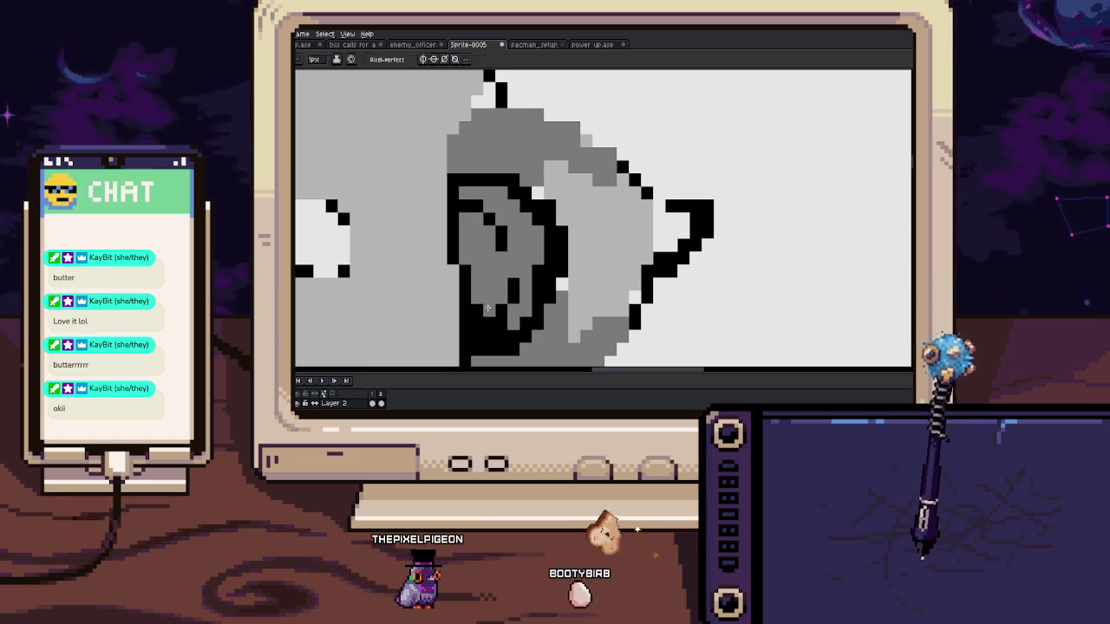
# Eyedrop the ear's light grey and repaint the black ear column with it
pyautogui.moveTo(487, 308); pyautogui.dragTo(469, 279)
pyautogui.press('i')
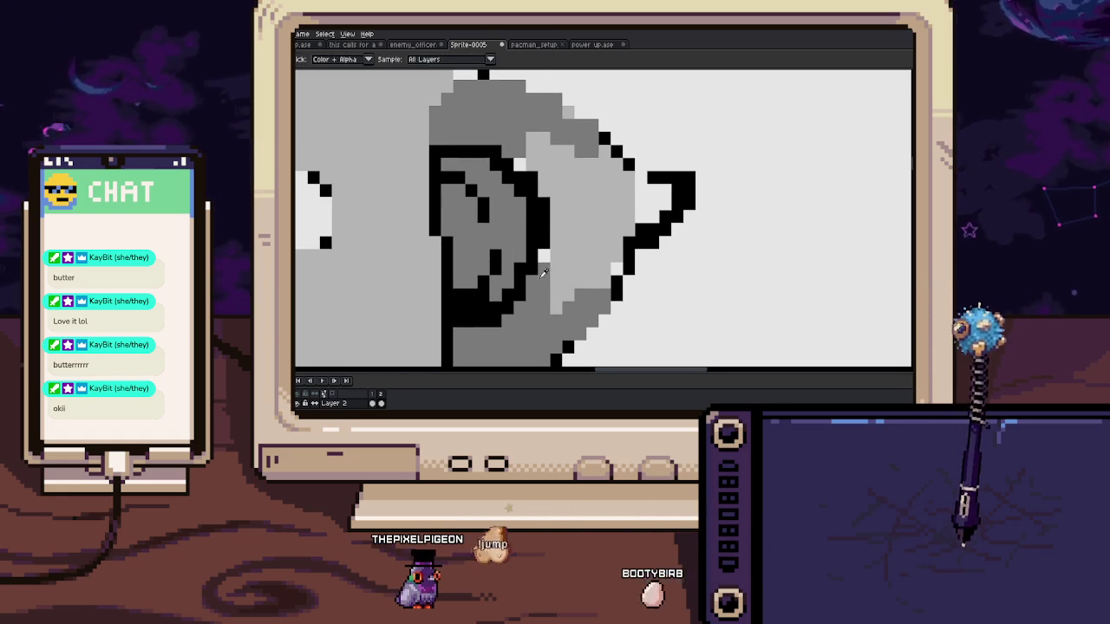
pyautogui.click(543, 274)
pyautogui.press('b')
pyautogui.moveTo(544, 264); pyautogui.dragTo(537, 202)
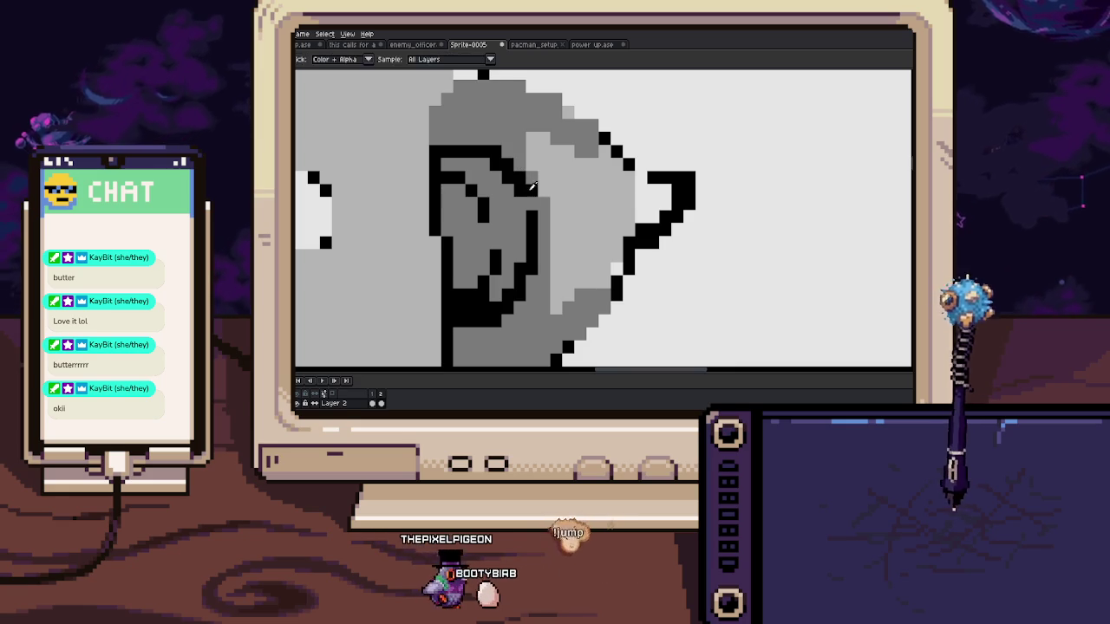
# Add a row of black outline pixels along the ear top and erase strays
pyautogui.moveTo(530, 191); pyautogui.dragTo(534, 230)
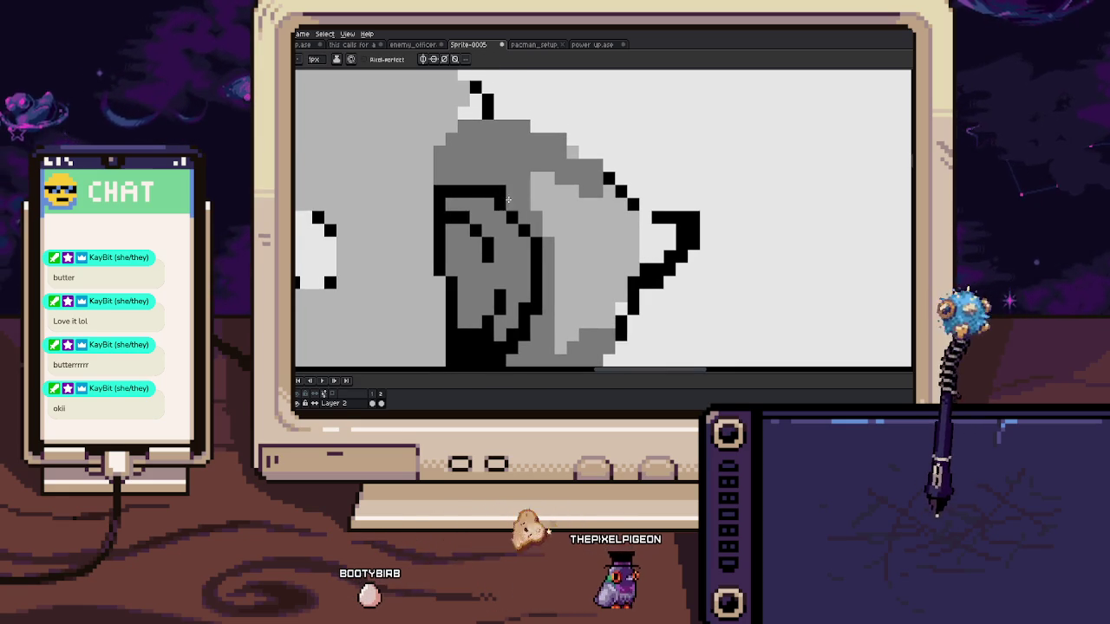
pyautogui.moveTo(488, 189); pyautogui.dragTo(483, 226)
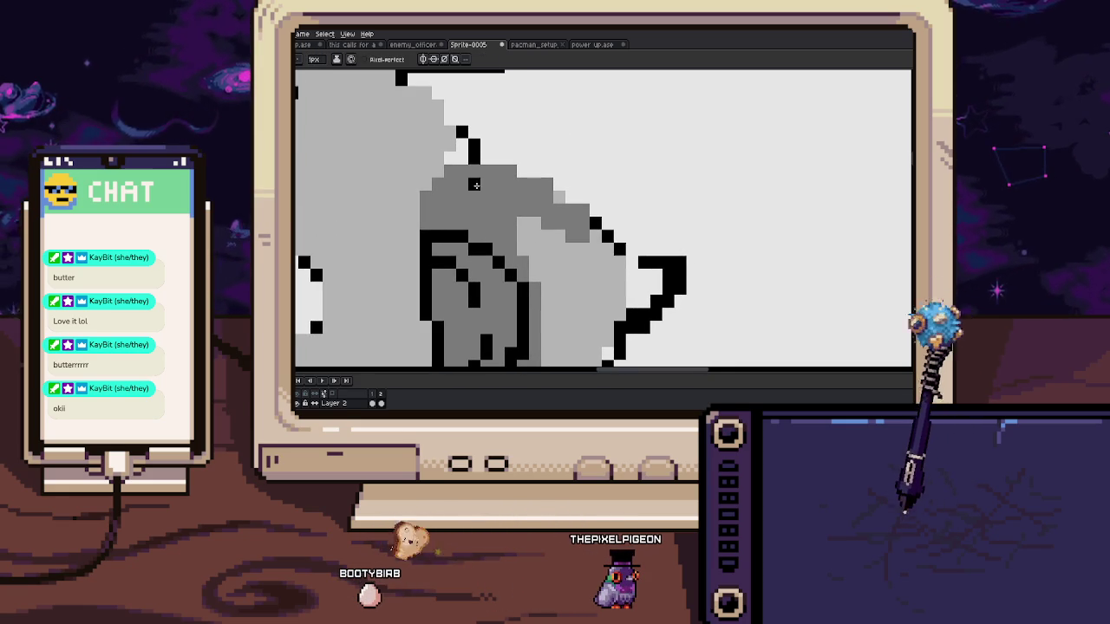
pyautogui.moveTo(462, 157); pyautogui.dragTo(496, 156)
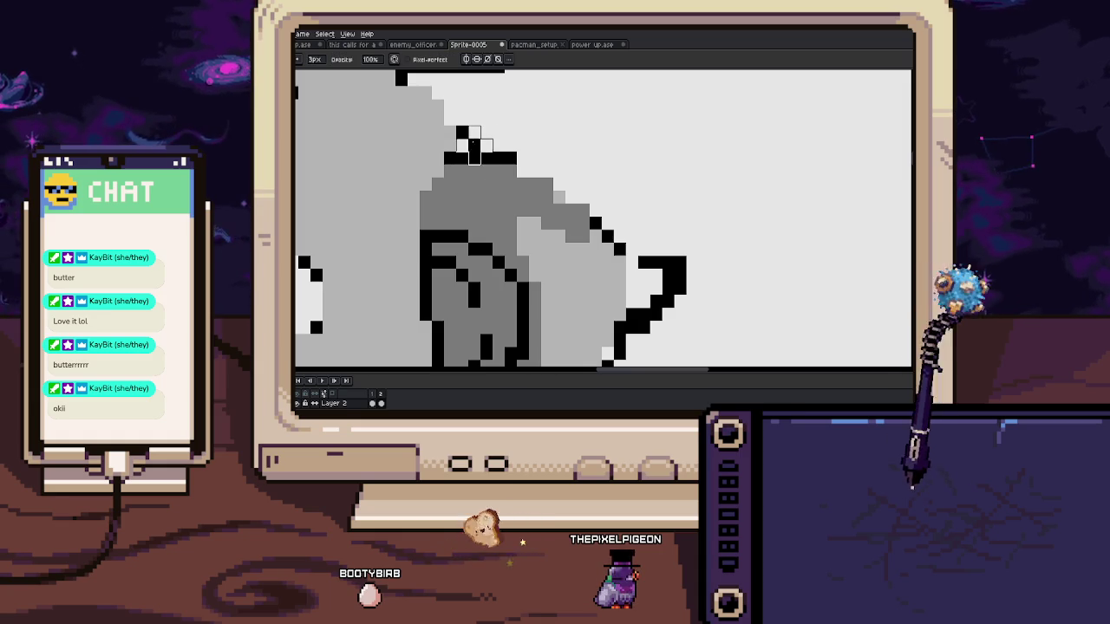
pyautogui.press('e')
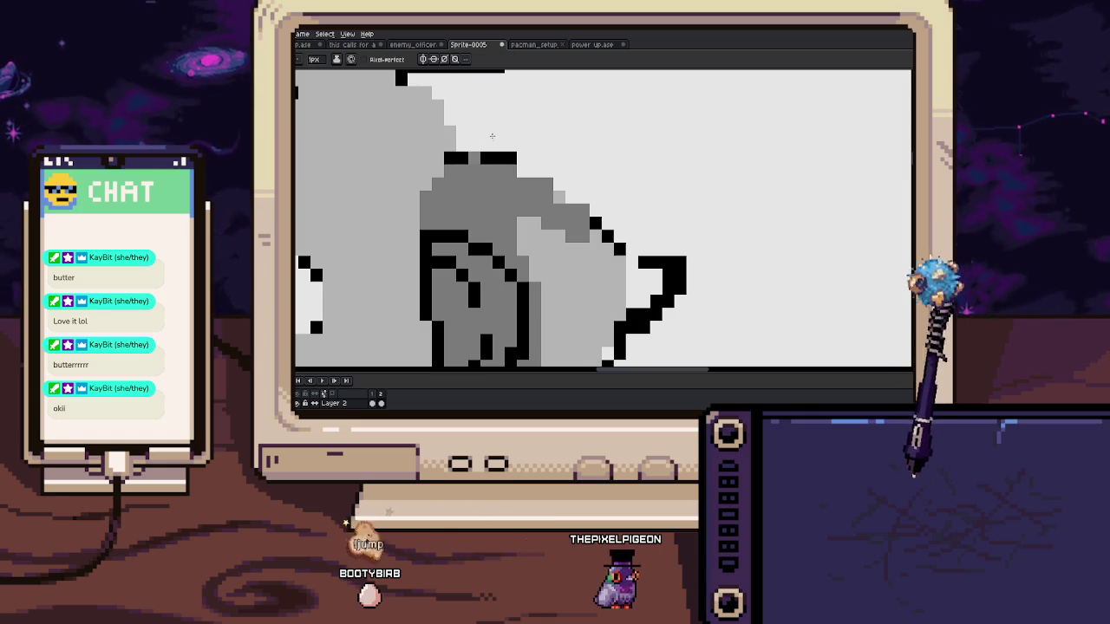
pyautogui.moveTo(447, 196); pyautogui.dragTo(529, 200)
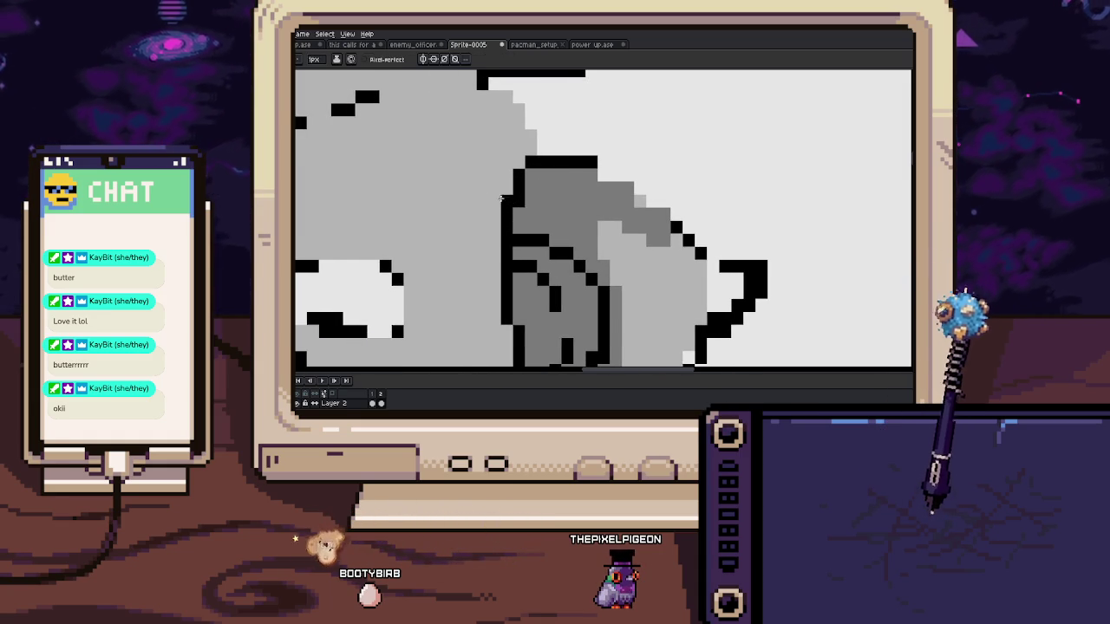
pyautogui.scroll(-1, 507, 199)
# Zoom out to view the whole bear, then zoom back in on the cheek and eye
pyautogui.scroll(-1, 507, 200)
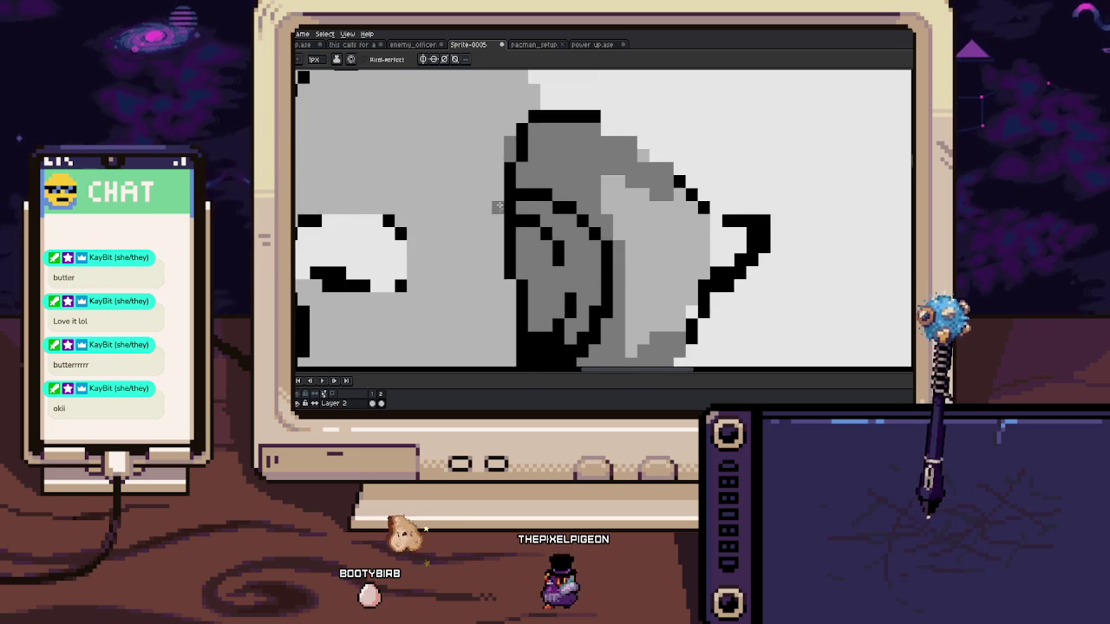
pyautogui.scroll(-2, 502, 238)
pyautogui.scroll(-2, 501, 236)
pyautogui.scroll(-1, 501, 236)
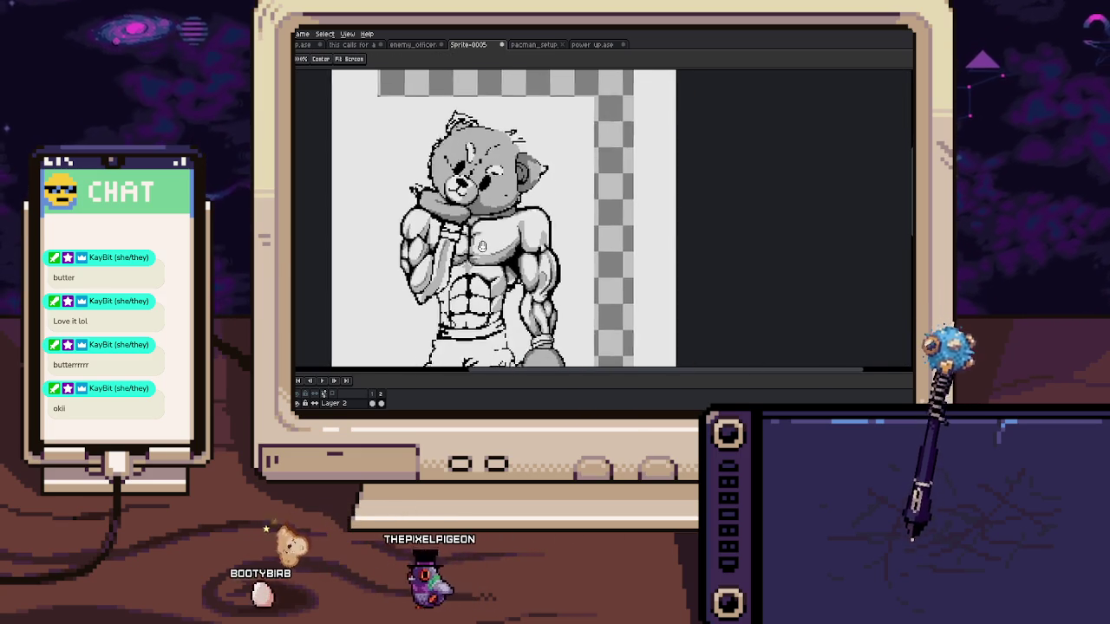
pyautogui.moveTo(485, 274)
pyautogui.mouseDown()
pyautogui.moveTo(485, 240)
pyautogui.moveTo(483, 269)
pyautogui.mouseUp()
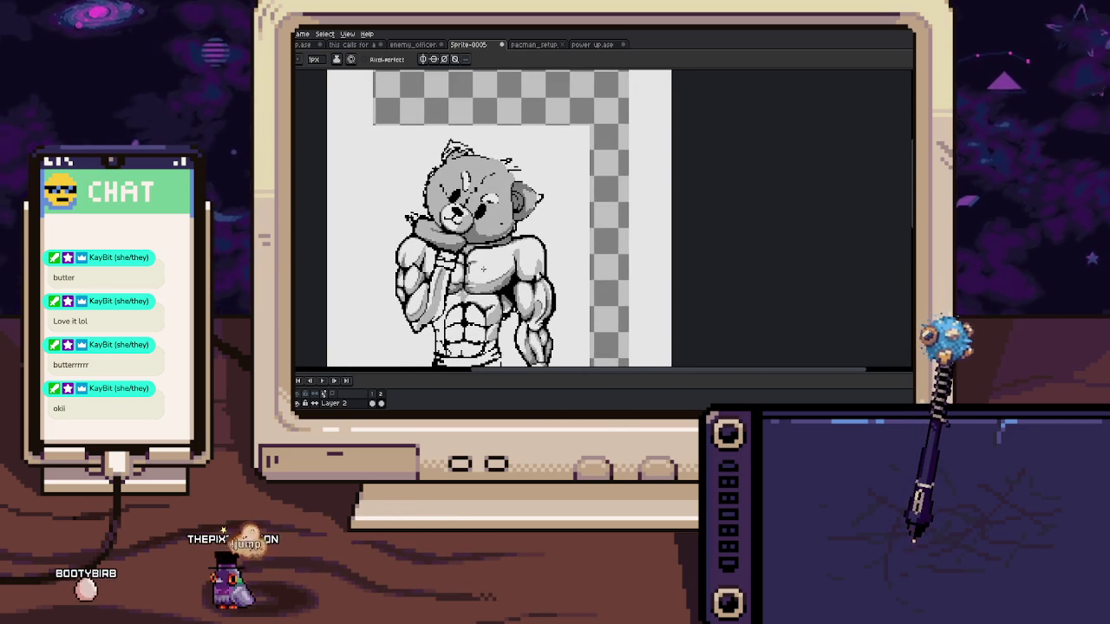
pyautogui.scroll(2, 501, 212)
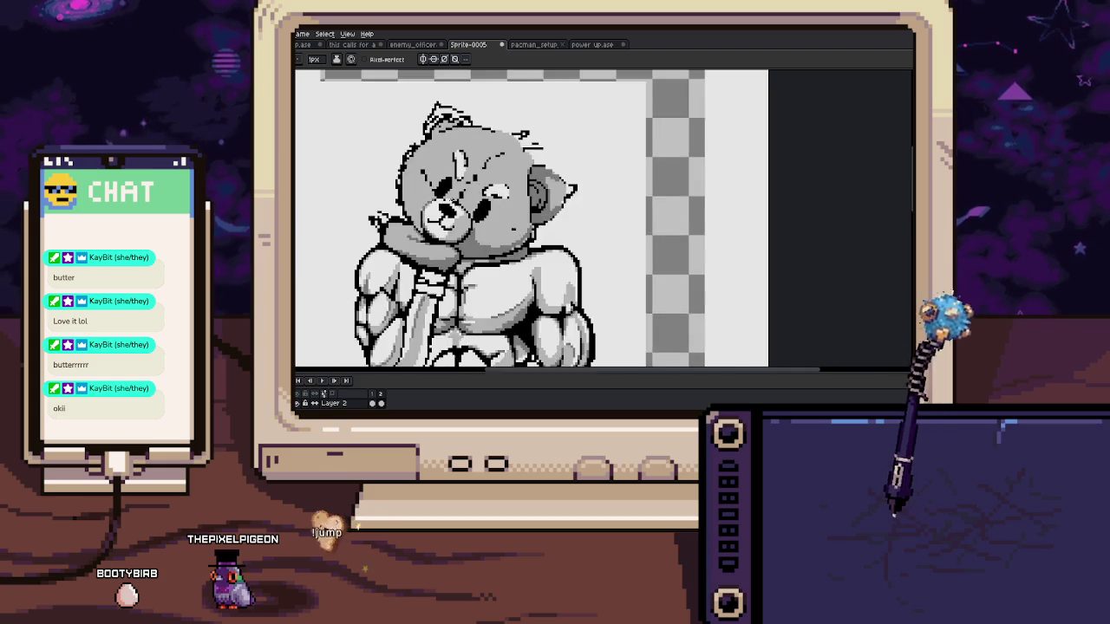
pyautogui.scroll(1, 500, 211)
pyautogui.scroll(1, 568, 237)
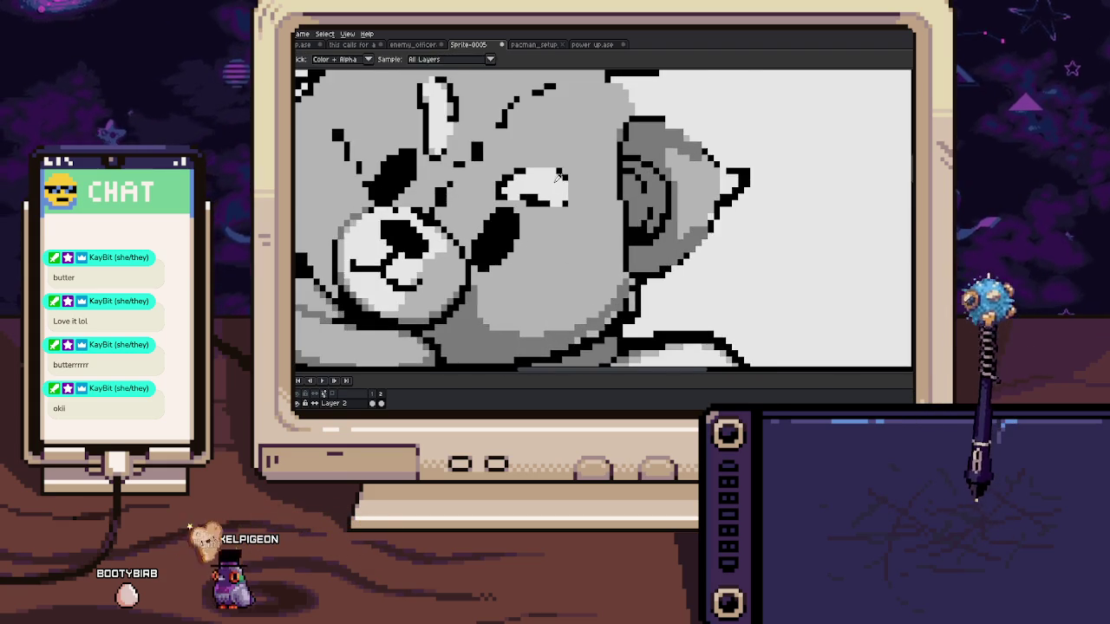
pyautogui.scroll(1, 488, 223)
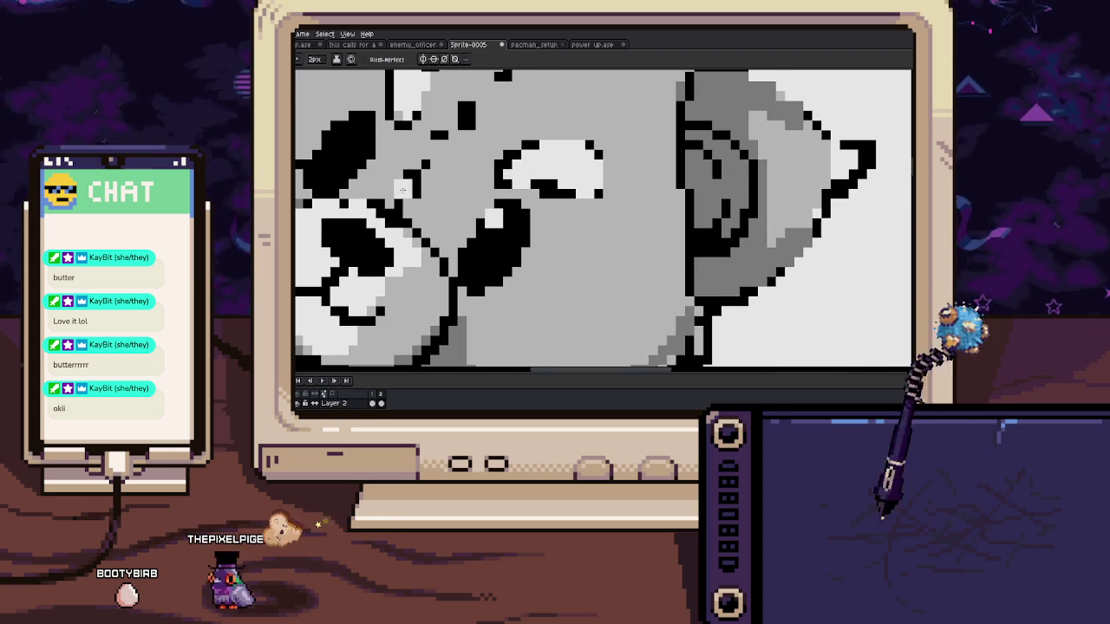
pyautogui.moveTo(500, 225); pyautogui.dragTo(526, 264)
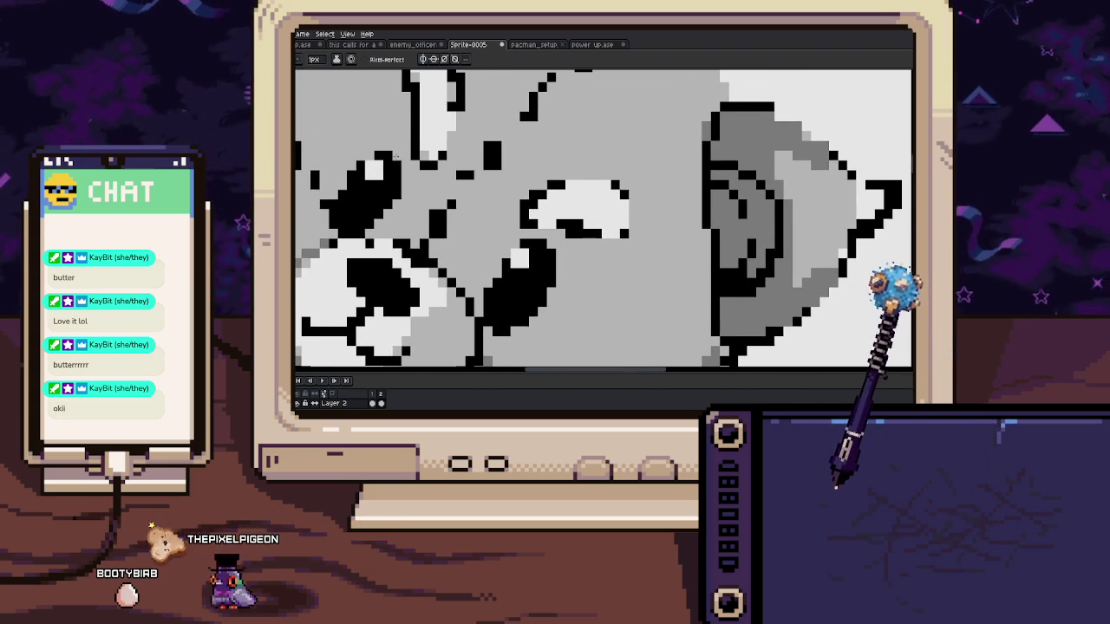
pyautogui.moveTo(388, 163); pyautogui.dragTo(431, 172)
pyautogui.moveTo(370, 209); pyautogui.dragTo(378, 226)
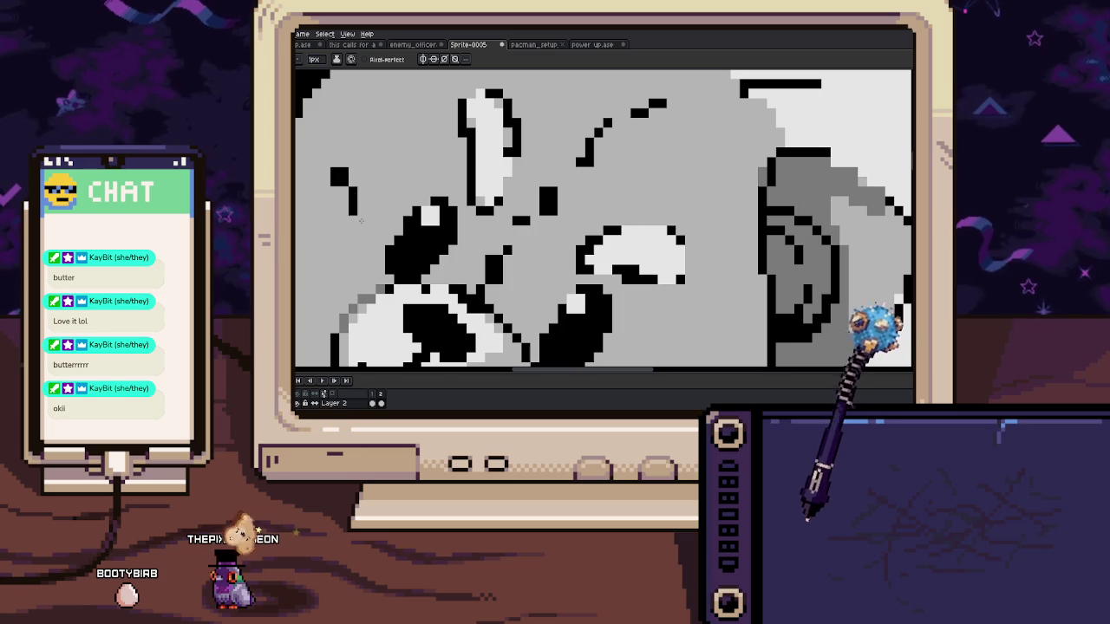
# Extend the black diagonal outline between the muzzle and the cheek
pyautogui.press('b')
pyautogui.scroll(1, 378, 226)
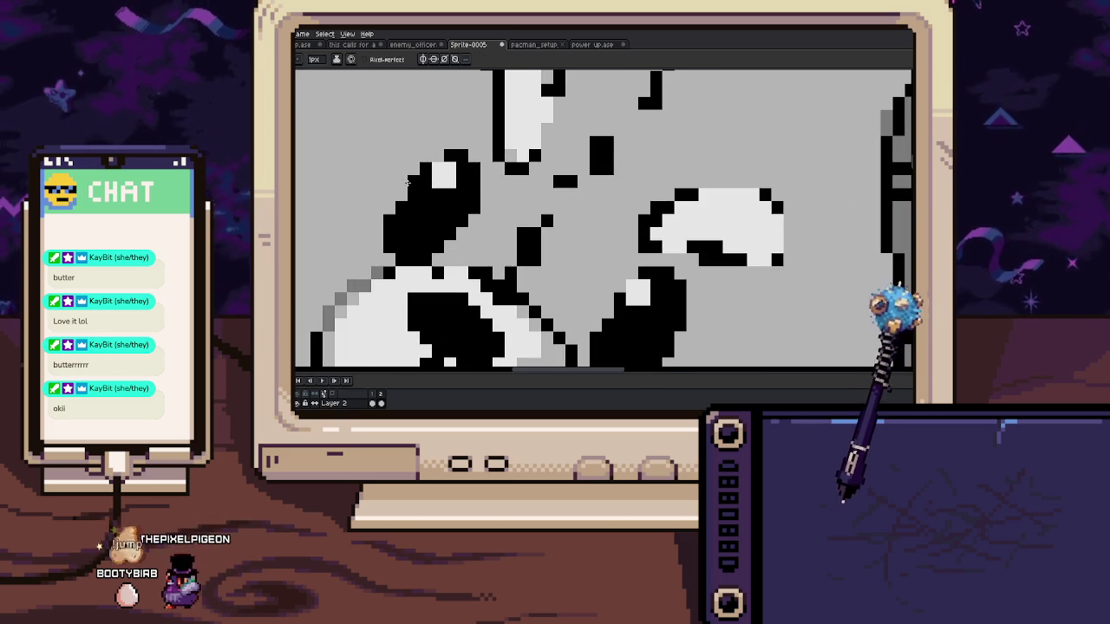
pyautogui.scroll(-1, 346, 174)
pyautogui.scroll(-3, 483, 251)
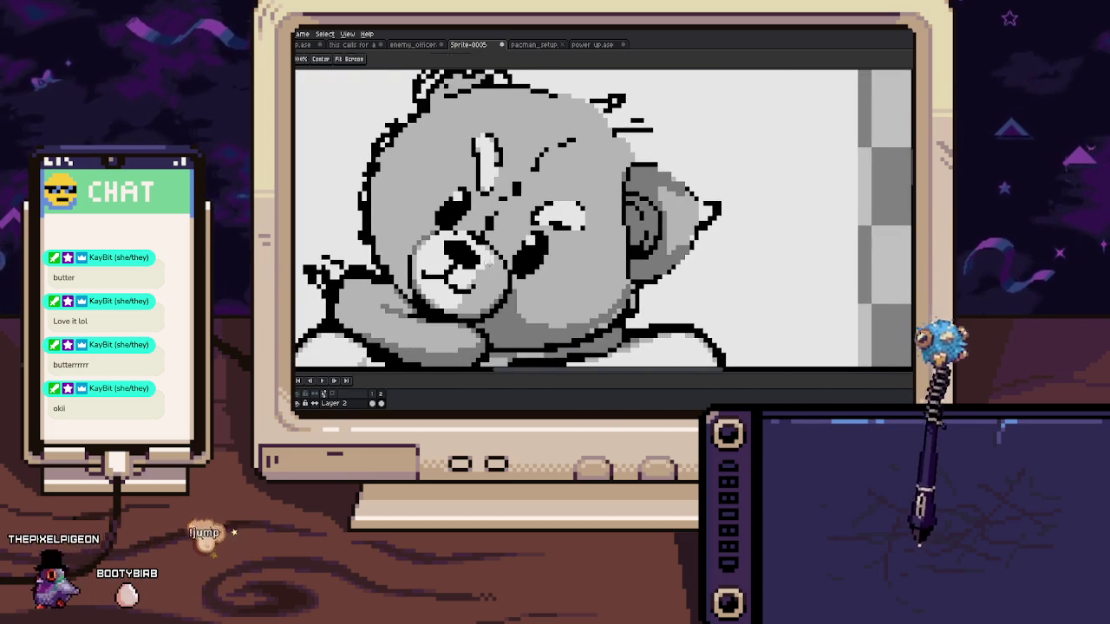
pyautogui.scroll(3, 466, 223)
pyautogui.scroll(2, 467, 223)
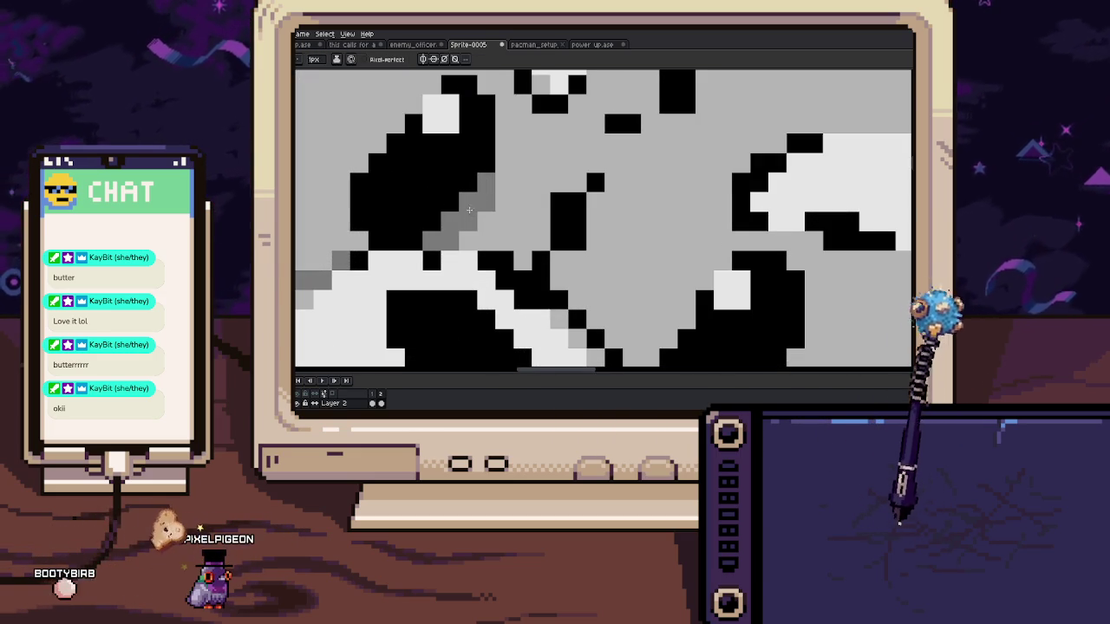
pyautogui.scroll(-1, 486, 195)
pyautogui.scroll(1, 456, 170)
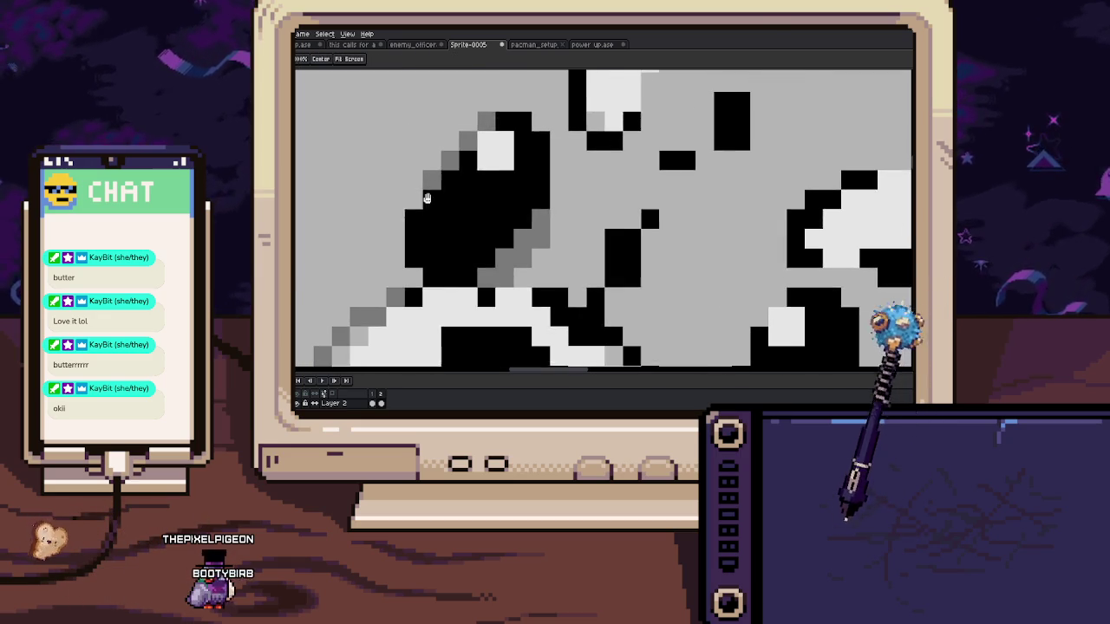
pyautogui.scroll(-2, 408, 213)
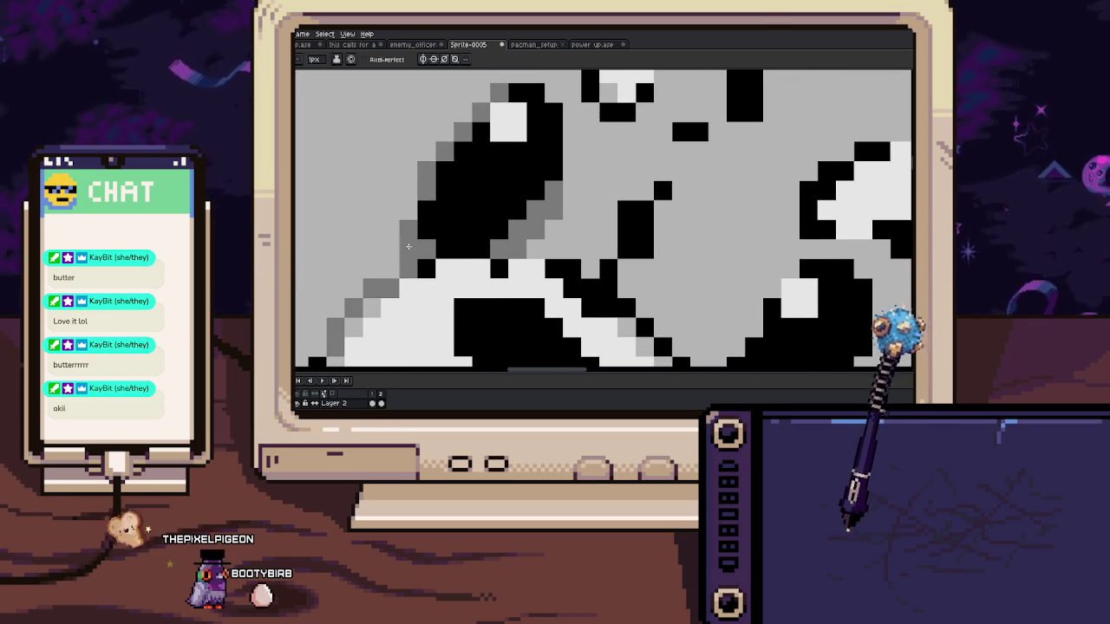
pyautogui.hscroll(2, 469, 263)
pyautogui.scroll(-1, 452, 243)
pyautogui.press('i')
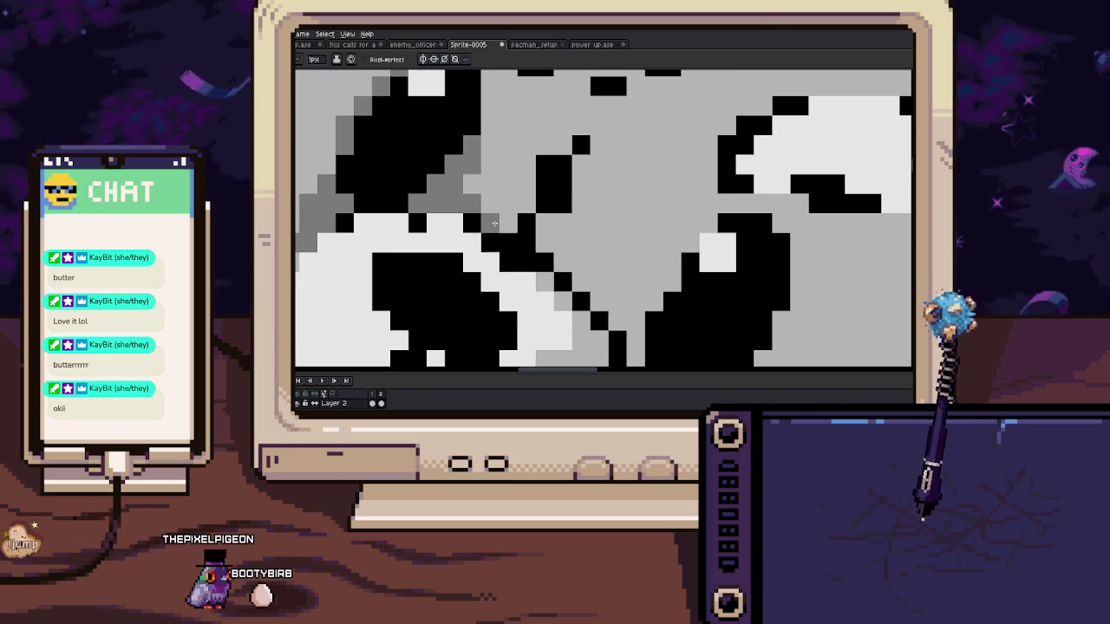
pyautogui.scroll(-1, 507, 239)
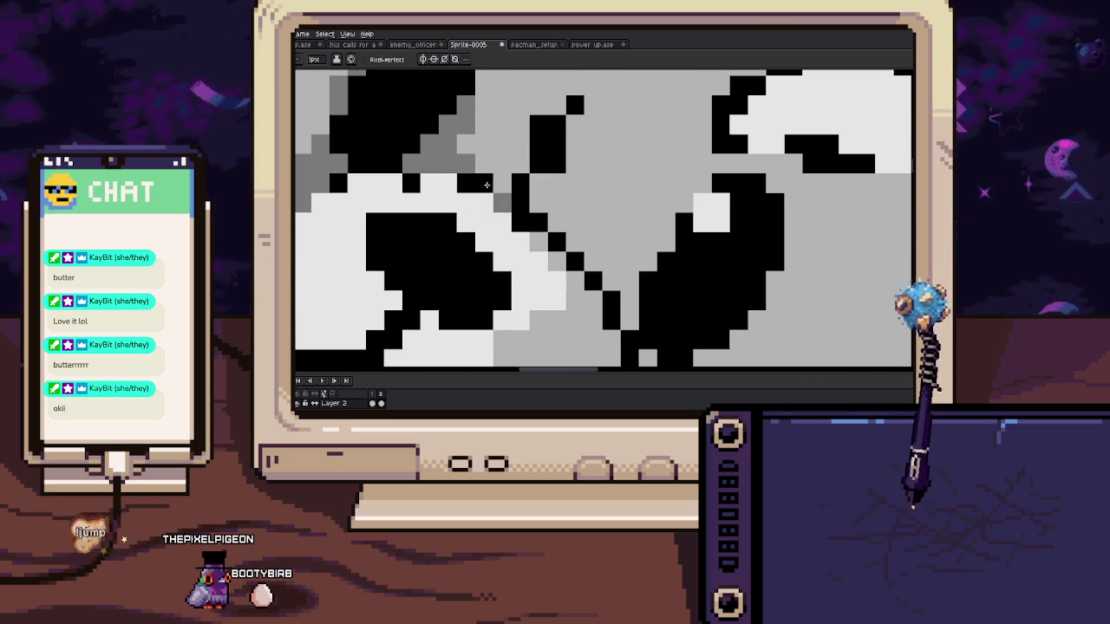
pyautogui.moveTo(486, 185); pyautogui.dragTo(507, 207)
pyautogui.press('i')
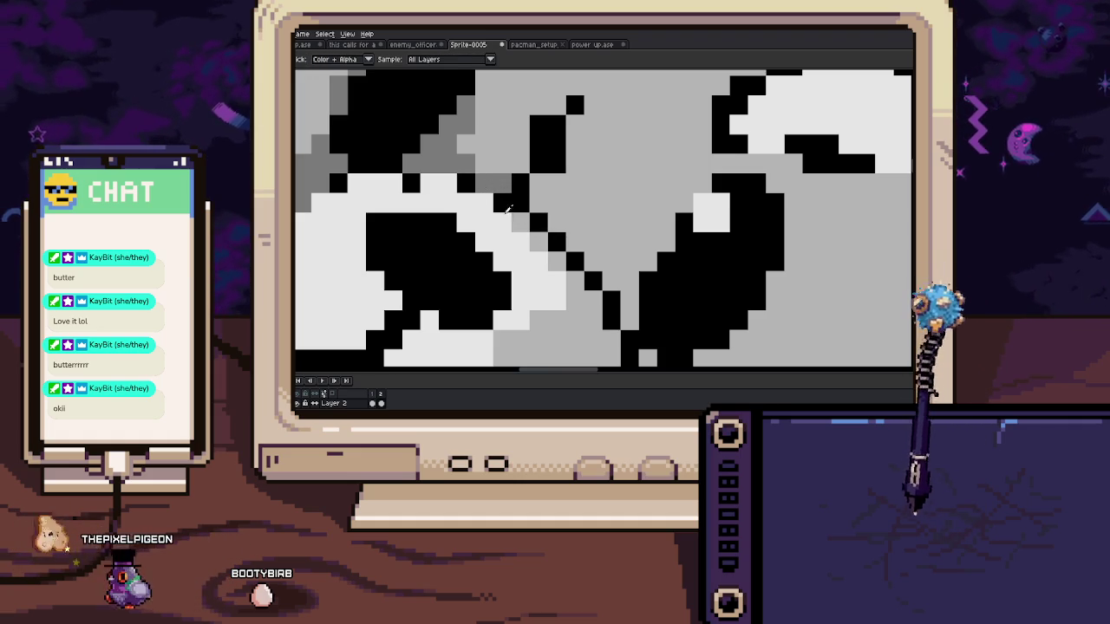
pyautogui.press('h')
pyautogui.moveTo(413, 184)
pyautogui.mouseDown()
pyautogui.moveTo(467, 183)
pyautogui.moveTo(521, 156)
pyautogui.mouseUp()
pyautogui.press('i')
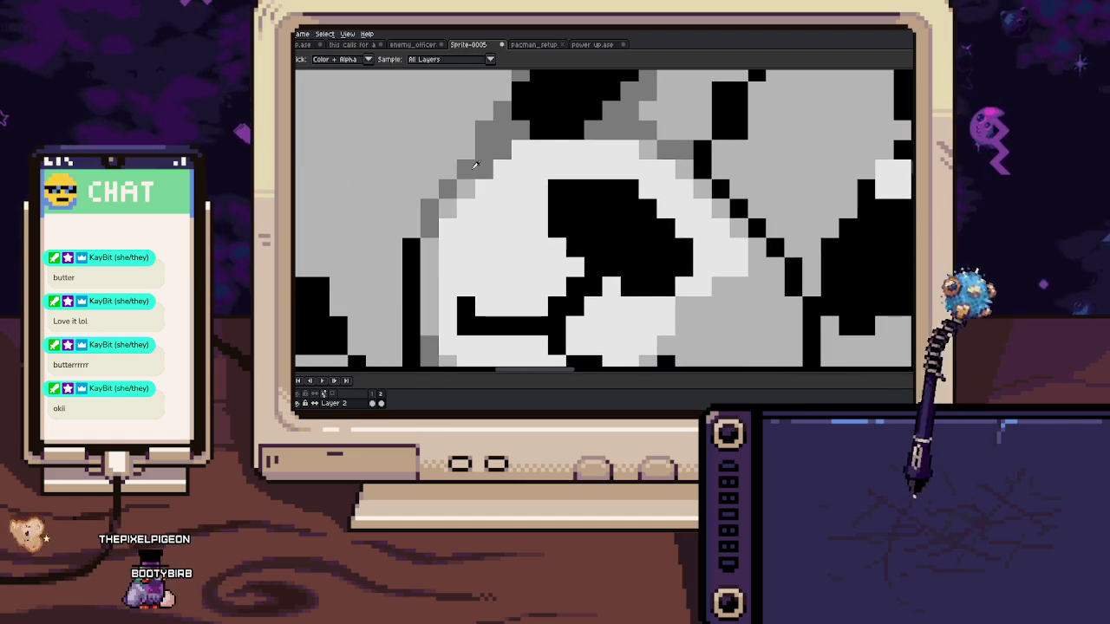
pyautogui.press('h')
pyautogui.scroll(-1, 478, 173)
pyautogui.scroll(-1, 477, 173)
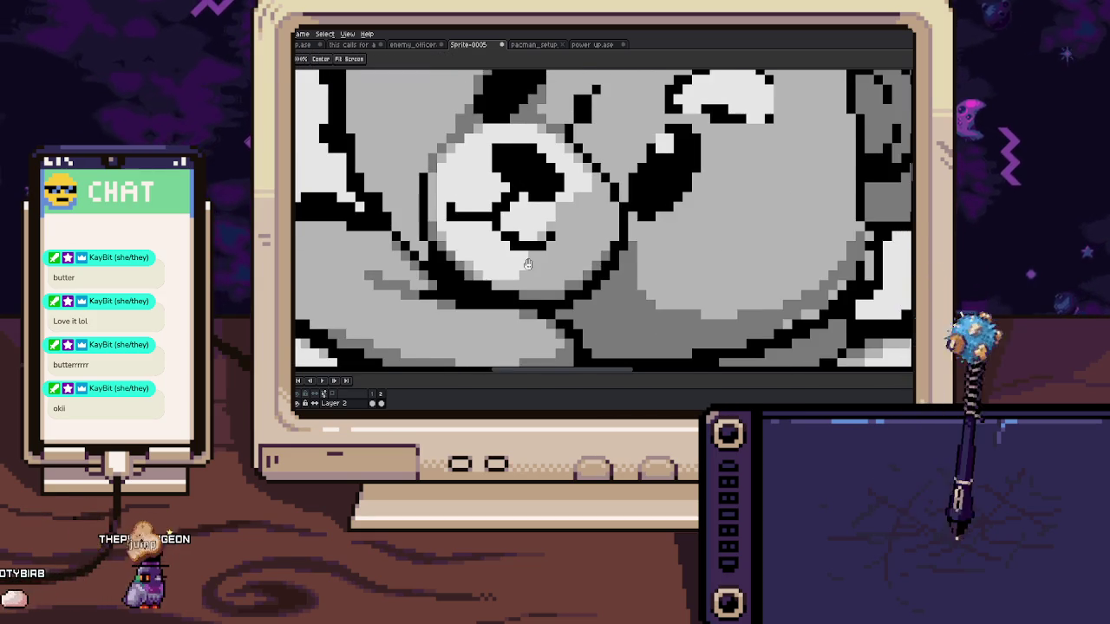
pyautogui.scroll(1, 528, 264)
pyautogui.scroll(1, 520, 251)
pyautogui.press('i')
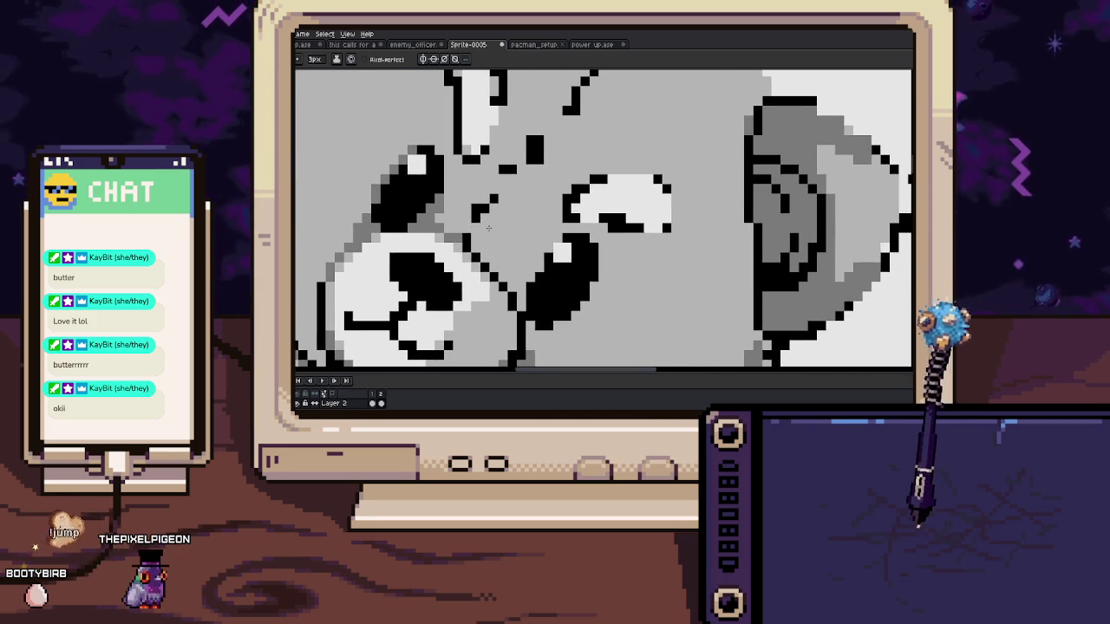
pyautogui.scroll(1, 473, 230)
pyautogui.scroll(1, 479, 256)
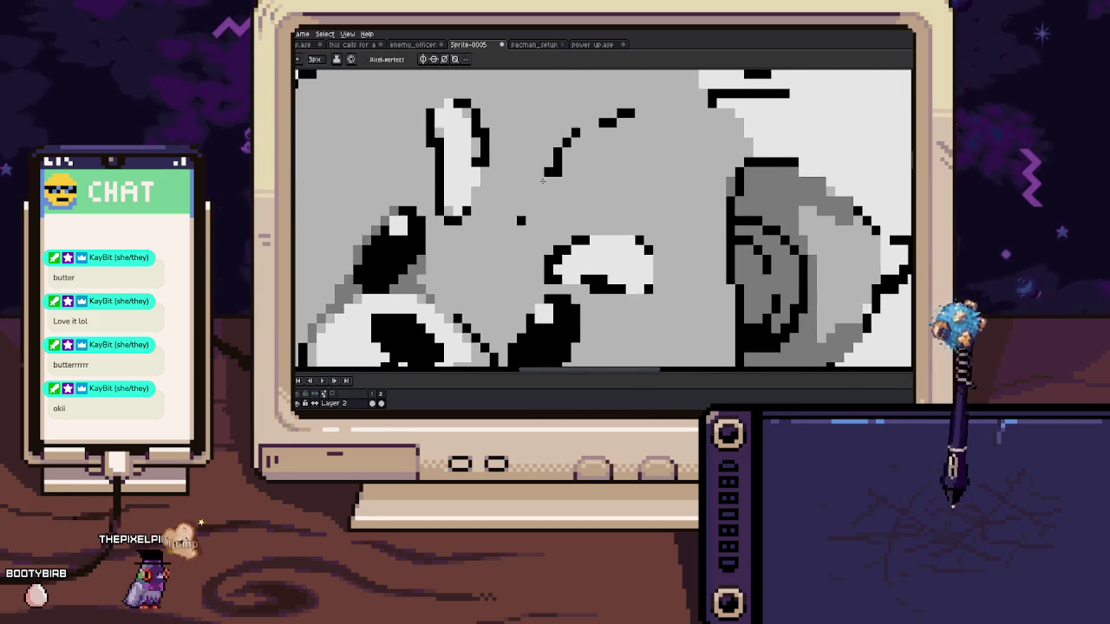
pyautogui.scroll(1, 483, 279)
pyautogui.scroll(-1, 527, 182)
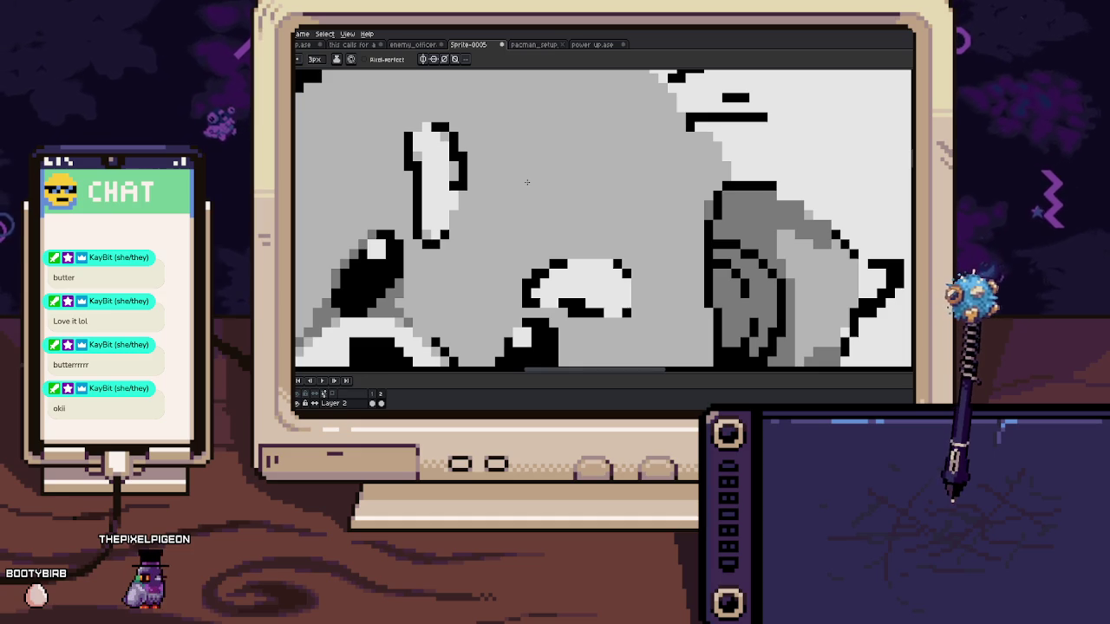
pyautogui.scroll(-3, 526, 182)
pyautogui.scroll(-1, 526, 182)
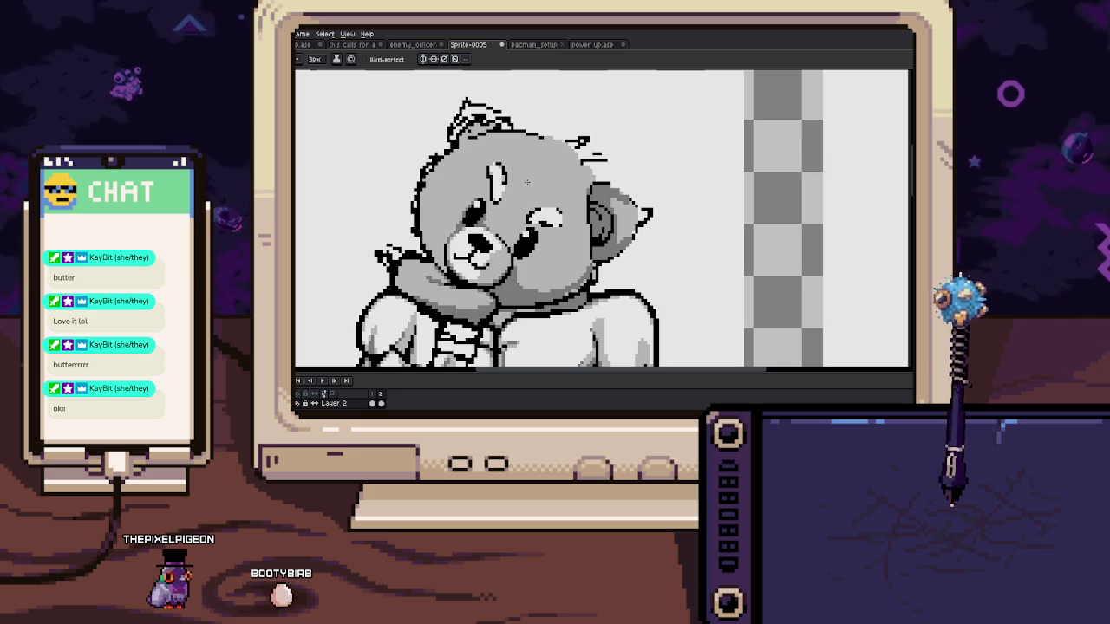
# Zoom in on the head top and repaint stray edge pixels grey
pyautogui.scroll(1, 504, 226)
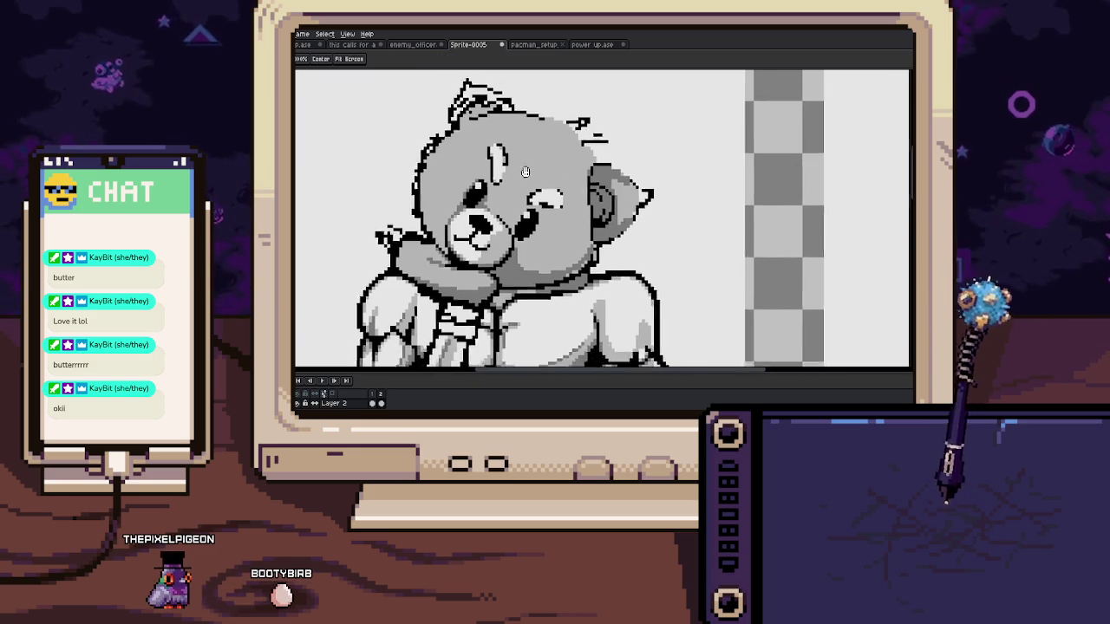
pyautogui.scroll(1, 512, 208)
pyautogui.scroll(1, 525, 182)
pyautogui.scroll(2, 536, 161)
pyautogui.scroll(1, 542, 150)
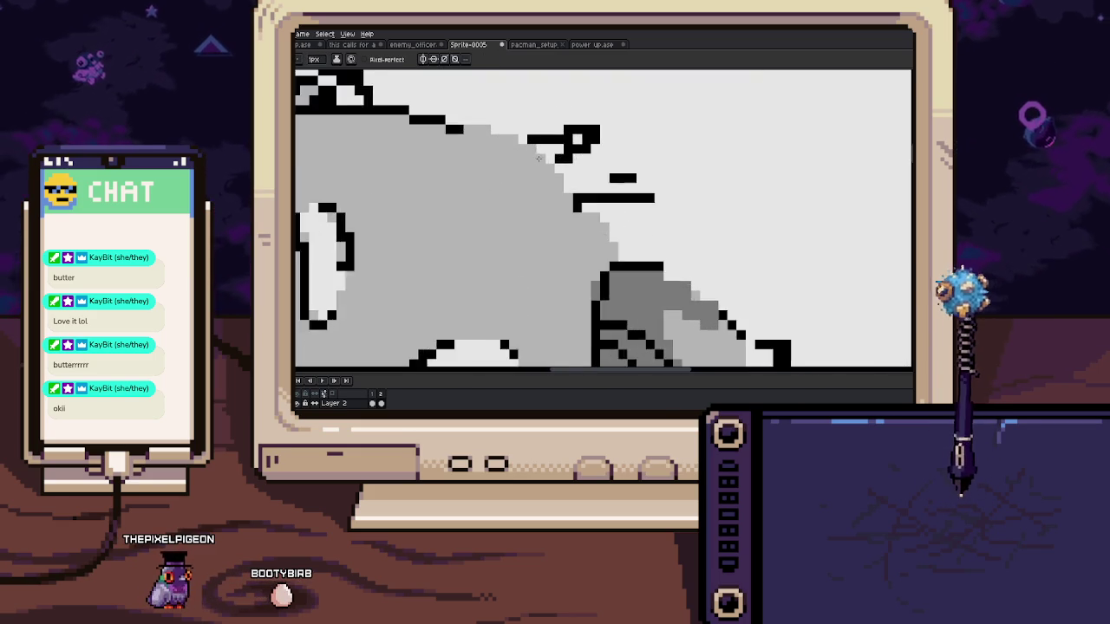
pyautogui.scroll(1, 548, 139)
pyautogui.moveTo(587, 132)
pyautogui.mouseDown()
pyautogui.moveTo(541, 173)
pyautogui.moveTo(622, 132)
pyautogui.moveTo(516, 145)
pyautogui.moveTo(521, 172)
pyautogui.mouseUp()
# Add black outline pixels along the top of the head
pyautogui.scroll(-1, 547, 166)
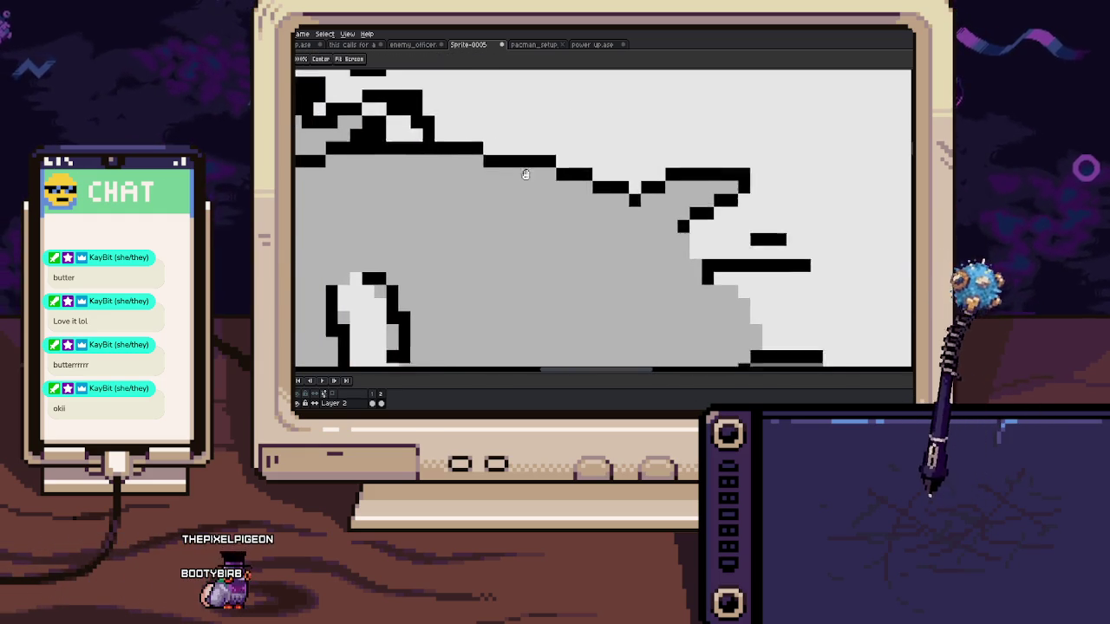
pyautogui.scroll(-1, 503, 205)
pyautogui.scroll(-1, 460, 243)
pyautogui.scroll(1, 494, 160)
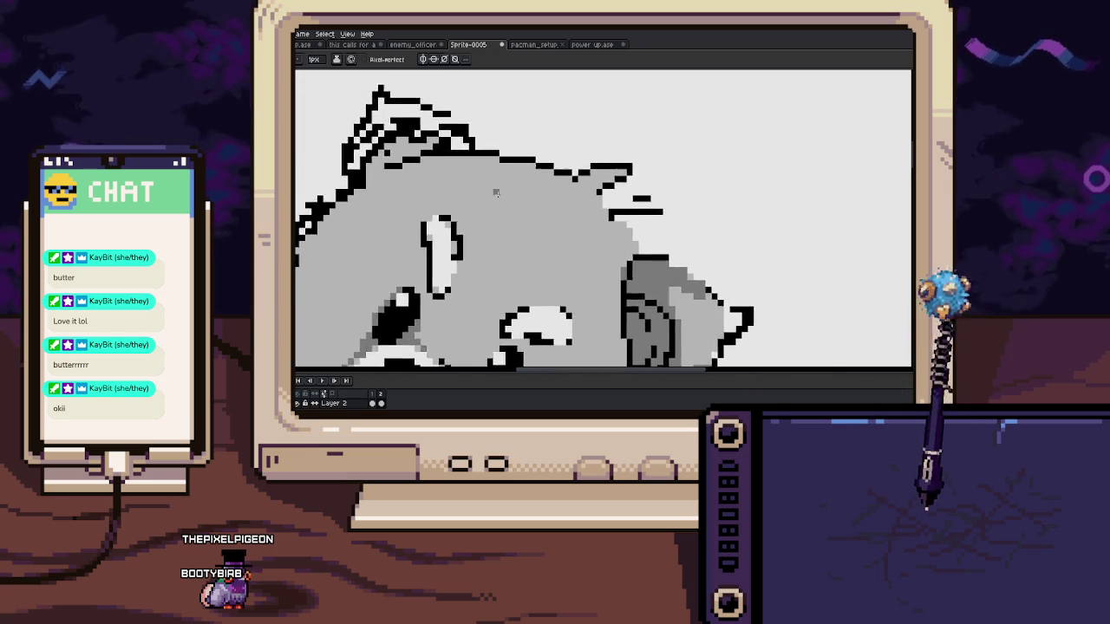
pyautogui.scroll(1, 499, 154)
pyautogui.press('b')
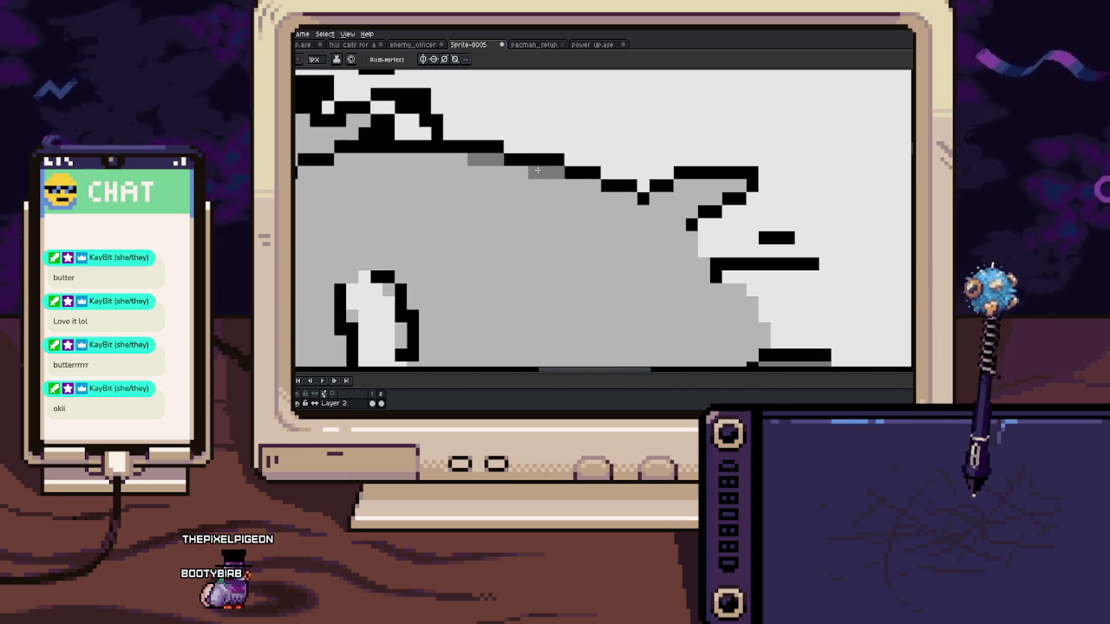
pyautogui.scroll(-1, 590, 184)
pyautogui.scroll(-1, 564, 184)
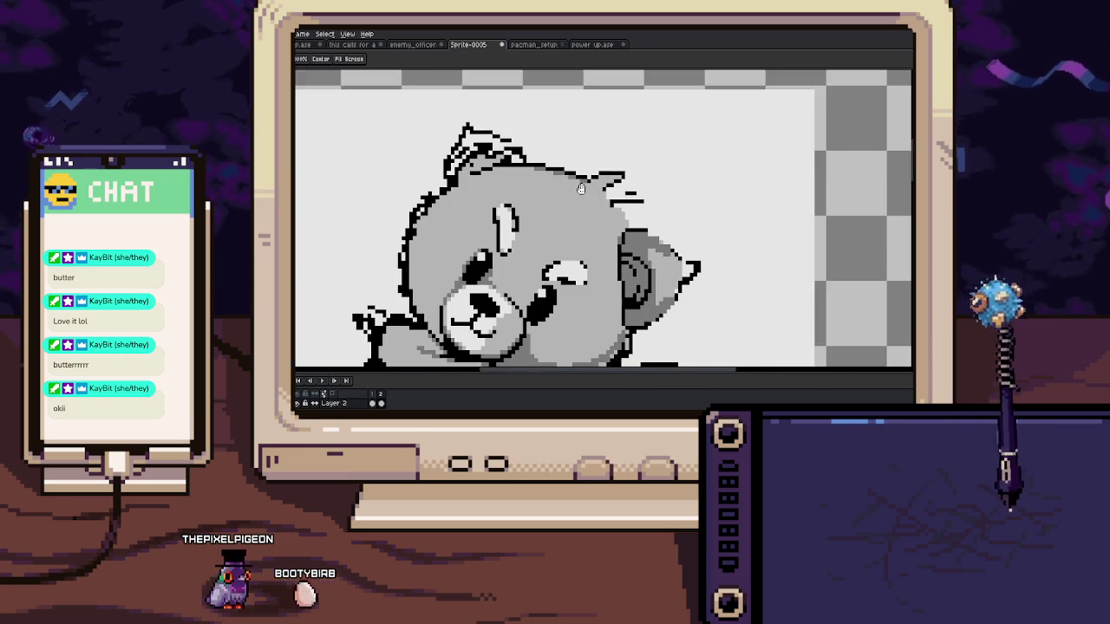
pyautogui.scroll(-1, 531, 185)
pyautogui.moveTo(531, 185); pyautogui.dragTo(593, 139)
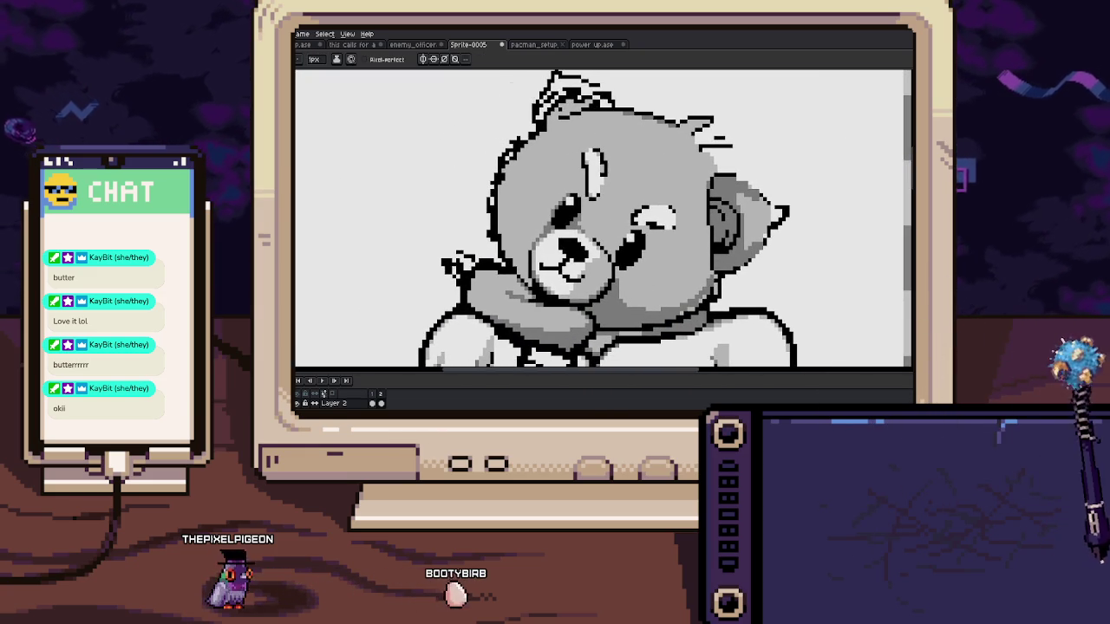
pyautogui.scroll(2, 573, 112)
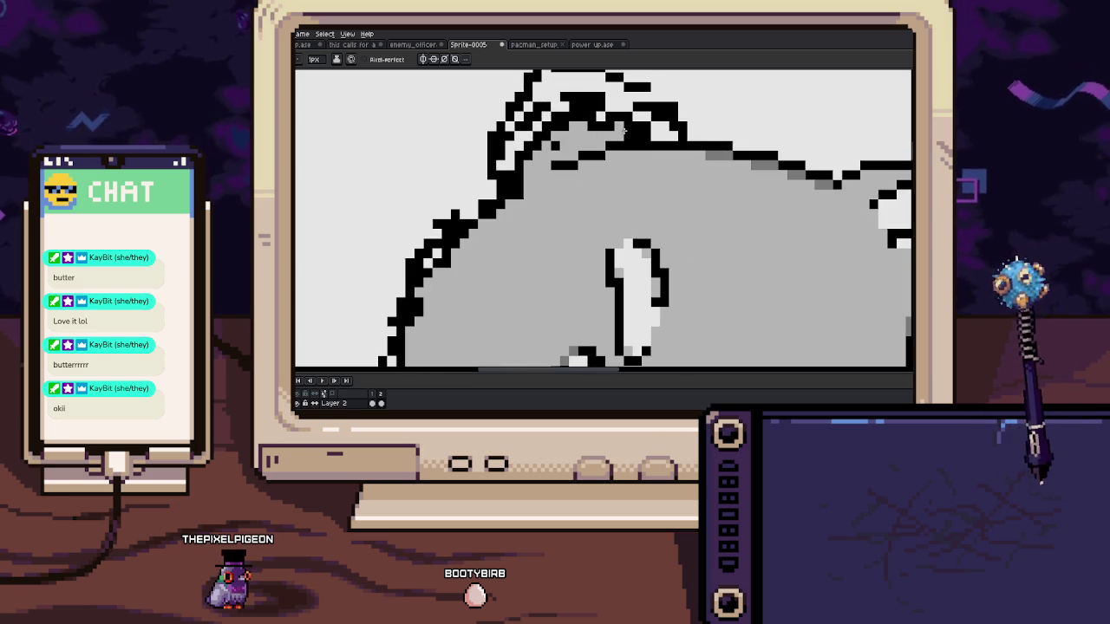
pyautogui.moveTo(717, 156); pyautogui.dragTo(605, 163)
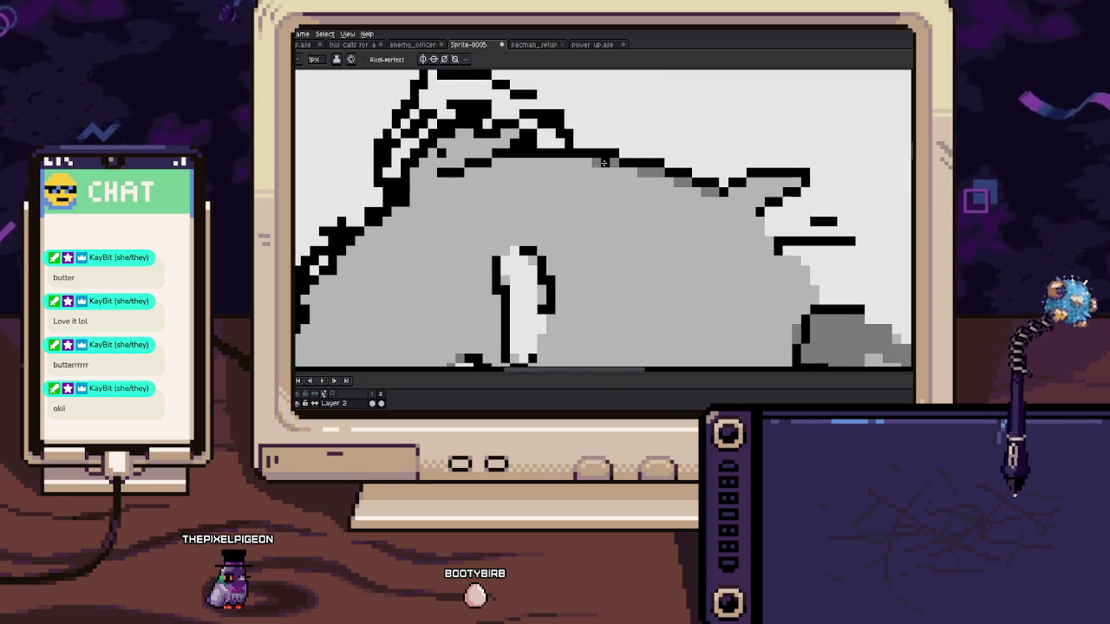
pyautogui.scroll(1, 602, 161)
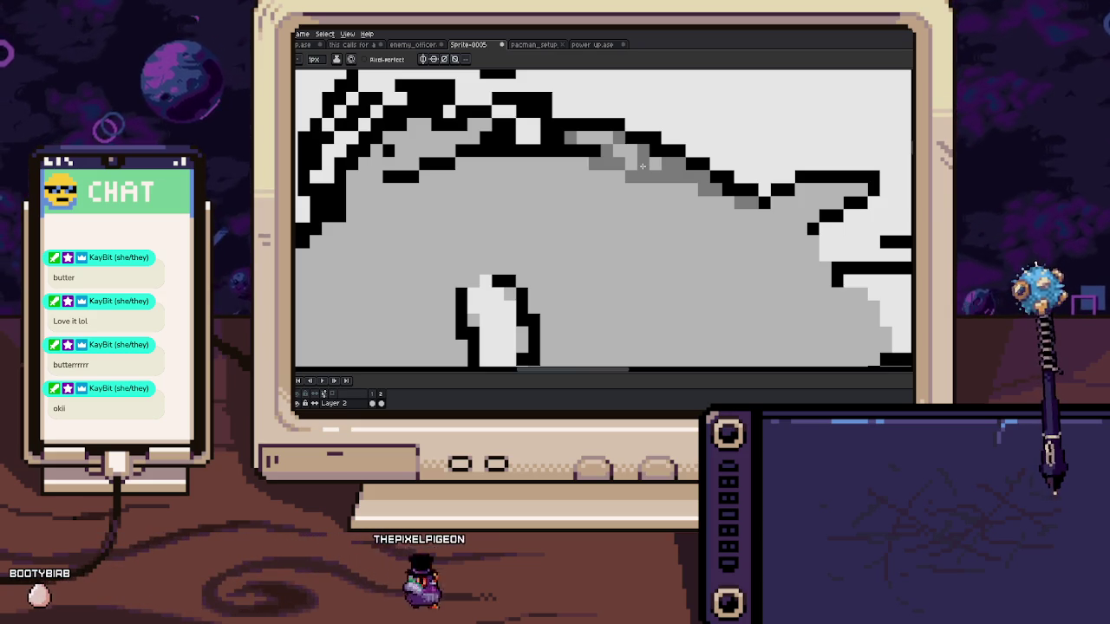
pyautogui.scroll(-2, 643, 166)
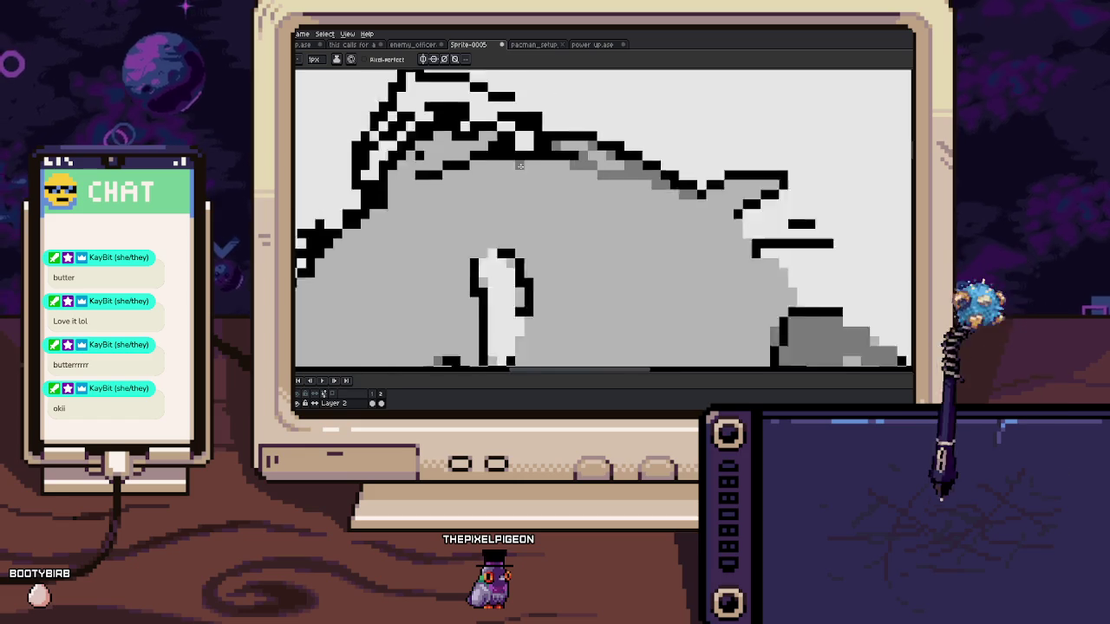
pyautogui.scroll(-2, 643, 166)
pyautogui.scroll(2, 562, 135)
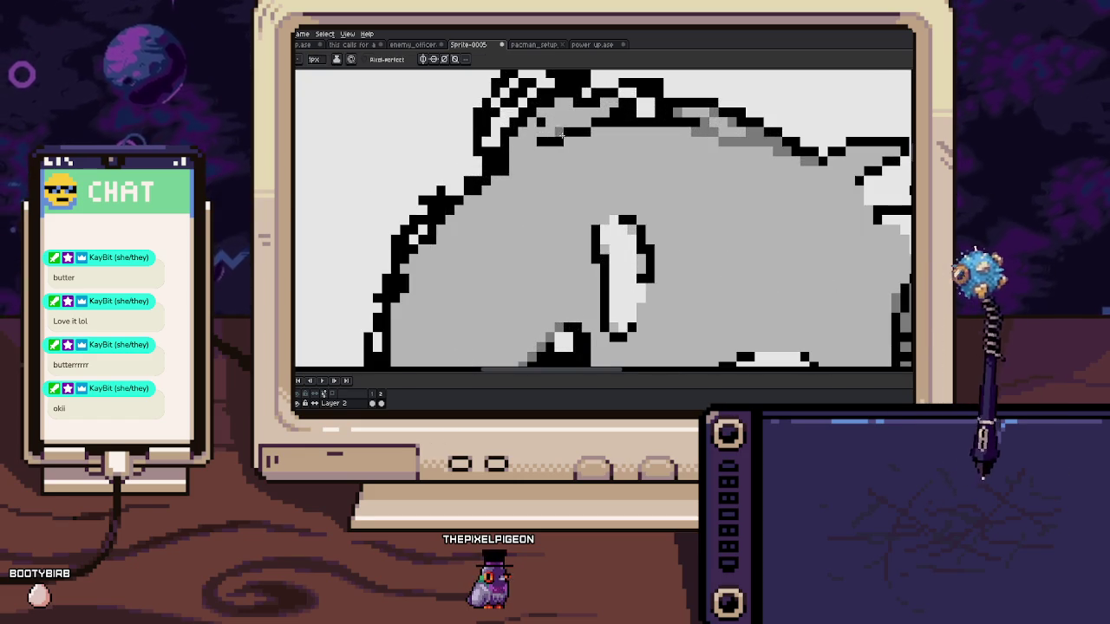
pyautogui.moveTo(544, 135); pyautogui.dragTo(534, 161)
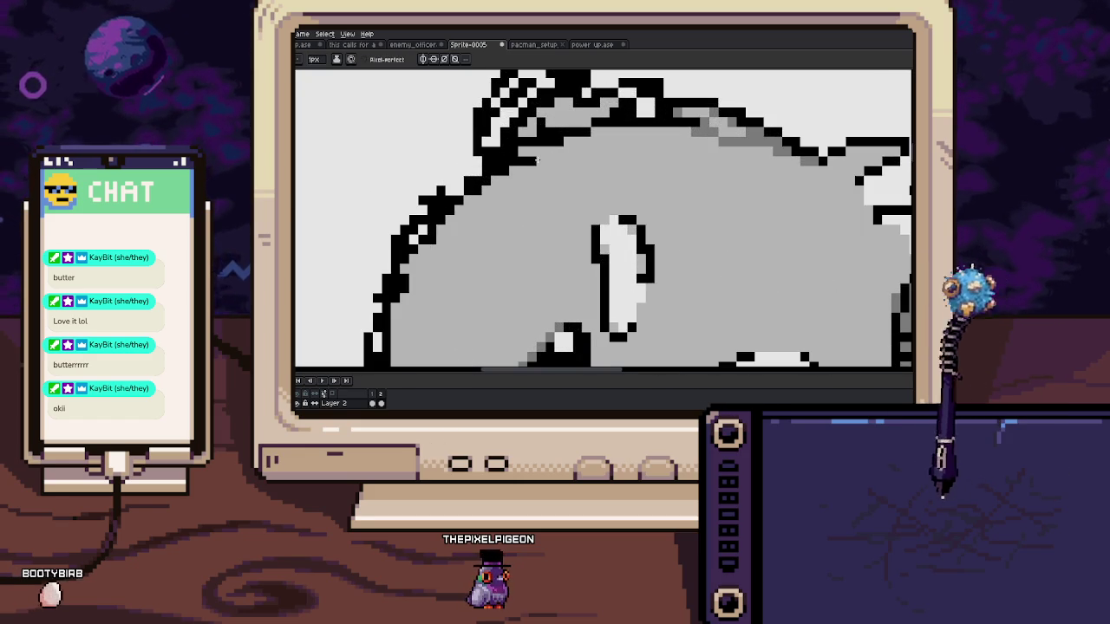
# Draw a row of black outline pixels across the head toward the right ear
pyautogui.scroll(-1, 532, 148)
pyautogui.scroll(1, 599, 129)
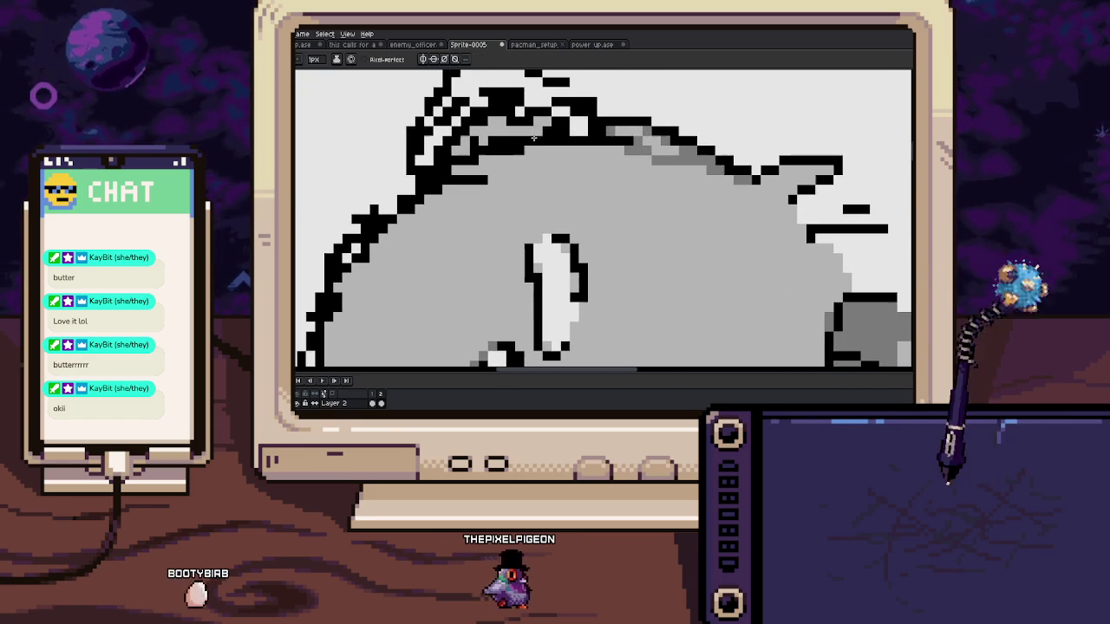
pyautogui.moveTo(602, 117)
pyautogui.mouseDown()
pyautogui.moveTo(646, 114)
pyautogui.moveTo(713, 144)
pyautogui.moveTo(659, 146)
pyautogui.mouseUp()
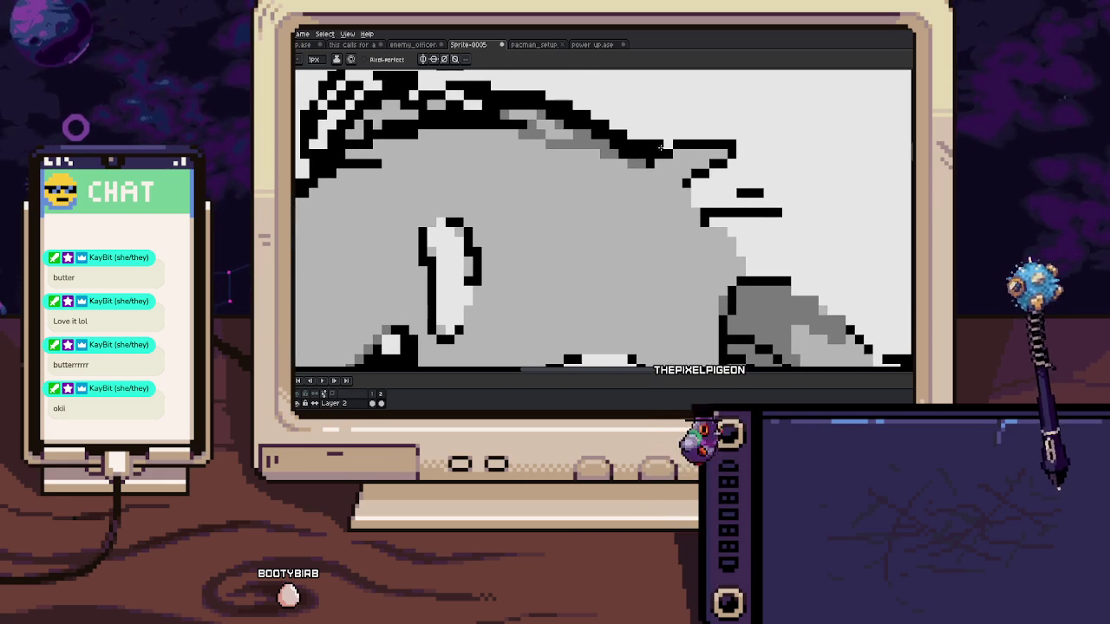
pyautogui.moveTo(740, 140)
pyautogui.mouseDown()
pyautogui.moveTo(700, 137)
pyautogui.moveTo(671, 170)
pyautogui.mouseUp()
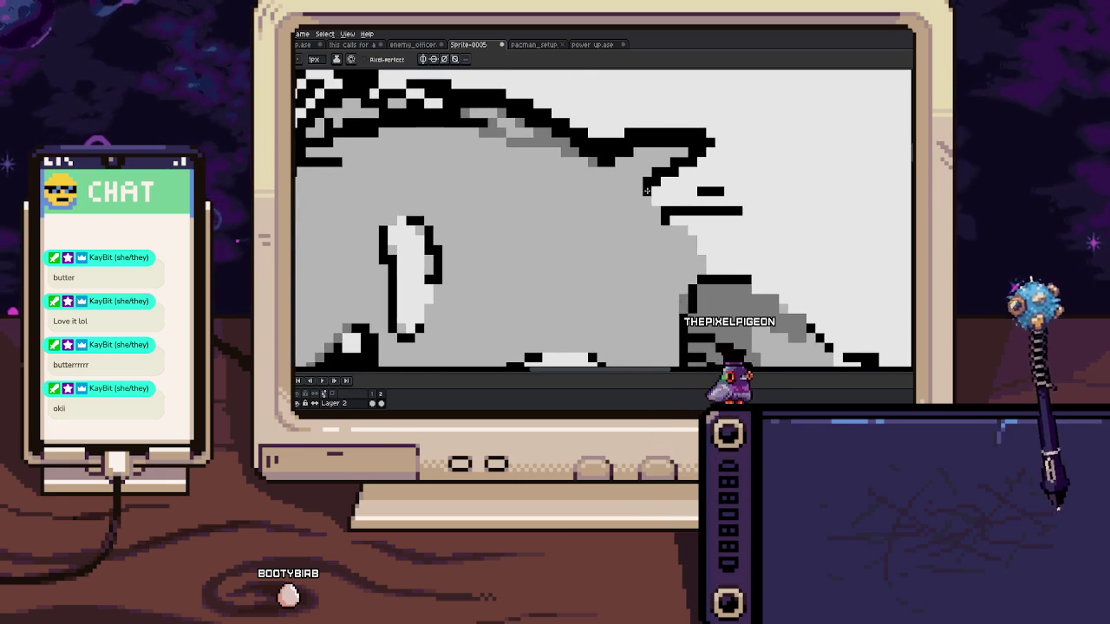
pyautogui.scroll(-2, 595, 156)
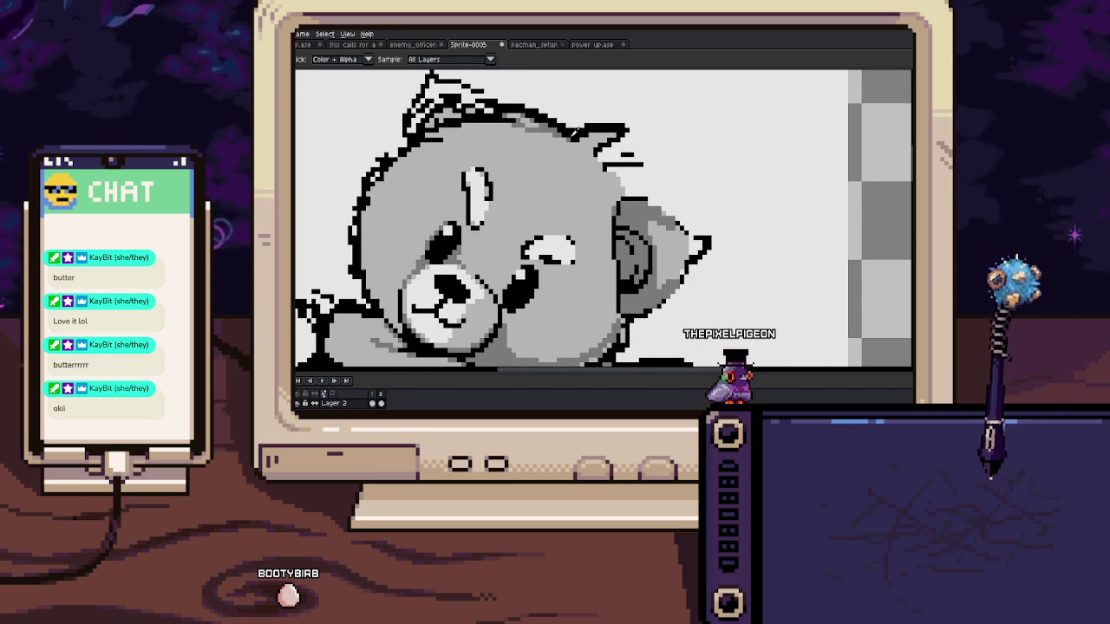
# Zoom into the ear and add a black pixel and short black line to it
pyautogui.press('b')
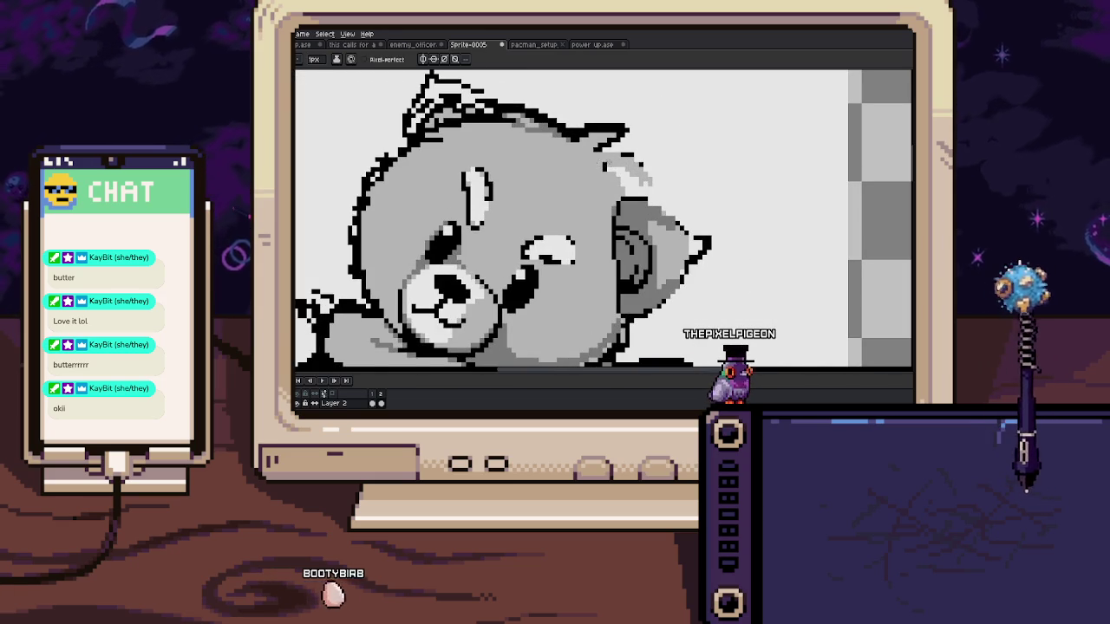
pyautogui.scroll(3, 613, 158)
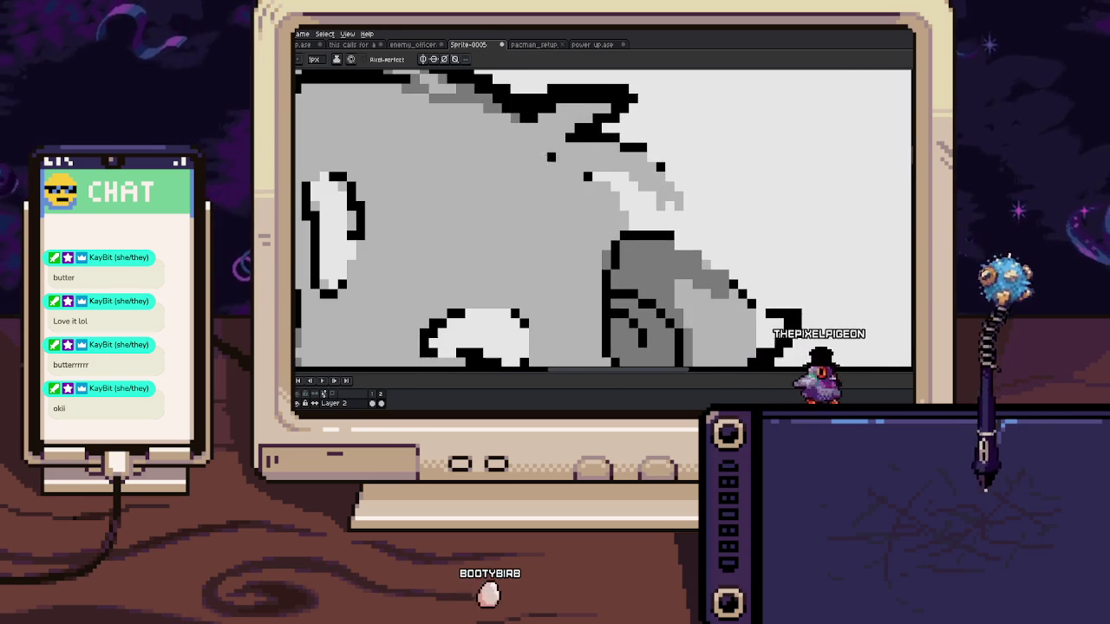
pyautogui.scroll(1, 555, 141)
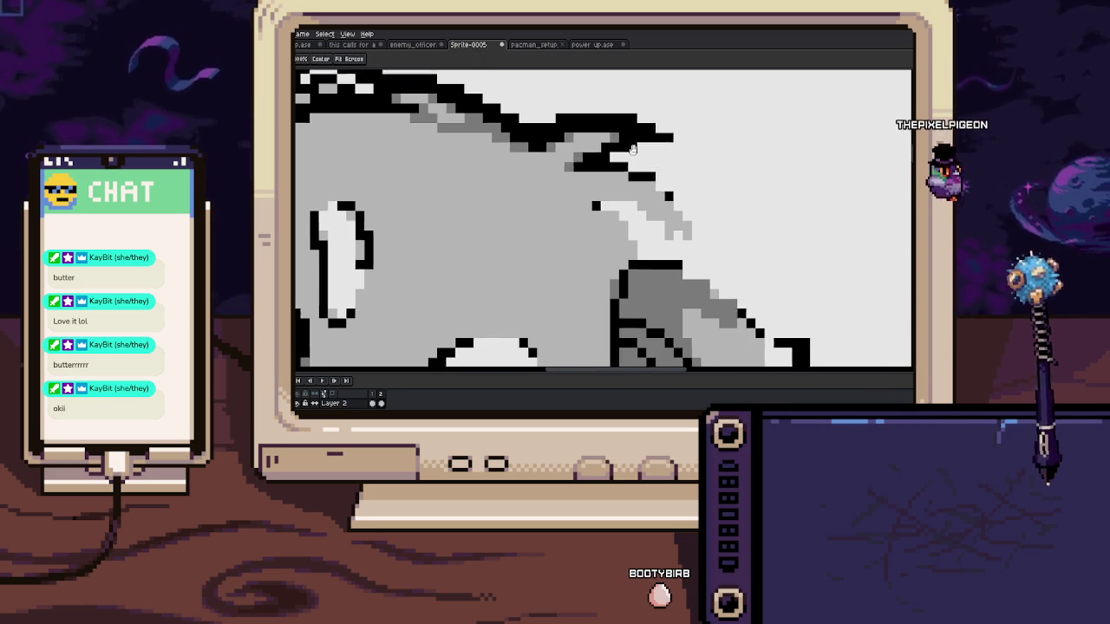
pyautogui.scroll(-1, 638, 139)
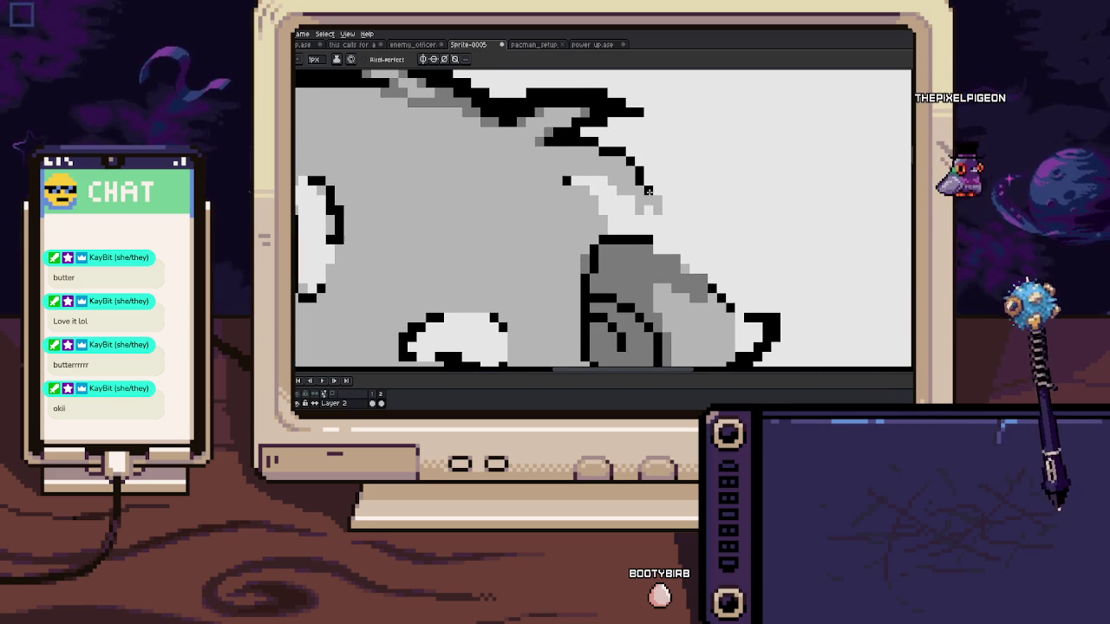
pyautogui.scroll(-1, 648, 191)
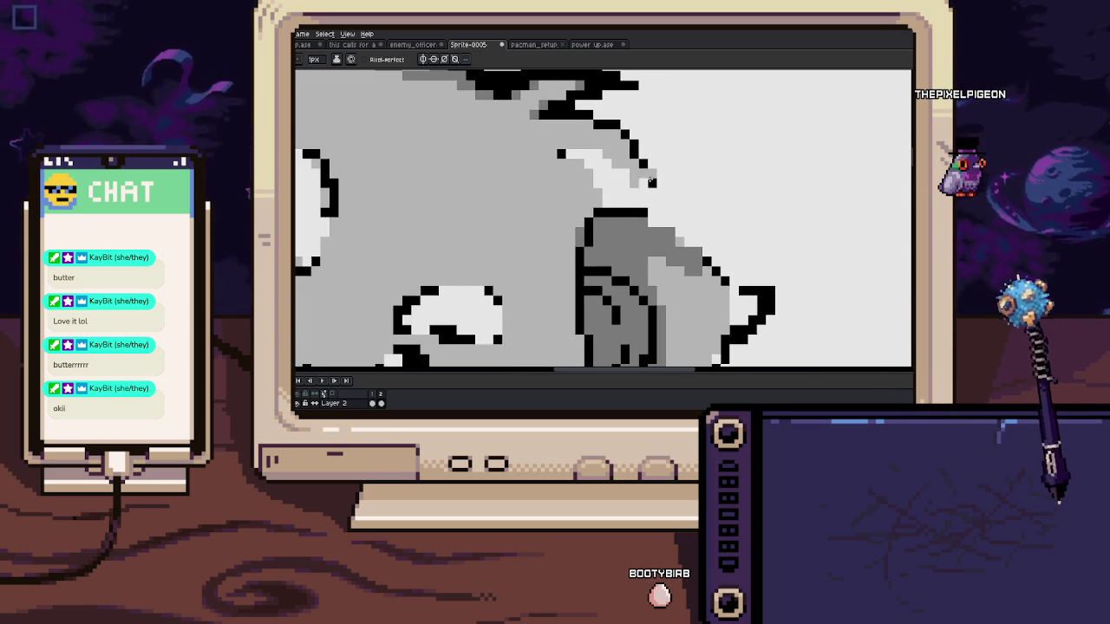
pyautogui.click(650, 180)
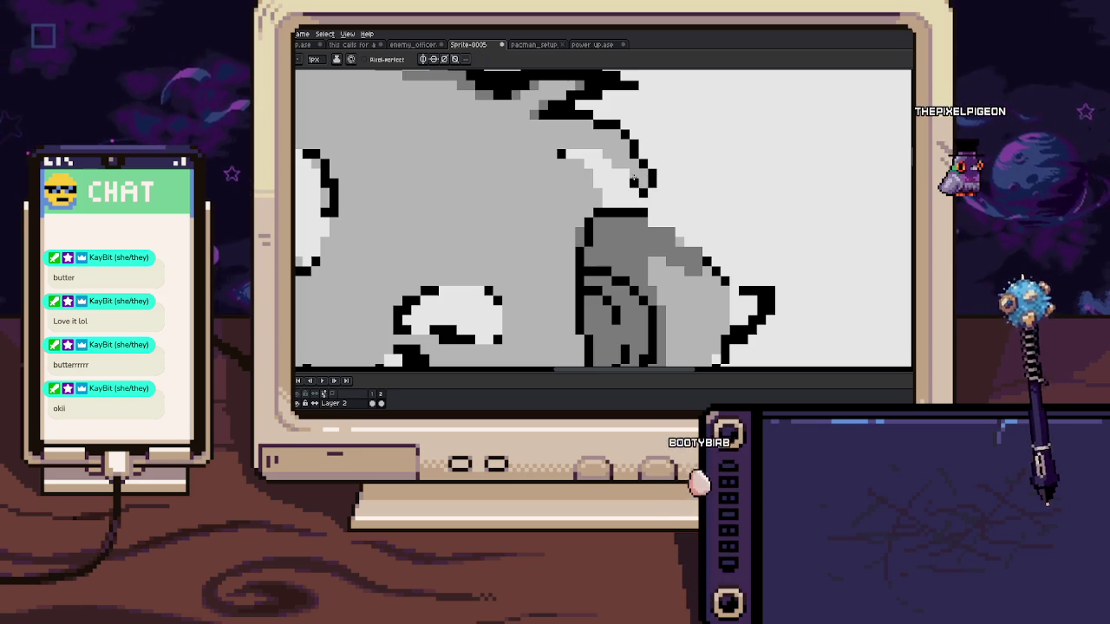
pyautogui.moveTo(575, 153); pyautogui.dragTo(611, 154)
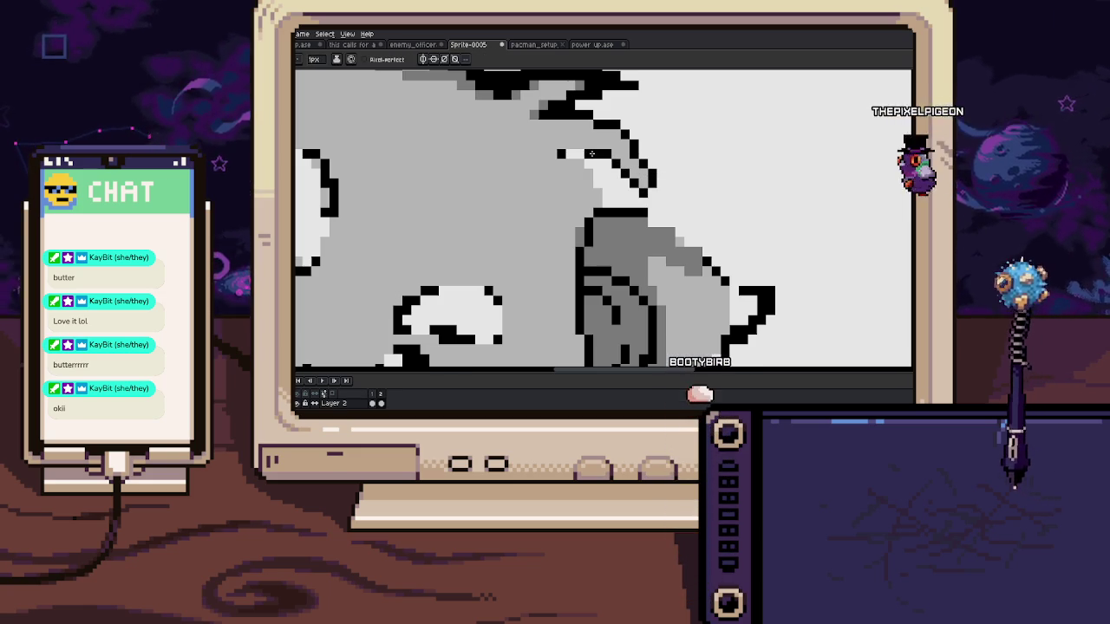
# Sample the ear's grey, pan across the face and ear, then zoom out to check the sprite
pyautogui.press('i')
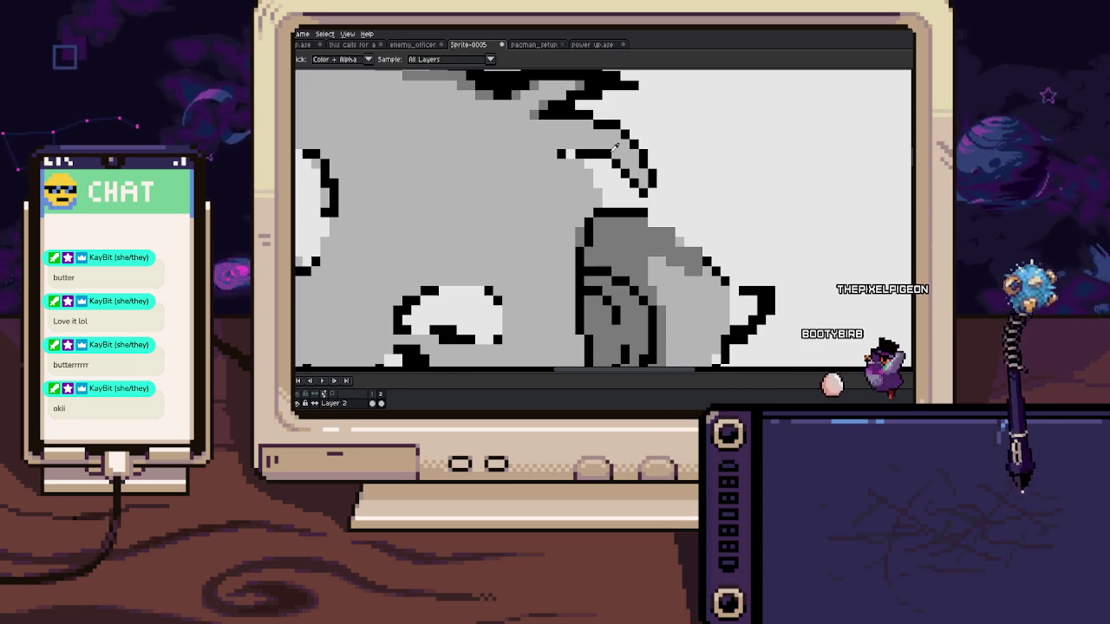
pyautogui.moveTo(590, 130)
pyautogui.mouseDown()
pyautogui.moveTo(606, 144)
pyautogui.moveTo(577, 167)
pyautogui.mouseUp()
pyautogui.click(560, 116)
pyautogui.press('b')
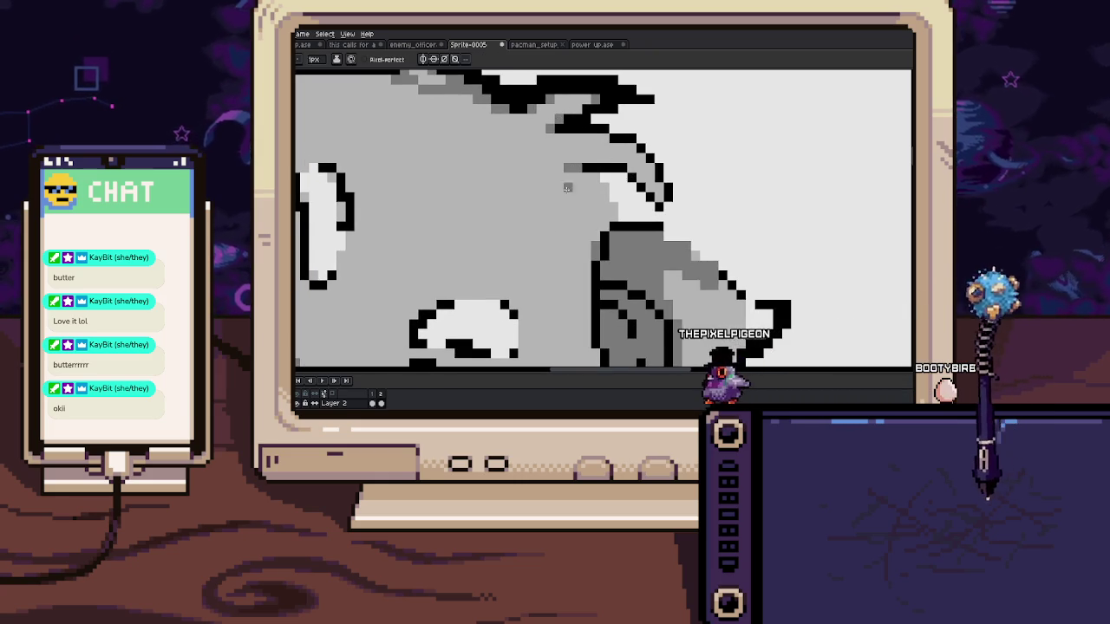
pyautogui.moveTo(550, 217); pyautogui.dragTo(528, 196)
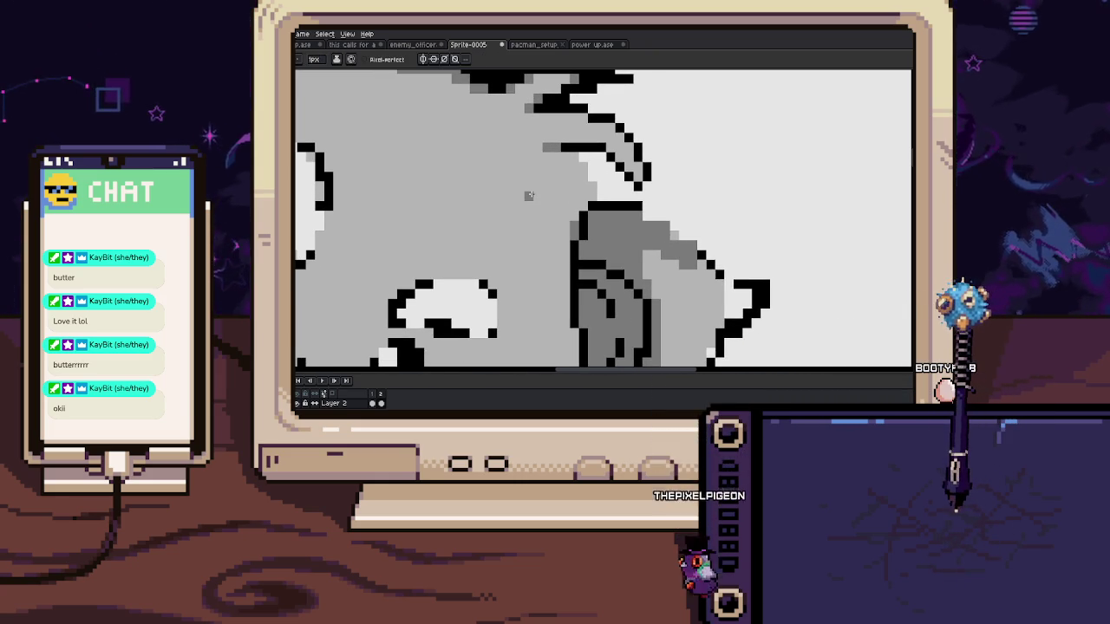
pyautogui.press('i')
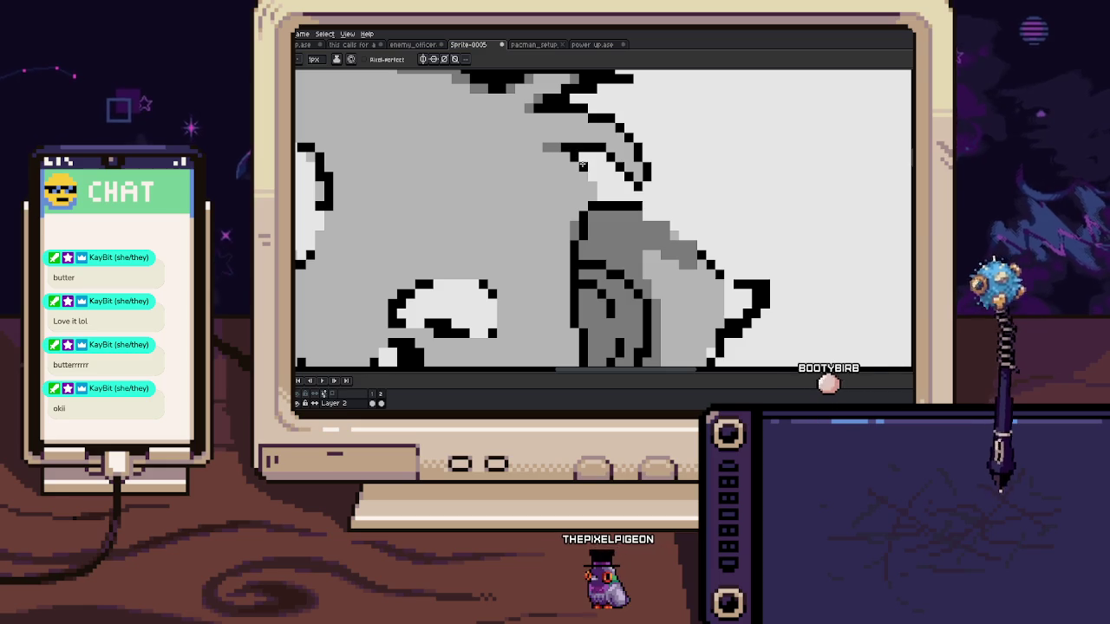
pyautogui.scroll(-1, 582, 164)
pyautogui.scroll(-2, 577, 171)
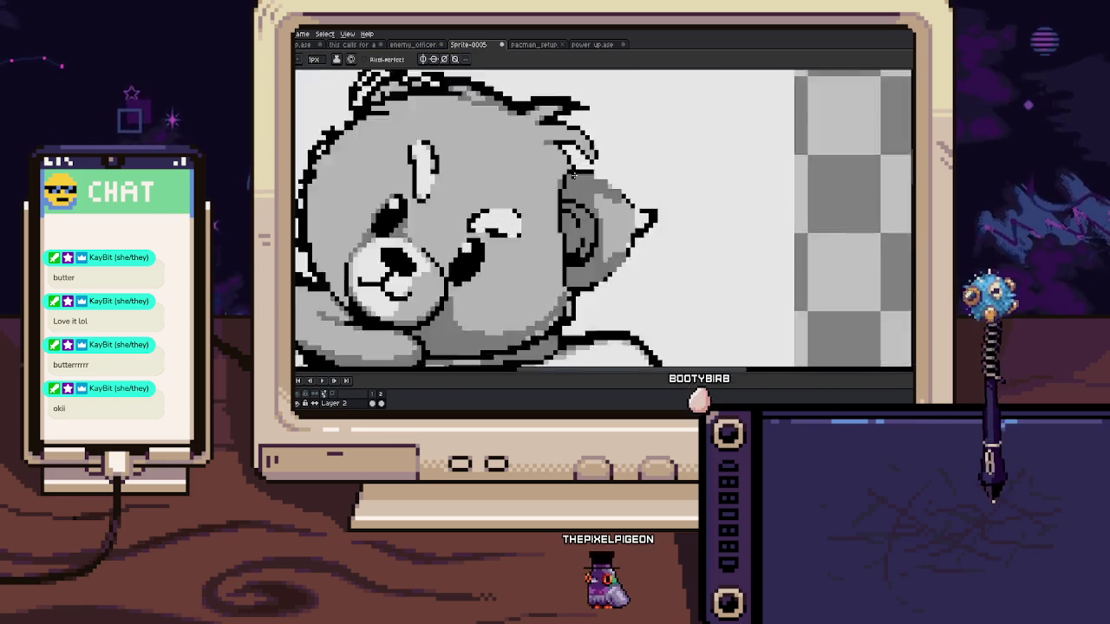
pyautogui.scroll(2, 573, 173)
pyautogui.moveTo(548, 136); pyautogui.dragTo(552, 167)
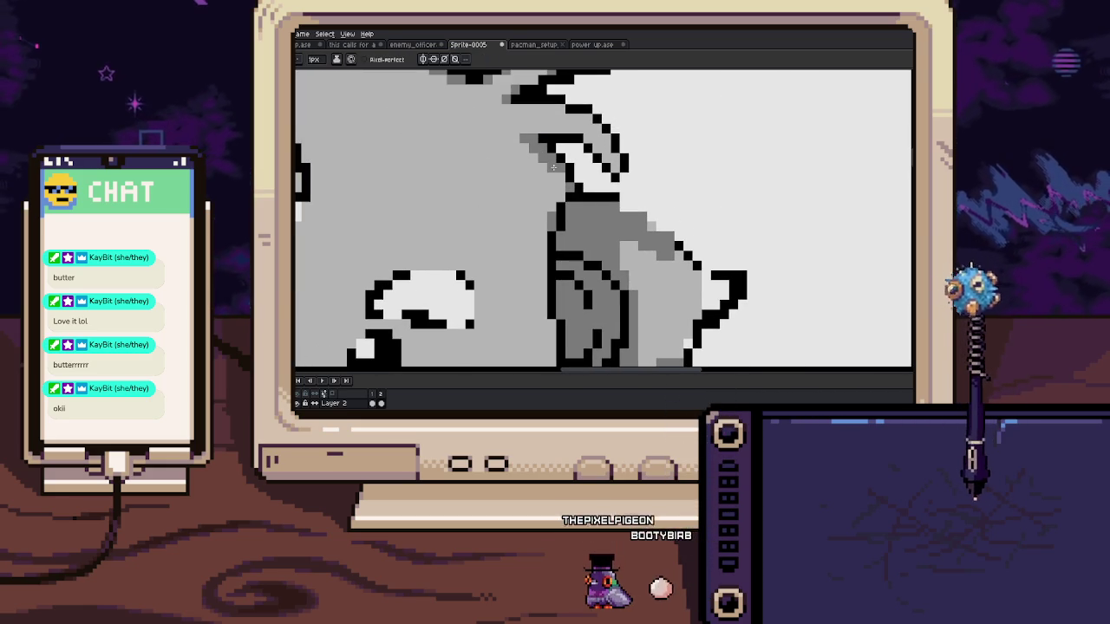
pyautogui.scroll(-3, 555, 180)
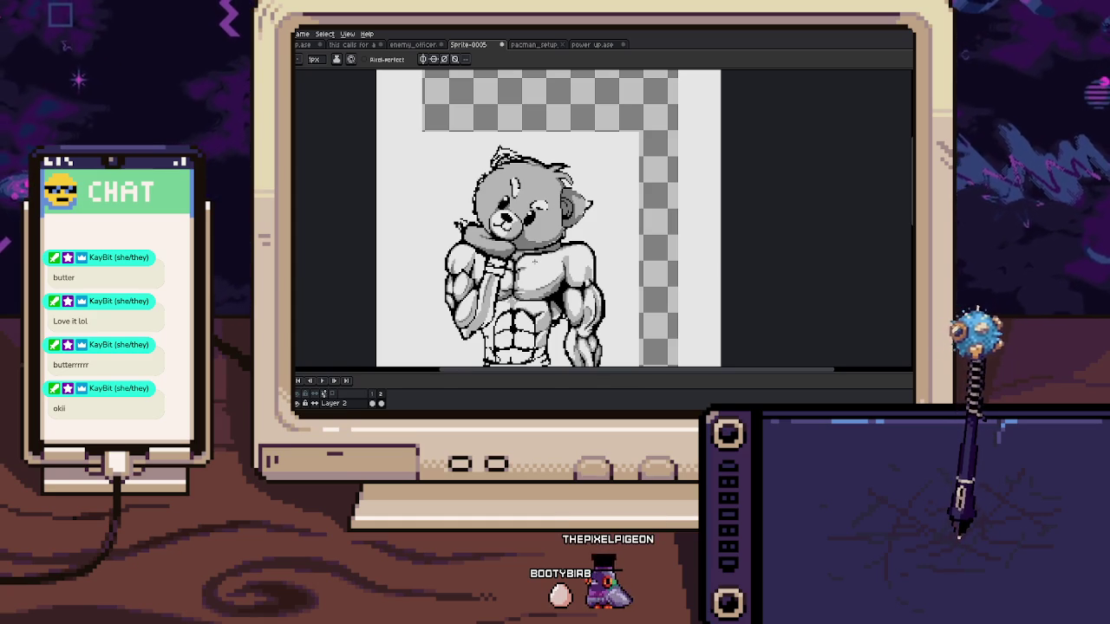
# Zoom into the upper-left head outline and add black pixels to it
pyautogui.scroll(1, 535, 260)
pyautogui.scroll(1, 520, 234)
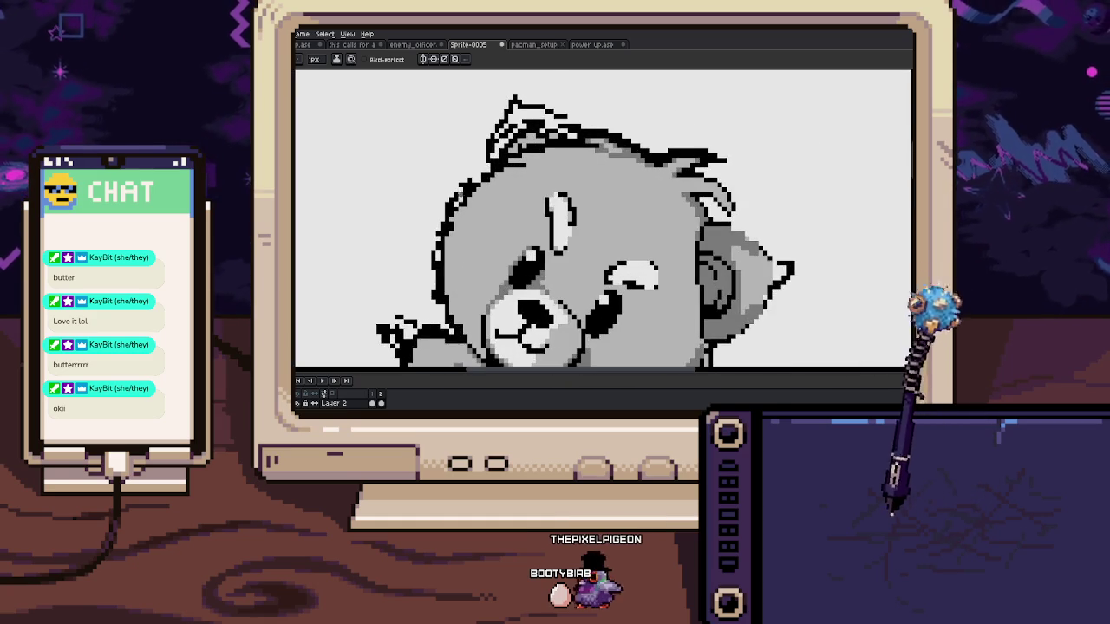
pyautogui.scroll(1, 490, 188)
pyautogui.scroll(2, 490, 187)
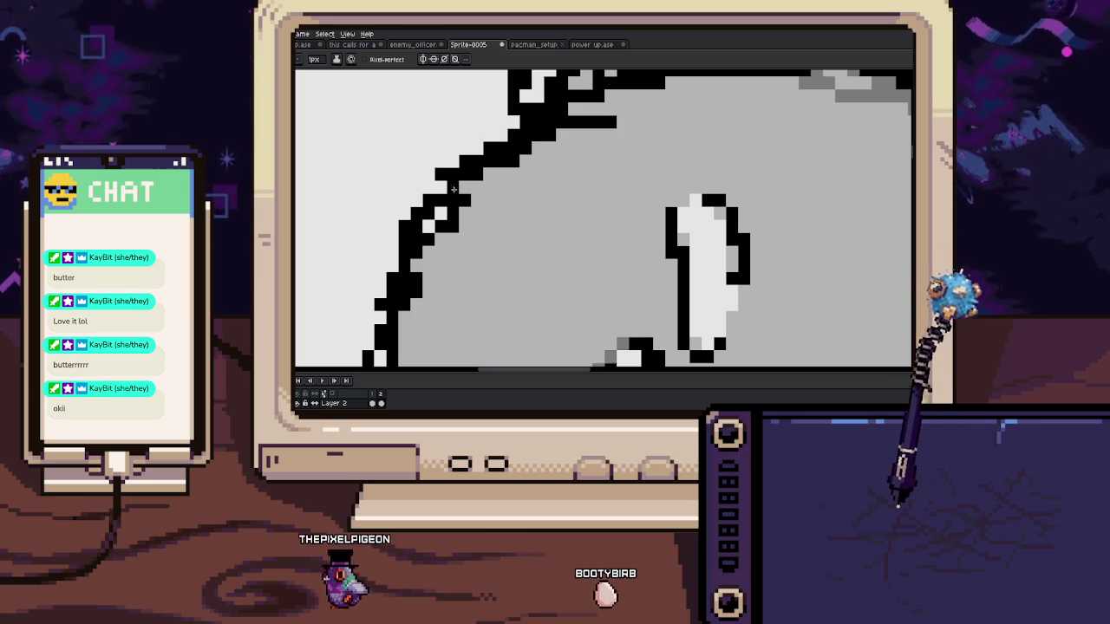
pyautogui.moveTo(432, 188); pyautogui.dragTo(469, 148)
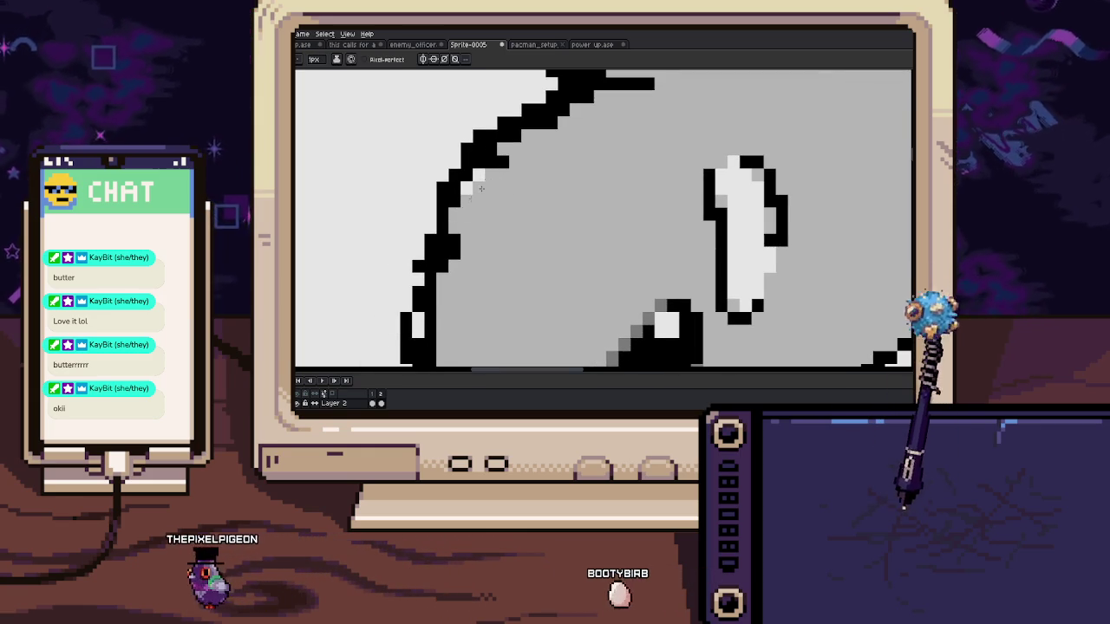
pyautogui.moveTo(431, 210); pyautogui.dragTo(431, 227)
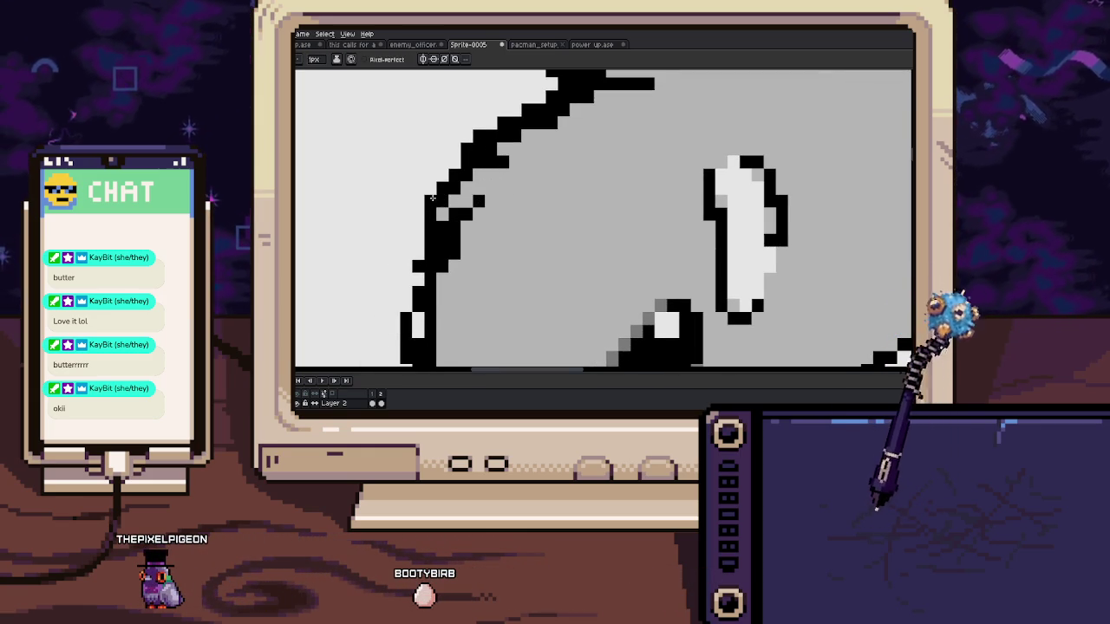
# Sample a dark grey and pan along the head outline, setting the brush to 3px
pyautogui.press('i')
pyautogui.moveTo(415, 255)
pyautogui.mouseDown()
pyautogui.moveTo(478, 212)
pyautogui.moveTo(451, 164)
pyautogui.moveTo(587, 267)
pyautogui.mouseUp()
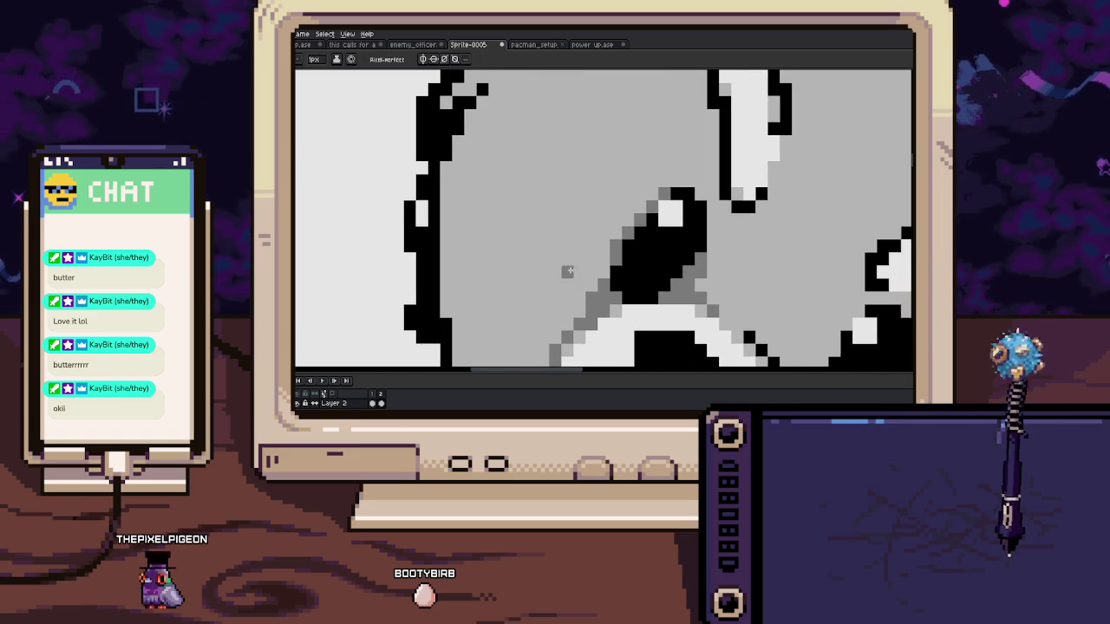
pyautogui.press('b')
pyautogui.moveTo(473, 158); pyautogui.dragTo(475, 168)
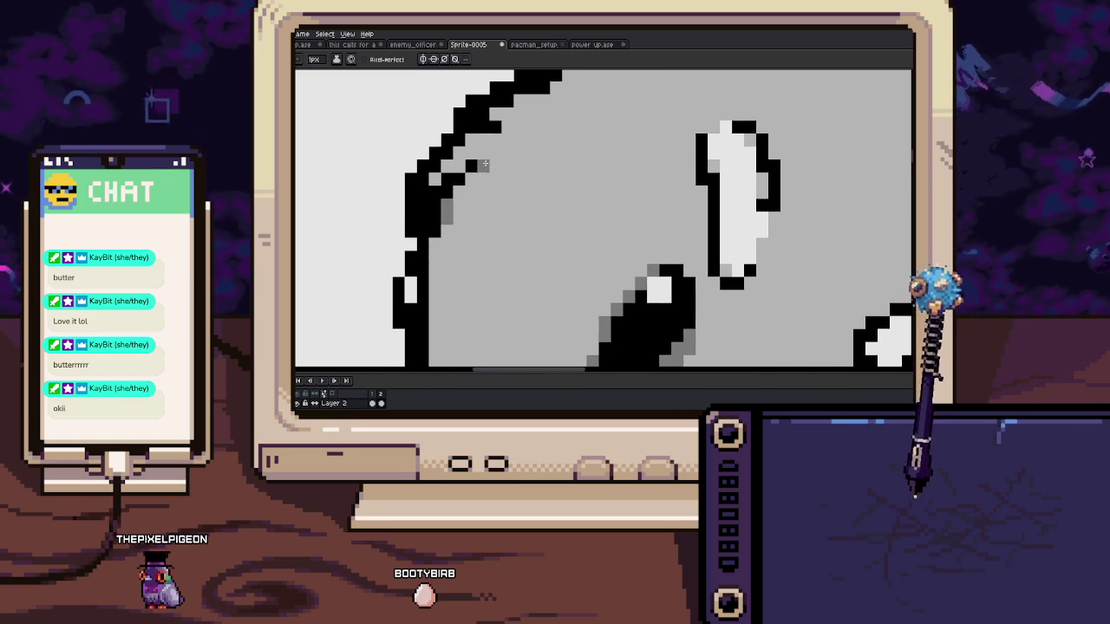
pyautogui.scroll(-3, 485, 164)
pyautogui.scroll(2, 472, 191)
pyautogui.press('alt')
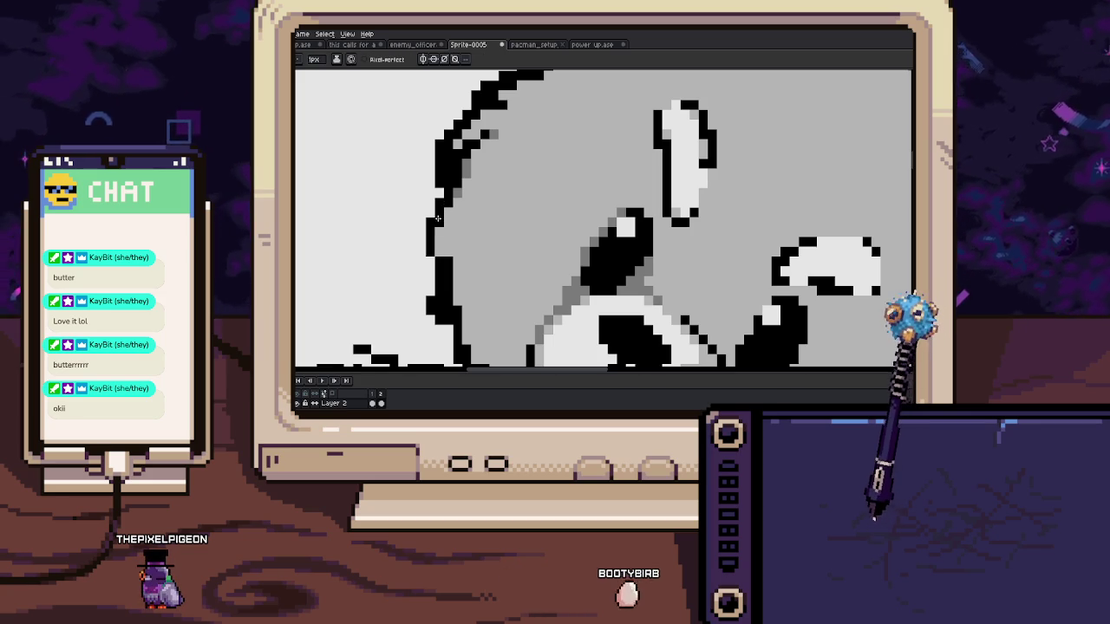
pyautogui.moveTo(426, 223)
pyautogui.mouseDown()
pyautogui.moveTo(434, 192)
pyautogui.moveTo(450, 213)
pyautogui.mouseUp()
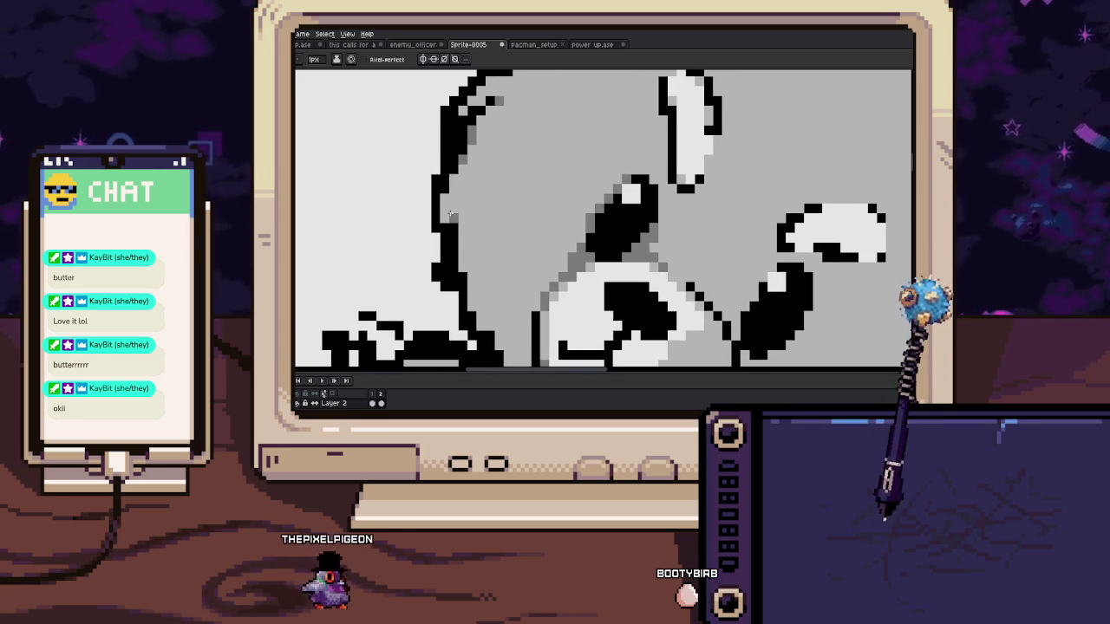
pyautogui.press('b')
pyautogui.scroll(-2, 462, 198)
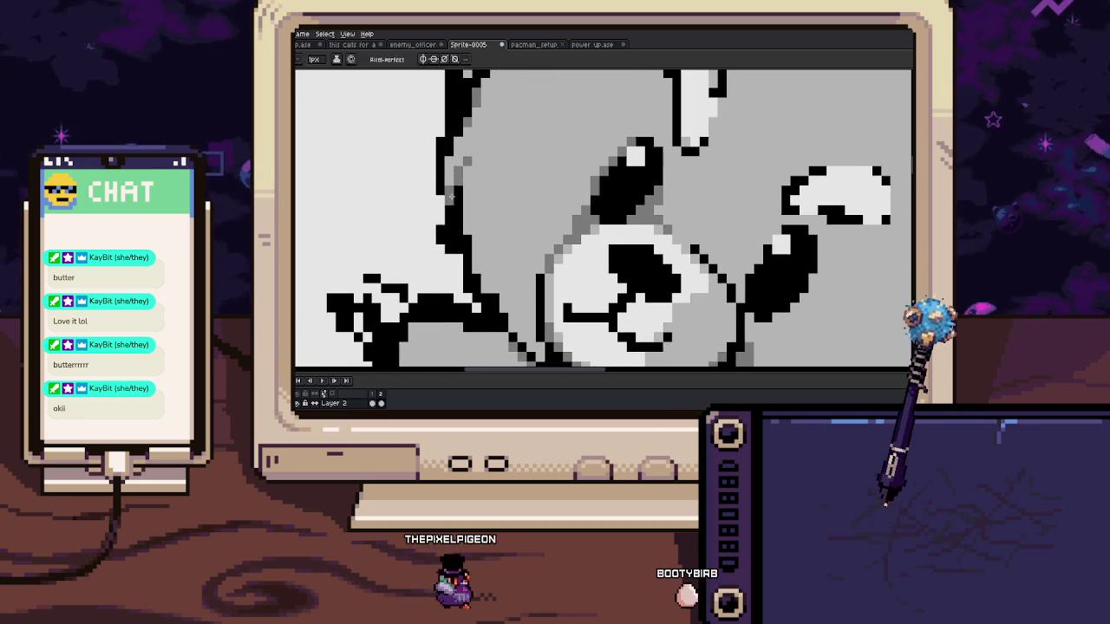
pyautogui.scroll(-1, 440, 198)
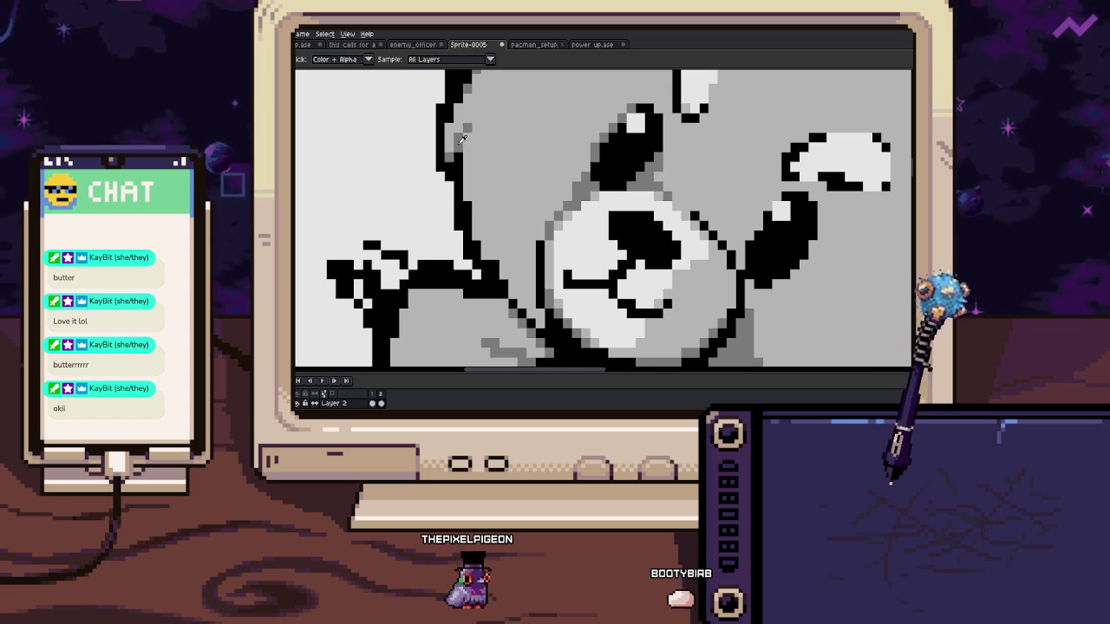
pyautogui.press('b')
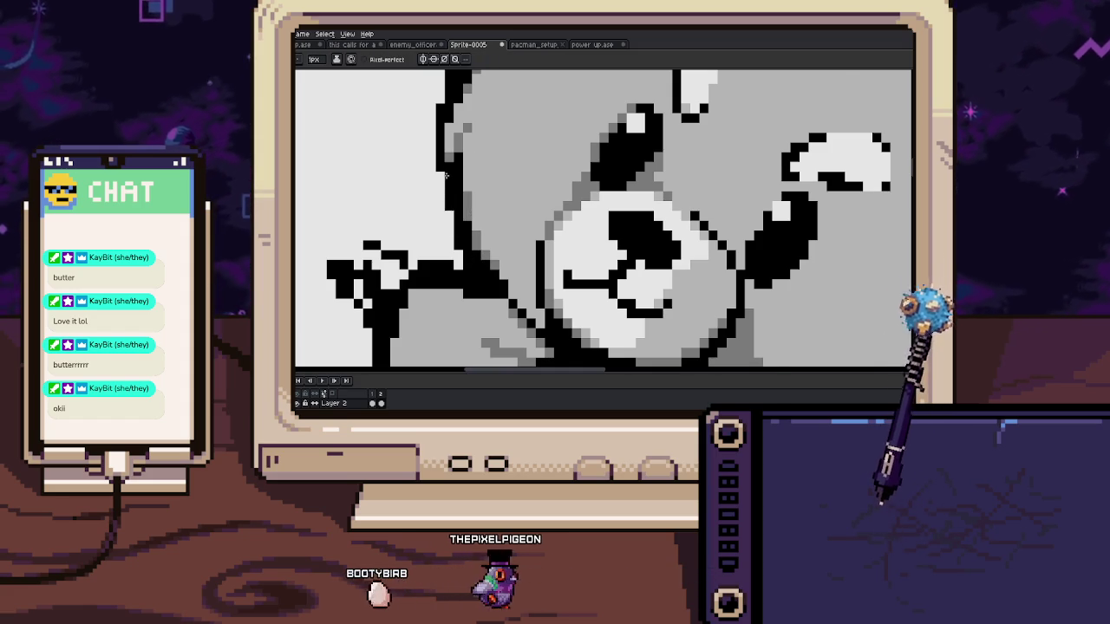
pyautogui.scroll(-3, 454, 219)
# Tidy the head outline's black pixels, add a dark grey pixel and lighten strays
pyautogui.scroll(2, 452, 195)
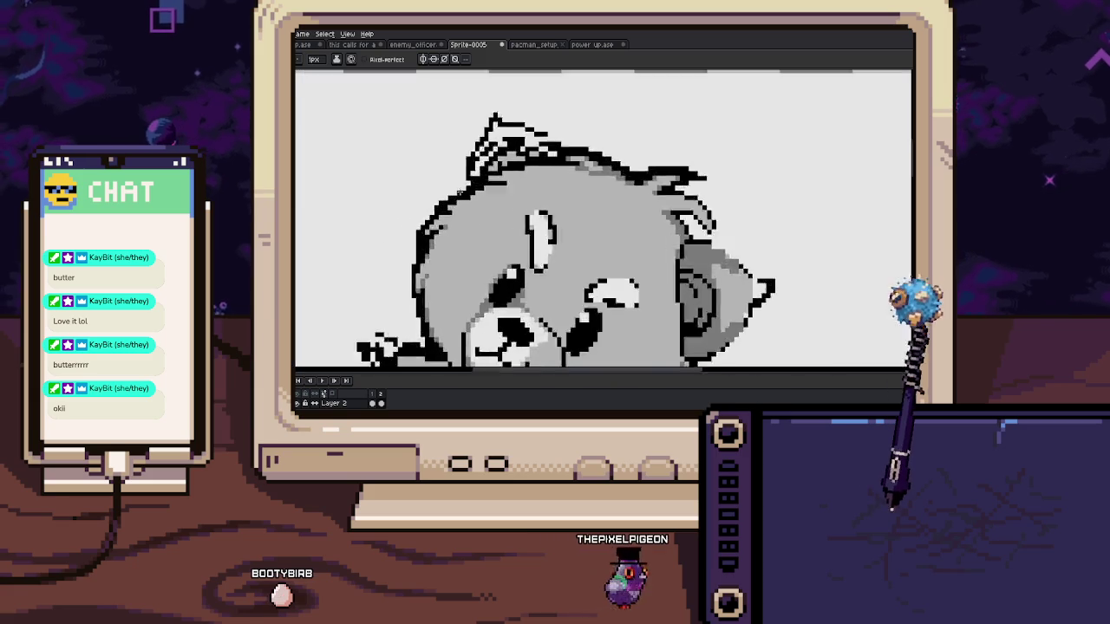
pyautogui.scroll(2, 455, 208)
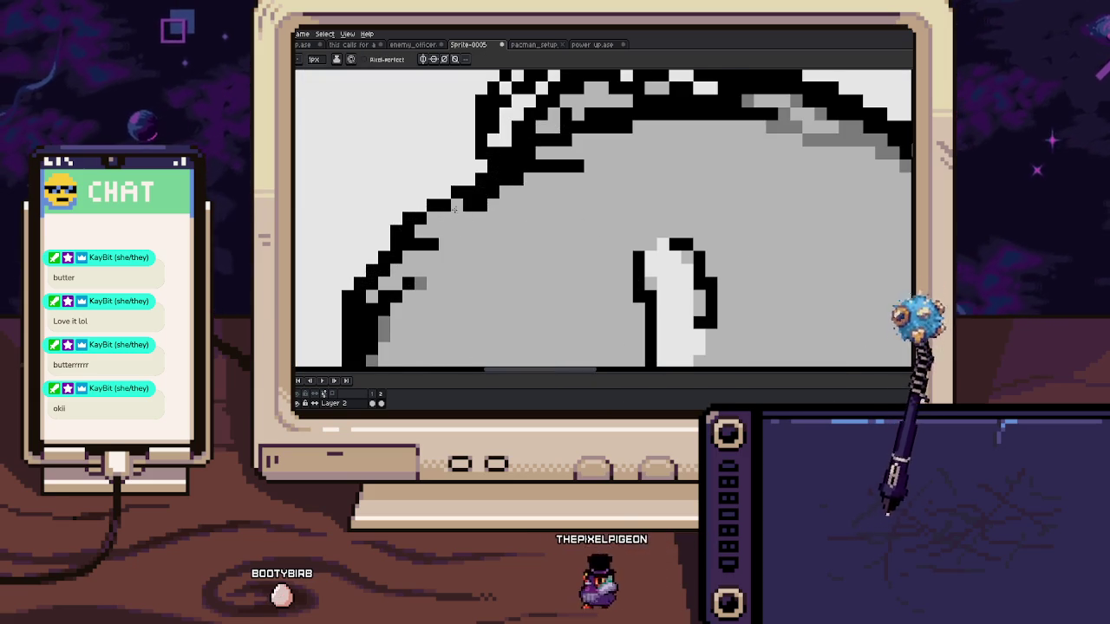
pyautogui.moveTo(454, 209); pyautogui.dragTo(447, 195)
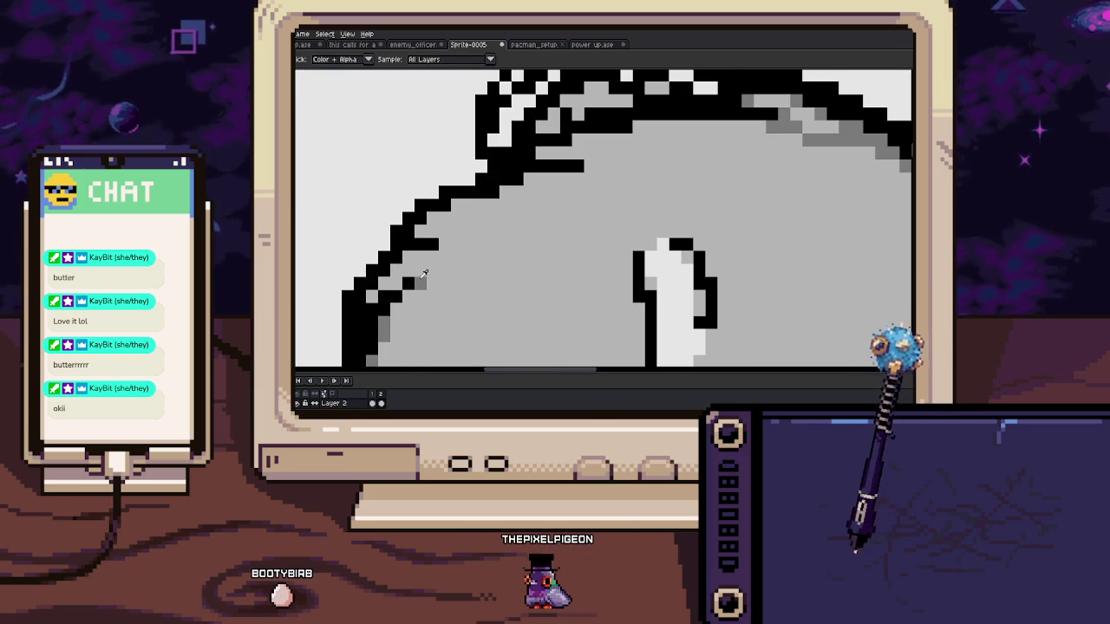
pyautogui.click(452, 246)
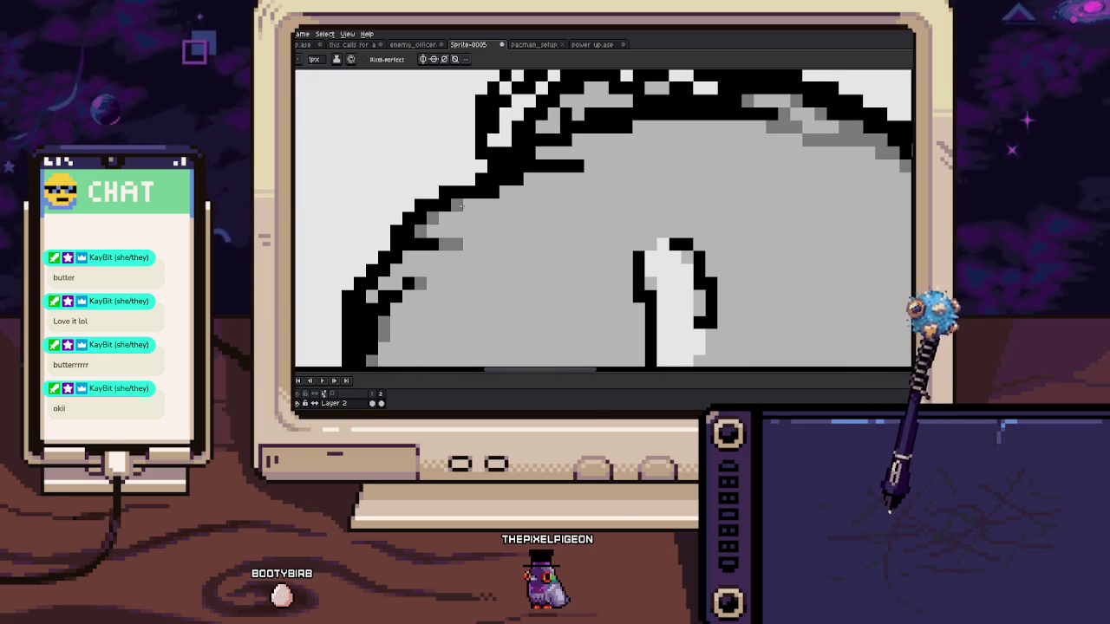
pyautogui.scroll(-3, 499, 193)
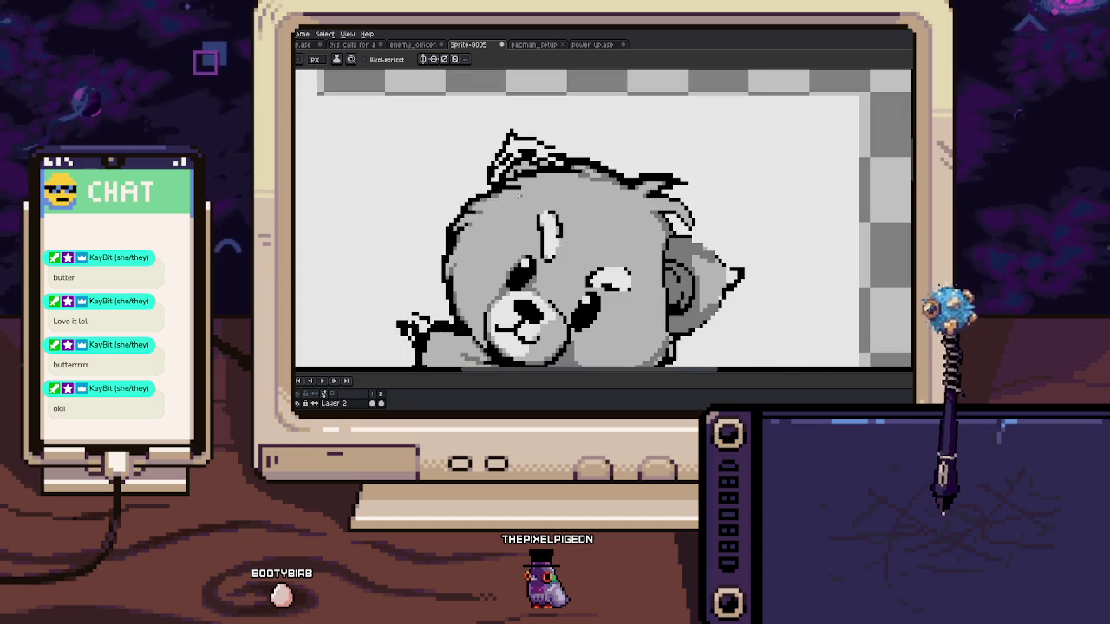
pyautogui.scroll(3, 511, 191)
pyautogui.moveTo(511, 189); pyautogui.dragTo(492, 186)
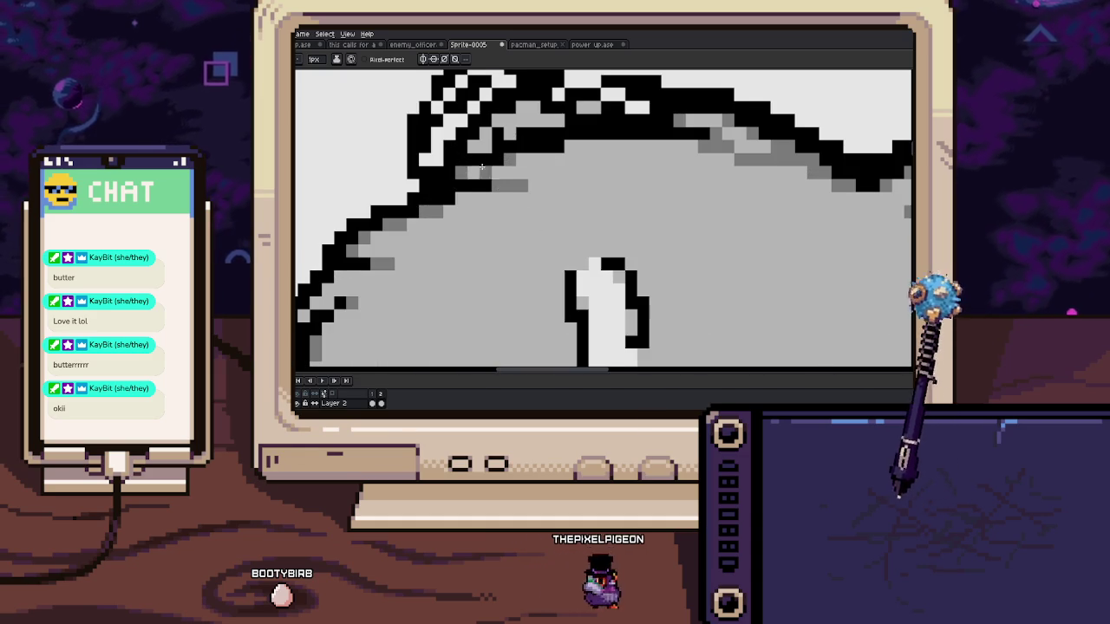
pyautogui.scroll(-1, 485, 173)
pyautogui.scroll(-2, 503, 200)
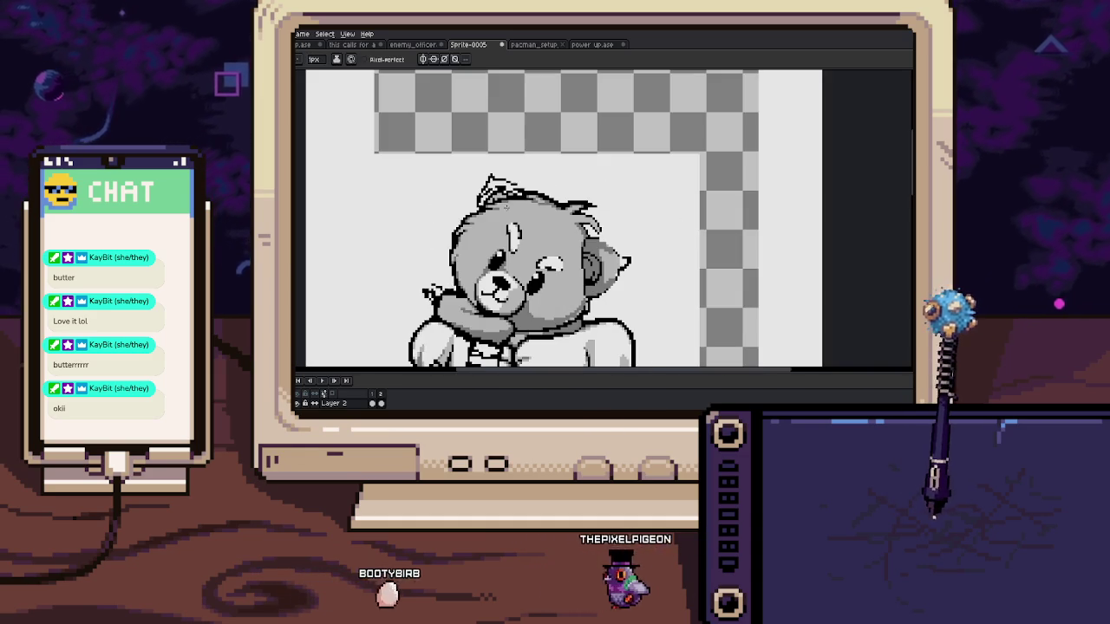
pyautogui.scroll(2, 511, 212)
# Outline the ear's upper-left edge in black and add mid-grey shading along its top
pyautogui.press('alt')
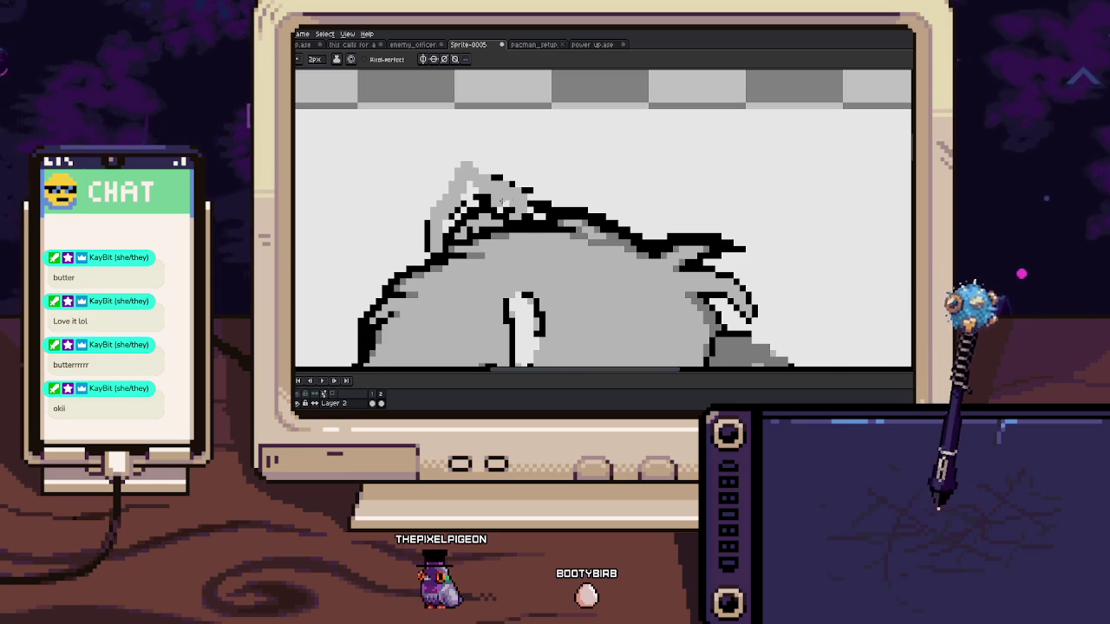
pyautogui.scroll(1, 503, 209)
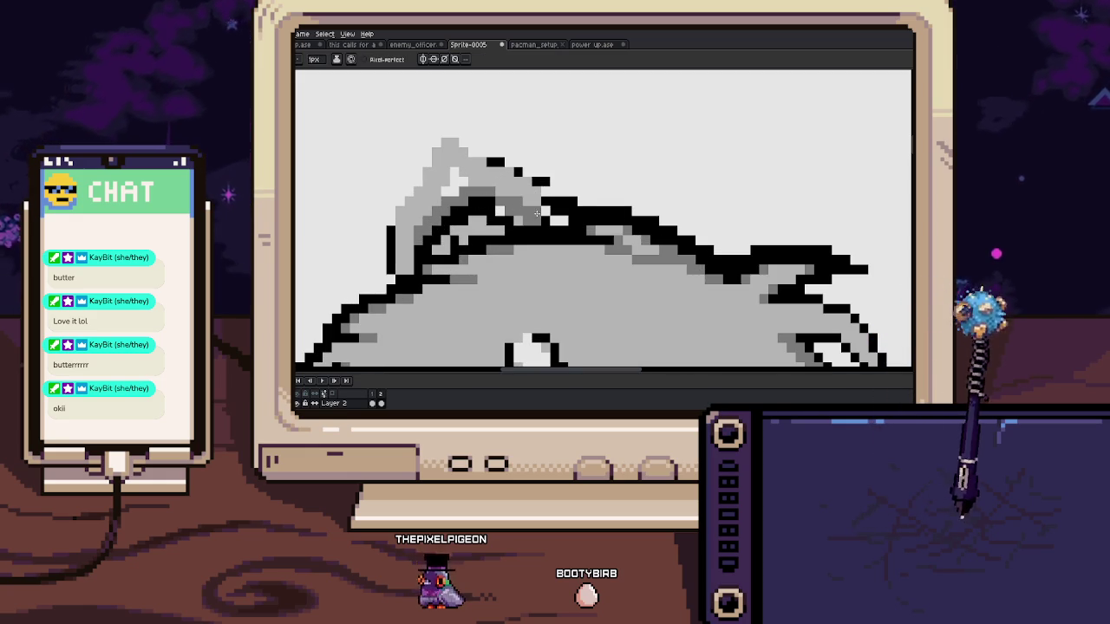
pyautogui.click(477, 152)
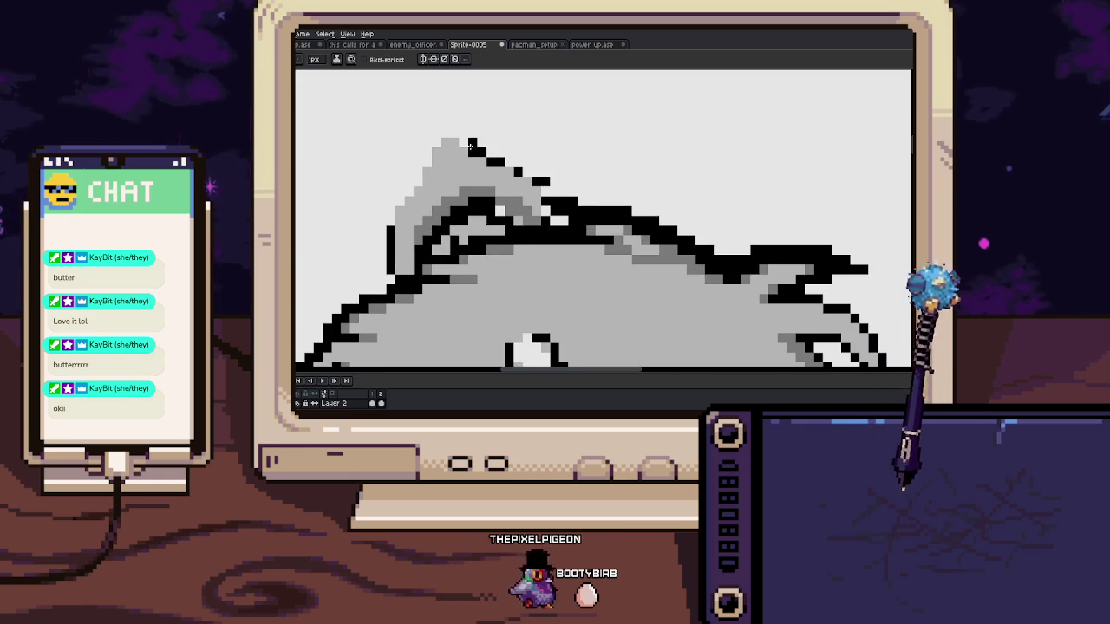
pyautogui.moveTo(445, 132); pyautogui.dragTo(400, 204)
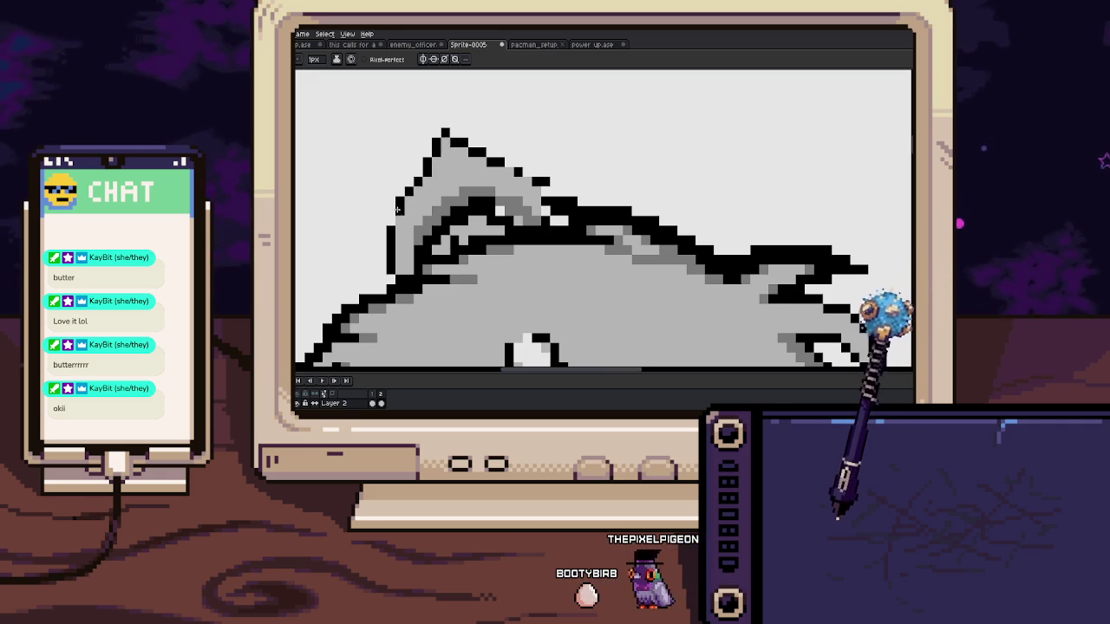
pyautogui.press('alt')
pyautogui.click(448, 205)
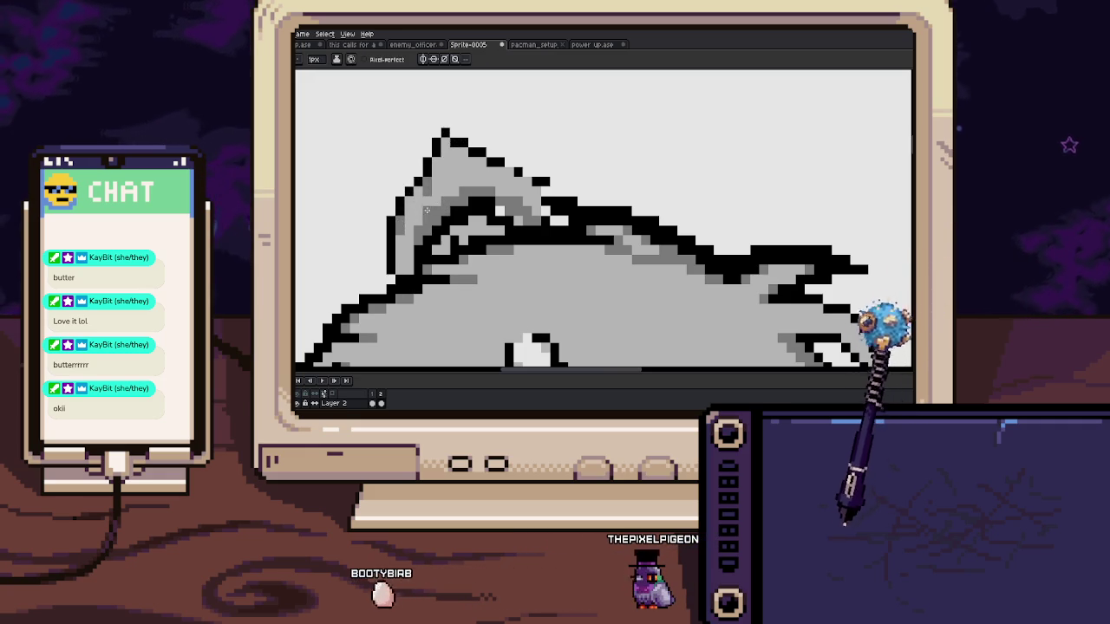
pyautogui.moveTo(474, 162); pyautogui.dragTo(517, 179)
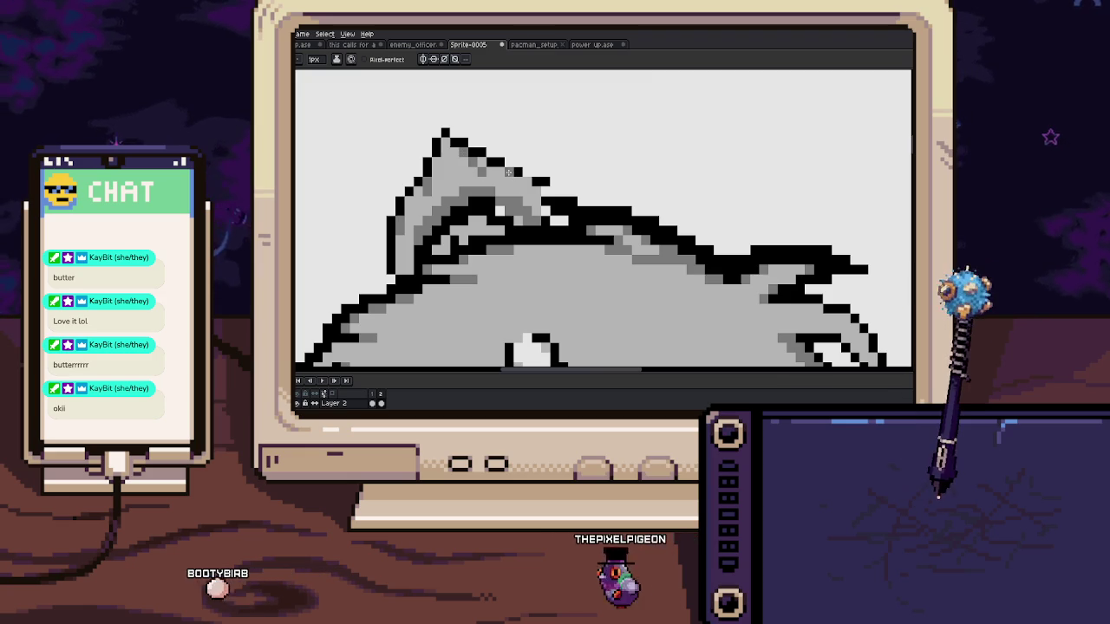
# With a 3px brush, redraw the ear's top and left outline and fill the inner ear black
pyautogui.press('+')
pyautogui.press('+')
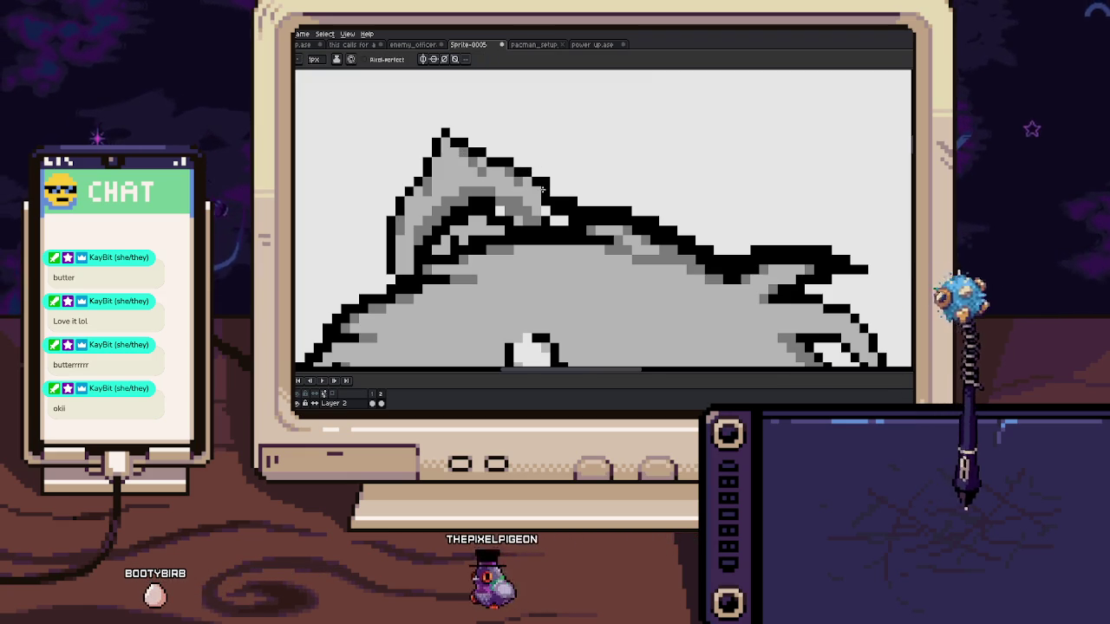
pyautogui.moveTo(548, 178); pyautogui.dragTo(452, 132)
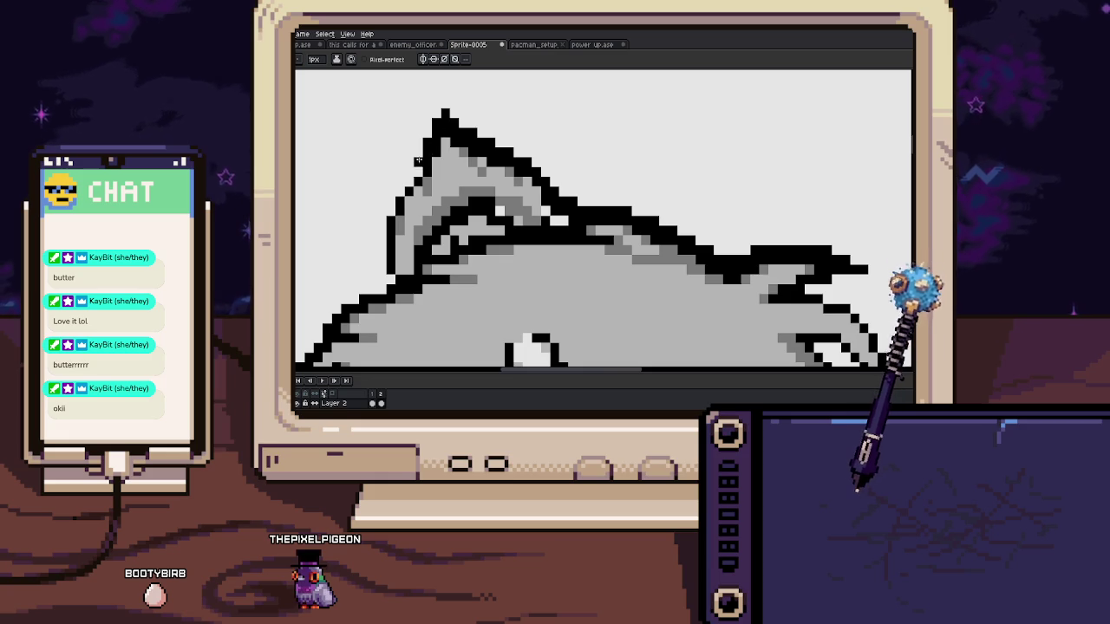
pyautogui.moveTo(419, 161)
pyautogui.mouseDown()
pyautogui.moveTo(381, 264)
pyautogui.moveTo(420, 209)
pyautogui.mouseUp()
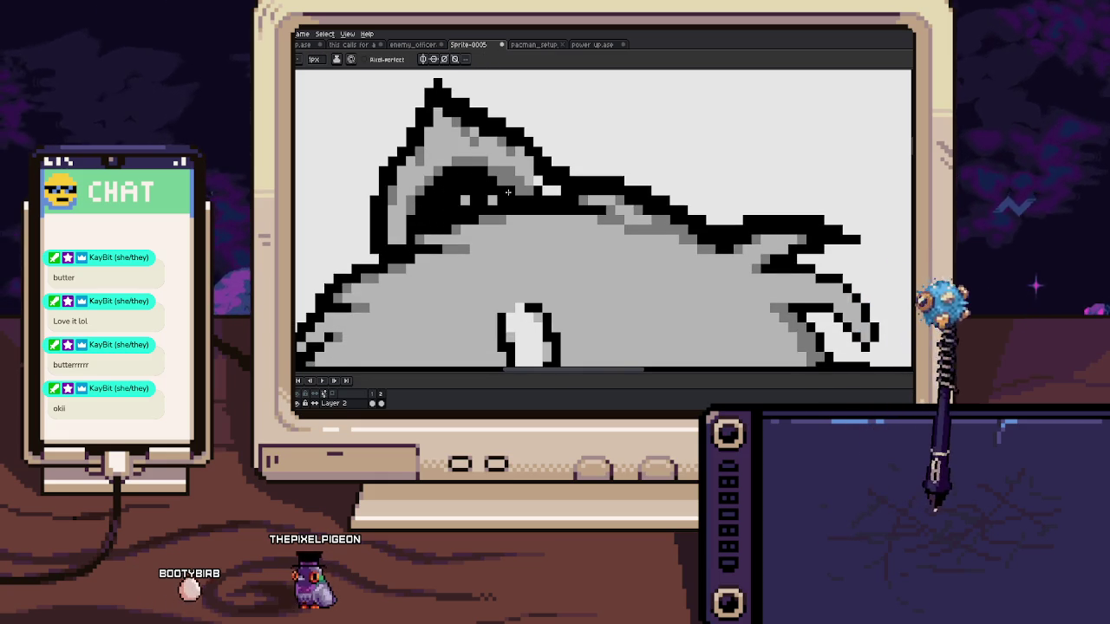
pyautogui.moveTo(485, 196); pyautogui.dragTo(513, 171)
pyautogui.press('alt')
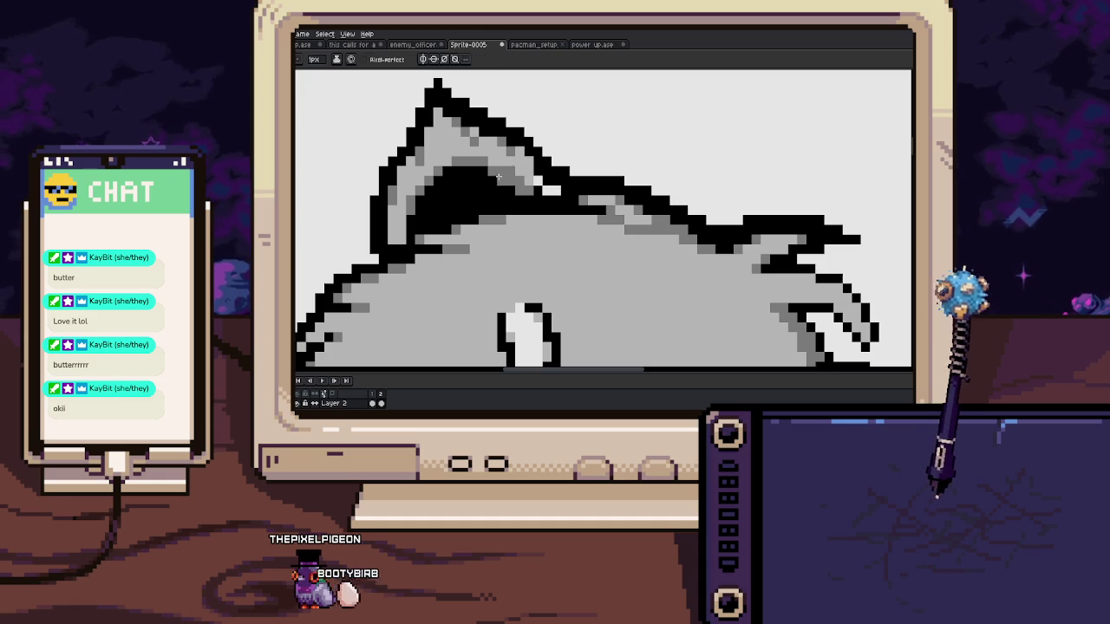
pyautogui.scroll(1, 481, 180)
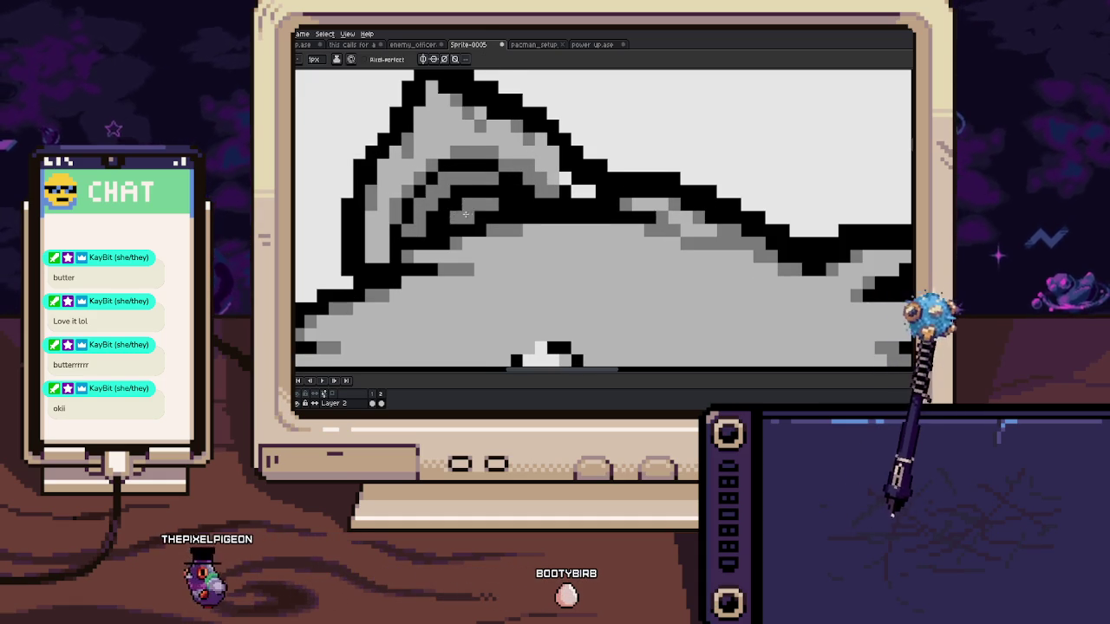
pyautogui.scroll(-1, 487, 230)
pyautogui.scroll(-2, 488, 230)
pyautogui.scroll(-1, 487, 230)
pyautogui.scroll(-2, 487, 230)
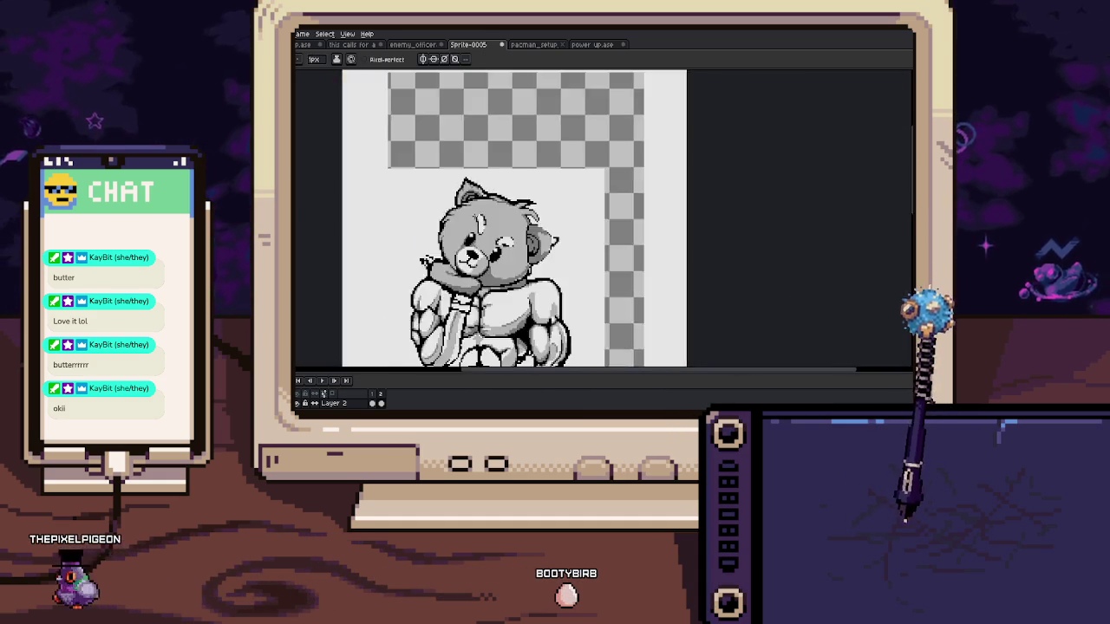
pyautogui.scroll(-1, 487, 230)
pyautogui.scroll(2, 491, 189)
pyautogui.scroll(1, 491, 189)
pyautogui.scroll(1, 491, 189)
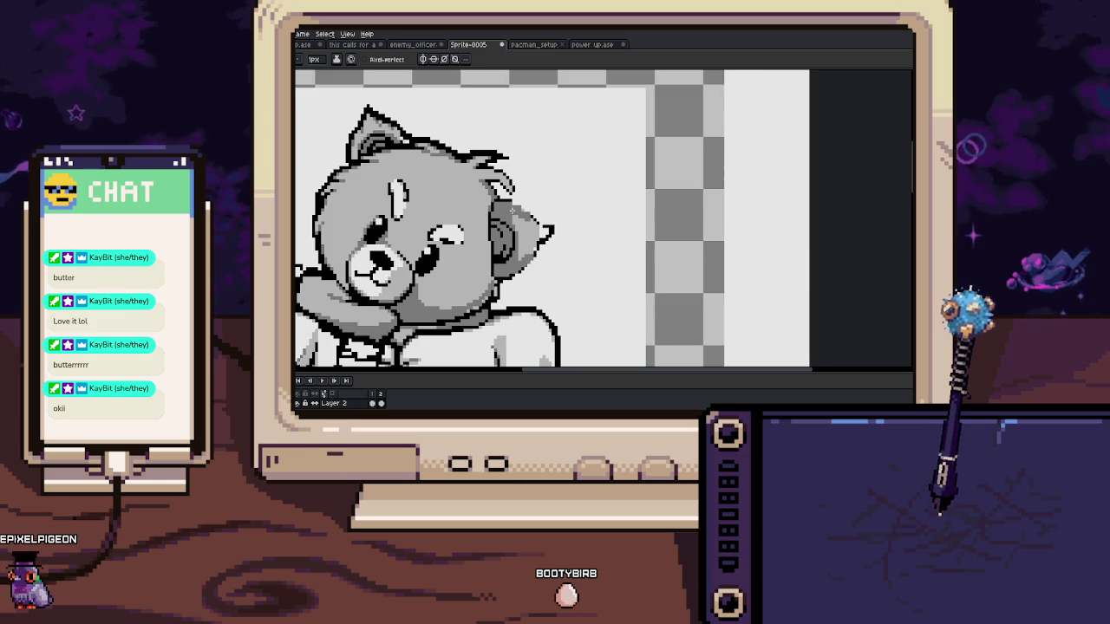
pyautogui.scroll(2, 491, 189)
pyautogui.scroll(1, 491, 189)
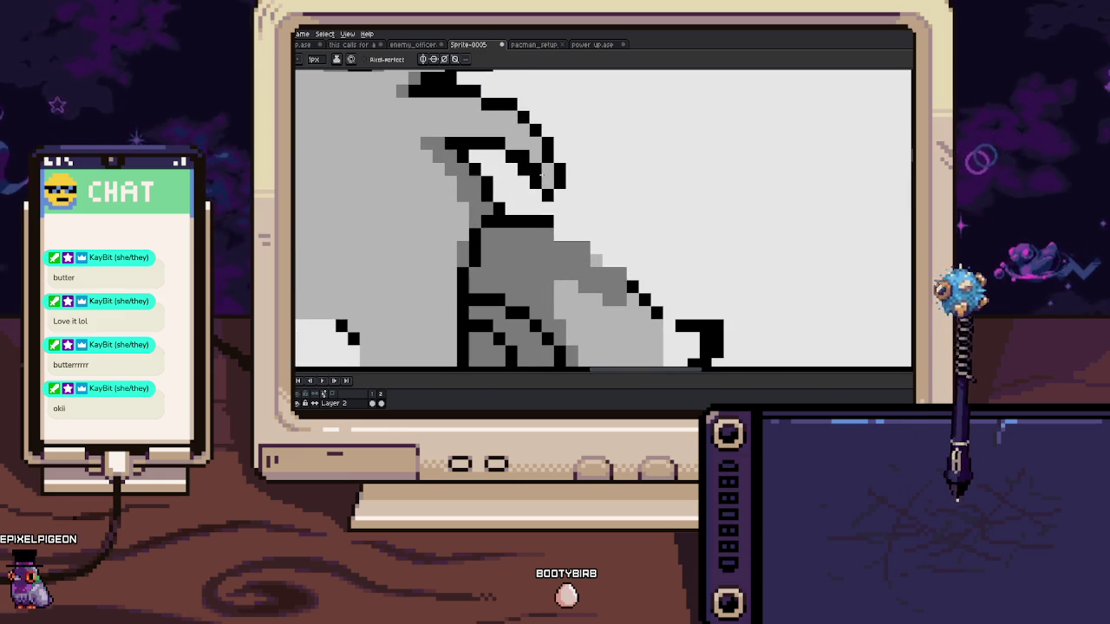
pyautogui.scroll(1, 494, 174)
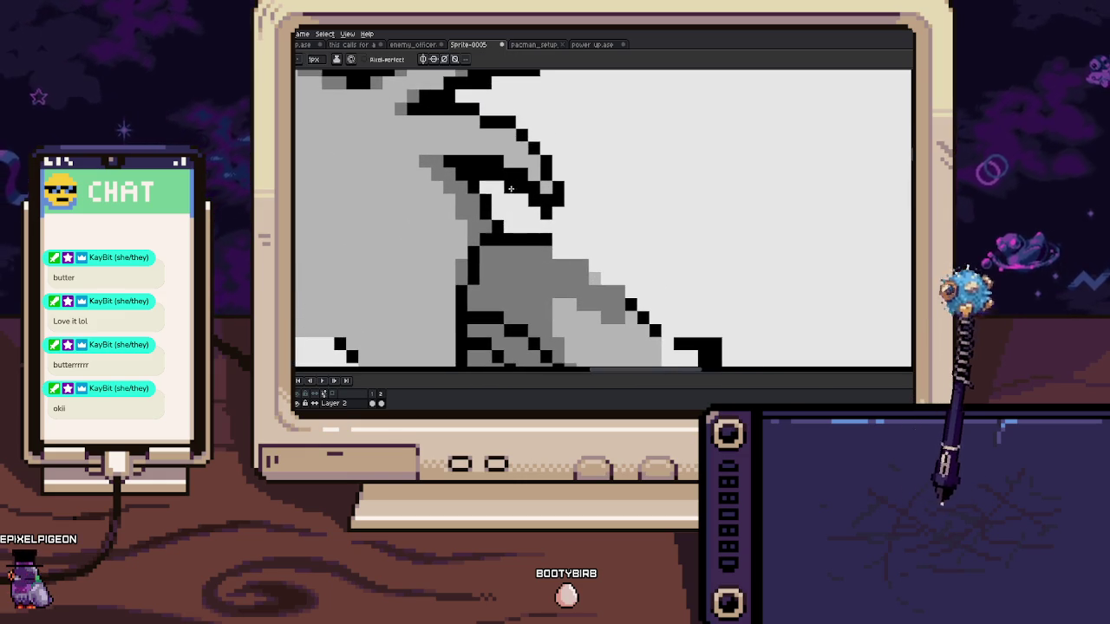
pyautogui.moveTo(512, 212); pyautogui.dragTo(548, 231)
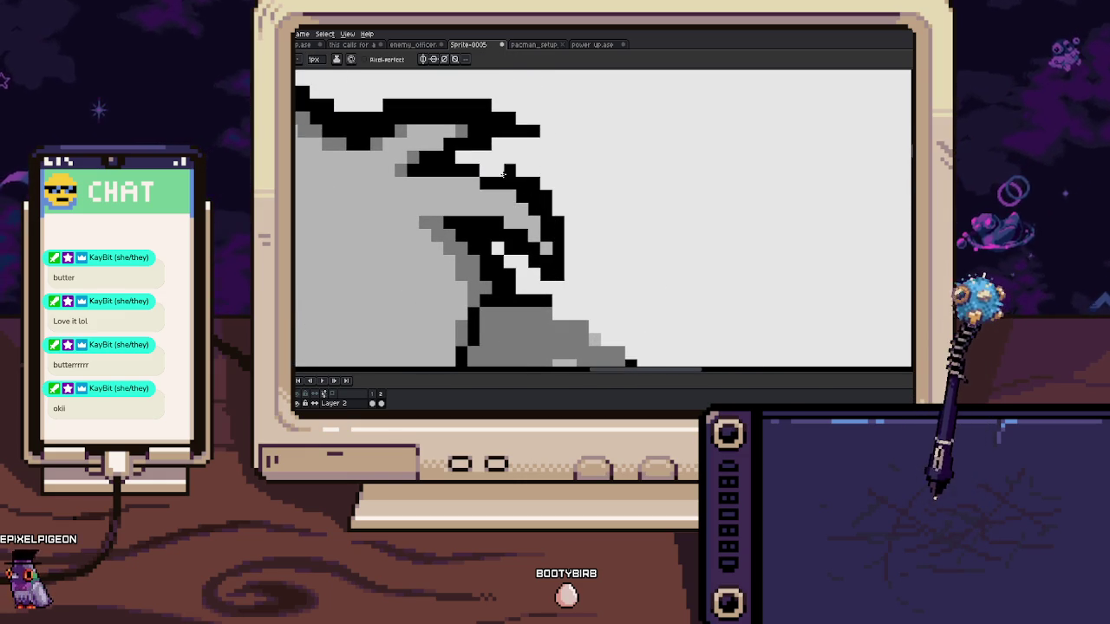
pyautogui.scroll(-1, 487, 162)
pyautogui.scroll(-1, 488, 161)
pyautogui.scroll(1, 487, 161)
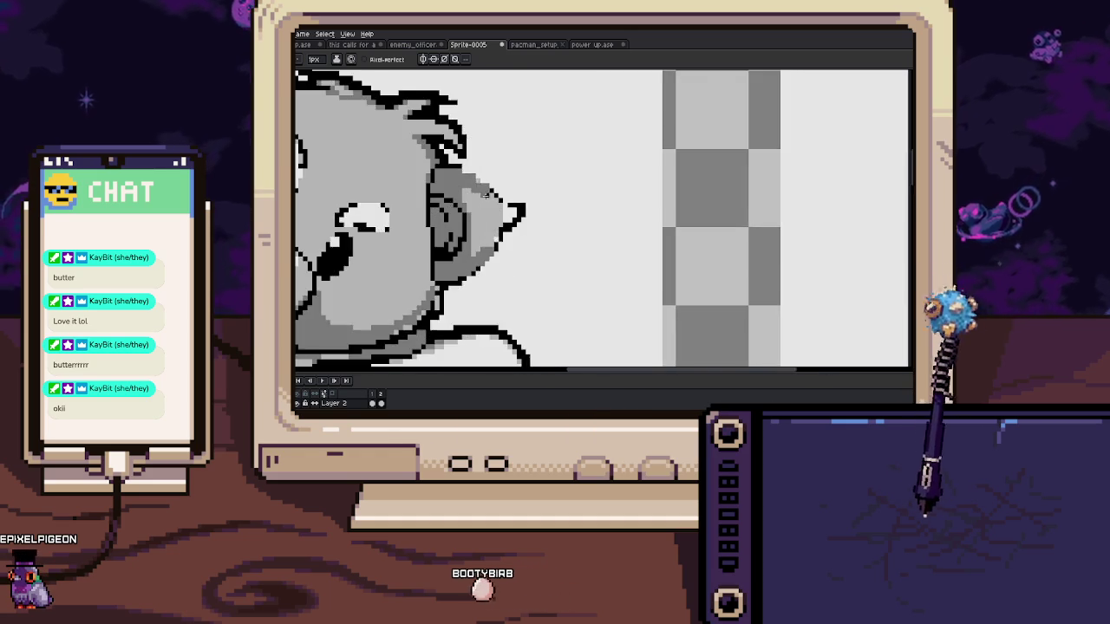
pyautogui.scroll(1, 487, 161)
pyautogui.scroll(2, 472, 173)
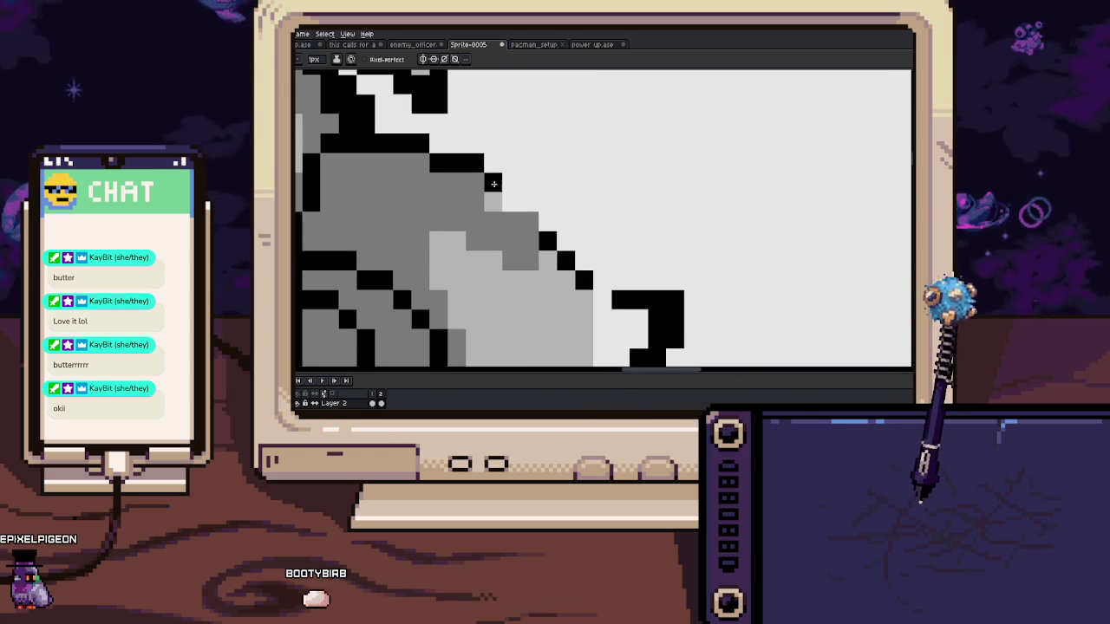
# Zoom in on the chest and abs and paint a light grey stroke across the lower abs
pyautogui.scroll(-1, 539, 231)
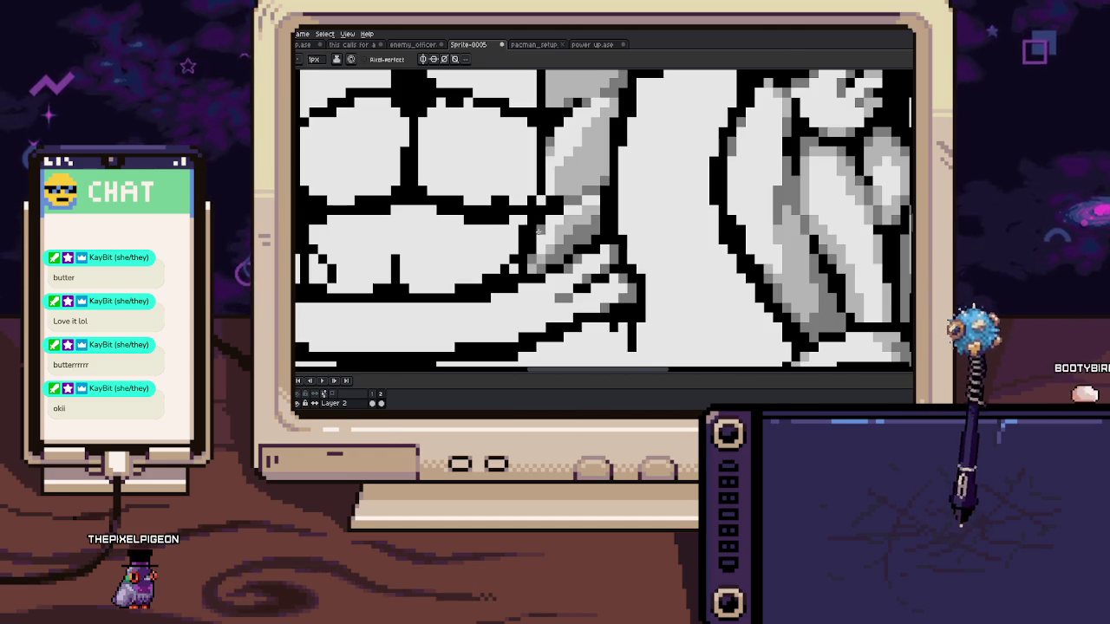
pyautogui.scroll(-1, 531, 251)
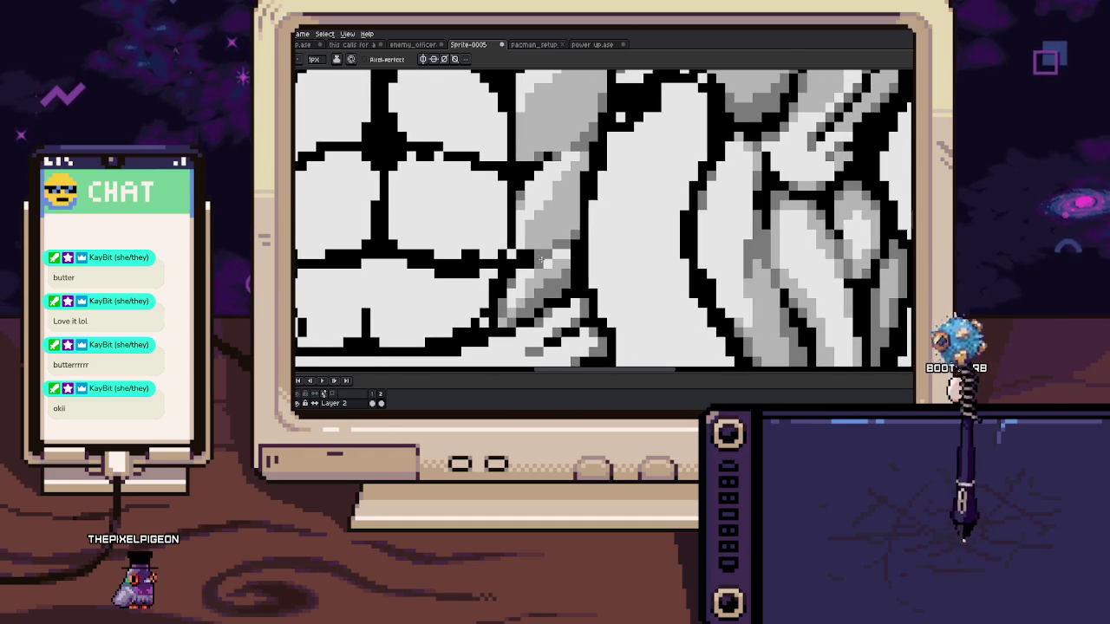
pyautogui.scroll(-1, 515, 275)
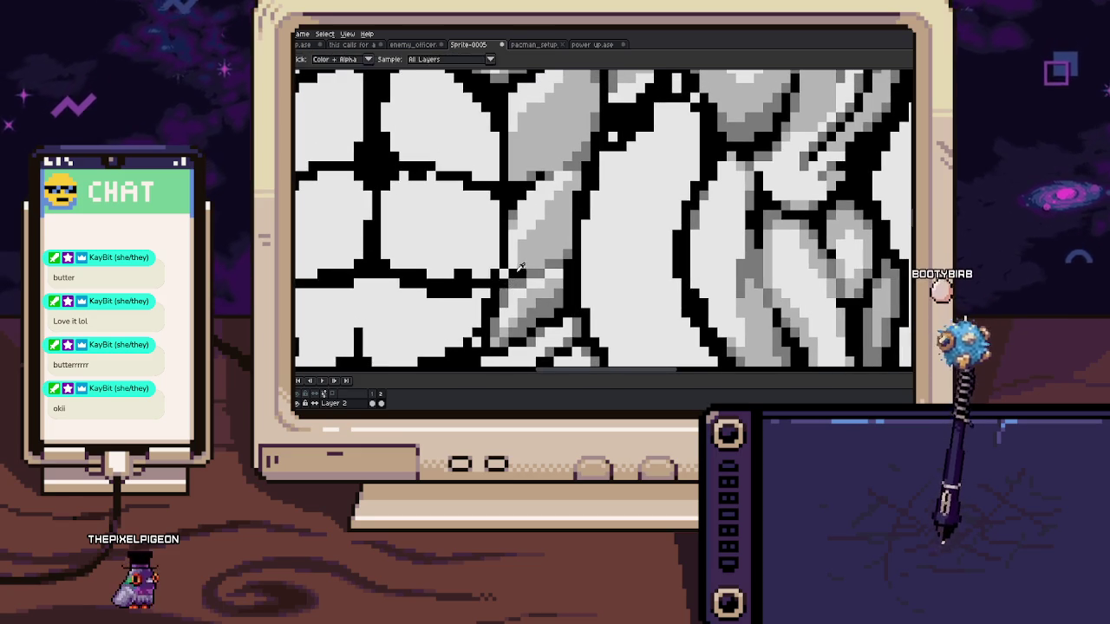
pyautogui.scroll(1, 517, 282)
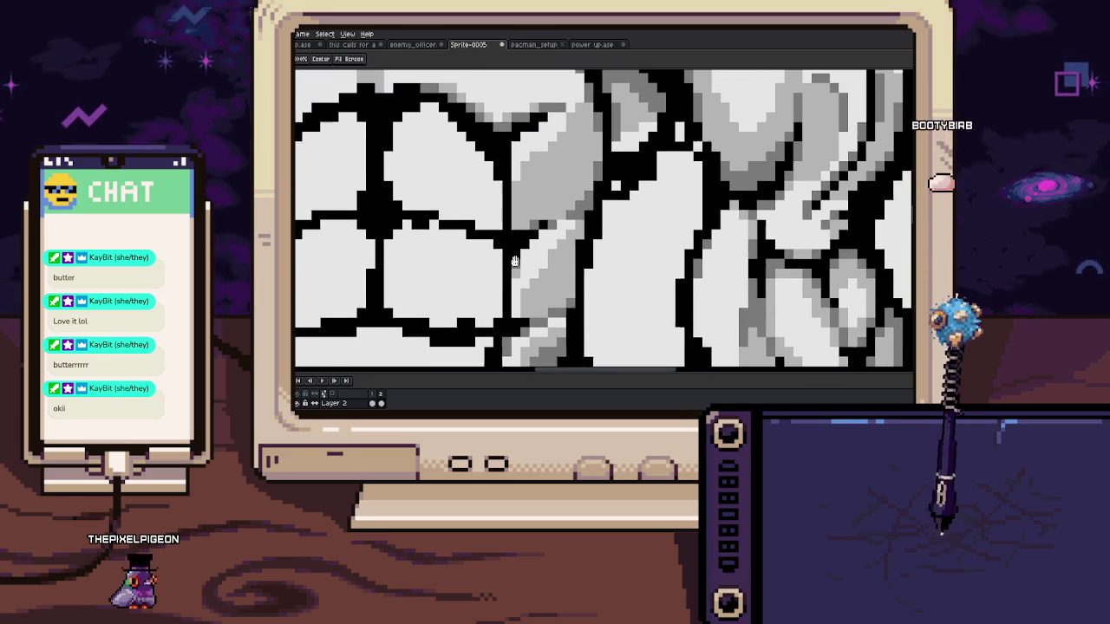
pyautogui.moveTo(516, 283); pyautogui.dragTo(520, 331)
pyautogui.scroll(1, 525, 252)
pyautogui.scroll(-1, 520, 210)
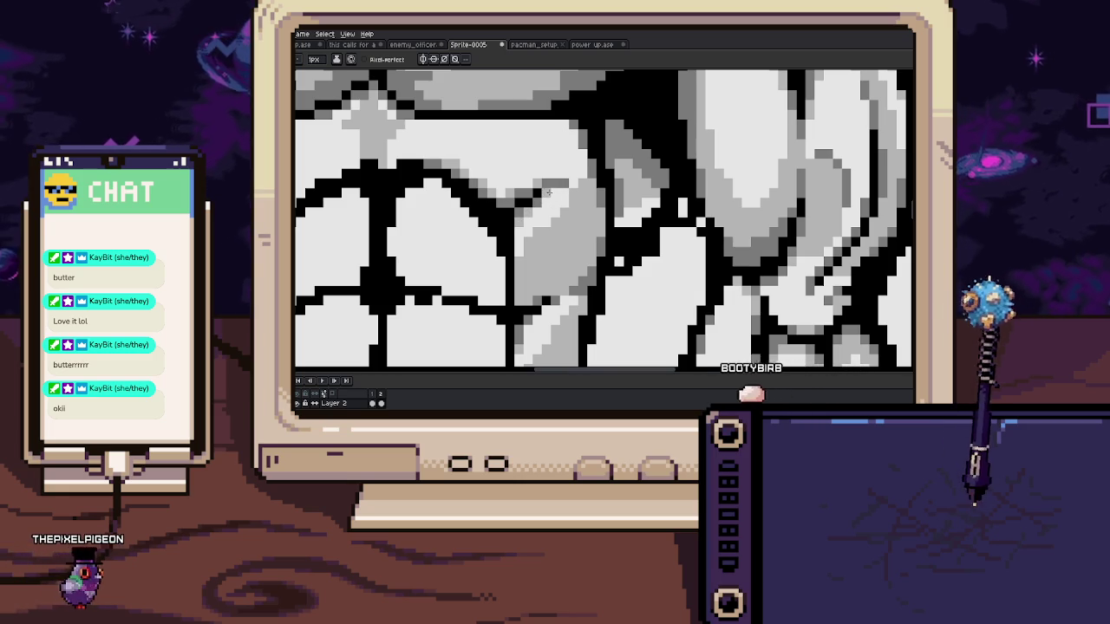
pyautogui.scroll(-3, 563, 182)
pyautogui.scroll(-1, 564, 182)
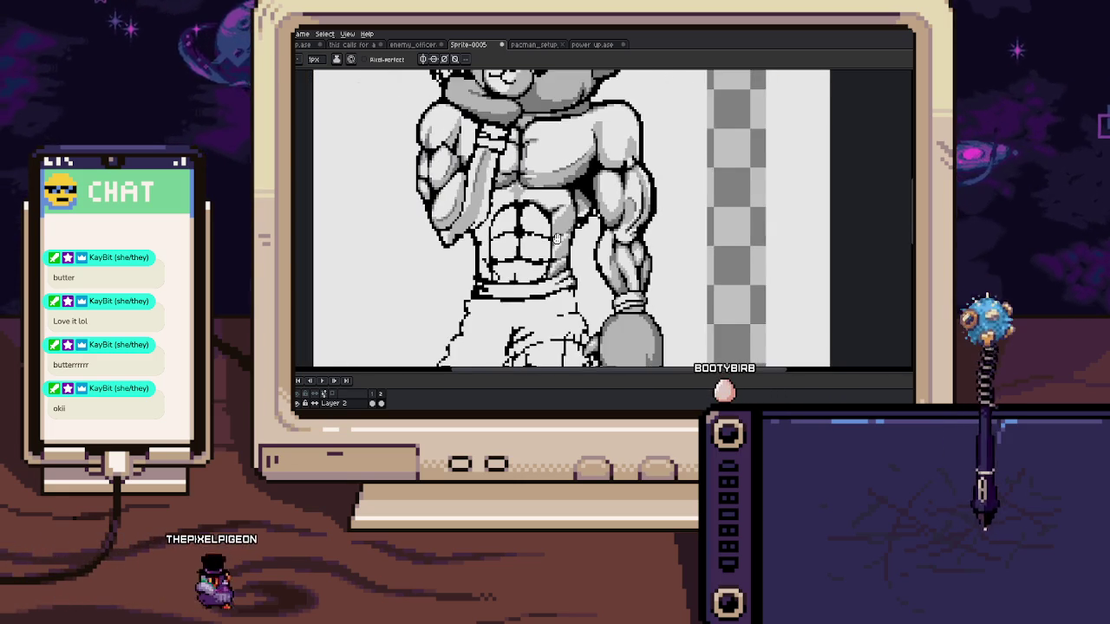
pyautogui.scroll(1, 564, 182)
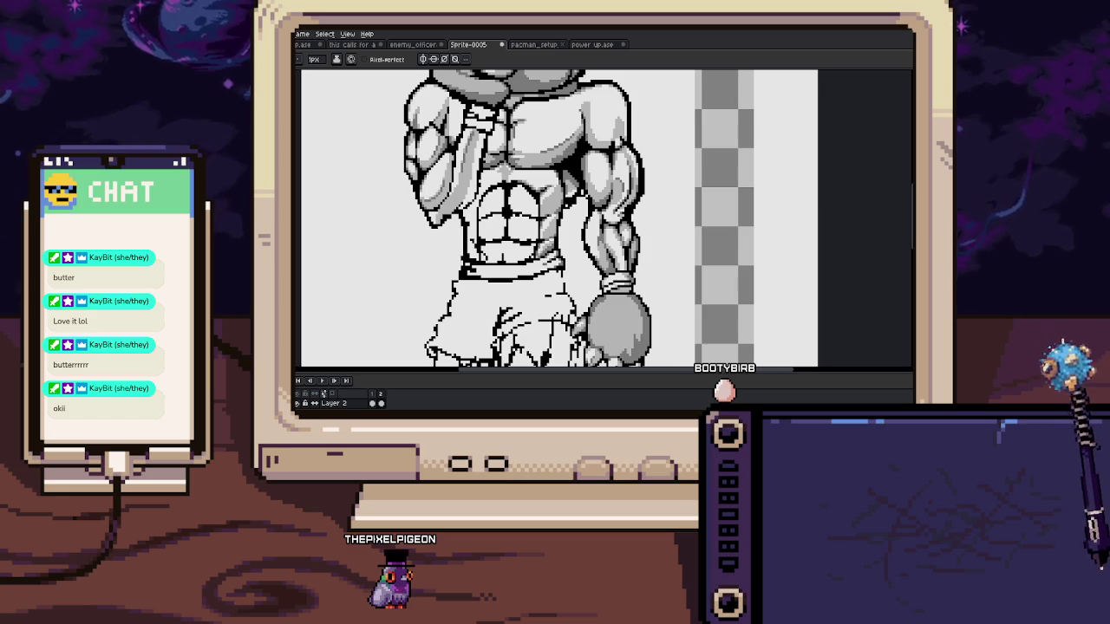
pyautogui.scroll(1, 459, 249)
pyautogui.scroll(3, 459, 250)
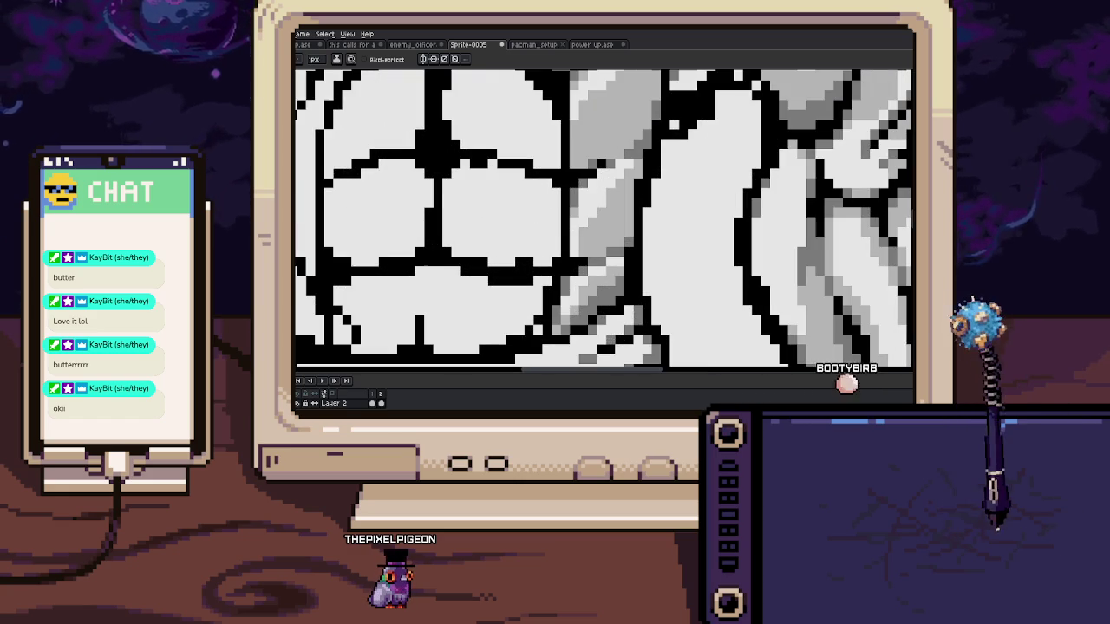
pyautogui.moveTo(460, 250); pyautogui.dragTo(541, 253)
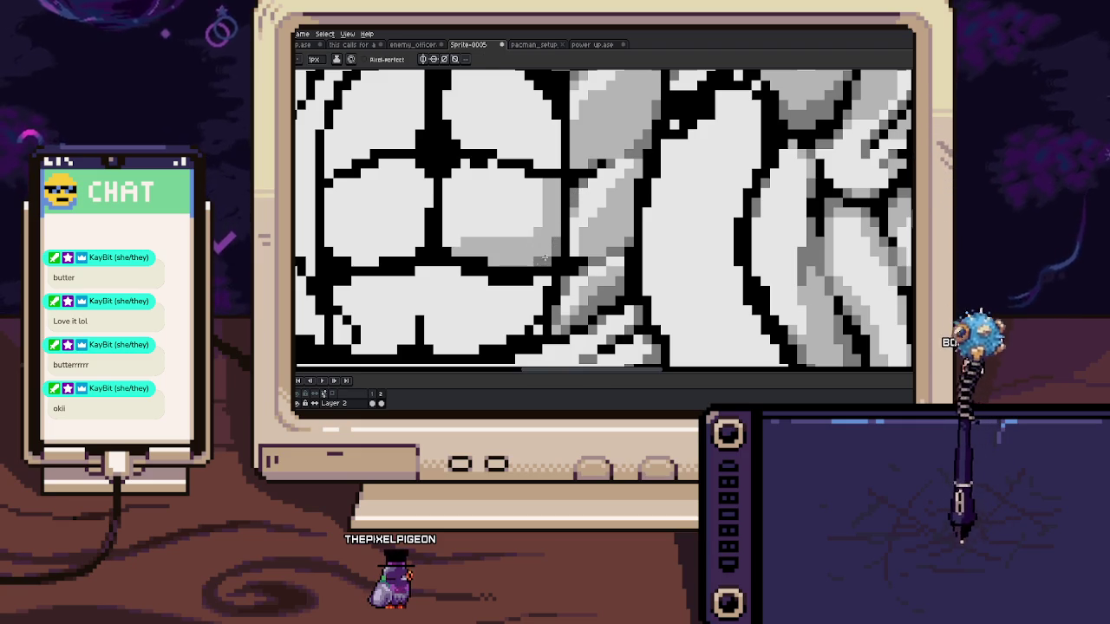
# Switch between eyedropper and pencil while nudging the view across the abs
pyautogui.press('i')
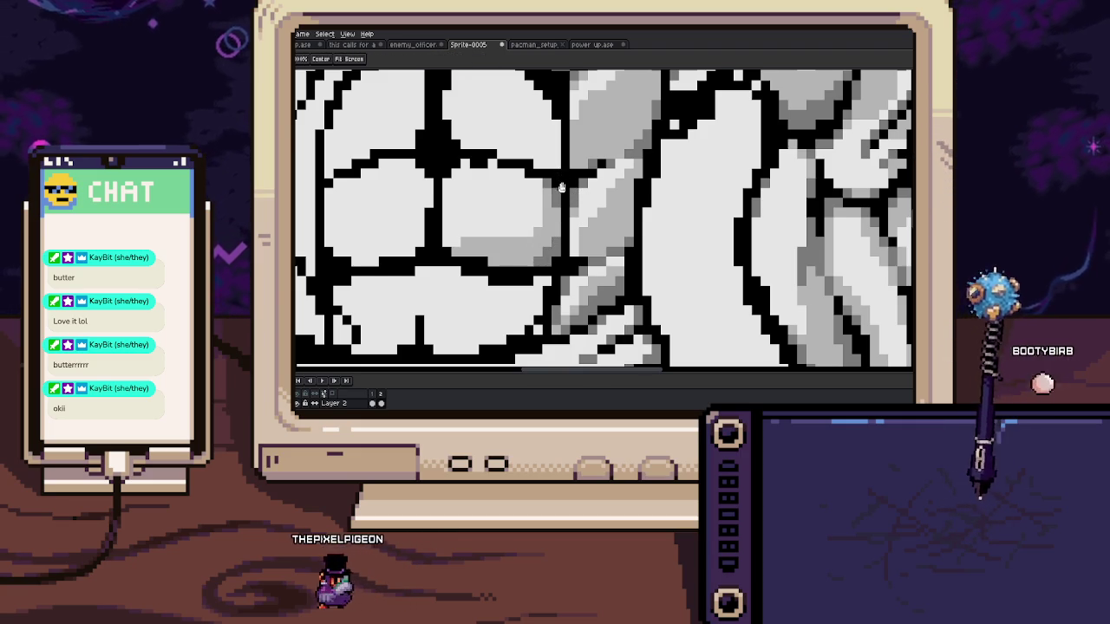
pyautogui.moveTo(552, 186); pyautogui.dragTo(544, 243)
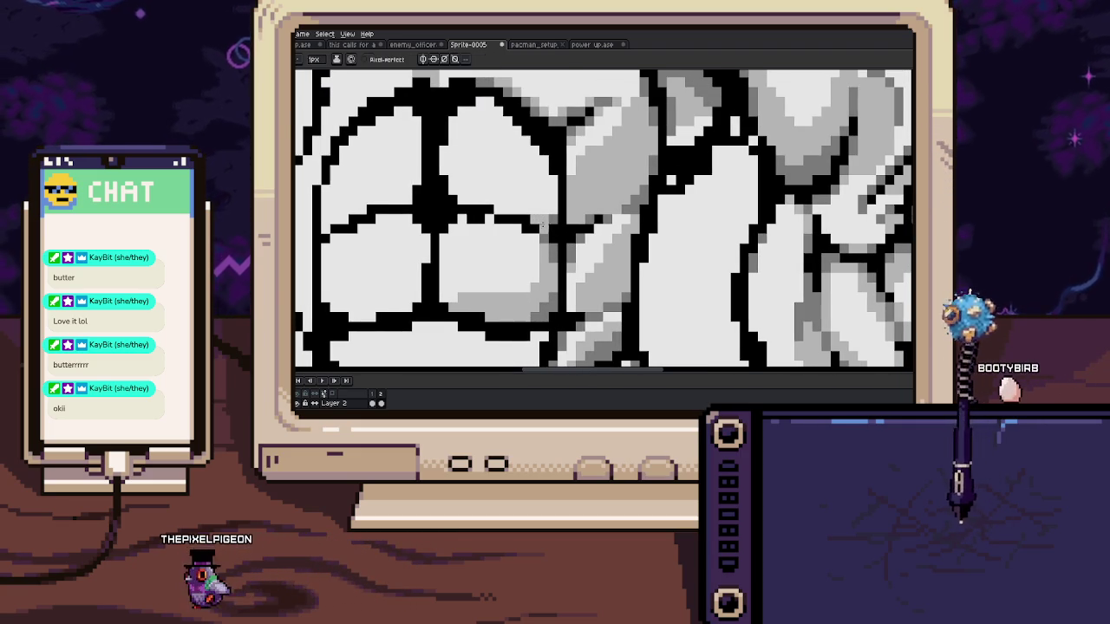
pyautogui.press('b')
pyautogui.press('i')
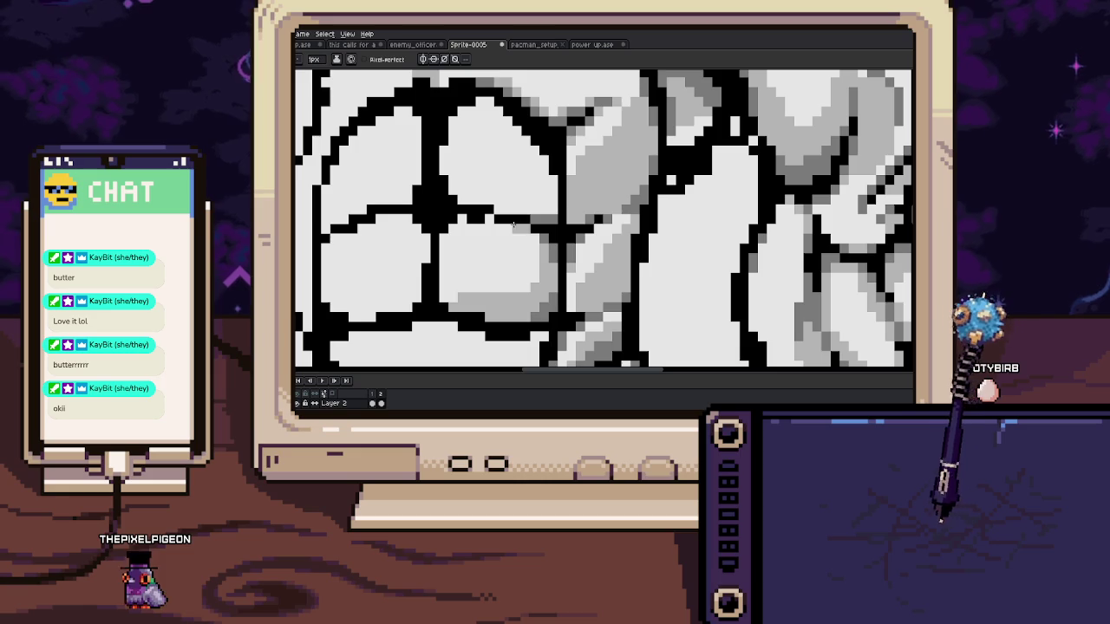
pyautogui.moveTo(536, 222); pyautogui.dragTo(526, 240)
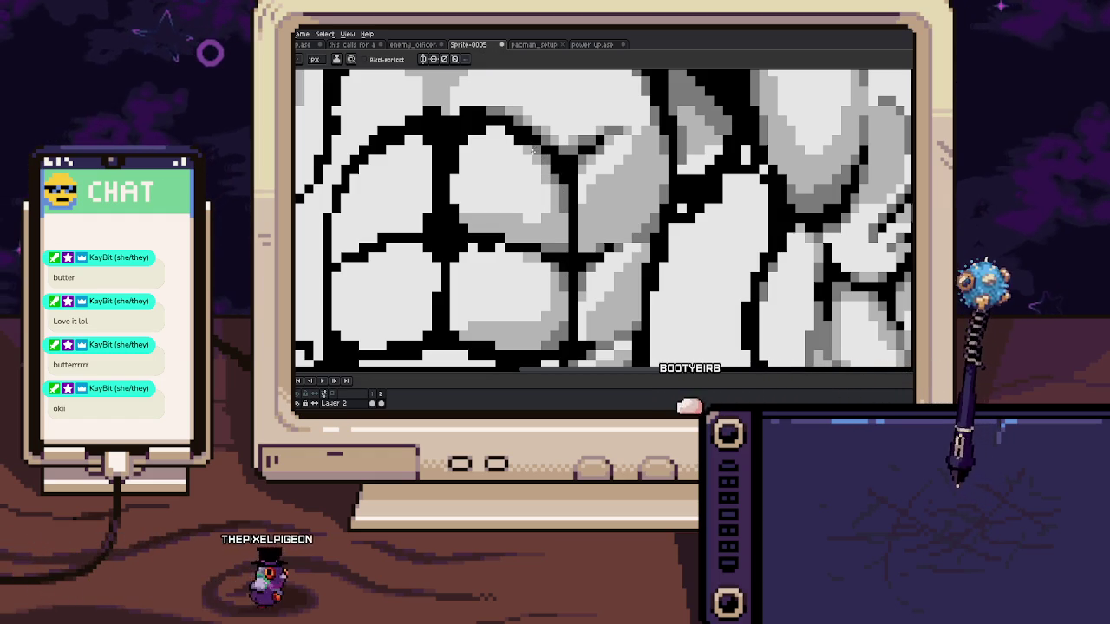
pyautogui.moveTo(560, 224); pyautogui.dragTo(583, 234)
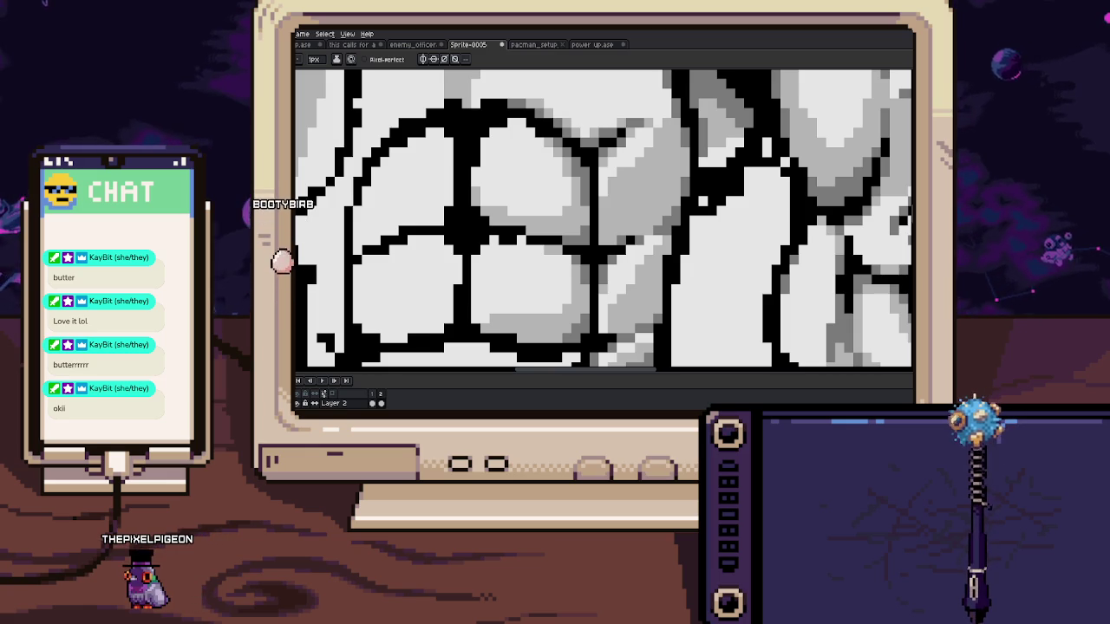
# Zoom and pan over the abs, toggling between eyedropper and pencil
pyautogui.scroll(-3, 500, 249)
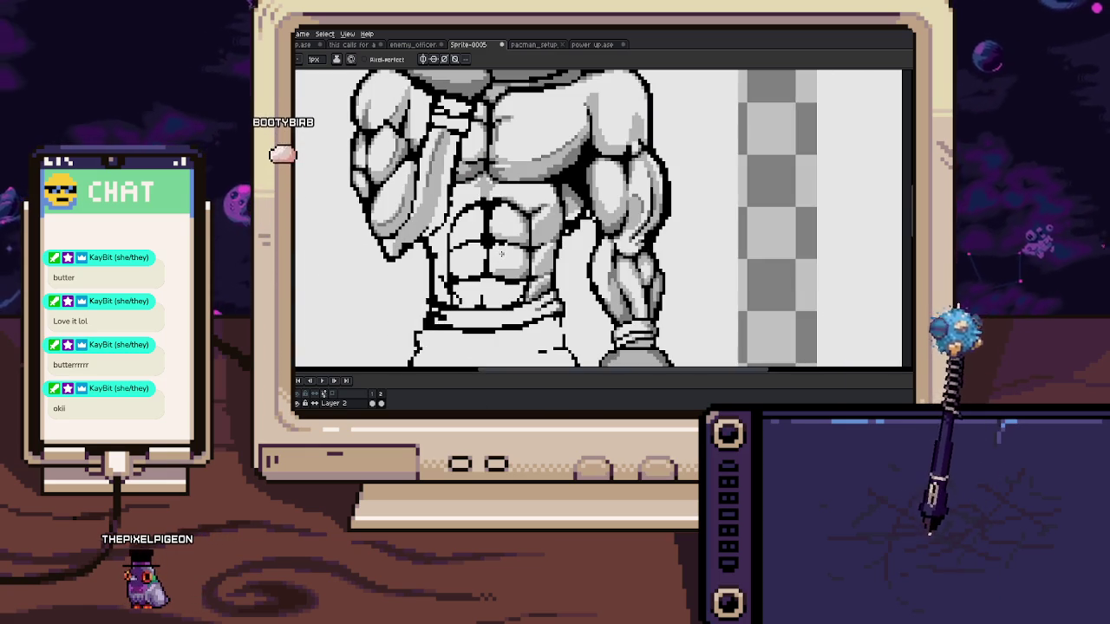
pyautogui.scroll(3, 500, 253)
pyautogui.scroll(-3, 500, 192)
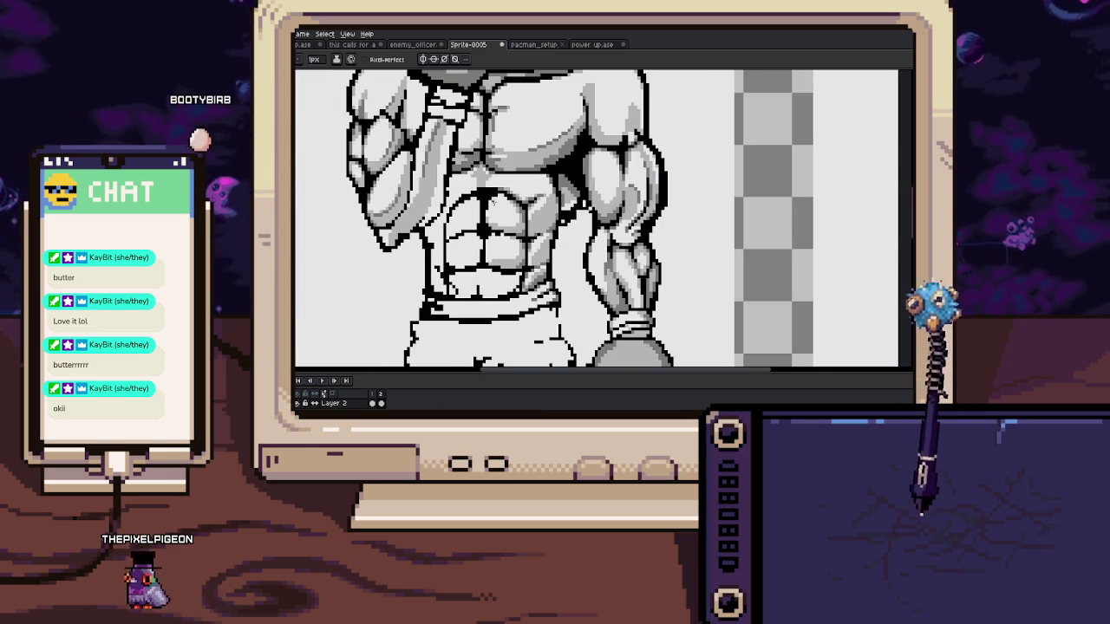
pyautogui.scroll(2, 479, 196)
pyautogui.scroll(2, 490, 208)
pyautogui.press('alt')
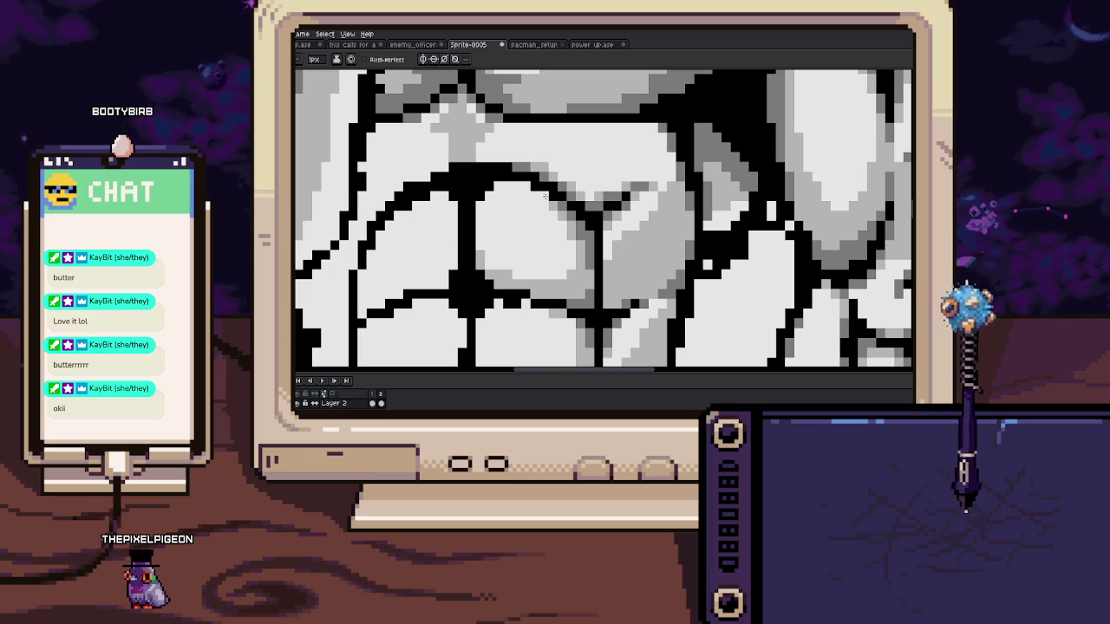
pyautogui.scroll(-2, 545, 196)
pyautogui.scroll(2, 525, 186)
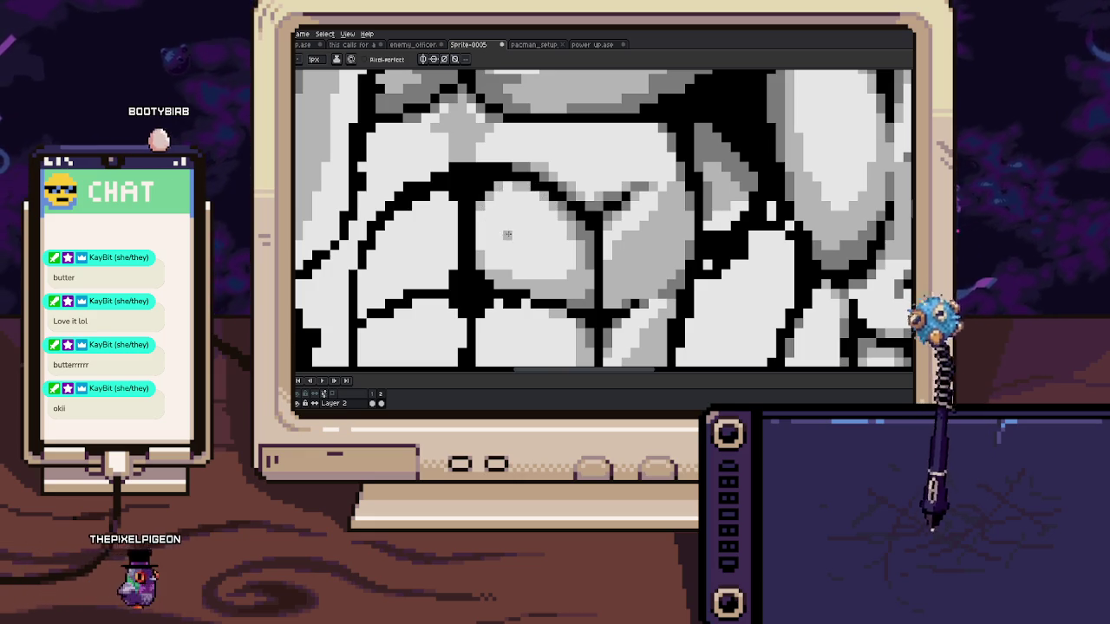
pyautogui.scroll(-2, 495, 216)
pyautogui.scroll(2, 503, 205)
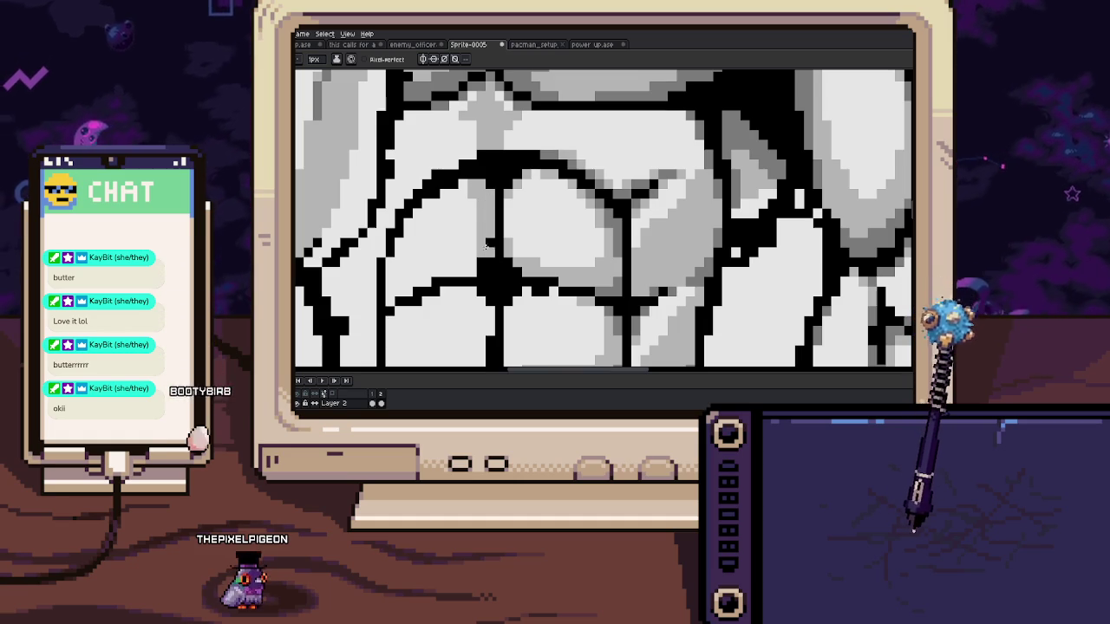
pyautogui.moveTo(471, 270); pyautogui.dragTo(497, 237)
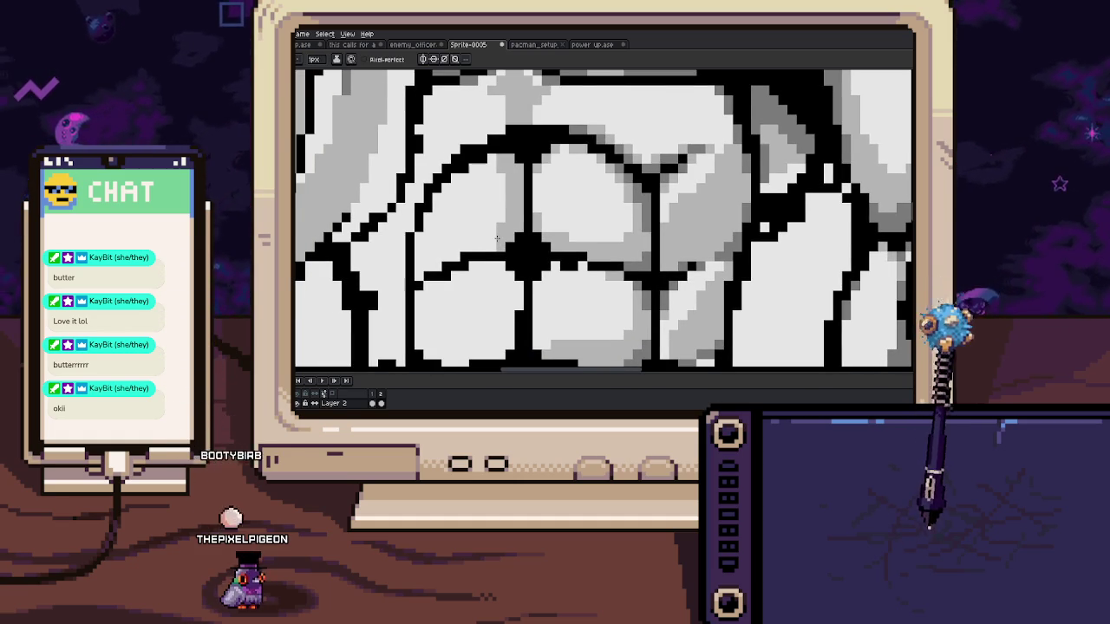
pyautogui.moveTo(444, 266); pyautogui.dragTo(463, 260)
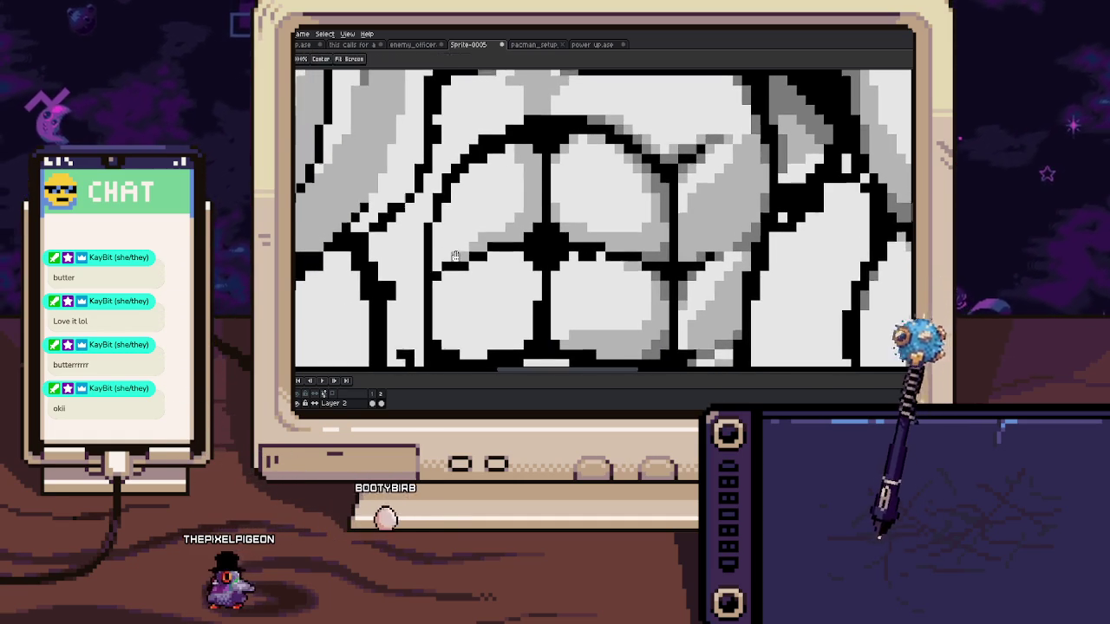
pyautogui.press('i')
pyautogui.moveTo(661, 194); pyautogui.dragTo(657, 163)
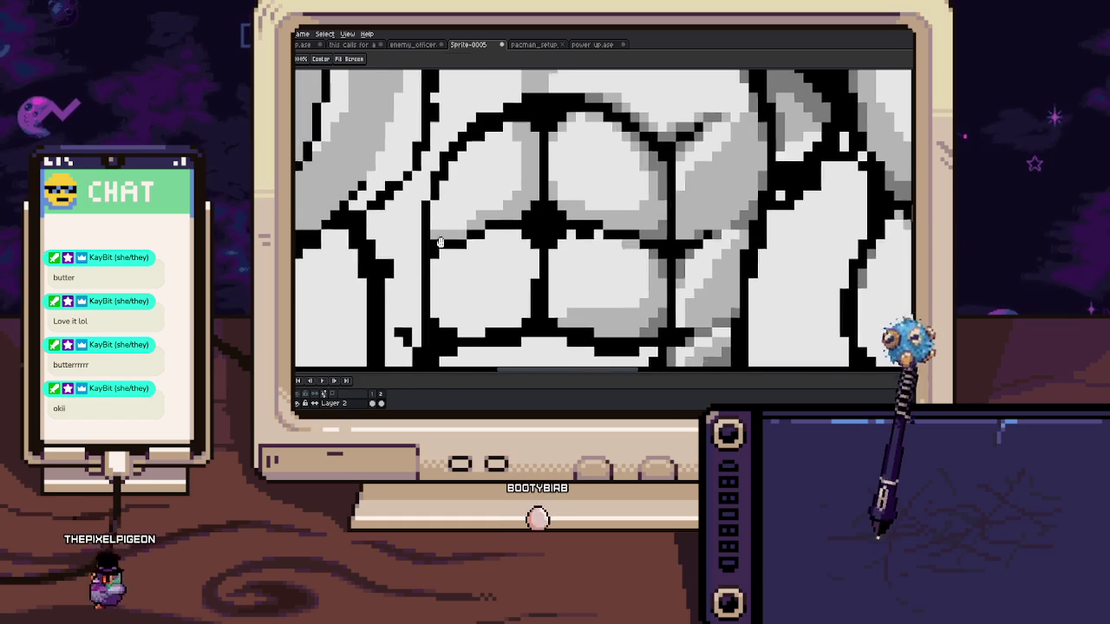
pyautogui.press('b')
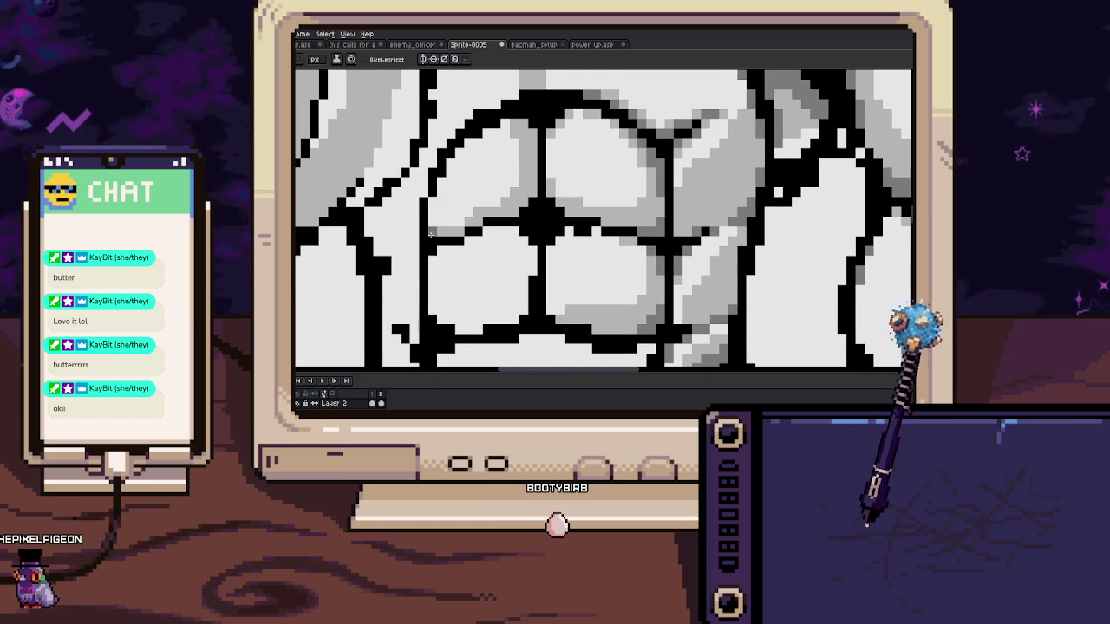
# Adjust the zoom, return to the 1px pencil and pan to show the left abs
pyautogui.scroll(1, 431, 232)
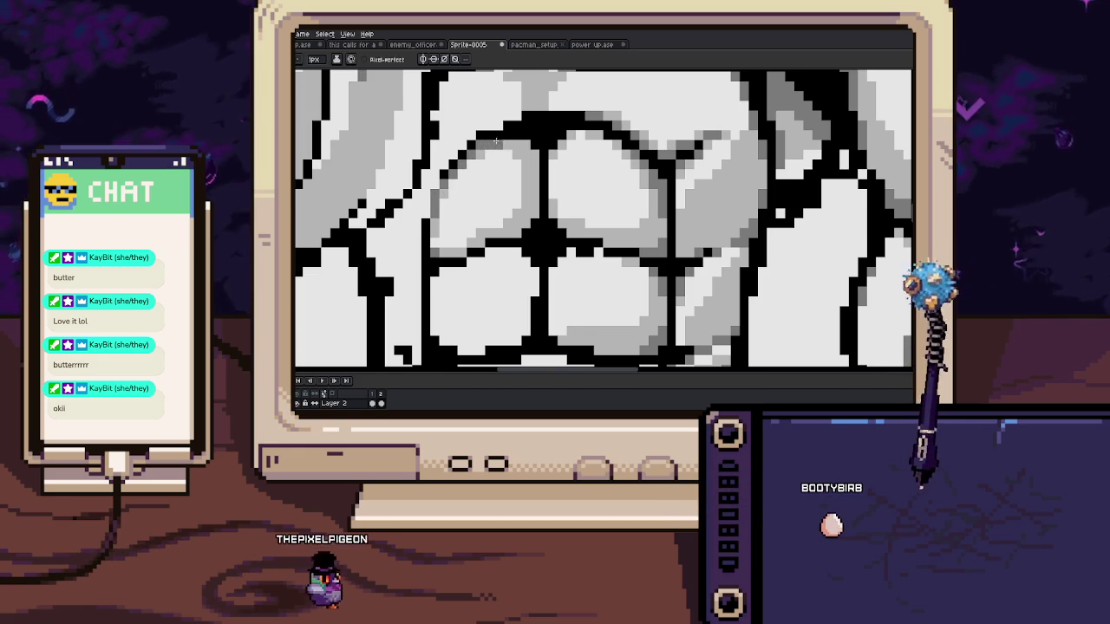
pyautogui.scroll(-1, 496, 139)
pyautogui.scroll(-1, 494, 174)
pyautogui.scroll(3, 490, 213)
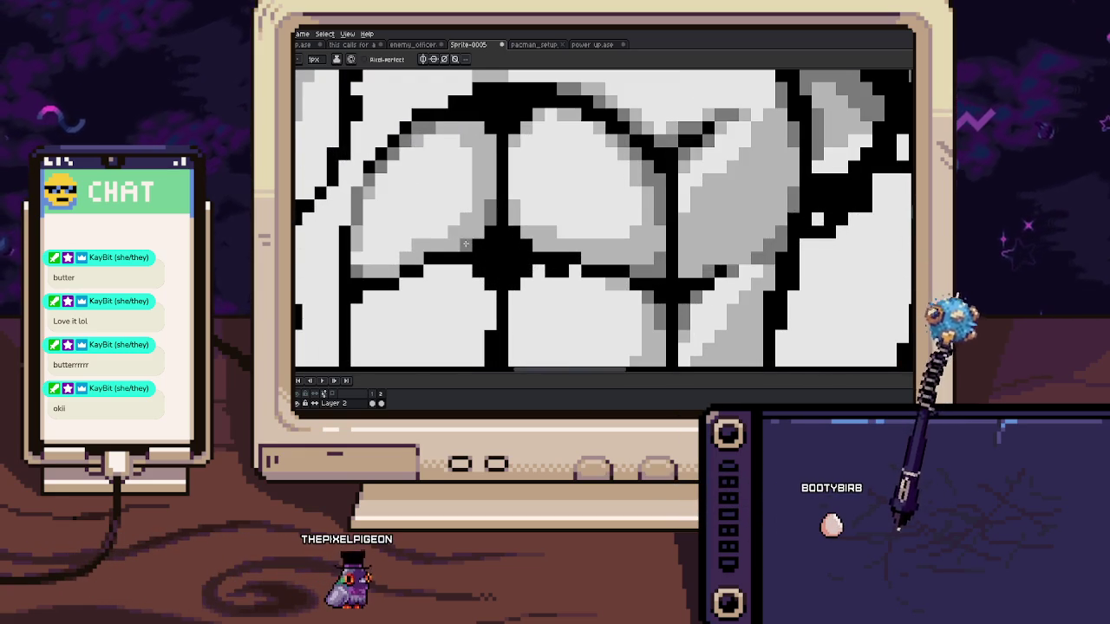
pyautogui.scroll(2, 488, 192)
pyautogui.scroll(-2, 477, 167)
pyautogui.scroll(2, 486, 187)
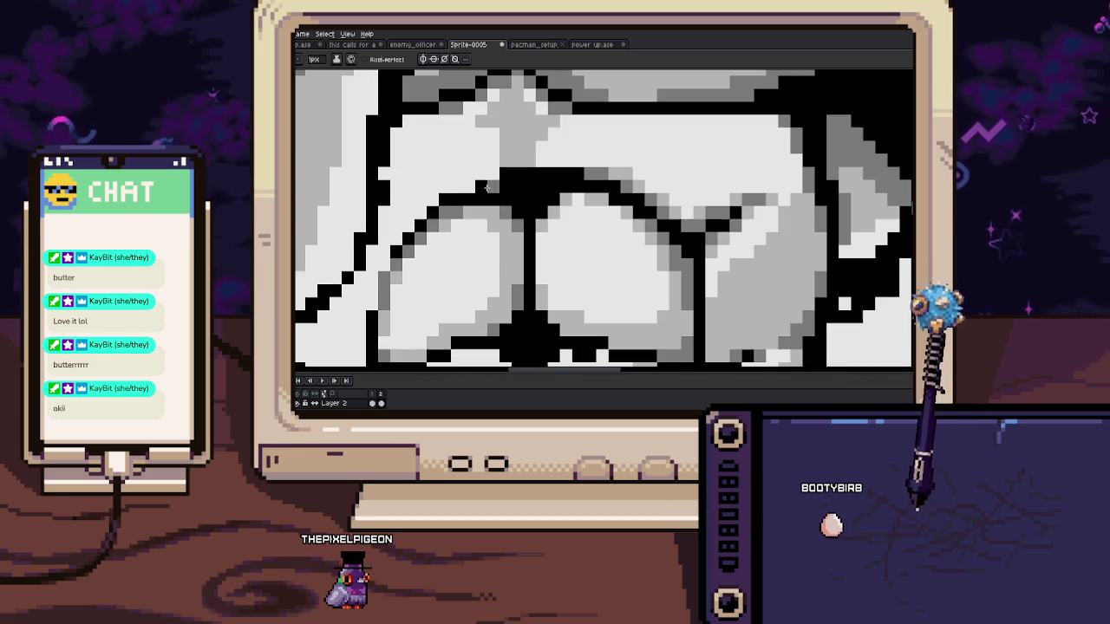
pyautogui.scroll(1, 486, 190)
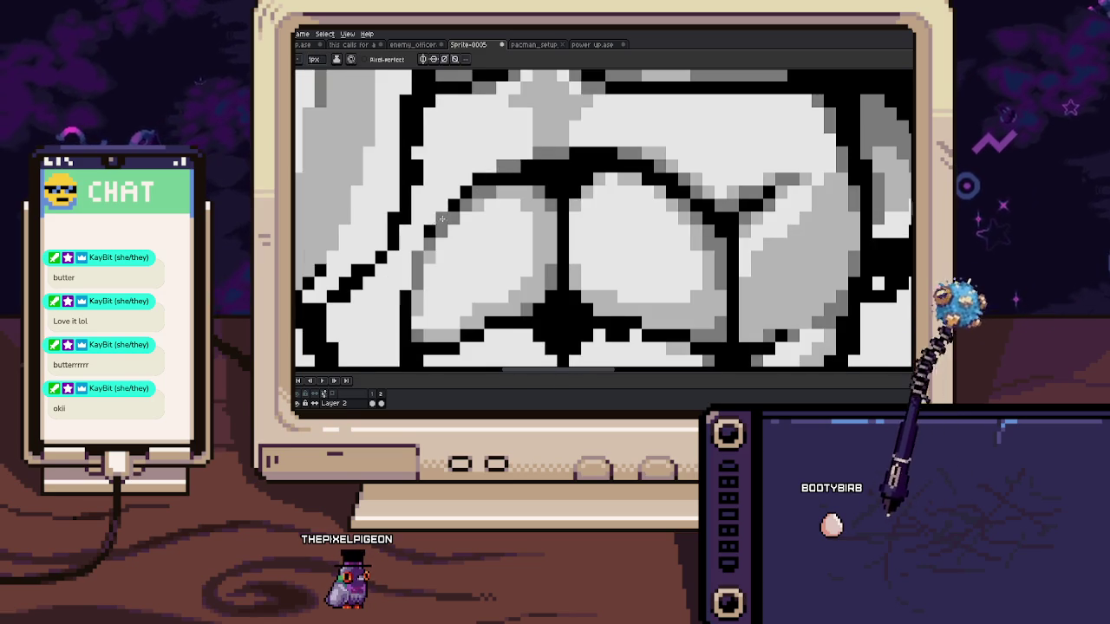
pyautogui.scroll(1, 460, 213)
pyautogui.scroll(1, 432, 232)
pyautogui.scroll(-1, 425, 239)
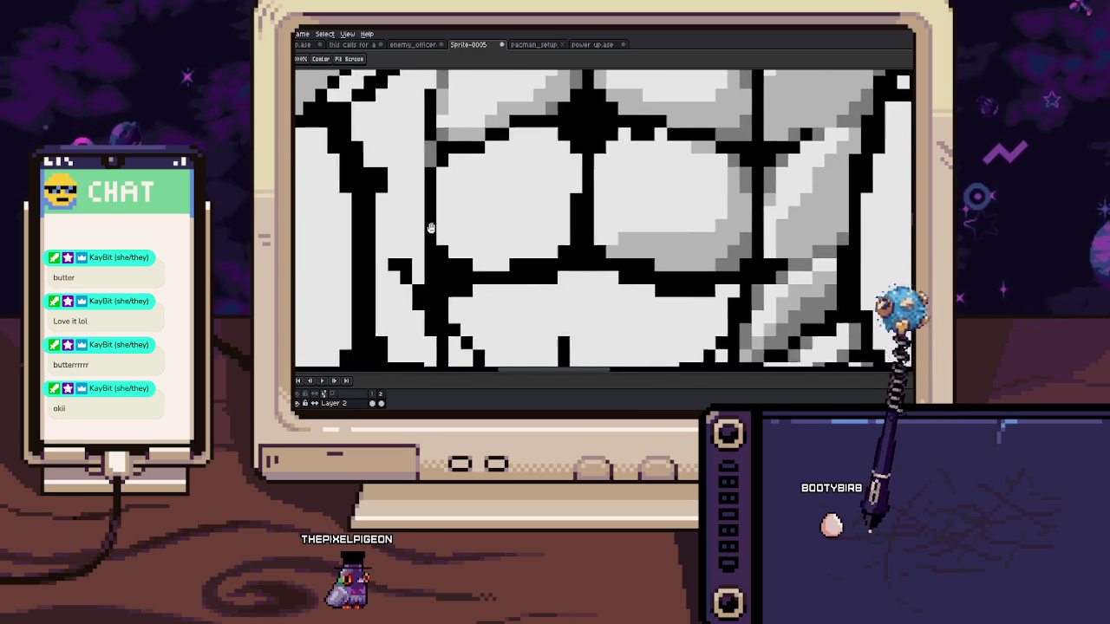
pyautogui.scroll(-2, 428, 232)
pyautogui.scroll(2, 431, 227)
pyautogui.scroll(-2, 438, 234)
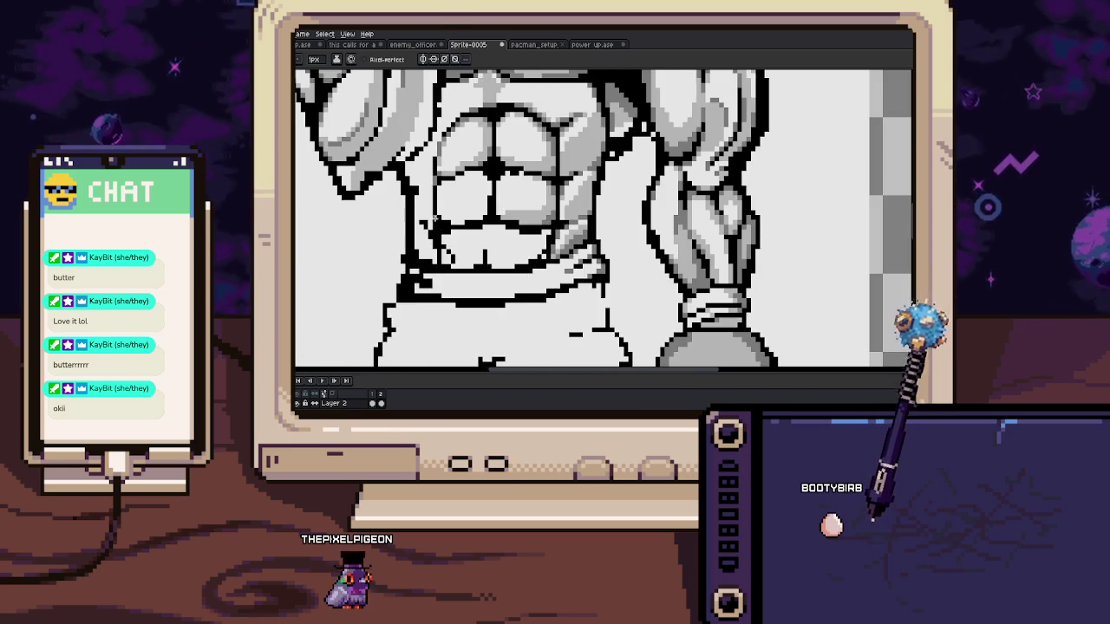
pyautogui.scroll(-1, 446, 239)
pyautogui.scroll(1, 457, 245)
pyautogui.scroll(1, 468, 244)
pyautogui.scroll(1, 494, 243)
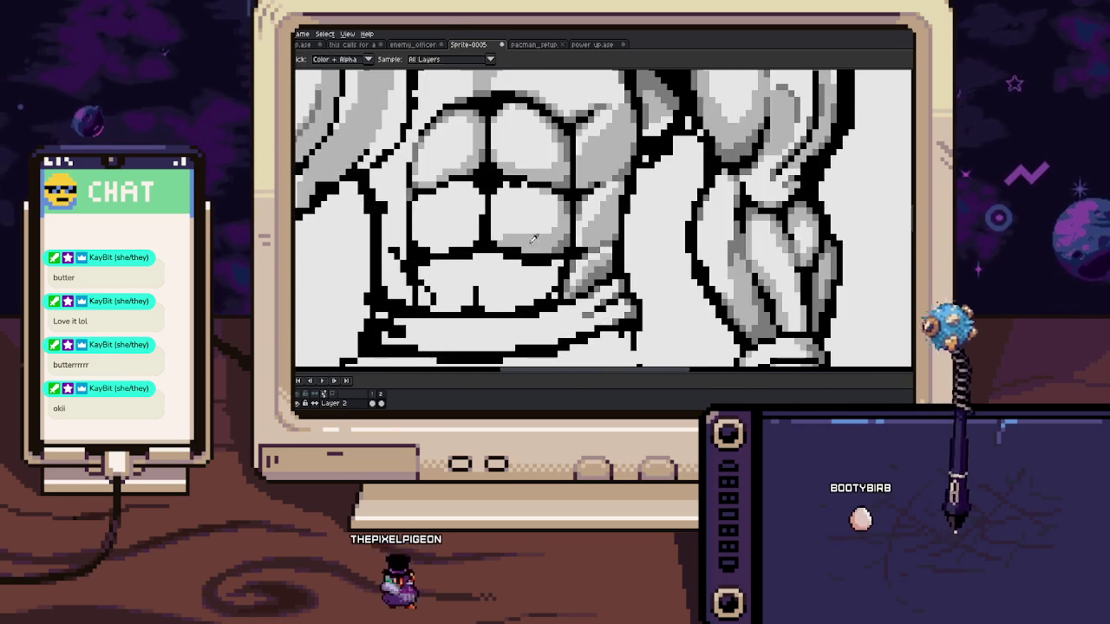
pyautogui.scroll(2, 529, 241)
pyautogui.keyDown('alt'); pyautogui.click(537, 240); pyautogui.keyUp('alt')
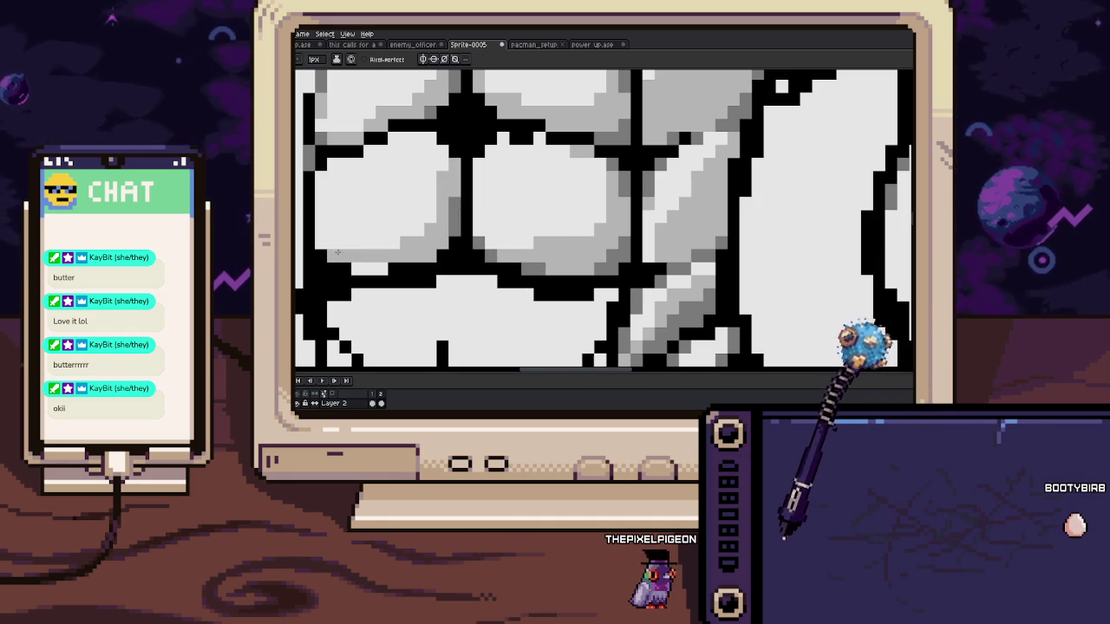
pyautogui.press('alt')
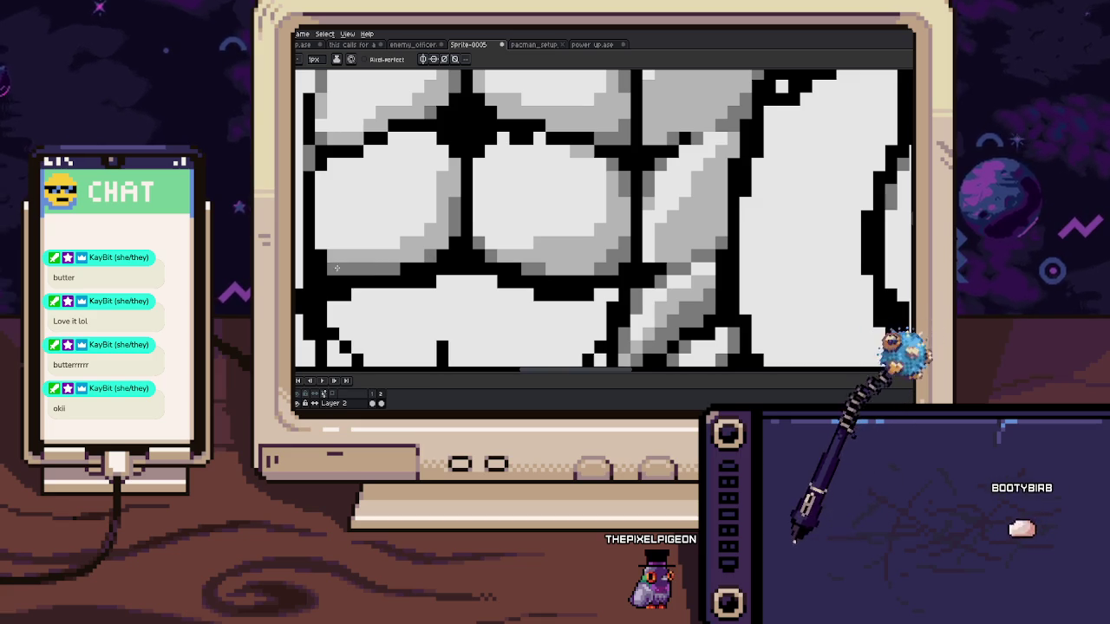
pyautogui.moveTo(337, 257)
pyautogui.mouseDown()
pyautogui.moveTo(520, 246)
pyautogui.moveTo(543, 280)
pyautogui.mouseUp()
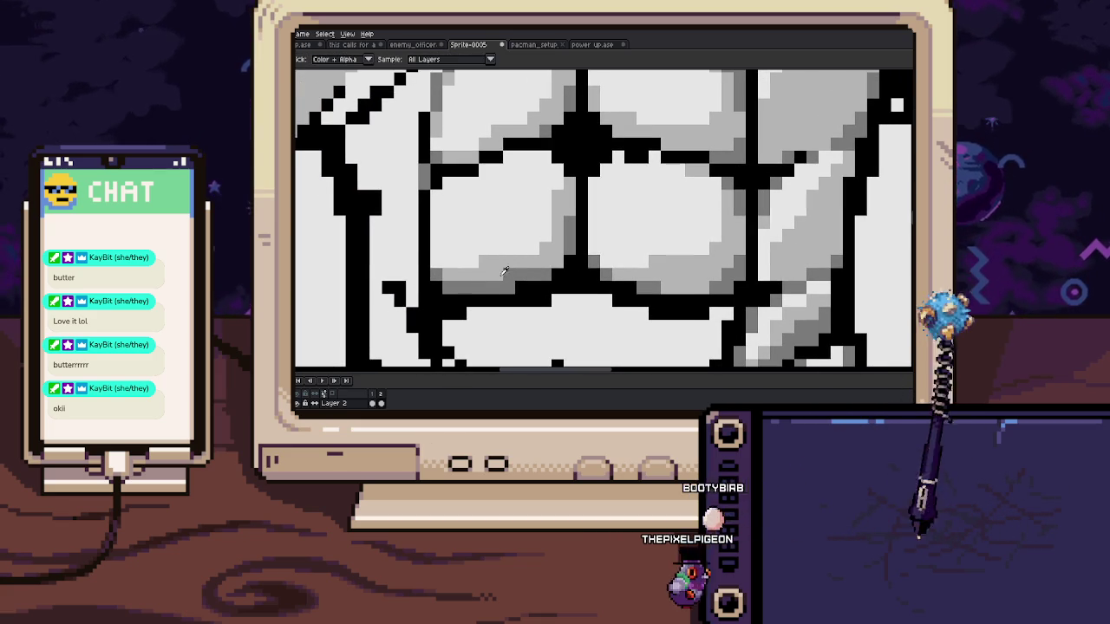
# Repaint the black line between the abs and outline pixels beside them with sampled grey
pyautogui.moveTo(438, 169); pyautogui.dragTo(508, 146)
pyautogui.scroll(-3, 507, 146)
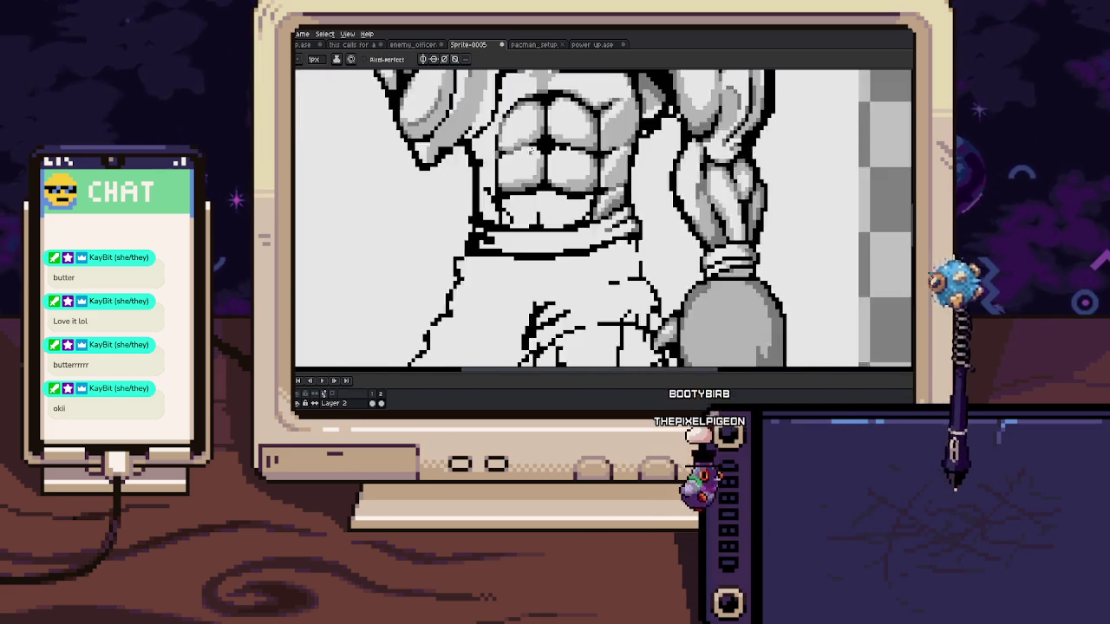
pyautogui.scroll(3, 550, 198)
pyautogui.press('i')
pyautogui.click(550, 199)
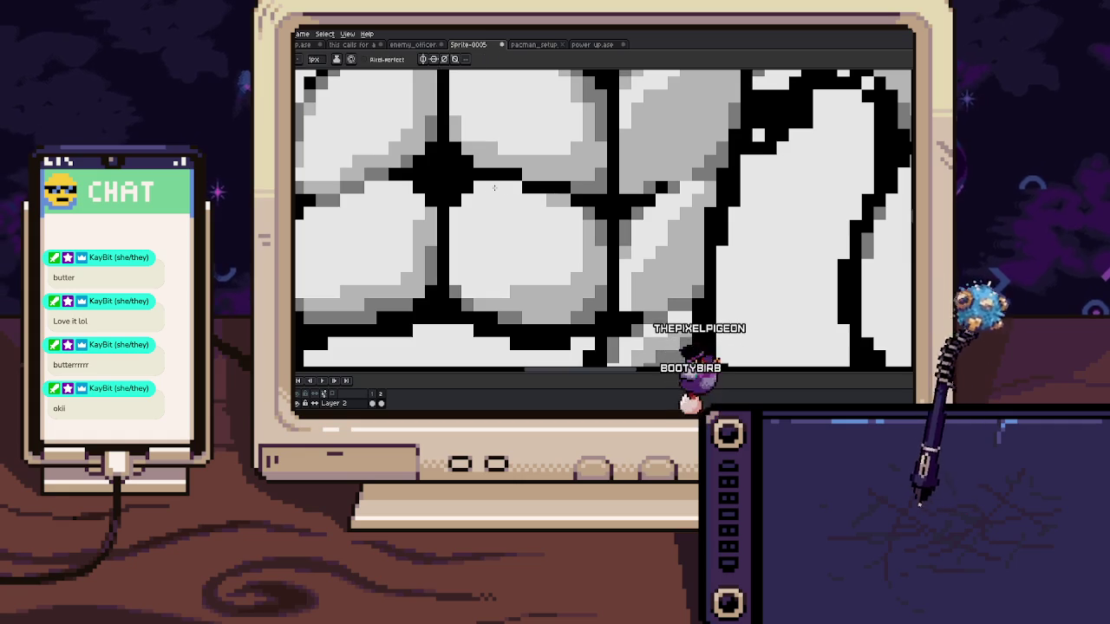
pyautogui.press('b')
pyautogui.moveTo(549, 198)
pyautogui.mouseDown()
pyautogui.moveTo(515, 176)
pyautogui.moveTo(478, 225)
pyautogui.mouseUp()
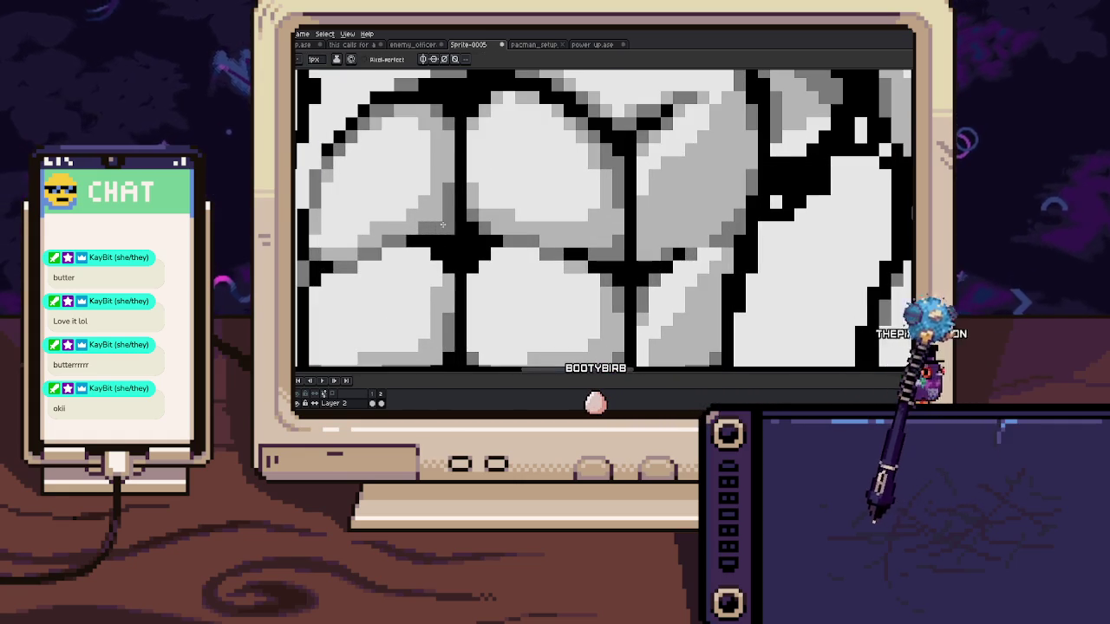
# Pan and zoom to bring the central abs into view
pyautogui.press('b')
pyautogui.moveTo(450, 208); pyautogui.dragTo(475, 222)
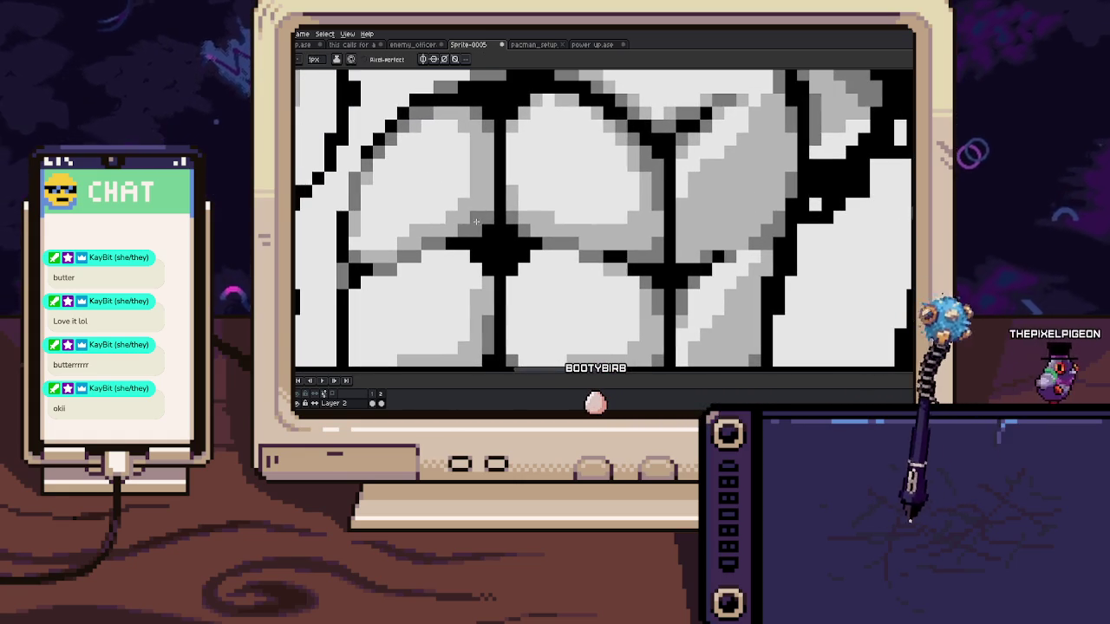
pyautogui.scroll(-3, 475, 177)
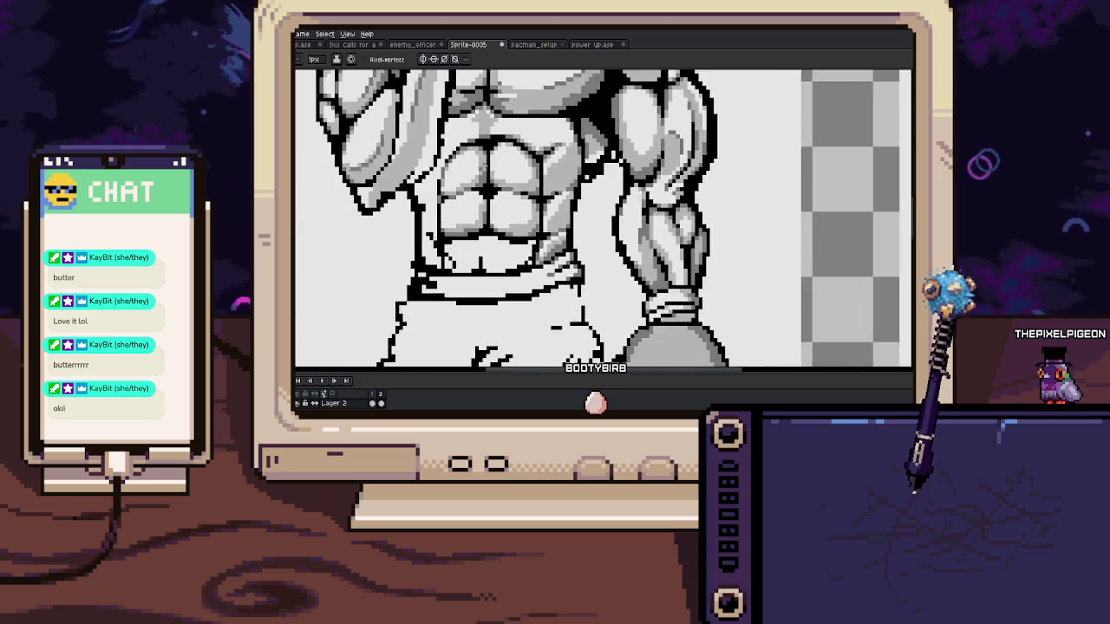
pyautogui.scroll(-3, 475, 177)
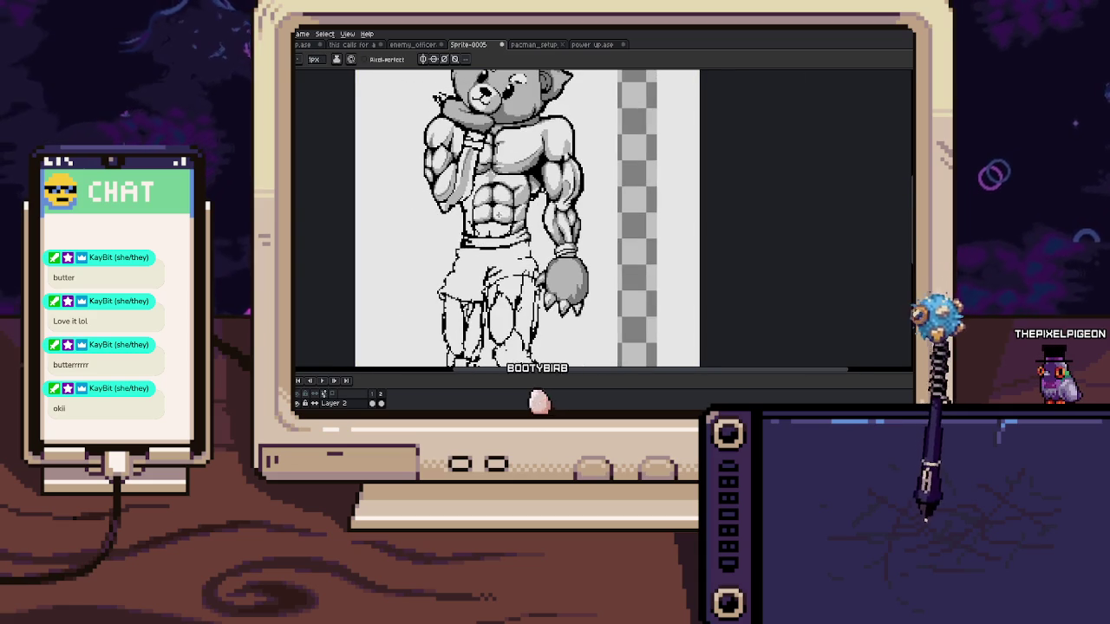
pyautogui.scroll(2, 499, 213)
pyautogui.scroll(2, 498, 196)
pyautogui.scroll(2, 498, 178)
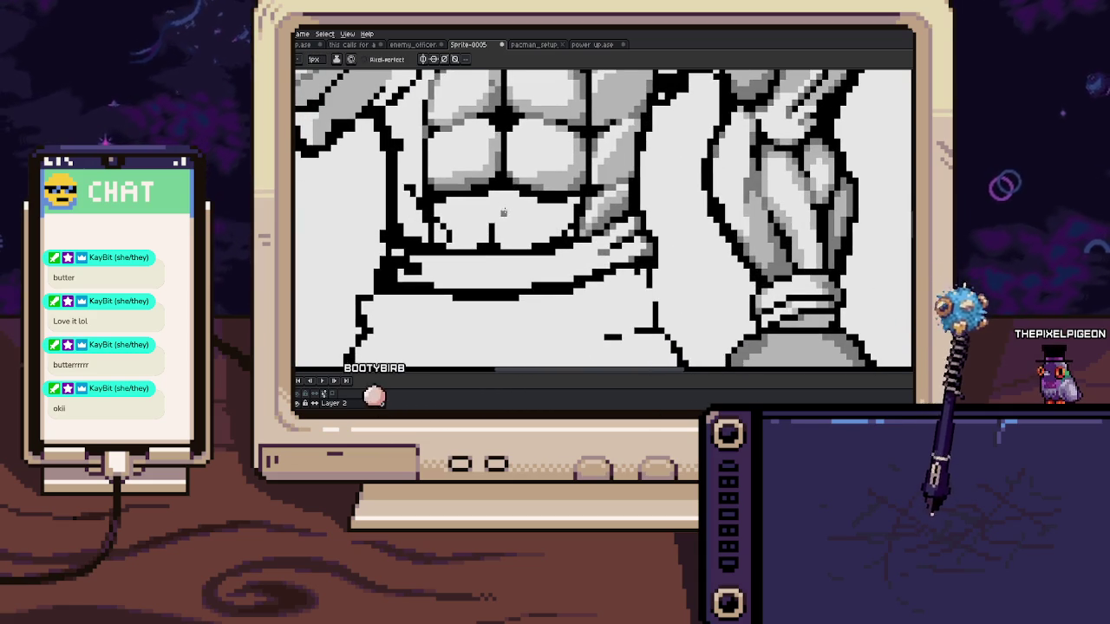
# Paint light and medium grey belly shading, a diagonal grey run, and darken the highlight's upper-left edge
pyautogui.scroll(2, 491, 238)
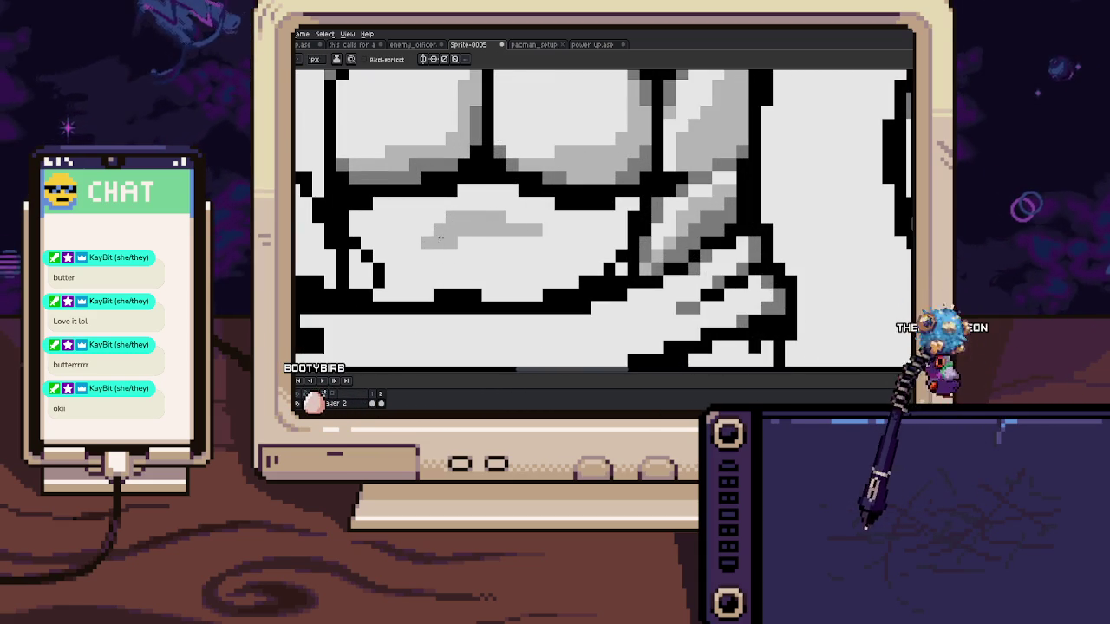
pyautogui.moveTo(489, 231)
pyautogui.mouseDown()
pyautogui.moveTo(490, 266)
pyautogui.moveTo(408, 288)
pyautogui.moveTo(363, 262)
pyautogui.mouseUp()
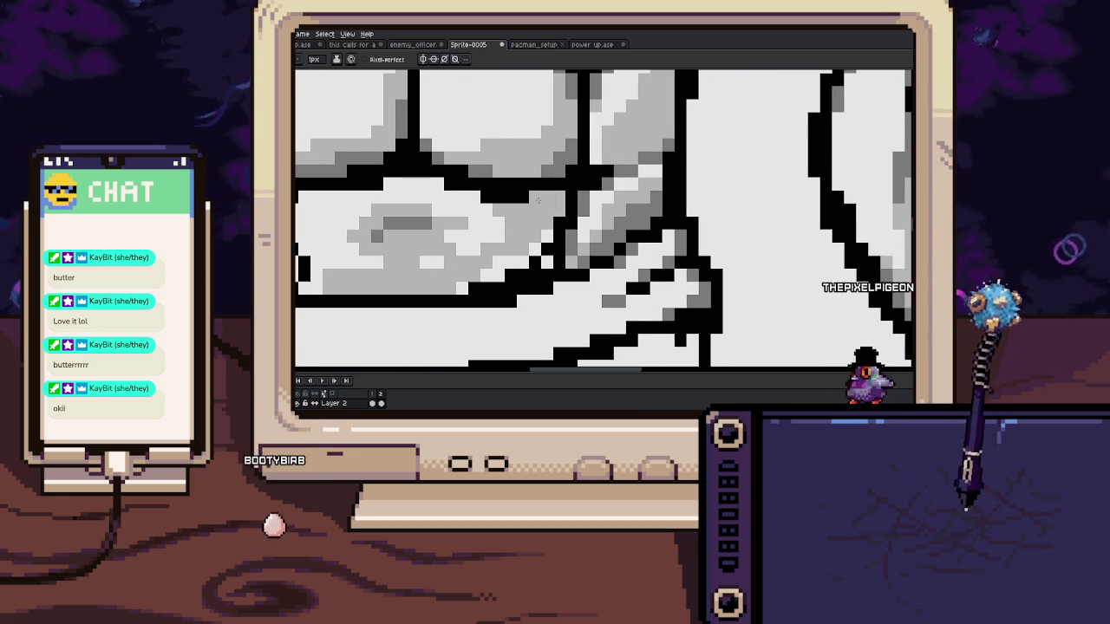
pyautogui.moveTo(550, 194); pyautogui.dragTo(528, 251)
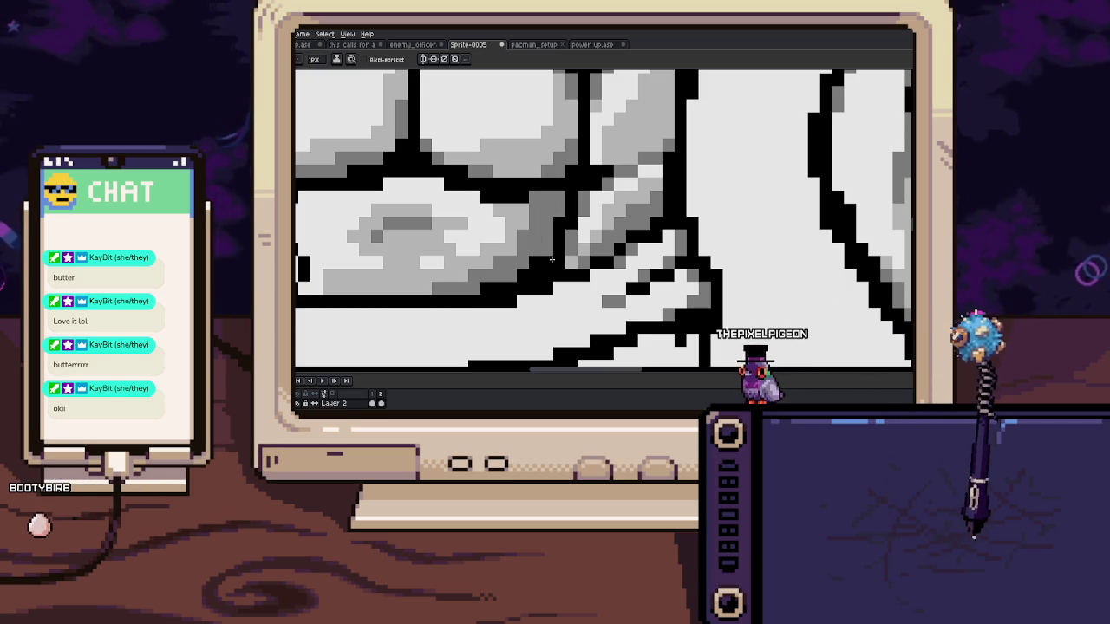
pyautogui.scroll(-2, 553, 217)
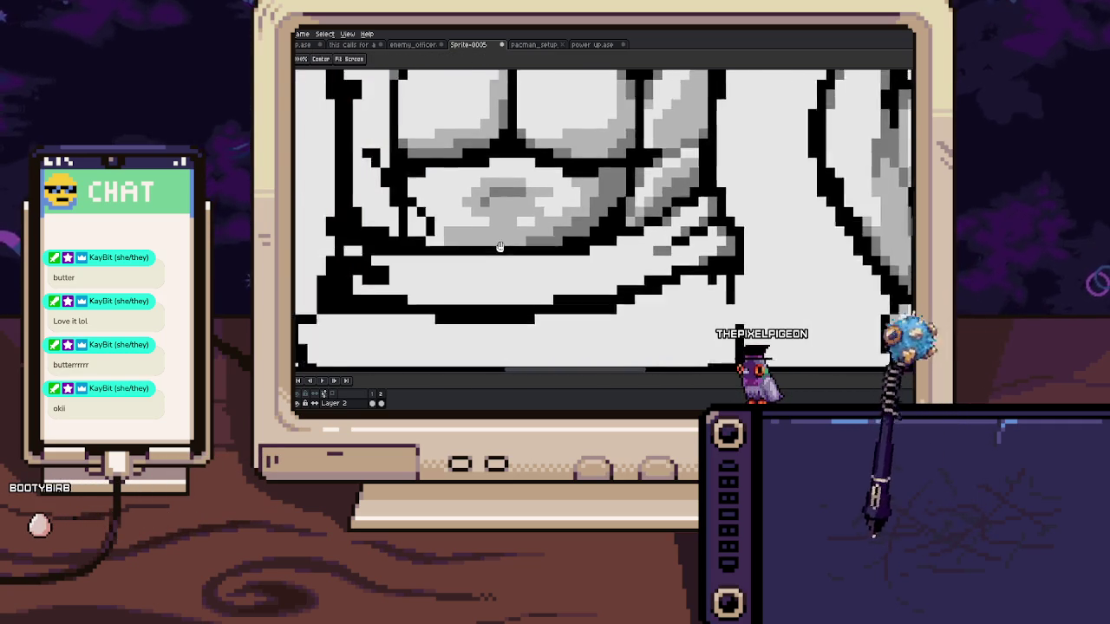
pyautogui.scroll(2, 468, 228)
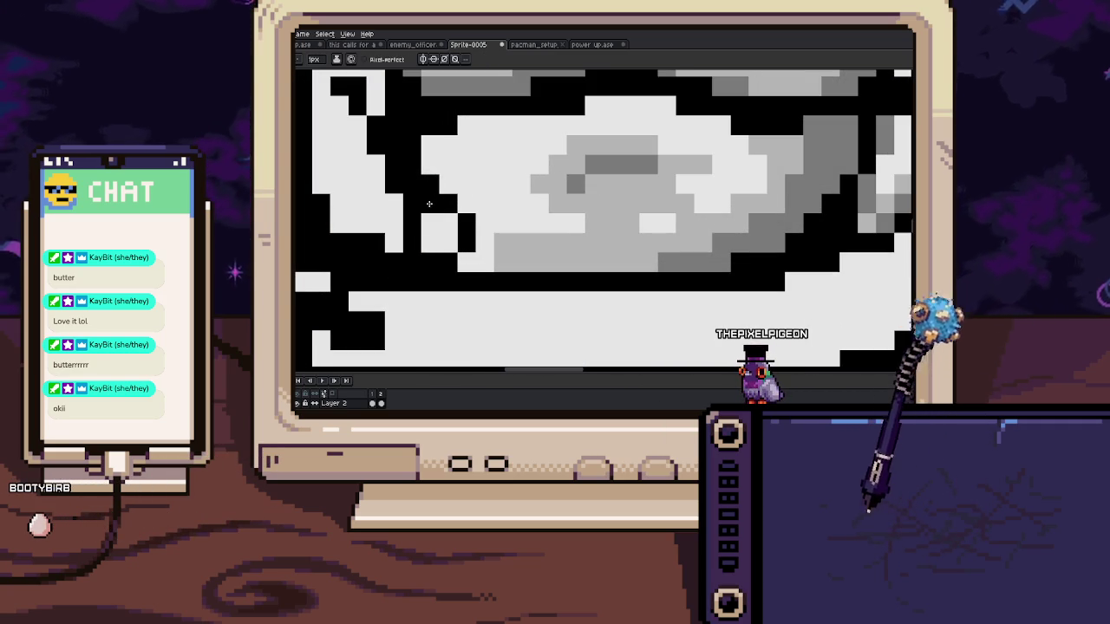
pyautogui.moveTo(430, 184); pyautogui.dragTo(494, 236)
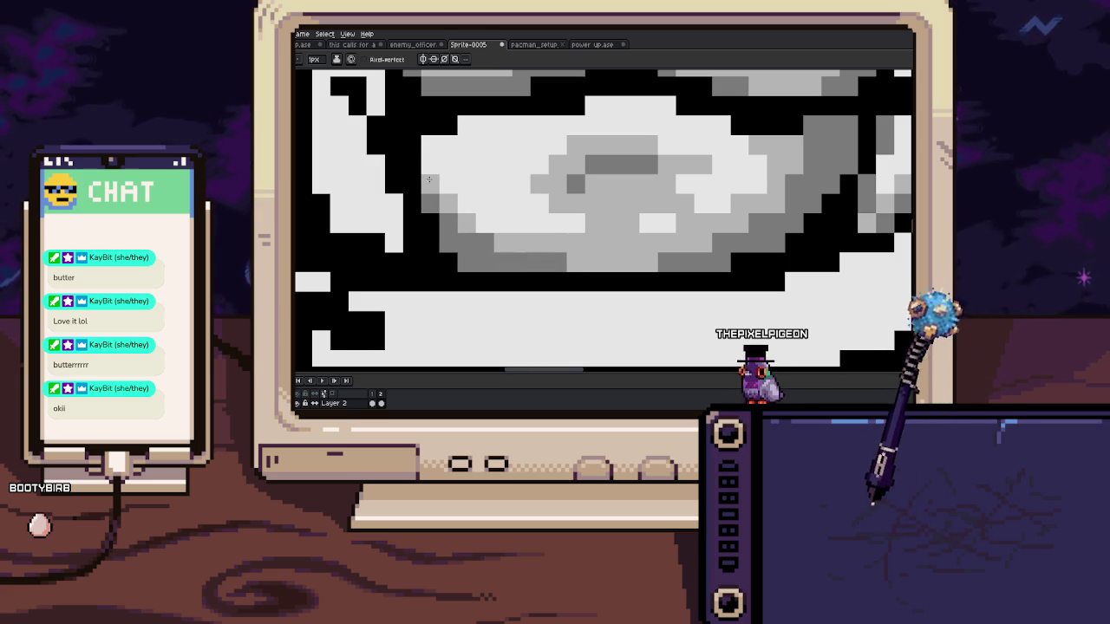
pyautogui.moveTo(429, 180); pyautogui.dragTo(428, 143)
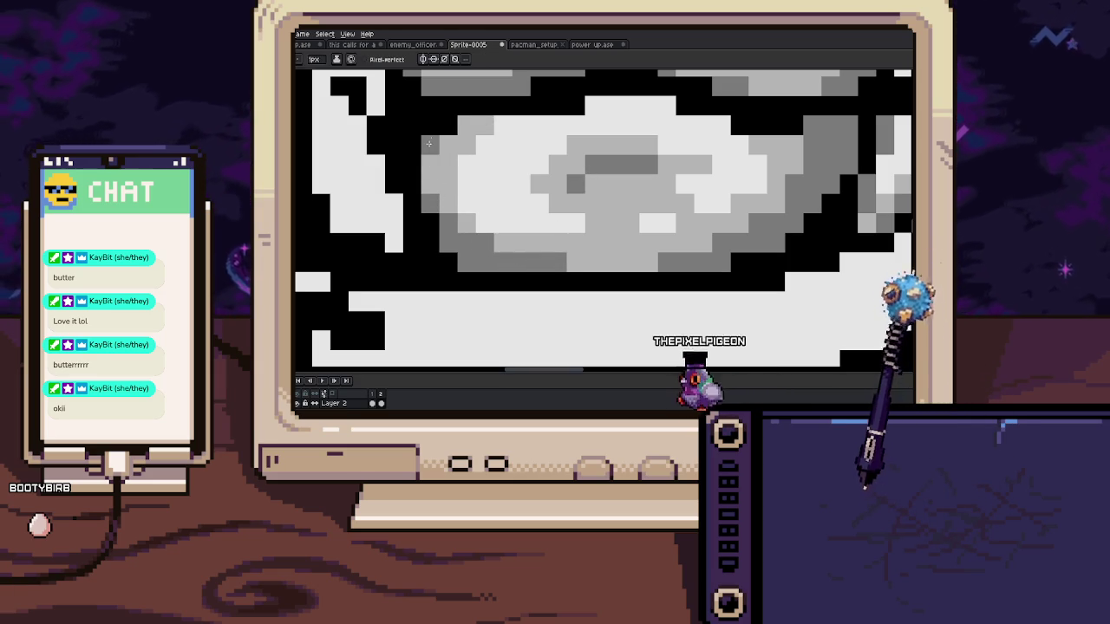
pyautogui.scroll(-3, 428, 143)
pyautogui.scroll(-3, 428, 143)
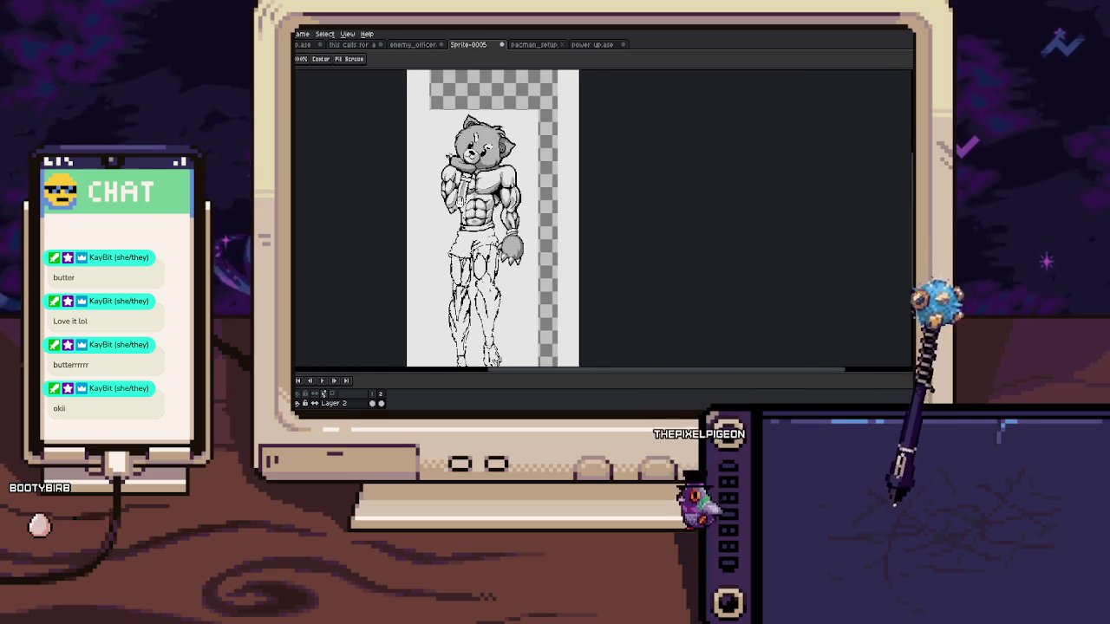
pyautogui.moveTo(428, 143); pyautogui.dragTo(454, 153)
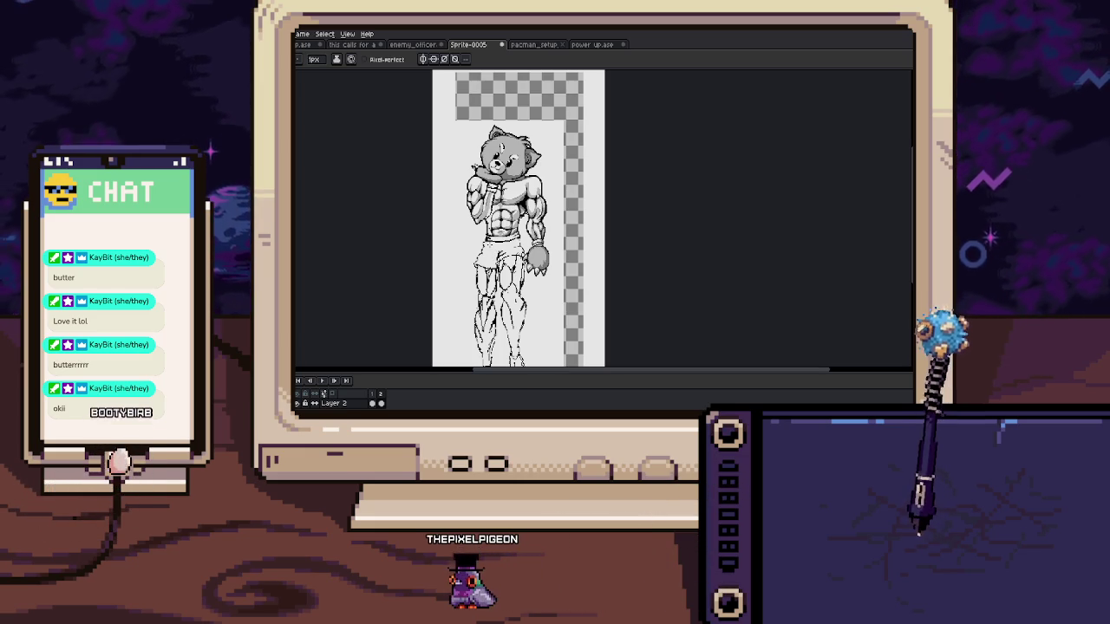
pyautogui.scroll(2, 495, 182)
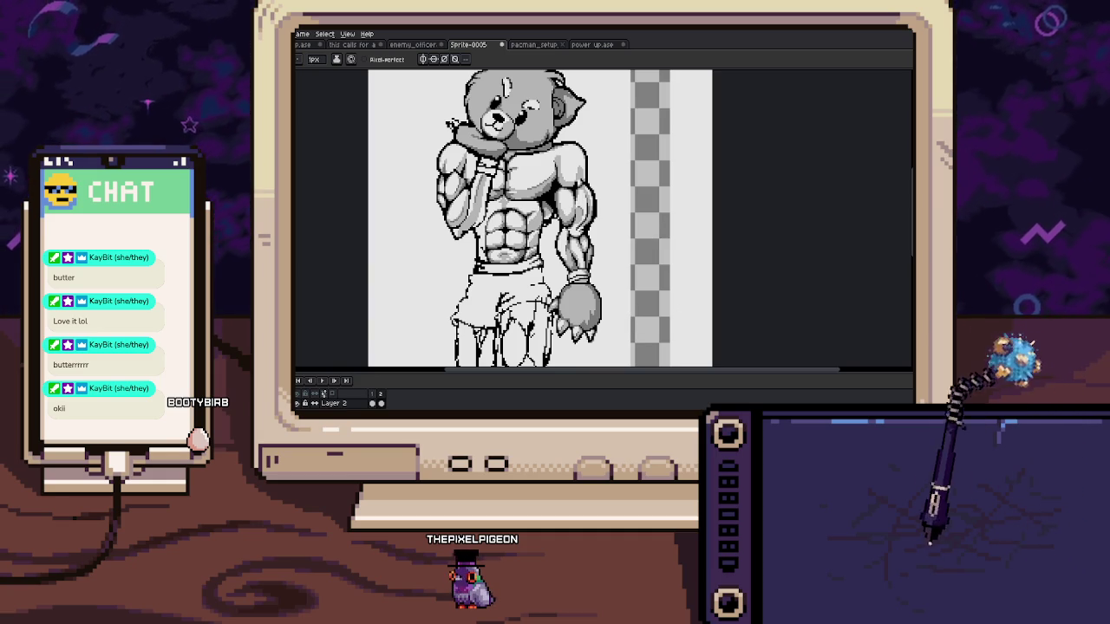
pyautogui.scroll(3, 456, 208)
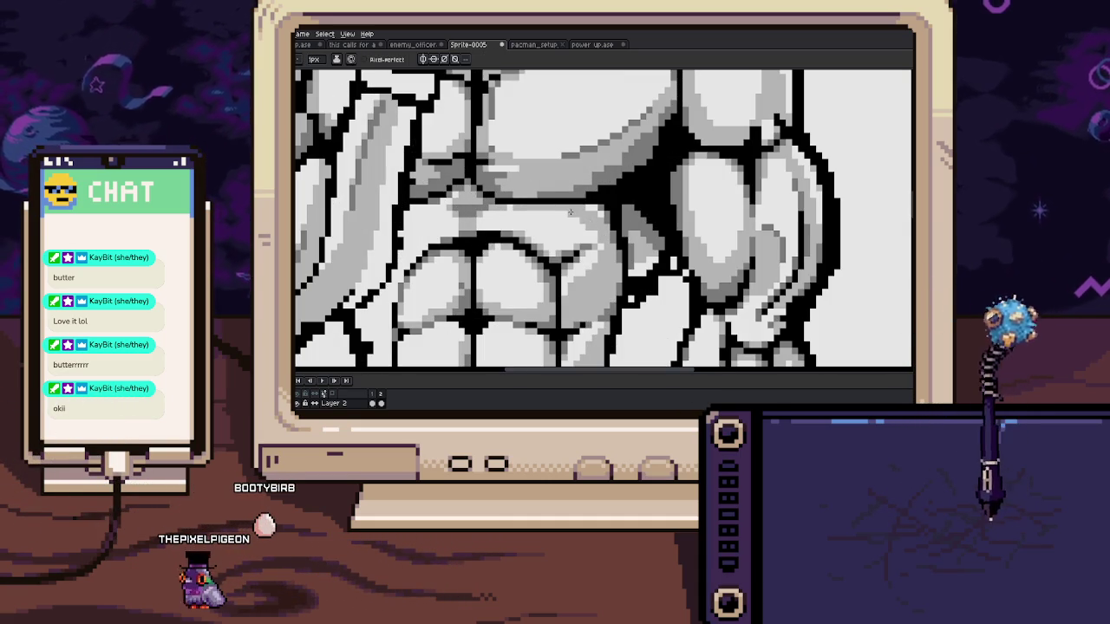
pyautogui.scroll(-2, 601, 218)
pyautogui.scroll(2, 523, 203)
pyautogui.press('alt')
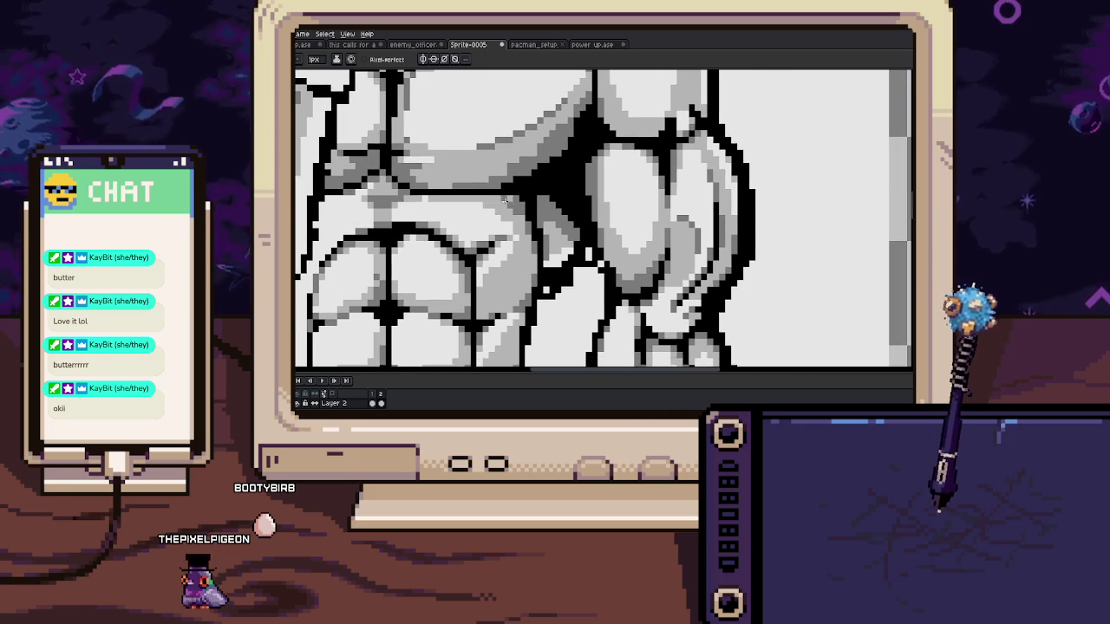
pyautogui.scroll(-1, 511, 199)
pyautogui.scroll(-1, 511, 212)
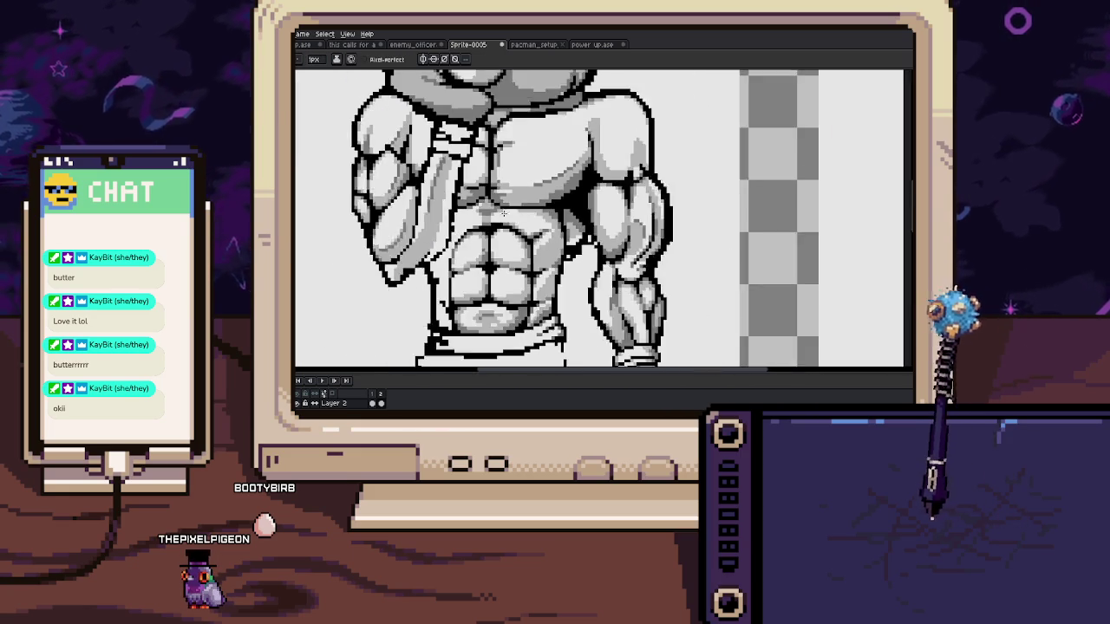
pyautogui.scroll(-1, 510, 222)
pyautogui.scroll(-1, 510, 223)
pyautogui.scroll(-1, 512, 230)
pyautogui.scroll(3, 517, 246)
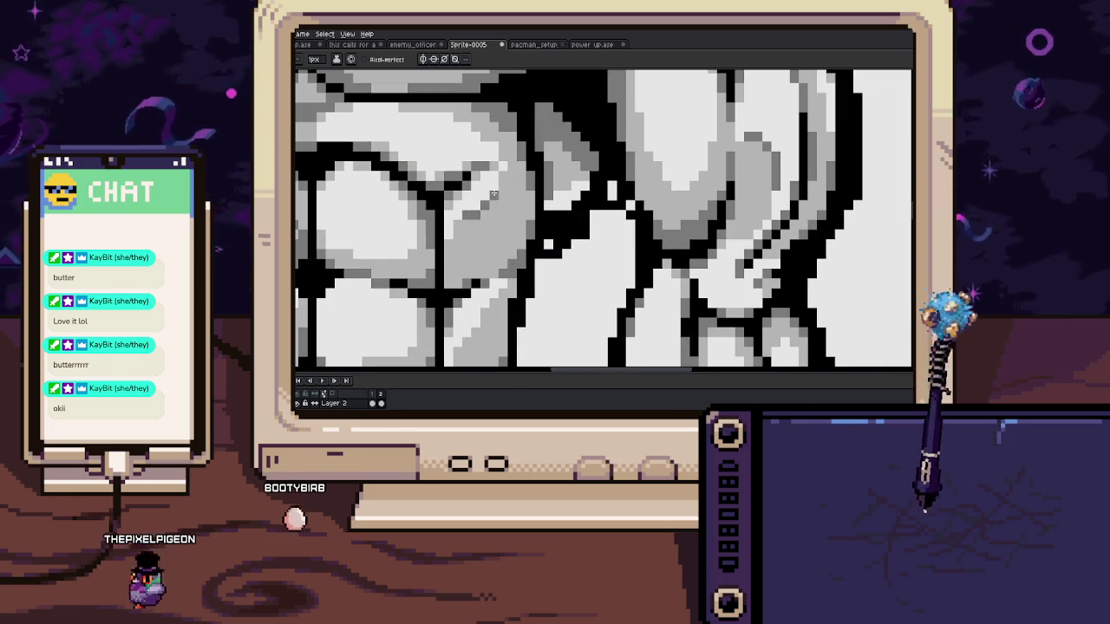
pyautogui.moveTo(462, 217); pyautogui.dragTo(492, 189)
pyautogui.scroll(-3, 448, 241)
pyautogui.scroll(-1, 447, 240)
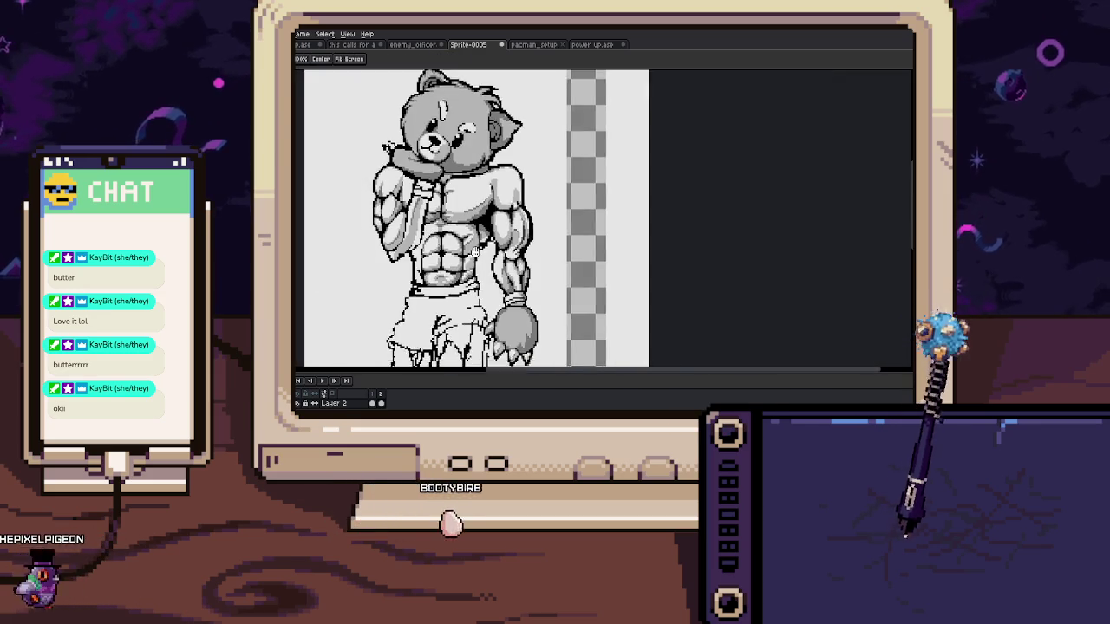
pyautogui.scroll(-1, 448, 240)
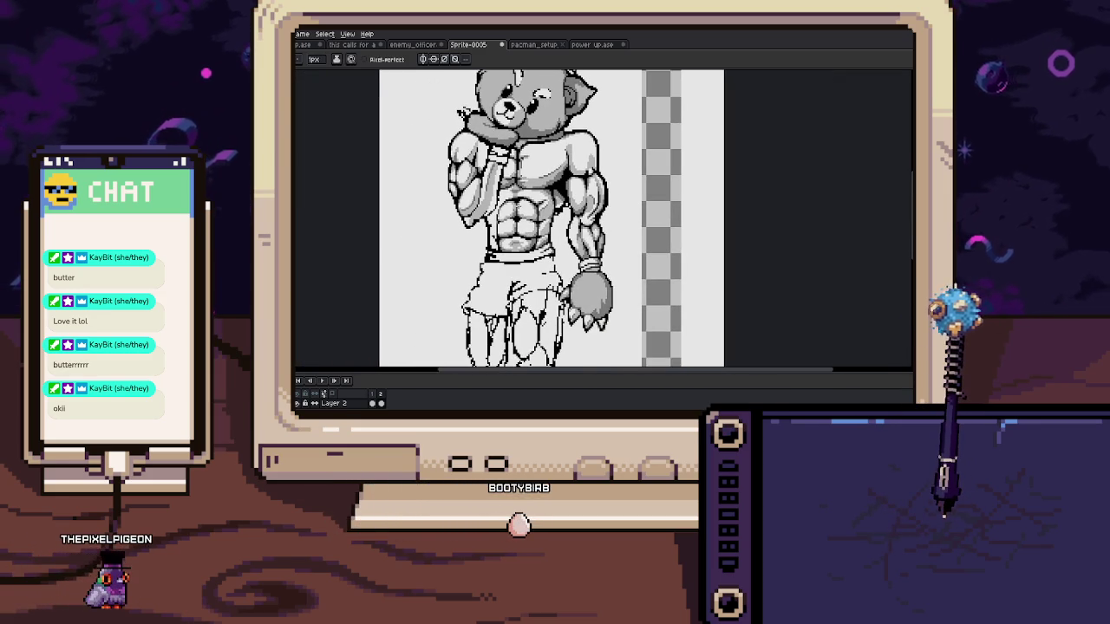
pyautogui.moveTo(544, 143); pyautogui.dragTo(512, 165)
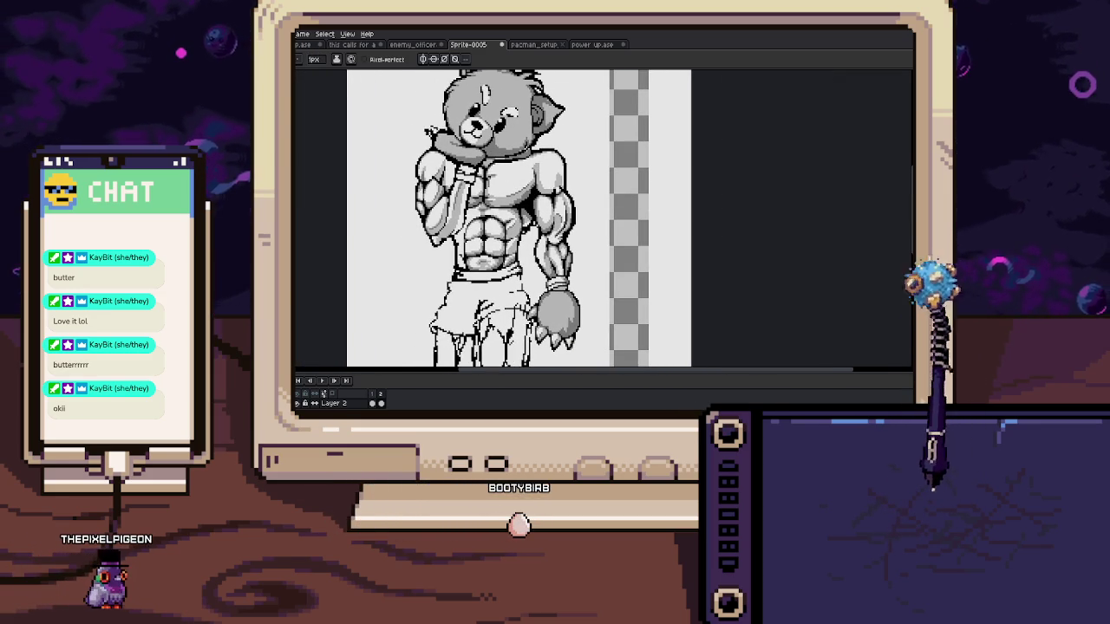
pyautogui.scroll(2, 526, 139)
pyautogui.press('m')
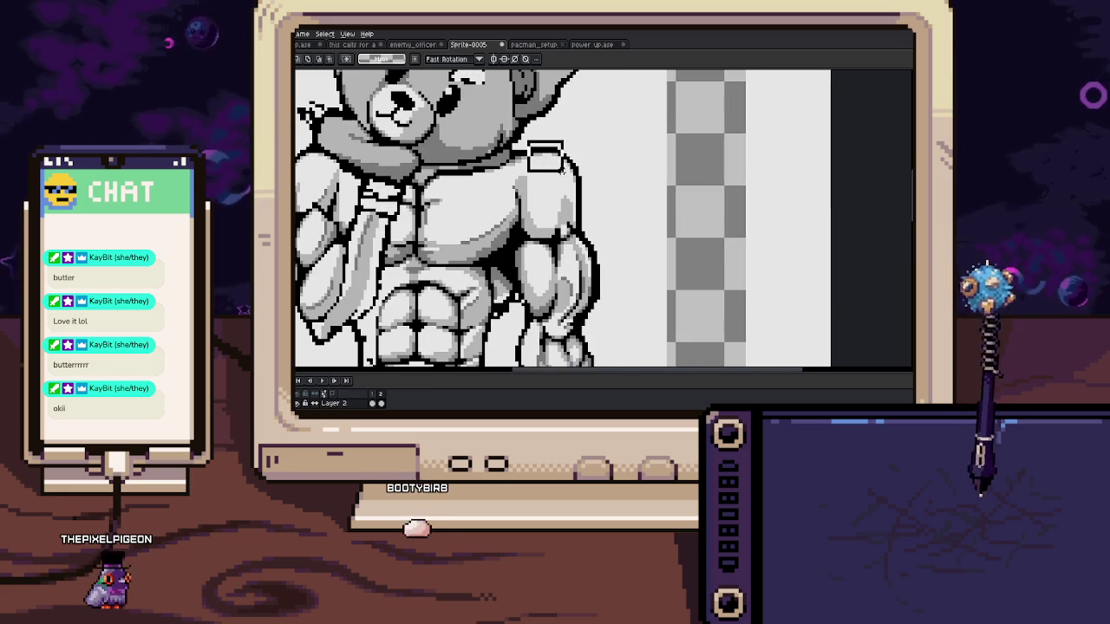
# Redraw the arc's right edge pixel by pixel with the pencil
pyautogui.press('b')
pyautogui.scroll(4, 562, 164)
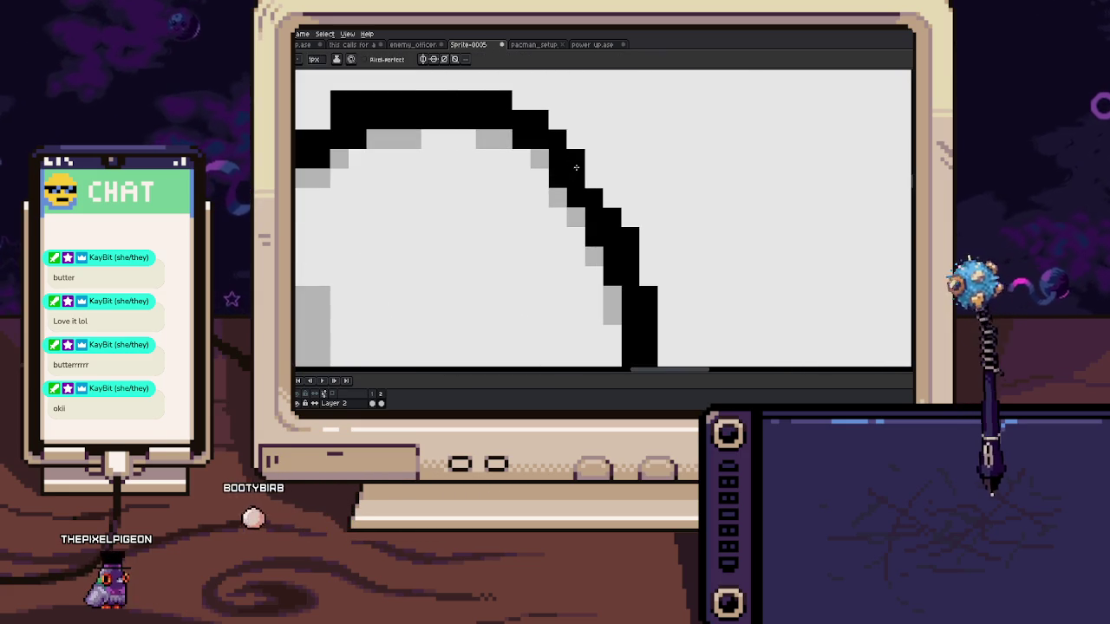
pyautogui.moveTo(575, 168); pyautogui.dragTo(553, 199)
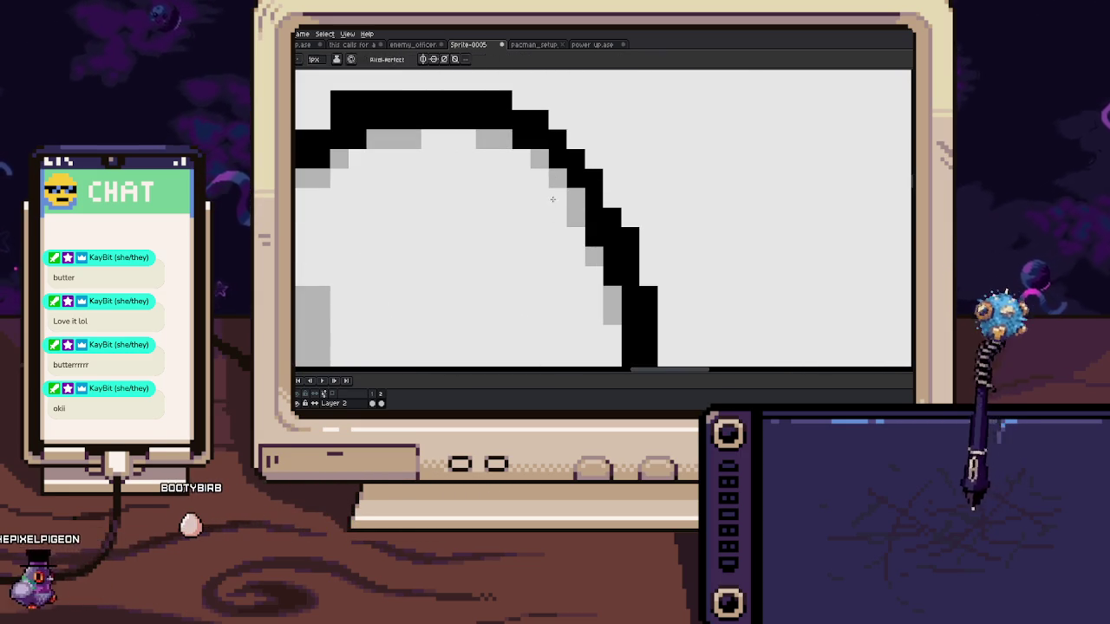
pyautogui.scroll(-5, 552, 199)
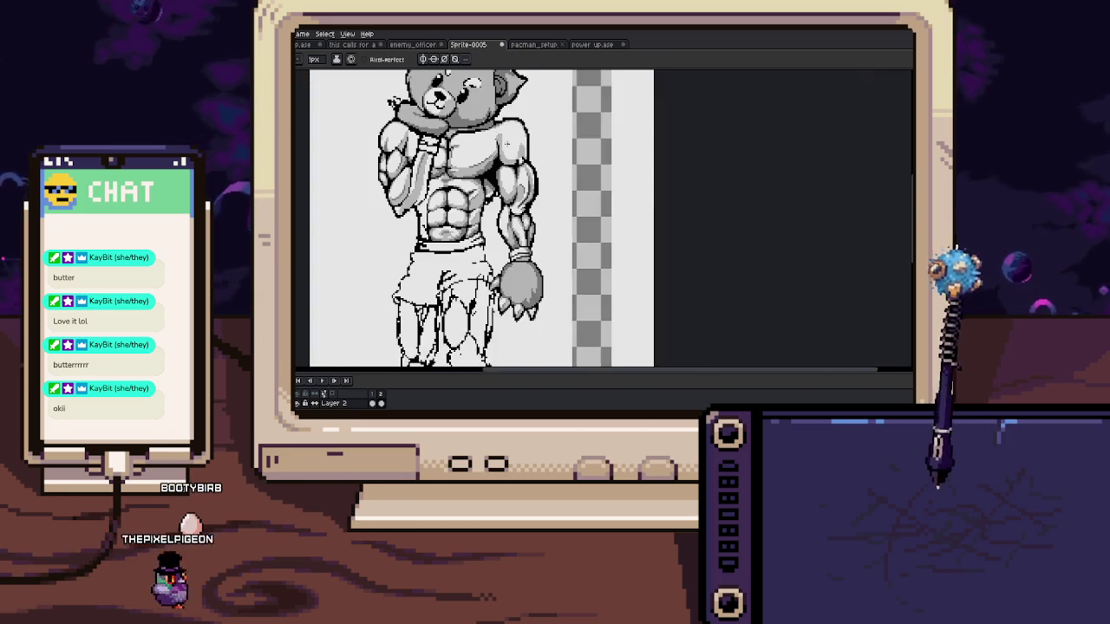
# Close the gap in the waistband's lower outline and lighten pixels near its edge
pyautogui.moveTo(507, 143); pyautogui.dragTo(497, 176)
pyautogui.scroll(2, 497, 176)
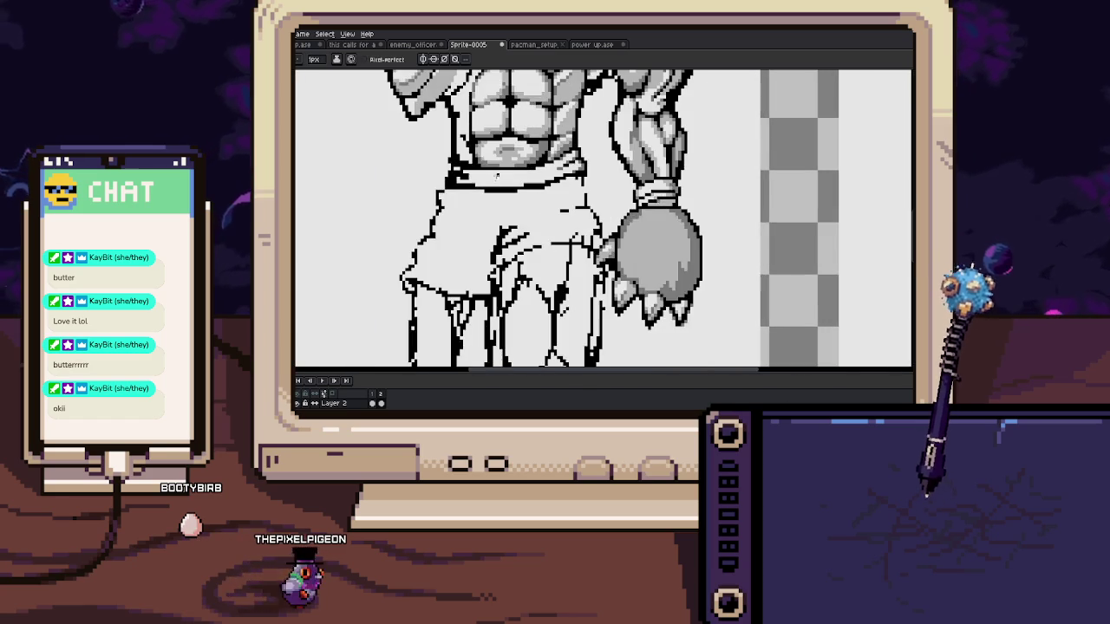
pyautogui.scroll(1, 496, 176)
pyautogui.scroll(1, 507, 192)
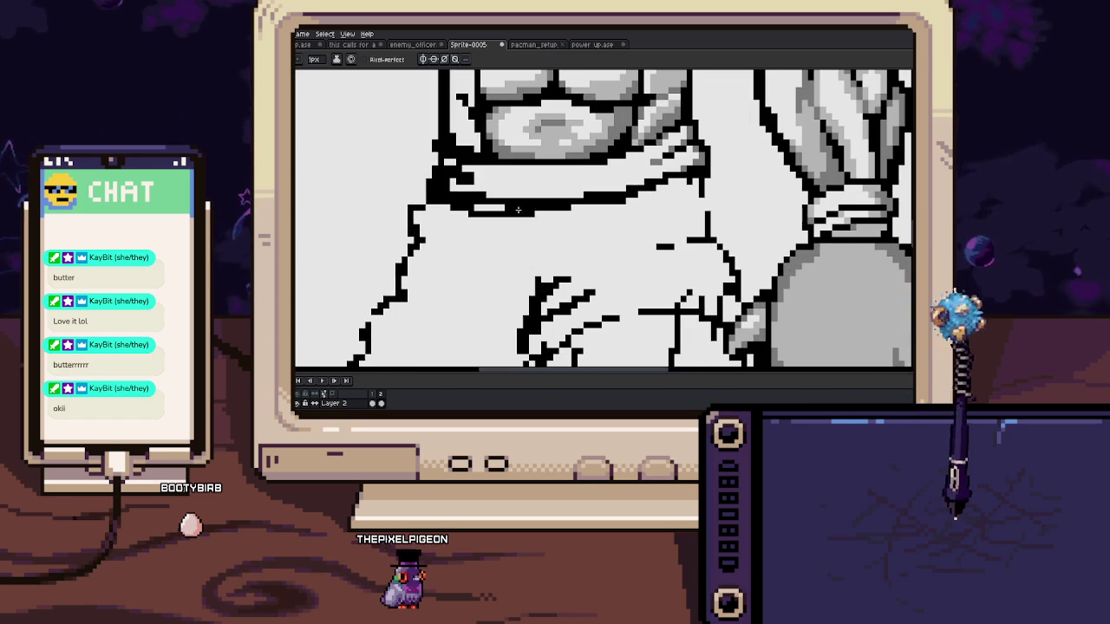
pyautogui.moveTo(505, 210); pyautogui.dragTo(481, 210)
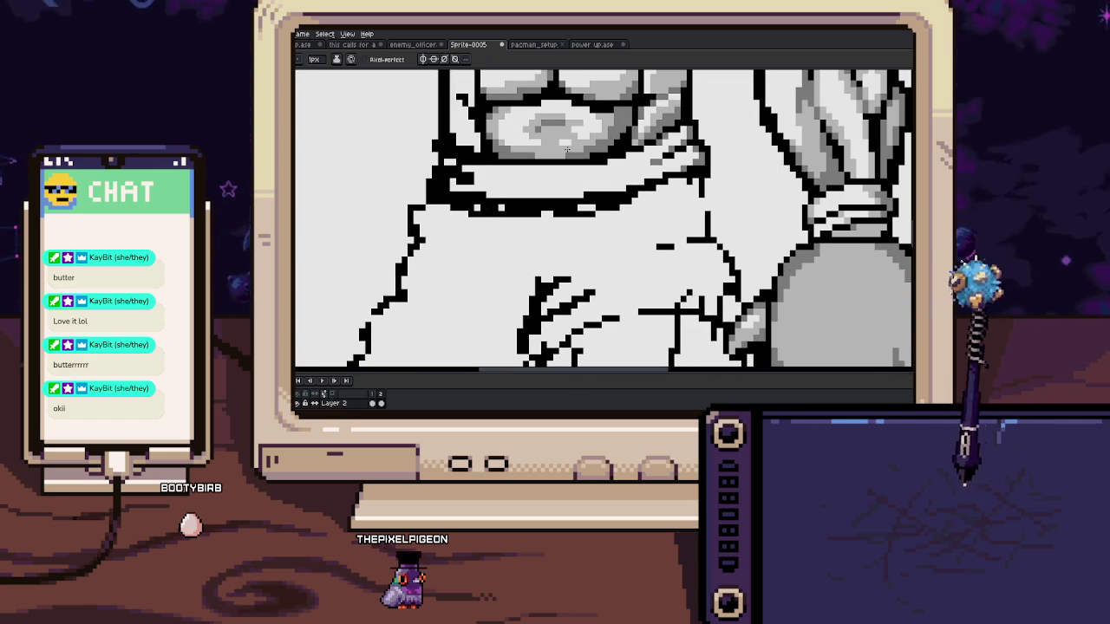
pyautogui.scroll(1, 645, 173)
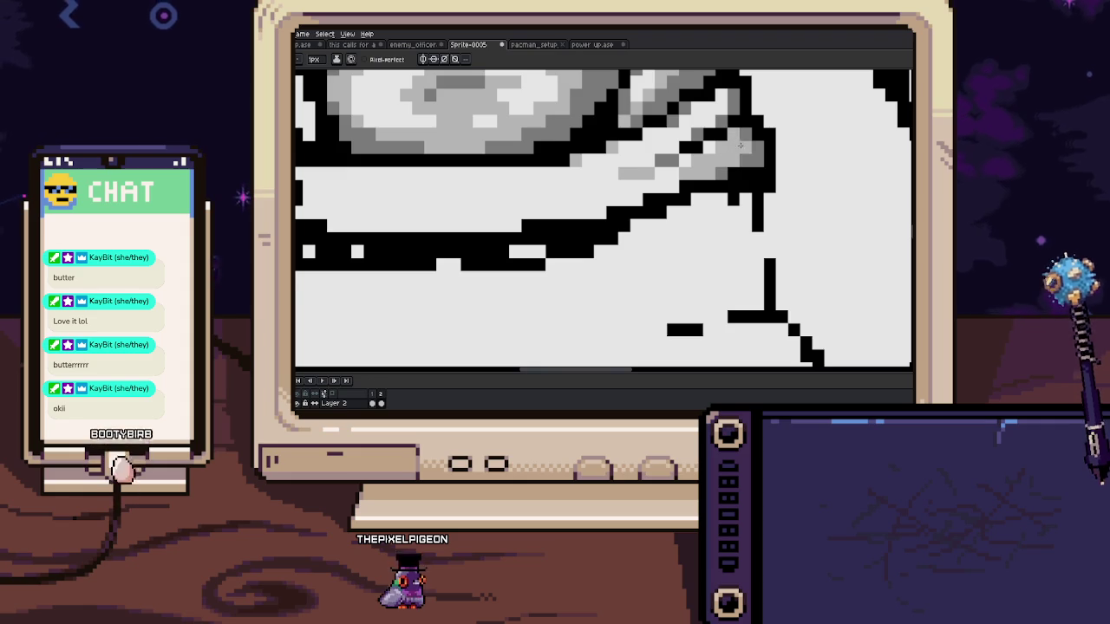
pyautogui.moveTo(741, 146); pyautogui.dragTo(719, 176)
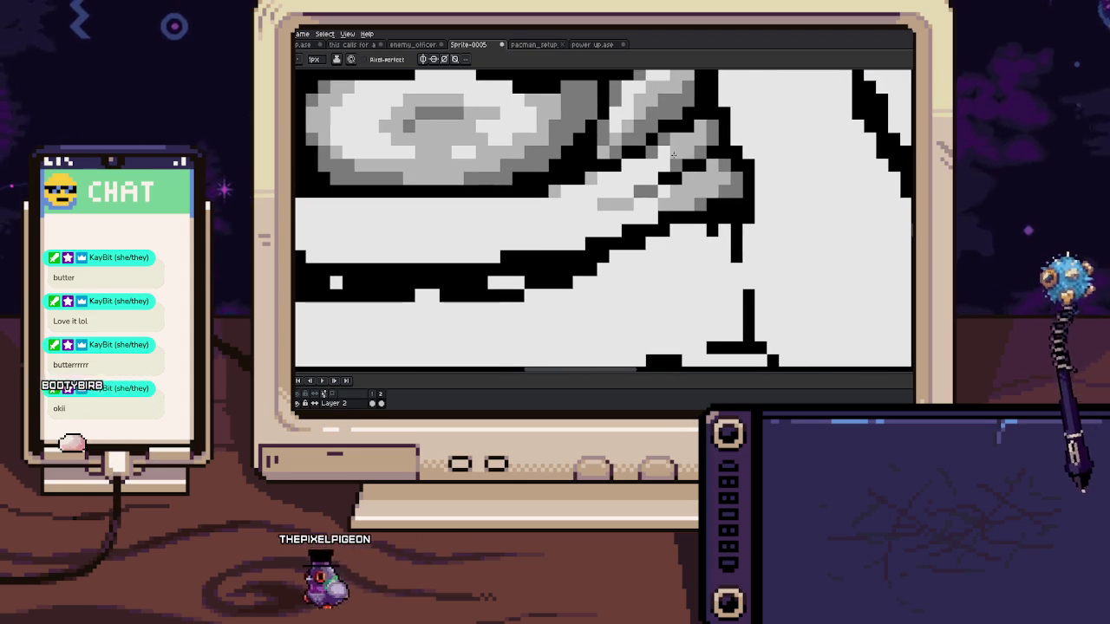
pyautogui.moveTo(673, 154)
pyautogui.mouseDown()
pyautogui.moveTo(567, 219)
pyautogui.moveTo(513, 178)
pyautogui.mouseUp()
# Sample the waistband grey and paint a horizontal grey band across the waistband
pyautogui.press('i')
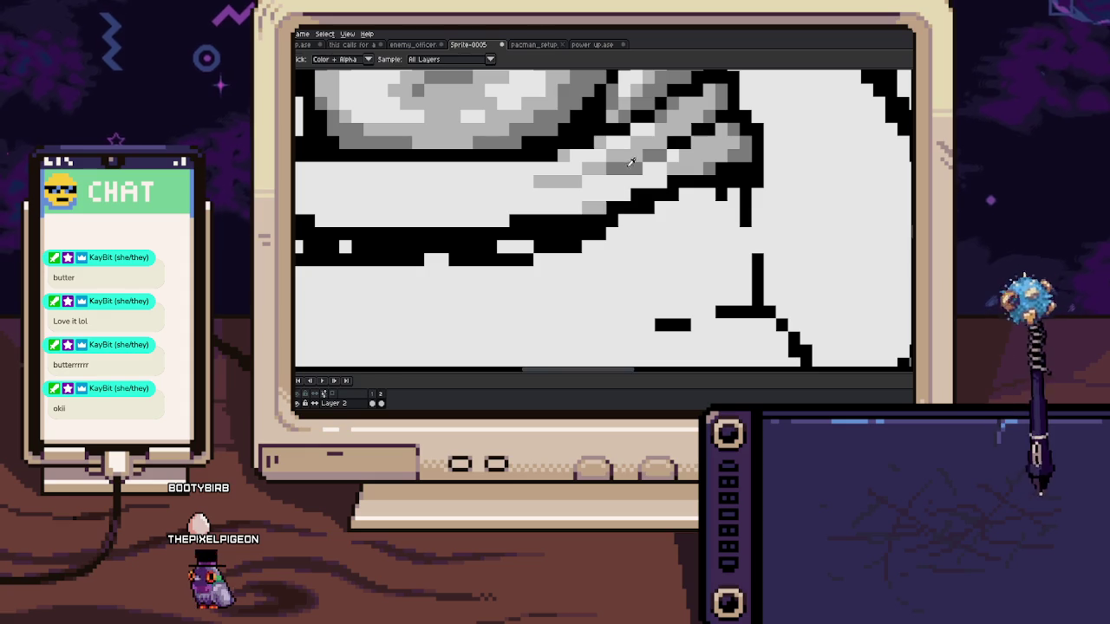
pyautogui.click(632, 162)
pyautogui.press('b')
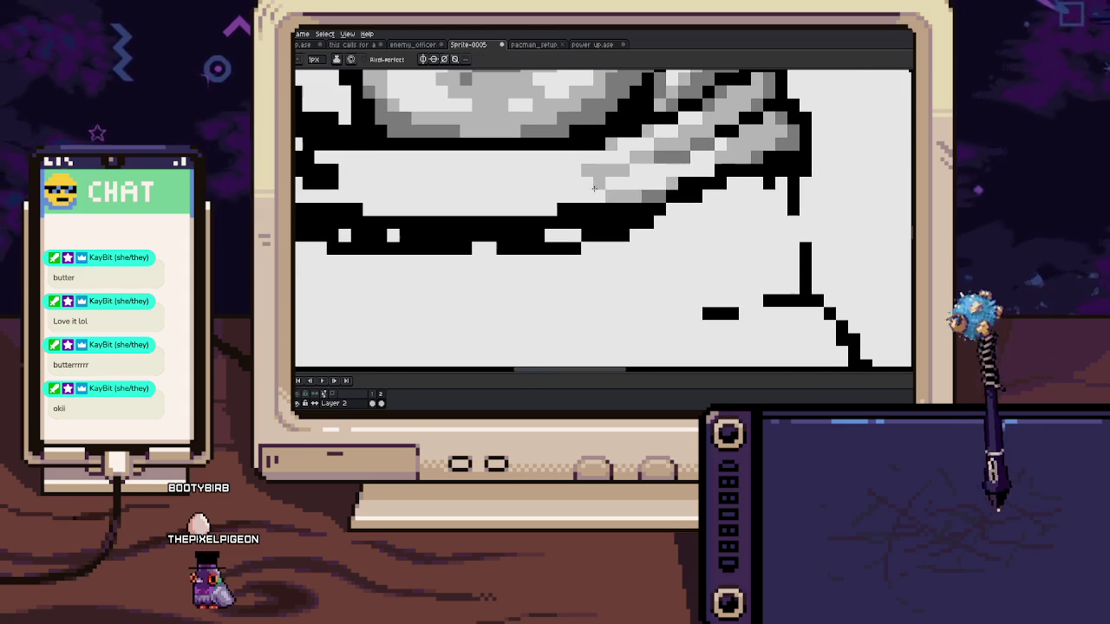
pyautogui.scroll(-4, 664, 178)
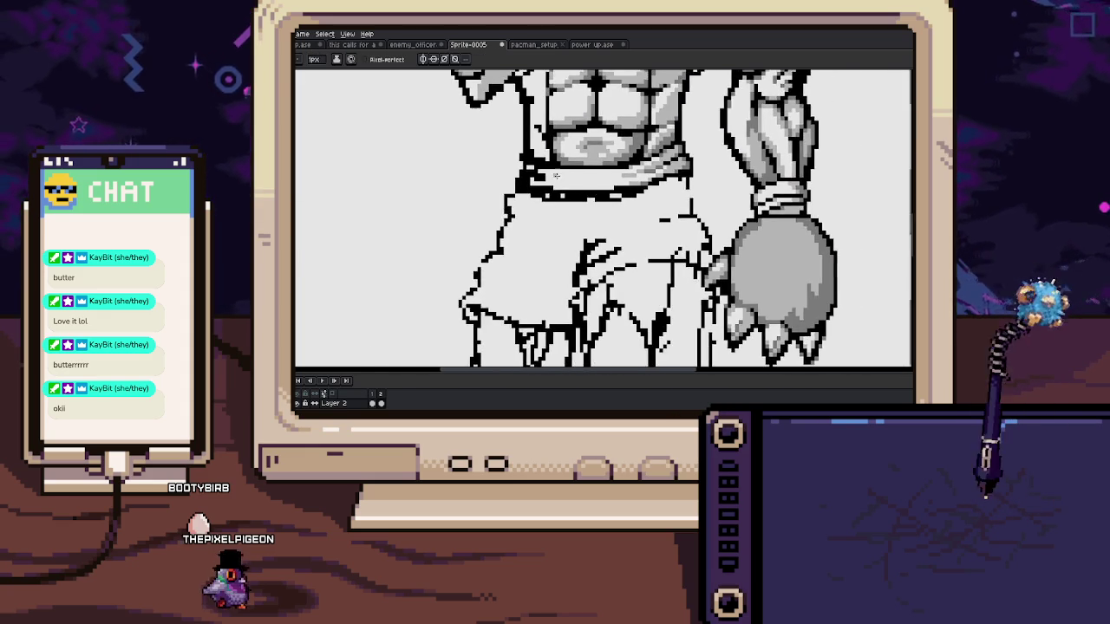
pyautogui.scroll(1, 664, 178)
pyautogui.scroll(3, 607, 200)
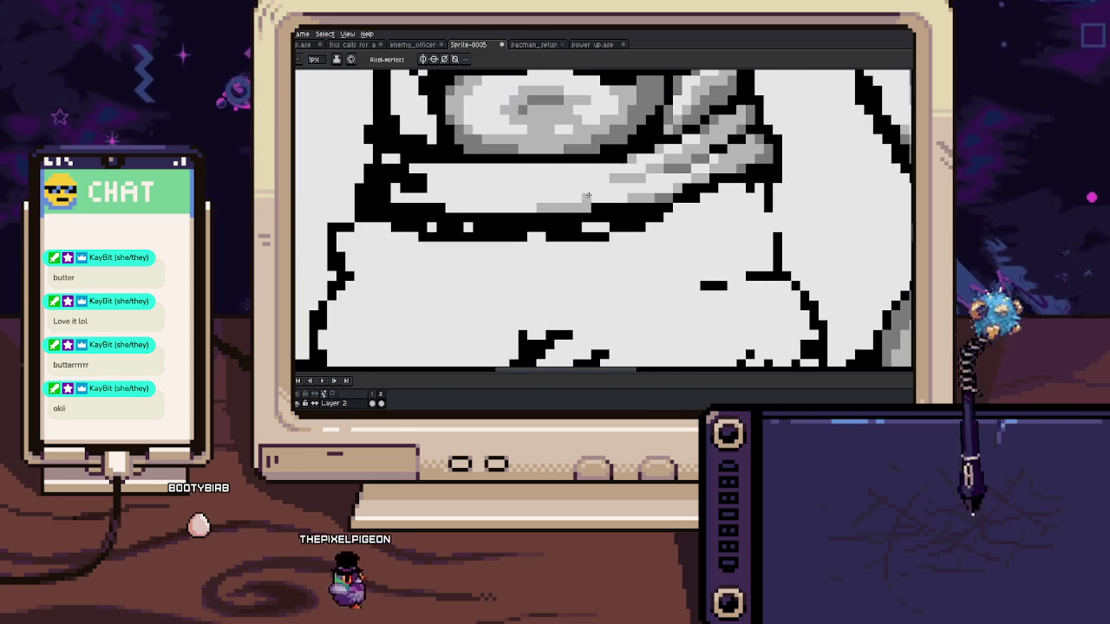
pyautogui.moveTo(591, 206); pyautogui.dragTo(538, 207)
pyautogui.click(579, 182)
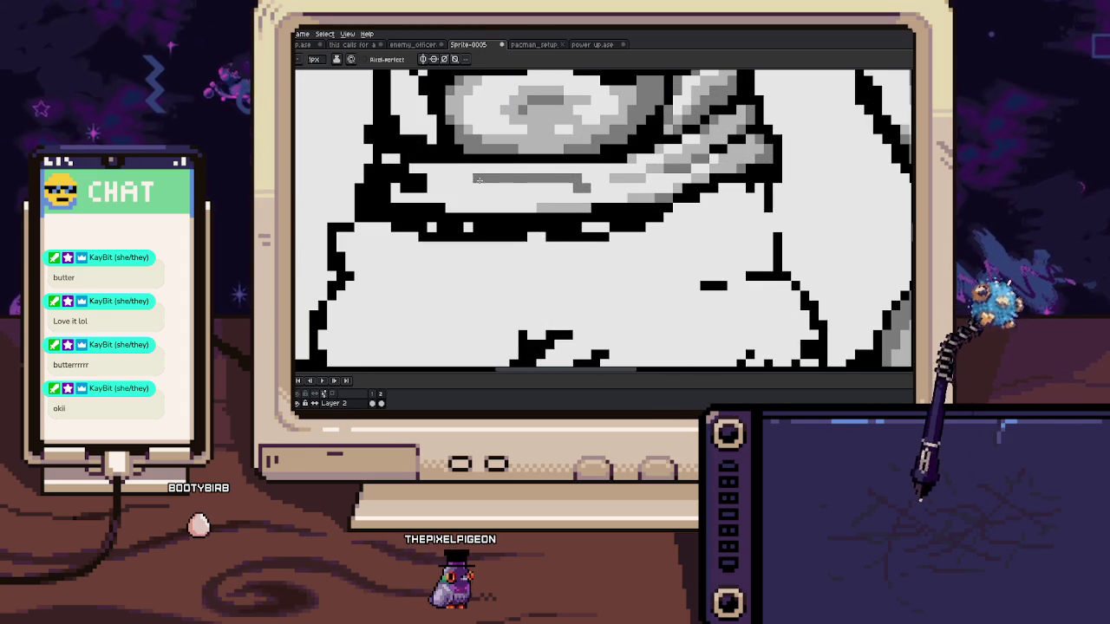
pyautogui.moveTo(597, 180); pyautogui.dragTo(421, 180)
pyautogui.moveTo(597, 179); pyautogui.dragTo(630, 180)
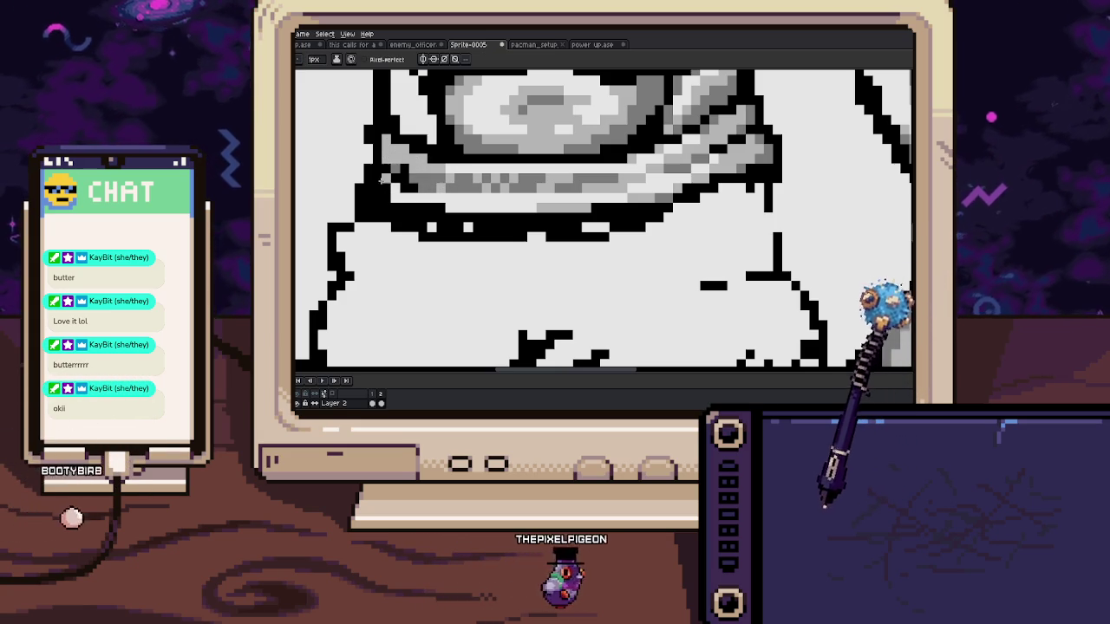
# Grey the band's left end and an outline pixel under the waistband, then zoom out
pyautogui.click(380, 181)
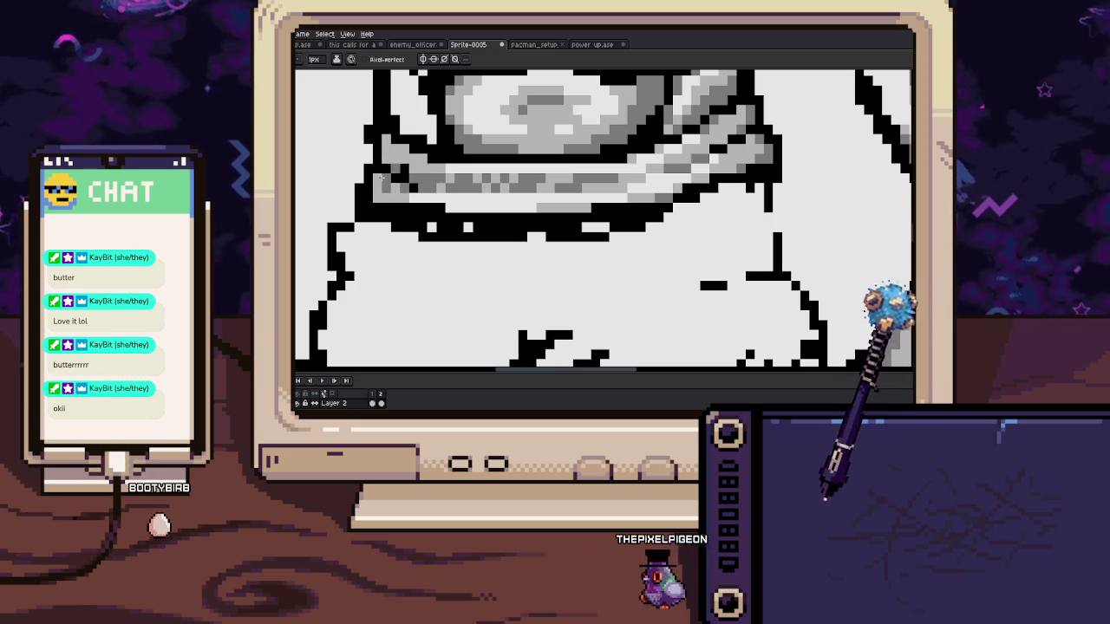
pyautogui.click(432, 209)
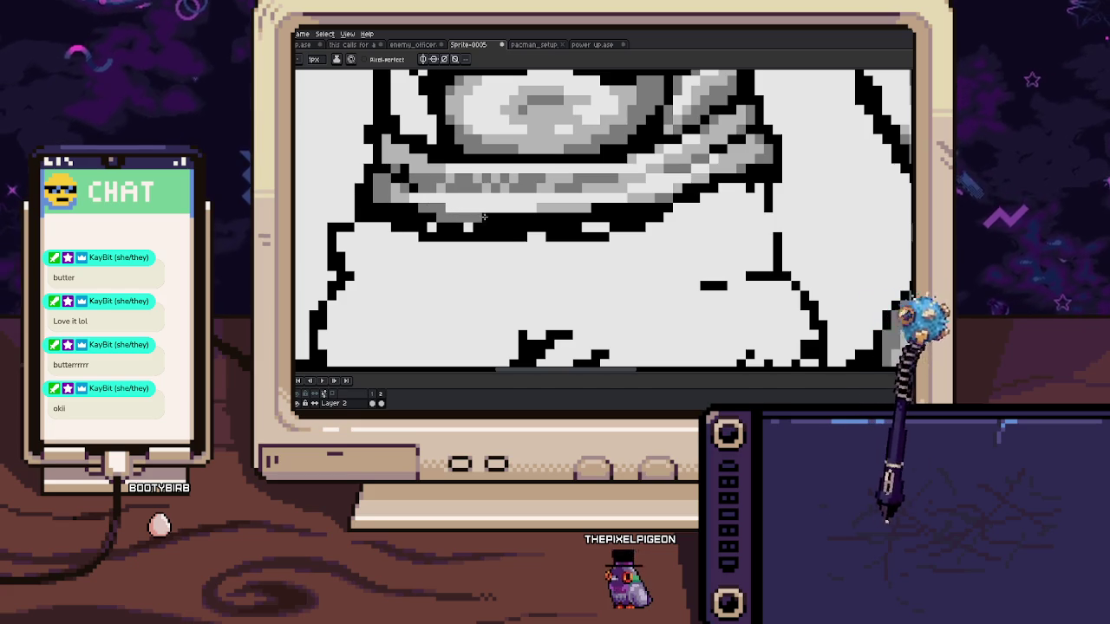
pyautogui.press('i')
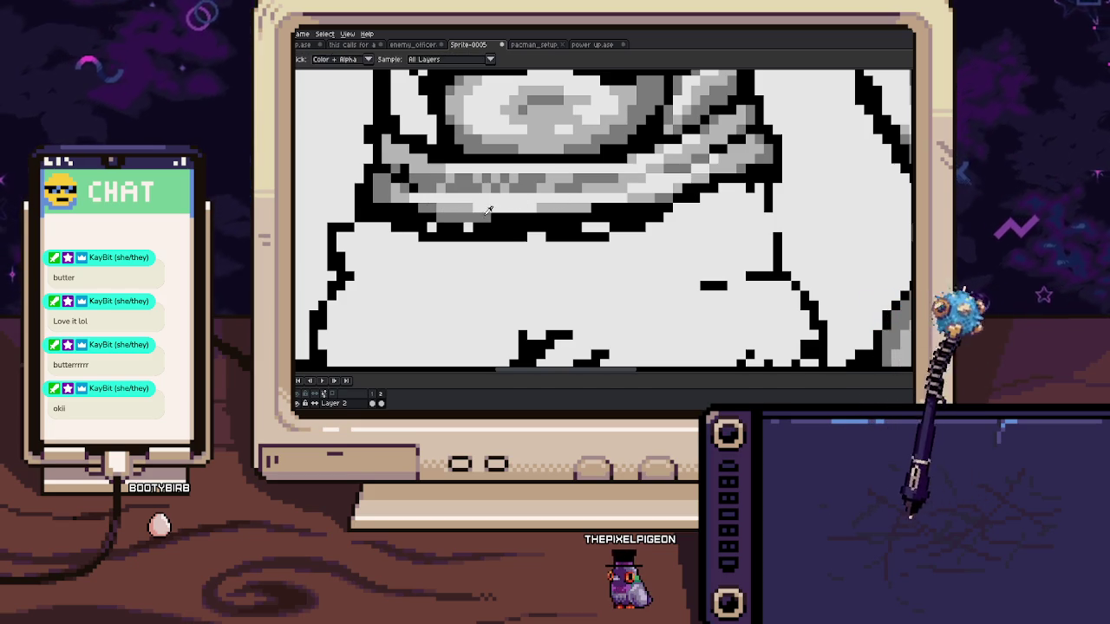
pyautogui.press('-')
pyautogui.press('-')
pyautogui.press('-')
pyautogui.press('-')
pyautogui.press('b')
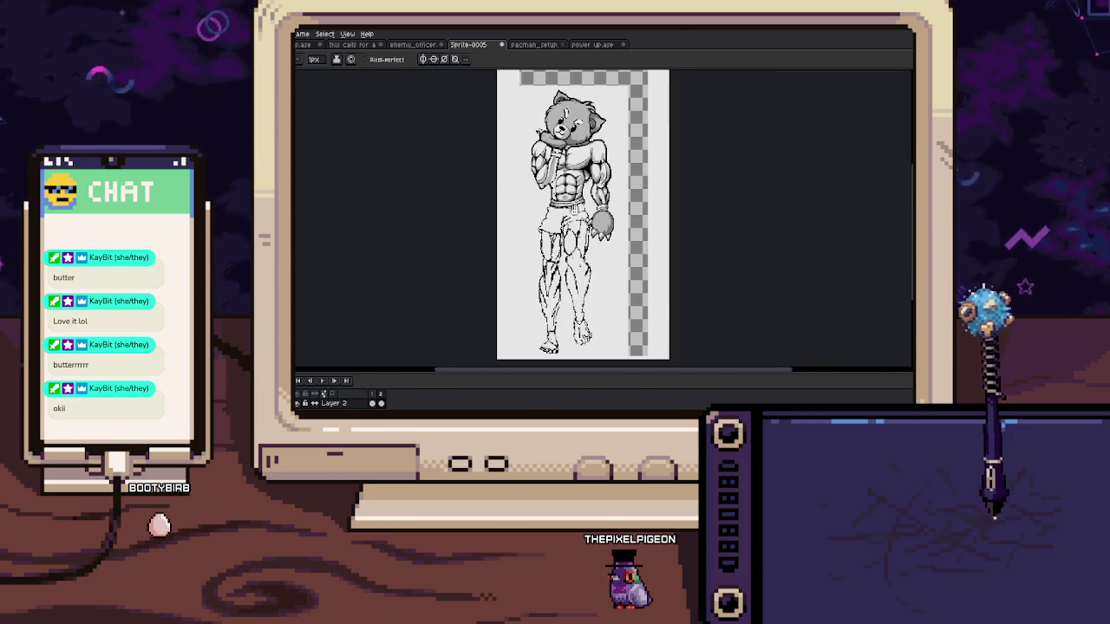
pyautogui.hscroll(1, 575, 215)
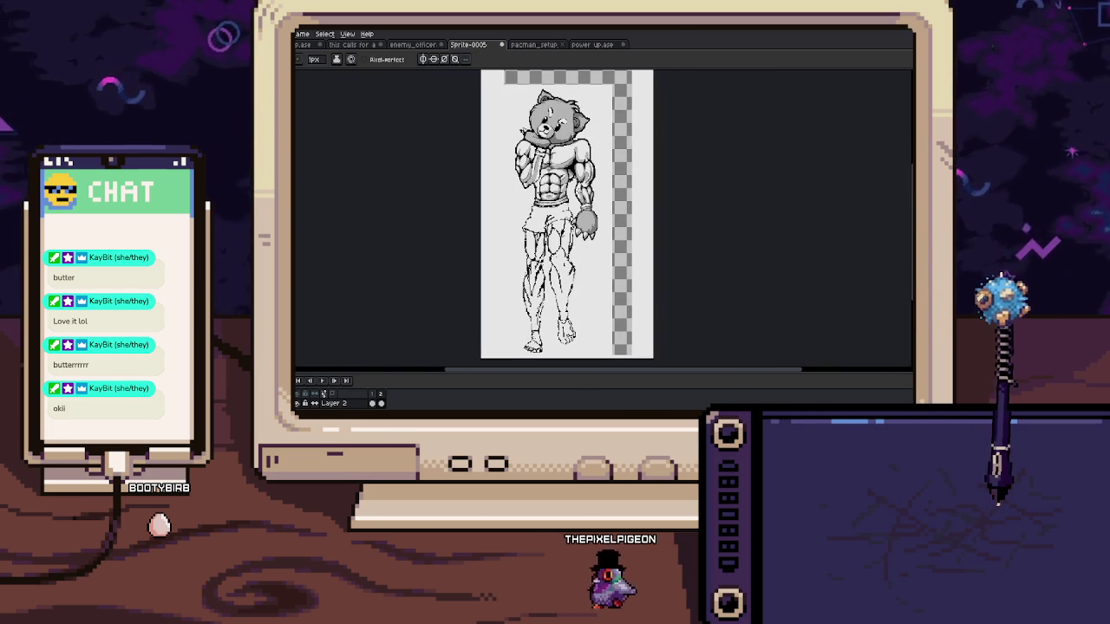
pyautogui.press('+')
pyautogui.press('+')
pyautogui.press('+')
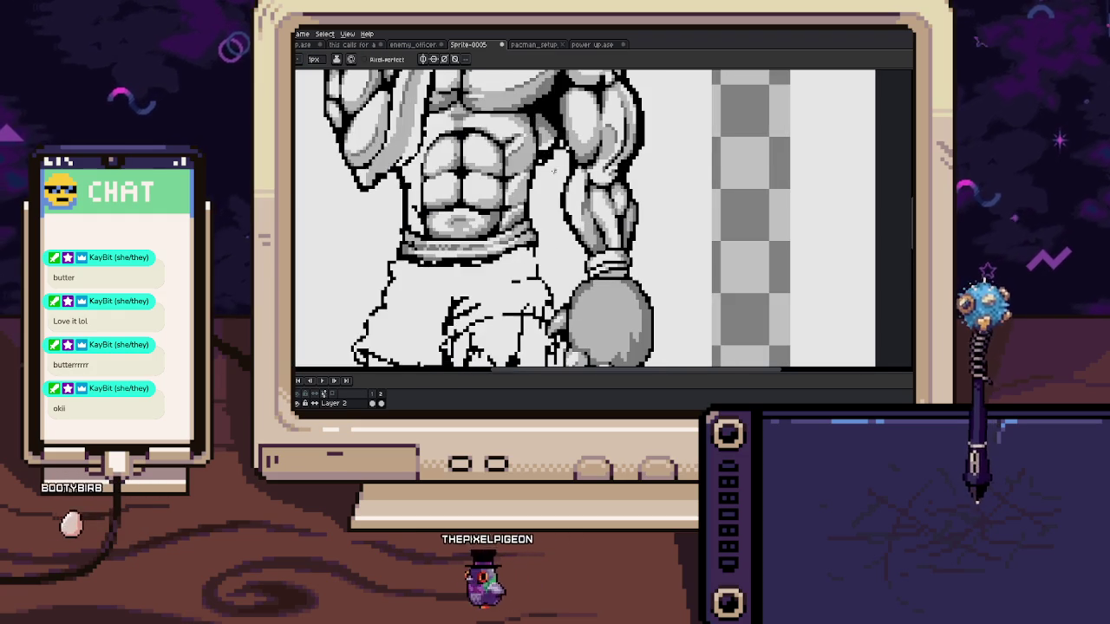
pyautogui.press('+')
pyautogui.press('+')
pyautogui.press('i')
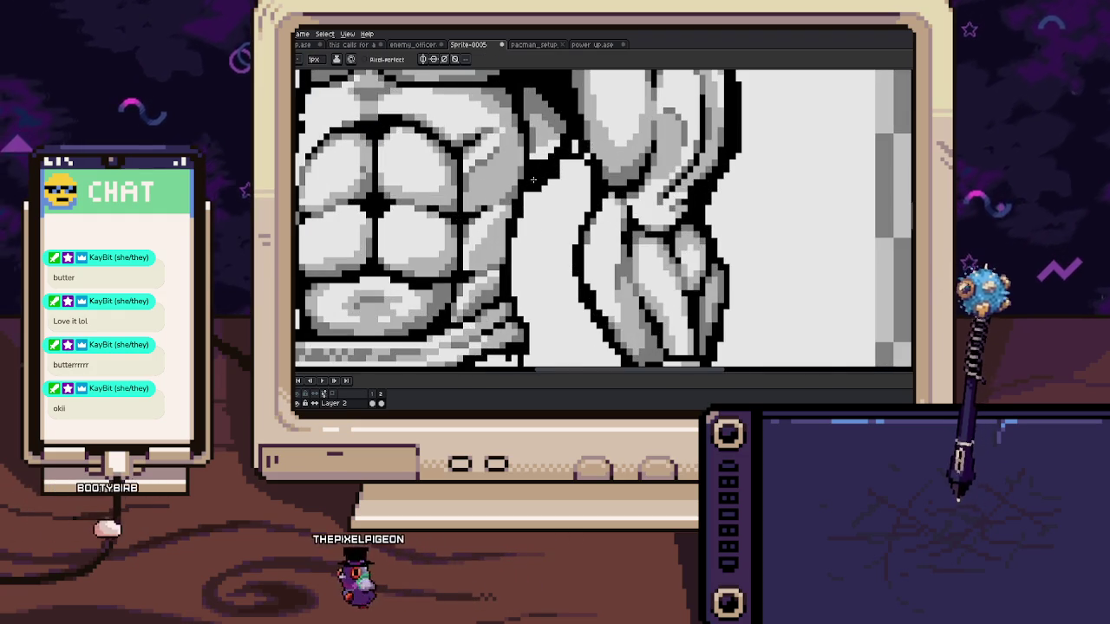
pyautogui.keyDown('alt'); pyautogui.click(538, 192); pyautogui.keyUp('alt')
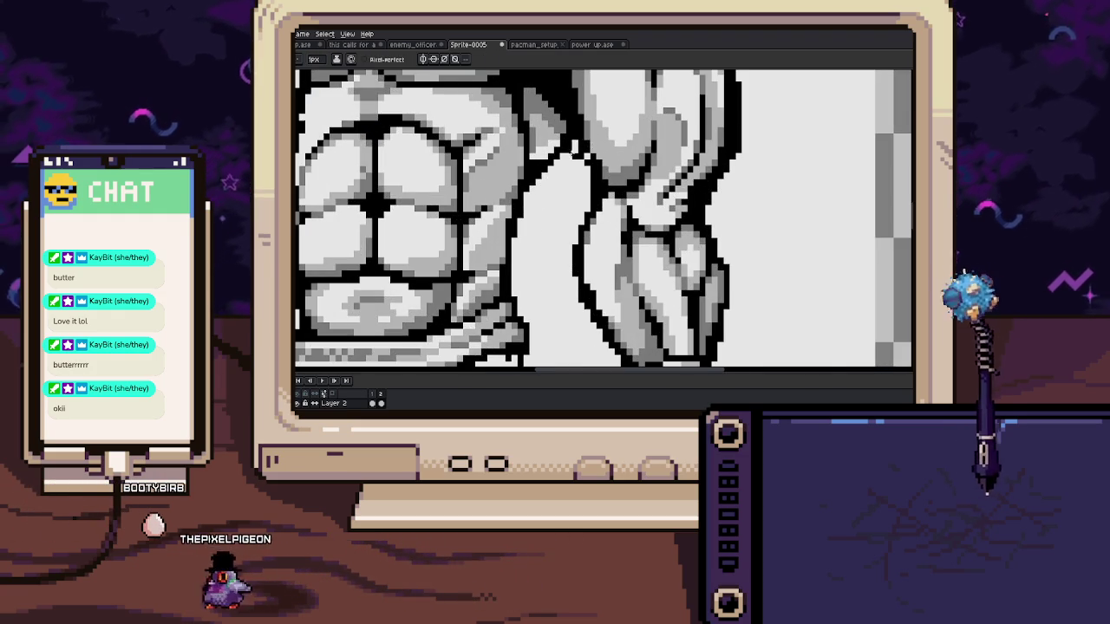
pyautogui.scroll(2, 519, 218)
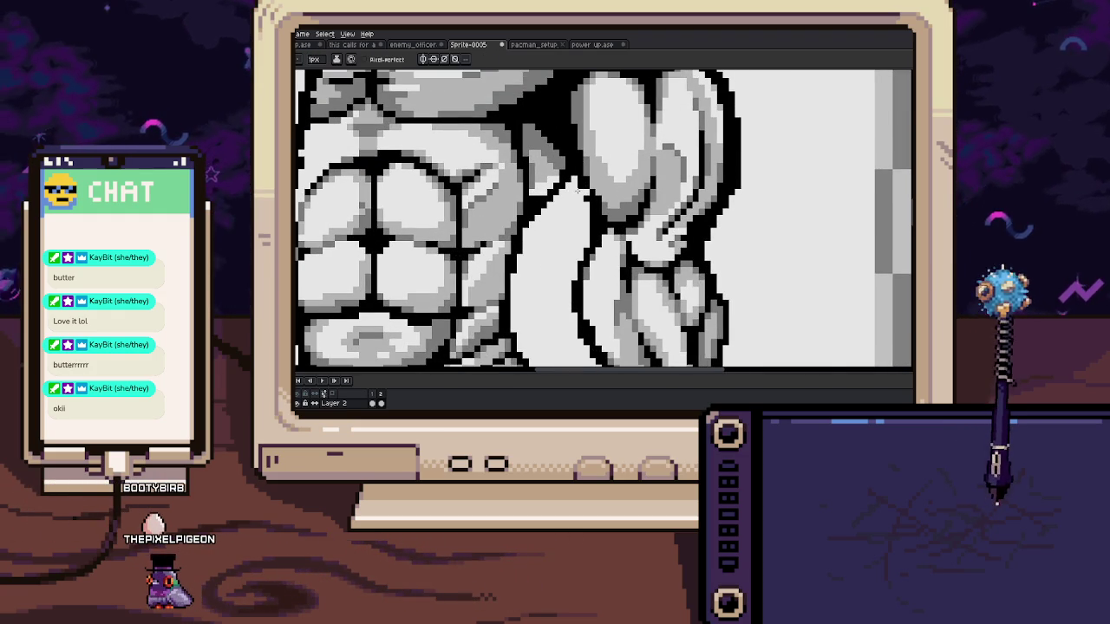
pyautogui.scroll(2, 587, 191)
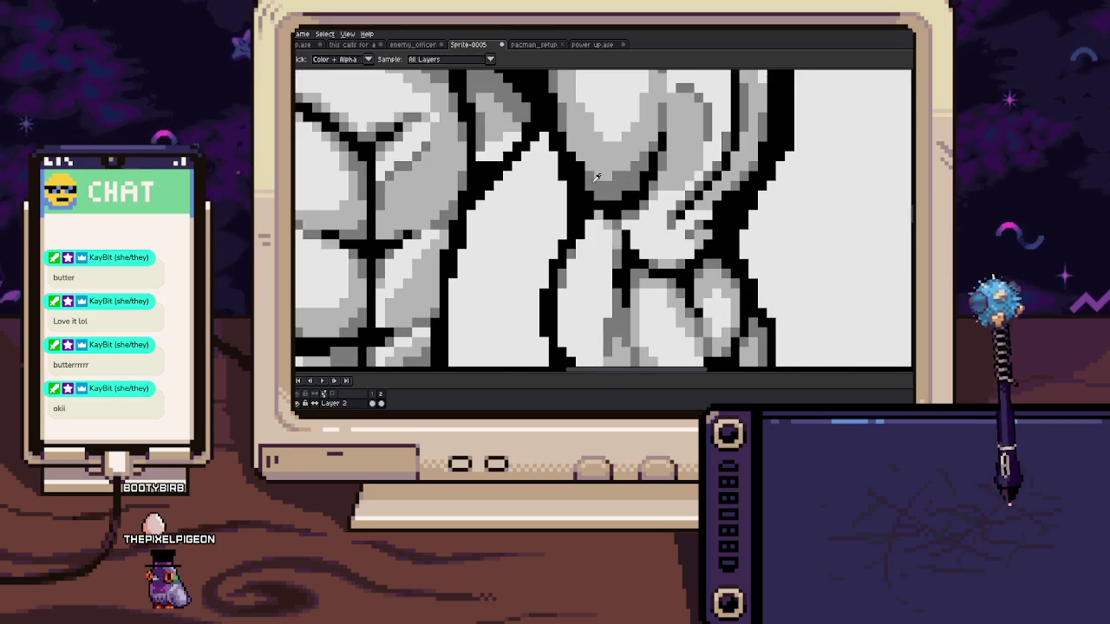
pyautogui.scroll(-2, 570, 153)
pyautogui.scroll(-3, 570, 153)
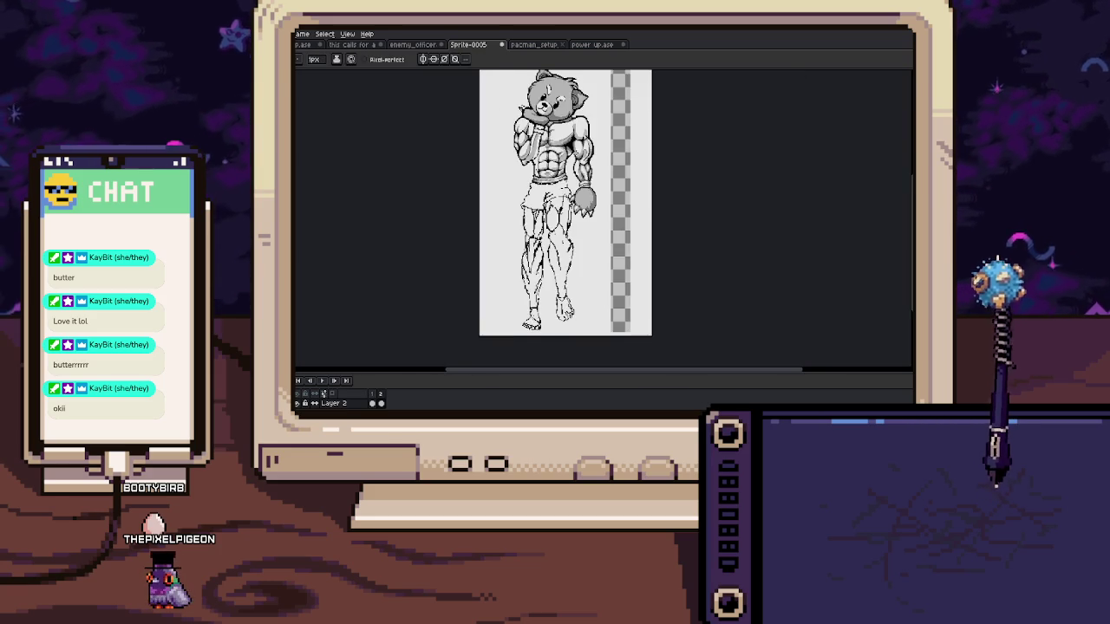
pyautogui.scroll(2, 552, 239)
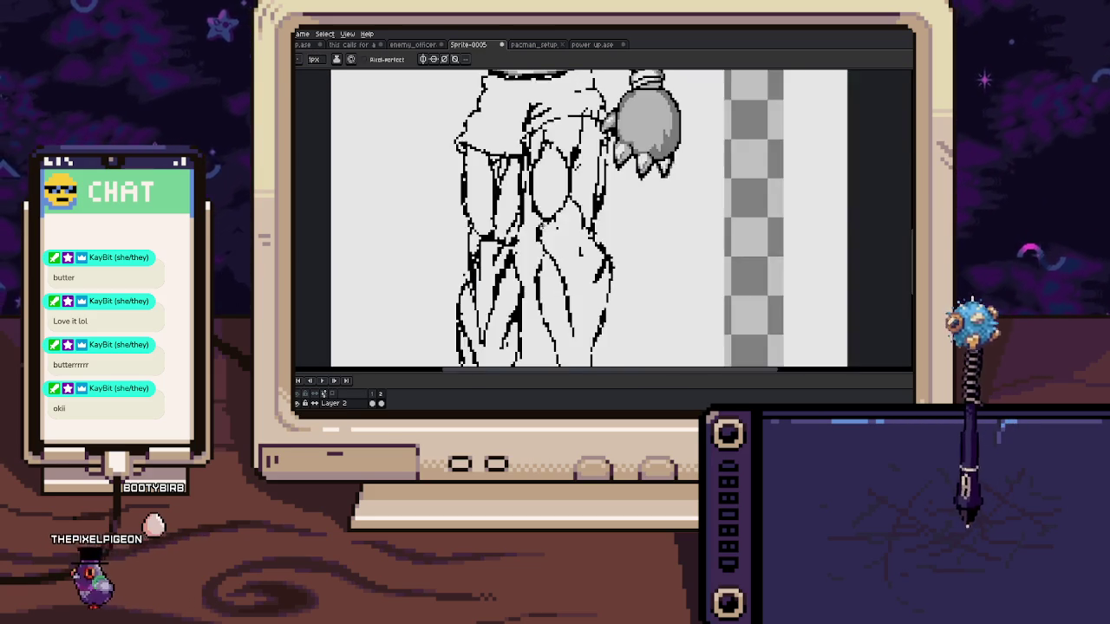
pyautogui.scroll(1, 552, 240)
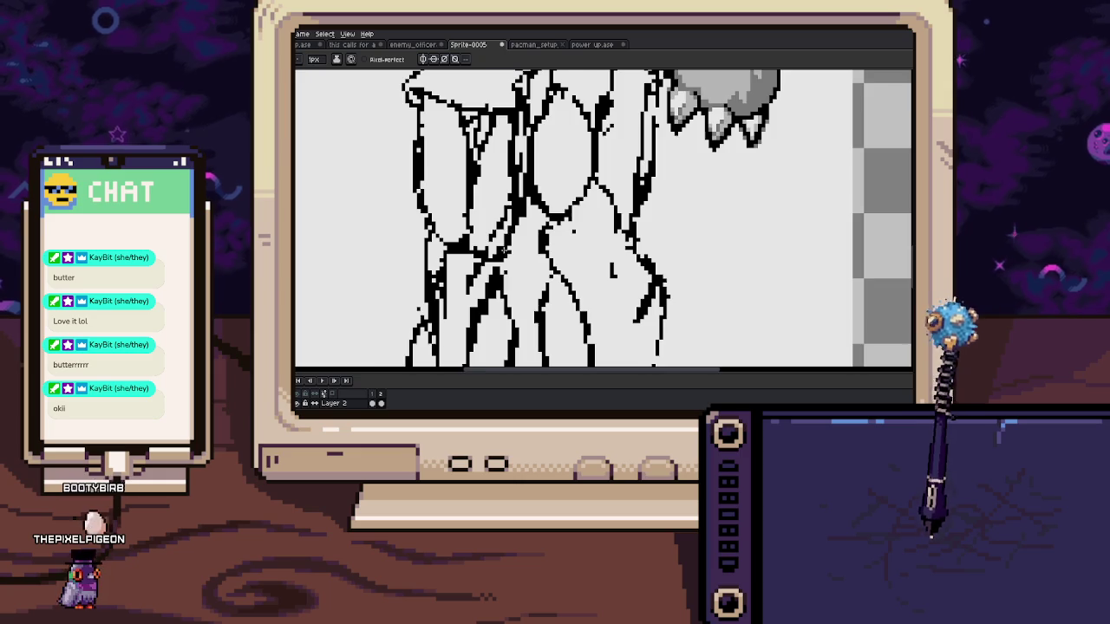
pyautogui.scroll(-3, 501, 250)
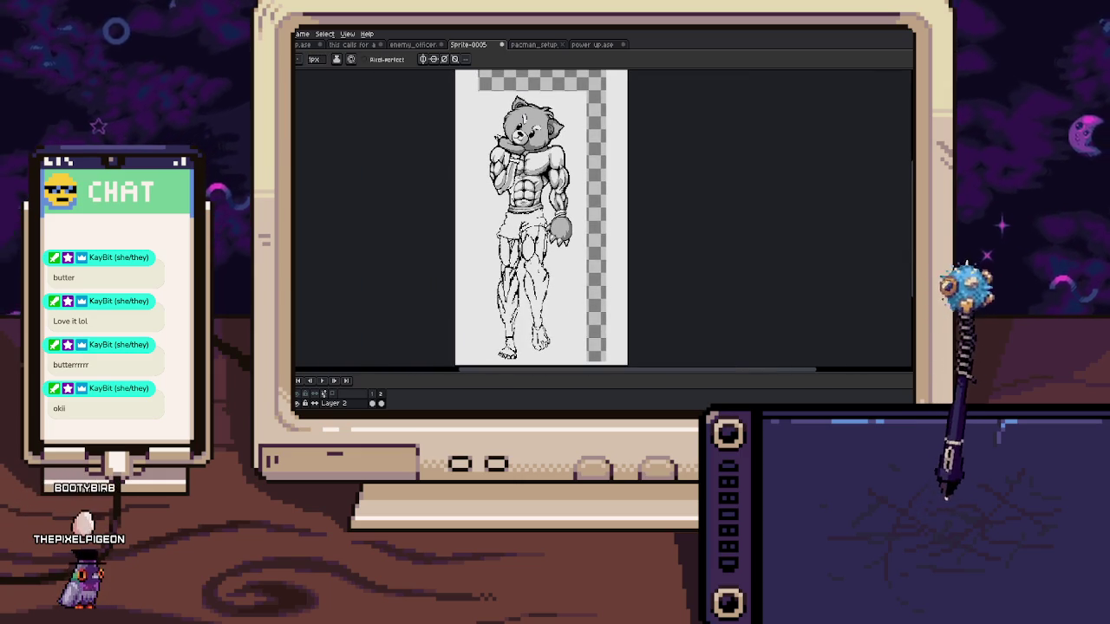
# Zoom in on the torso and eyedrop the shading grey from the bear's left arm
pyautogui.scroll(1, 518, 173)
pyautogui.scroll(1, 516, 174)
pyautogui.scroll(1, 513, 174)
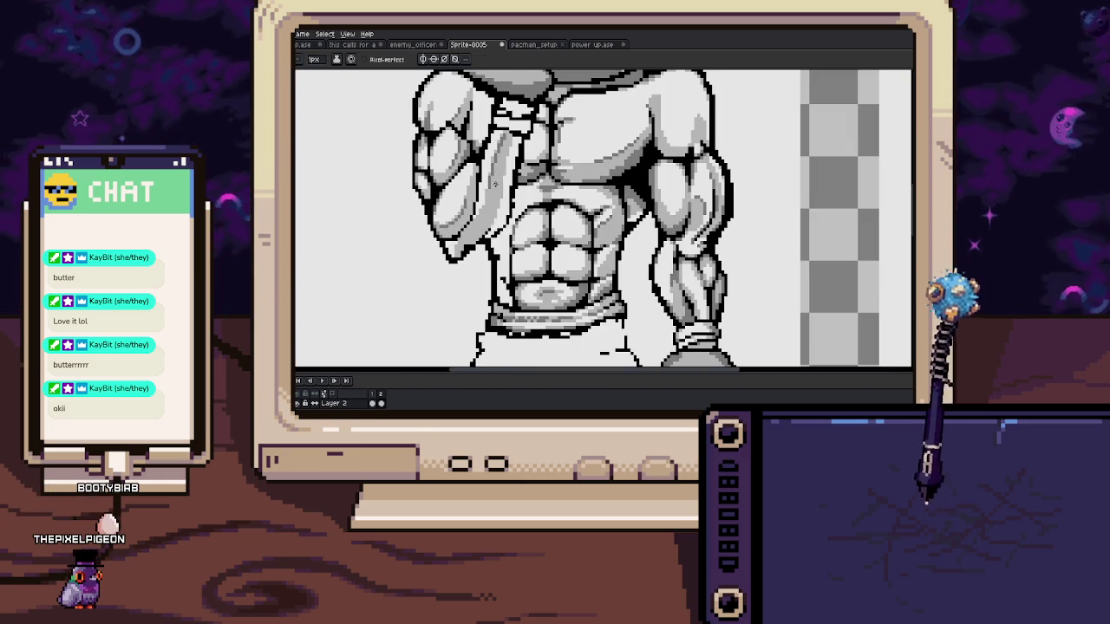
pyautogui.scroll(1, 496, 184)
pyautogui.scroll(2, 498, 217)
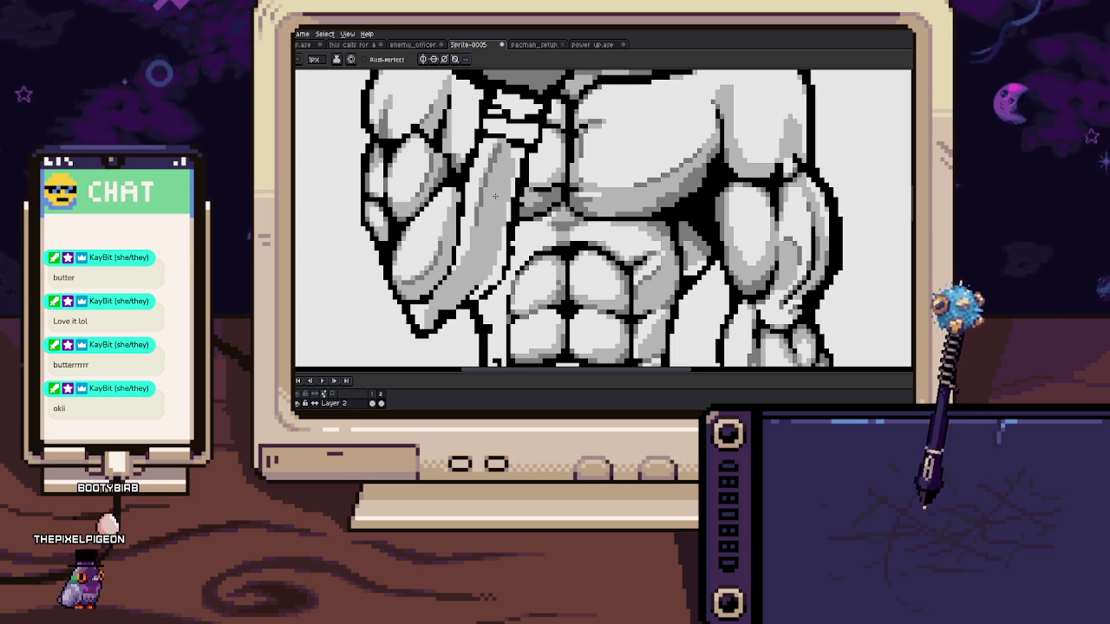
pyautogui.press('alt')
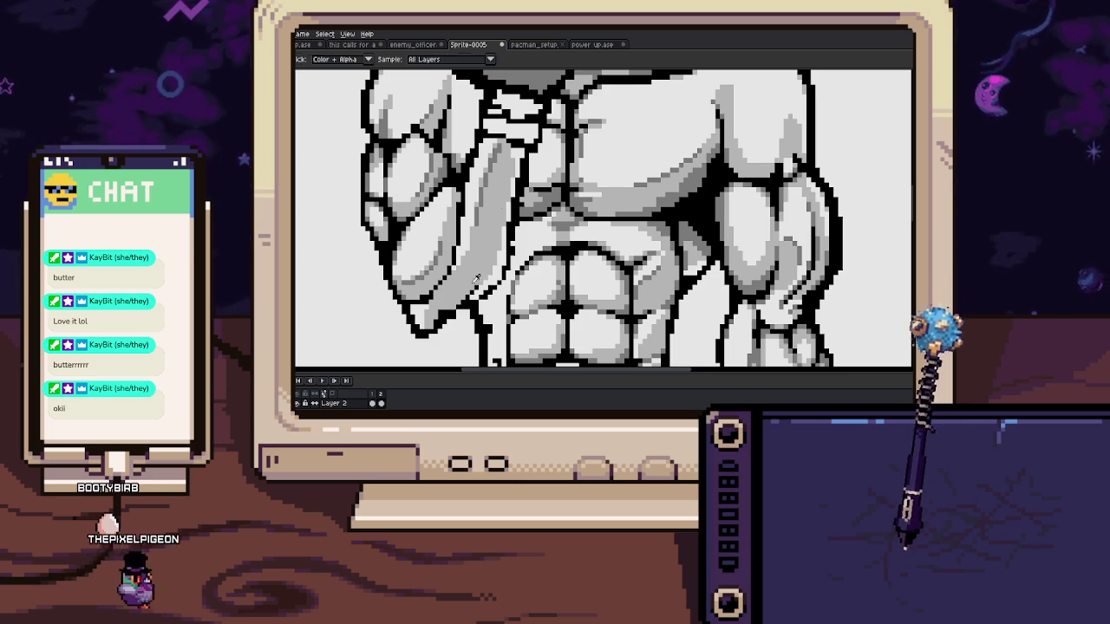
pyautogui.keyDown('alt'); pyautogui.click(479, 278); pyautogui.keyUp('alt')
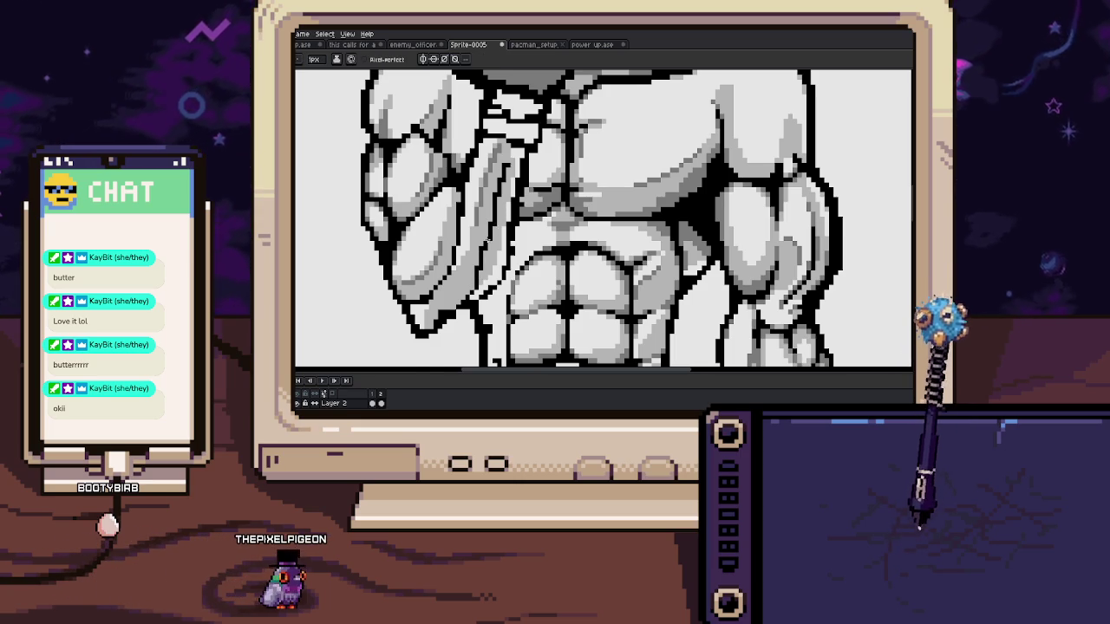
# Pan and zoom to inspect the arm's lower edge, forearm and abs up close
pyautogui.scroll(2, 494, 233)
pyautogui.scroll(2, 495, 201)
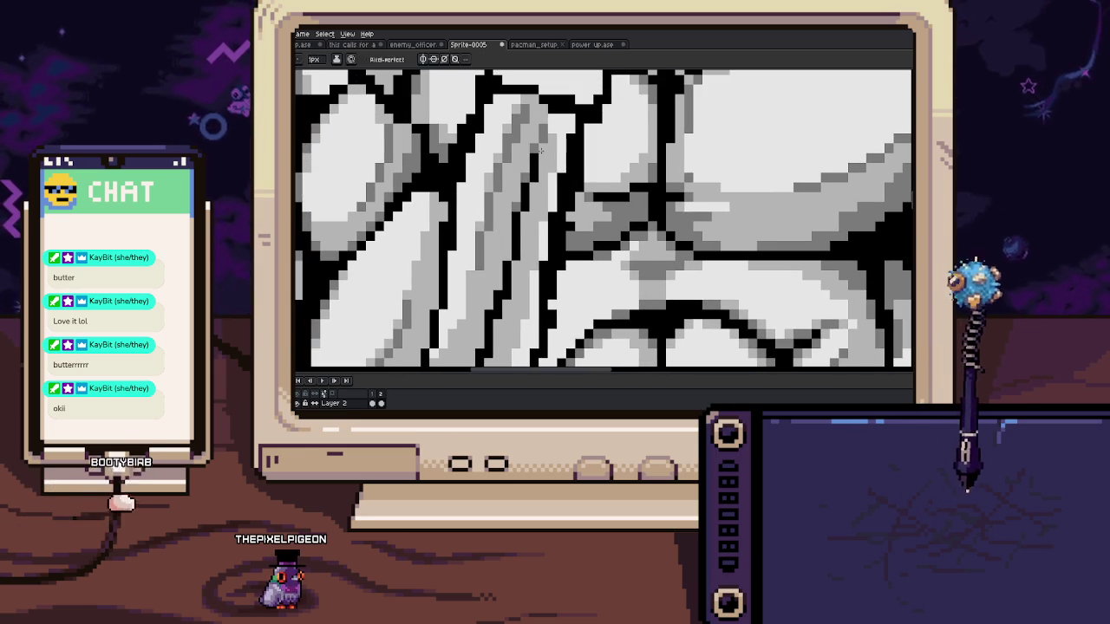
pyautogui.scroll(-4, 529, 239)
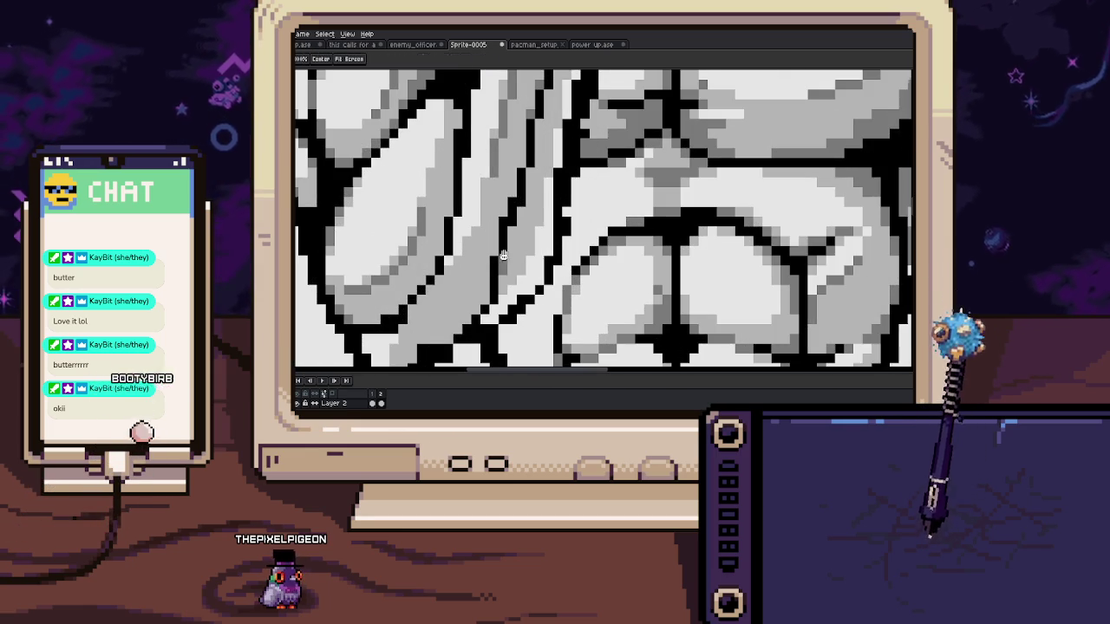
pyautogui.moveTo(503, 254); pyautogui.dragTo(555, 184)
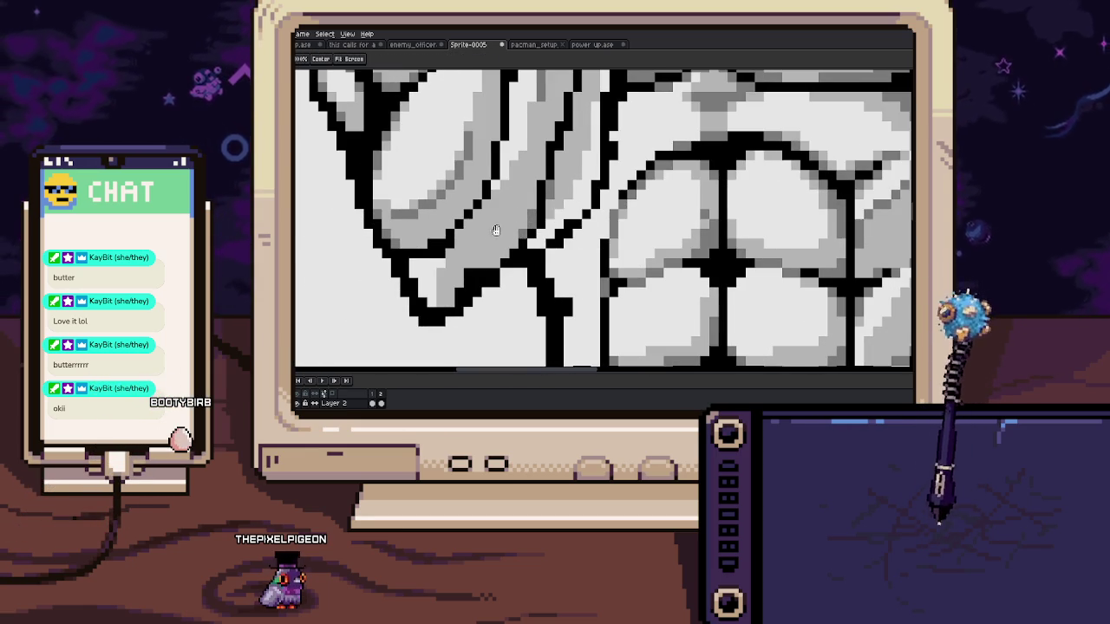
pyautogui.moveTo(496, 230); pyautogui.dragTo(523, 204)
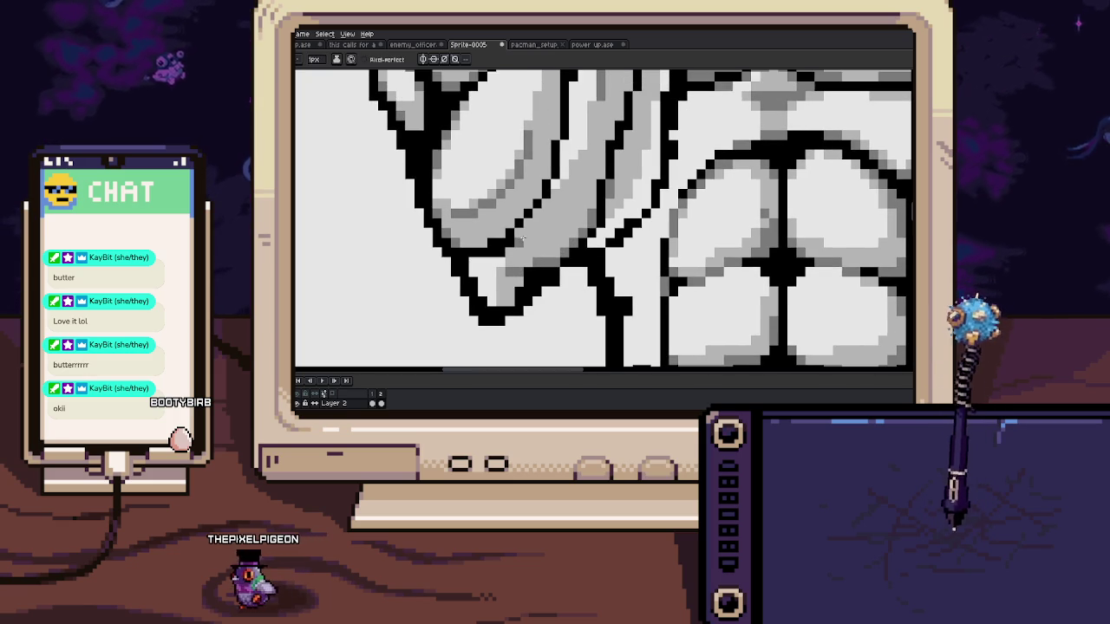
pyautogui.scroll(2, 564, 213)
pyautogui.scroll(2, 552, 228)
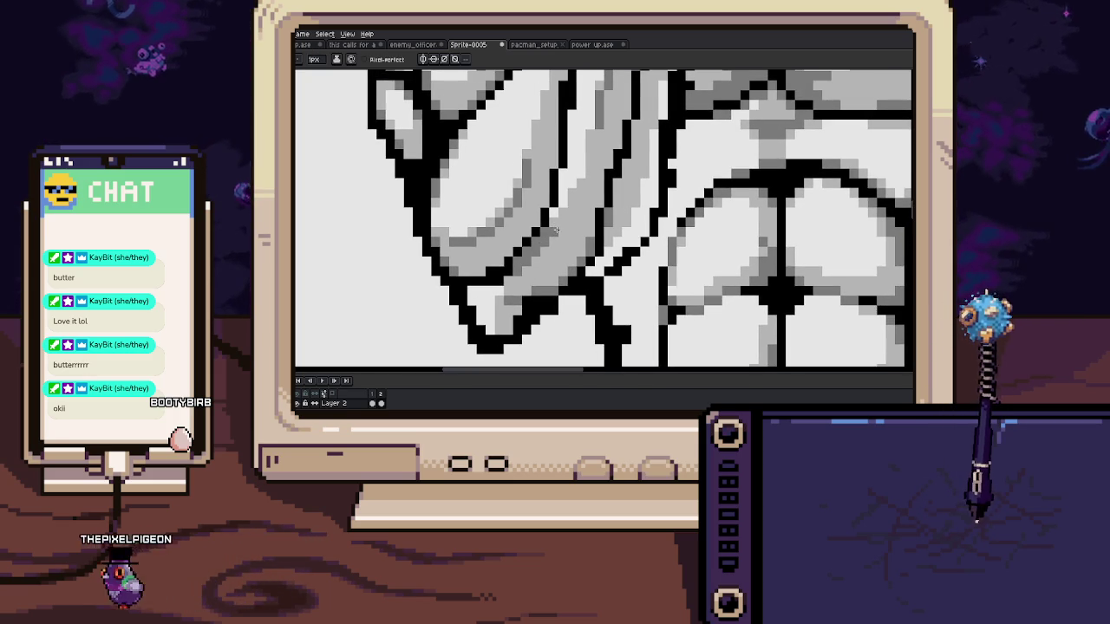
pyautogui.scroll(-3, 555, 230)
pyautogui.scroll(-1, 563, 163)
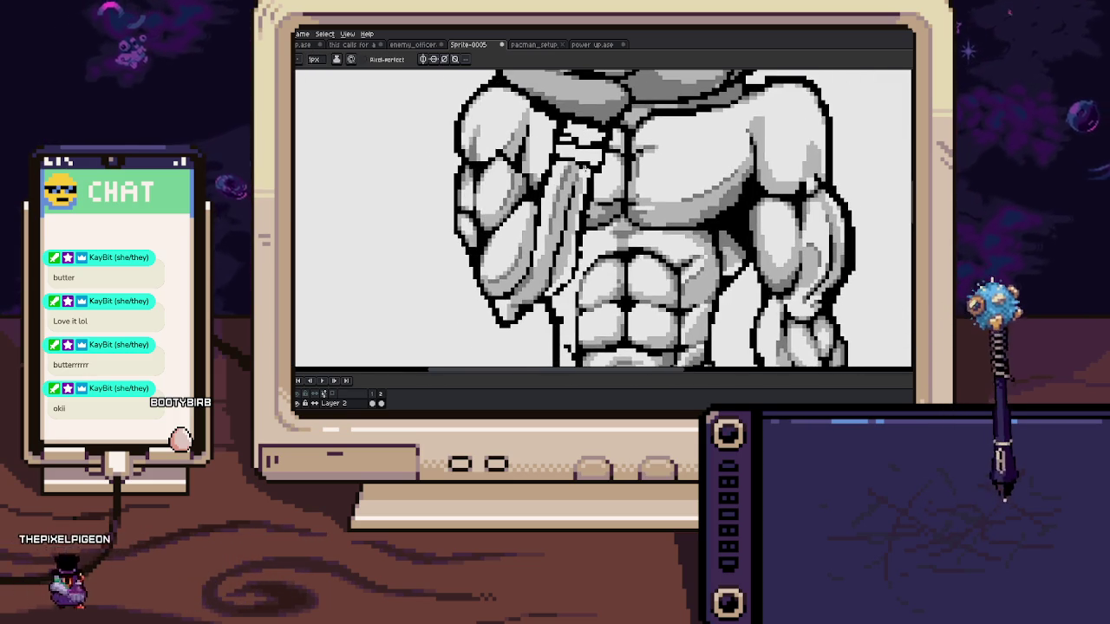
# Sample a grey from the upper chest and paint shading pixels along the chest lines
pyautogui.scroll(3, 586, 172)
pyautogui.scroll(2, 586, 187)
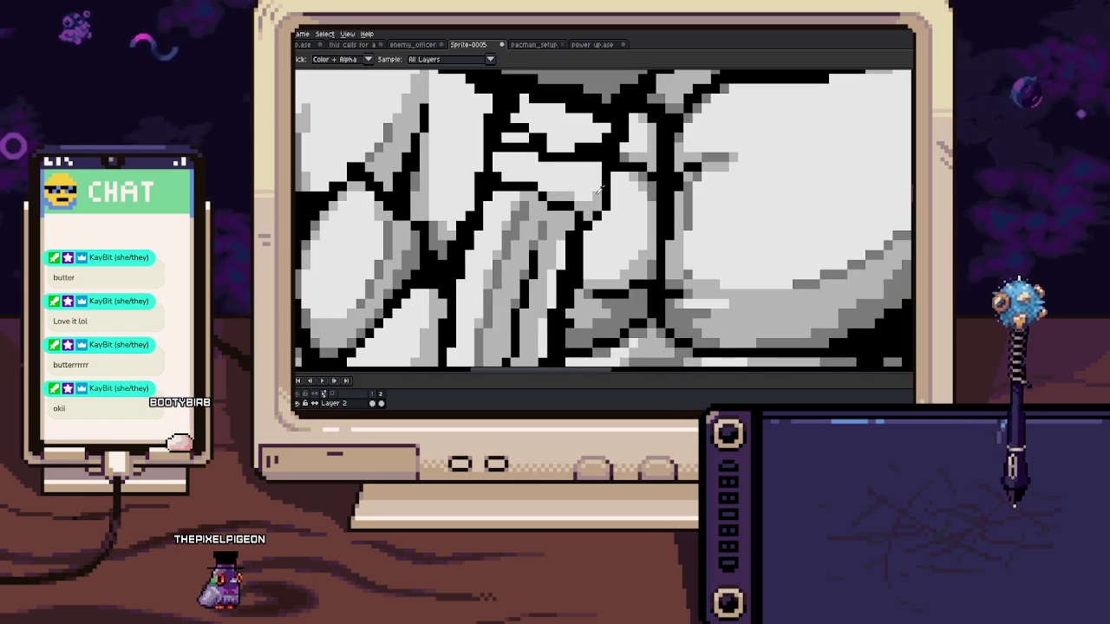
pyautogui.press('alt')
pyautogui.keyDown('alt'); pyautogui.click(522, 245); pyautogui.keyUp('alt')
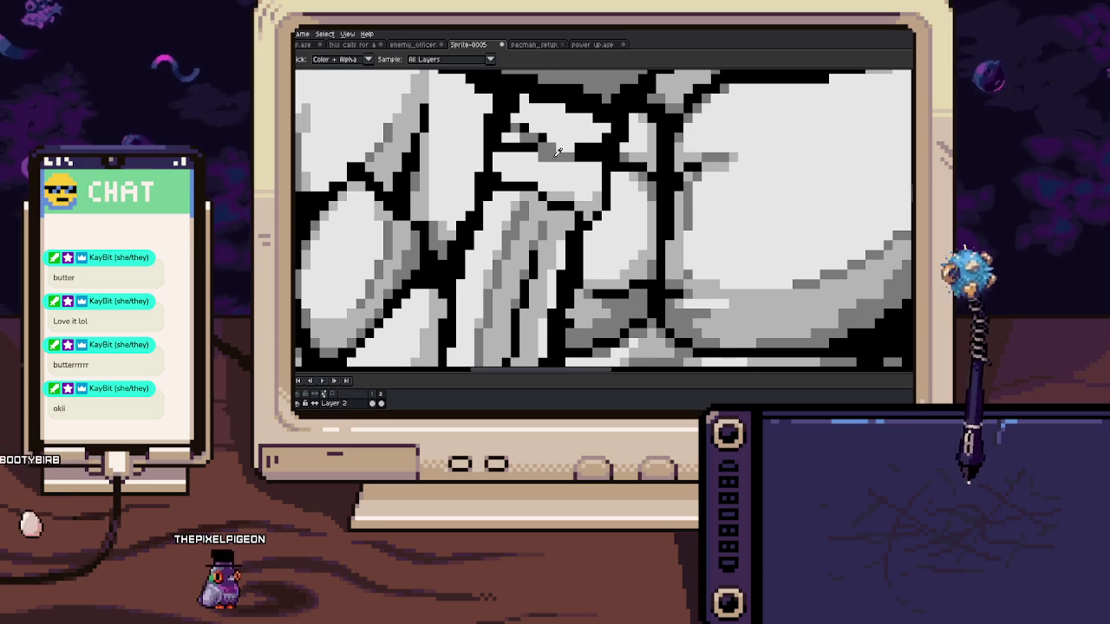
pyautogui.scroll(1, 552, 146)
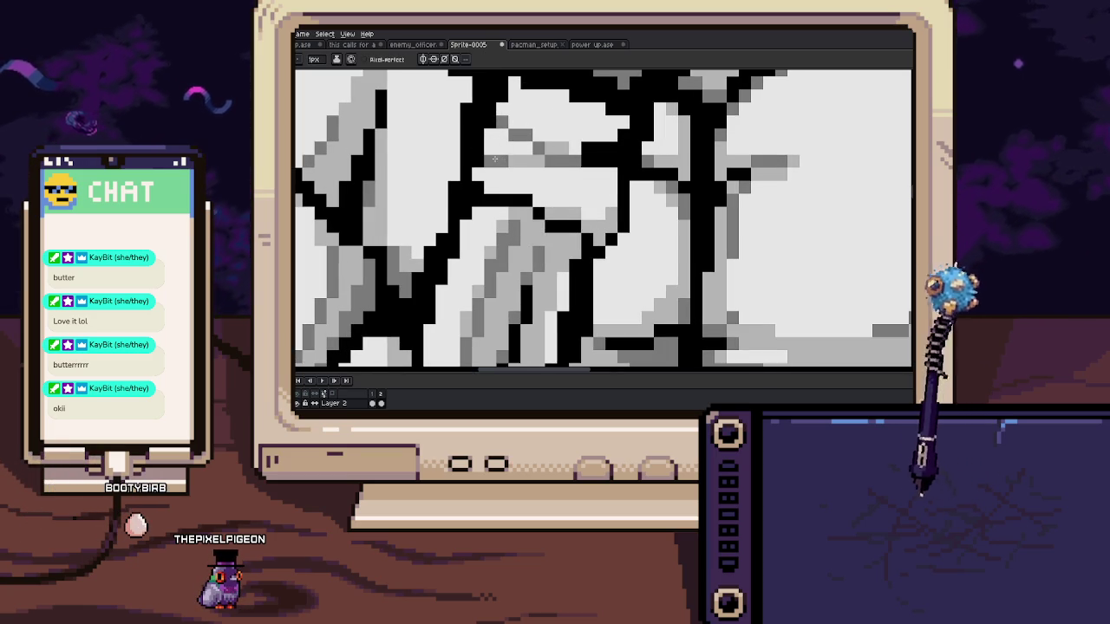
pyautogui.moveTo(525, 132)
pyautogui.mouseDown()
pyautogui.moveTo(586, 165)
pyautogui.moveTo(613, 159)
pyautogui.mouseUp()
# Lighten stray black line pixels on the chest with a sampled grey, then zoom out
pyautogui.press('alt')
pyautogui.keyDown('alt'); pyautogui.click(579, 137); pyautogui.keyUp('alt')
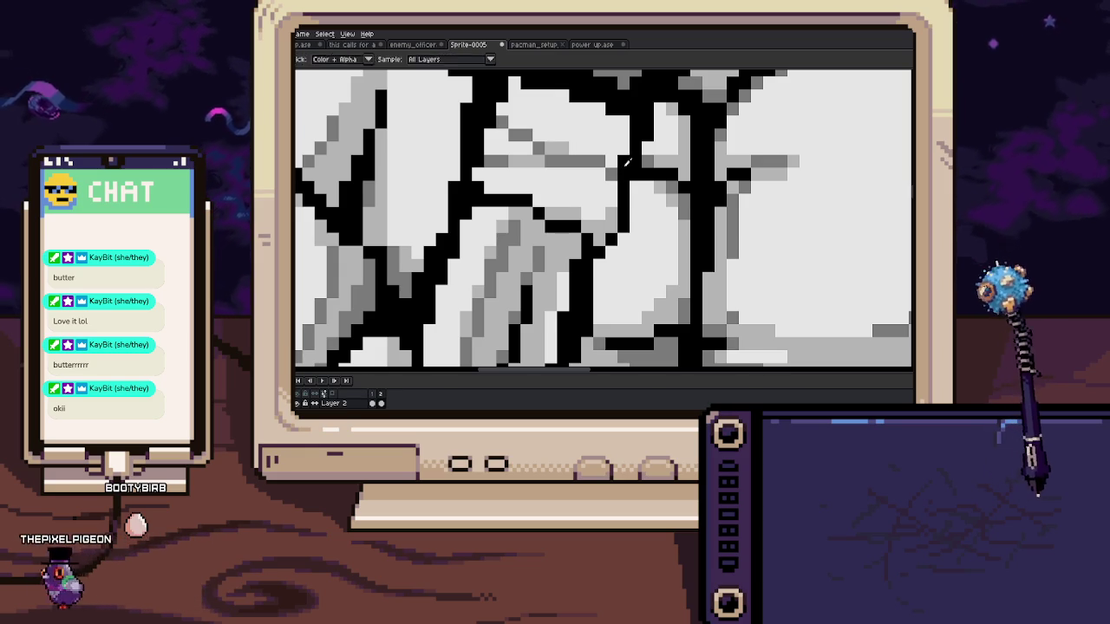
pyautogui.scroll(3, 561, 154)
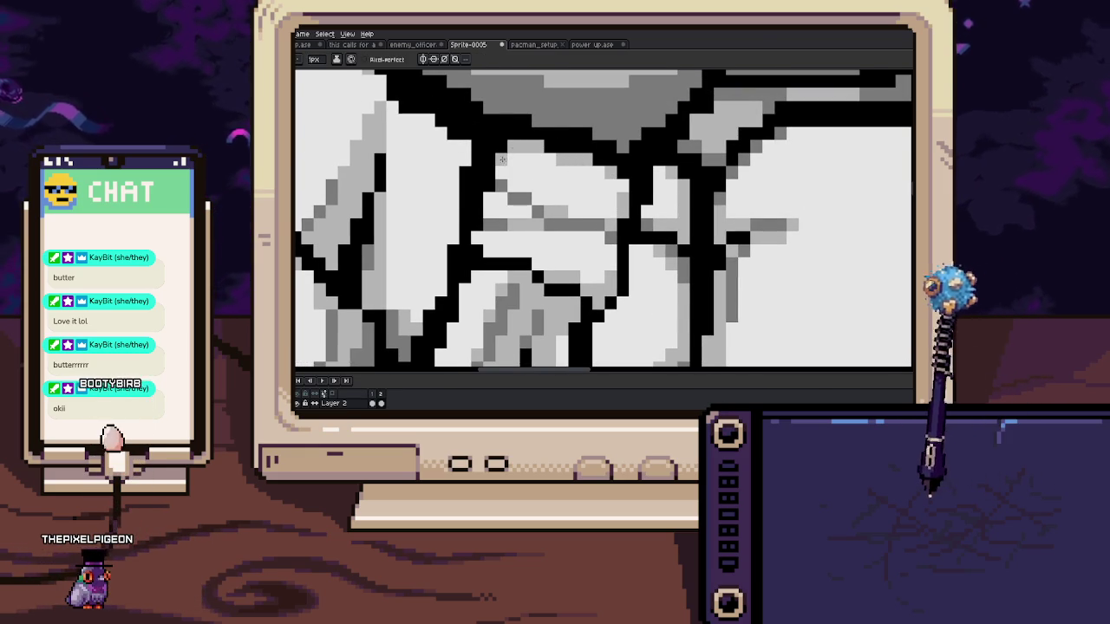
pyautogui.scroll(-3, 502, 159)
pyautogui.scroll(3, 538, 200)
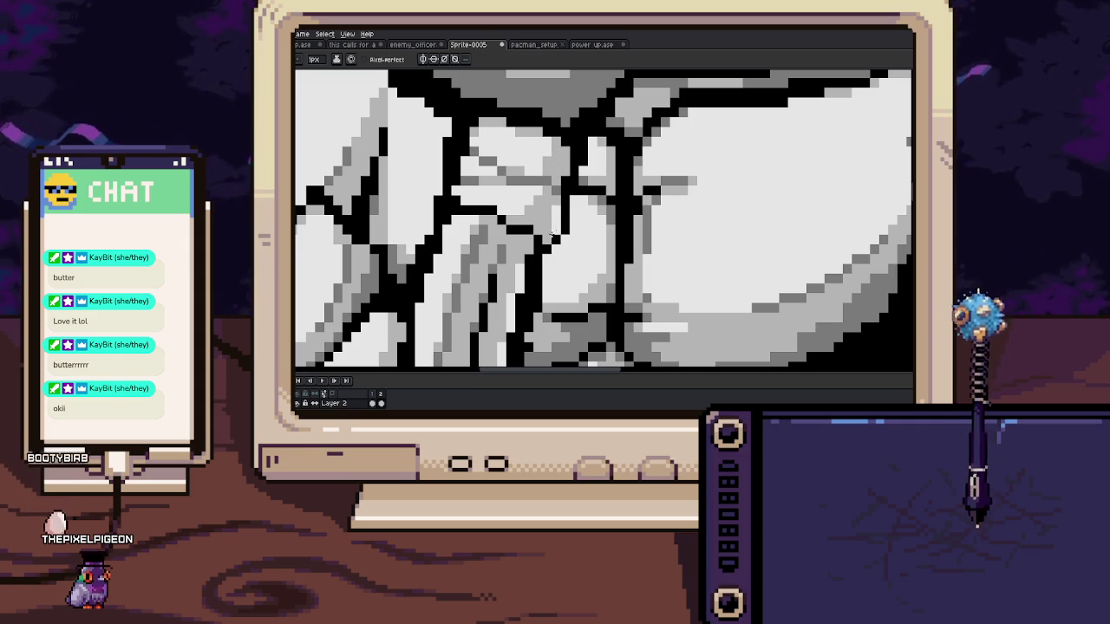
pyautogui.scroll(-2, 564, 167)
pyautogui.scroll(-1, 564, 167)
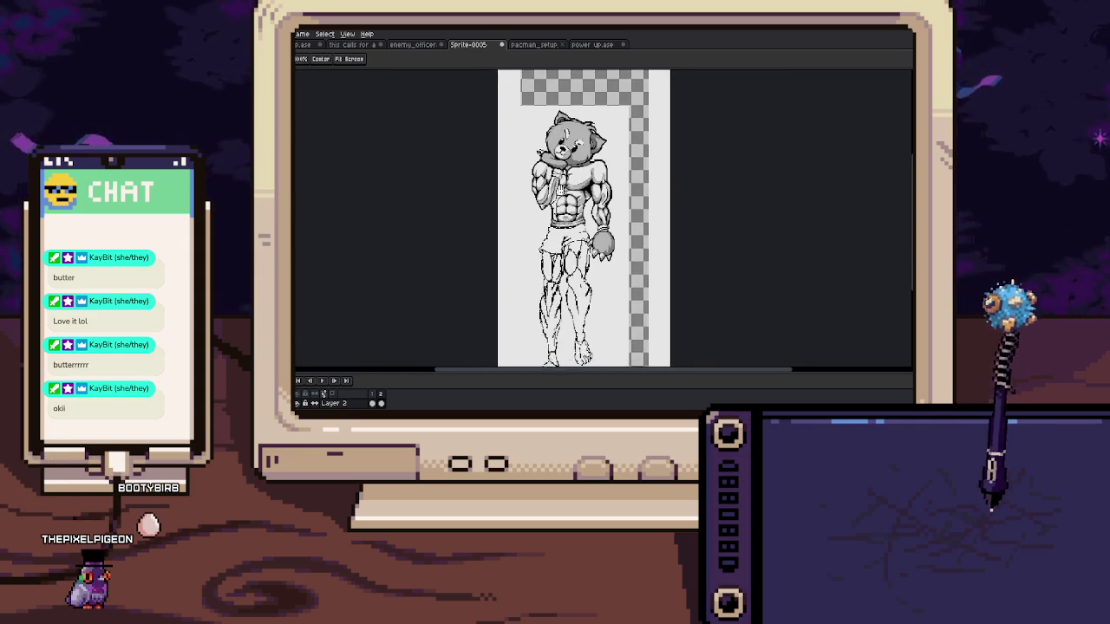
pyautogui.scroll(-1, 564, 167)
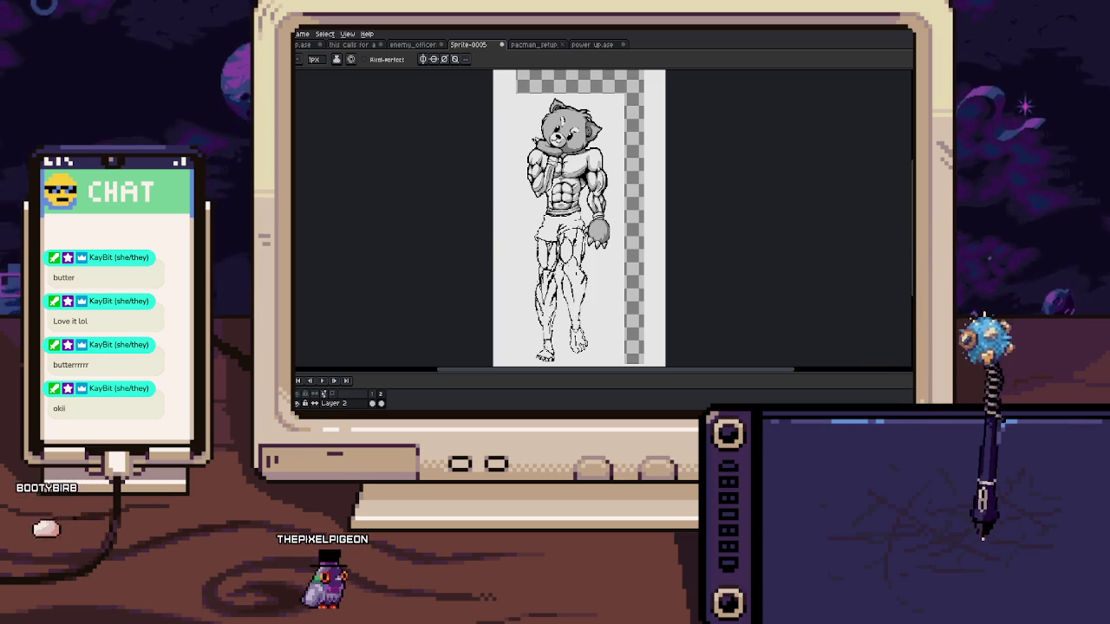
pyautogui.scroll(5, 546, 172)
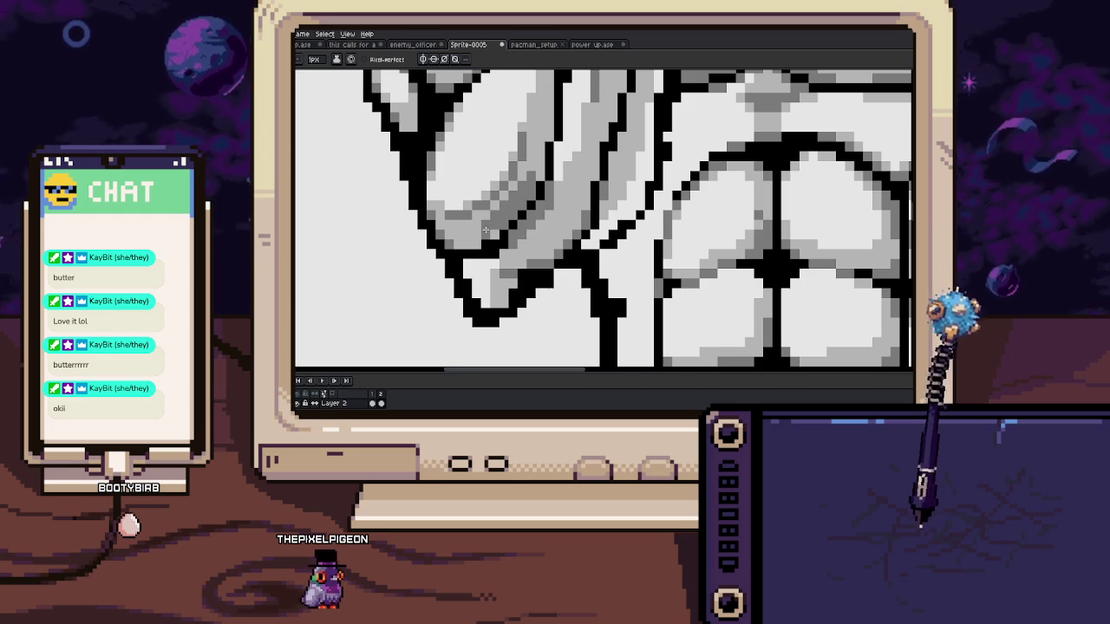
pyautogui.moveTo(477, 234)
pyautogui.mouseDown()
pyautogui.moveTo(436, 238)
pyautogui.moveTo(520, 236)
pyautogui.mouseUp()
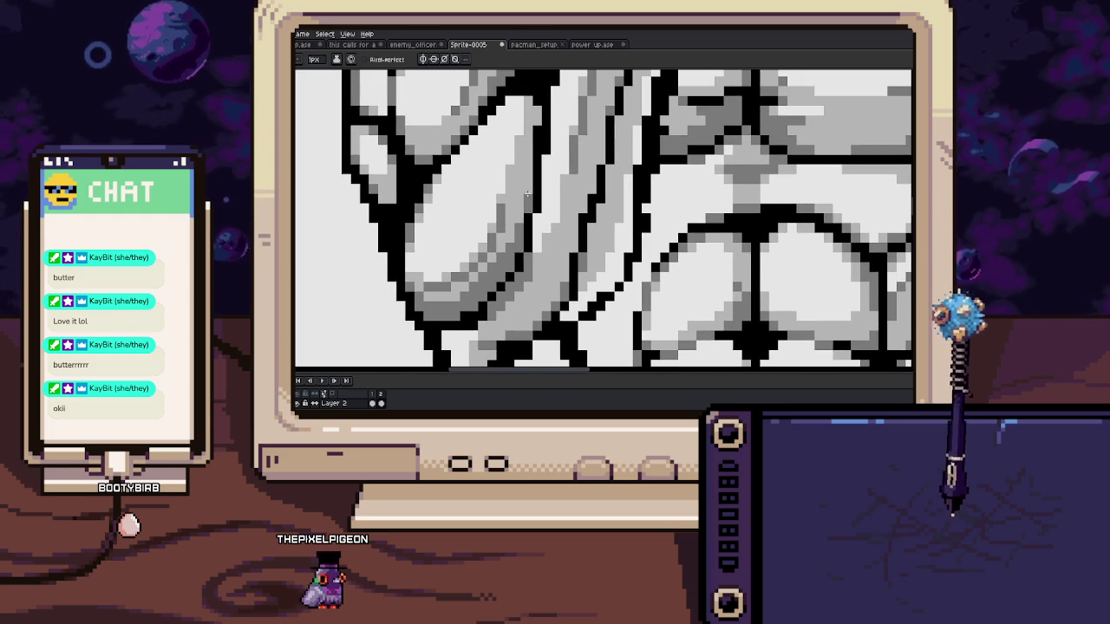
pyautogui.moveTo(532, 141); pyautogui.dragTo(536, 191)
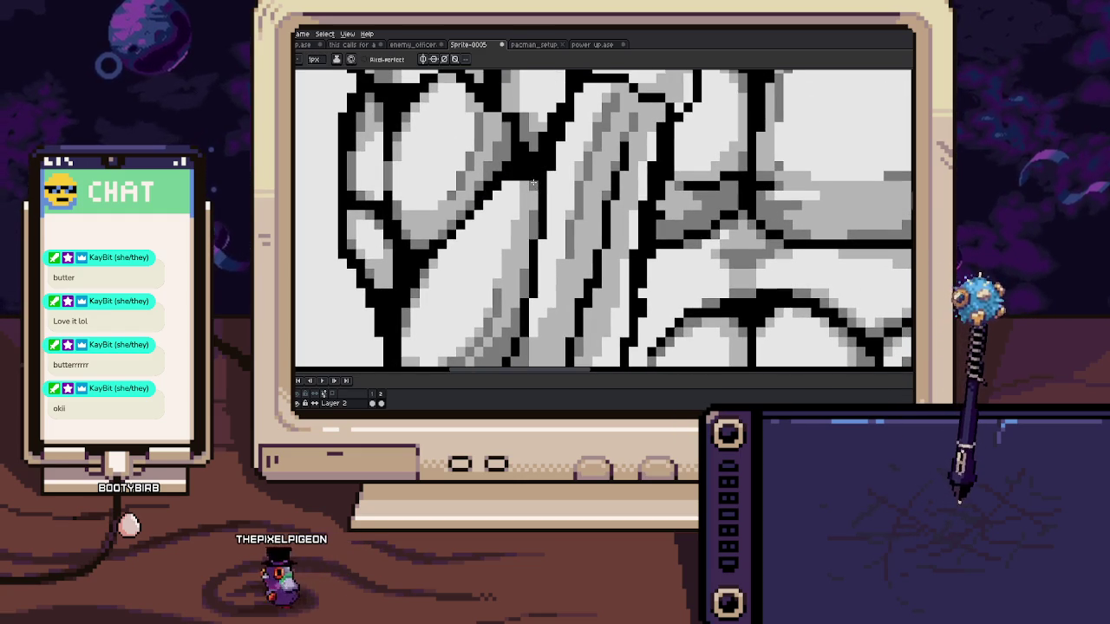
pyautogui.scroll(-2, 527, 182)
pyautogui.scroll(-2, 527, 181)
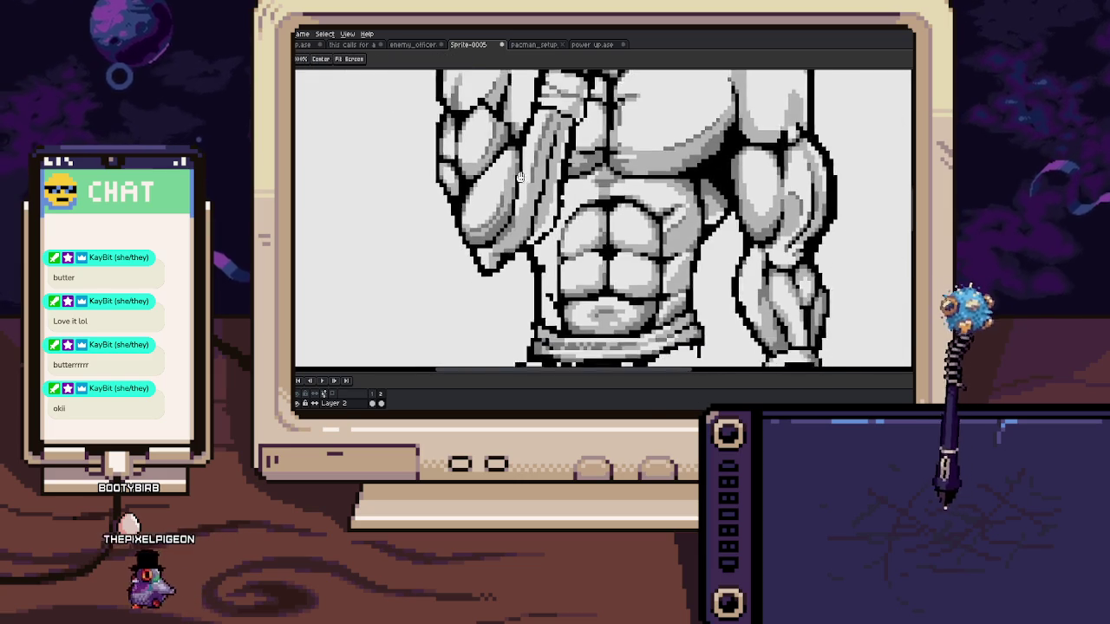
pyautogui.scroll(-2, 527, 181)
pyautogui.moveTo(526, 181); pyautogui.dragTo(512, 161)
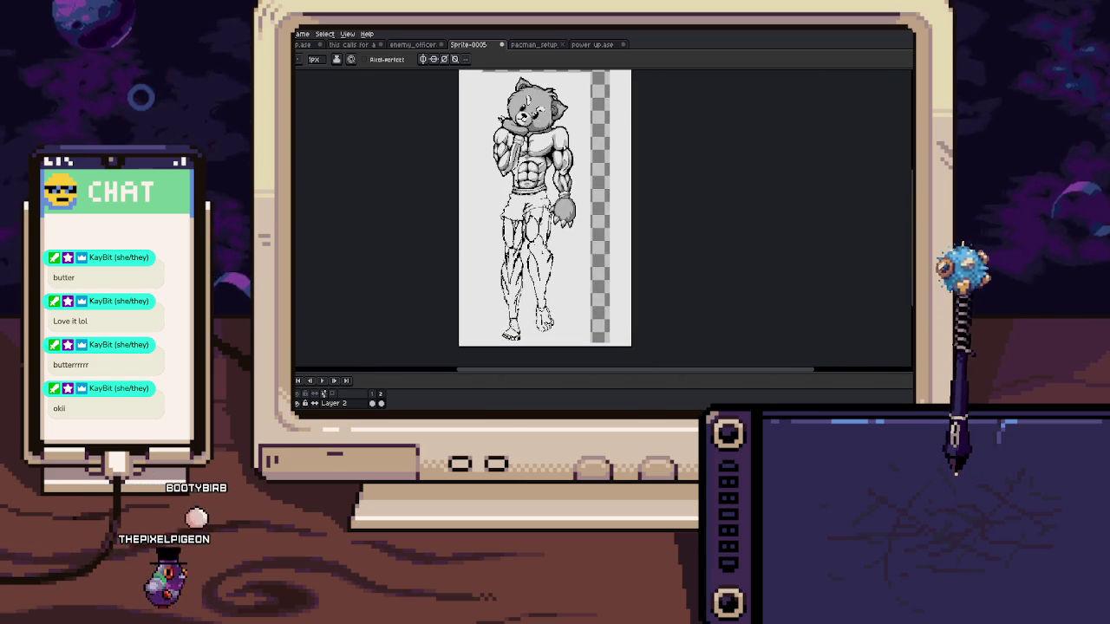
pyautogui.moveTo(513, 161); pyautogui.dragTo(505, 196)
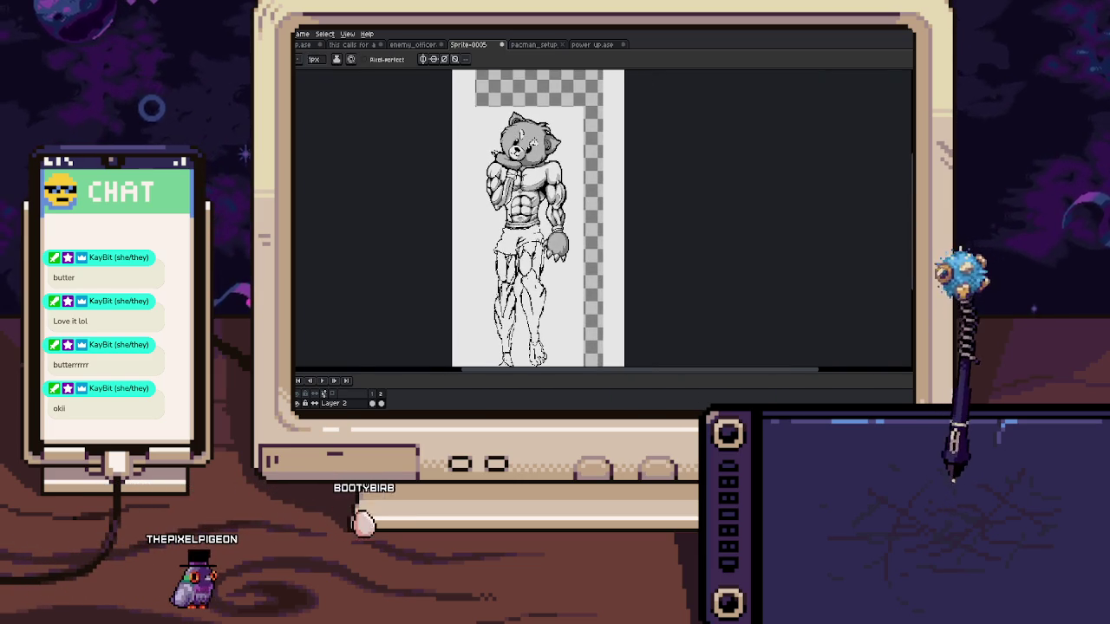
# Zoom in on the bear's muzzle and eye and sample the mid grey from its face
pyautogui.scroll(3, 479, 215)
pyautogui.scroll(3, 479, 215)
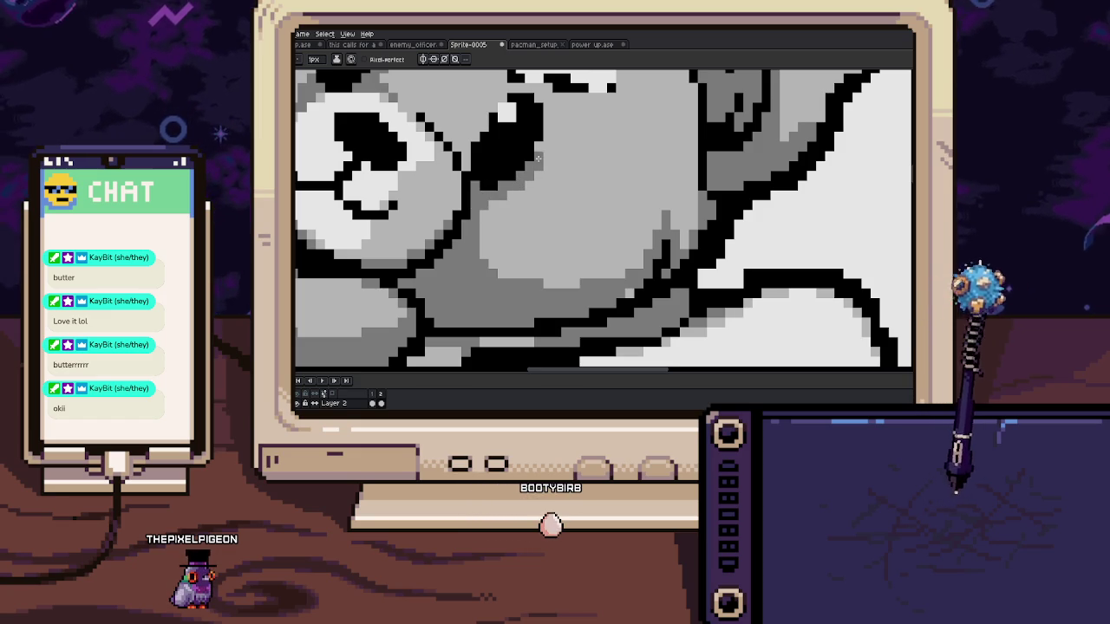
pyautogui.moveTo(515, 154); pyautogui.dragTo(637, 211)
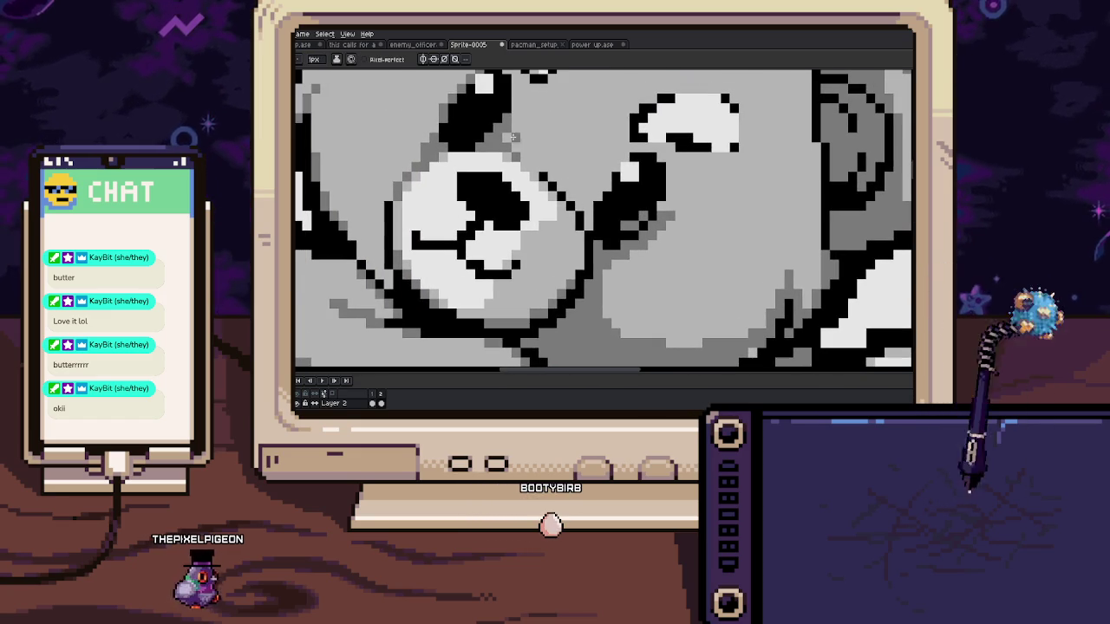
pyautogui.scroll(-5, 460, 137)
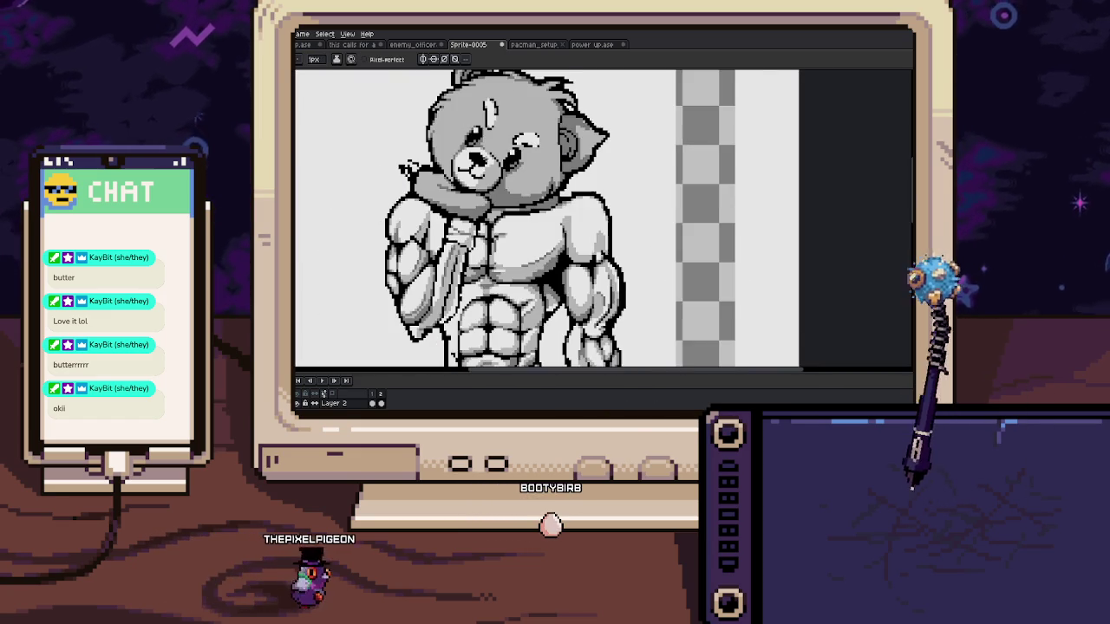
pyautogui.scroll(2, 497, 180)
pyautogui.scroll(1, 497, 179)
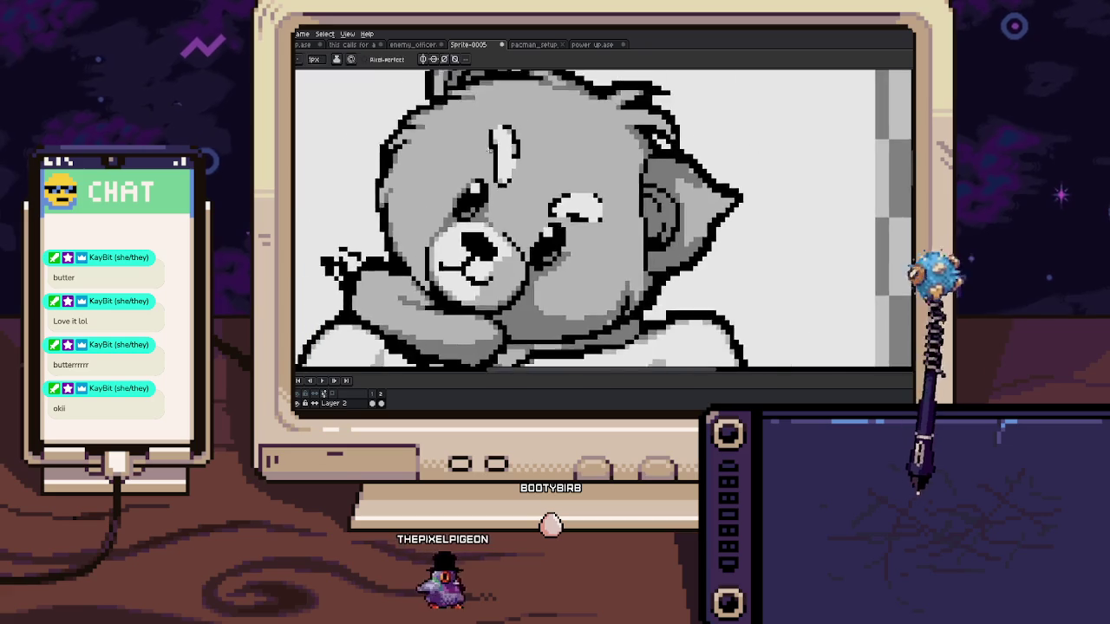
pyautogui.scroll(2, 497, 179)
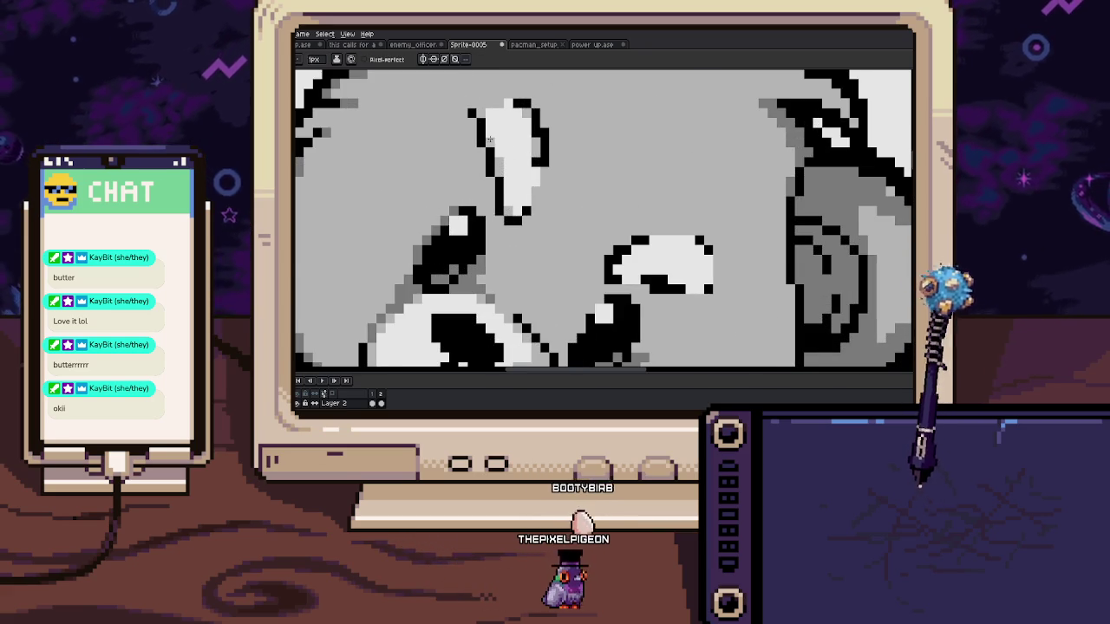
pyautogui.scroll(1, 490, 138)
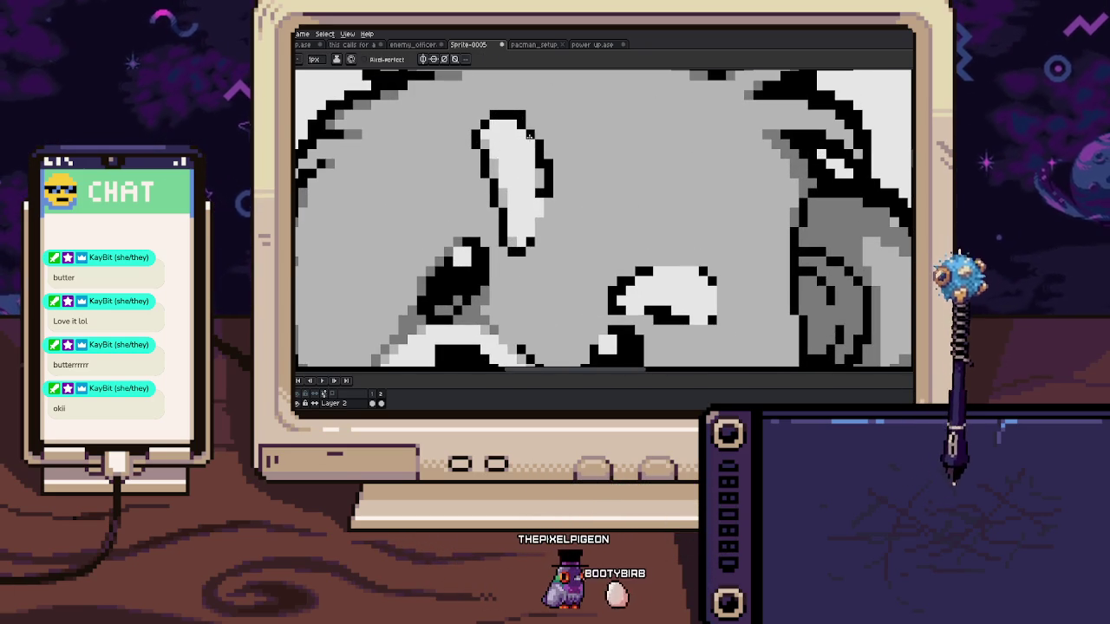
pyautogui.press('i')
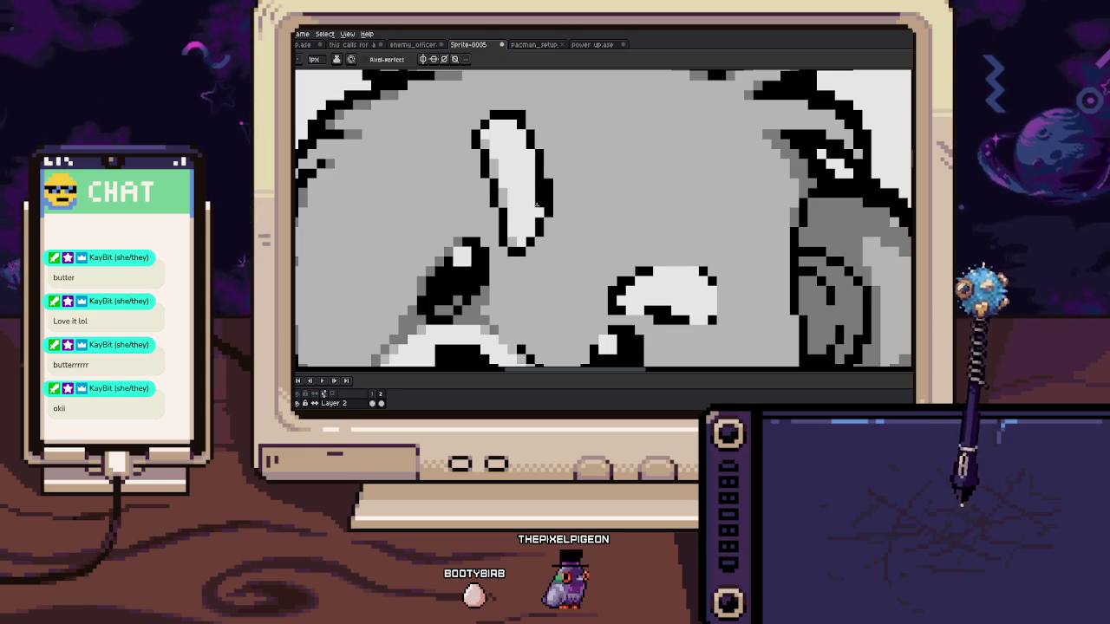
pyautogui.press('i')
pyautogui.scroll(-2, 521, 199)
pyautogui.scroll(1, 495, 193)
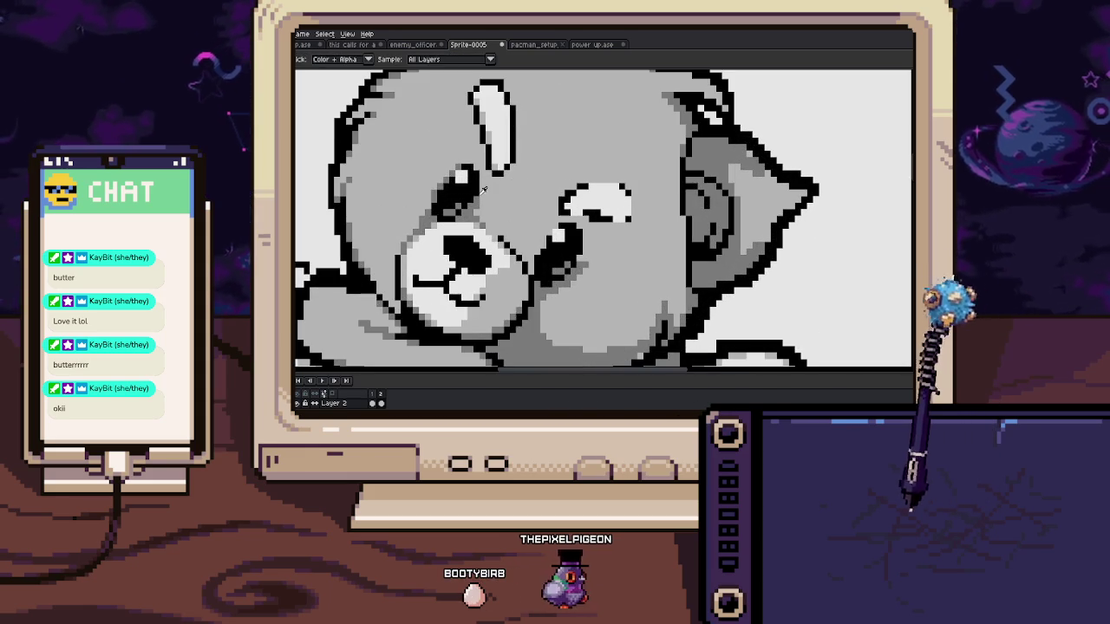
pyautogui.click(484, 189)
# Pencil a grey stroke below the white eye shape and over its top-left outline
pyautogui.press('b')
pyautogui.moveTo(496, 181); pyautogui.dragTo(523, 165)
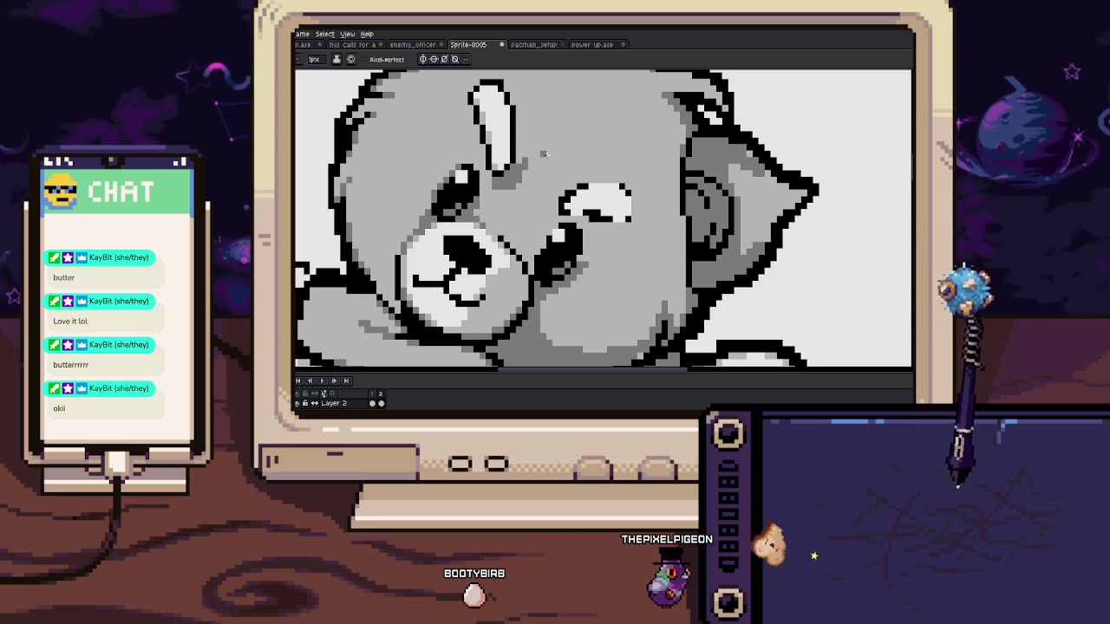
pyautogui.scroll(1, 536, 178)
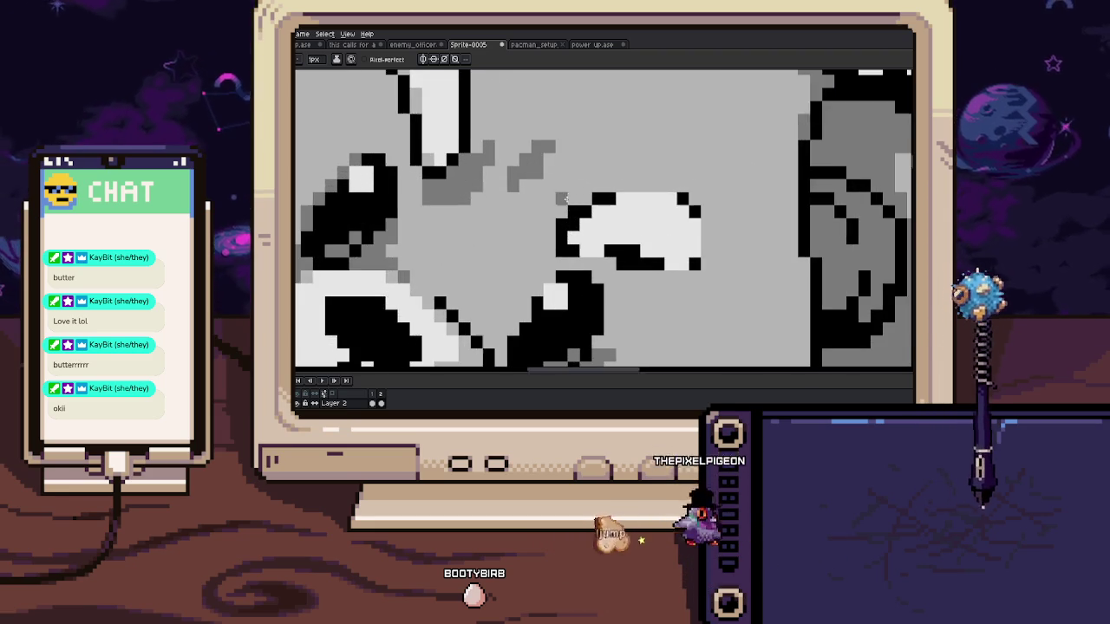
pyautogui.scroll(1, 511, 186)
pyautogui.moveTo(547, 146)
pyautogui.mouseDown()
pyautogui.moveTo(504, 173)
pyautogui.moveTo(533, 144)
pyautogui.moveTo(607, 133)
pyautogui.mouseUp()
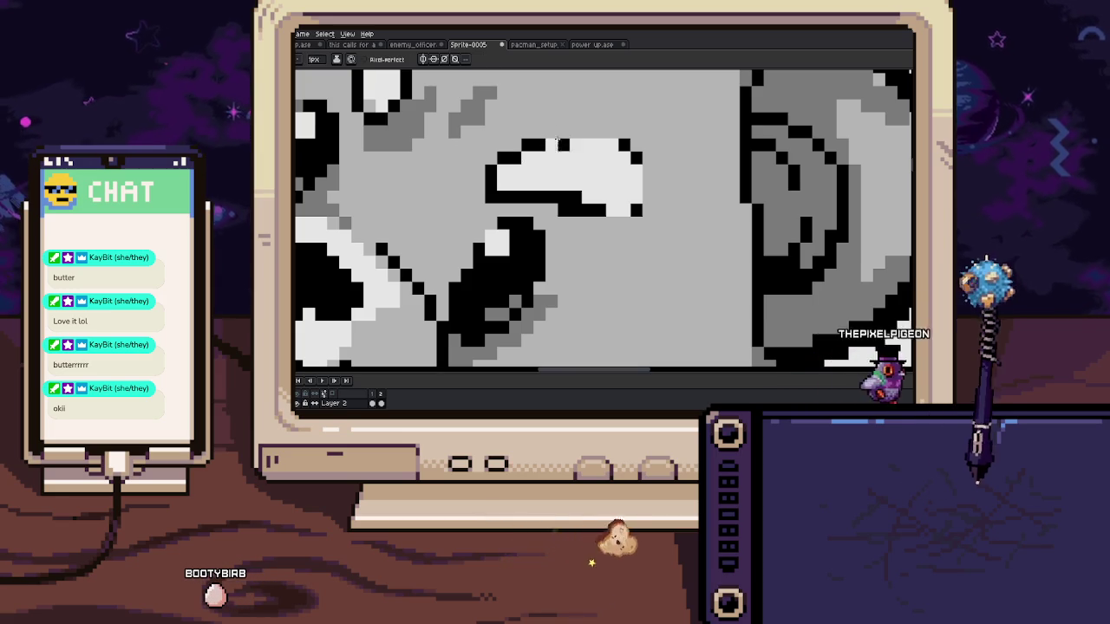
# Redraw the eye shape's lower-right edge and add grey shading beside it
pyautogui.click(597, 209)
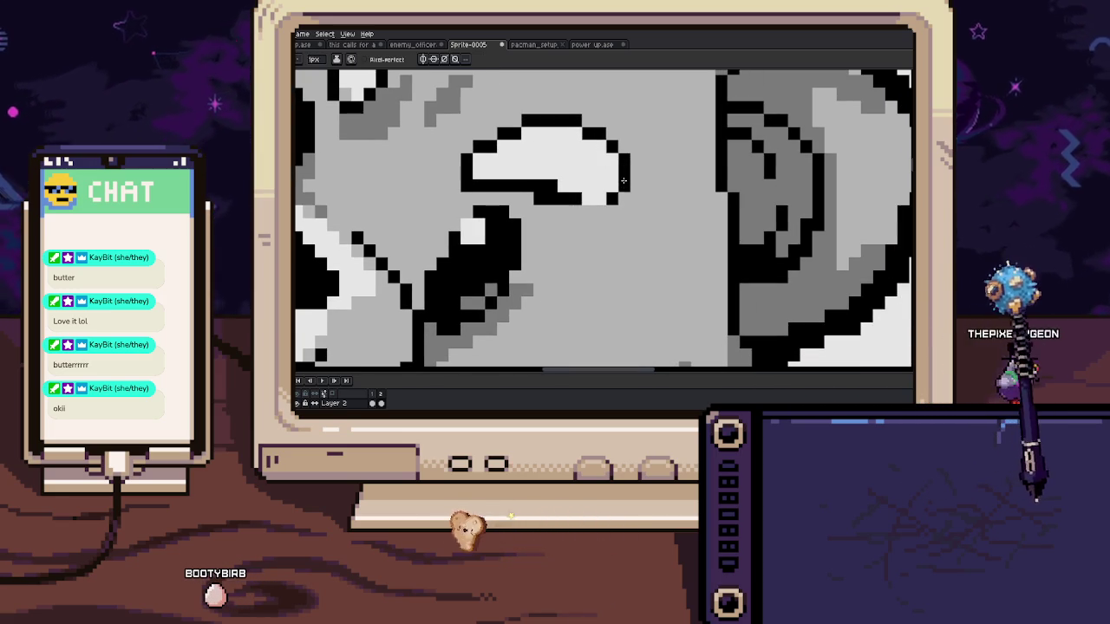
pyautogui.moveTo(597, 210); pyautogui.dragTo(612, 211)
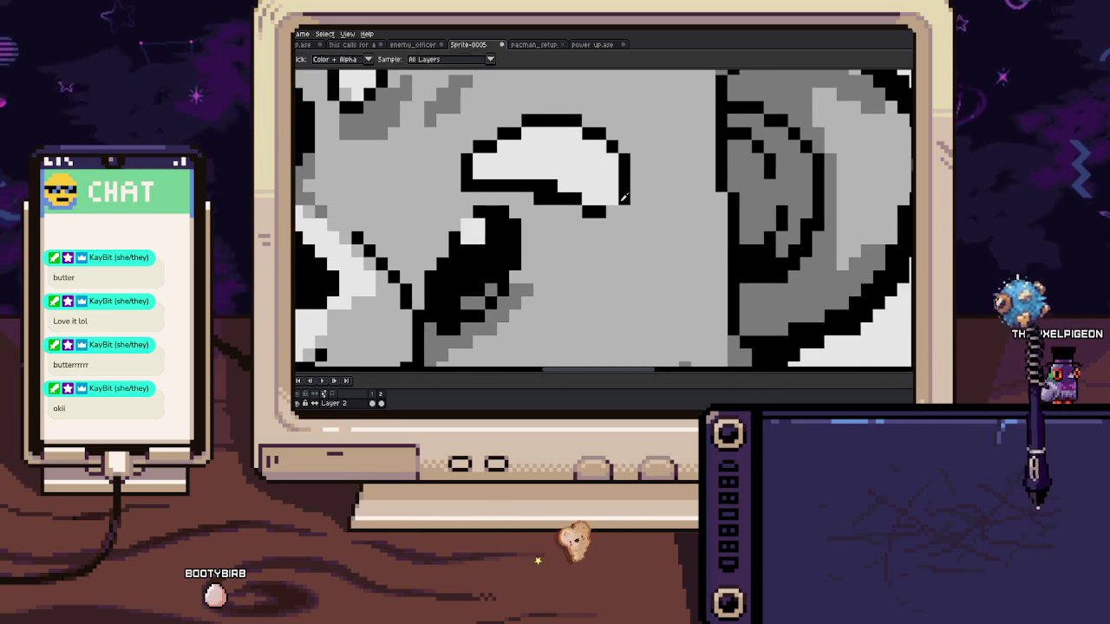
pyautogui.moveTo(531, 276)
pyautogui.mouseDown()
pyautogui.moveTo(531, 215)
pyautogui.moveTo(621, 208)
pyautogui.moveTo(630, 167)
pyautogui.moveTo(559, 161)
pyautogui.mouseUp()
pyautogui.press('alt')
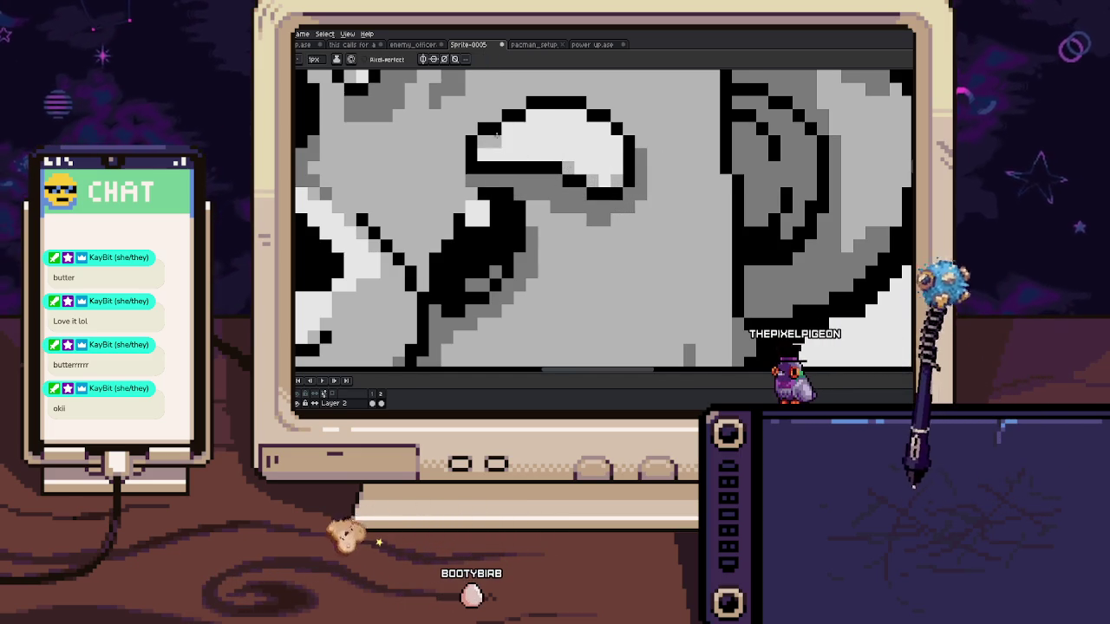
pyautogui.scroll(1, 546, 149)
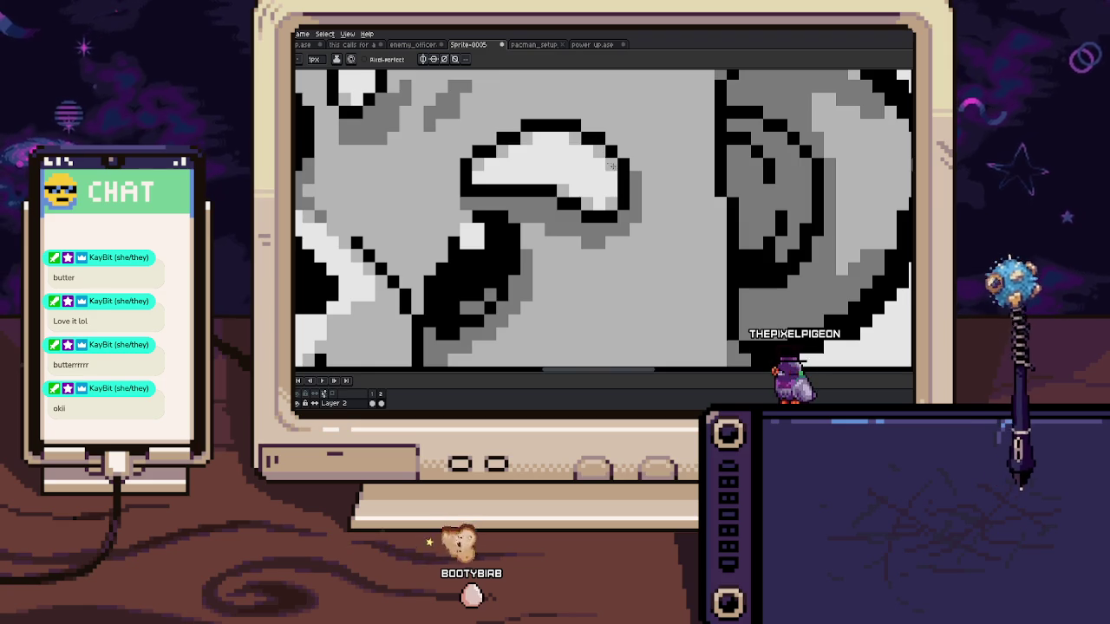
pyautogui.scroll(-3, 612, 165)
pyautogui.scroll(-1, 590, 156)
pyautogui.scroll(1, 575, 145)
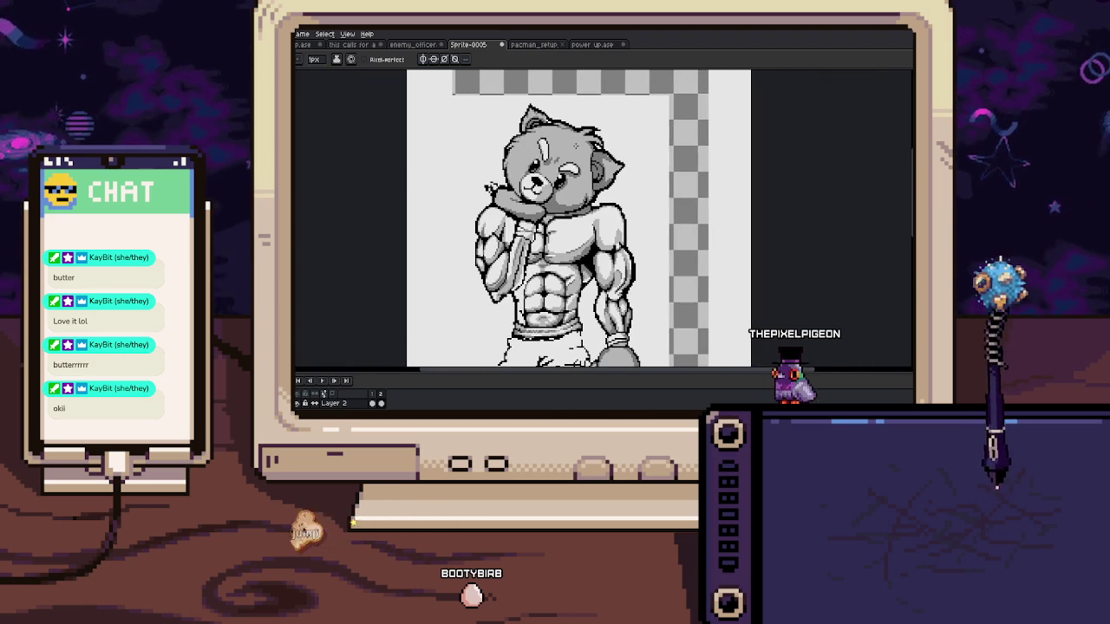
pyautogui.scroll(2, 555, 143)
pyautogui.scroll(1, 537, 145)
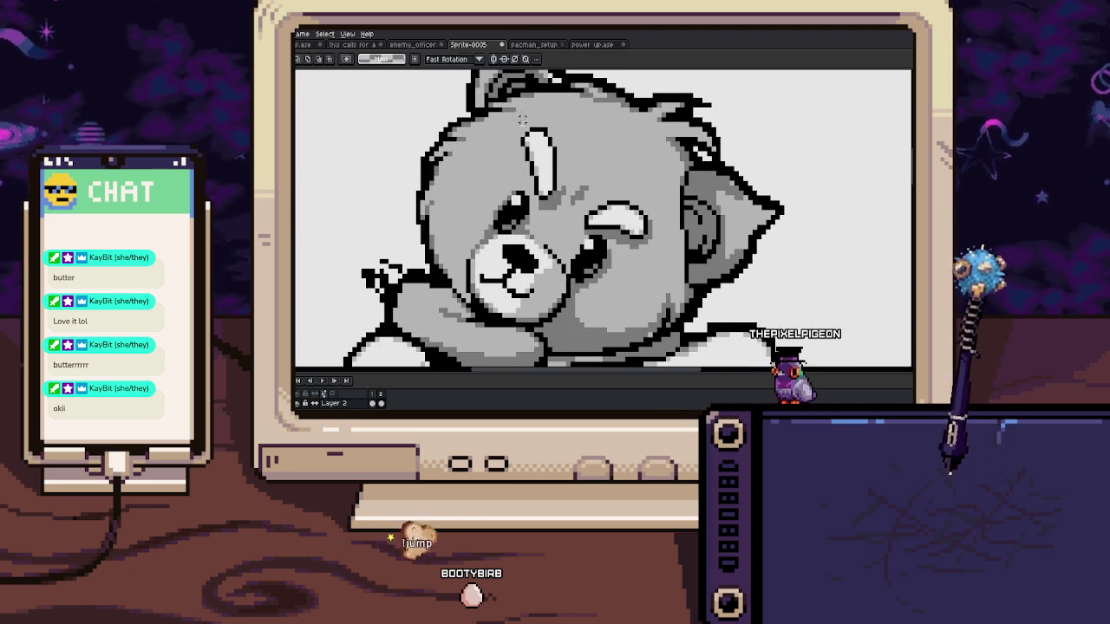
pyautogui.moveTo(504, 120); pyautogui.dragTo(563, 178)
pyautogui.scroll(1, 561, 168)
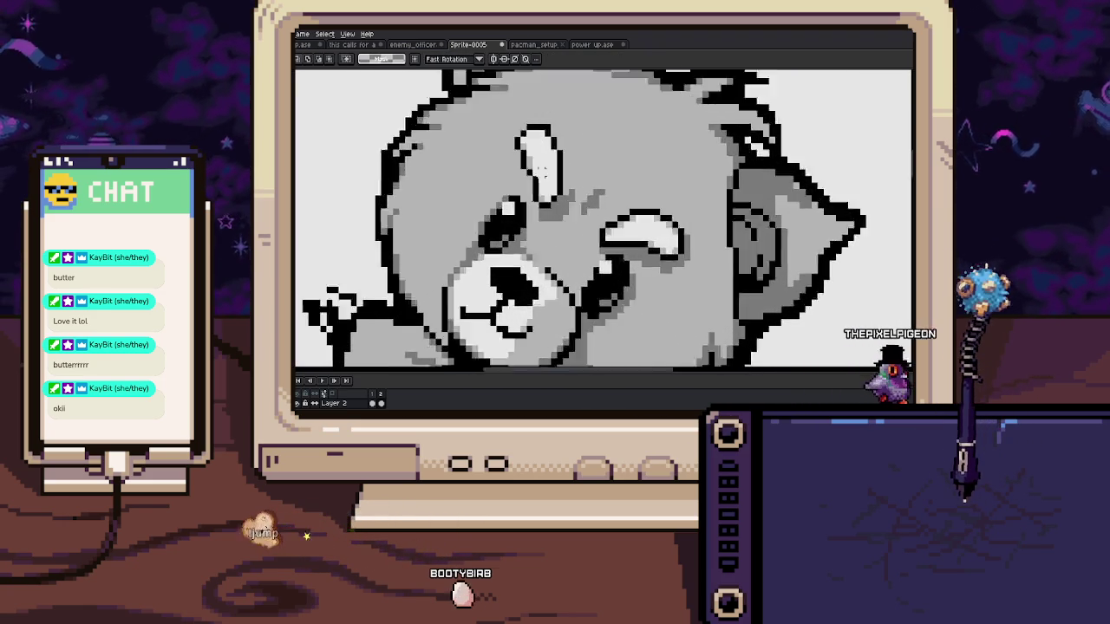
pyautogui.scroll(1, 547, 166)
pyautogui.press('alt')
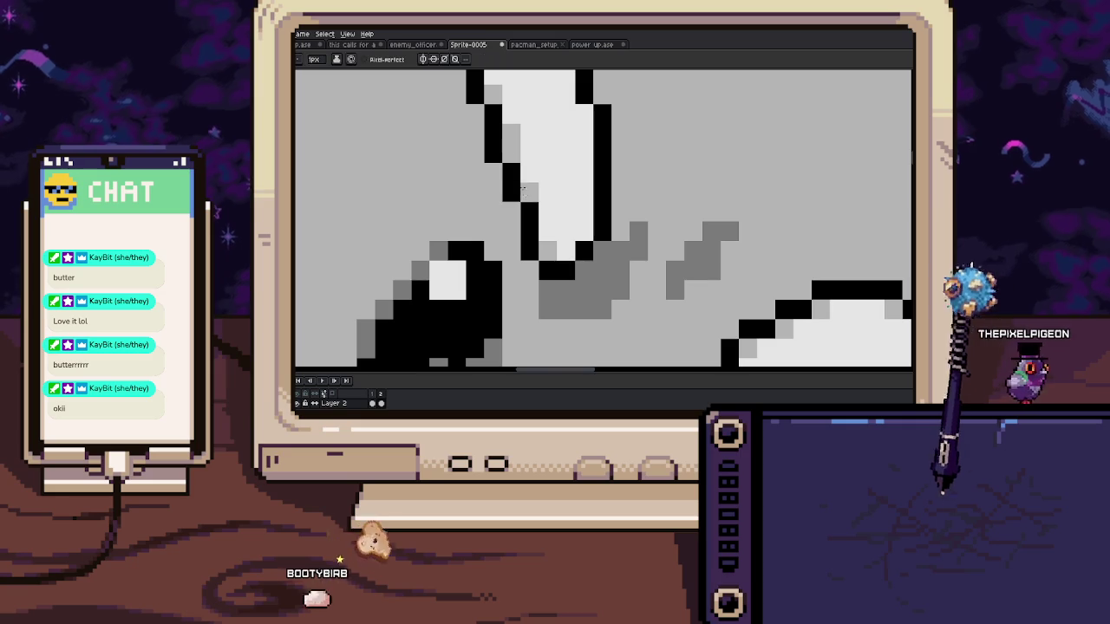
pyautogui.scroll(-3, 491, 148)
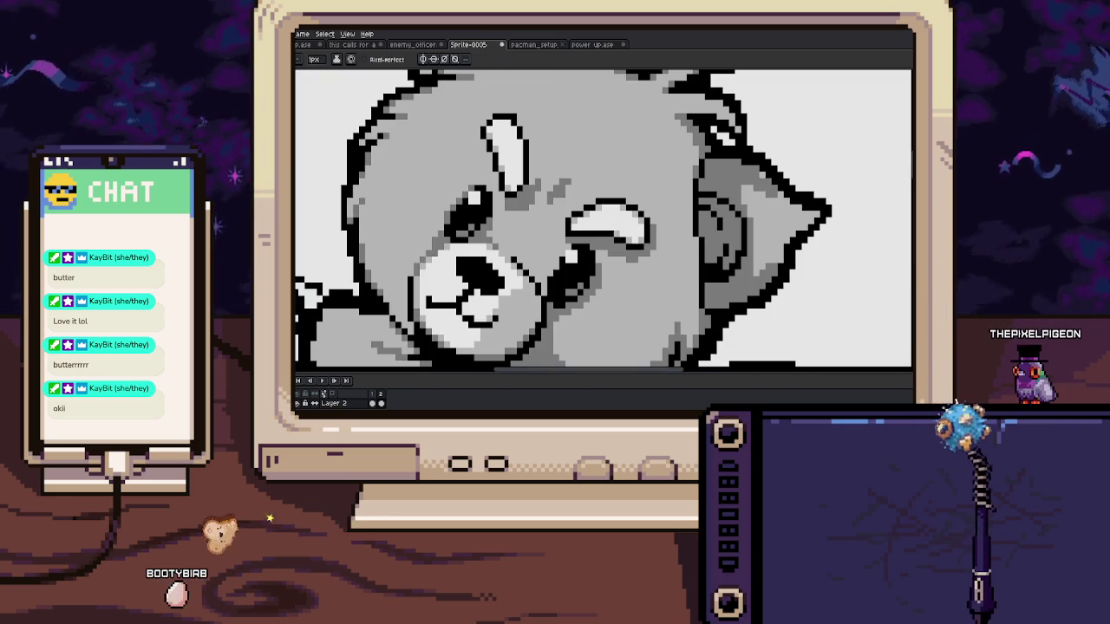
pyautogui.scroll(3, 515, 225)
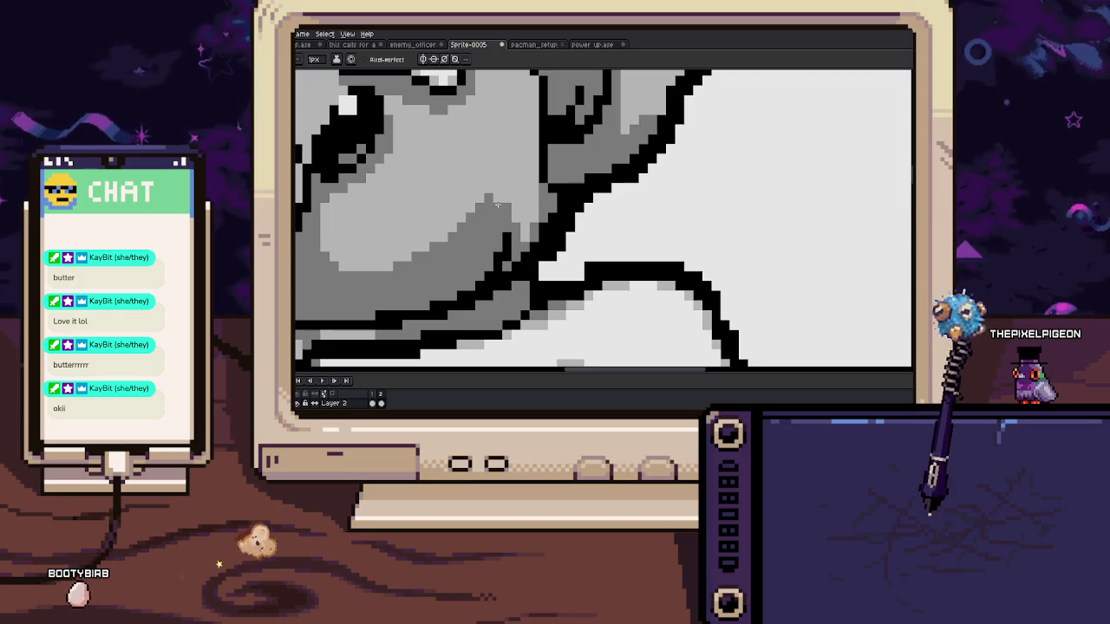
pyautogui.moveTo(529, 224)
pyautogui.mouseDown()
pyautogui.moveTo(531, 171)
pyautogui.moveTo(523, 206)
pyautogui.mouseUp()
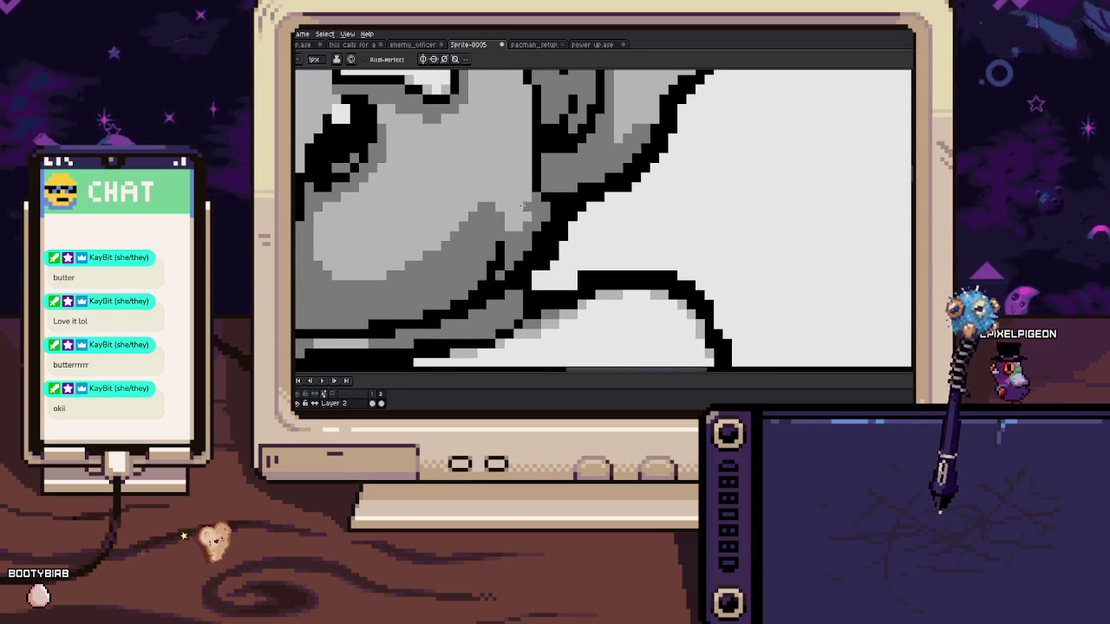
pyautogui.moveTo(521, 142); pyautogui.dragTo(520, 202)
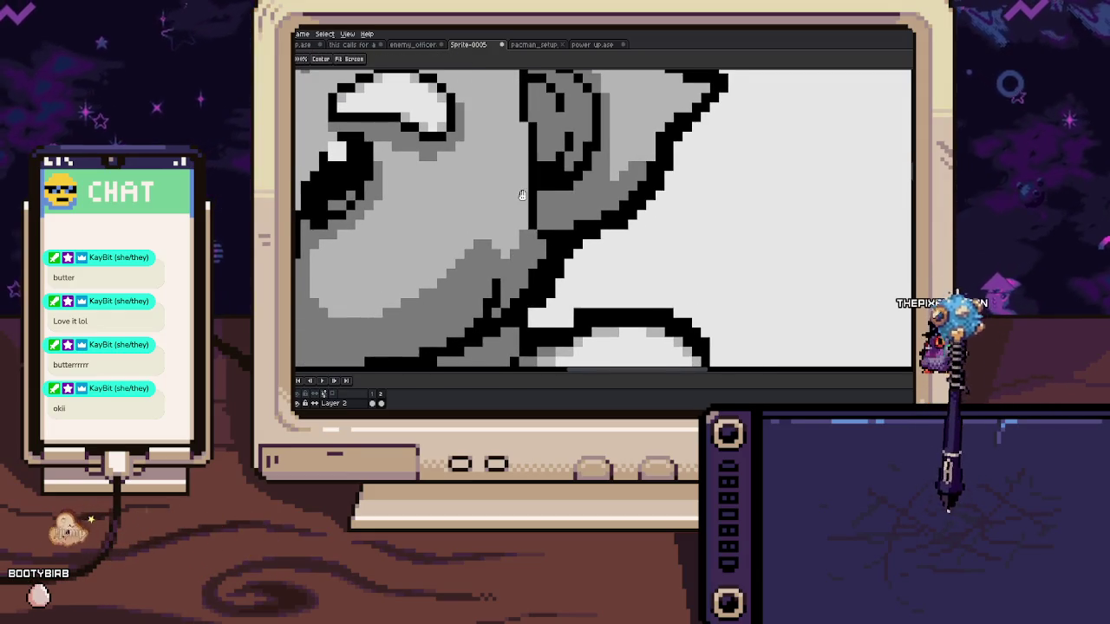
pyautogui.moveTo(521, 150); pyautogui.dragTo(520, 202)
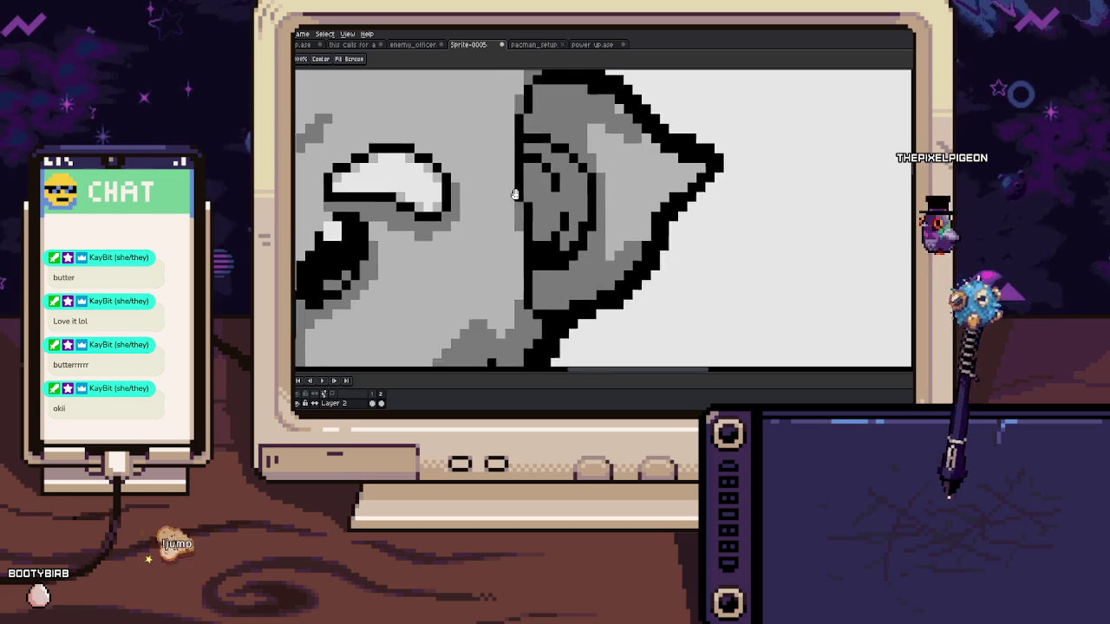
pyautogui.moveTo(522, 95); pyautogui.dragTo(533, 224)
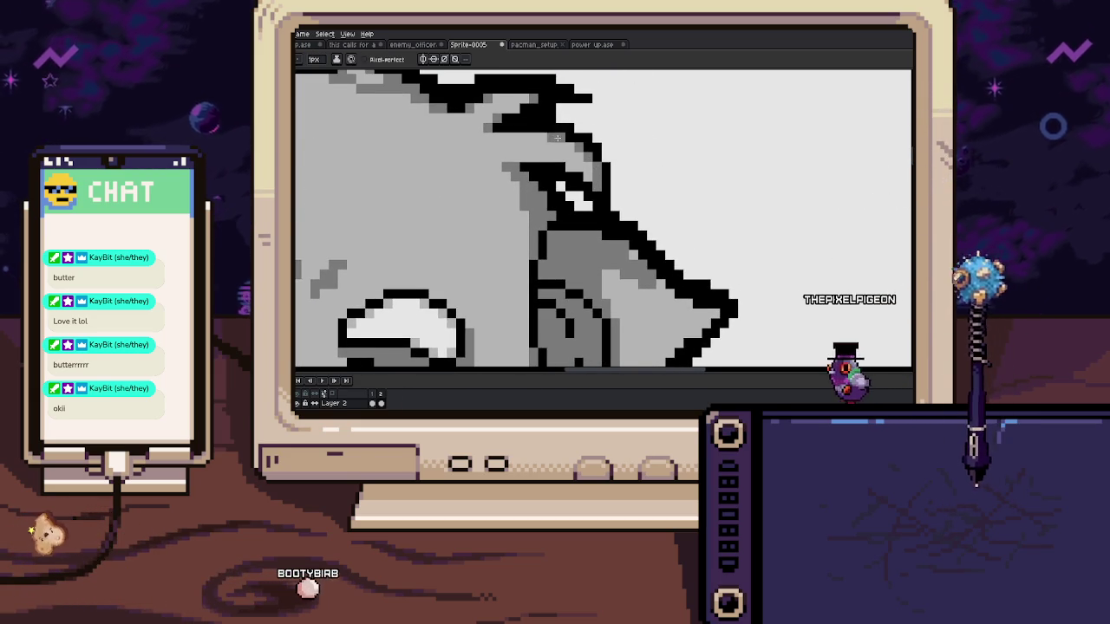
pyautogui.moveTo(543, 97); pyautogui.dragTo(569, 149)
pyautogui.scroll(-3, 570, 150)
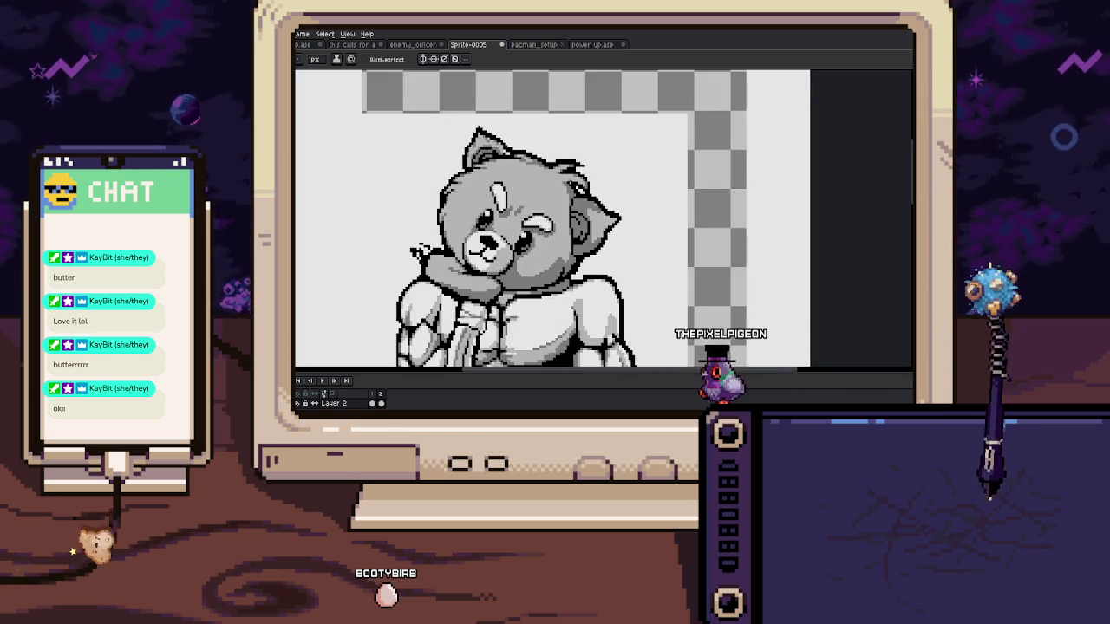
pyautogui.scroll(-1, 538, 174)
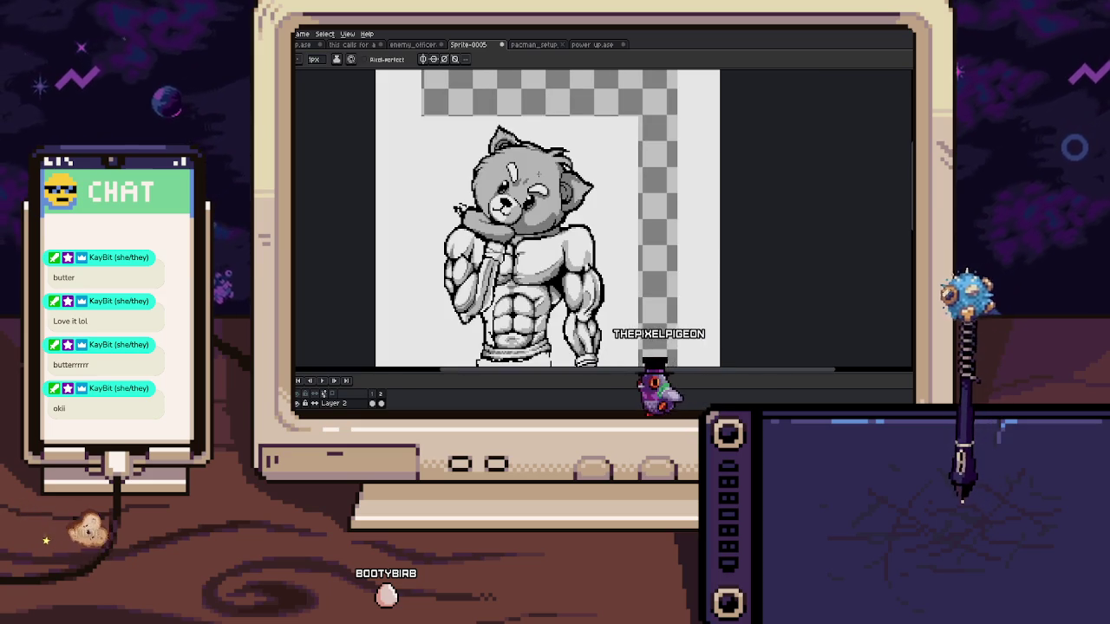
pyautogui.press('i')
pyautogui.scroll(2, 520, 187)
pyautogui.scroll(3, 491, 205)
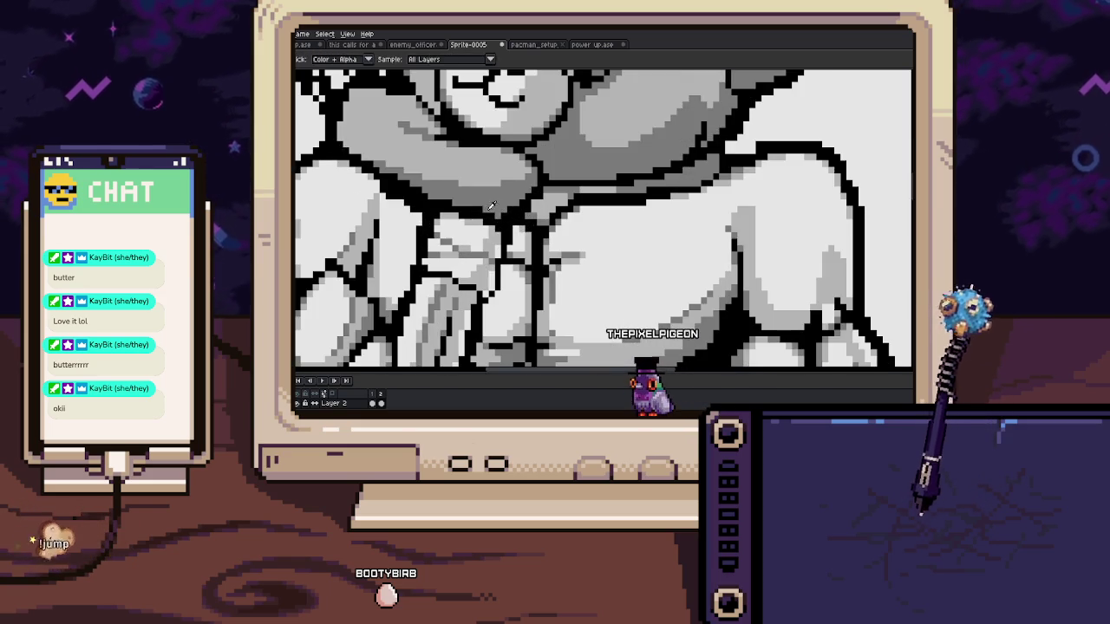
pyautogui.scroll(2, 491, 206)
pyautogui.press('b')
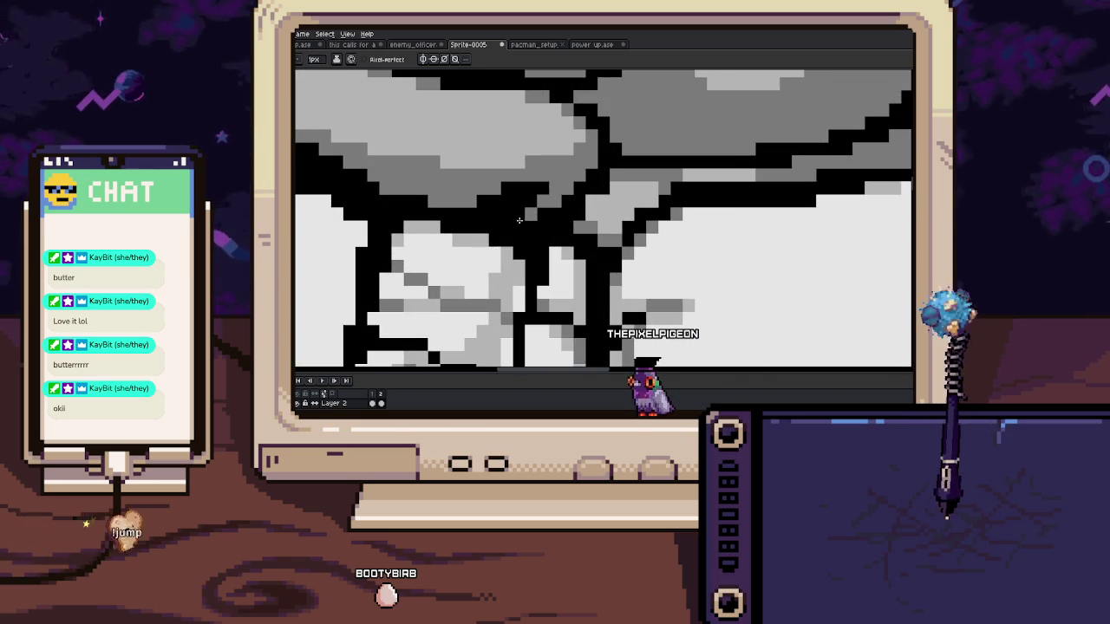
pyautogui.hscroll(-3, 489, 233)
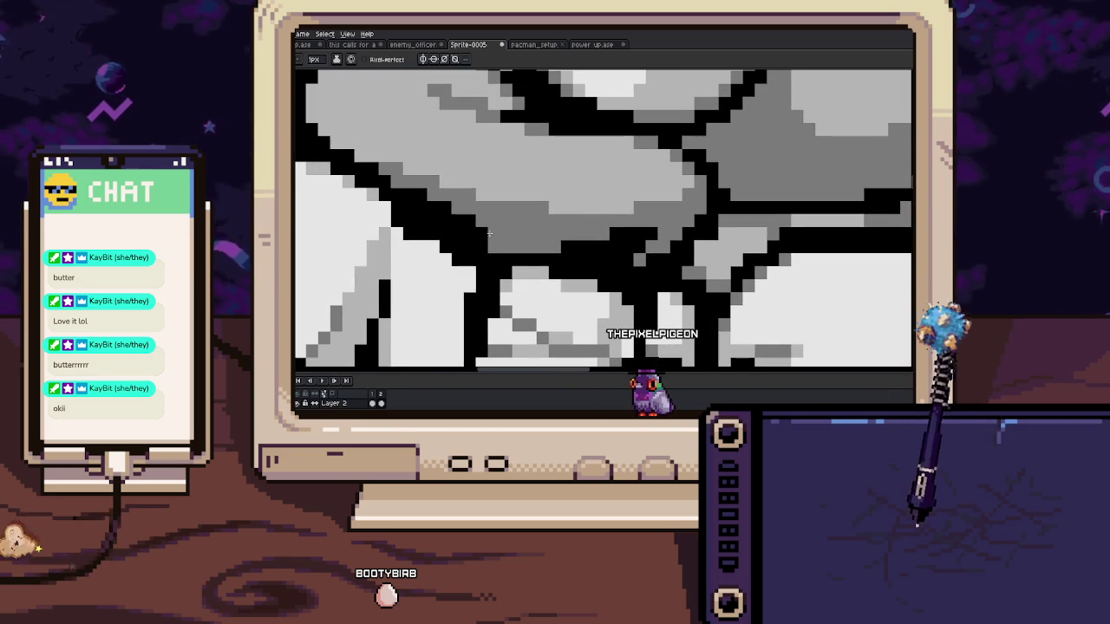
pyautogui.scroll(-3, 489, 232)
pyautogui.scroll(3, 401, 230)
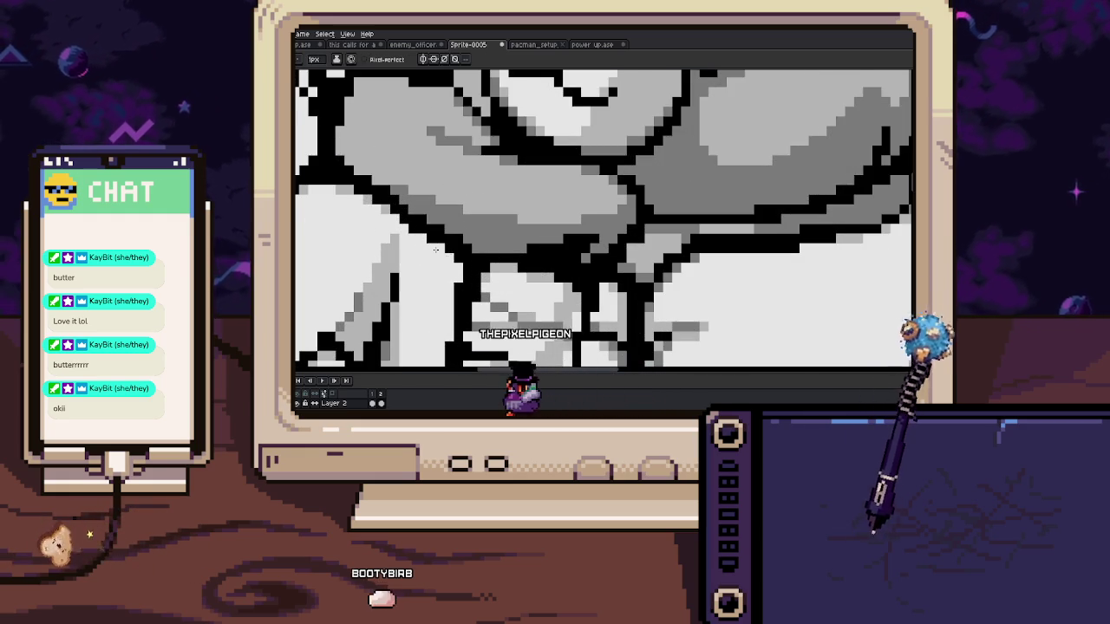
pyautogui.scroll(-3, 436, 250)
pyautogui.scroll(3, 481, 245)
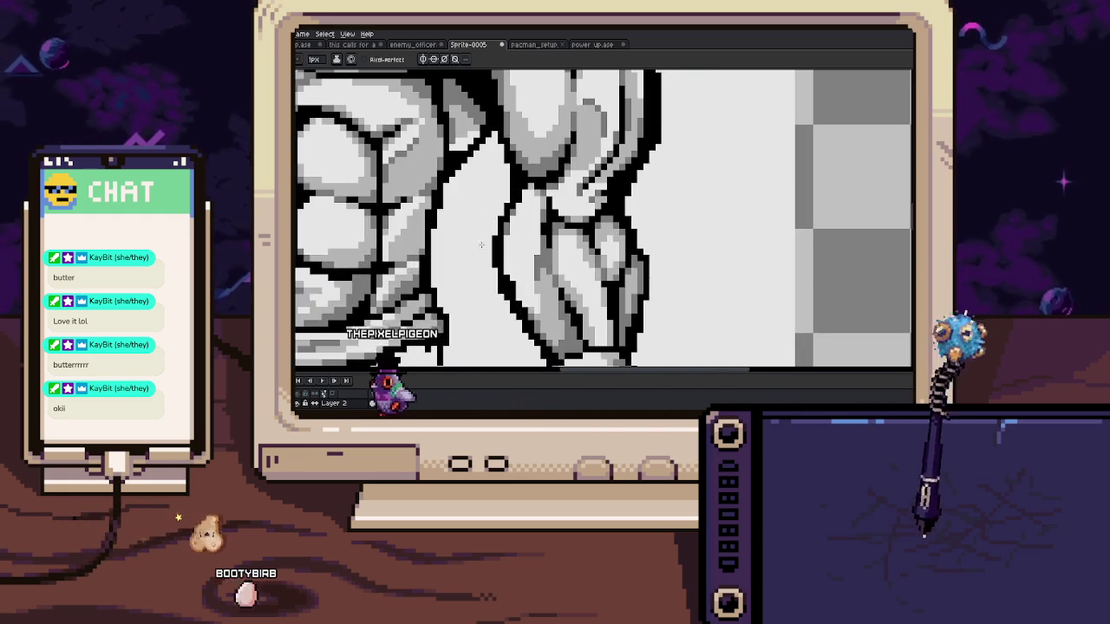
pyautogui.scroll(1, 482, 246)
pyautogui.scroll(1, 460, 243)
pyautogui.scroll(1, 453, 241)
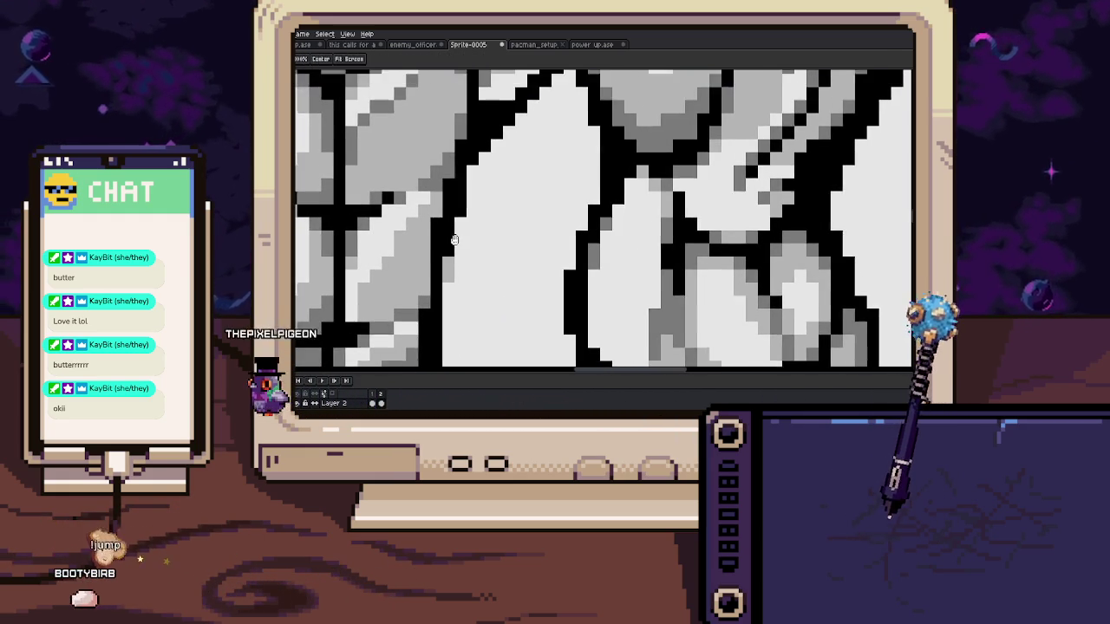
pyautogui.moveTo(454, 239)
pyautogui.mouseDown()
pyautogui.moveTo(437, 249)
pyautogui.moveTo(463, 224)
pyautogui.mouseUp()
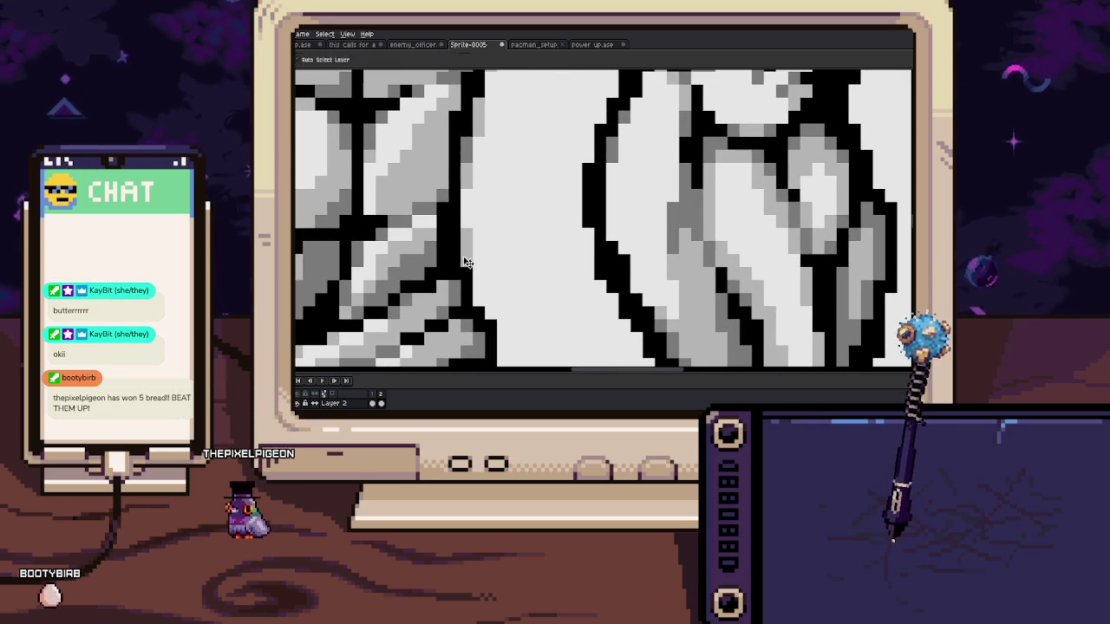
pyautogui.hscroll(1, 462, 259)
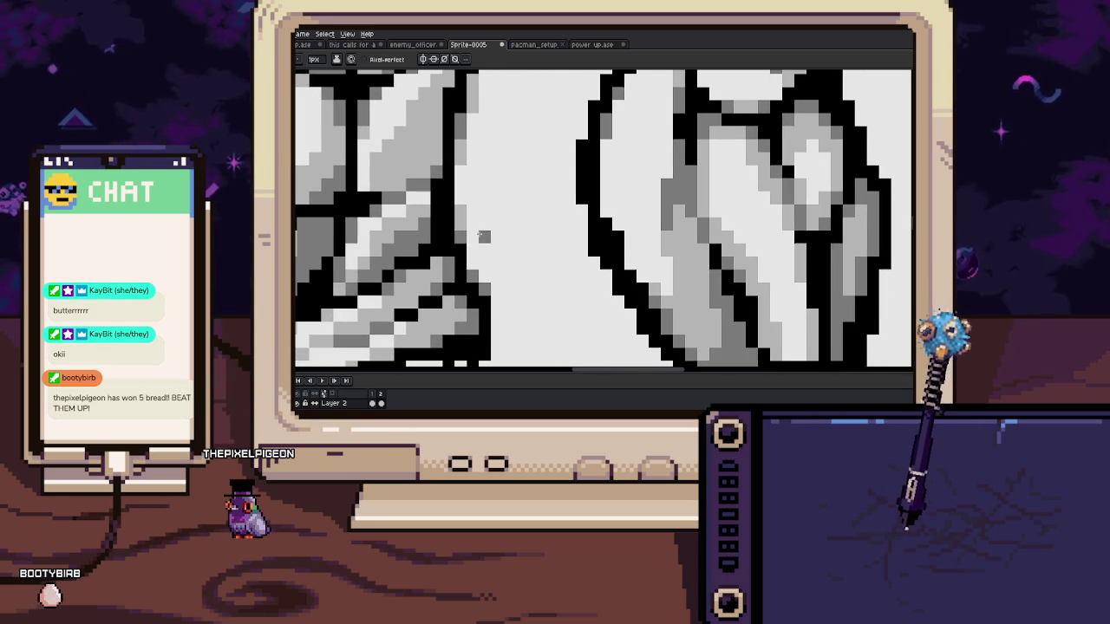
pyautogui.scroll(-3, 484, 289)
pyautogui.moveTo(399, 299); pyautogui.dragTo(500, 256)
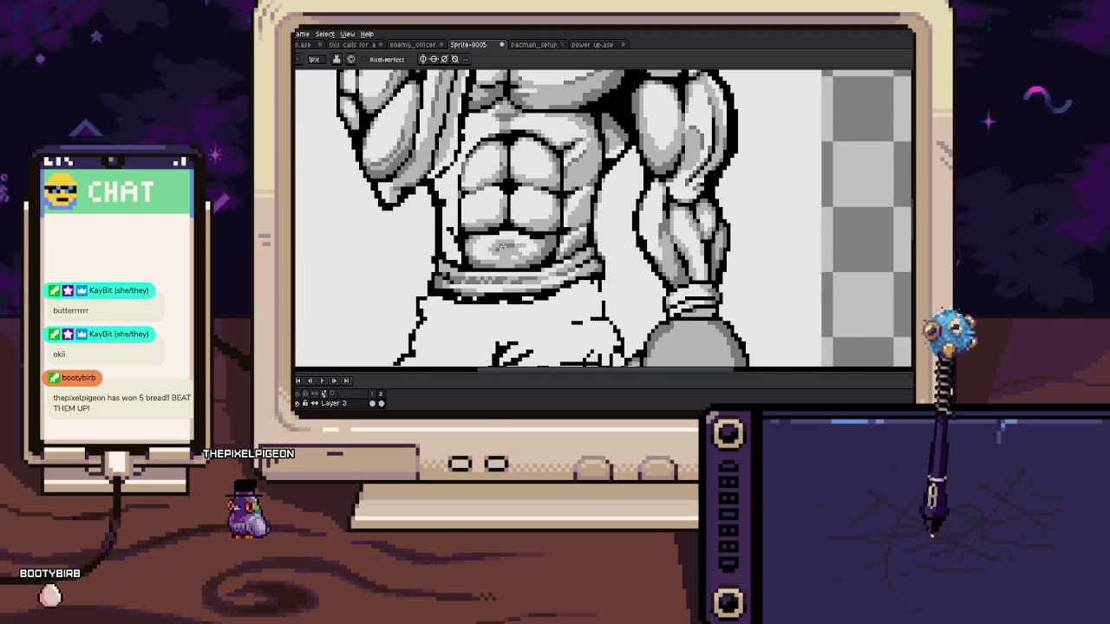
pyautogui.scroll(2, 443, 253)
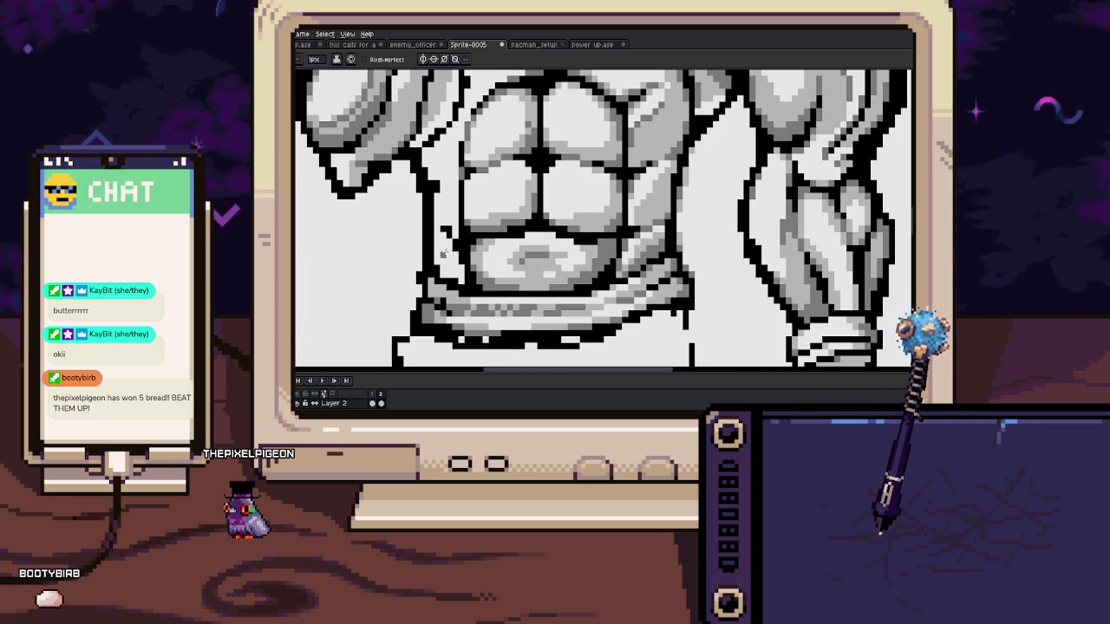
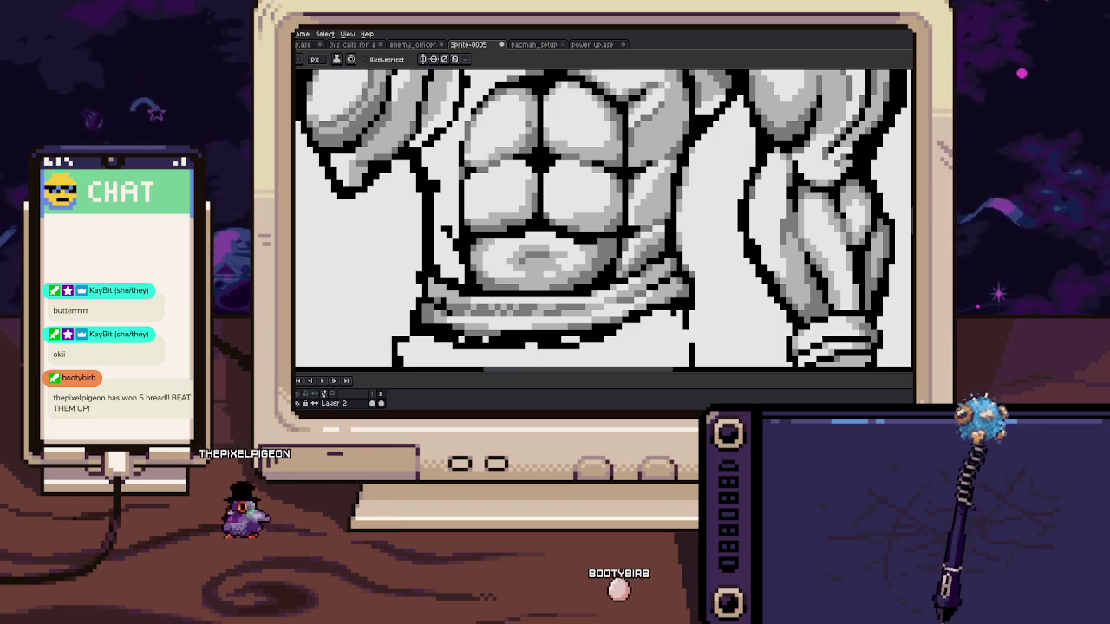
# Zoom into the abs, sample the line-art colour, and draw a first touch-up stroke
pyautogui.scroll(1, 440, 212)
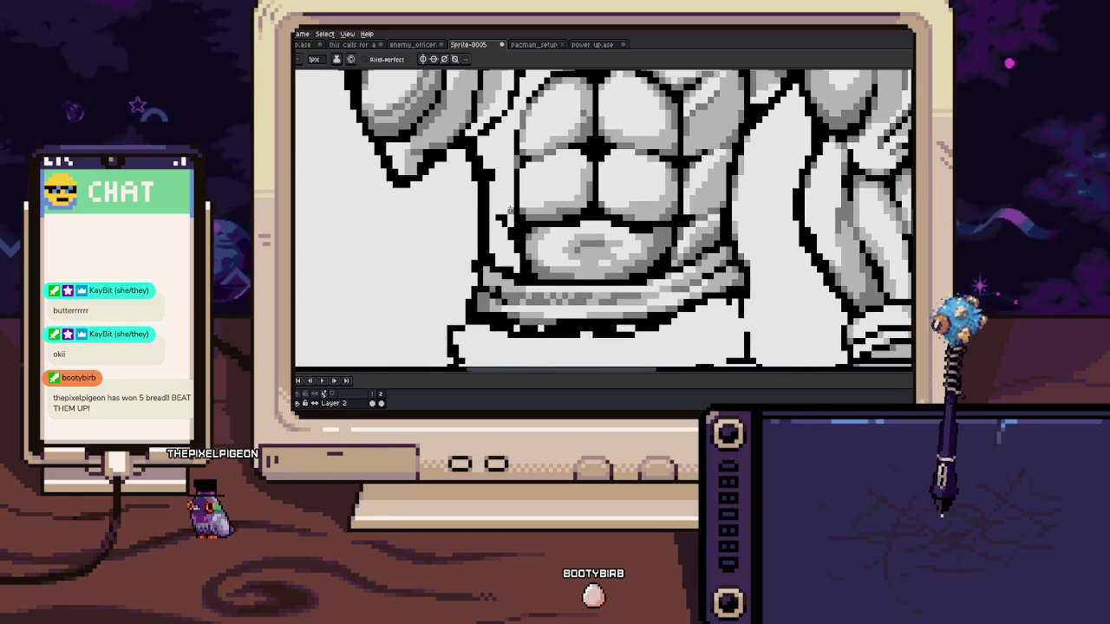
pyautogui.scroll(1, 468, 204)
pyautogui.scroll(2, 520, 196)
pyautogui.press('i')
pyautogui.press('b')
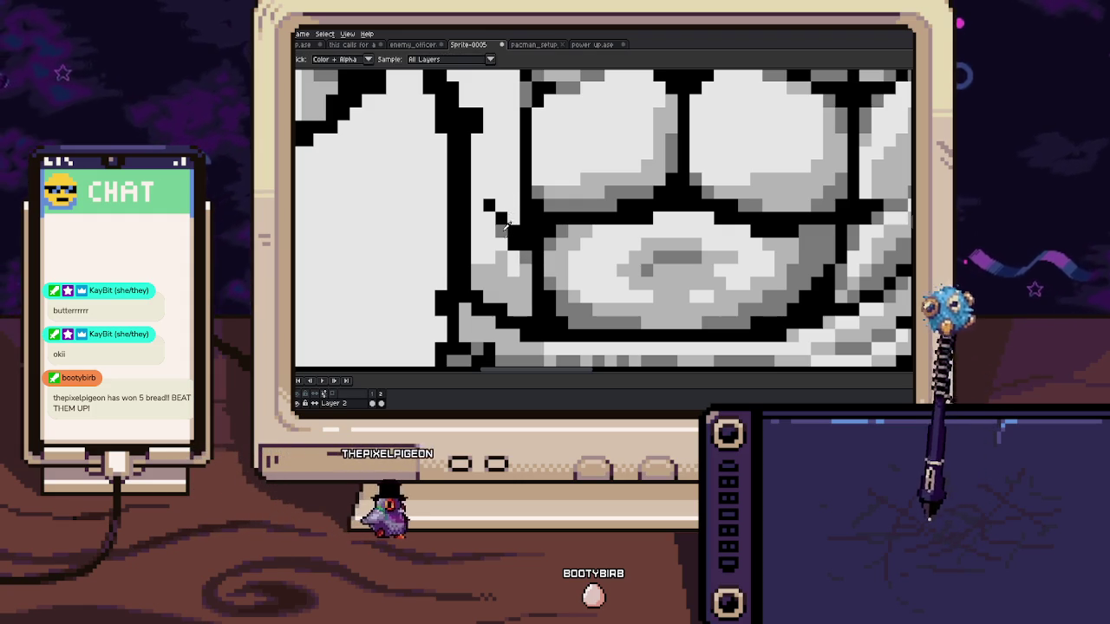
pyautogui.scroll(1, 497, 230)
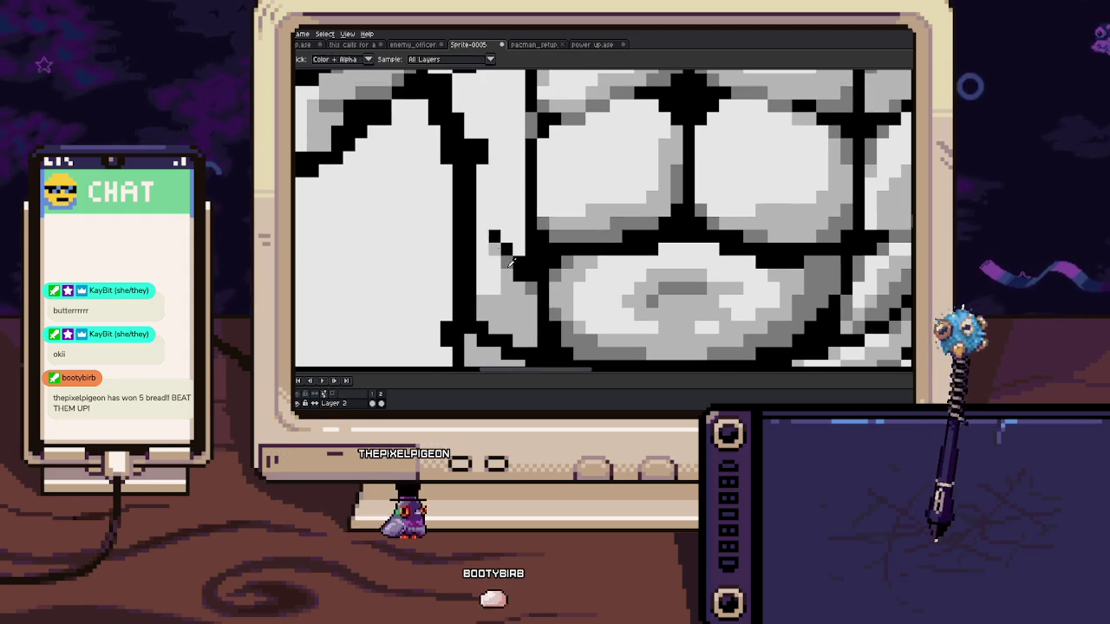
pyautogui.press('i')
pyautogui.scroll(1, 492, 237)
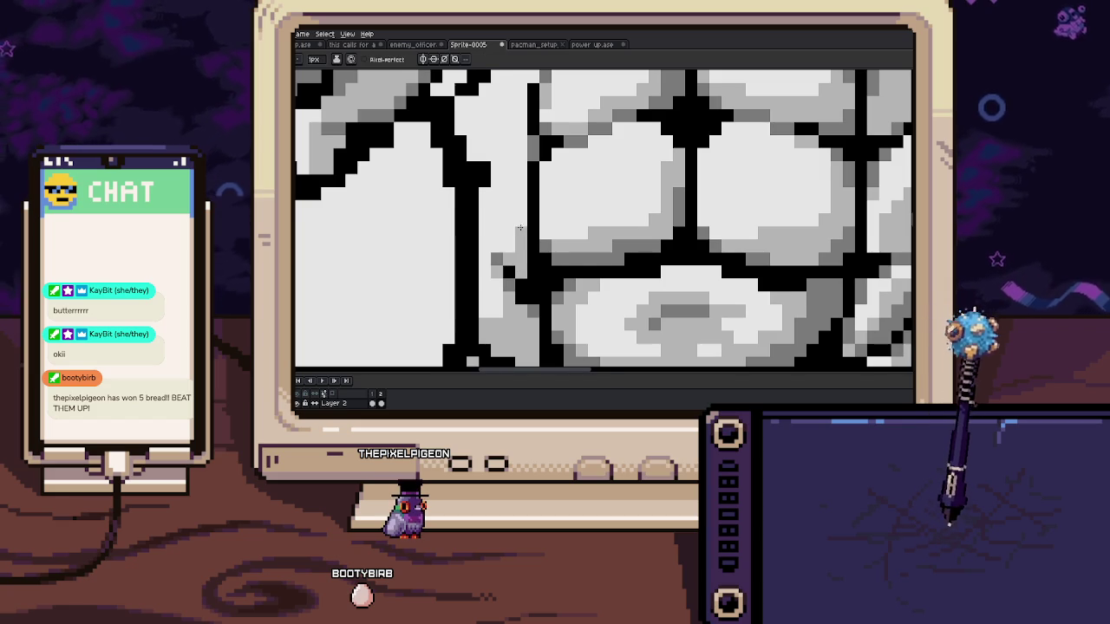
pyautogui.scroll(2, 525, 260)
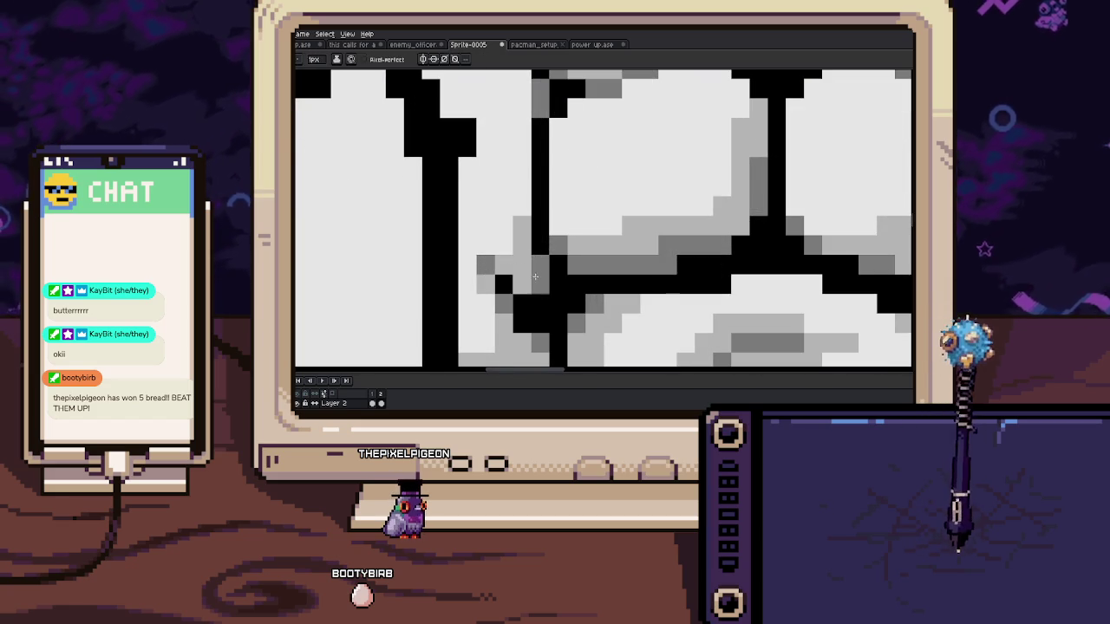
pyautogui.scroll(-3, 520, 260)
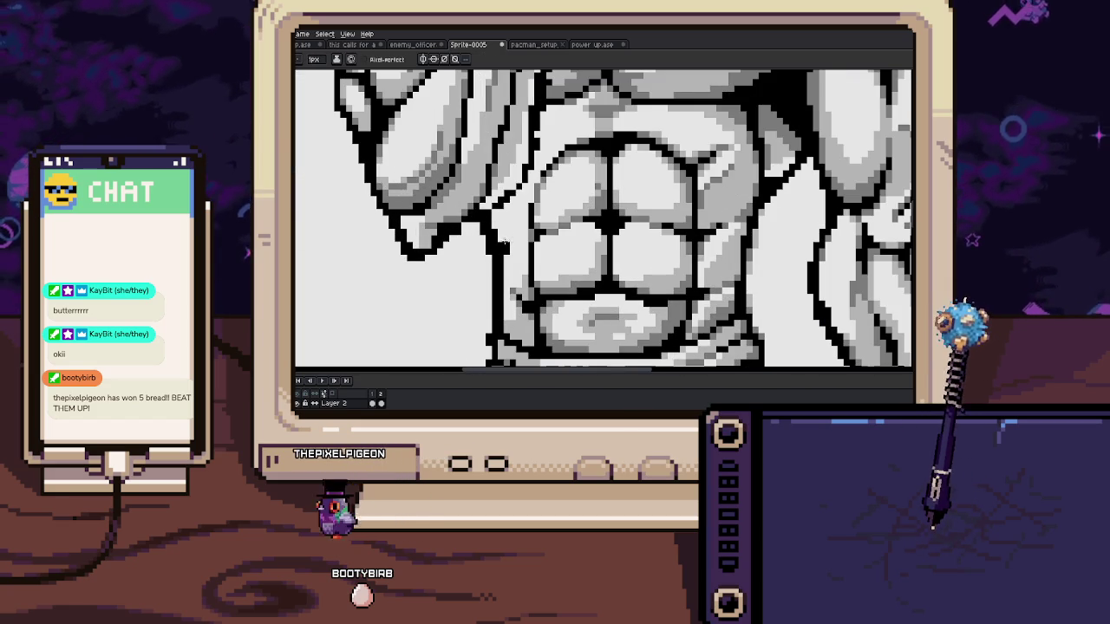
pyautogui.scroll(2, 505, 244)
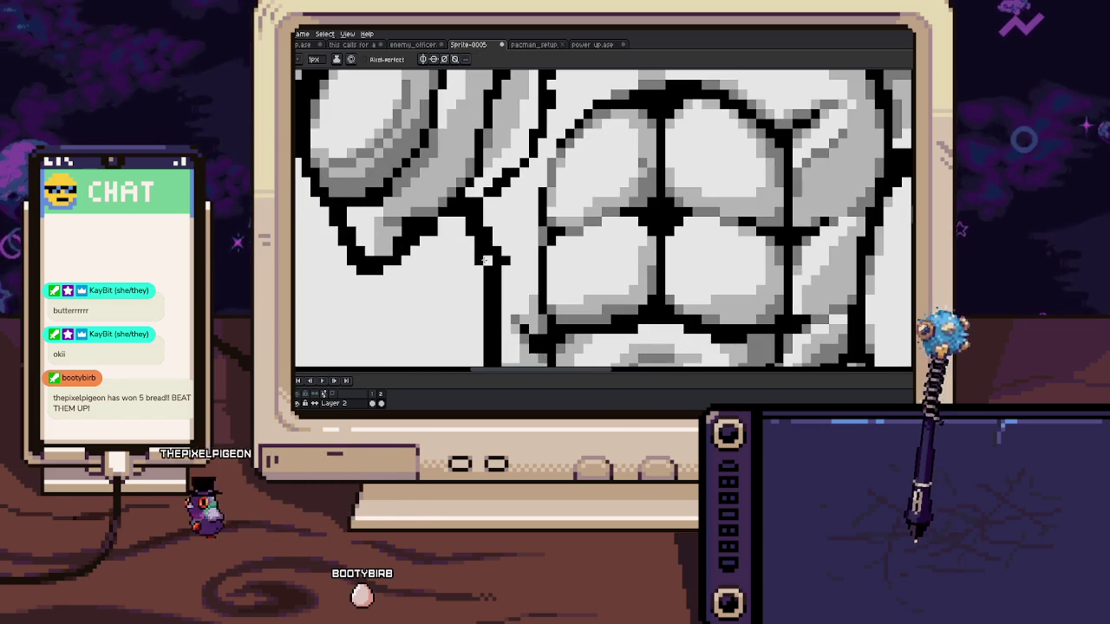
pyautogui.moveTo(436, 223); pyautogui.dragTo(468, 212)
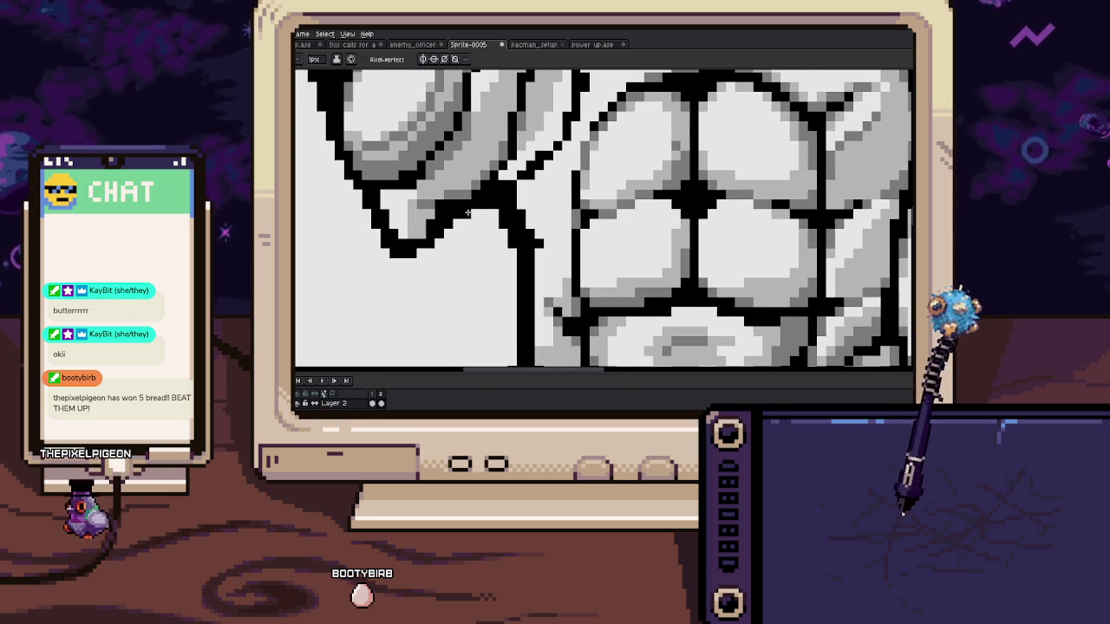
# Sample the abs shading colour and redraw a short line on the abs outline
pyautogui.scroll(-3, 469, 212)
pyautogui.scroll(2, 483, 209)
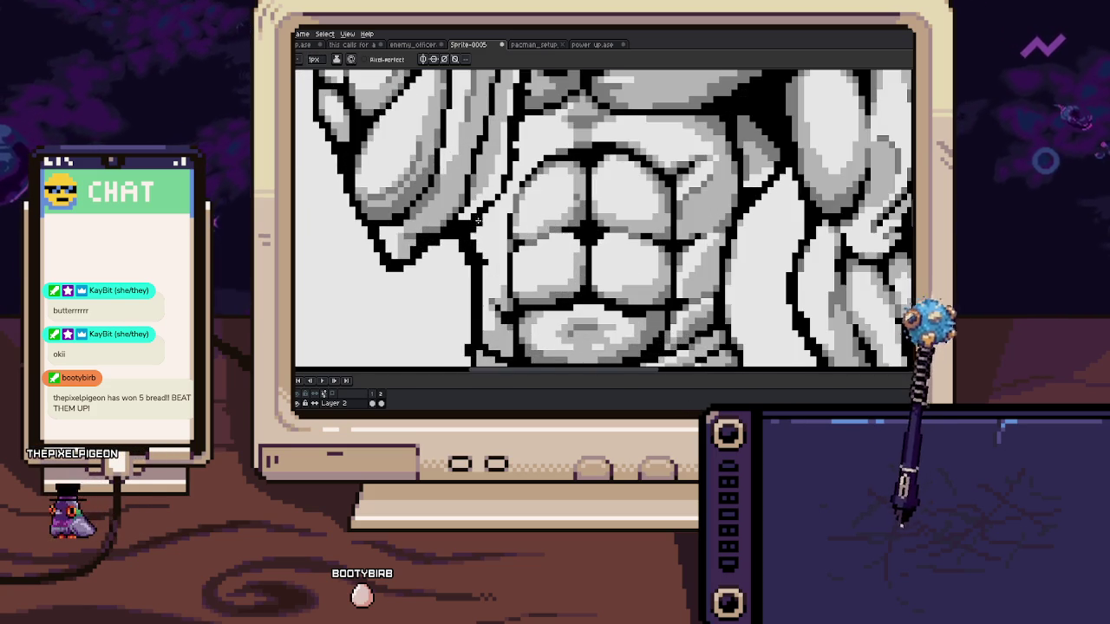
pyautogui.scroll(2, 477, 221)
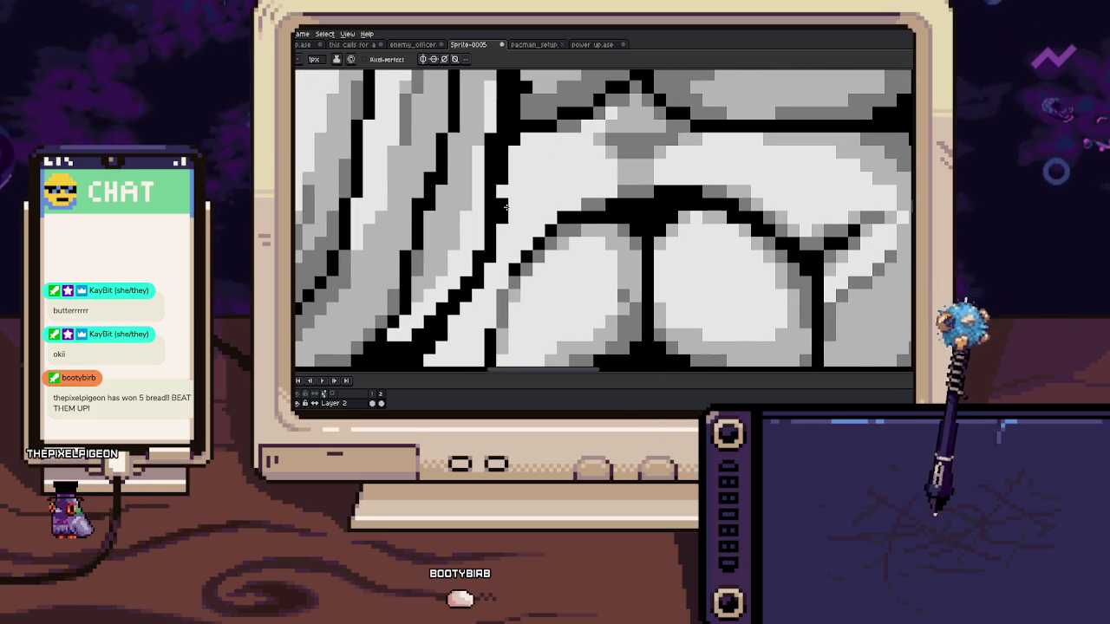
pyautogui.scroll(-2, 500, 228)
pyautogui.scroll(2, 510, 252)
pyautogui.press('alt')
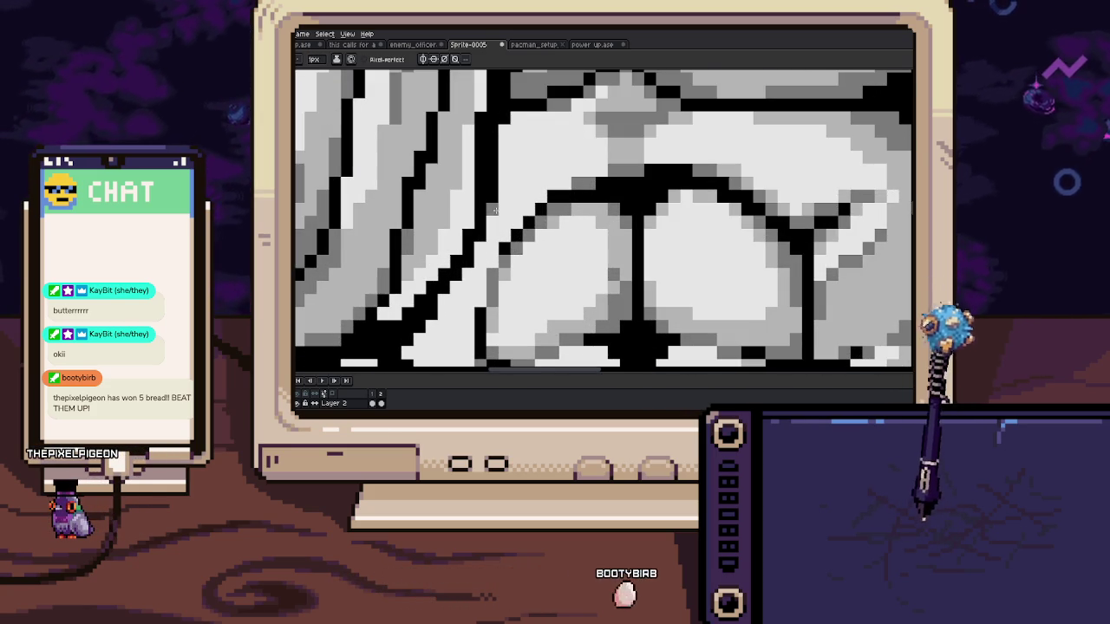
pyautogui.hscroll(-1, 479, 247)
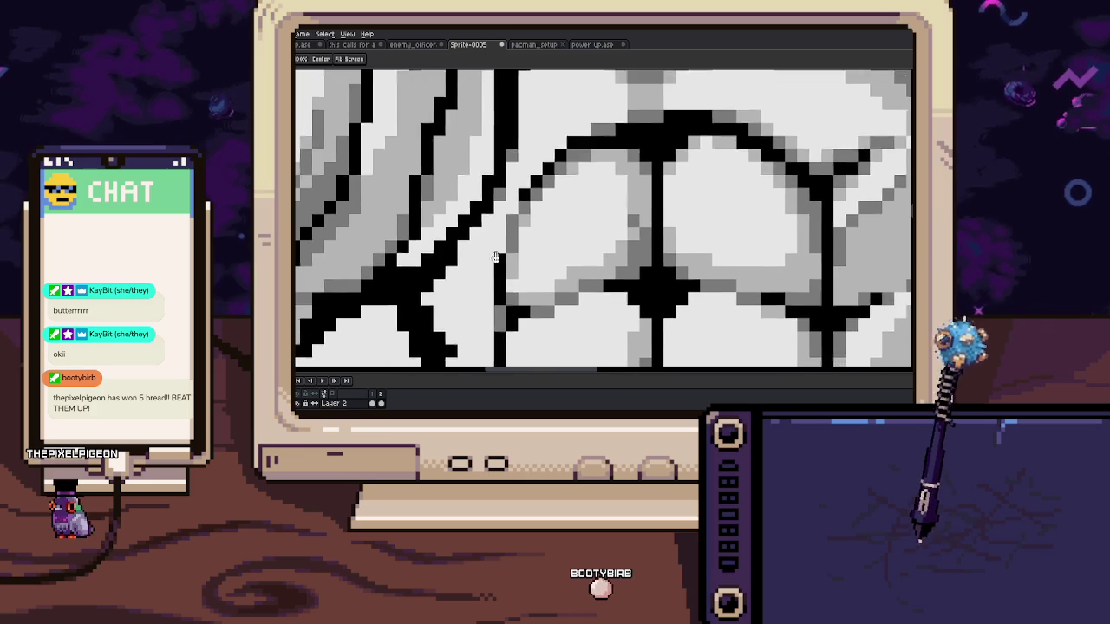
pyautogui.scroll(-2, 425, 280)
pyautogui.moveTo(445, 287); pyautogui.dragTo(488, 242)
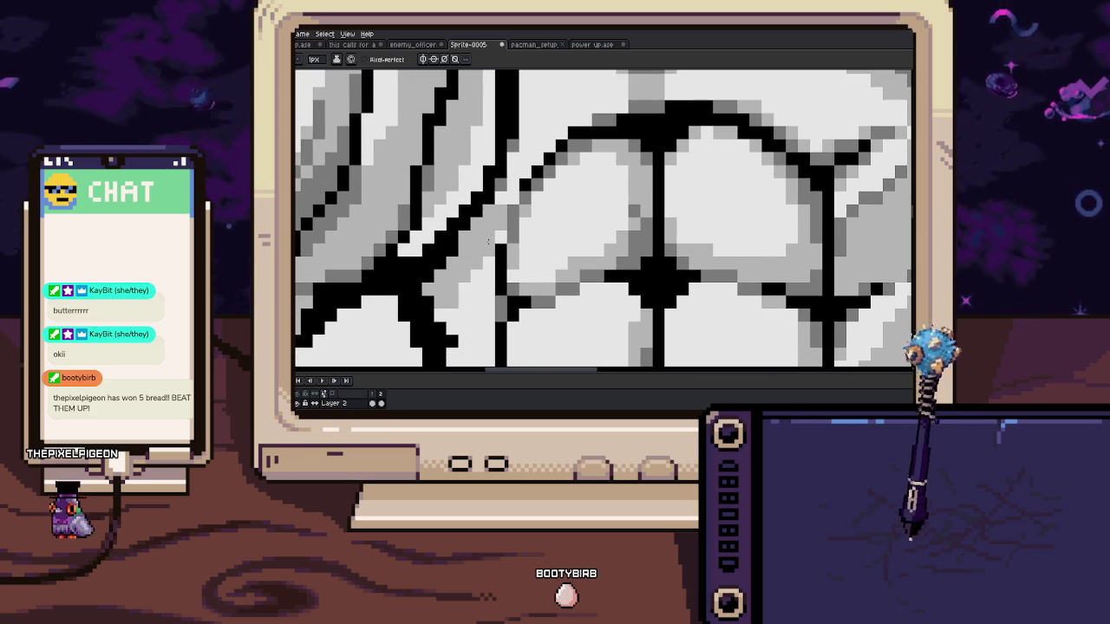
pyautogui.scroll(-3, 501, 222)
pyautogui.scroll(1, 494, 215)
pyautogui.scroll(2, 488, 210)
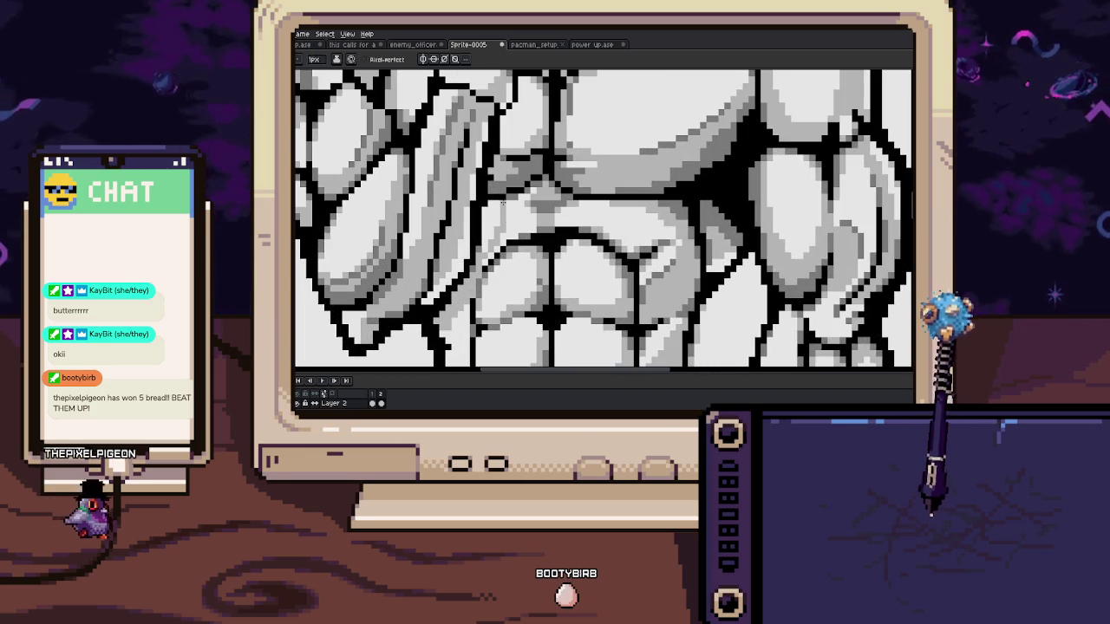
# Fill in the left leg outline with black pixels
pyautogui.scroll(-3, 503, 202)
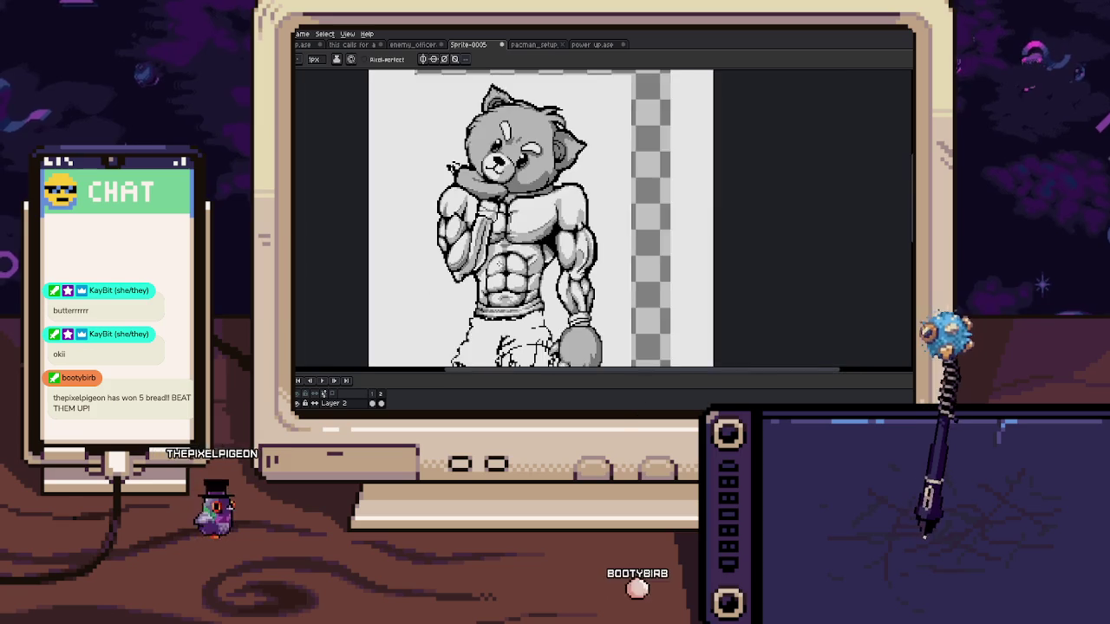
pyautogui.scroll(-2, 509, 216)
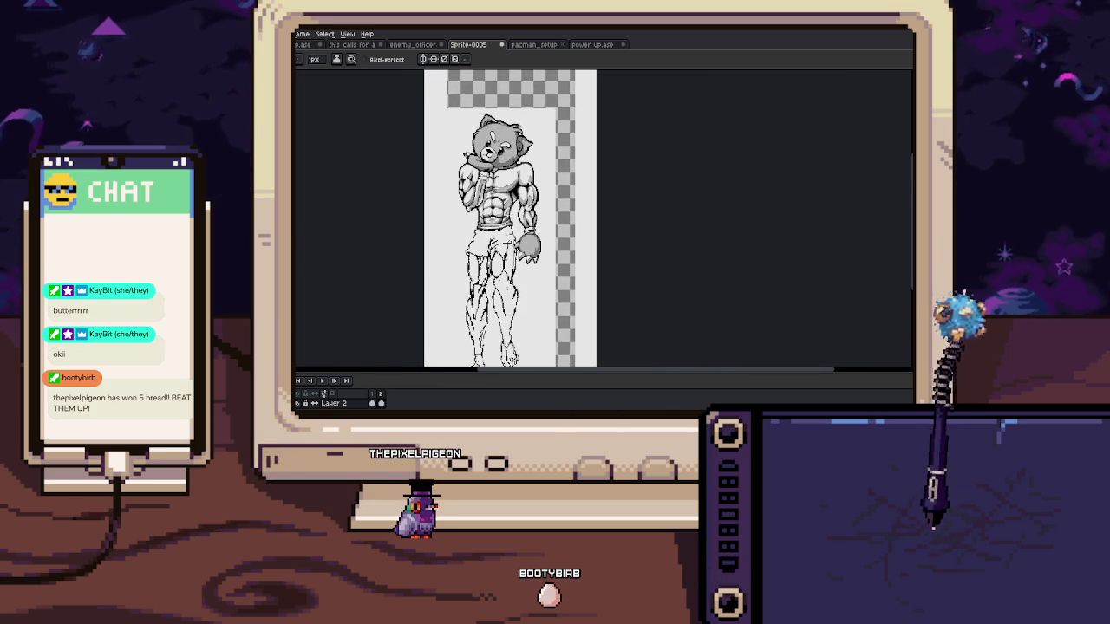
pyautogui.scroll(2, 469, 251)
pyautogui.scroll(2, 468, 252)
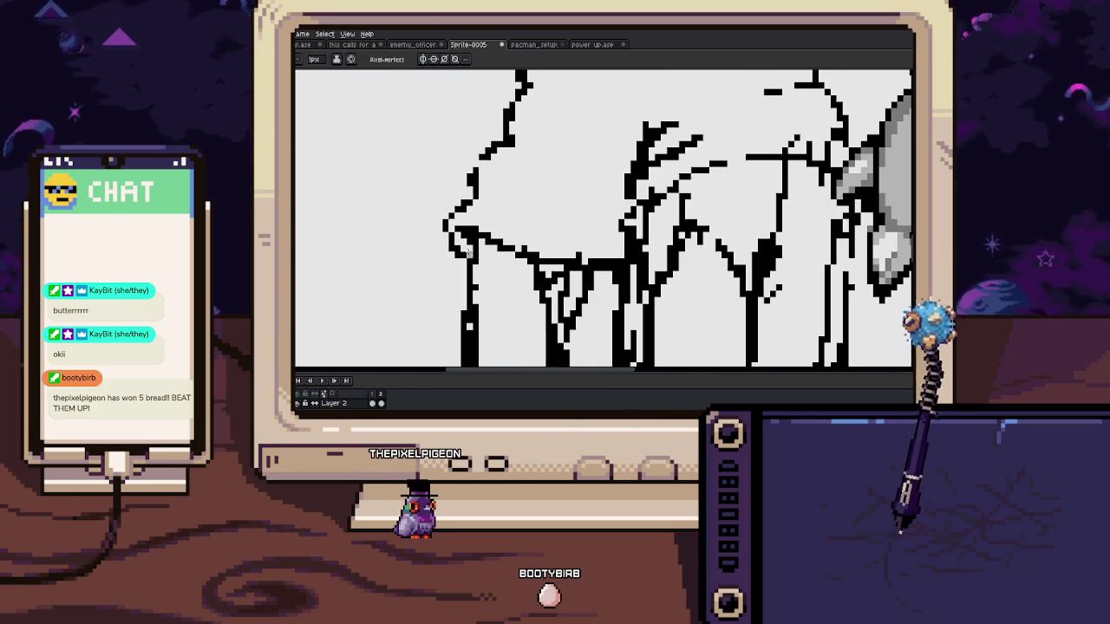
pyautogui.press('m')
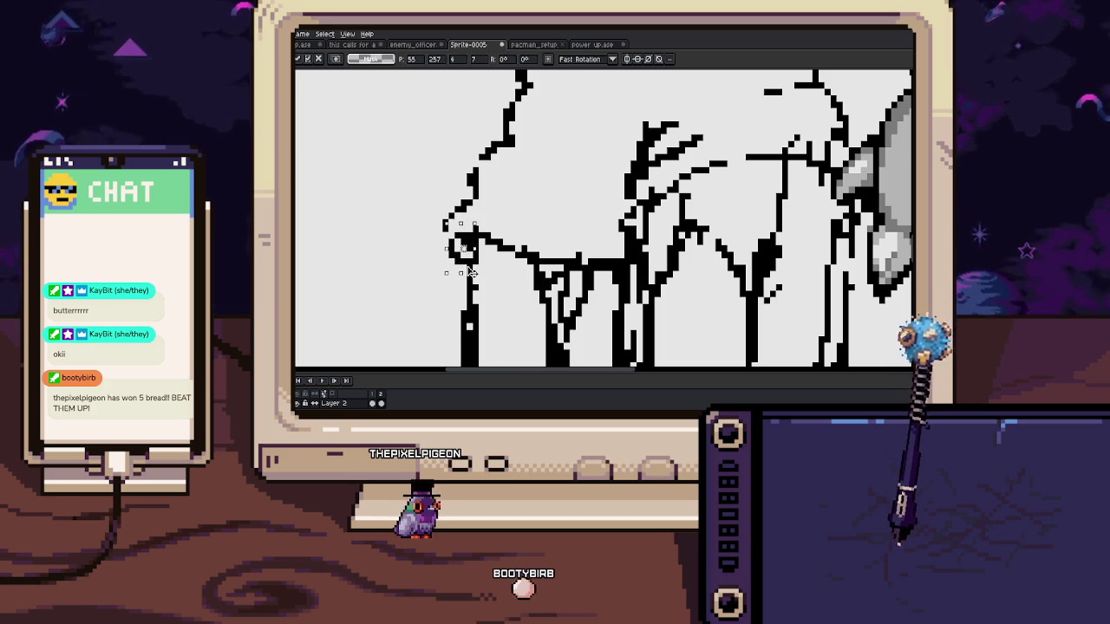
pyautogui.scroll(3, 469, 252)
pyautogui.moveTo(428, 224); pyautogui.dragTo(479, 335)
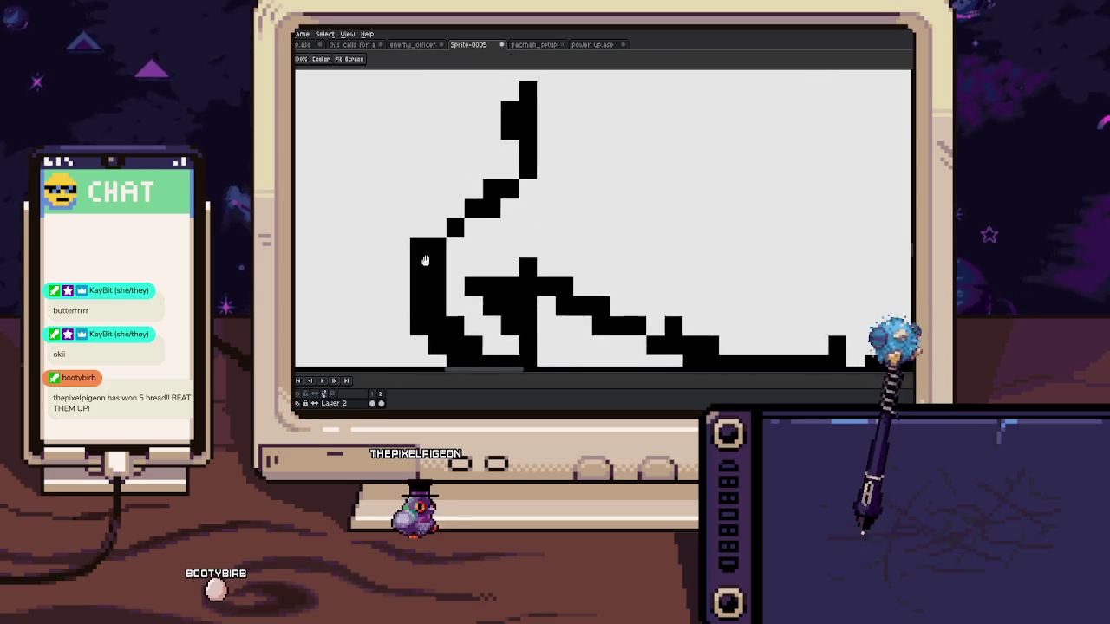
# Zoom in on the leg line art and sample a colour from the sprite
pyautogui.scroll(2, 480, 335)
pyautogui.scroll(2, 474, 270)
pyautogui.scroll(-3, 473, 269)
pyautogui.scroll(3, 482, 234)
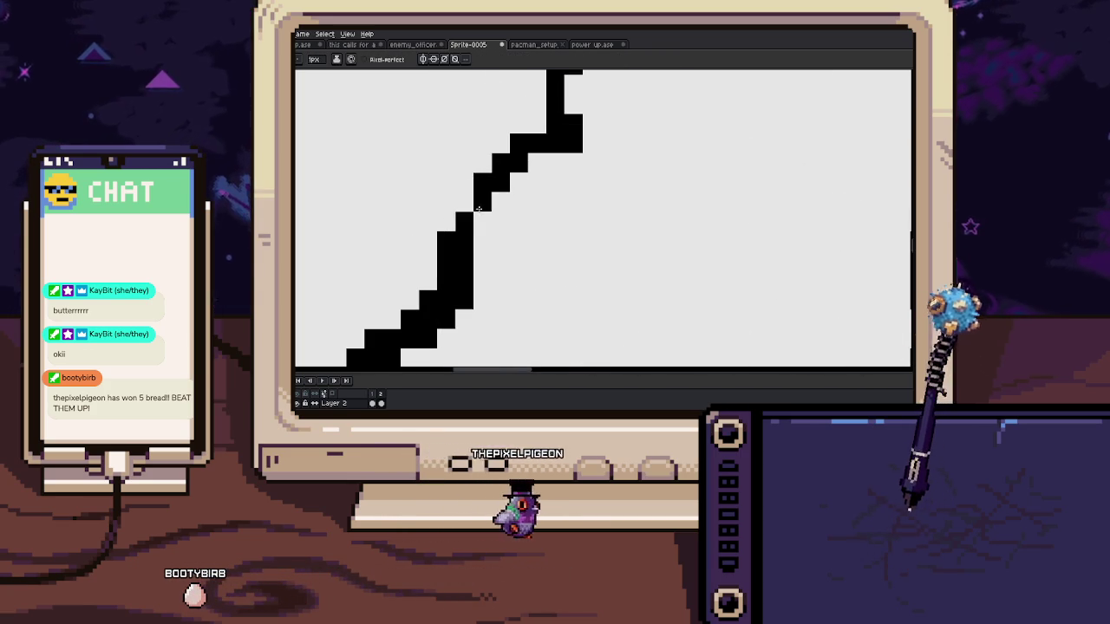
pyautogui.scroll(-2, 482, 233)
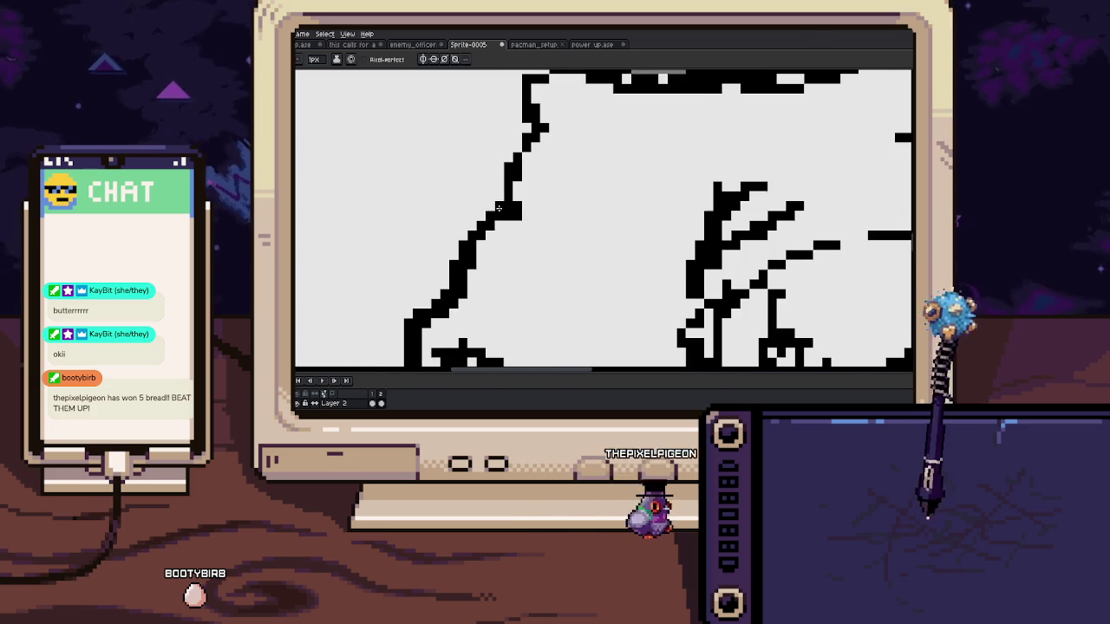
pyautogui.scroll(2, 498, 208)
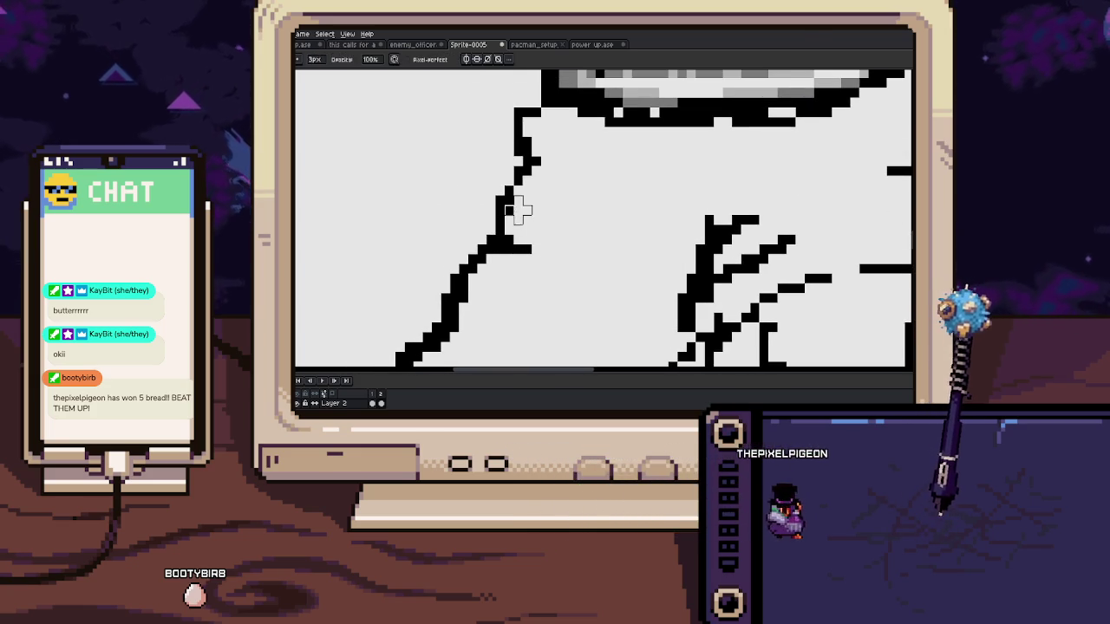
pyautogui.scroll(2, 490, 238)
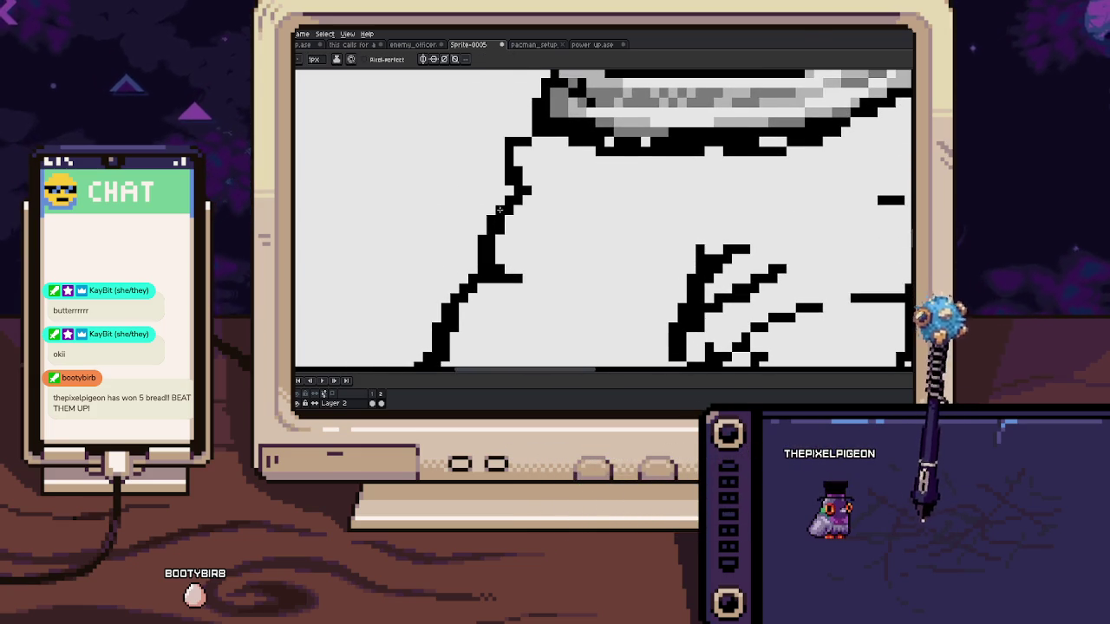
pyautogui.scroll(1, 499, 209)
pyautogui.scroll(1, 498, 221)
pyautogui.scroll(1, 496, 233)
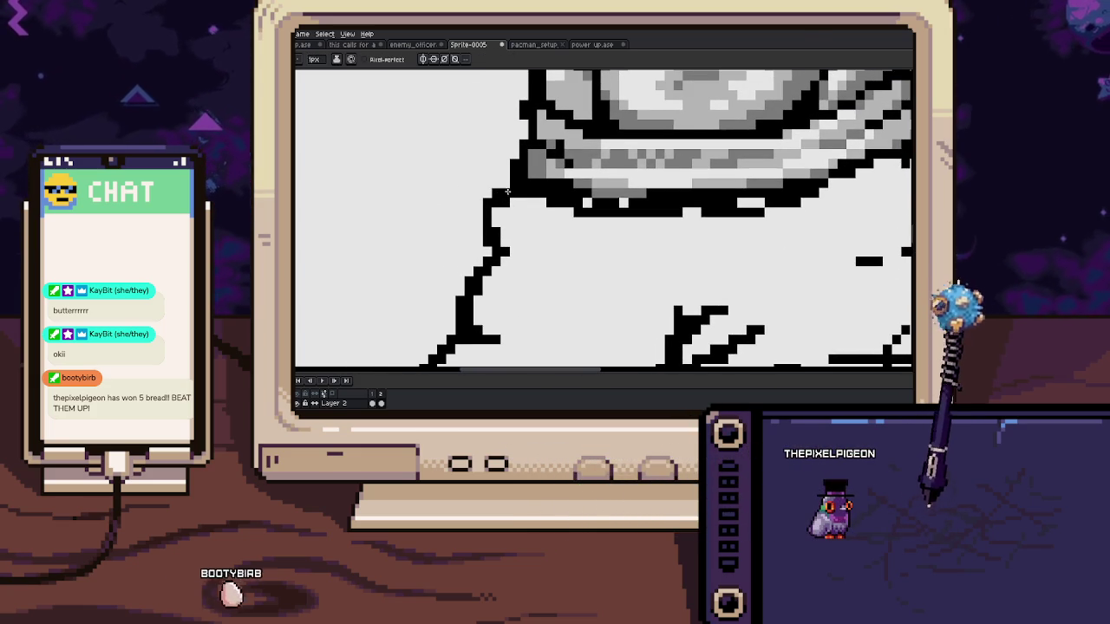
pyautogui.scroll(-2, 497, 215)
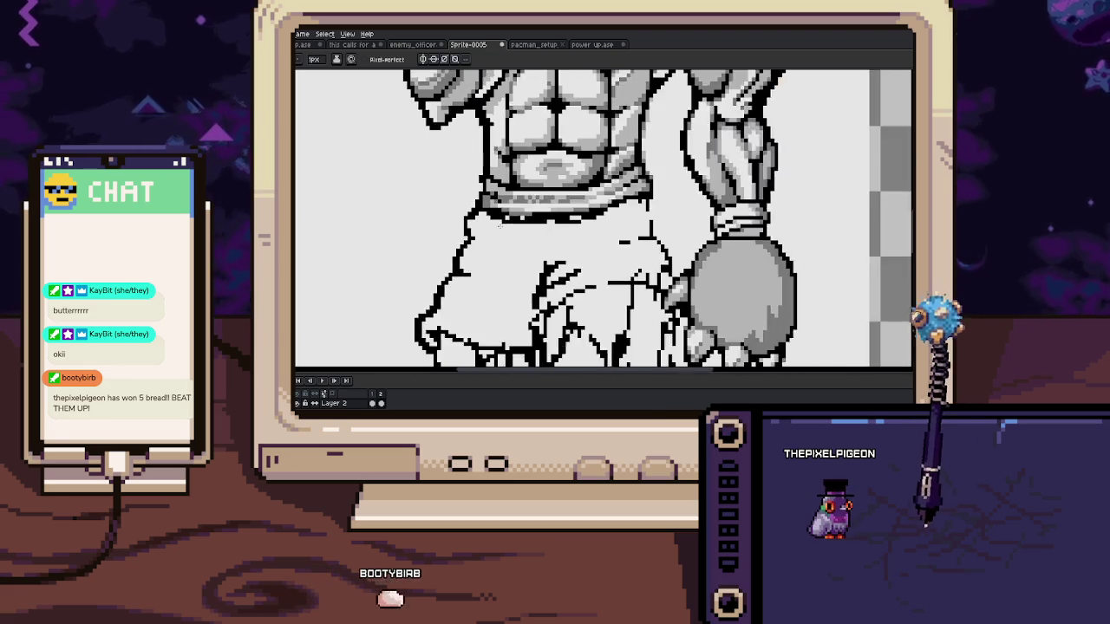
pyautogui.scroll(1, 502, 219)
pyautogui.scroll(1, 510, 223)
pyautogui.scroll(1, 518, 229)
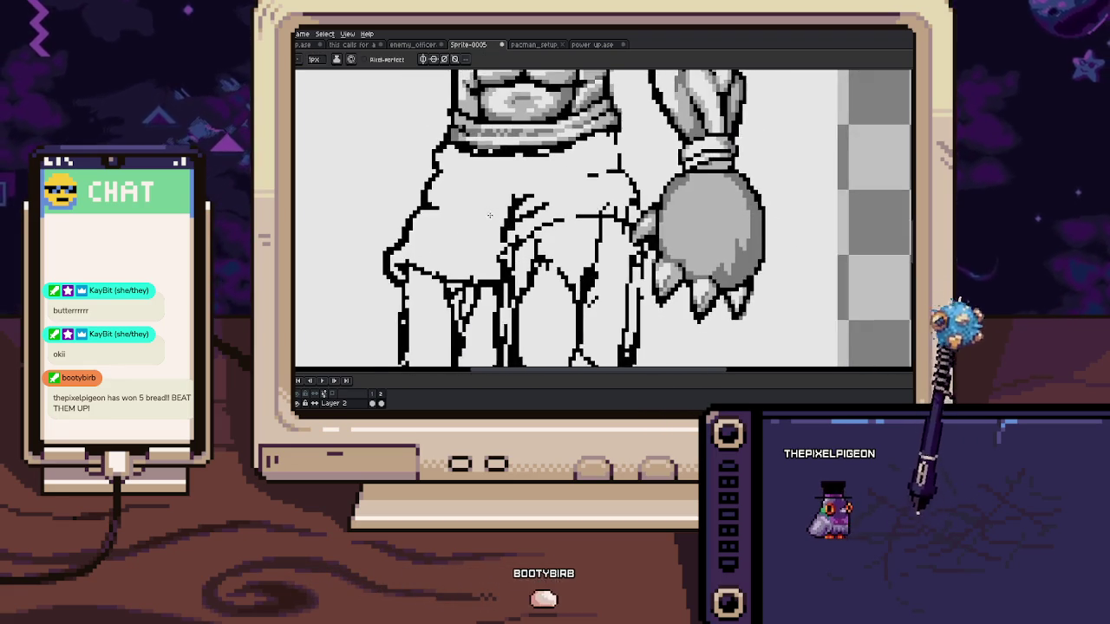
pyautogui.scroll(1, 524, 232)
pyautogui.press('alt')
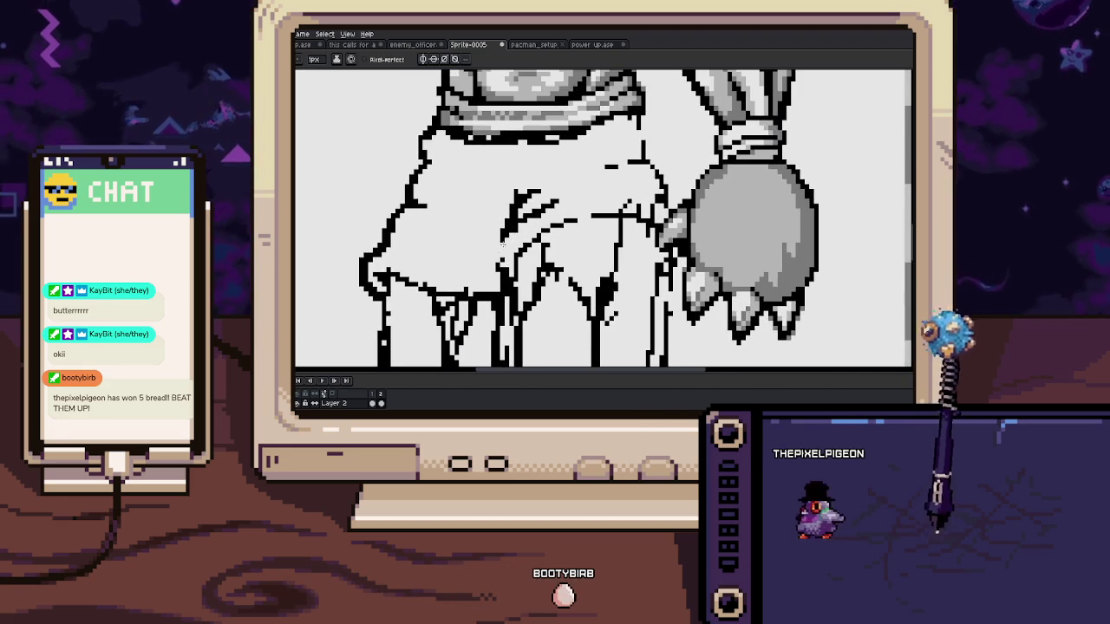
# Pan across the lower torso and leg line art, picking a colour from the canvas
pyautogui.scroll(2, 502, 245)
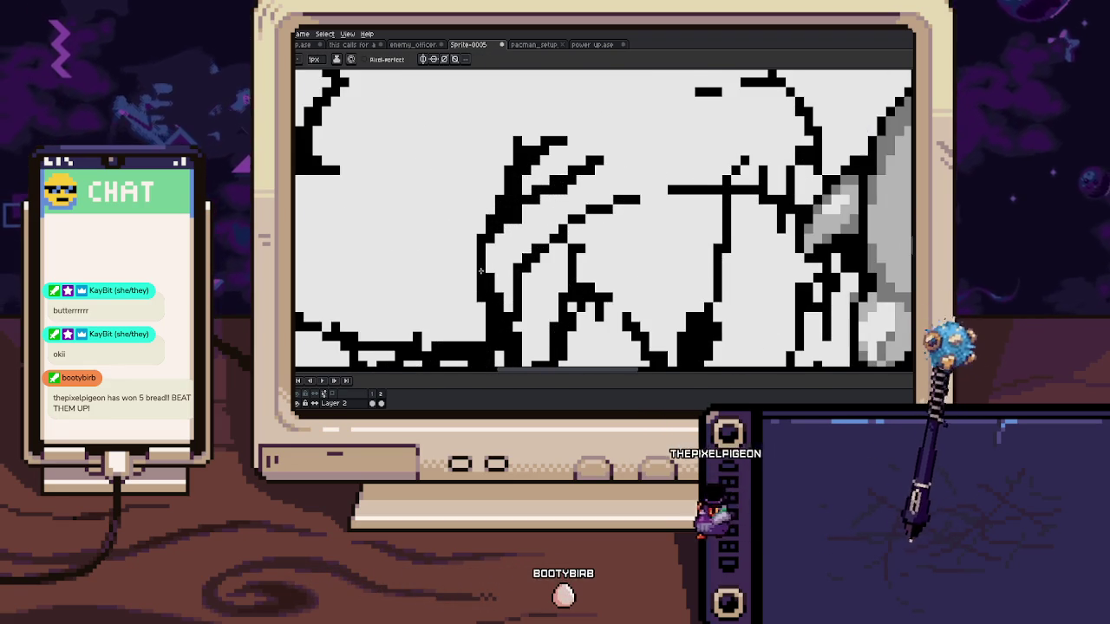
pyautogui.moveTo(490, 290); pyautogui.dragTo(475, 239)
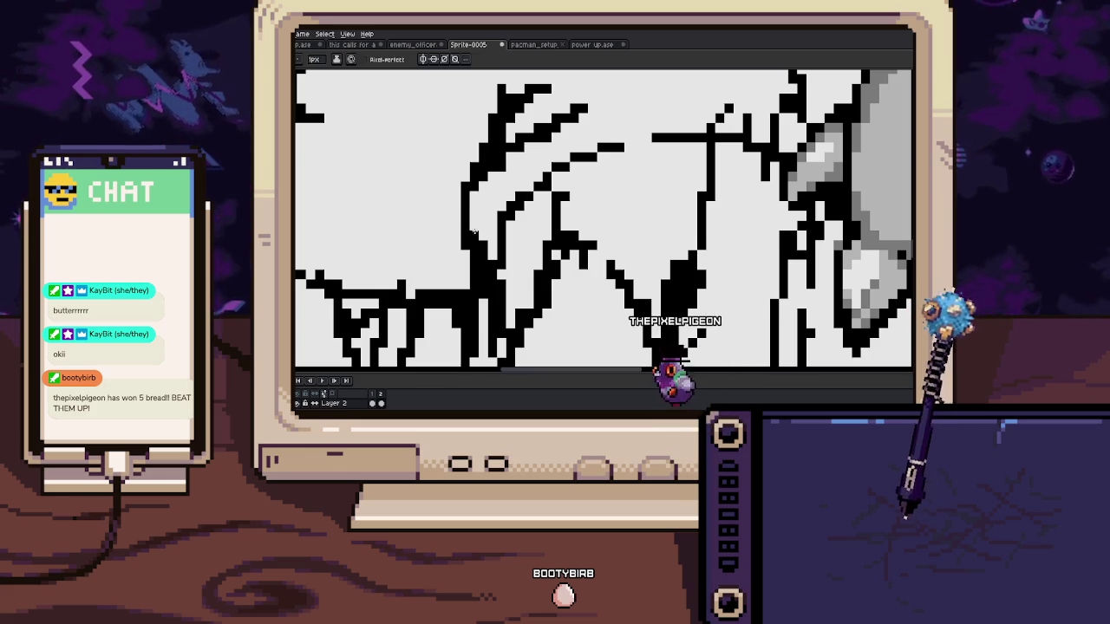
pyautogui.moveTo(497, 248)
pyautogui.mouseDown()
pyautogui.moveTo(460, 240)
pyautogui.moveTo(446, 274)
pyautogui.mouseUp()
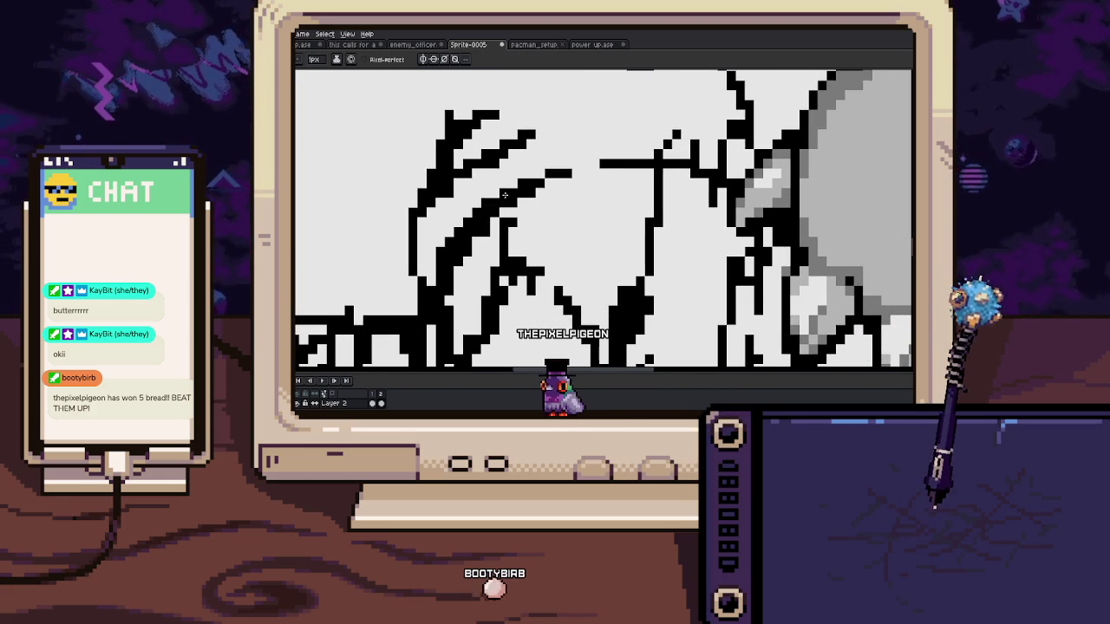
pyautogui.press('i')
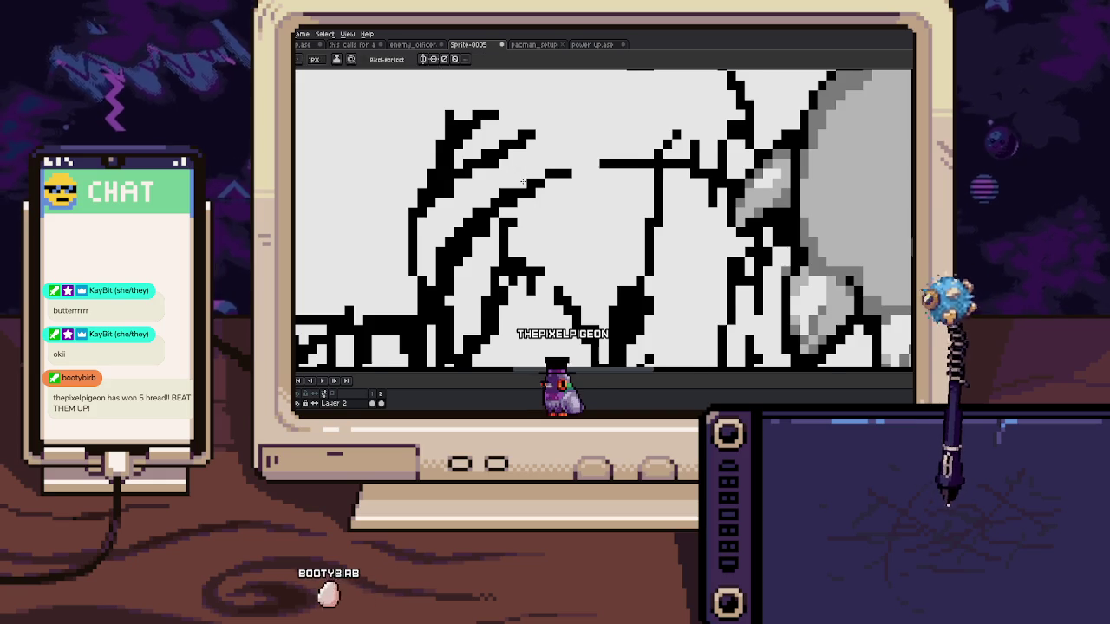
pyautogui.scroll(-1, 523, 182)
# Thicken the pencil to 2px and bring the lower legs into view
pyautogui.scroll(-1, 585, 170)
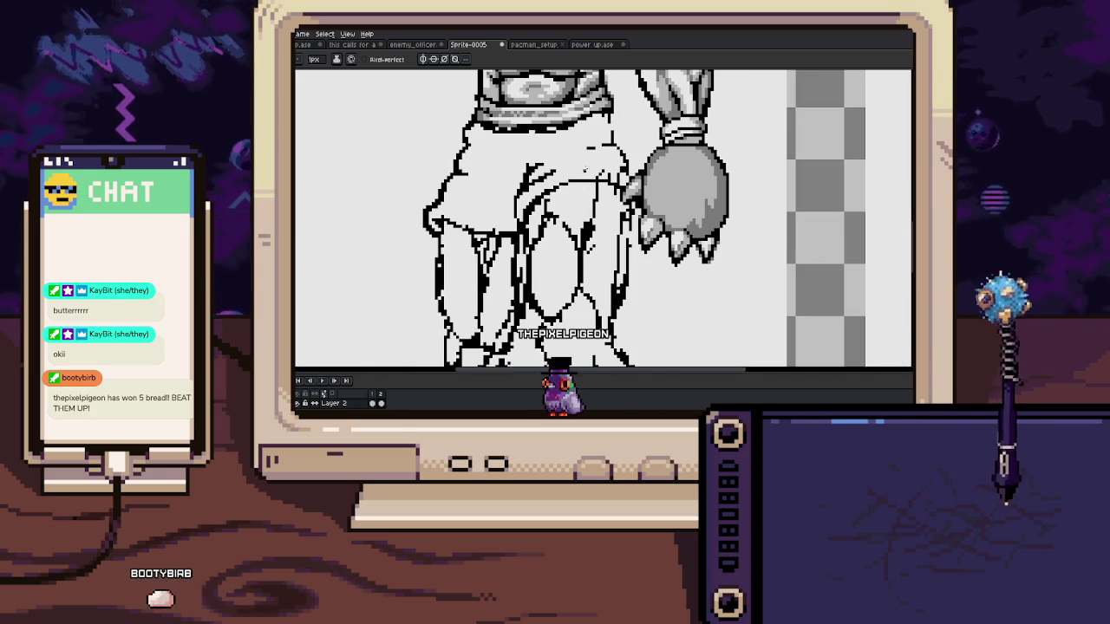
pyautogui.scroll(2, 528, 232)
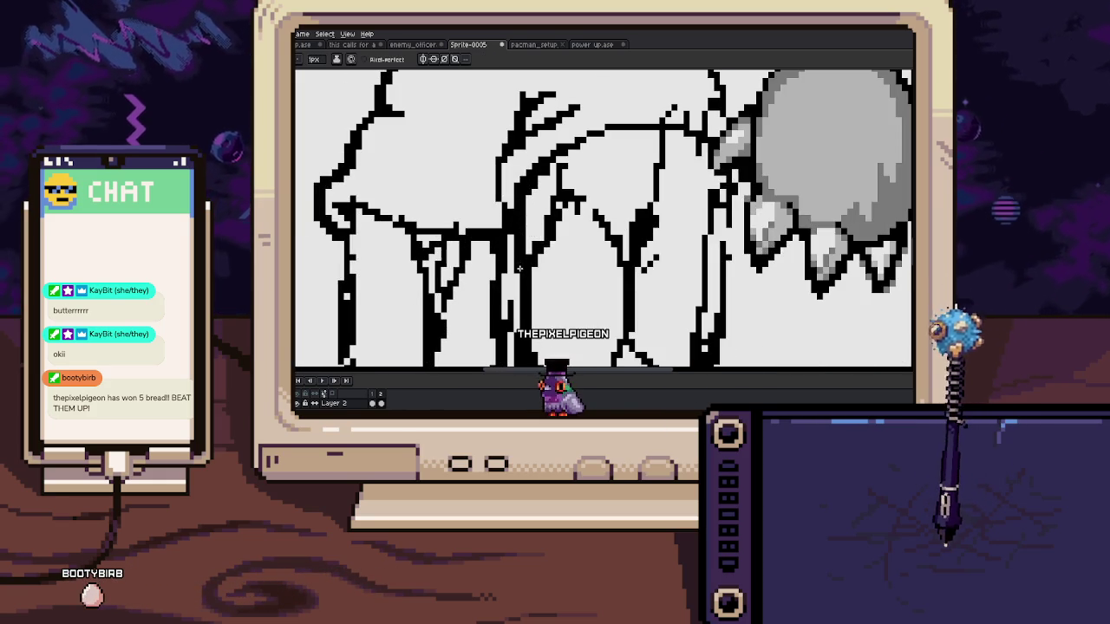
pyautogui.scroll(-2, 512, 227)
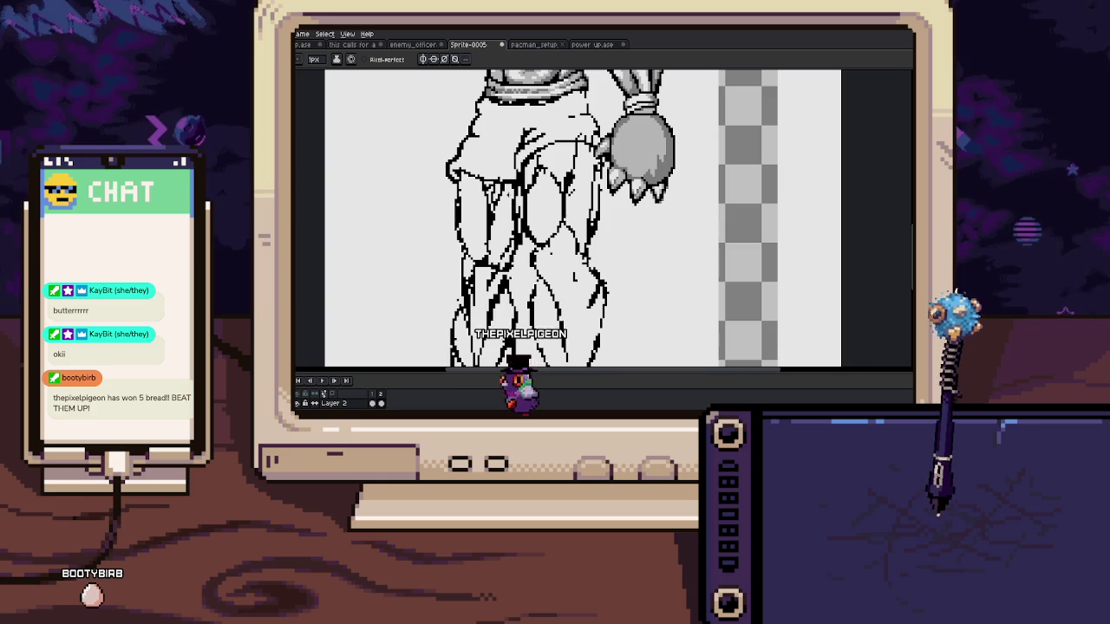
pyautogui.scroll(2, 512, 196)
pyautogui.press('+')
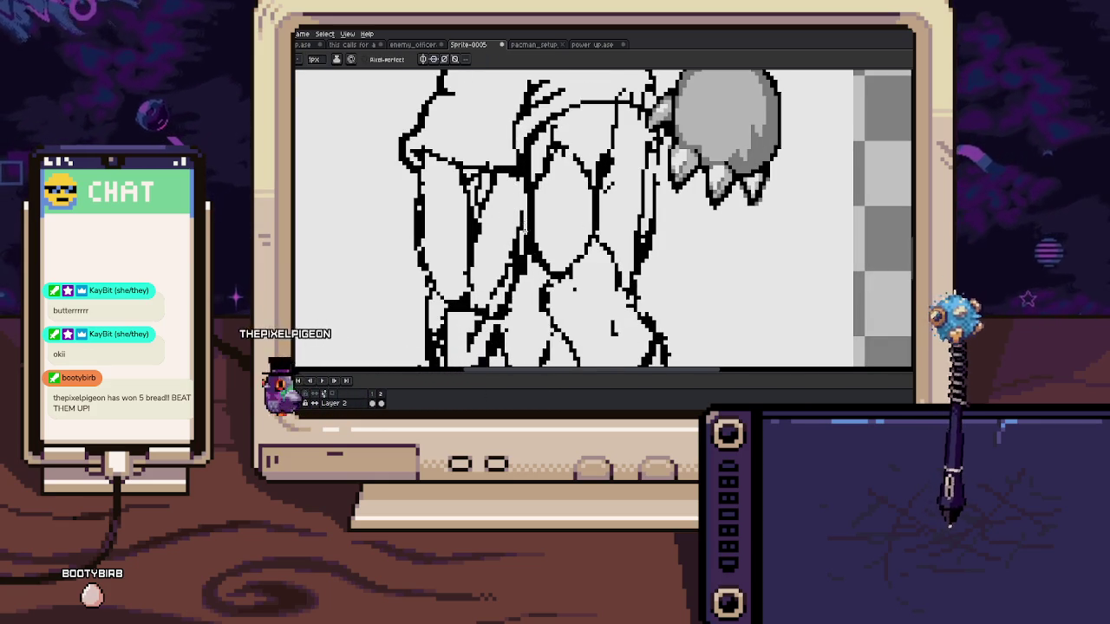
pyautogui.scroll(-2, 515, 209)
pyautogui.moveTo(519, 234); pyautogui.dragTo(520, 200)
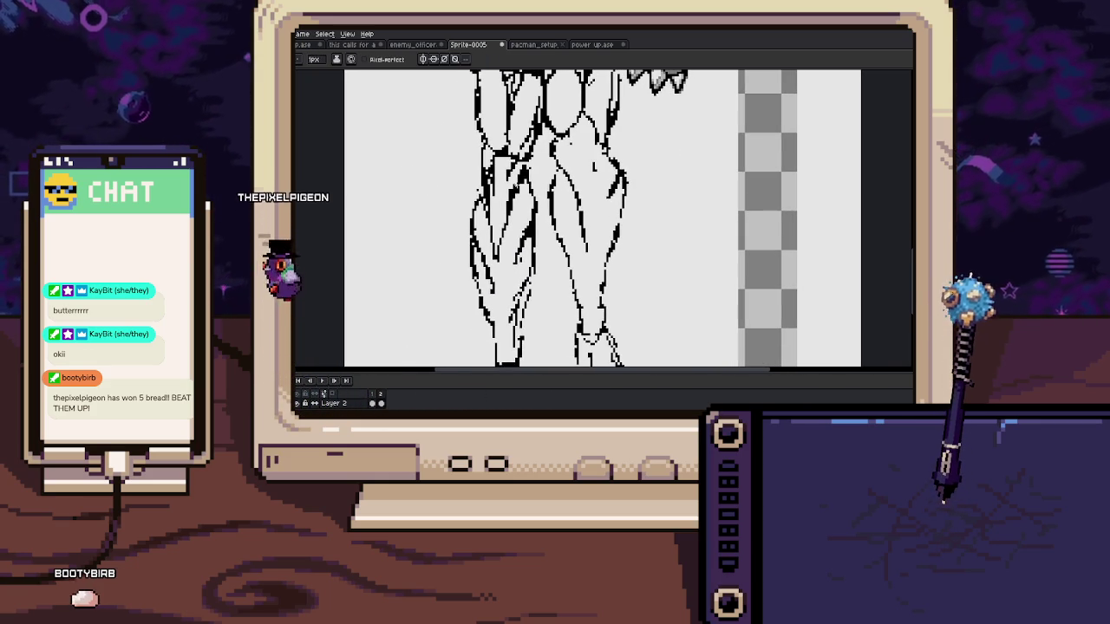
# Sample a line-art colour and move the view across the shorts and fist
pyautogui.scroll(-2, 520, 199)
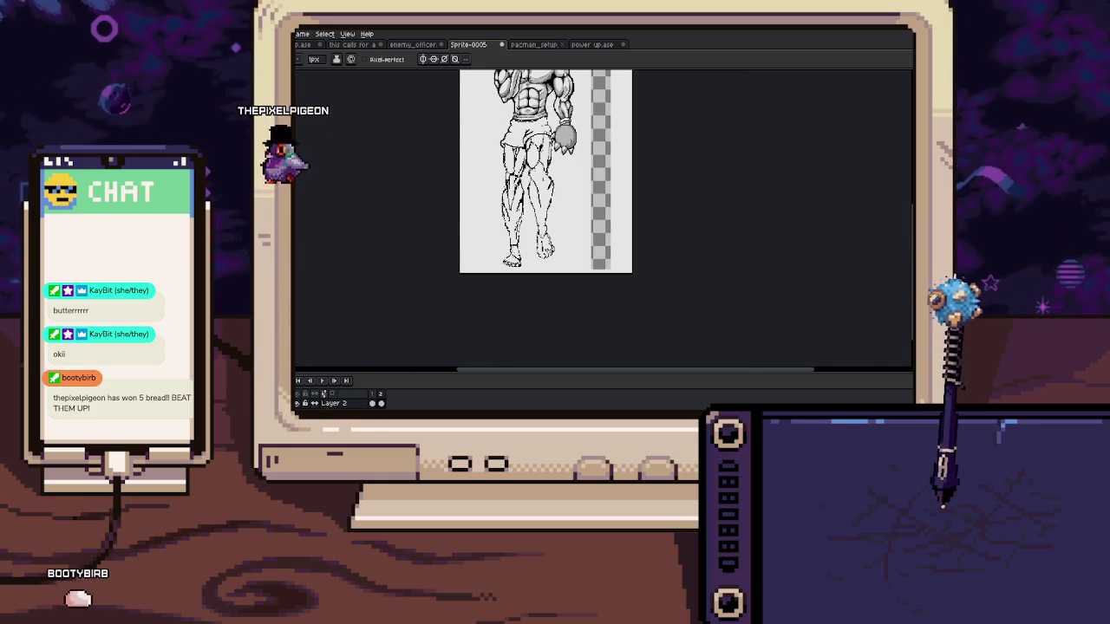
pyautogui.scroll(1, 504, 108)
pyautogui.scroll(2, 504, 108)
pyautogui.scroll(1, 510, 178)
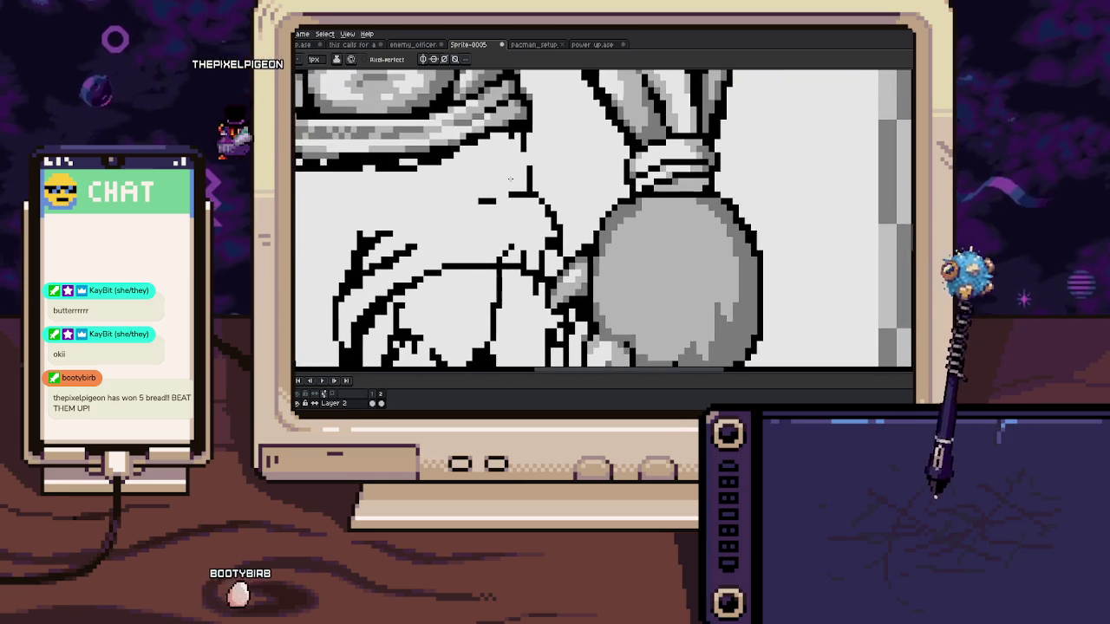
pyautogui.scroll(1, 527, 149)
pyautogui.press('alt')
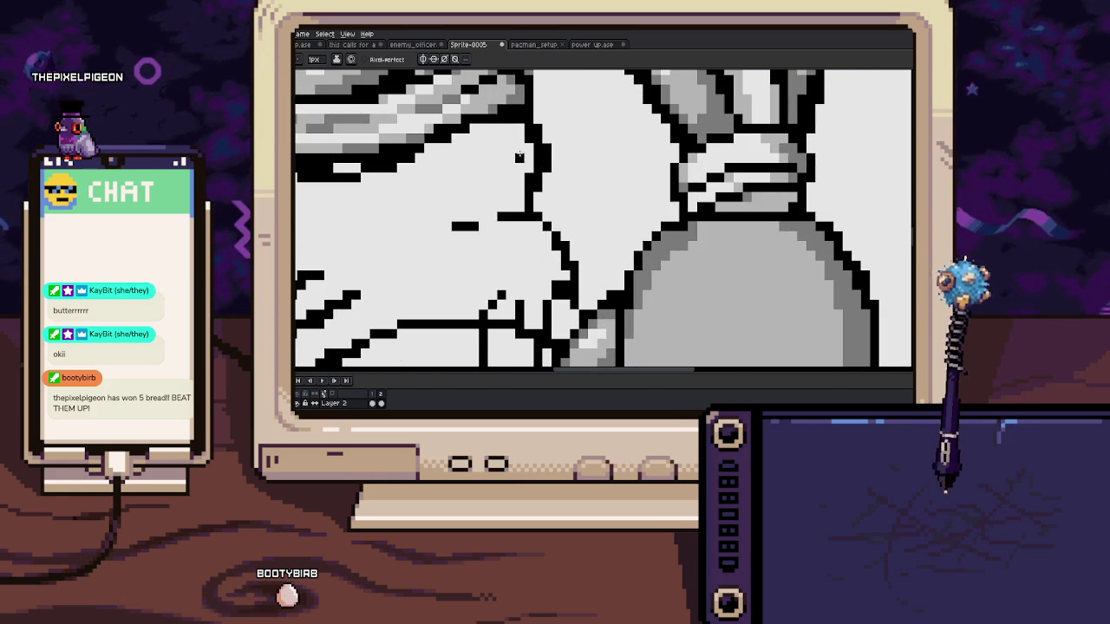
pyautogui.scroll(-2, 508, 176)
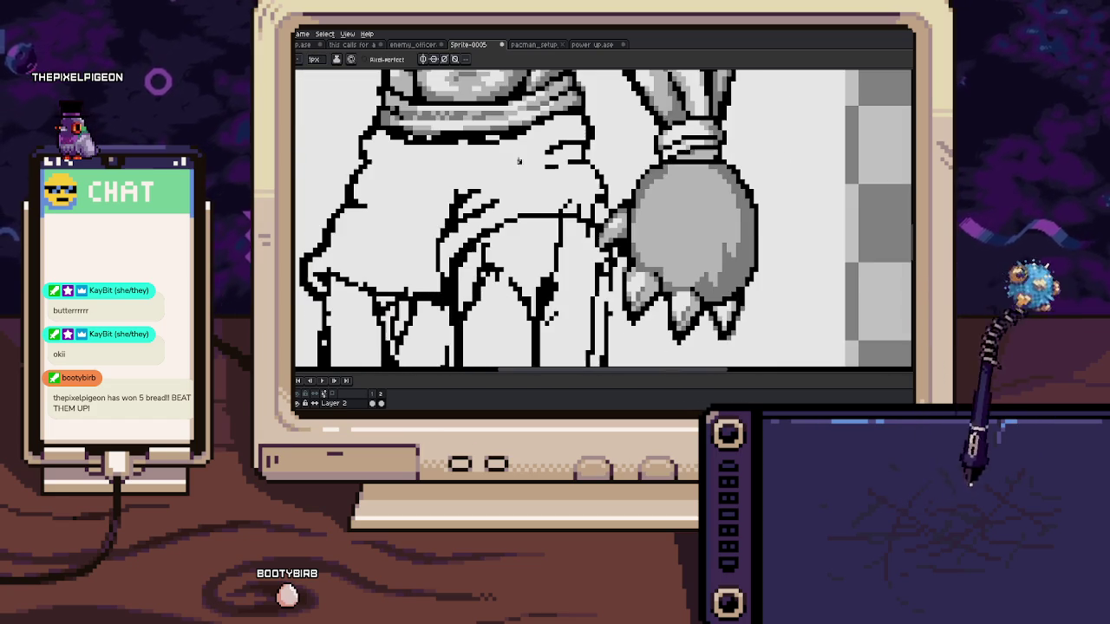
pyautogui.scroll(1, 505, 187)
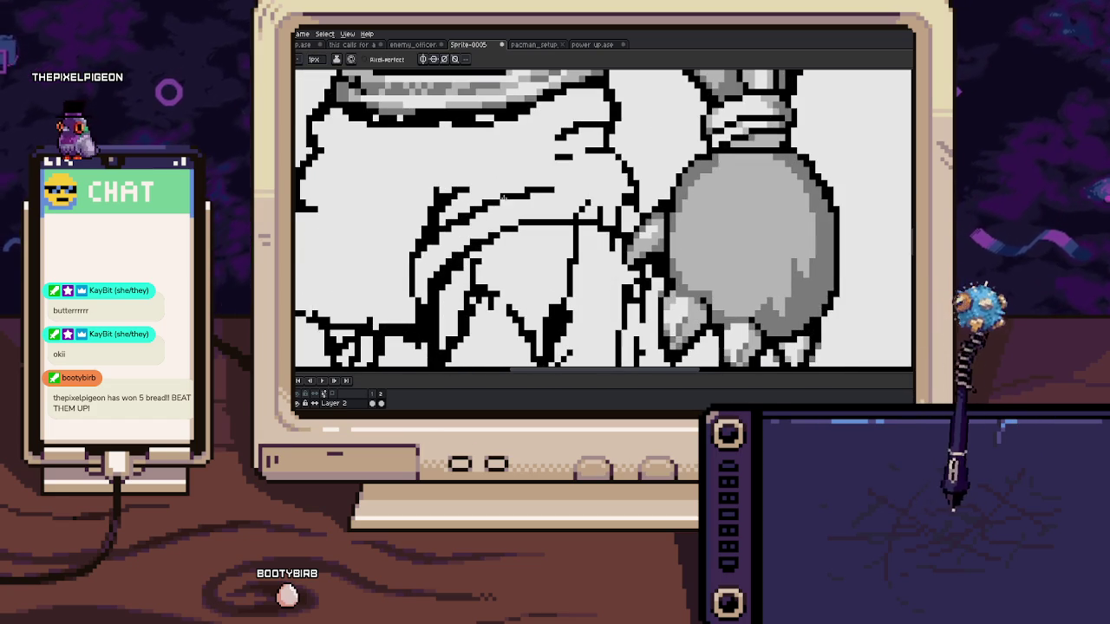
pyautogui.moveTo(502, 198); pyautogui.dragTo(505, 192)
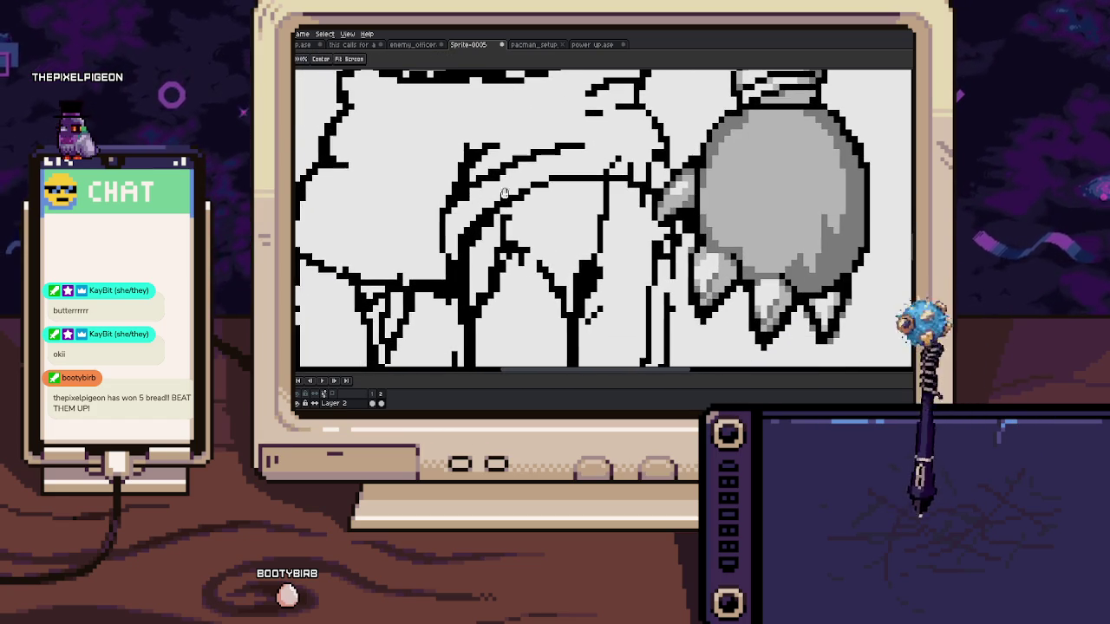
pyautogui.keyDown('alt'); pyautogui.click(466, 222); pyautogui.keyUp('alt')
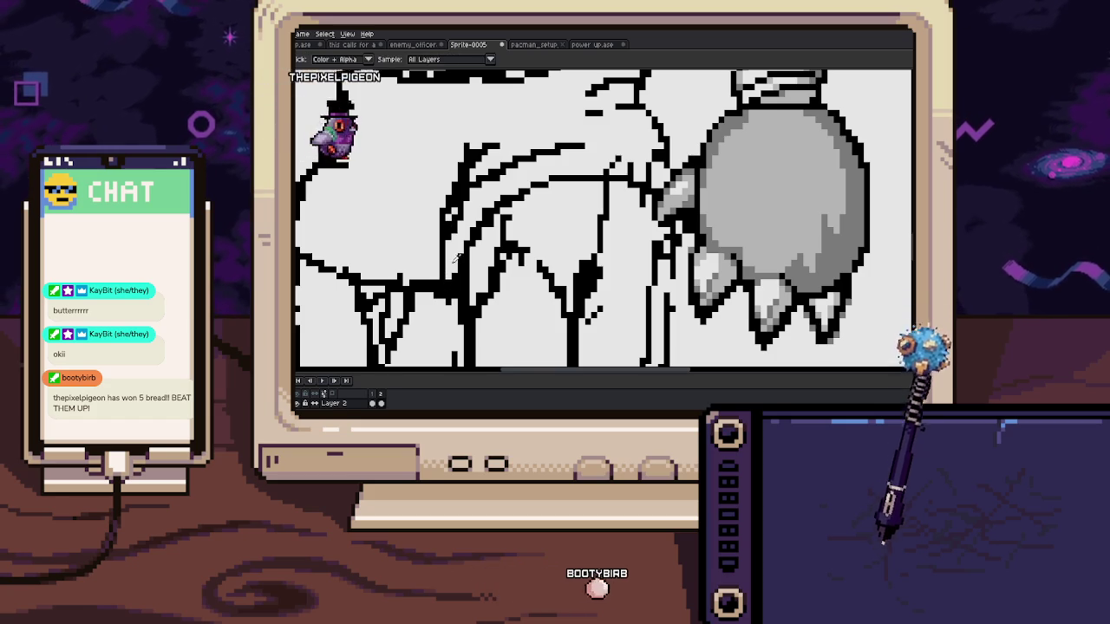
# Pick the line-art colour with the eyedropper and return to the 2px Pencil
pyautogui.scroll(-3, 458, 305)
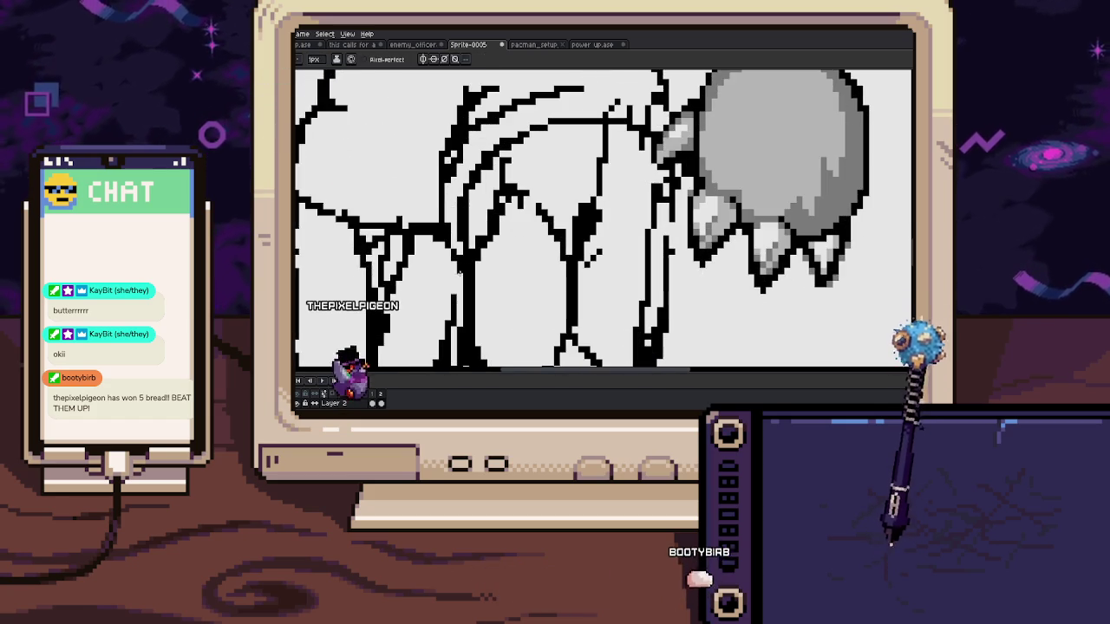
pyautogui.scroll(-1, 458, 305)
pyautogui.scroll(2, 464, 226)
pyautogui.scroll(1, 464, 226)
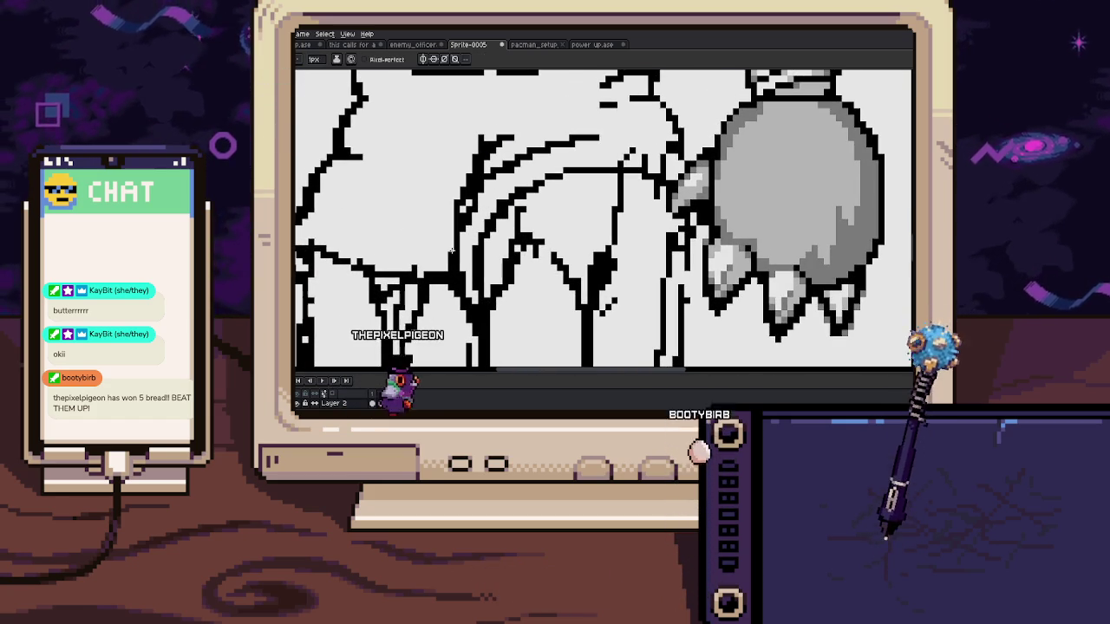
pyautogui.scroll(1, 464, 226)
pyautogui.scroll(1, 464, 226)
pyautogui.press('i')
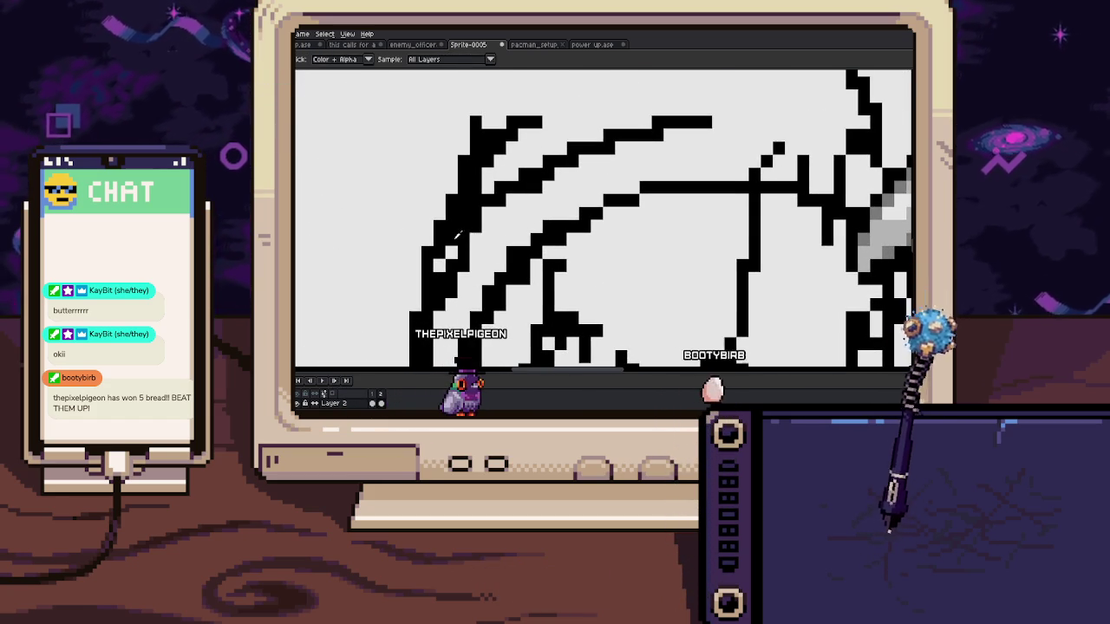
pyautogui.scroll(-2, 475, 164)
pyautogui.press('b')
pyautogui.scroll(-1, 475, 164)
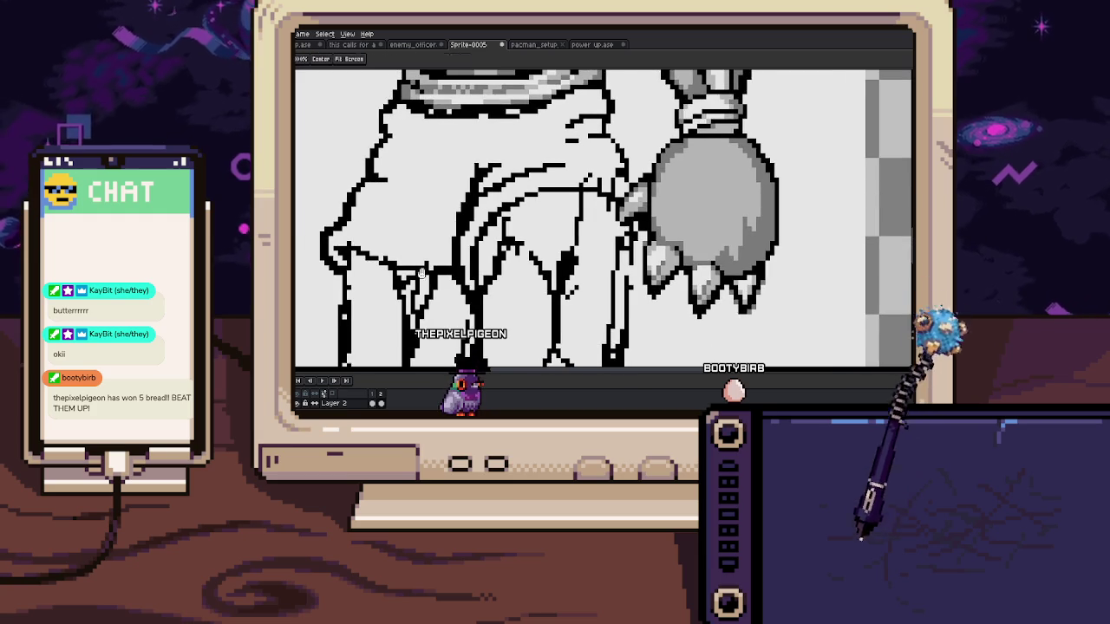
pyautogui.scroll(1, 422, 273)
pyautogui.scroll(1, 464, 233)
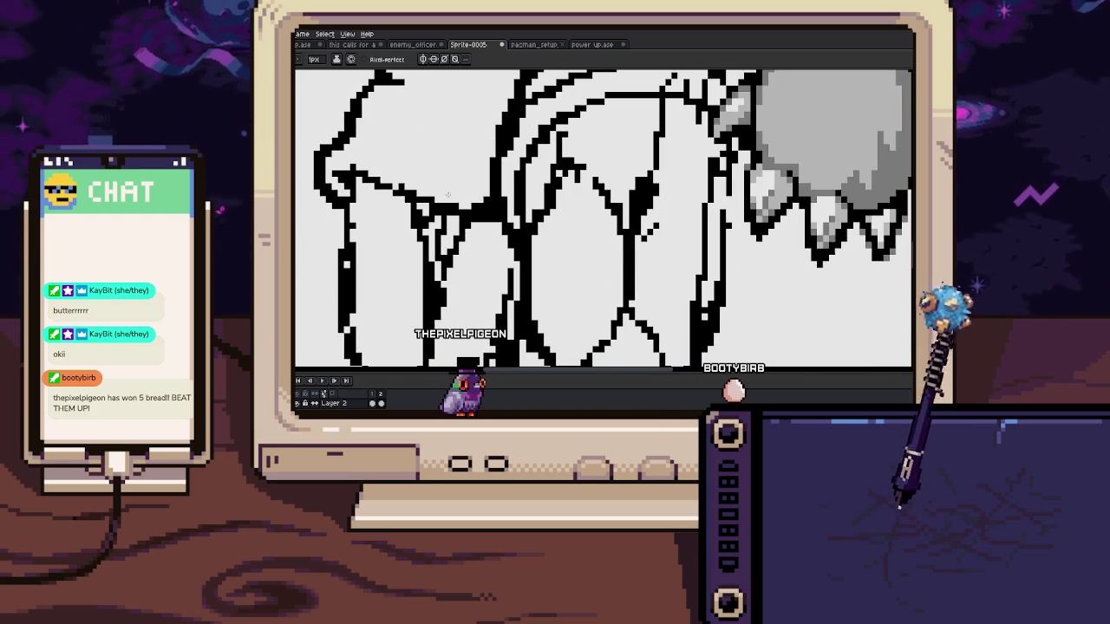
pyautogui.scroll(-1, 475, 208)
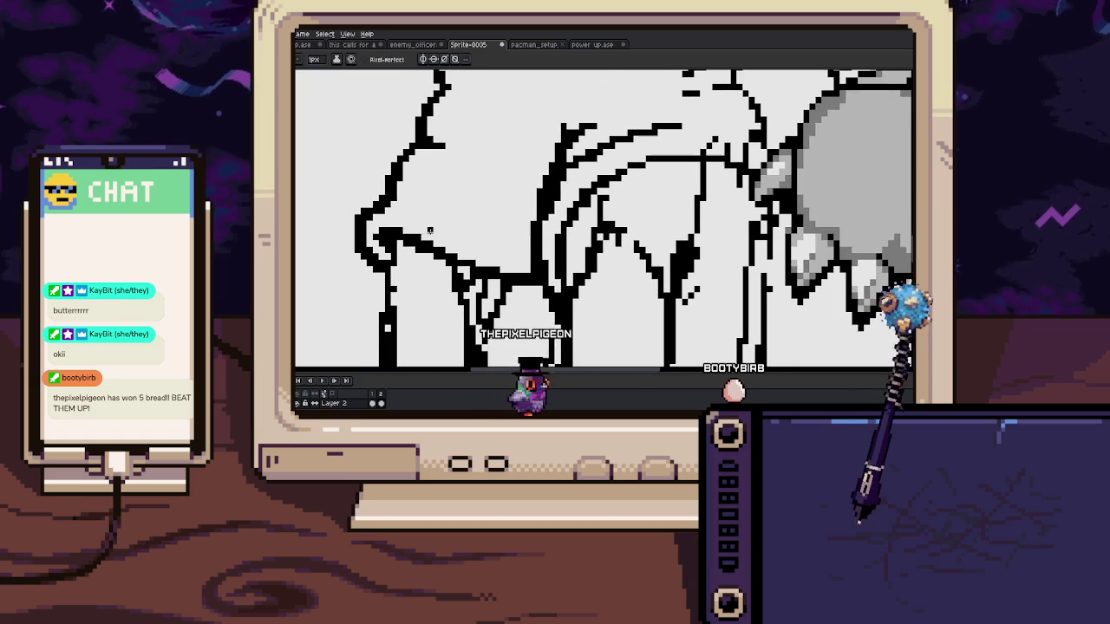
# Draw a short black stroke across the upper legs
pyautogui.moveTo(418, 205)
pyautogui.mouseDown()
pyautogui.moveTo(478, 236)
pyautogui.moveTo(461, 209)
pyautogui.mouseUp()
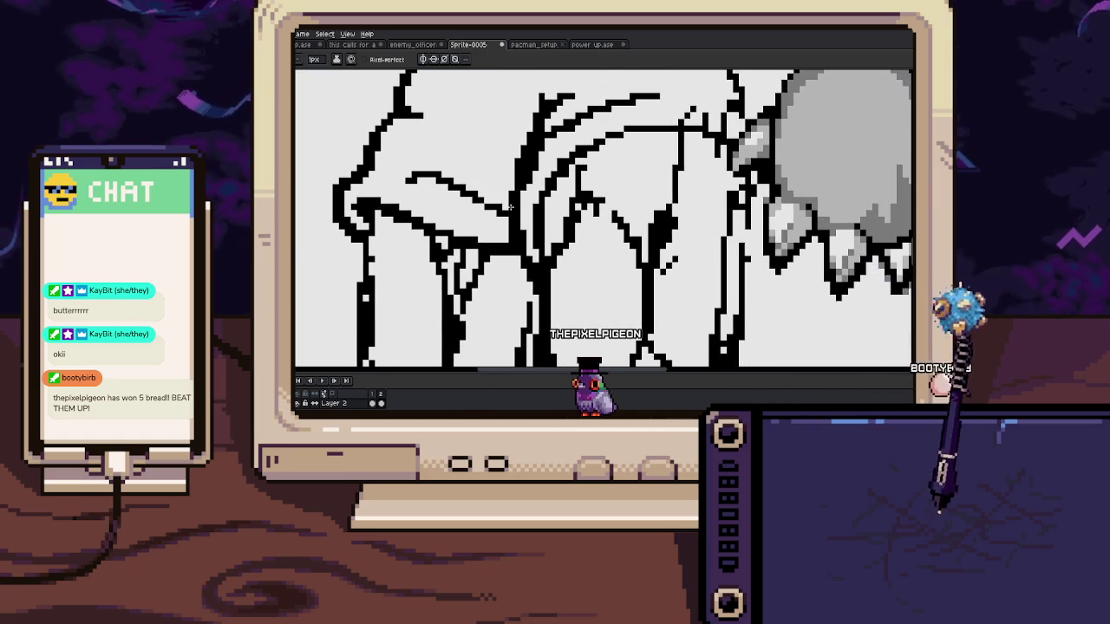
pyautogui.scroll(1, 459, 199)
pyautogui.moveTo(520, 164); pyautogui.dragTo(484, 198)
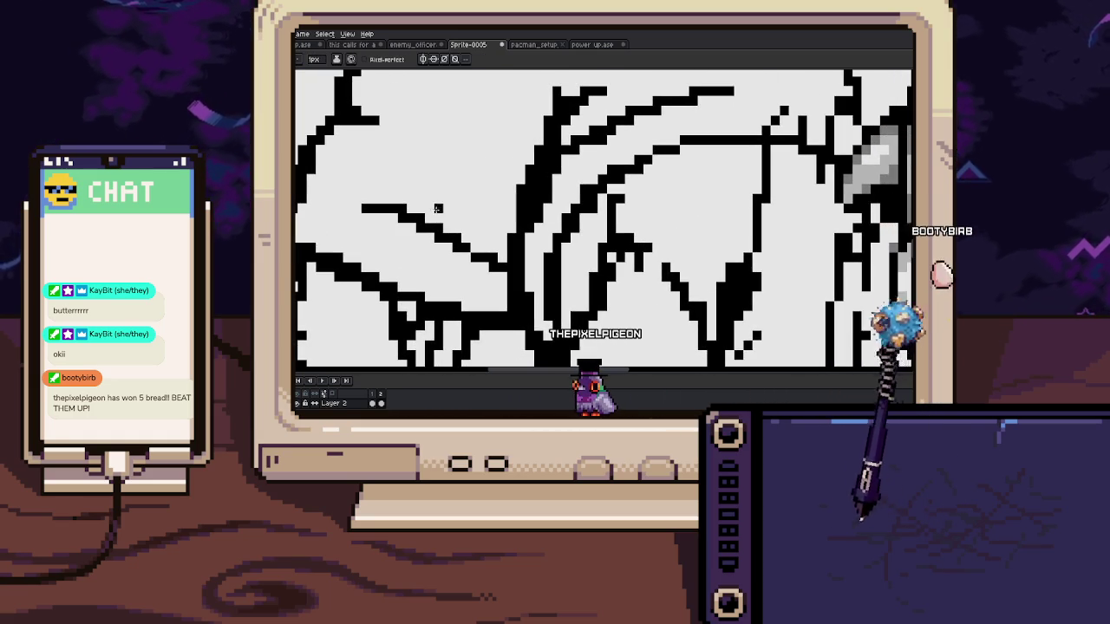
pyautogui.moveTo(436, 160)
pyautogui.mouseDown()
pyautogui.moveTo(491, 137)
pyautogui.moveTo(517, 255)
pyautogui.mouseUp()
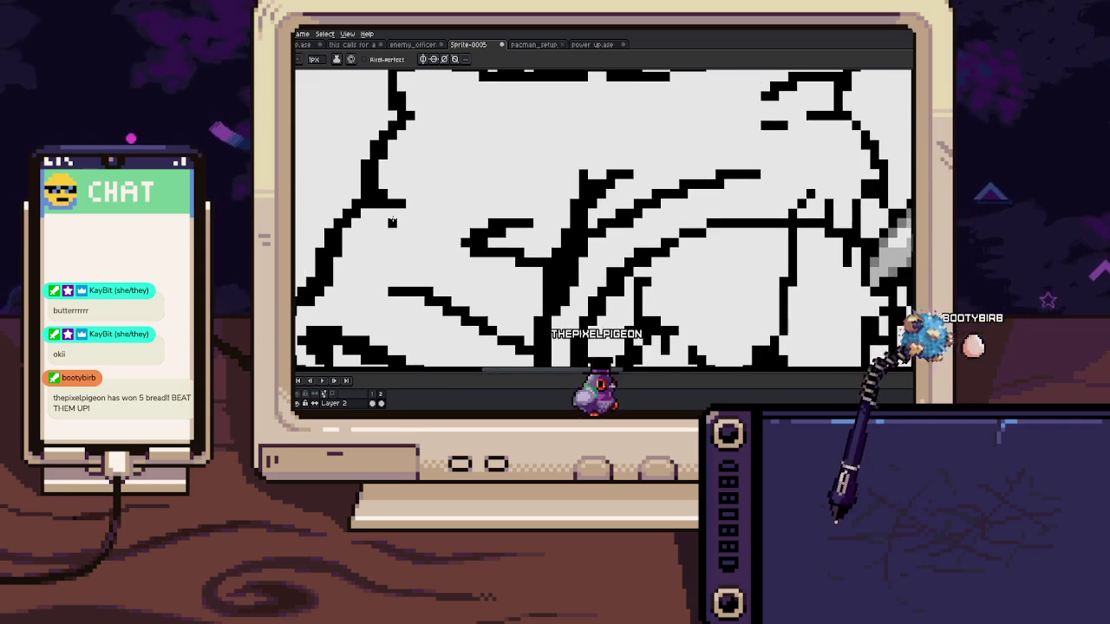
pyautogui.scroll(-2, 515, 170)
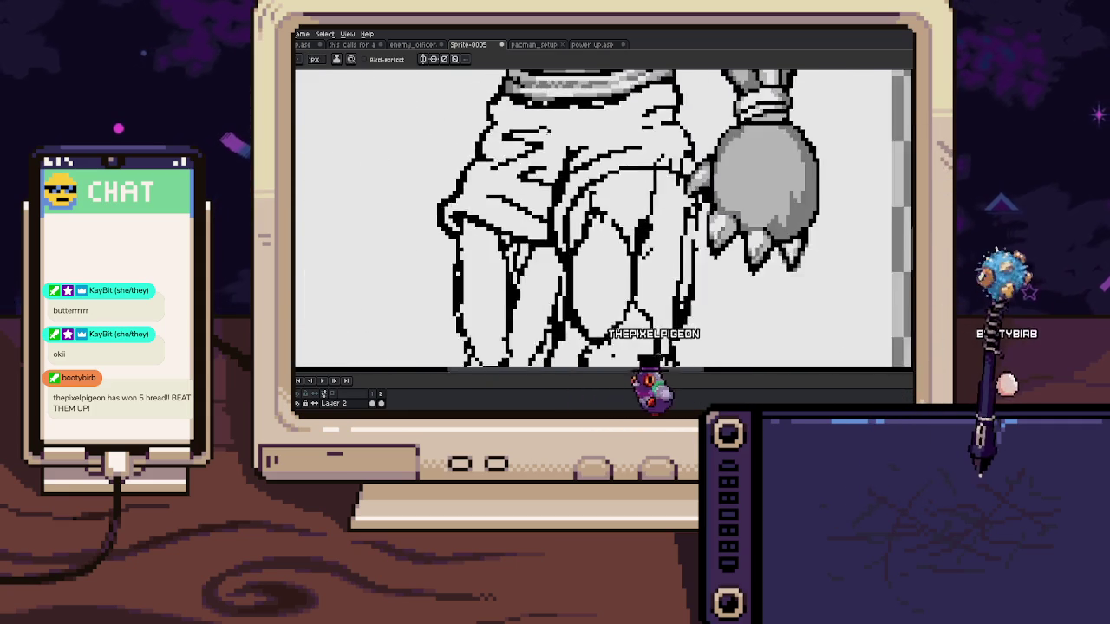
pyautogui.scroll(-2, 515, 170)
pyautogui.scroll(-2, 521, 216)
pyautogui.scroll(-1, 520, 217)
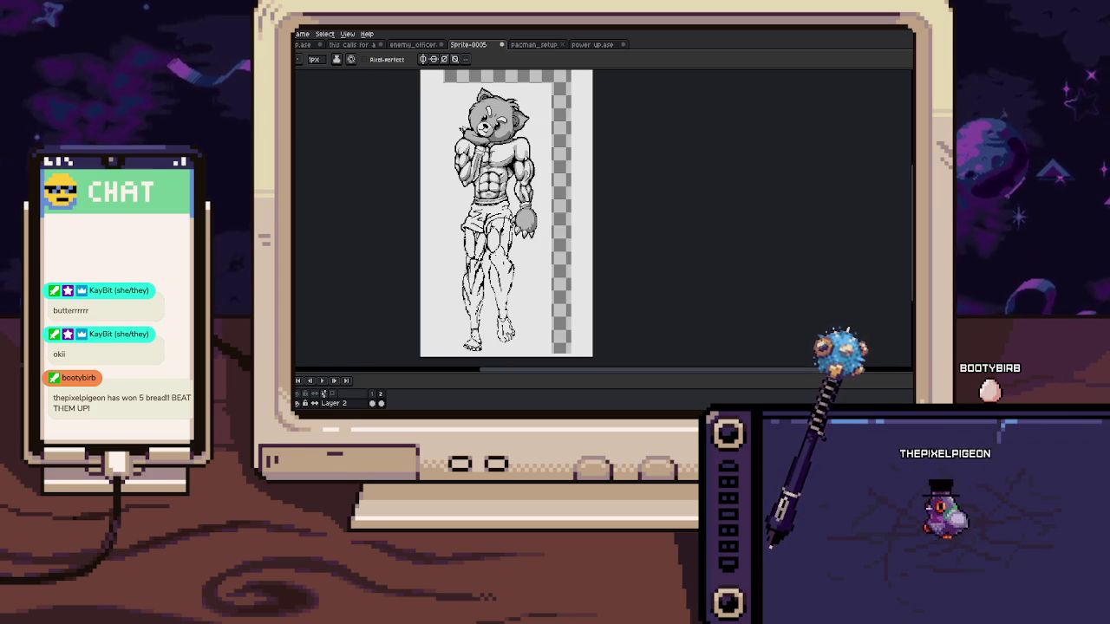
# Save the sprite as baki_setup.ase, then view the pacman_setup, enemy_officer and girl character tabs
pyautogui.press('Return')
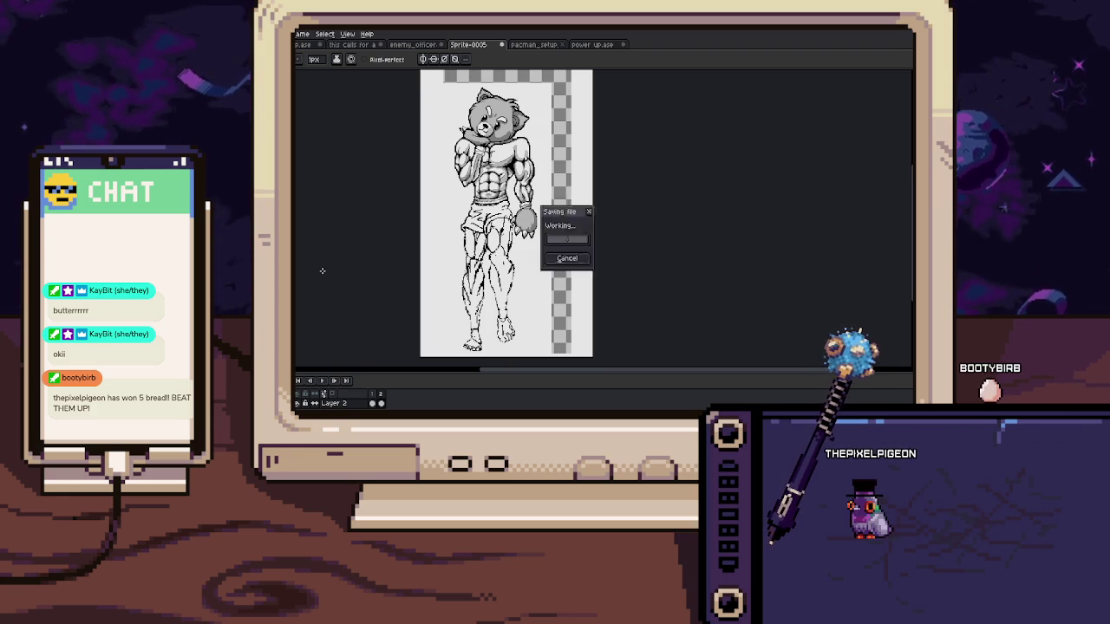
pyautogui.click(519, 44)
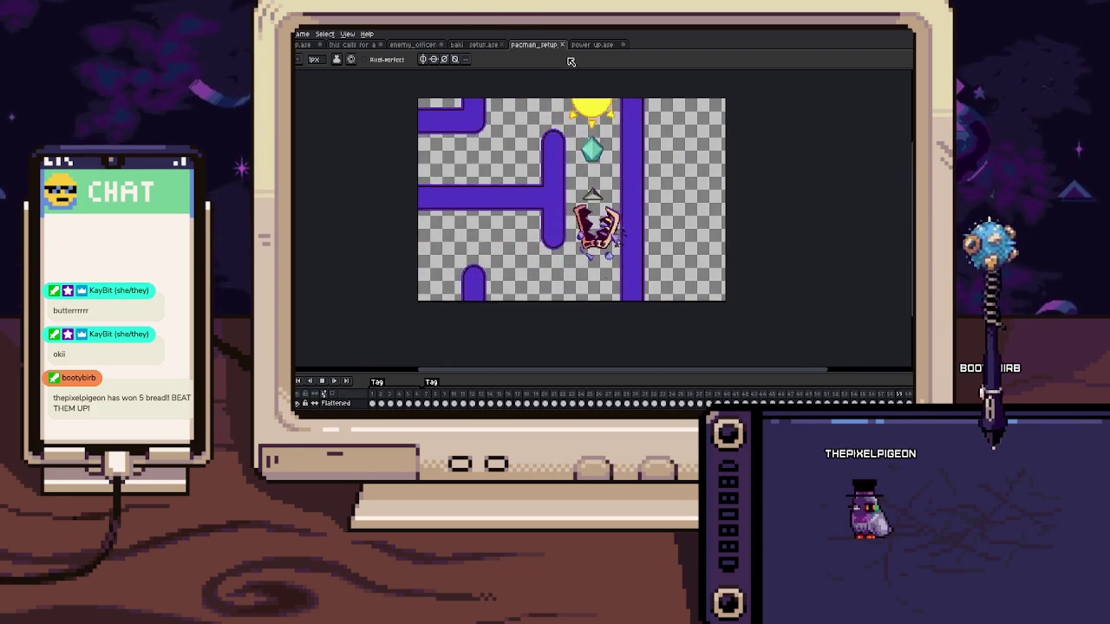
pyautogui.click(416, 45)
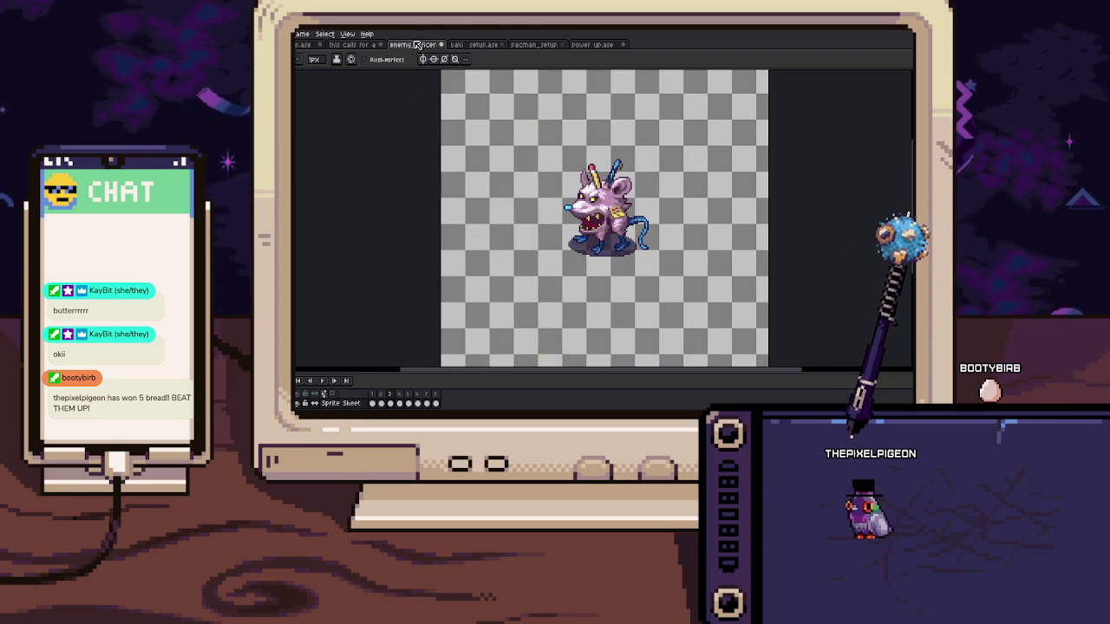
pyautogui.click(360, 46)
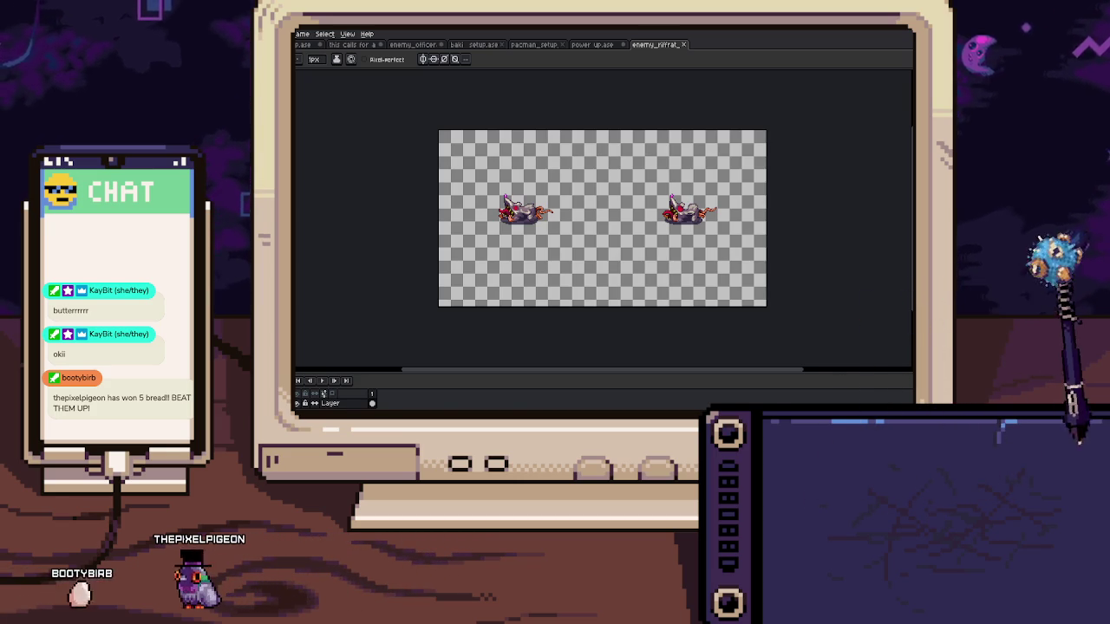
# Close the enemy_rifrat file with Ctrl+W
pyautogui.hotkey('ctrl', 'w')
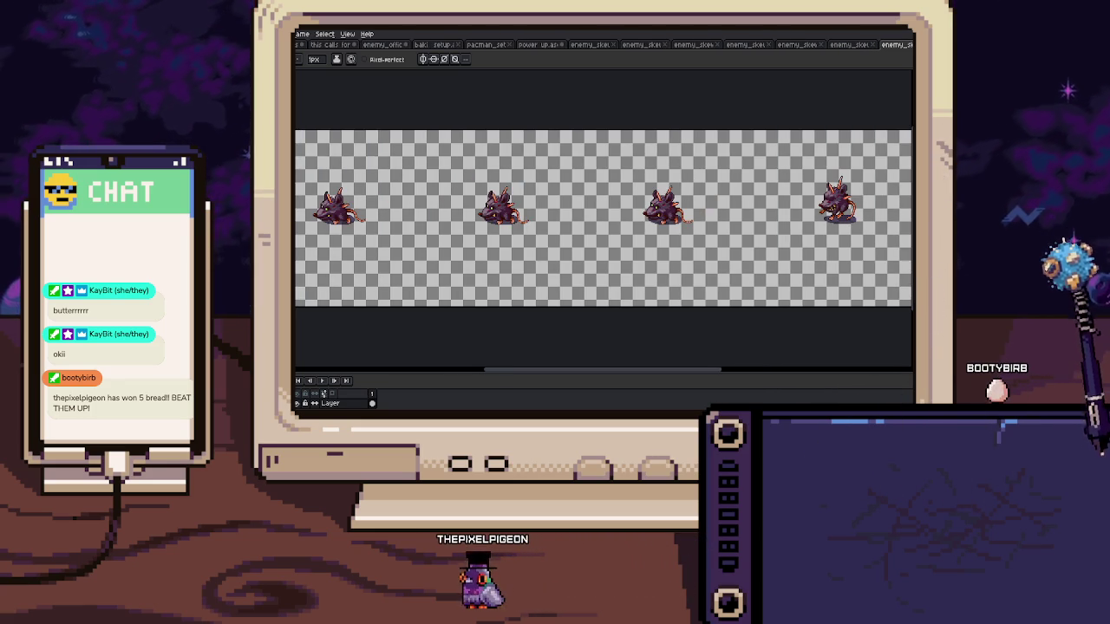
# Glance through the open enemy sheets, return to enemy_officer and select frames 1–8
pyautogui.click(698, 44)
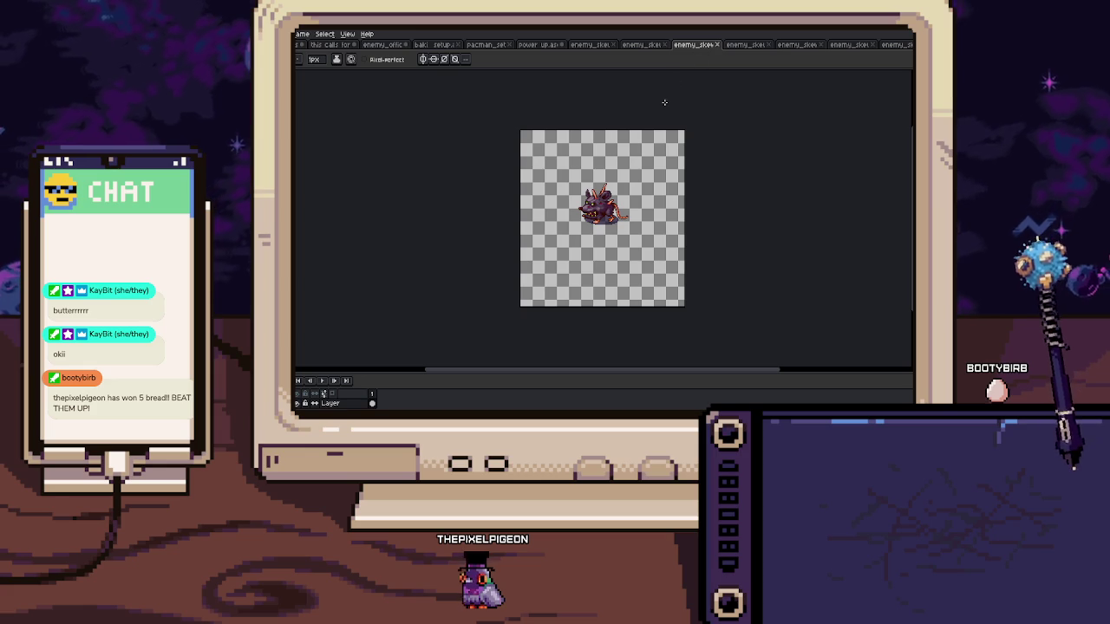
pyautogui.click(648, 46)
pyautogui.click(589, 45)
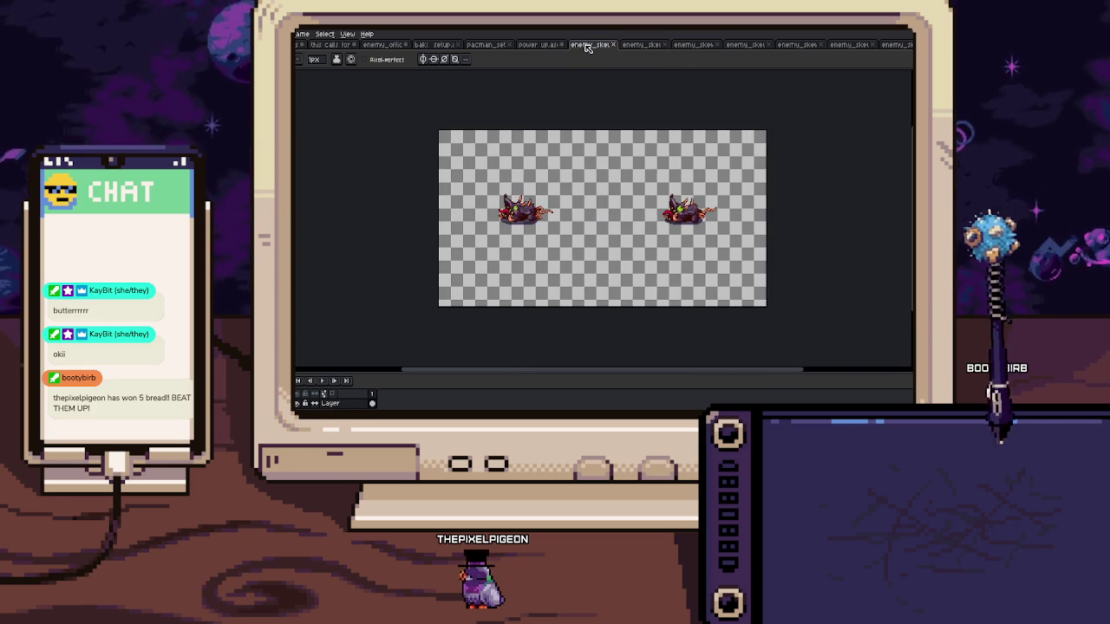
pyautogui.click(547, 45)
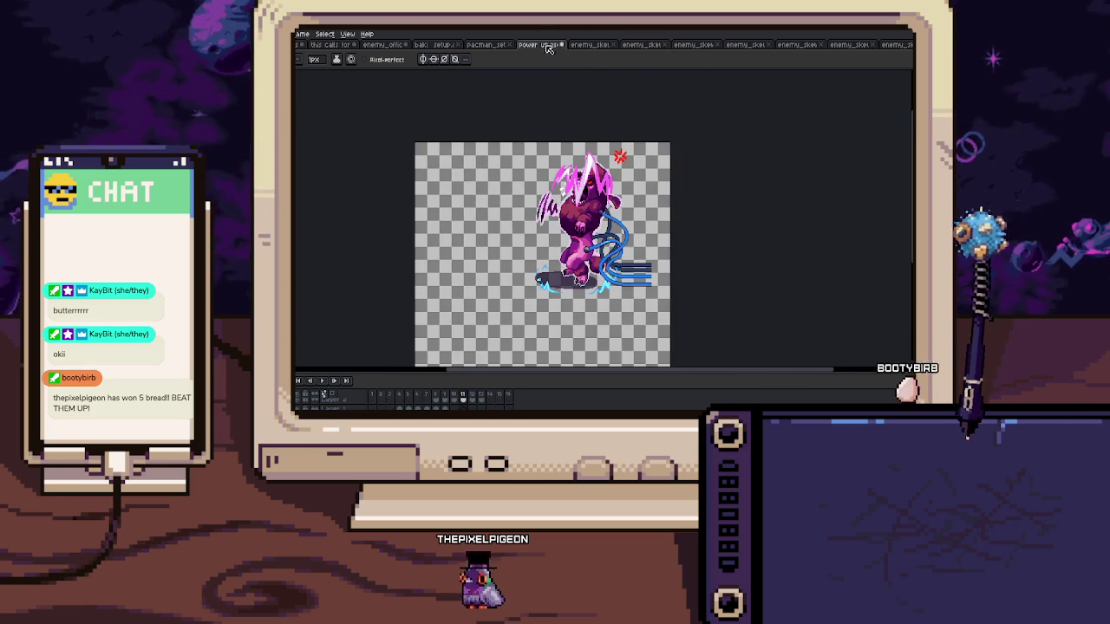
pyautogui.click(486, 45)
pyautogui.click(434, 45)
pyautogui.click(384, 45)
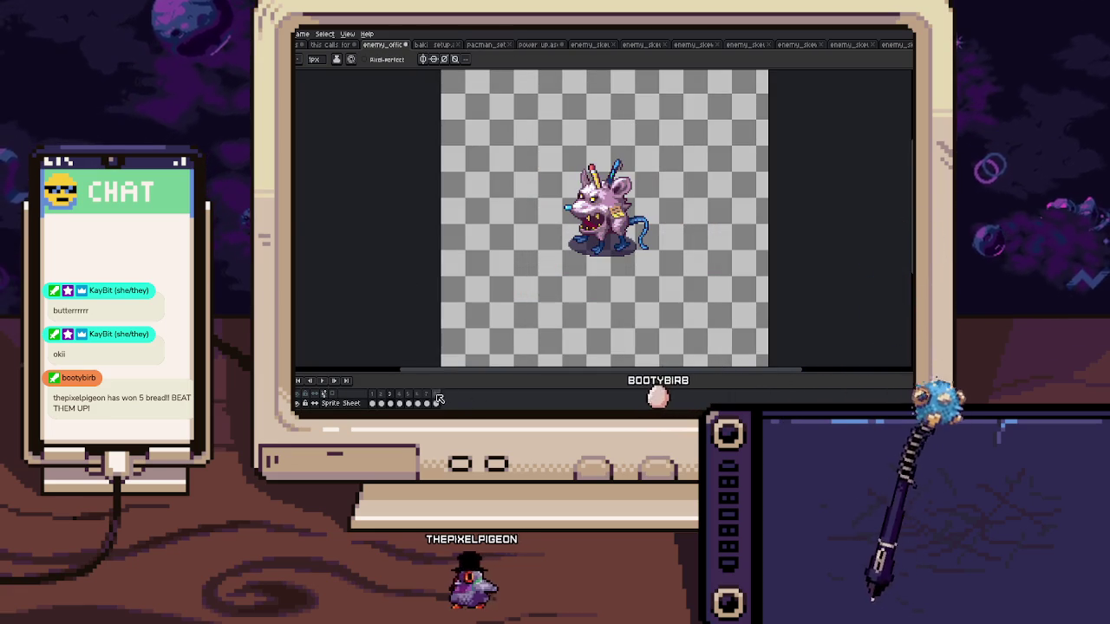
pyautogui.click(365, 403)
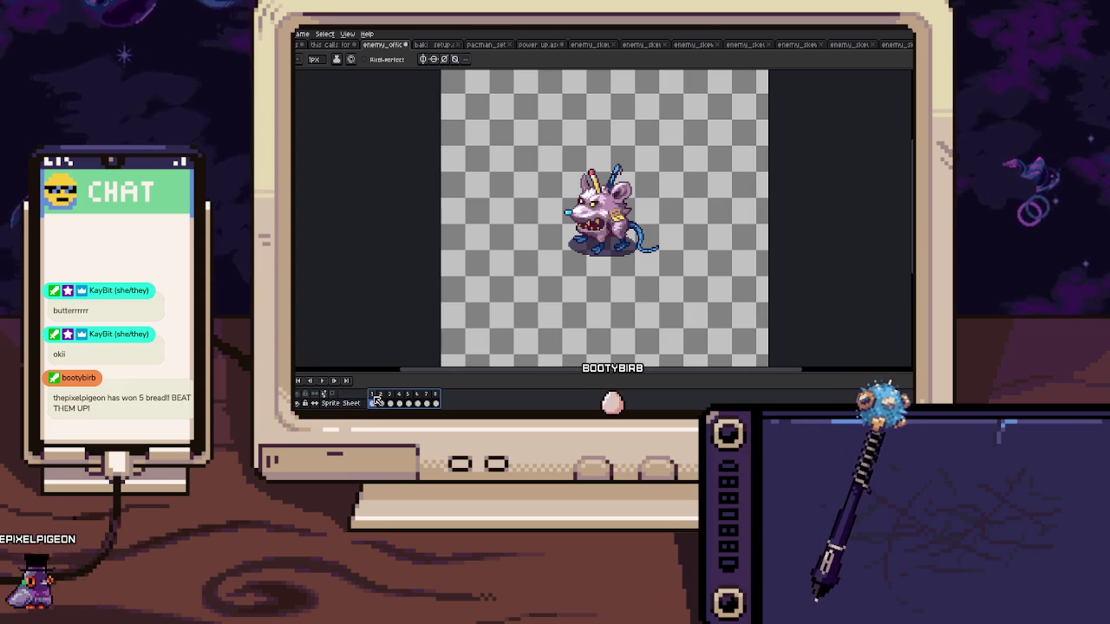
# Tag frames 1–8 as 'idle' and move the enemy_officer tab after power_up
pyautogui.click(391, 405)
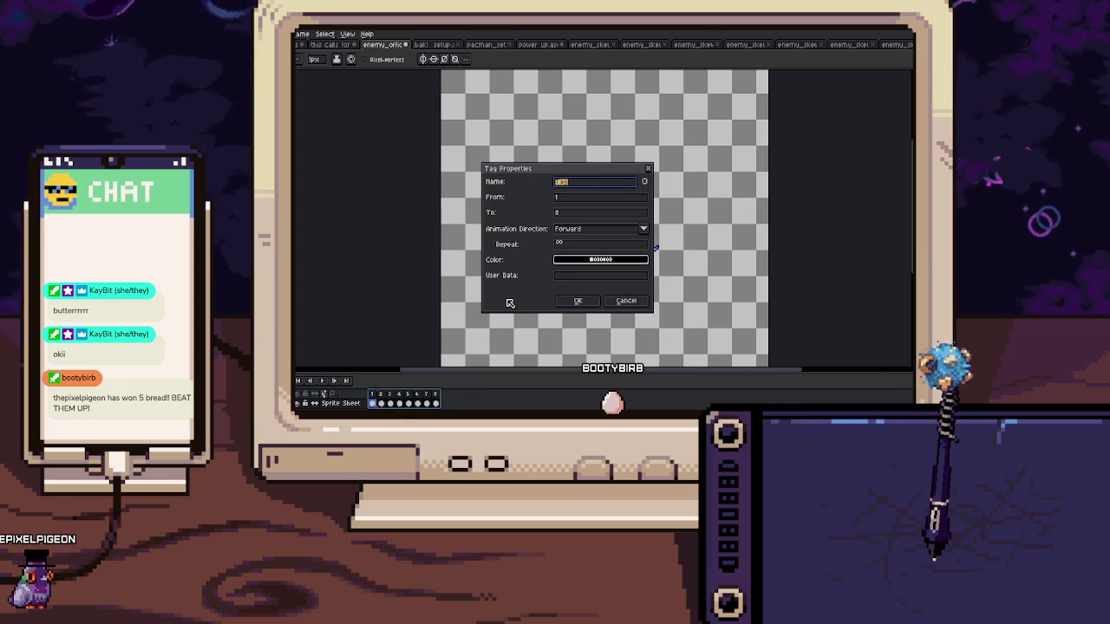
pyautogui.write('le')
pyautogui.press('Return')
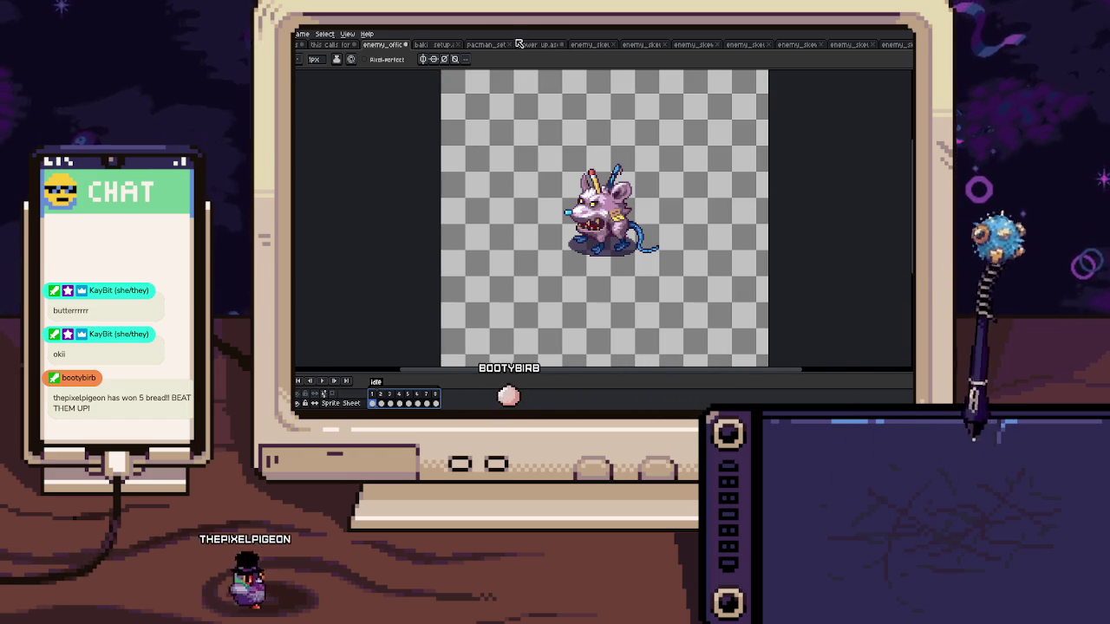
pyautogui.moveTo(386, 47); pyautogui.dragTo(590, 47)
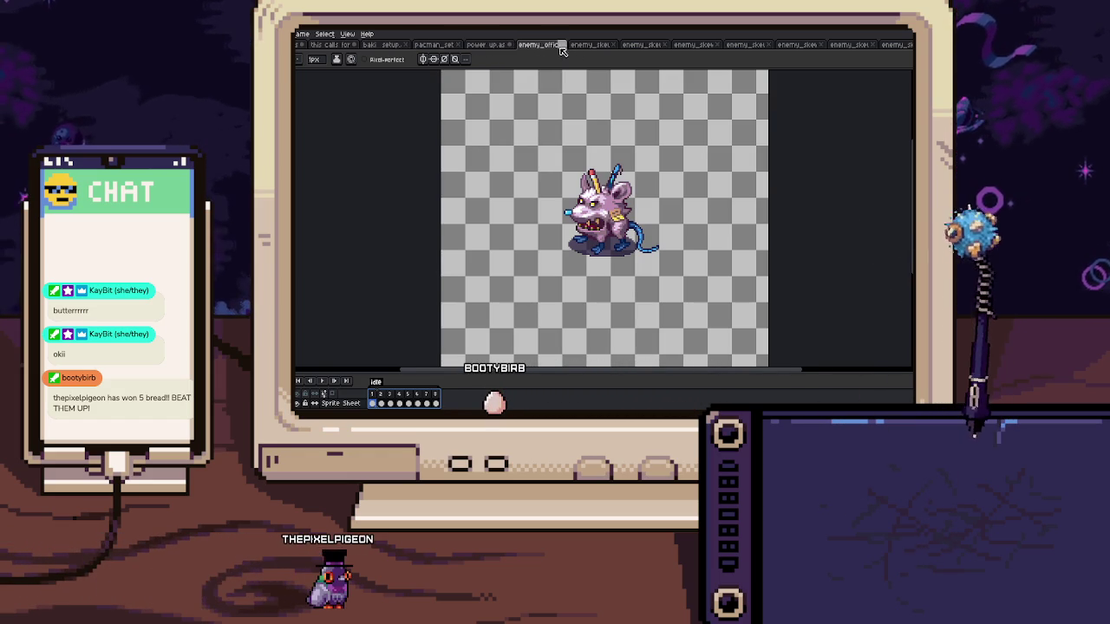
# Import the two-creature enemy sheet as a 2-column sprite sheet
pyautogui.click(589, 46)
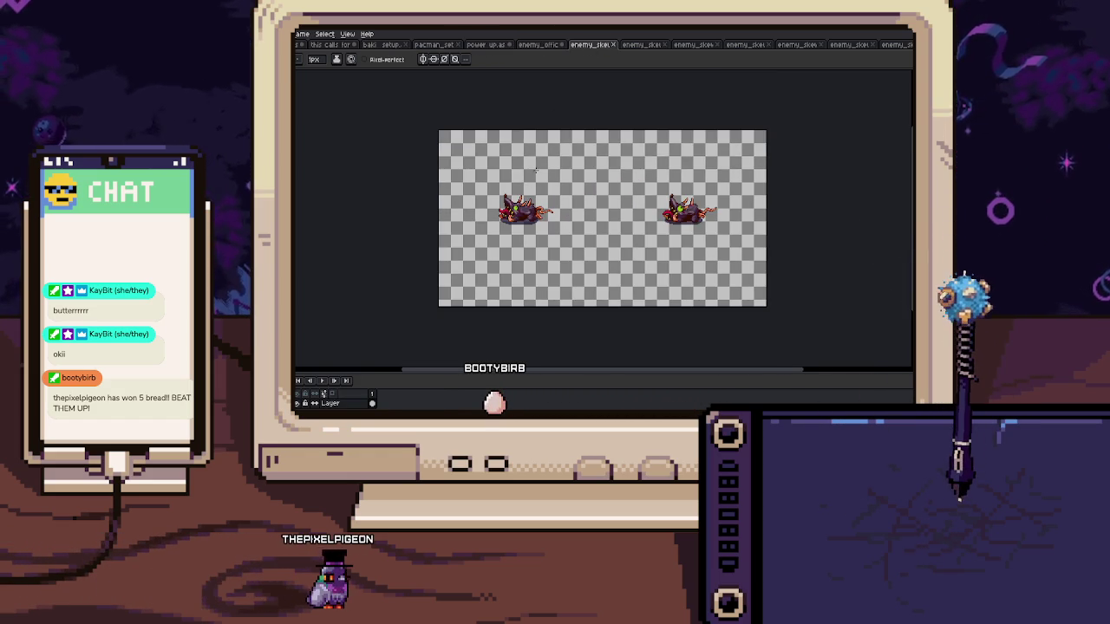
pyautogui.hotkey('ctrl', 'i')
pyautogui.doubleClick(431, 290)
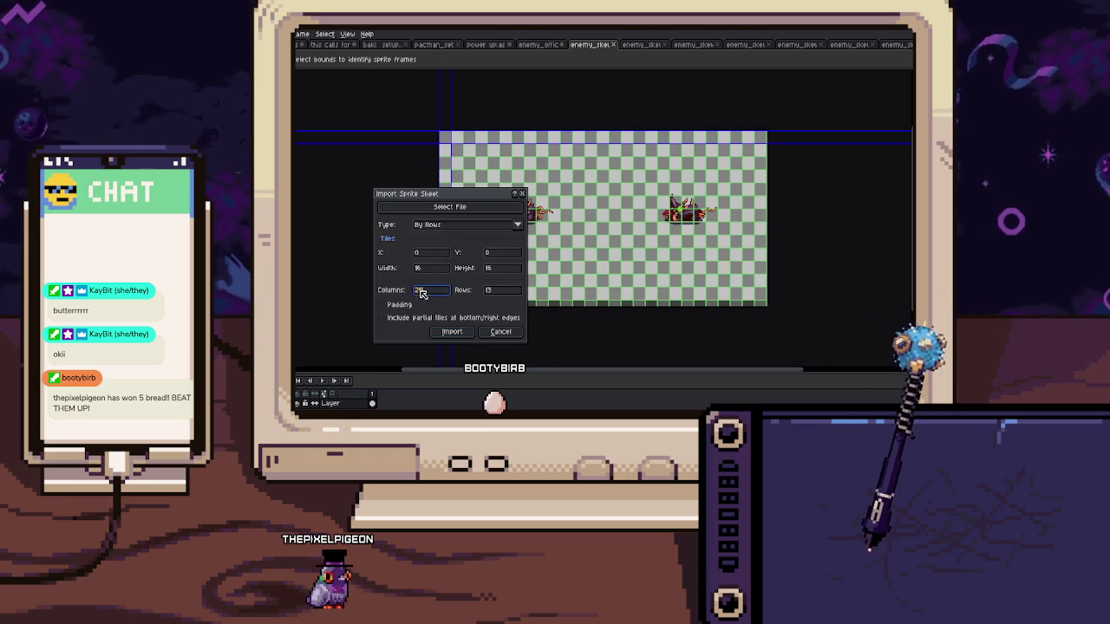
pyautogui.write('2')
pyautogui.click(451, 331)
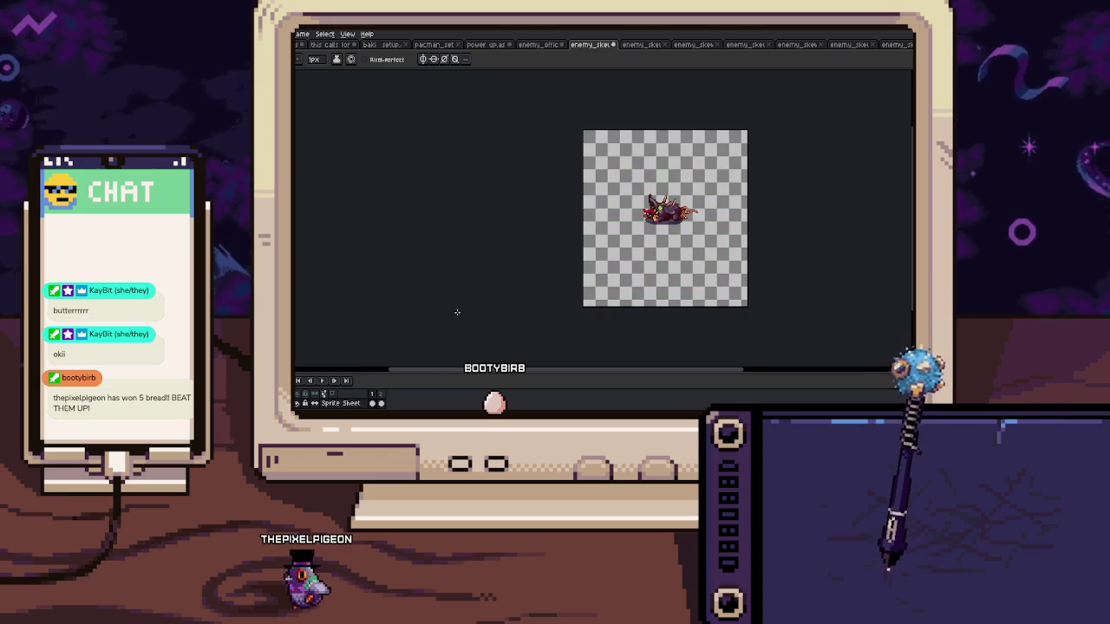
# Import the eight-sprite enemy strip as an 8-column sprite sheet
pyautogui.click(642, 45)
pyautogui.scroll(-2, 603, 165)
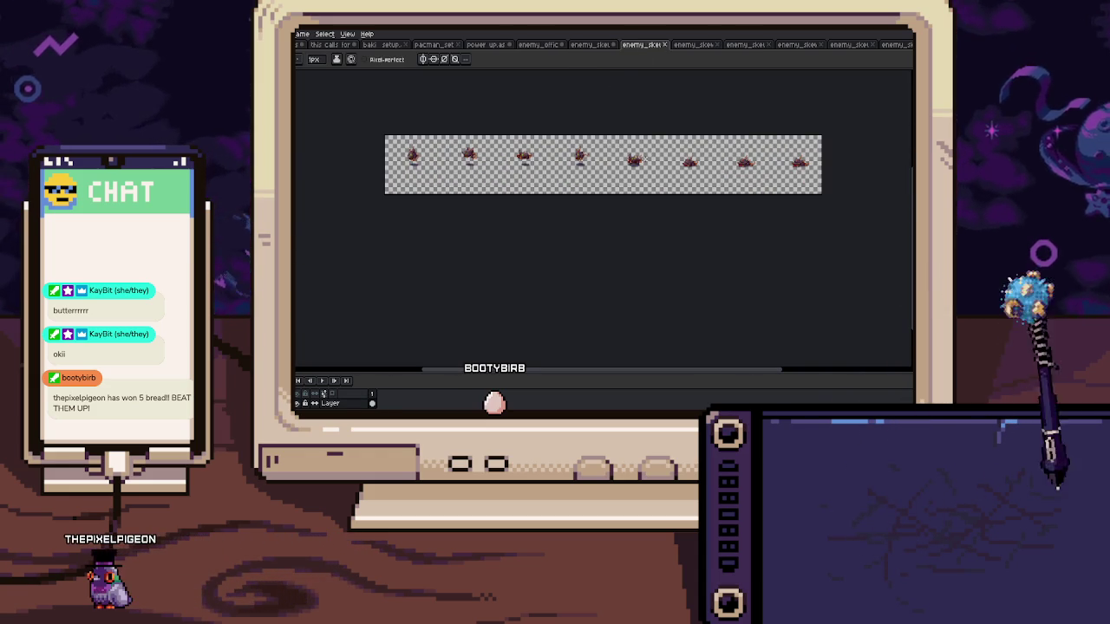
pyautogui.hotkey('ctrl', 'i')
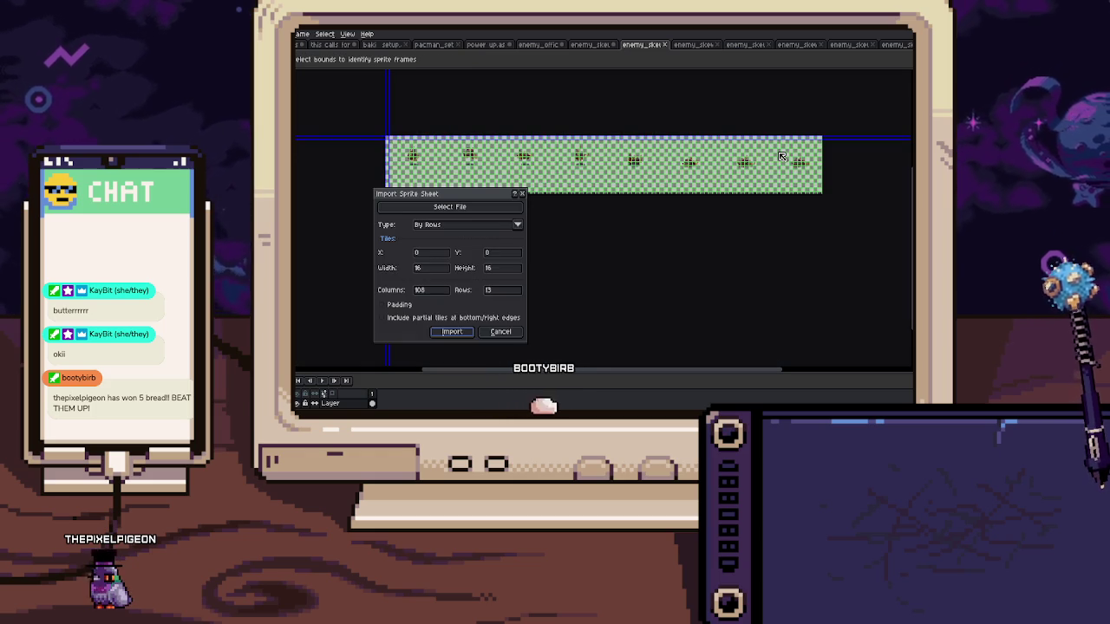
pyautogui.doubleClick(431, 290)
pyautogui.write('8')
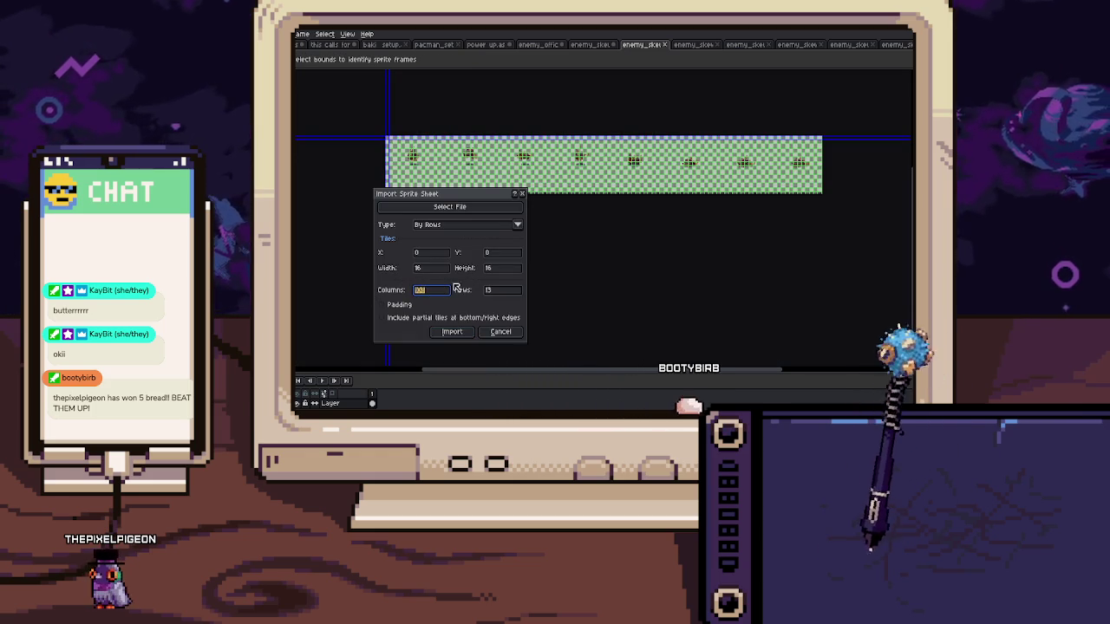
pyautogui.write('1')
pyautogui.click(452, 331)
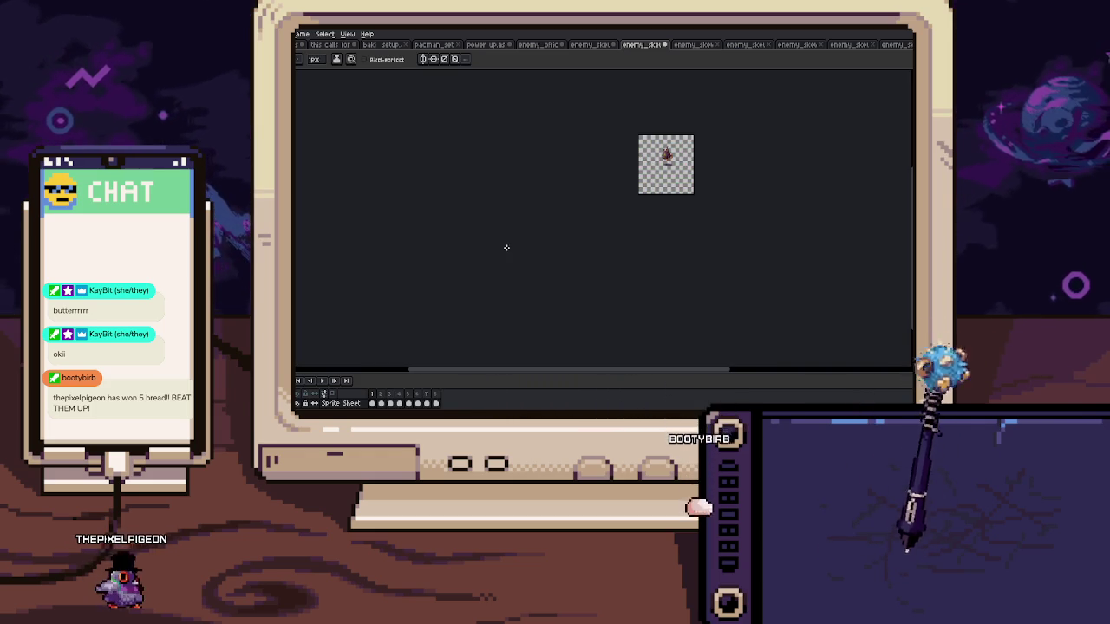
# Import the next two-sprite enemy sheet split into 2 frames
pyautogui.click(705, 45)
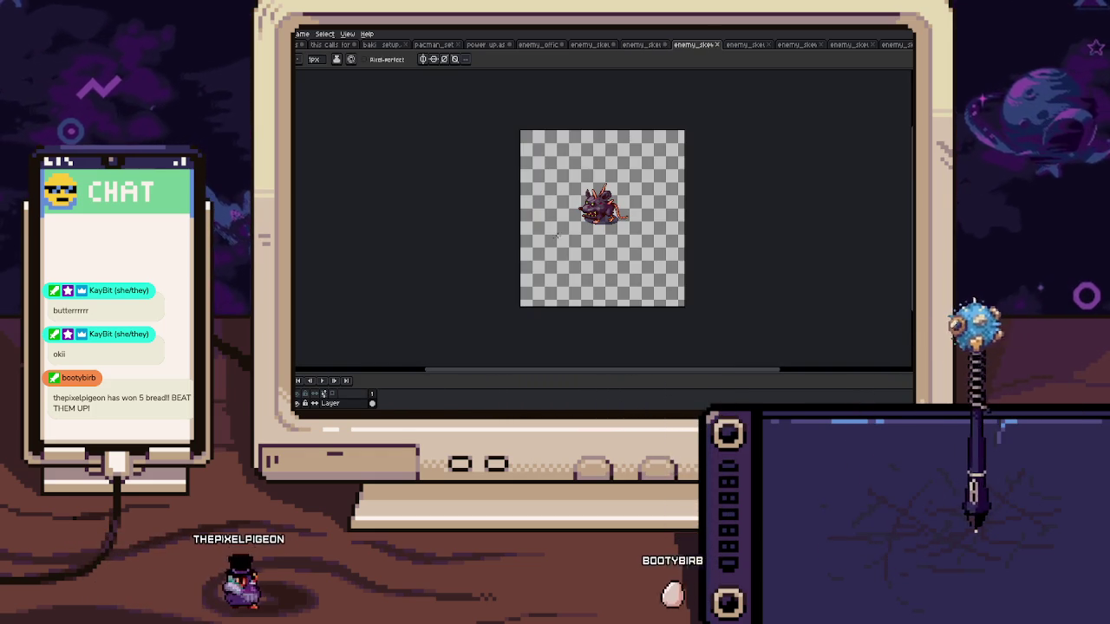
pyautogui.hotkey('ctrl', 'Tab')
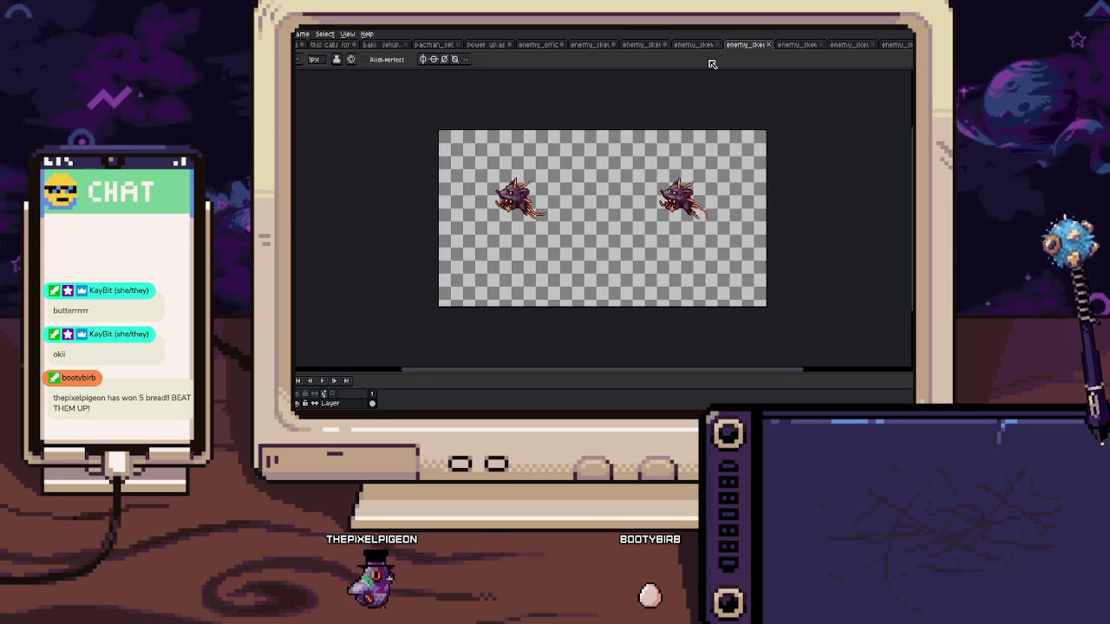
pyautogui.hotkey('ctrl', 'i')
pyautogui.doubleClick(425, 290)
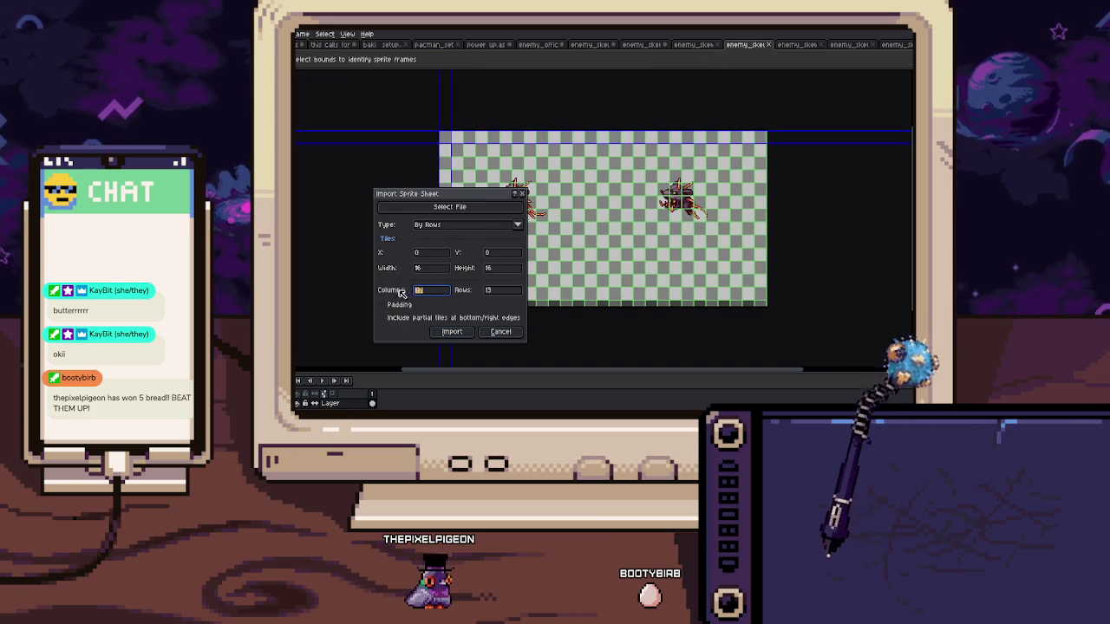
pyautogui.write('2')
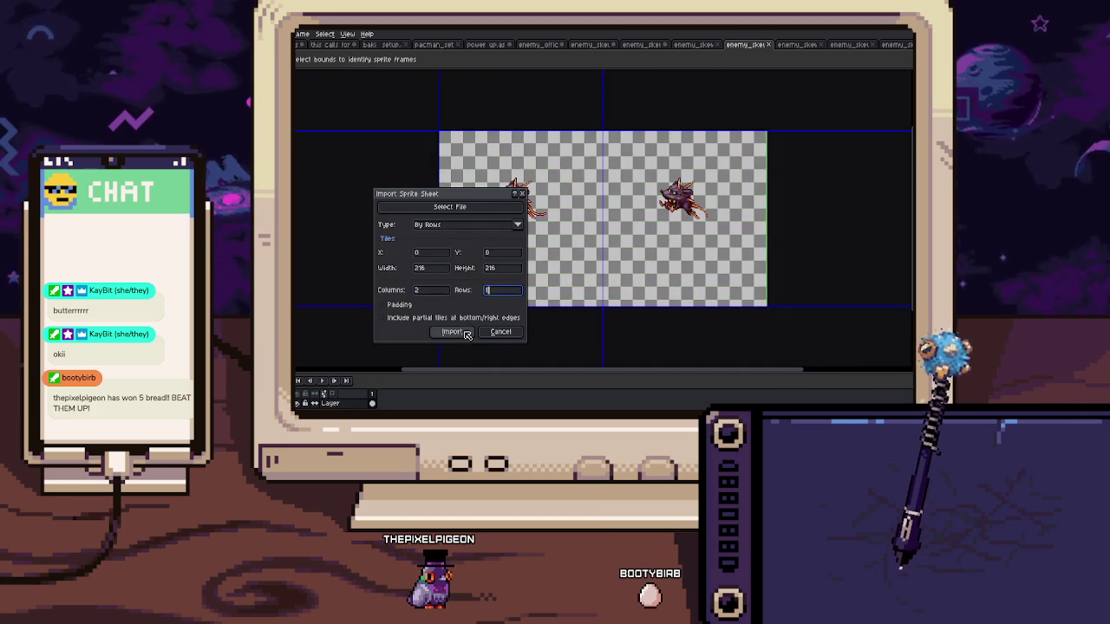
pyautogui.click(452, 331)
# Import another two-sprite enemy sheet with 2 columns and 1 row
pyautogui.click(796, 45)
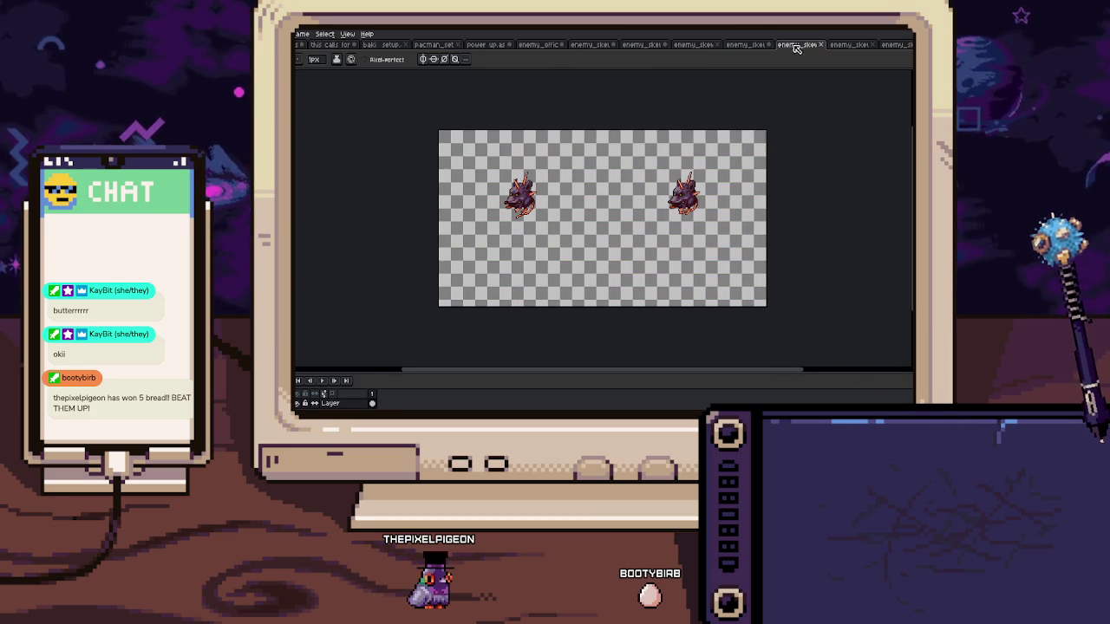
pyautogui.hotkey('ctrl', 'i')
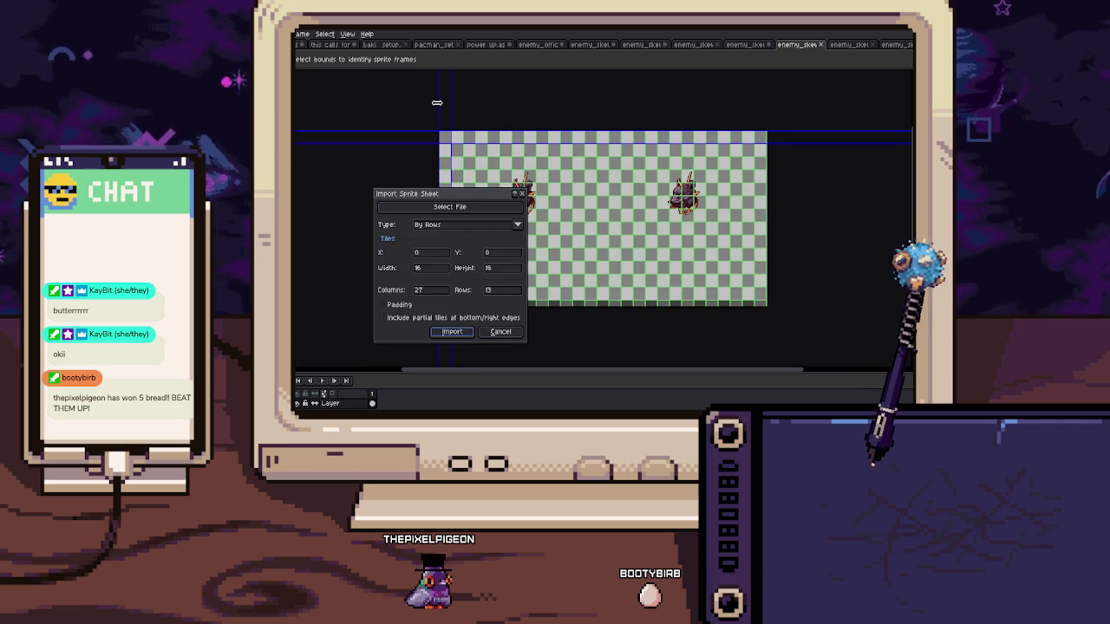
pyautogui.doubleClick(429, 289)
pyautogui.write('2')
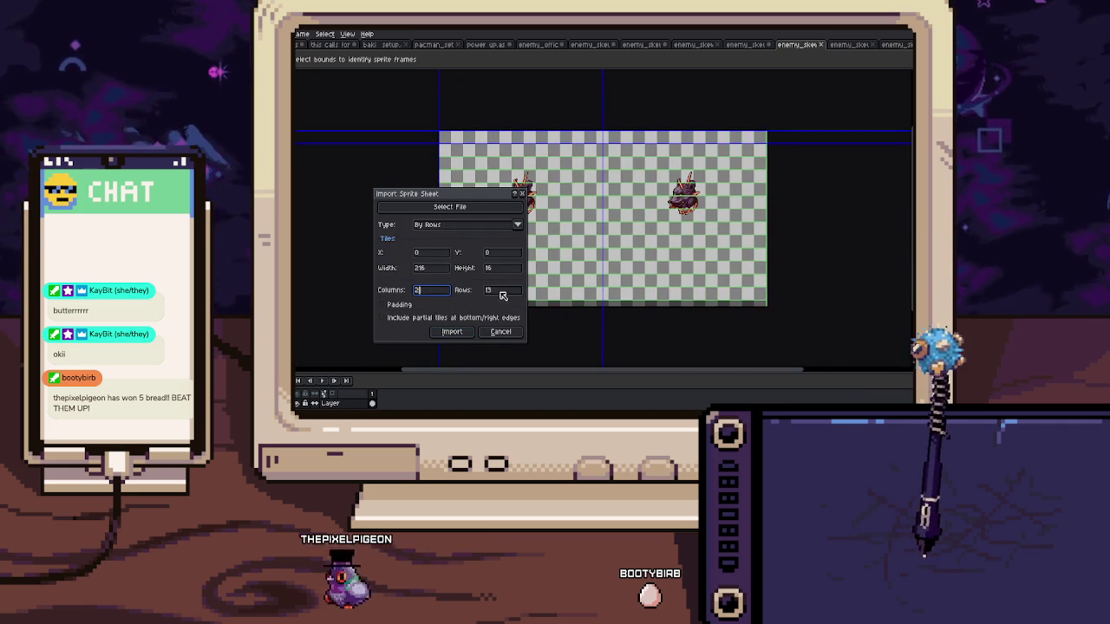
pyautogui.doubleClick(503, 290)
pyautogui.write('1')
pyautogui.click(452, 331)
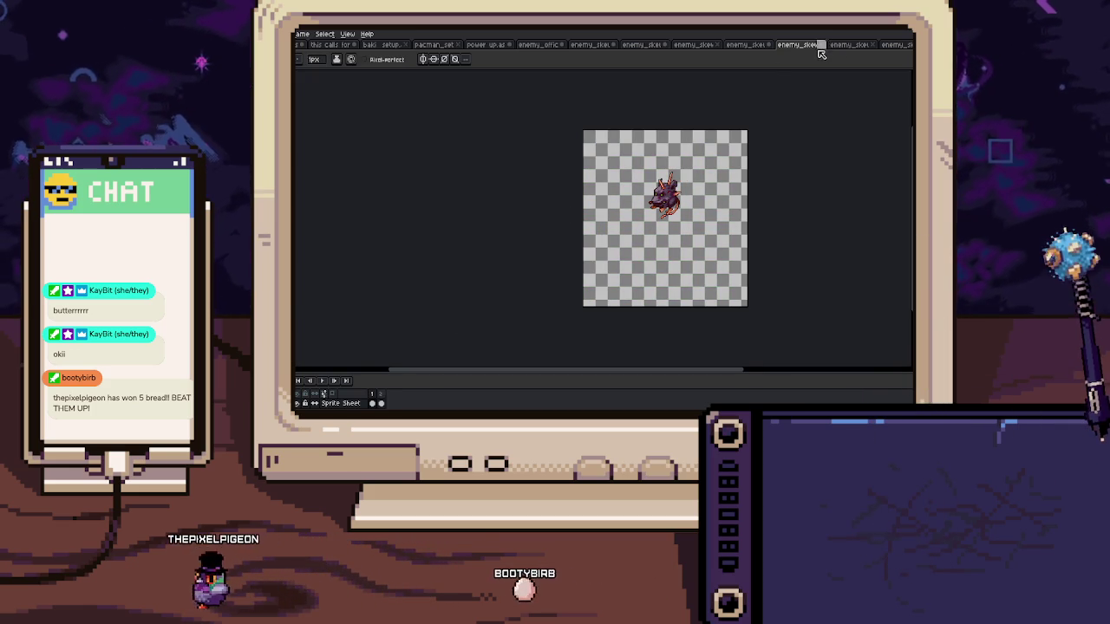
# Import the four-sprite enemy sheet as 4 frames
pyautogui.click(850, 46)
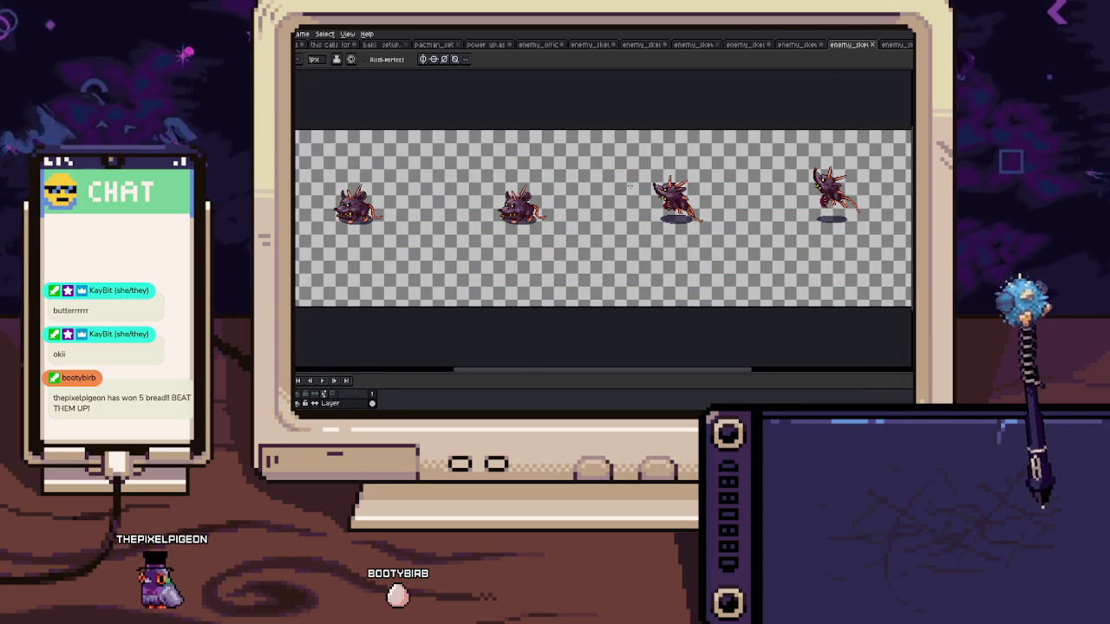
pyautogui.scroll(-1, 629, 186)
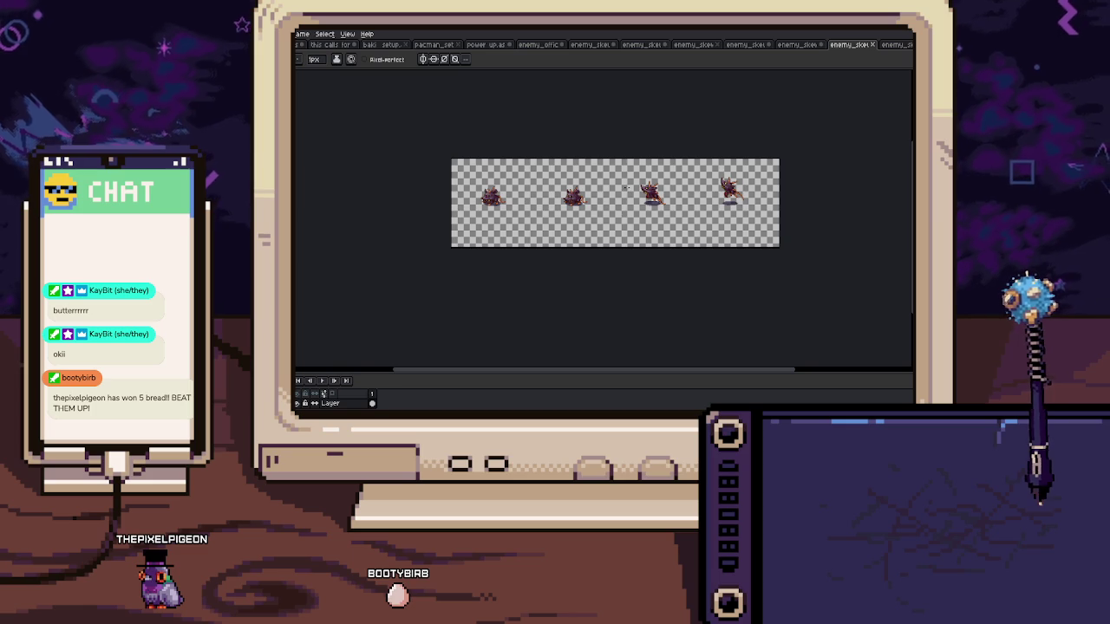
pyautogui.hotkey('ctrl', 'i')
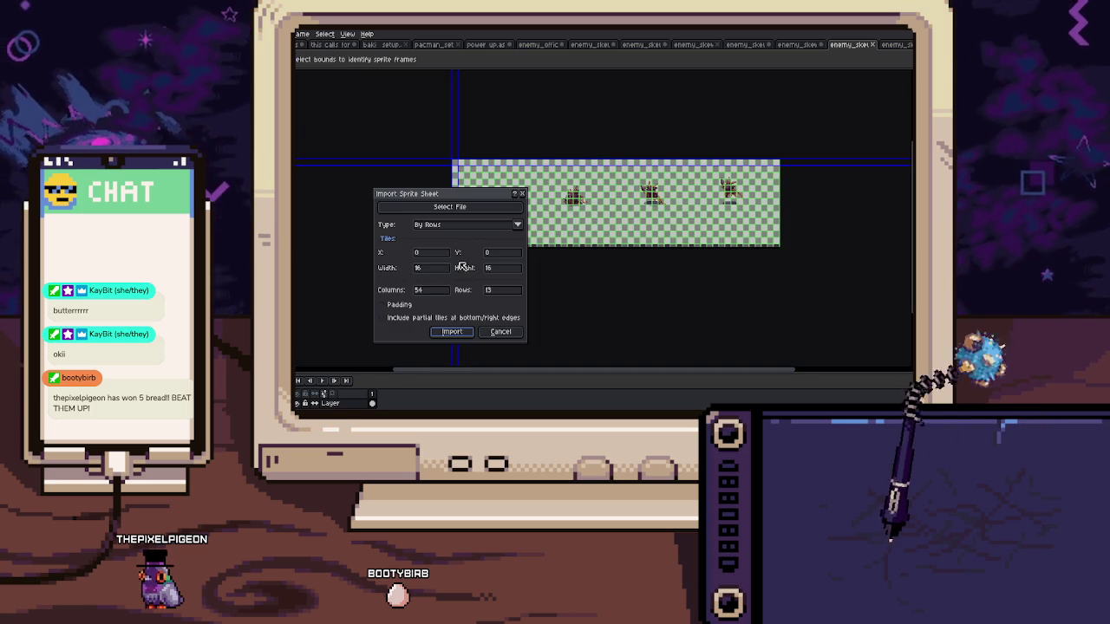
pyautogui.doubleClick(425, 290)
pyautogui.write('4')
pyautogui.write('1')
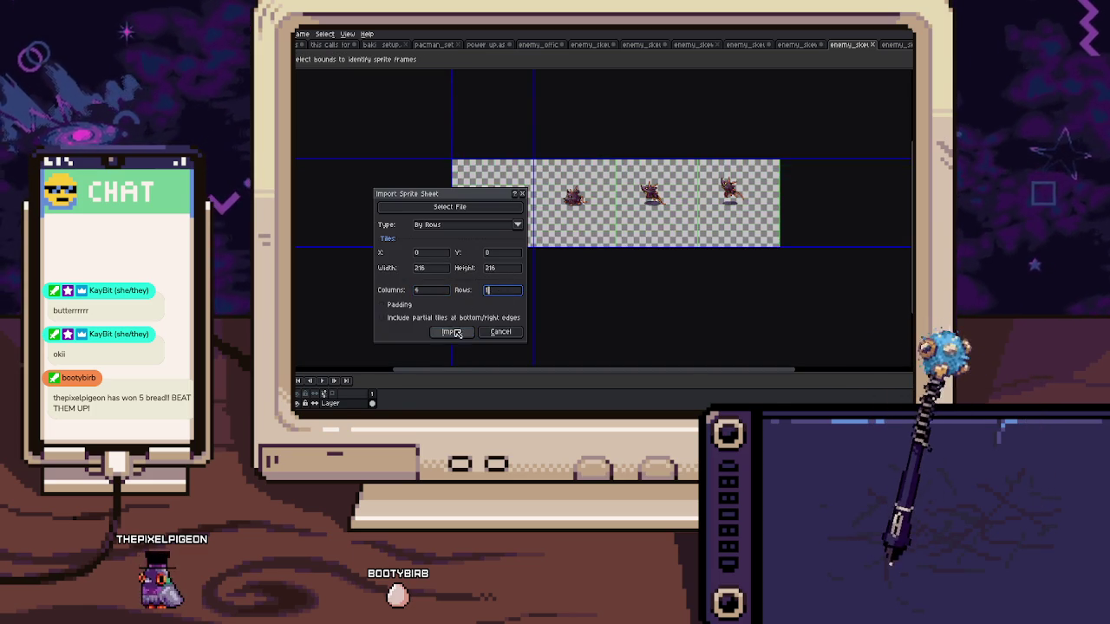
pyautogui.click(452, 331)
# Import the skewer rat strip with 6 columns, giving six 216×216 frames
pyautogui.click(896, 45)
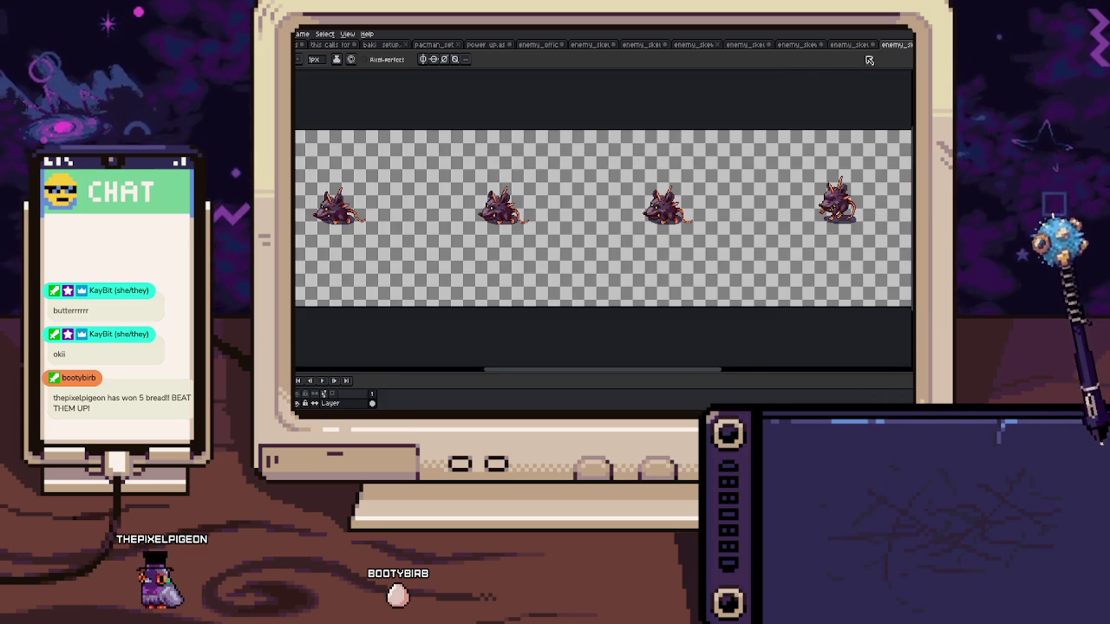
pyautogui.scroll(-2, 649, 207)
pyautogui.scroll(-2, 649, 207)
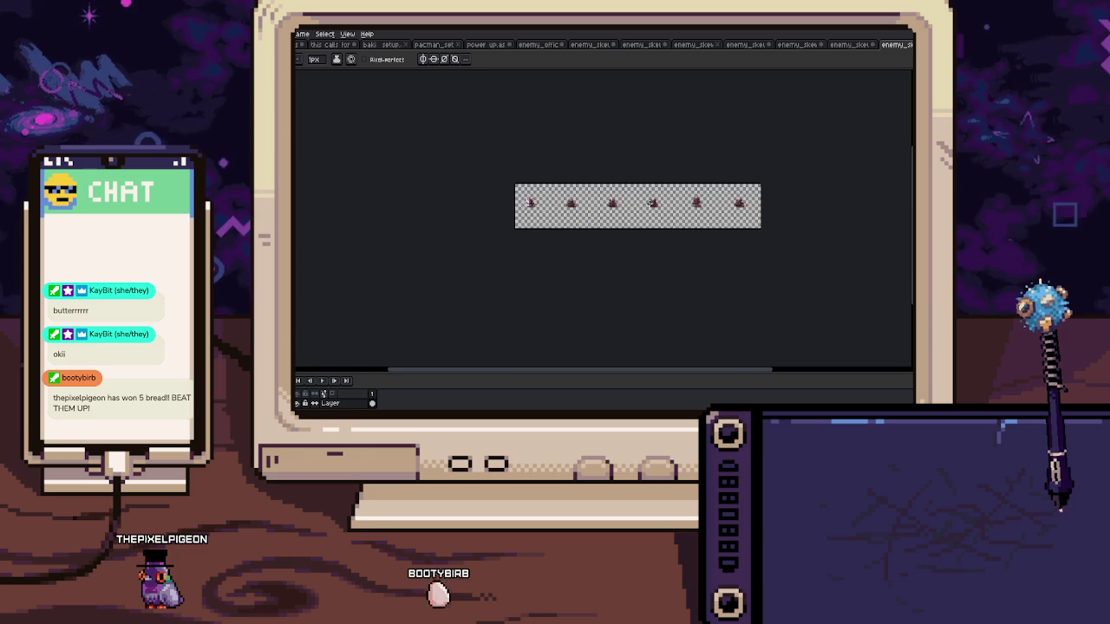
pyautogui.scroll(1, 649, 206)
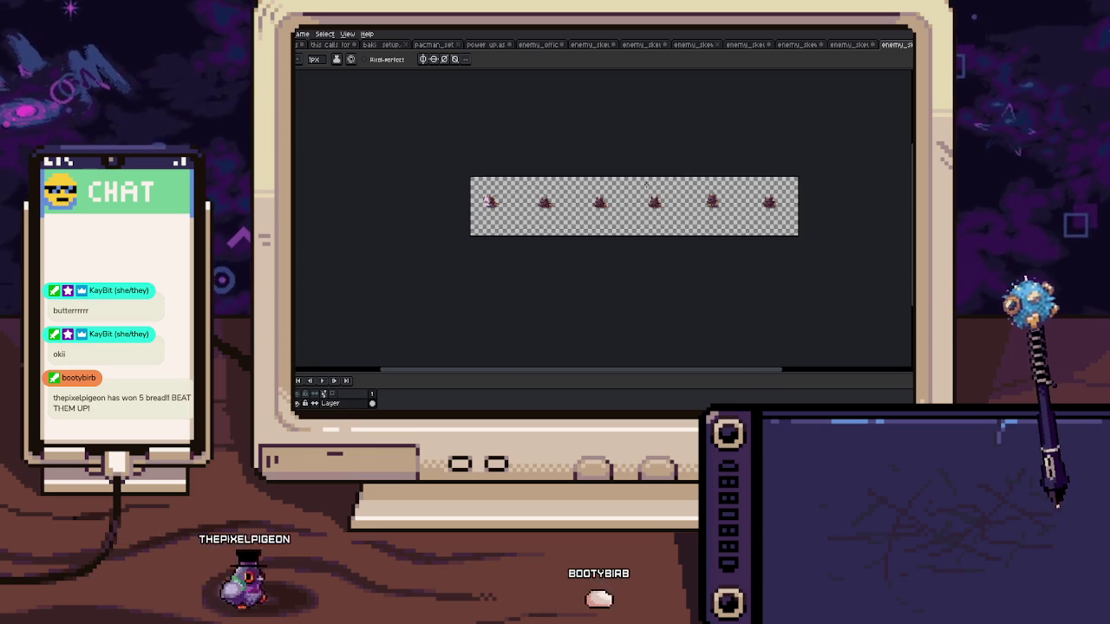
pyautogui.hotkey('ctrl', 'i')
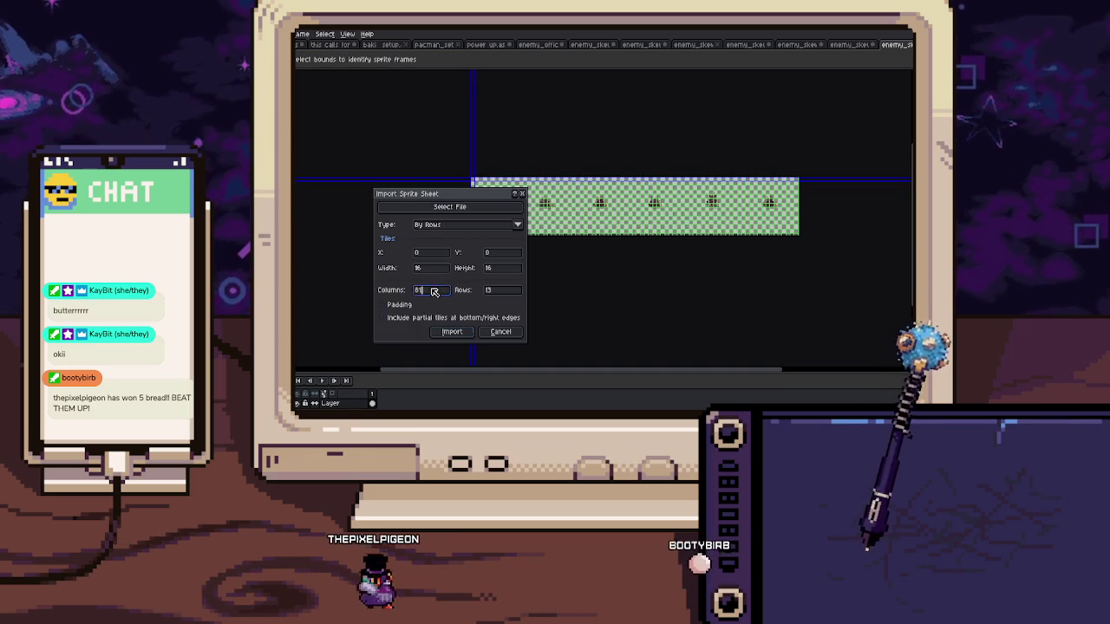
pyautogui.doubleClick(450, 289)
pyautogui.write('6')
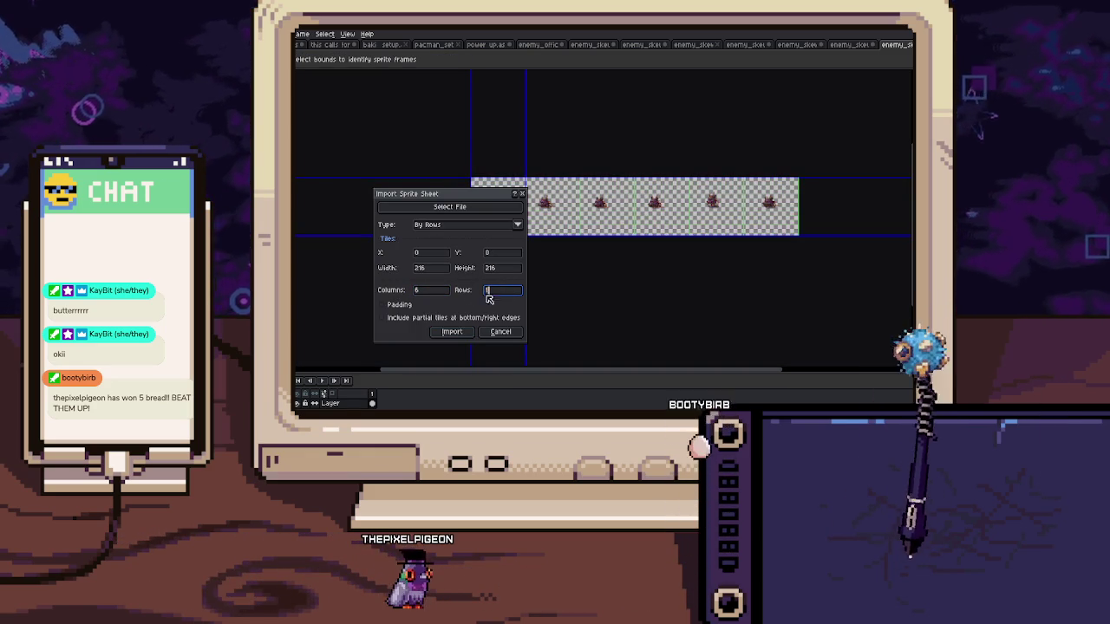
pyautogui.click(460, 332)
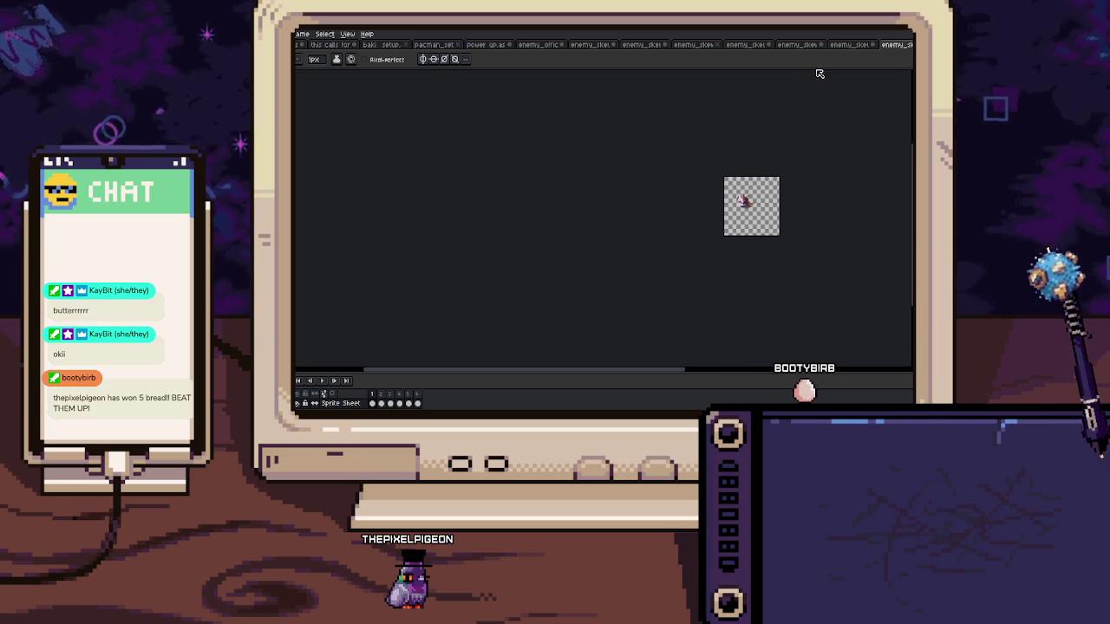
# After checking the officer reference, tag skewer rat frames 1–2 as 'hurt'
pyautogui.click(845, 45)
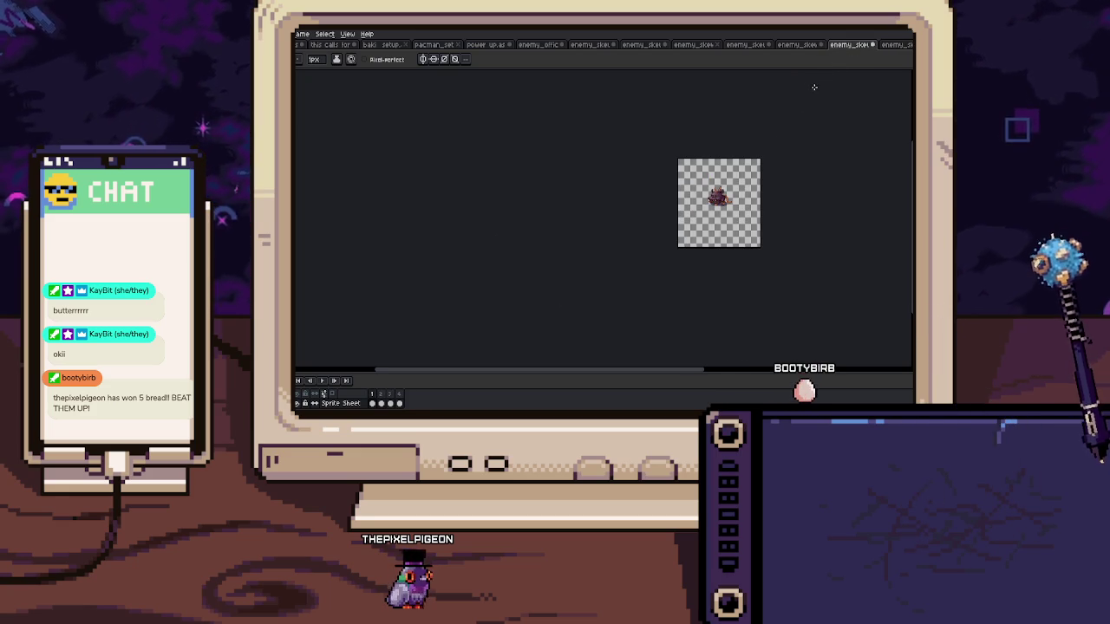
pyautogui.click(532, 45)
pyautogui.click(590, 45)
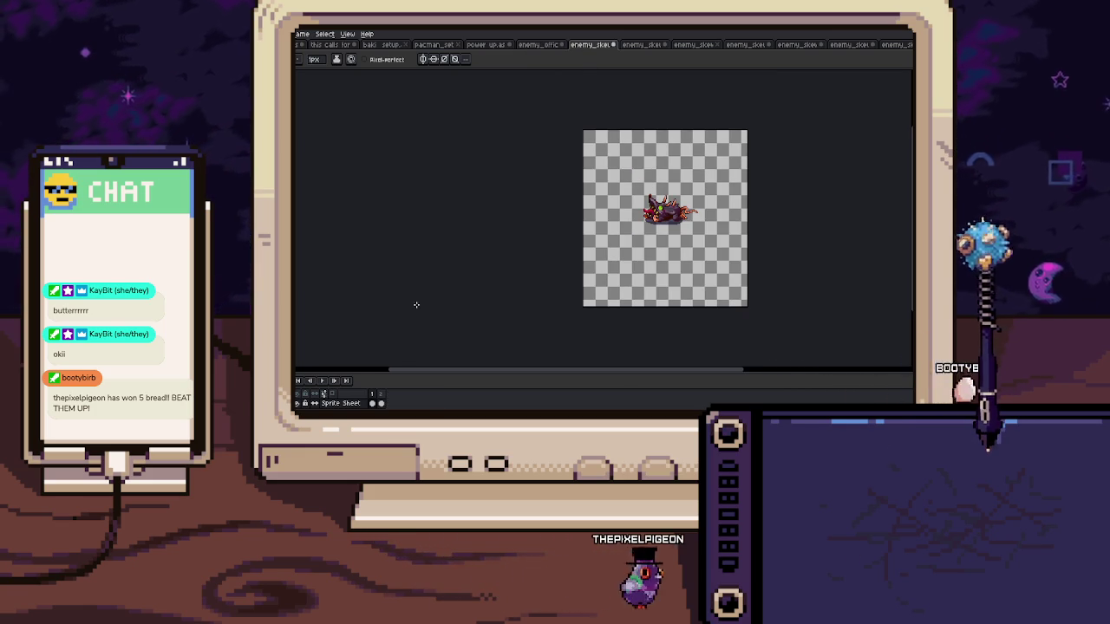
pyautogui.moveTo(373, 403); pyautogui.dragTo(383, 404)
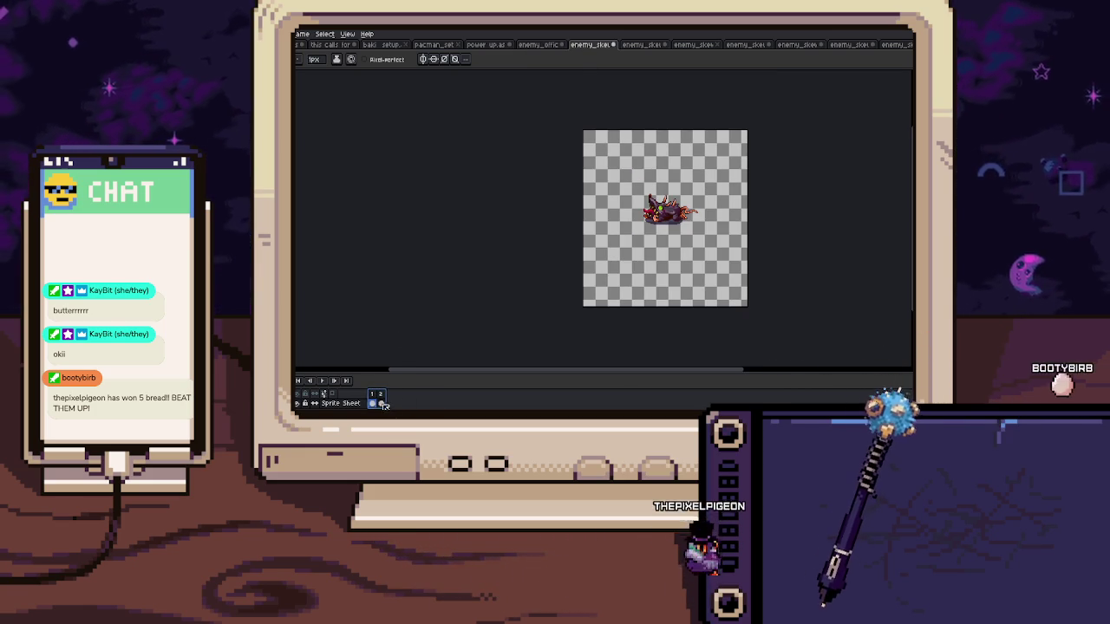
pyautogui.rightClick(382, 404)
pyautogui.click(406, 397)
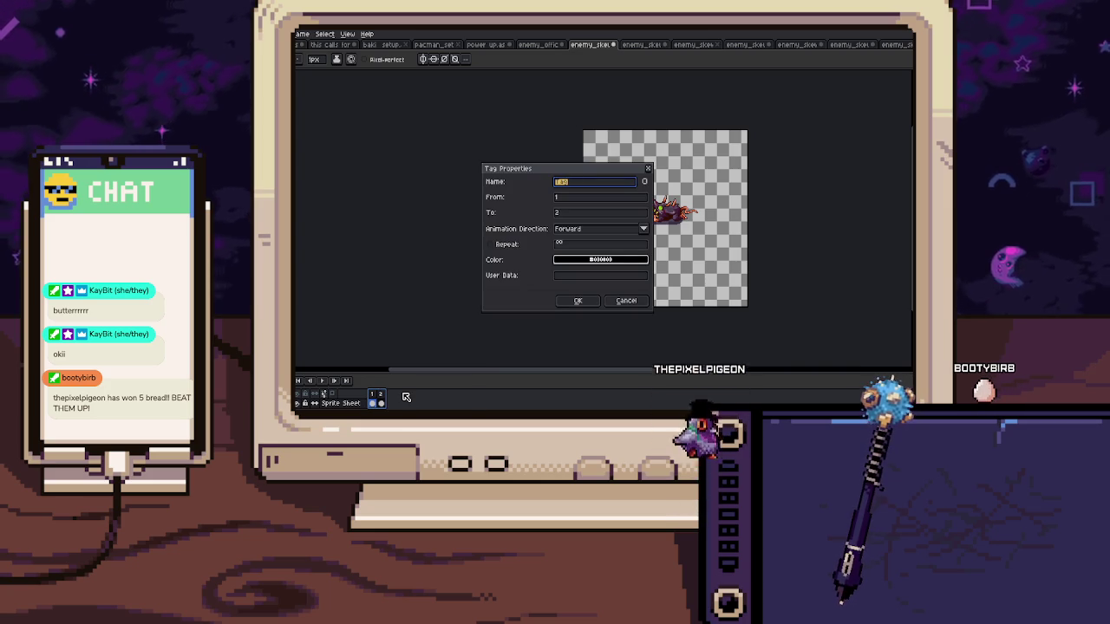
pyautogui.write('hit')
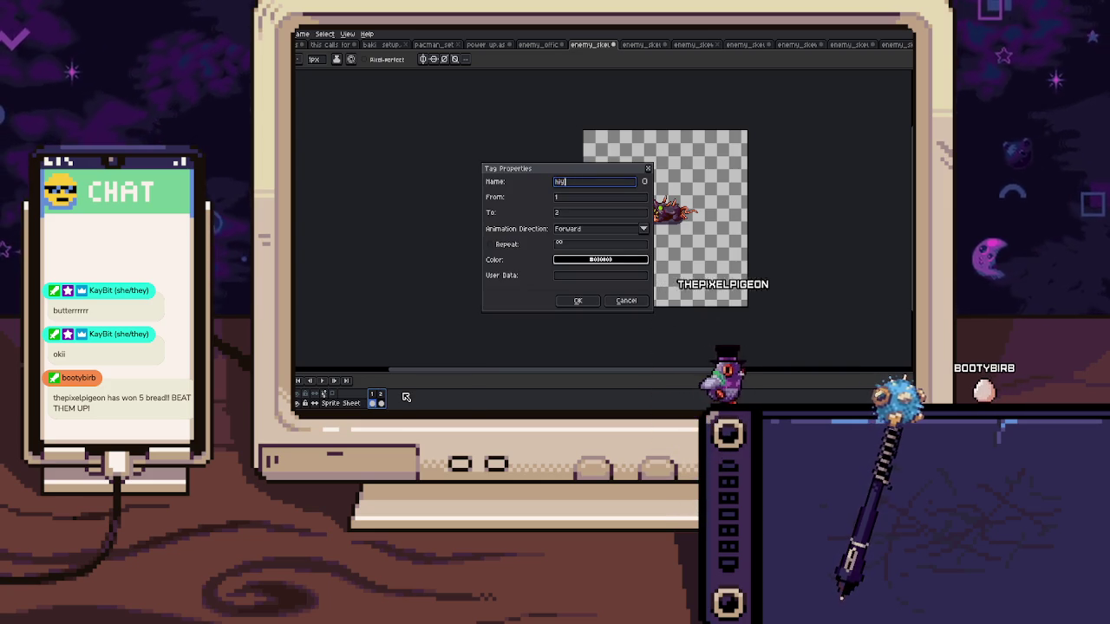
pyautogui.press('BackSpace')
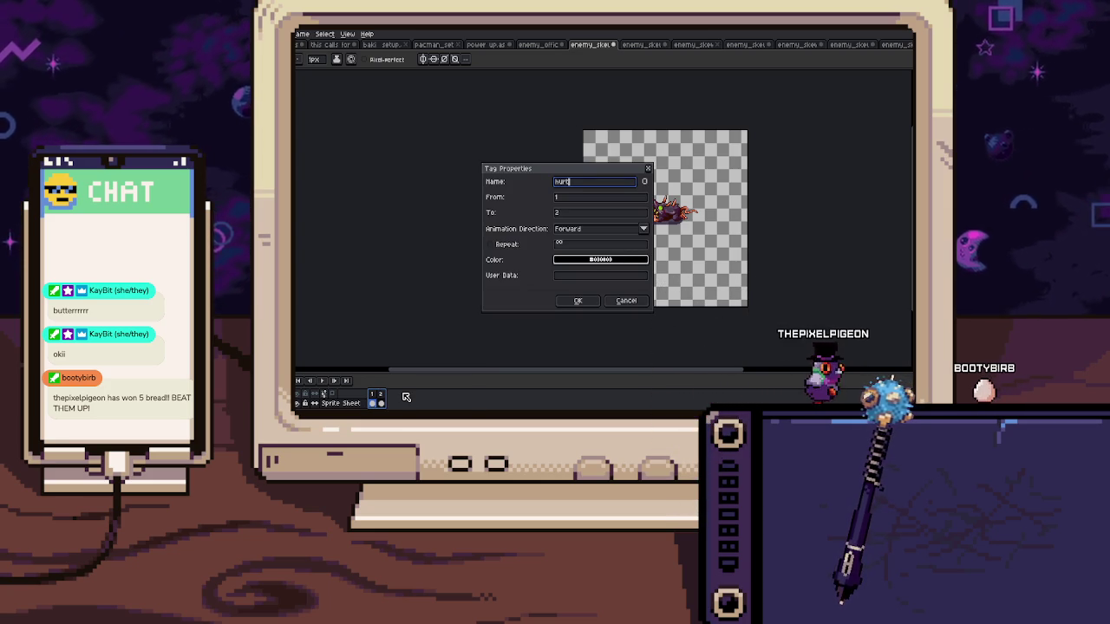
pyautogui.press('Return')
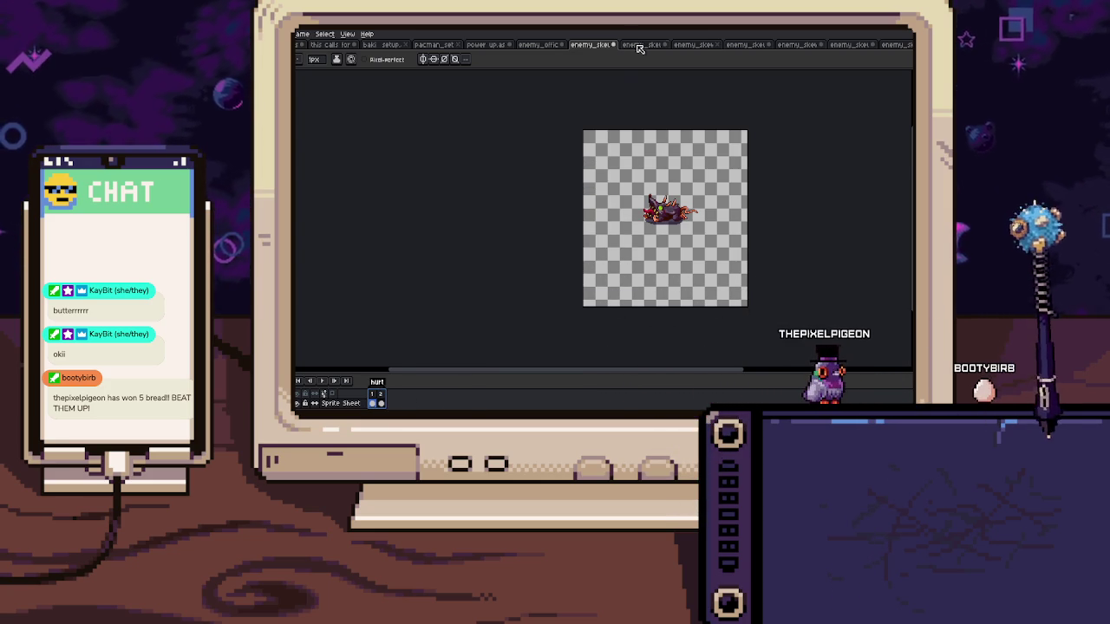
# Tag frames 3–10 as 'dead', then move to the next sprite file
pyautogui.click(639, 46)
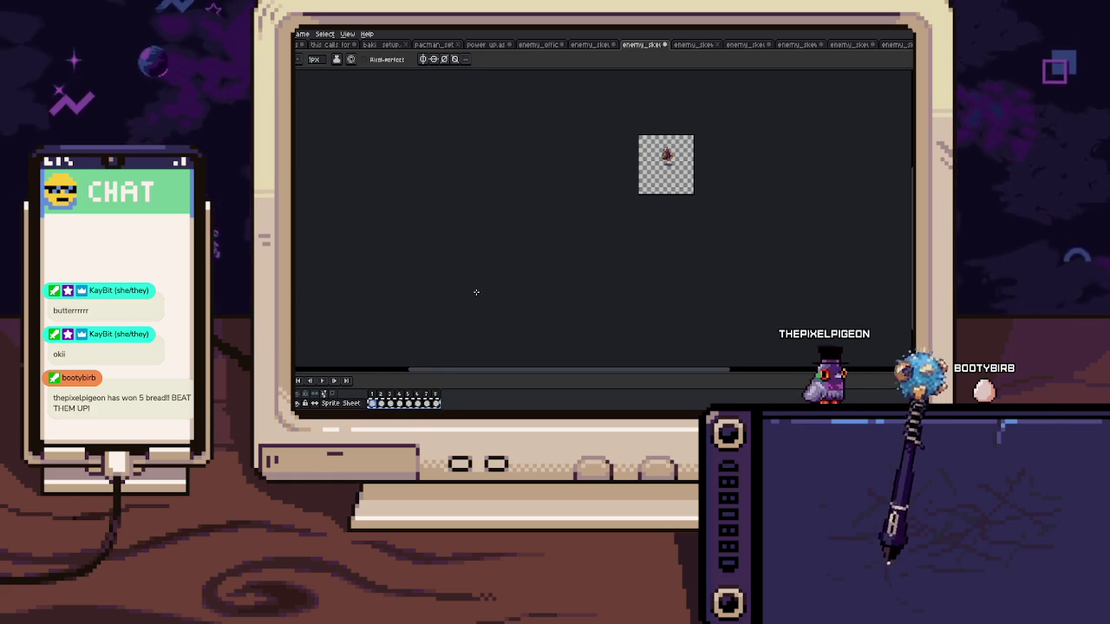
pyautogui.click(590, 45)
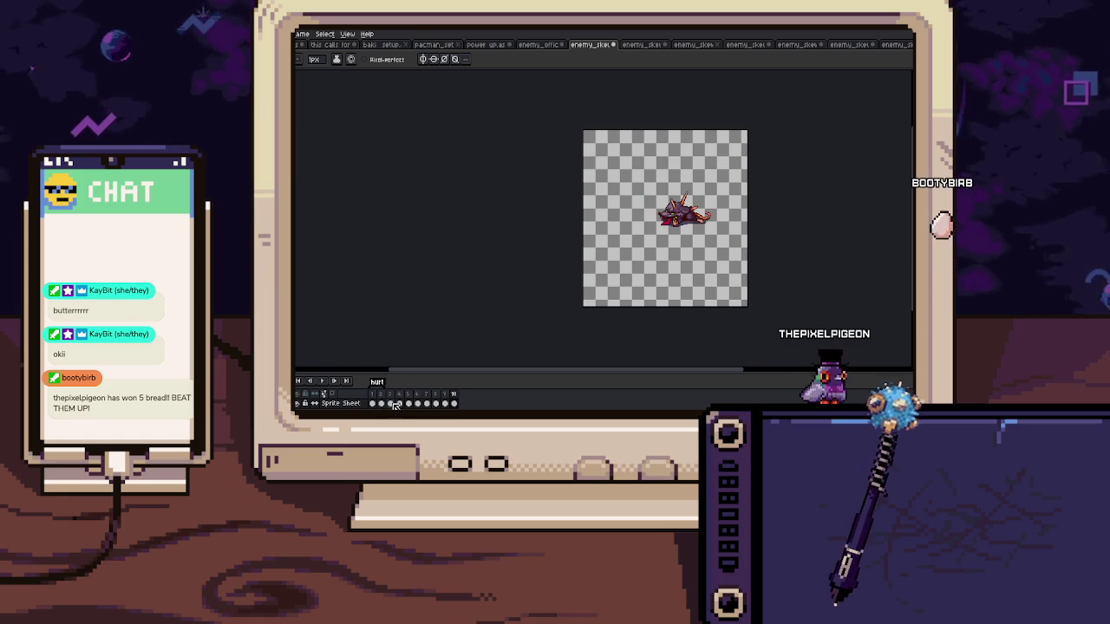
pyautogui.click(392, 404)
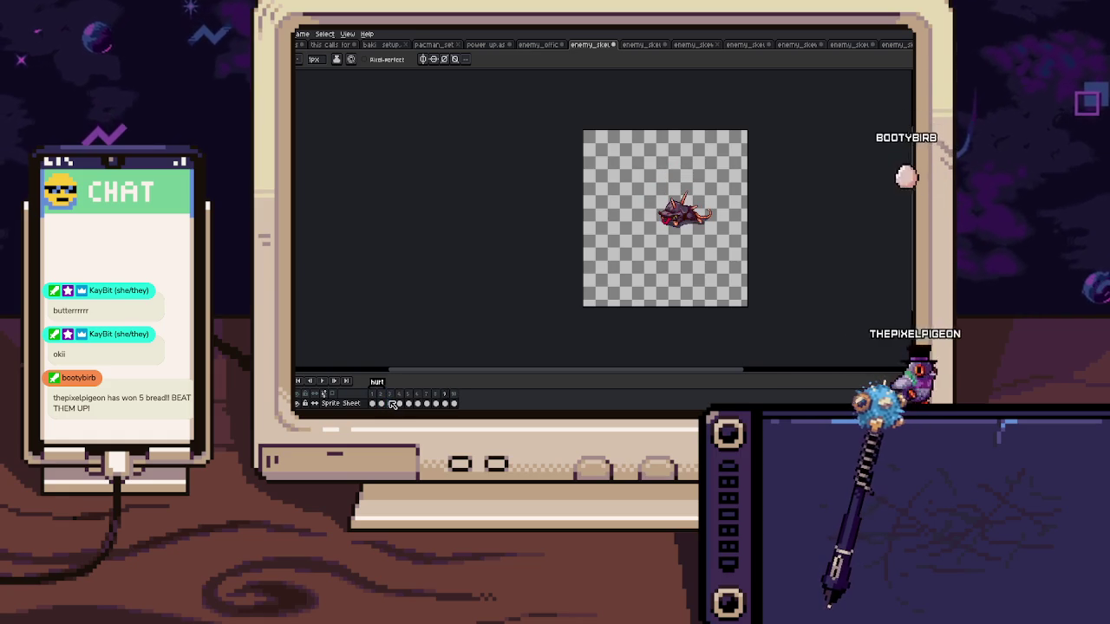
pyautogui.click(394, 395)
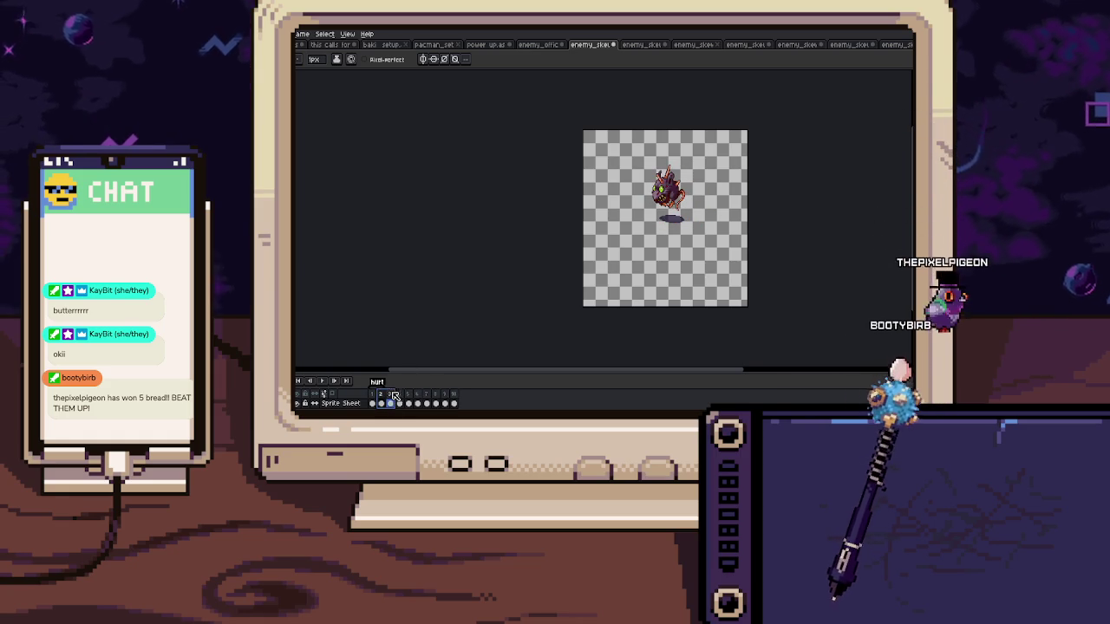
pyautogui.moveTo(394, 397); pyautogui.dragTo(455, 398)
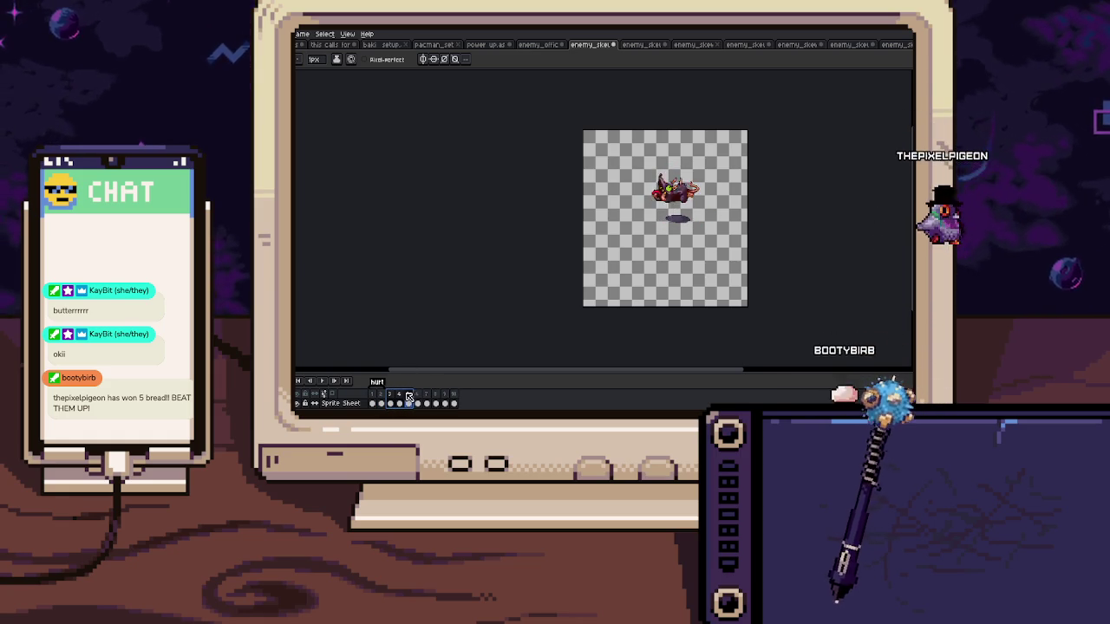
pyautogui.rightClick(457, 400)
pyautogui.click(469, 394)
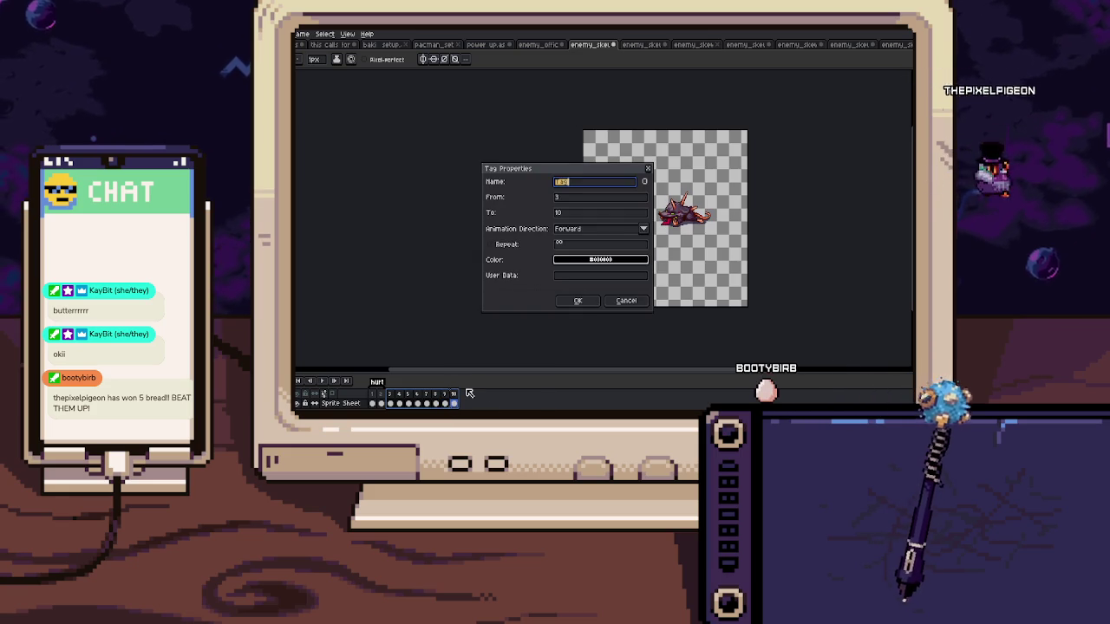
pyautogui.press('Return')
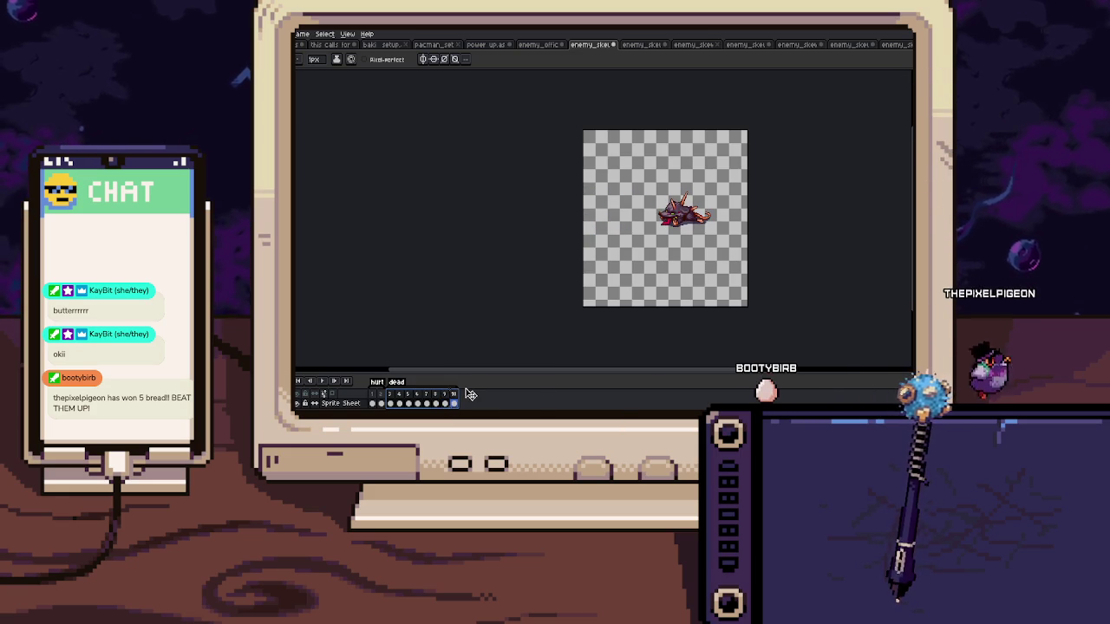
pyautogui.click(640, 45)
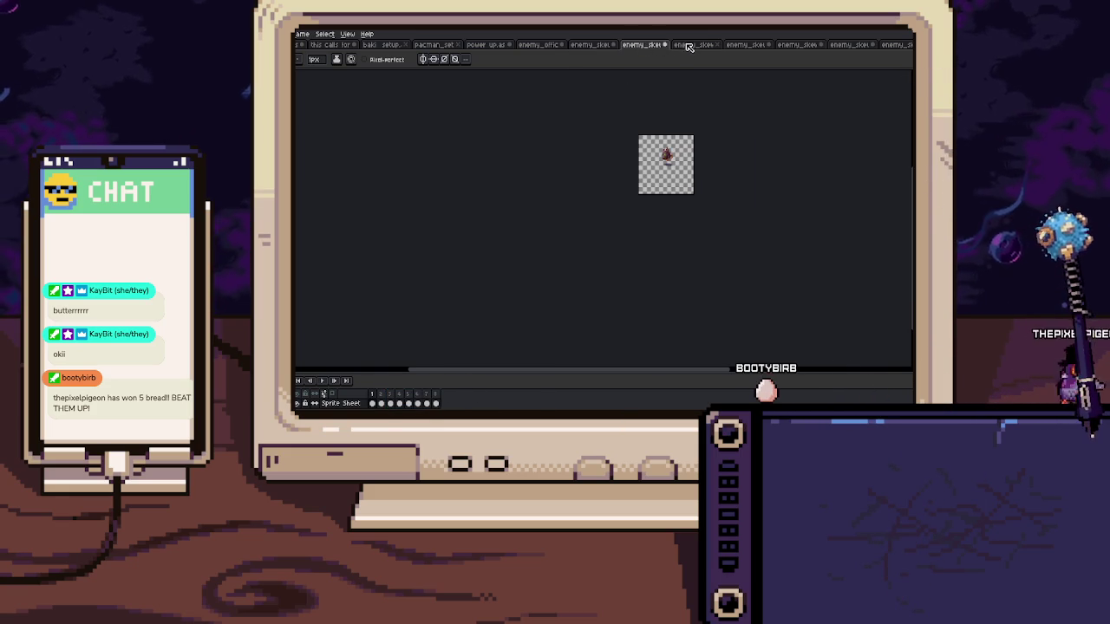
# Close one skewer sprite without saving and review the other files and officer reference
pyautogui.click(666, 44)
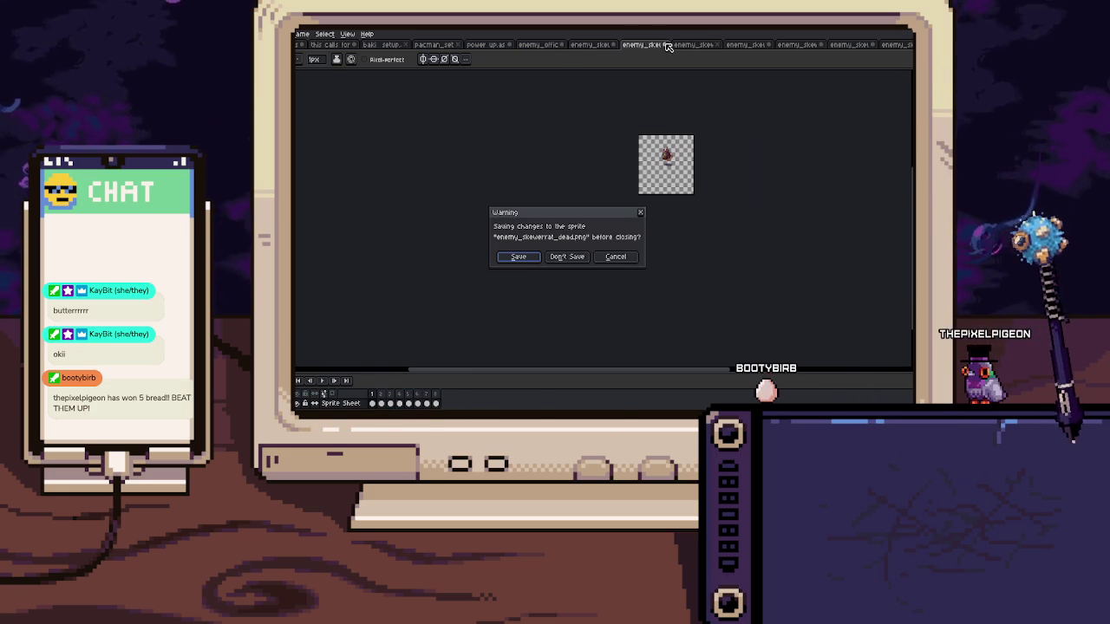
pyautogui.click(578, 258)
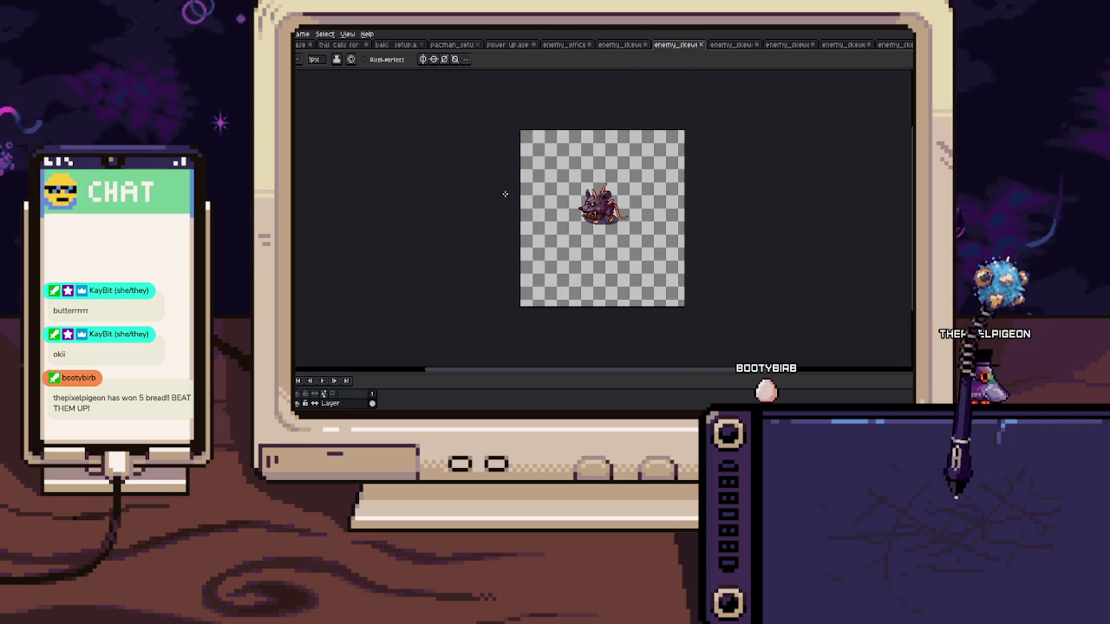
pyautogui.click(620, 45)
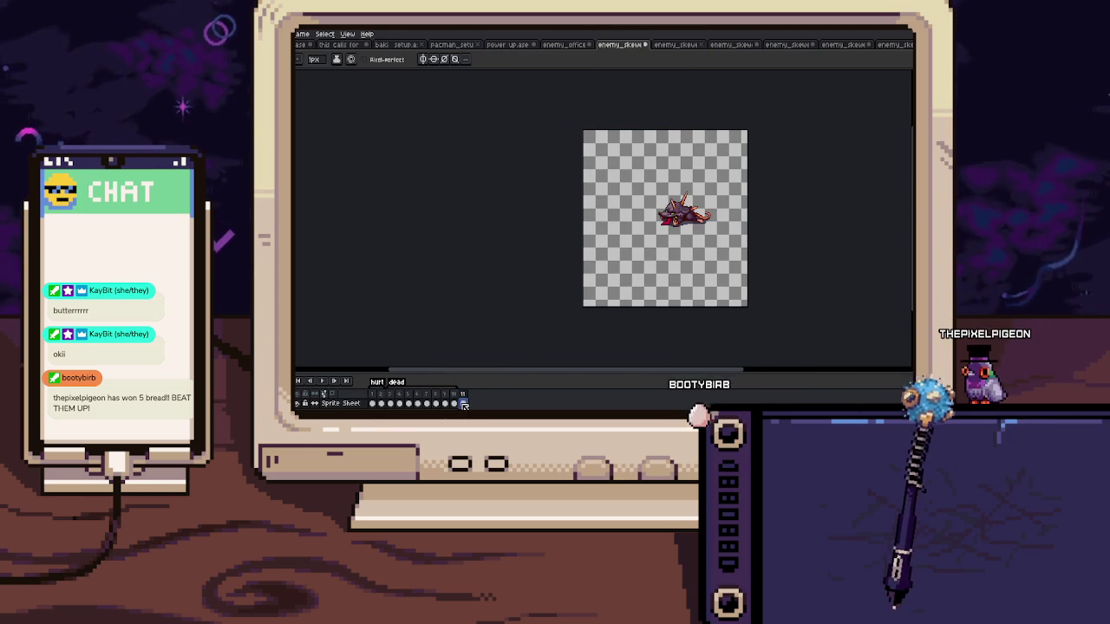
pyautogui.click(463, 402)
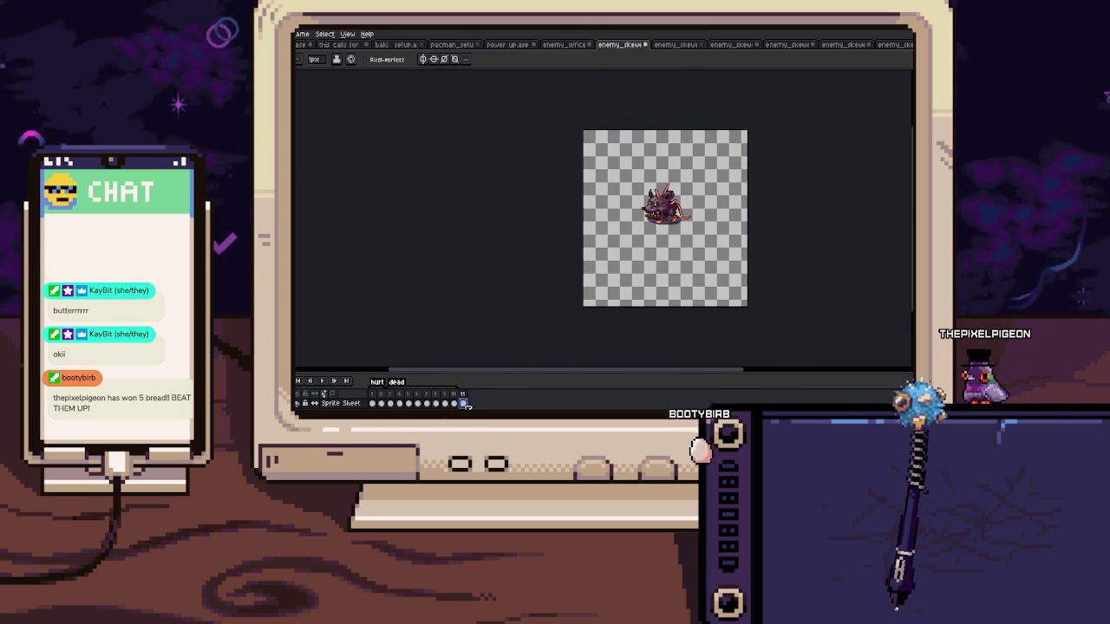
pyautogui.click(676, 44)
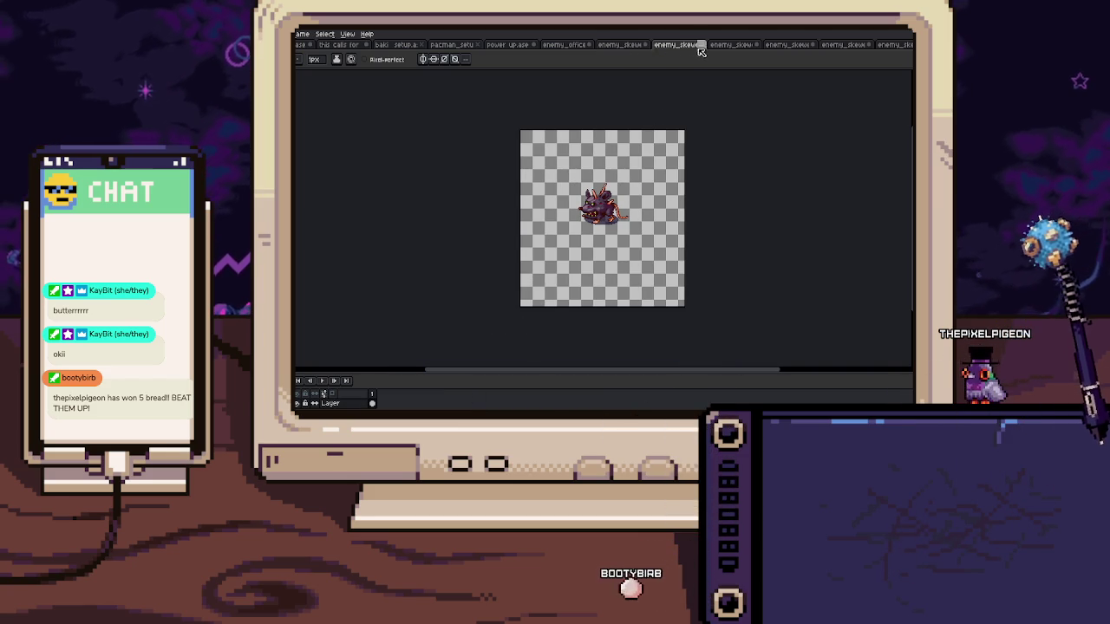
pyautogui.click(700, 45)
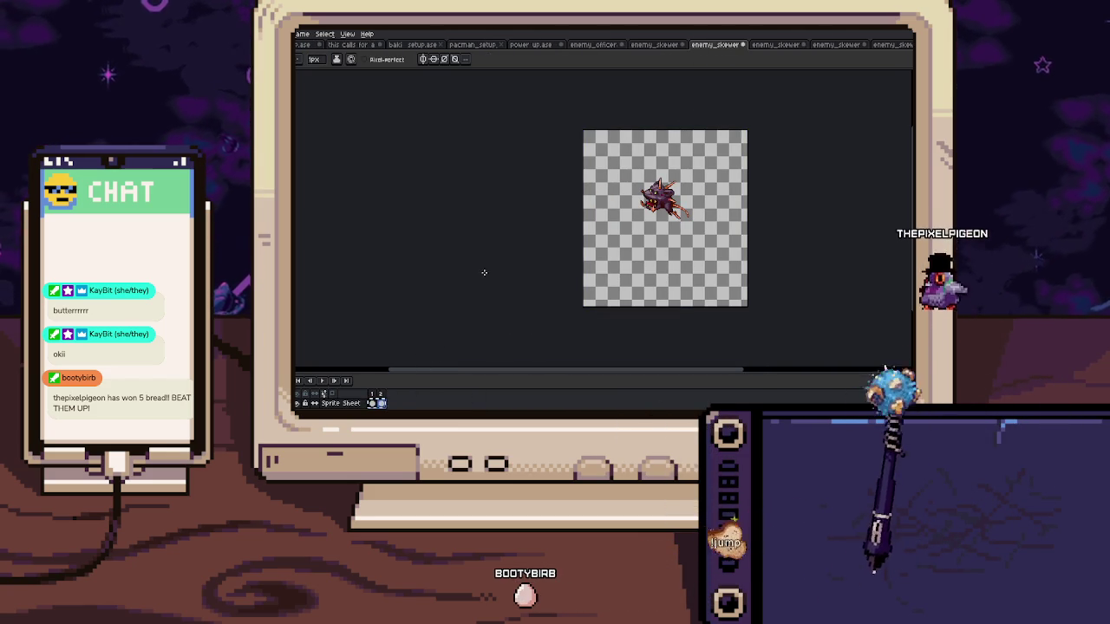
pyautogui.click(598, 45)
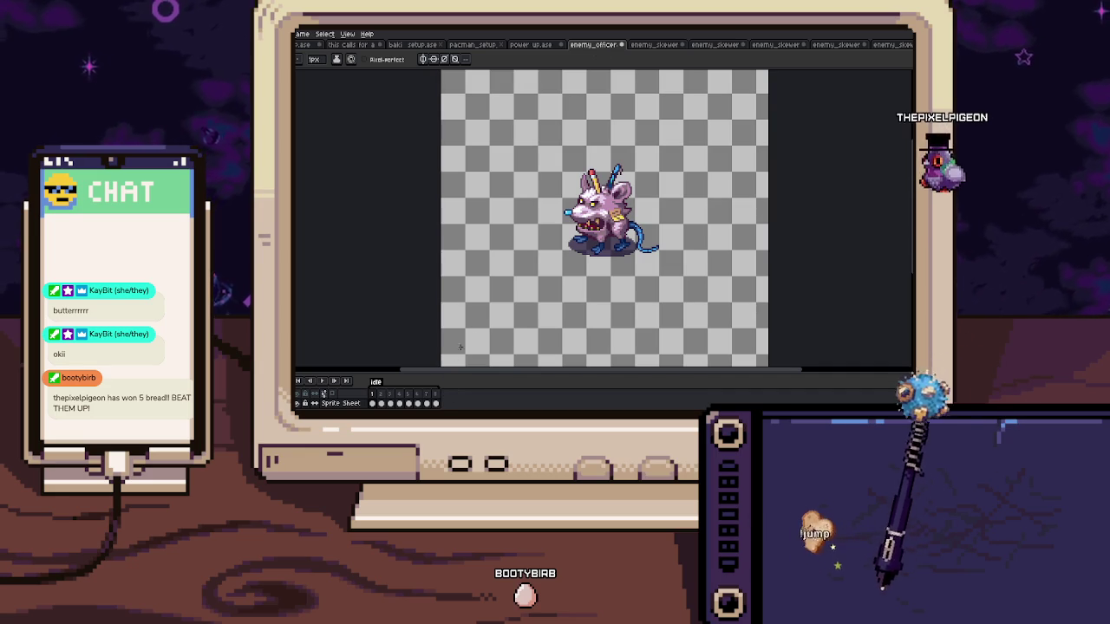
pyautogui.hotkey('ctrl', 'Tab')
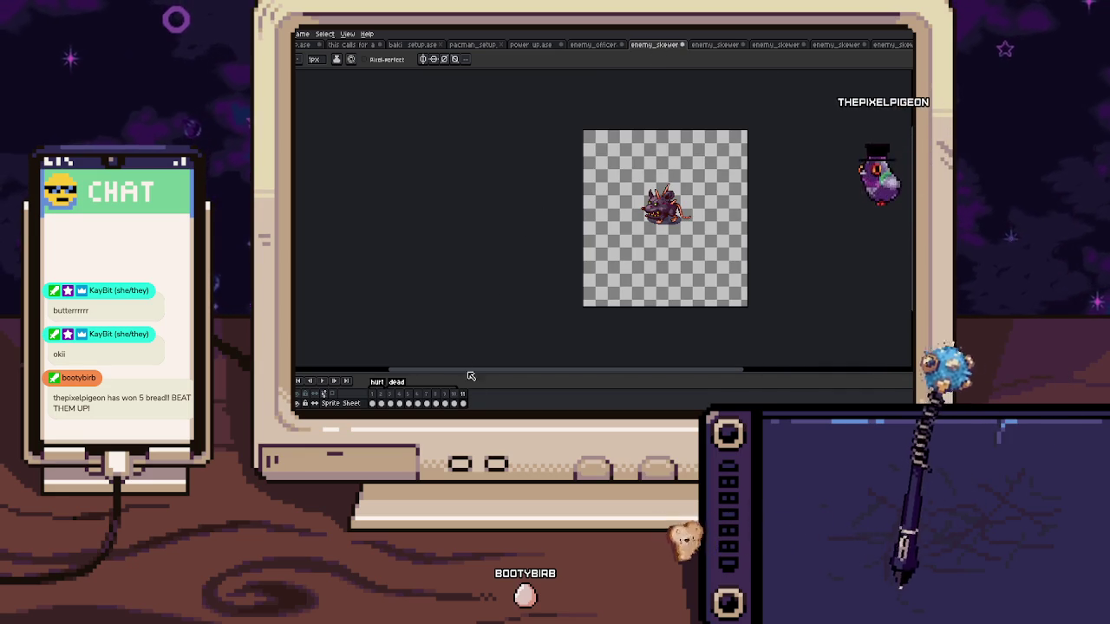
# Tag frame 11 as 'crouch' and frames 12–13 as 'approach'
pyautogui.rightClick(464, 395)
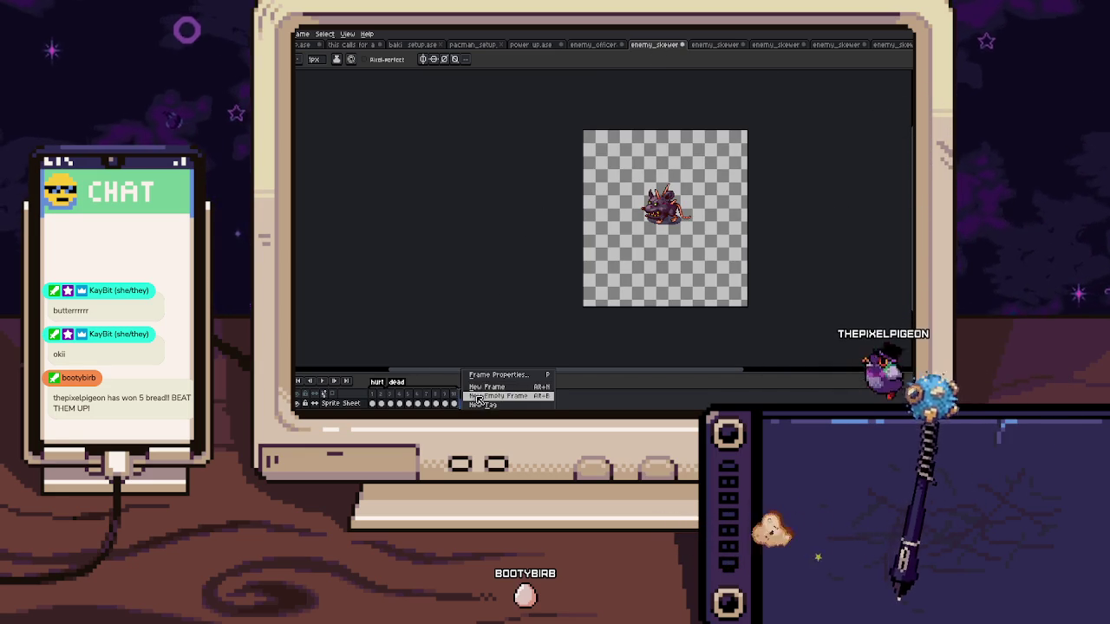
pyautogui.click(487, 406)
pyautogui.write('crouch')
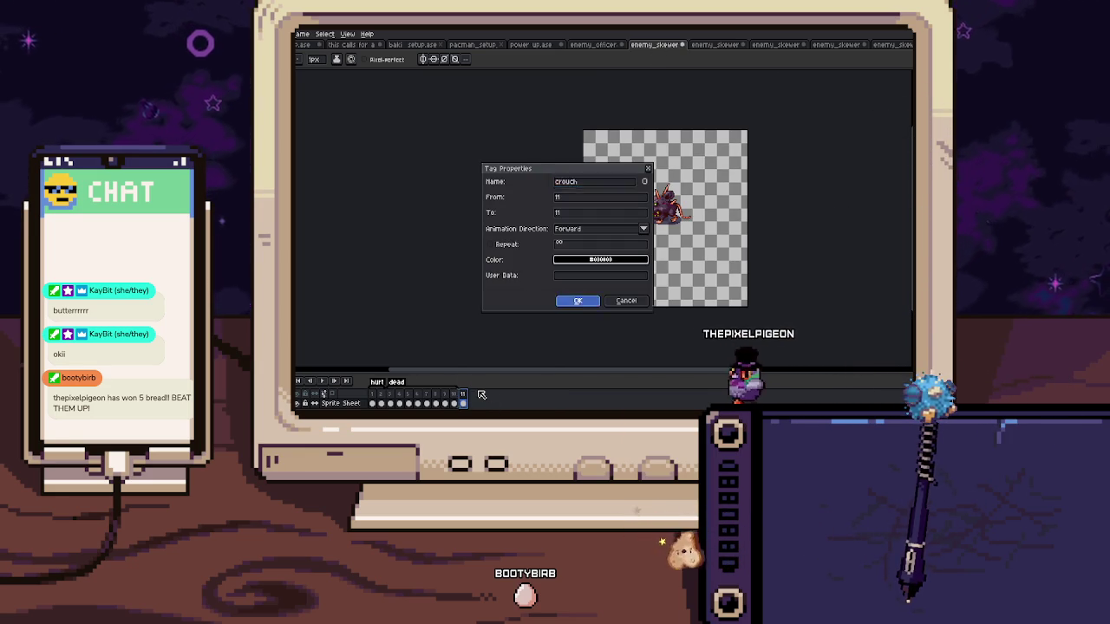
pyautogui.press('Return')
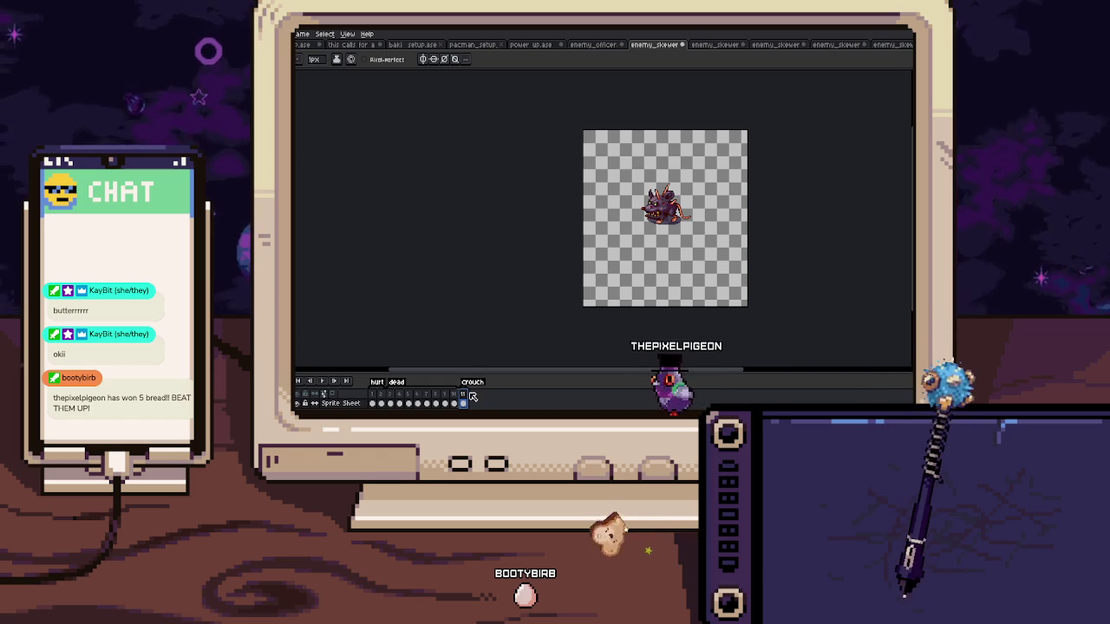
pyautogui.click(483, 404)
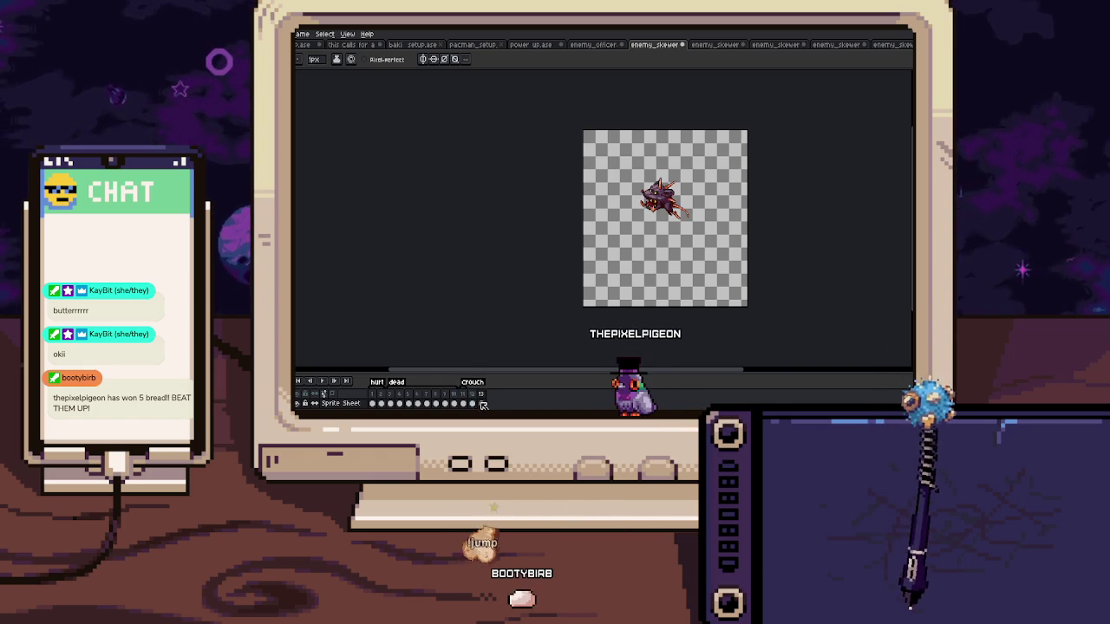
pyautogui.rightClick(483, 397)
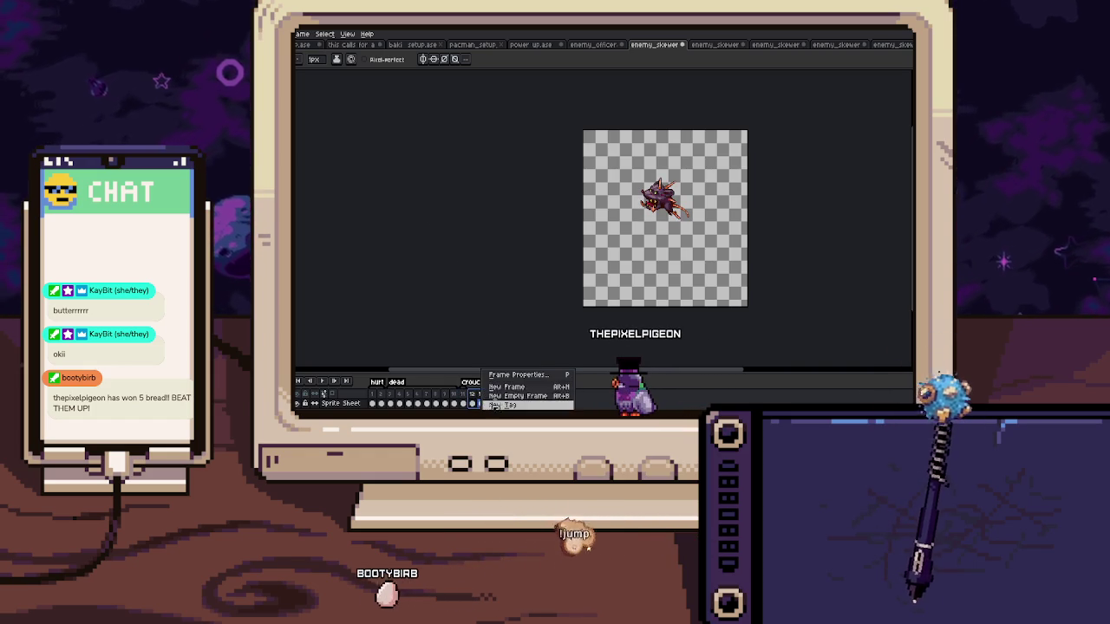
pyautogui.click(514, 405)
pyautogui.write('approach')
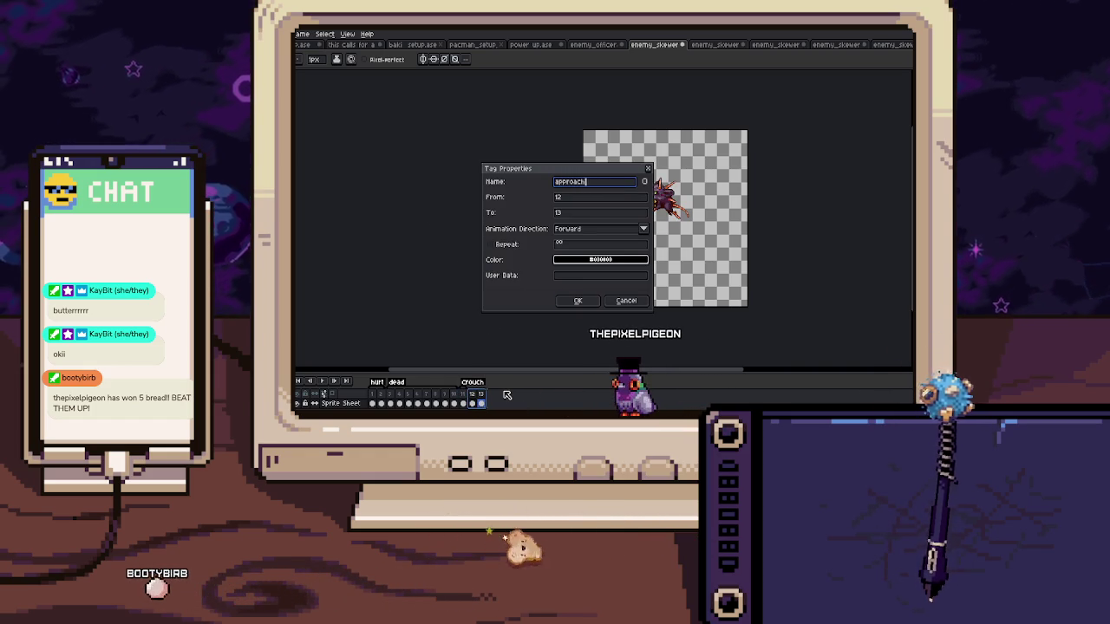
pyautogui.press('Return')
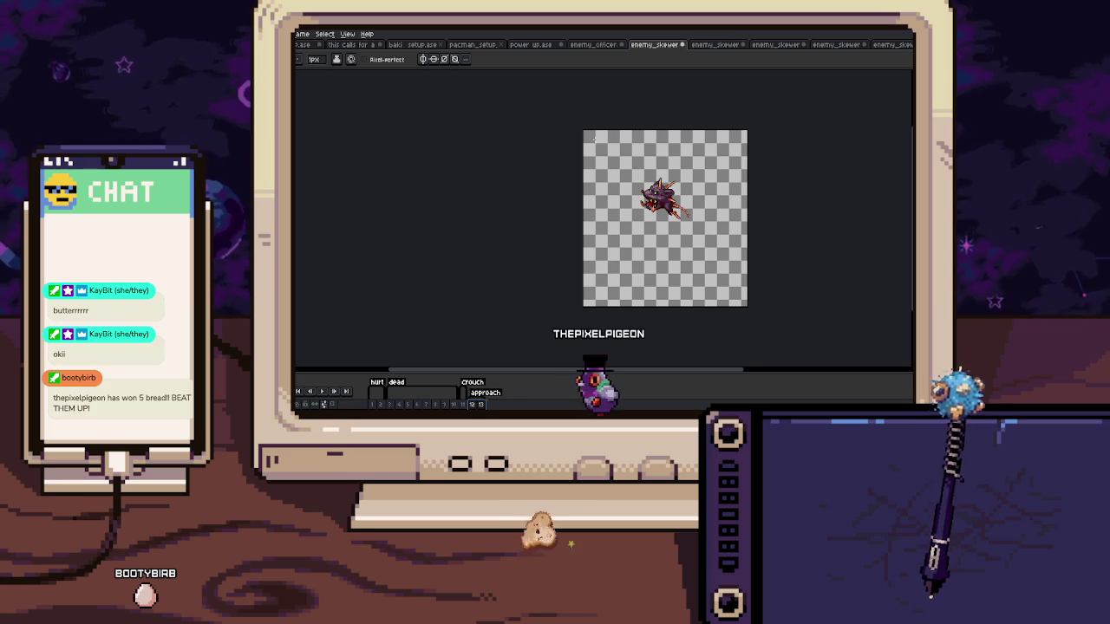
# Close the duplicate skewer documents and return to the tagged rat
pyautogui.click(715, 45)
pyautogui.hotkey('ctrl', 'w')
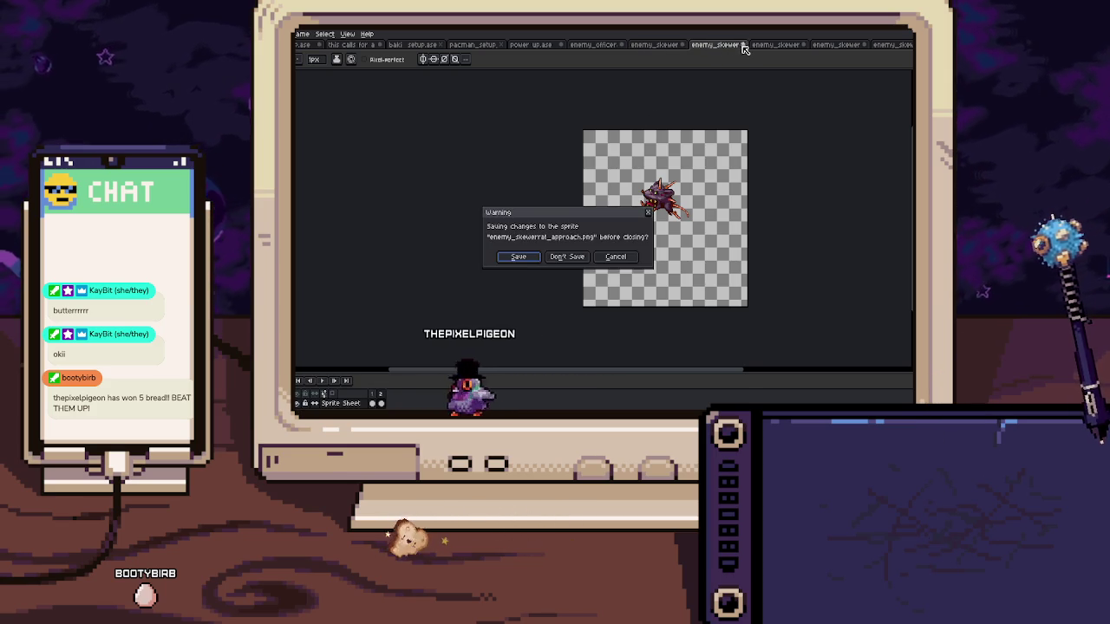
pyautogui.click(567, 254)
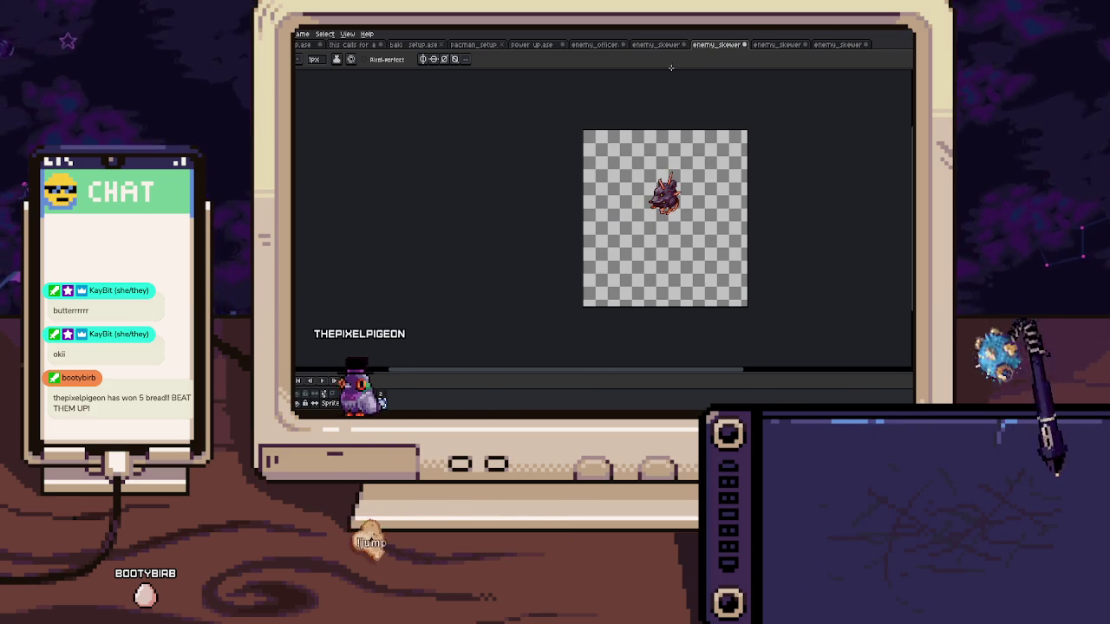
pyautogui.hotkey('ctrl', 'shift', 'Tab')
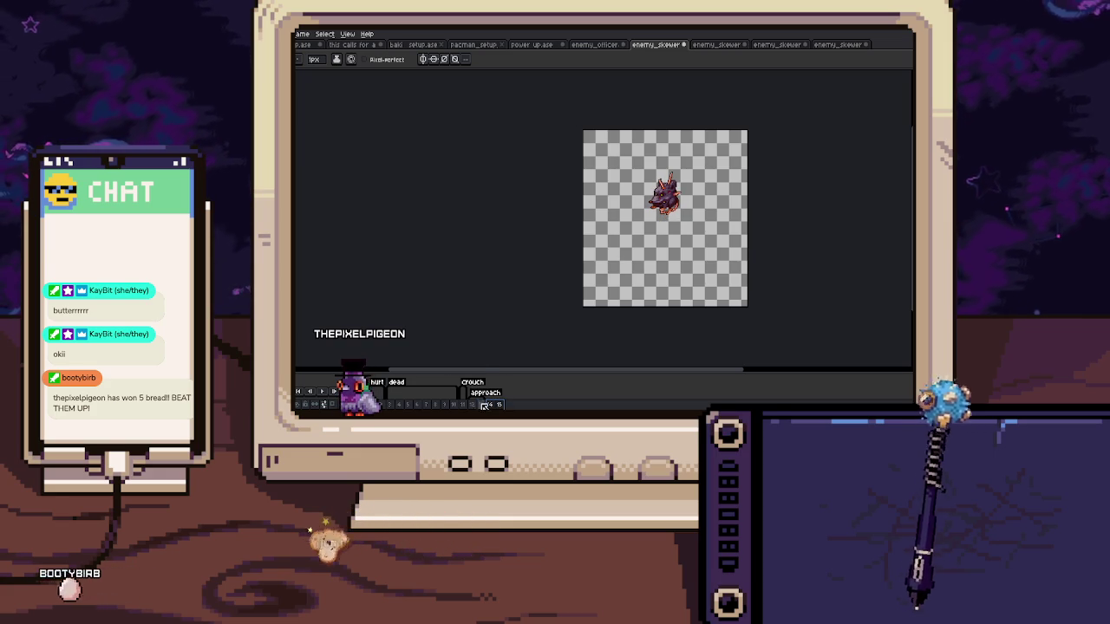
# Tag frames 14–15 as 'retreat'
pyautogui.rightClick(498, 405)
pyautogui.click(526, 405)
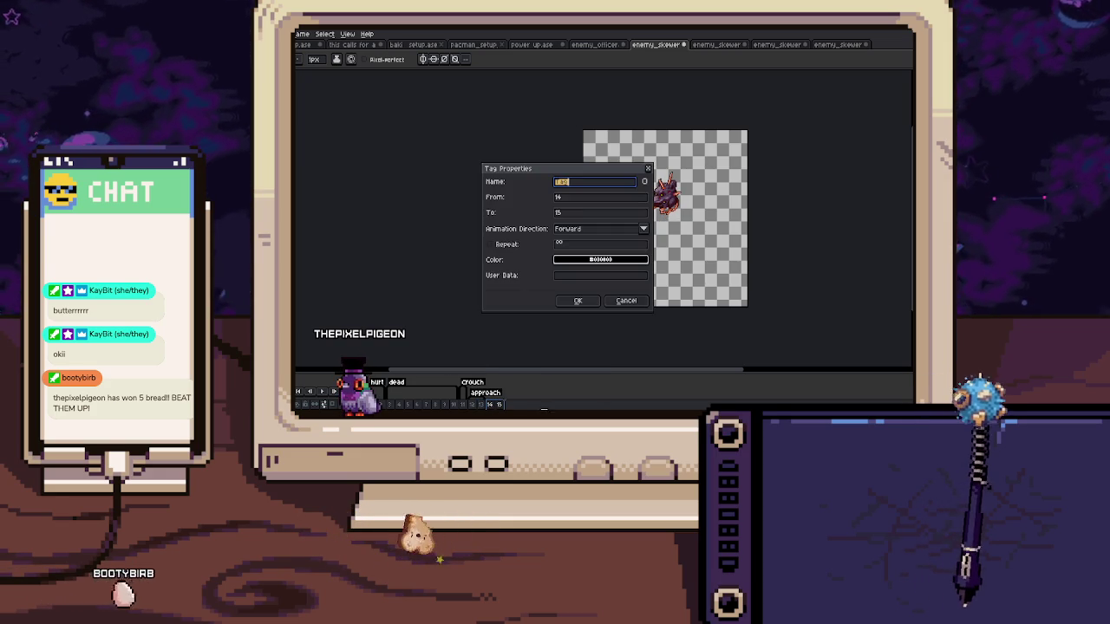
pyautogui.write('retreat')
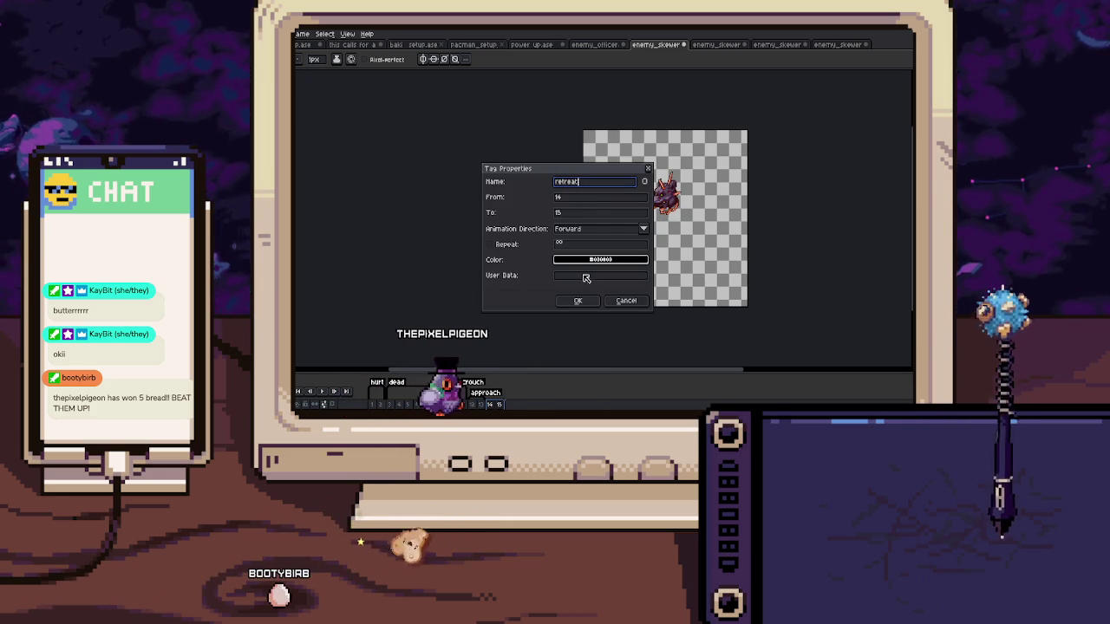
pyautogui.press('Return')
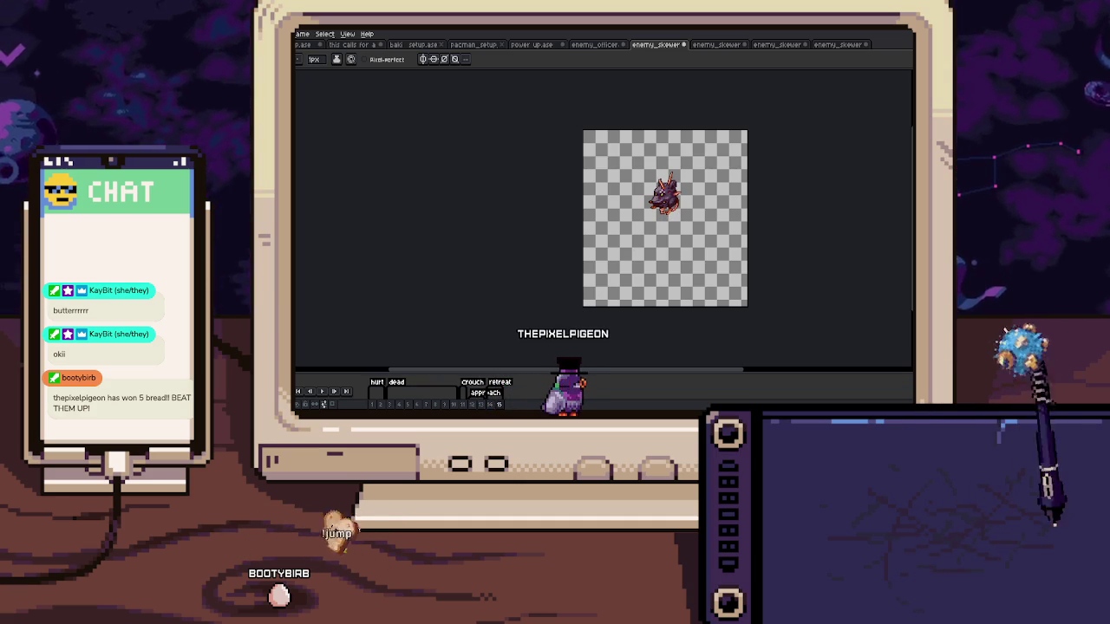
pyautogui.click(716, 45)
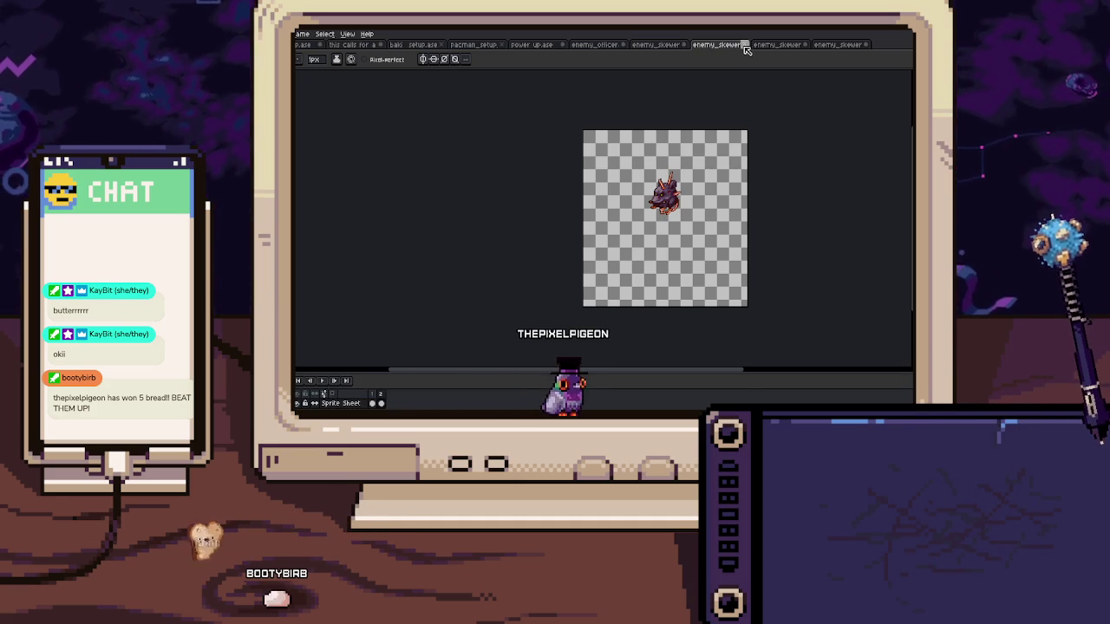
# Close a duplicate skewer document and tag frames 16–19 as 'attack enter'
pyautogui.click(744, 46)
pyautogui.click(566, 254)
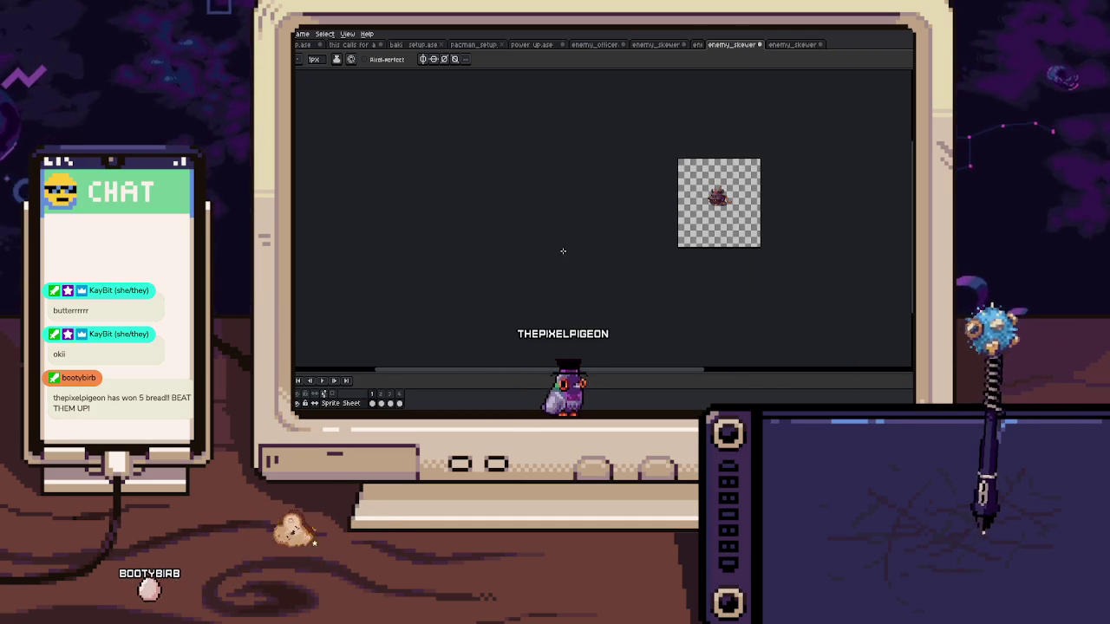
pyautogui.moveTo(373, 403); pyautogui.dragTo(411, 406)
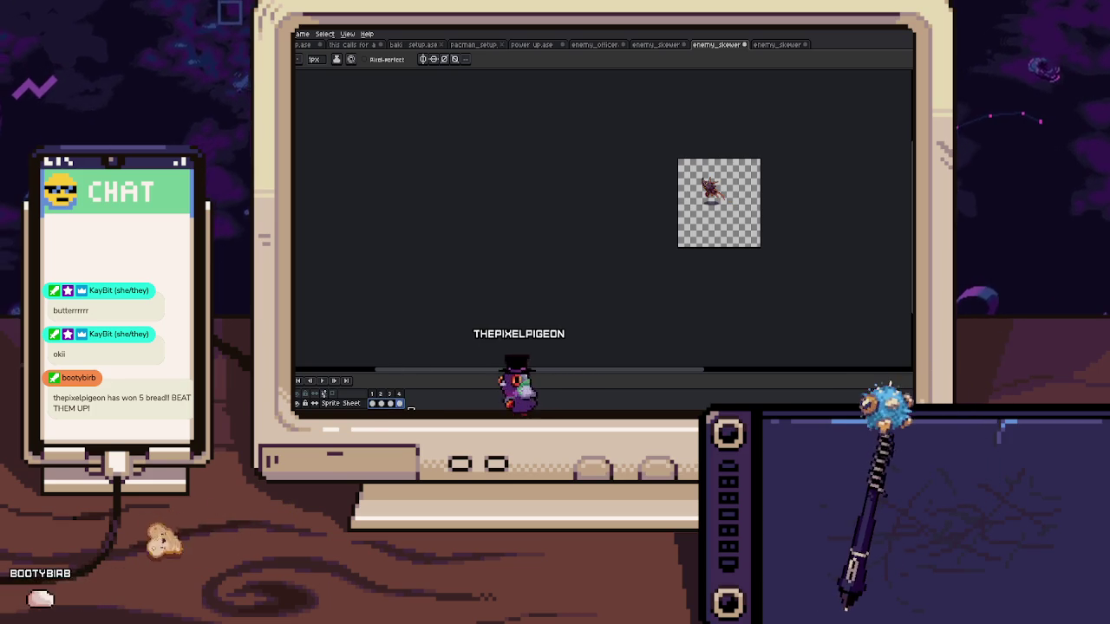
pyautogui.click(656, 45)
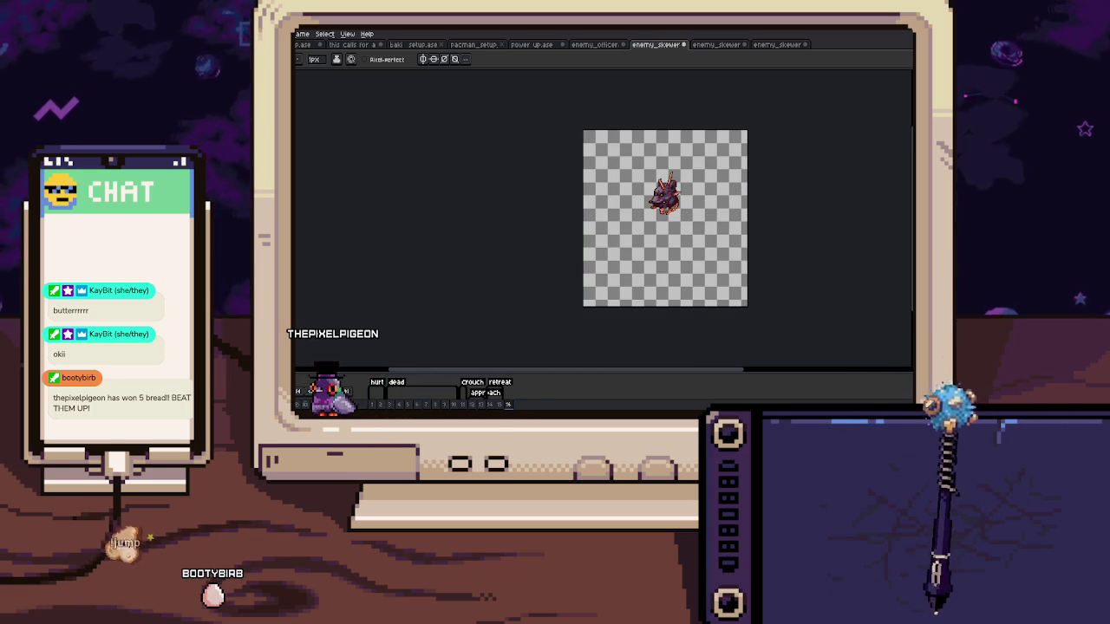
pyautogui.moveTo(516, 404); pyautogui.dragTo(556, 404)
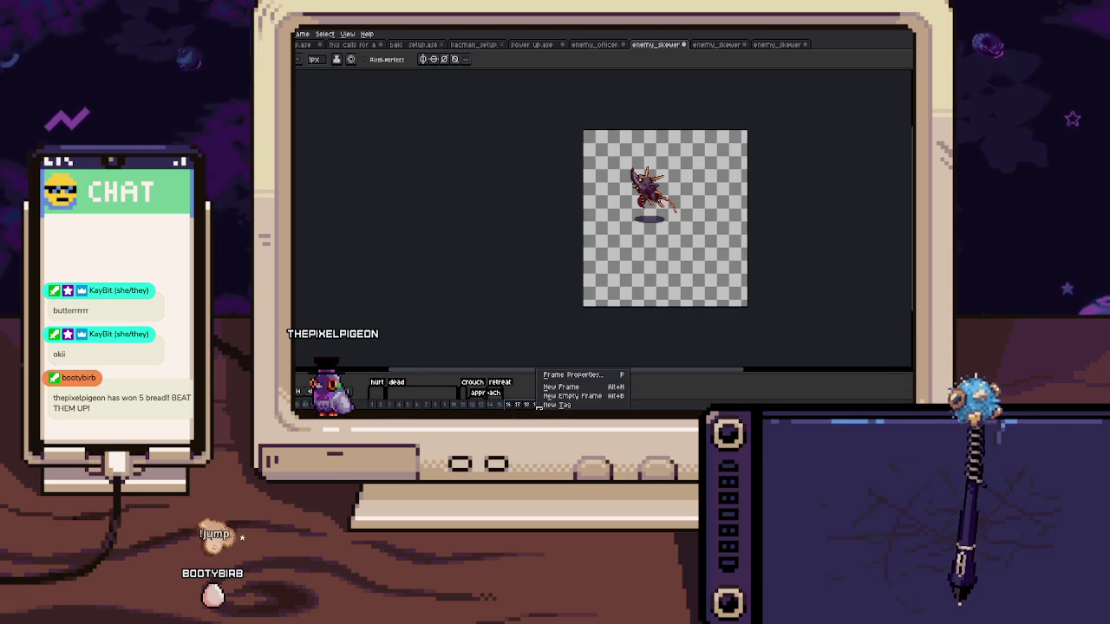
pyautogui.click(558, 405)
pyautogui.write('attack enter')
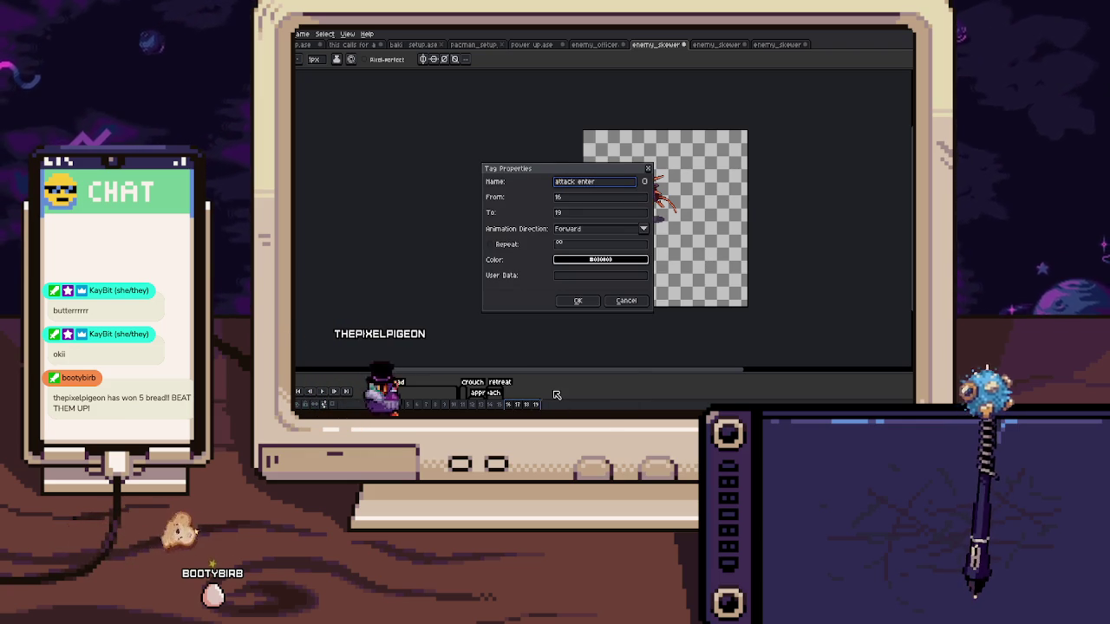
pyautogui.press('Return')
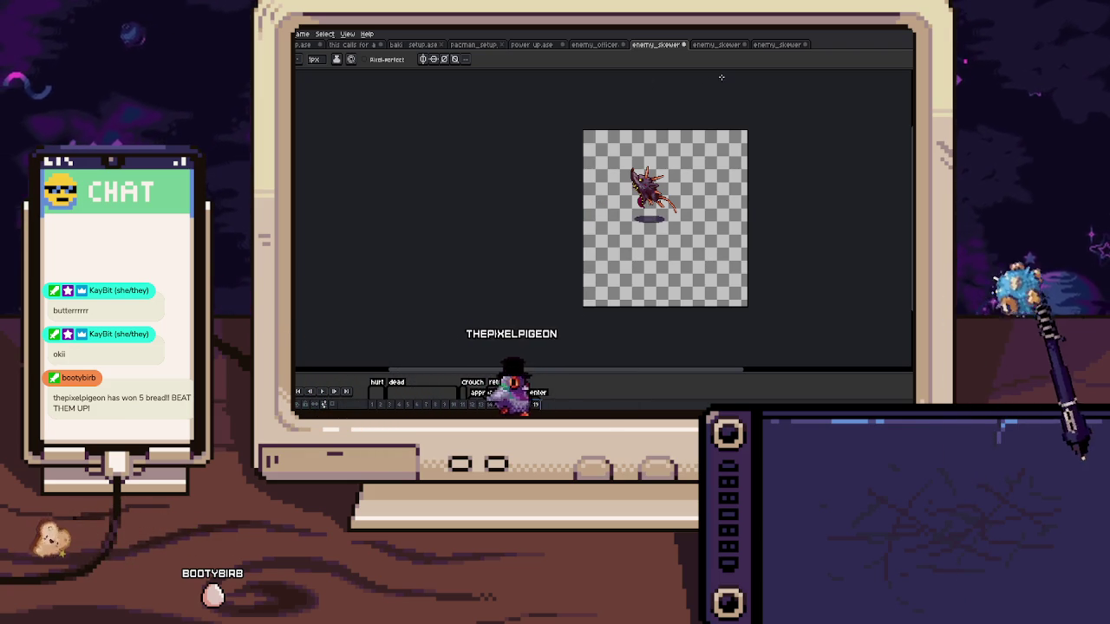
# Close another duplicate and tag frames 20–25 as 'attack execute'
pyautogui.click(719, 45)
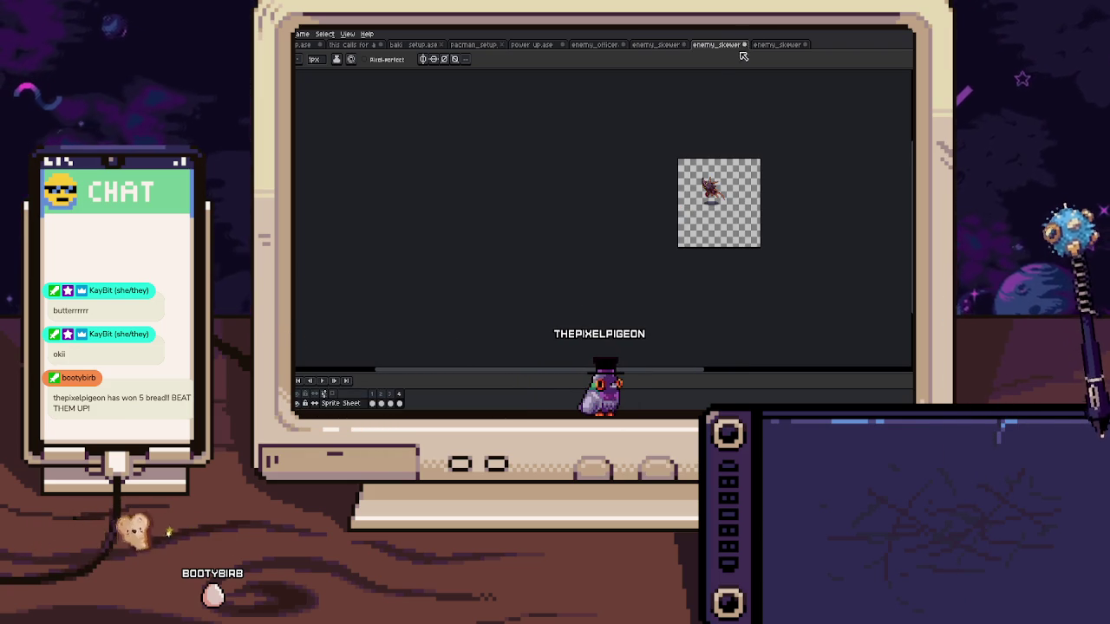
pyautogui.click(743, 45)
pyautogui.click(567, 256)
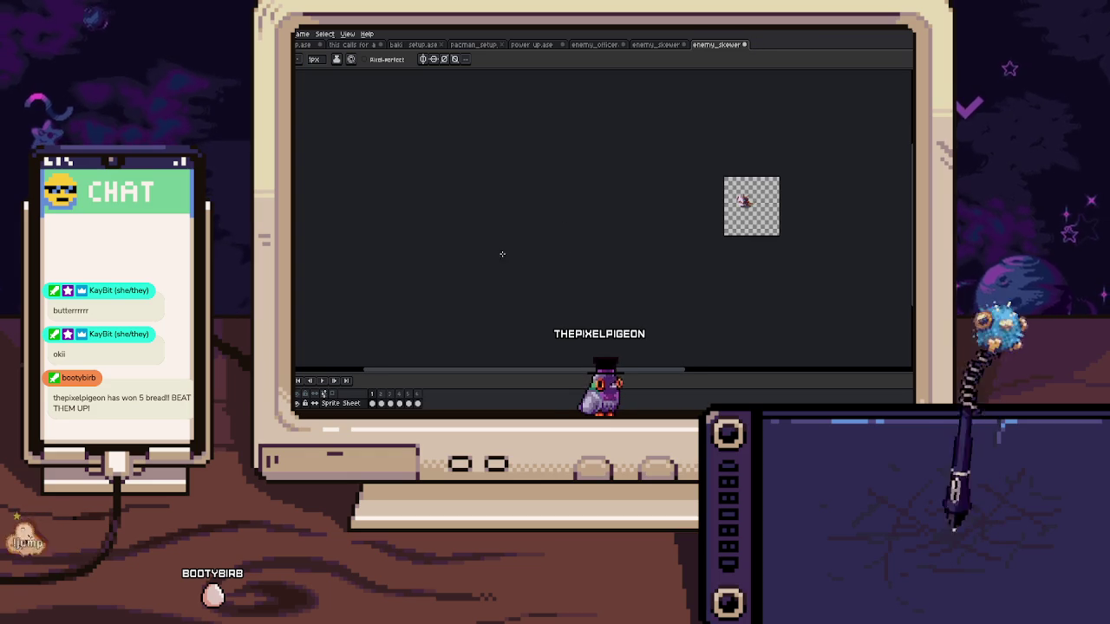
pyautogui.click(656, 45)
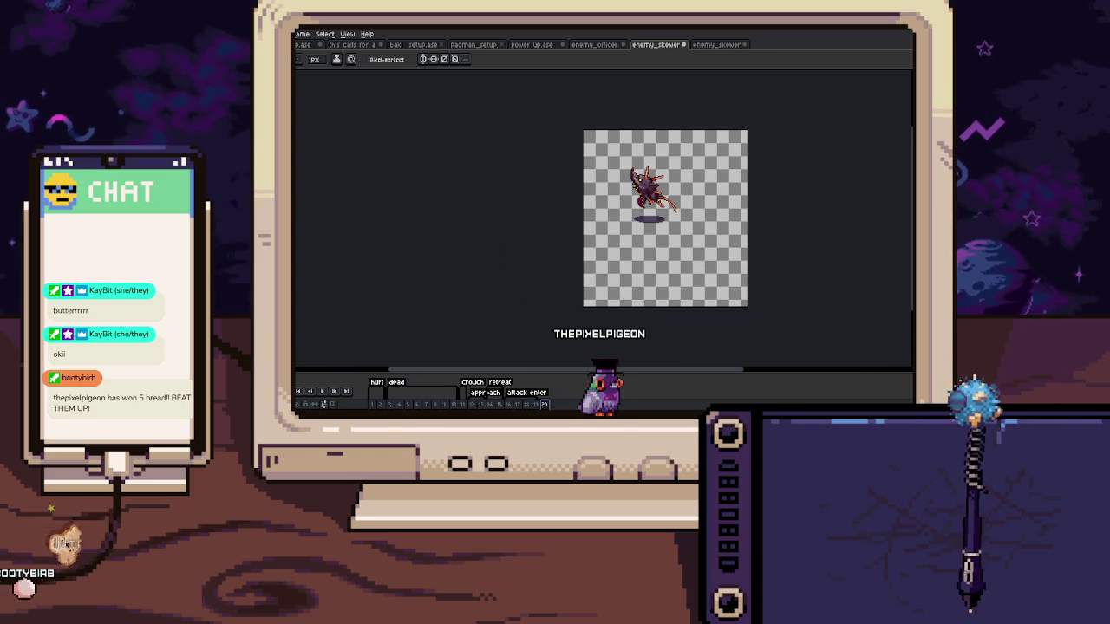
pyautogui.click(552, 405)
pyautogui.moveTo(553, 405); pyautogui.dragTo(593, 405)
pyautogui.press('F2')
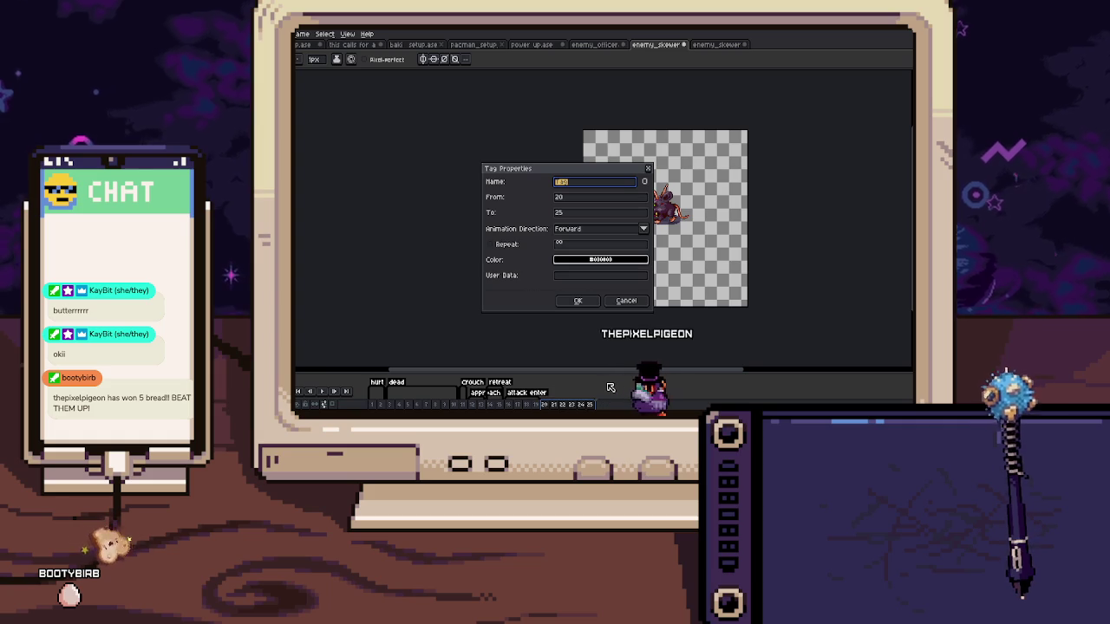
pyautogui.write('attack exec')
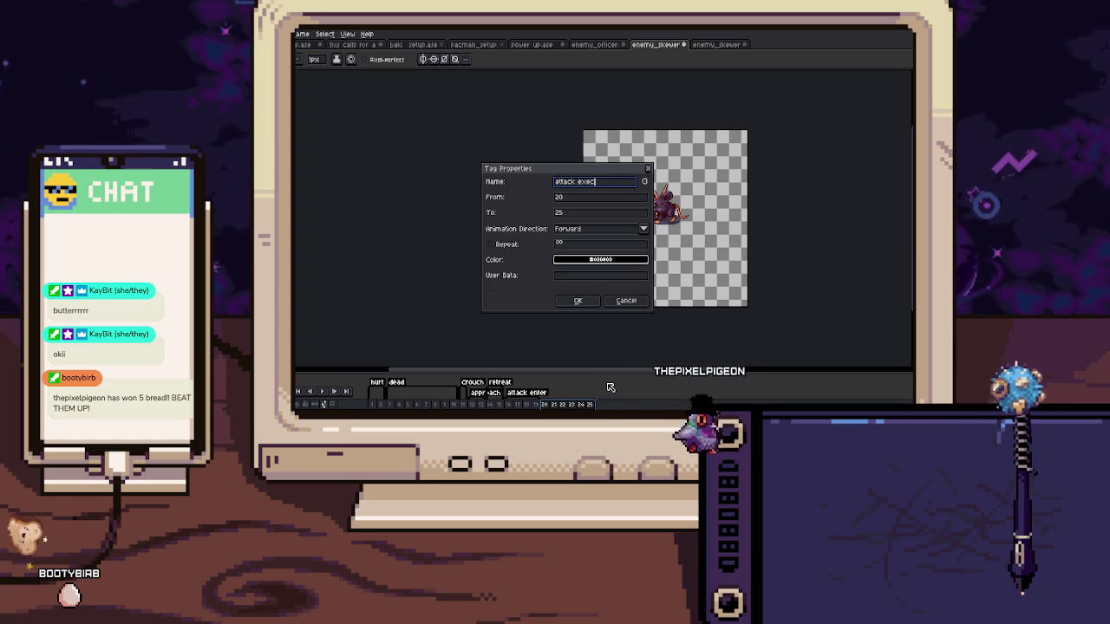
pyautogui.write('ute')
pyautogui.press('Return')
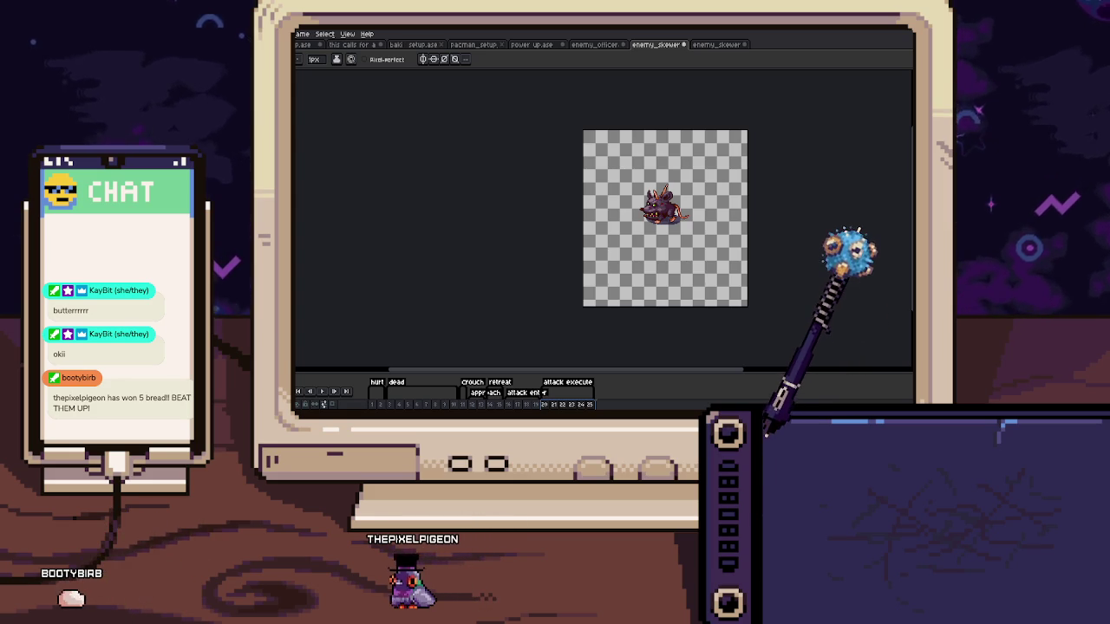
pyautogui.click(299, 34)
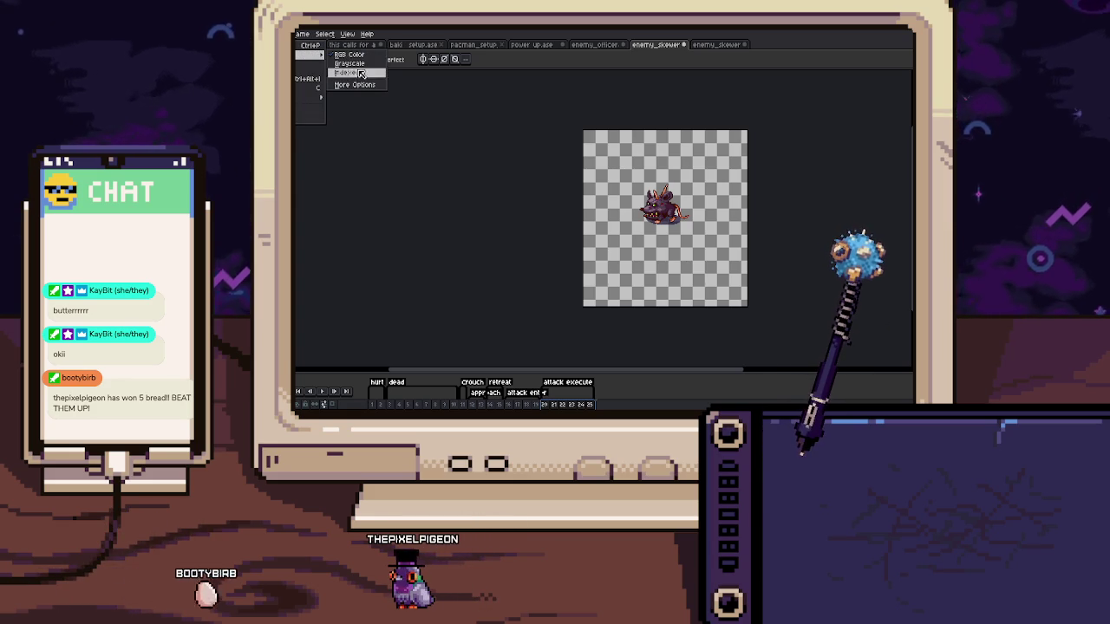
pyautogui.click(338, 101)
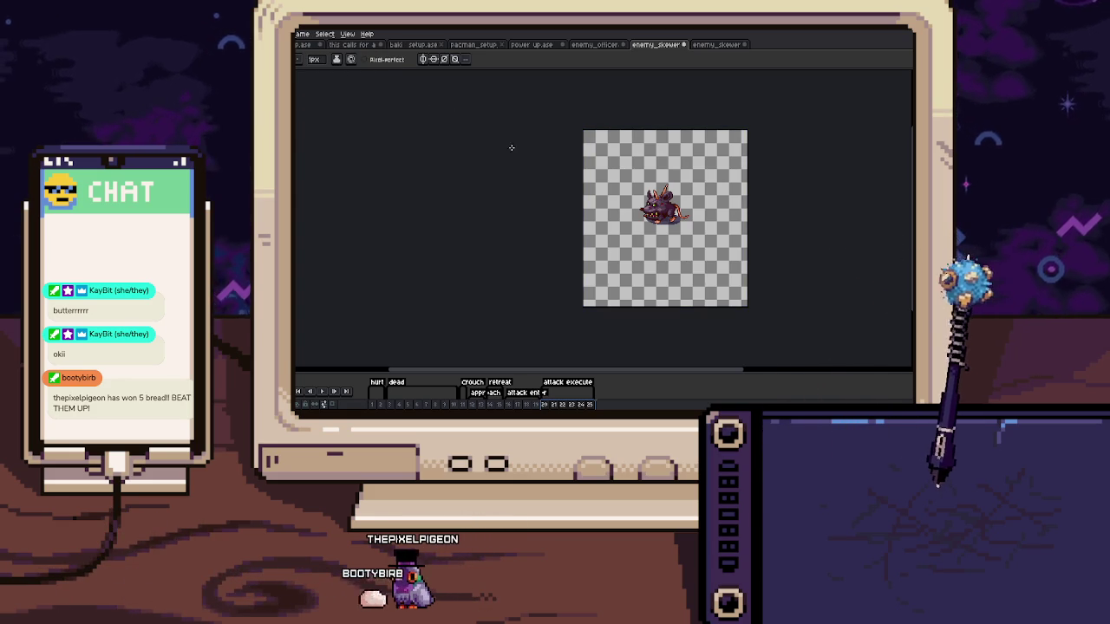
pyautogui.scroll(5, 525, 199)
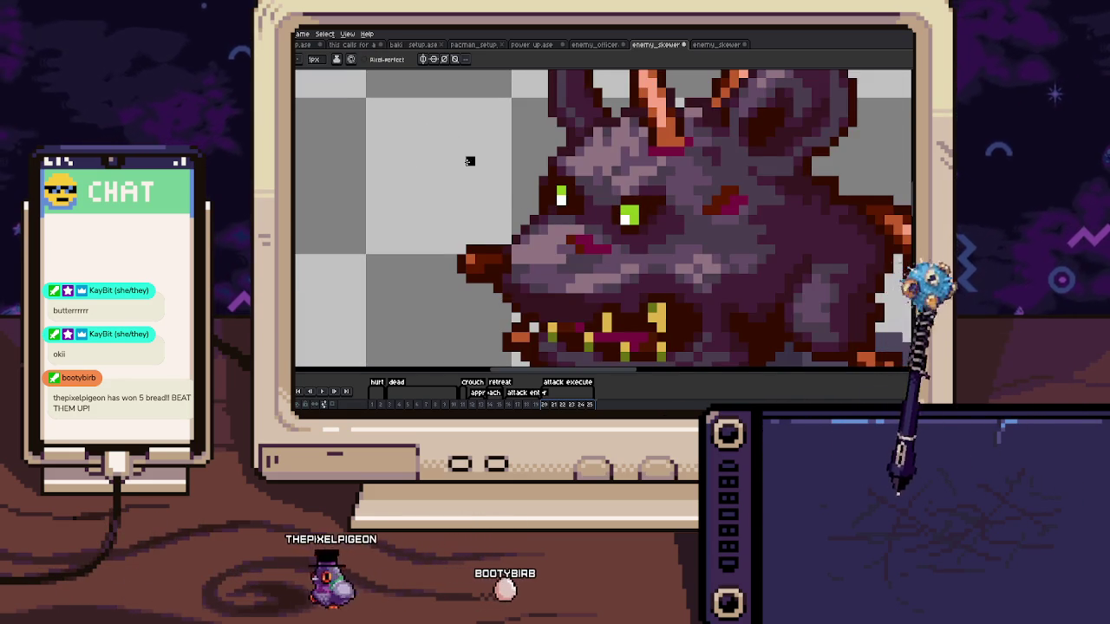
pyautogui.scroll(-2, 471, 162)
pyautogui.hscroll(1, 471, 161)
pyautogui.press('i')
pyautogui.press('b')
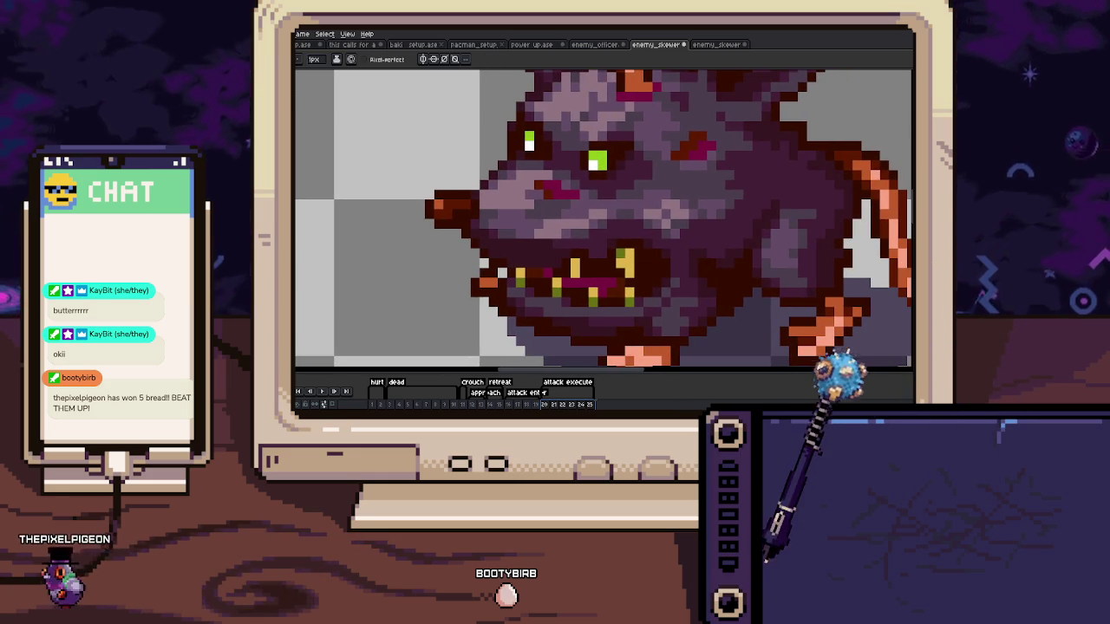
pyautogui.scroll(-3, 375, 213)
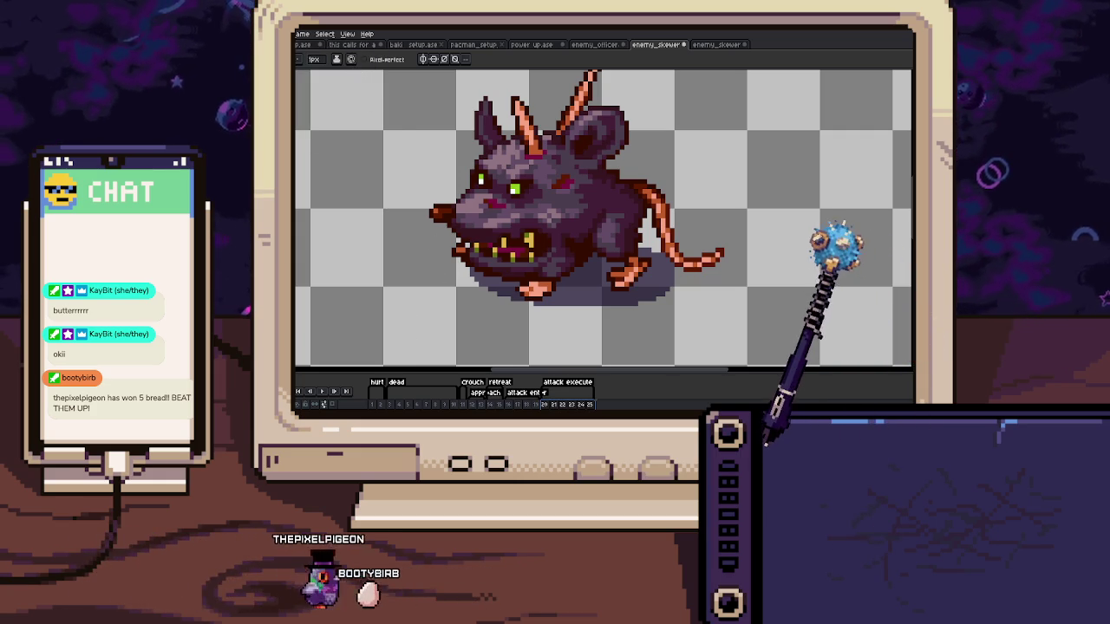
pyautogui.hotkey('alt', 'r')
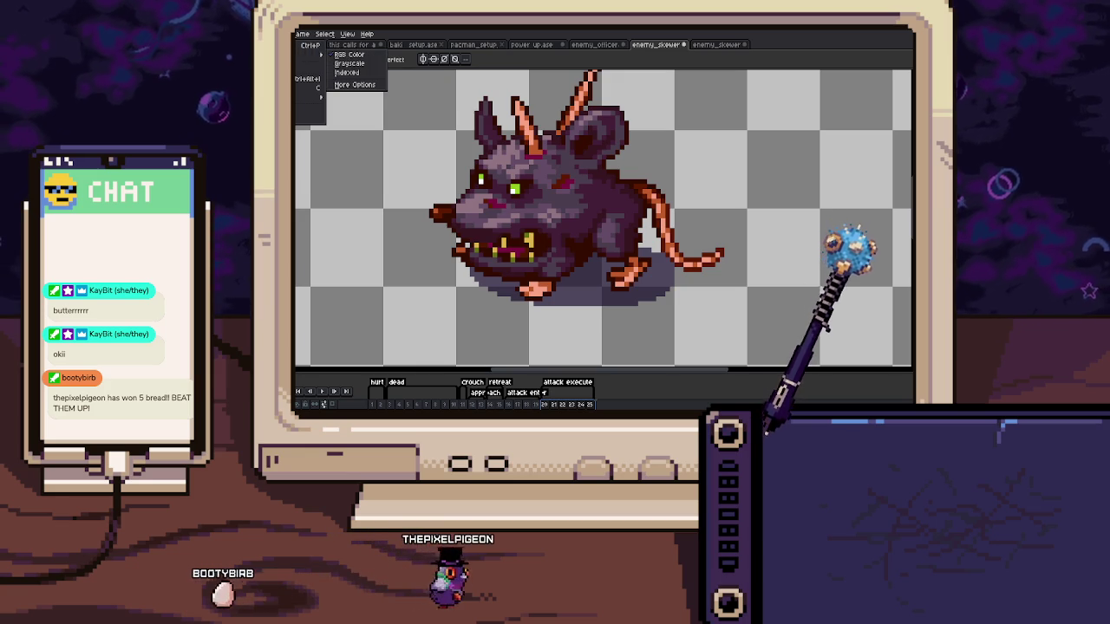
pyautogui.press('Escape')
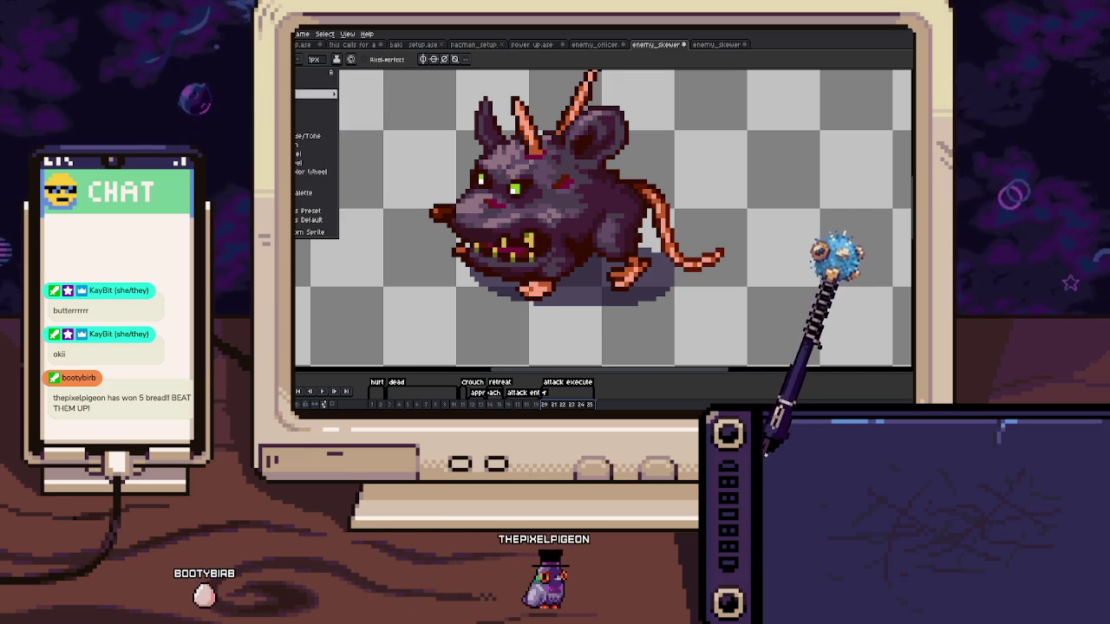
pyautogui.click(313, 234)
pyautogui.click(578, 281)
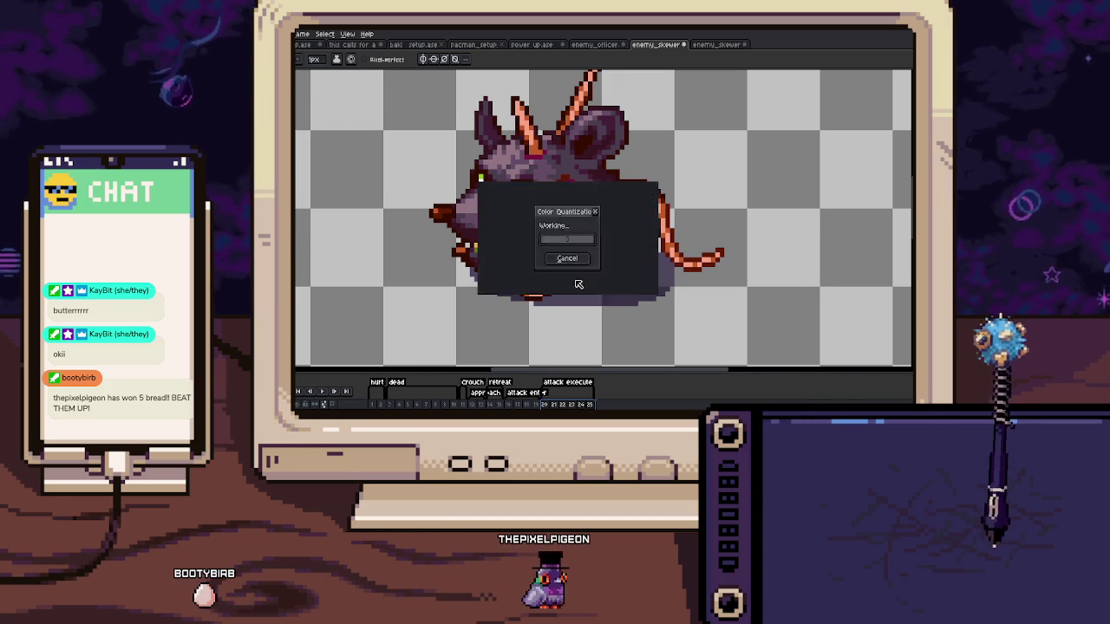
pyautogui.press('i')
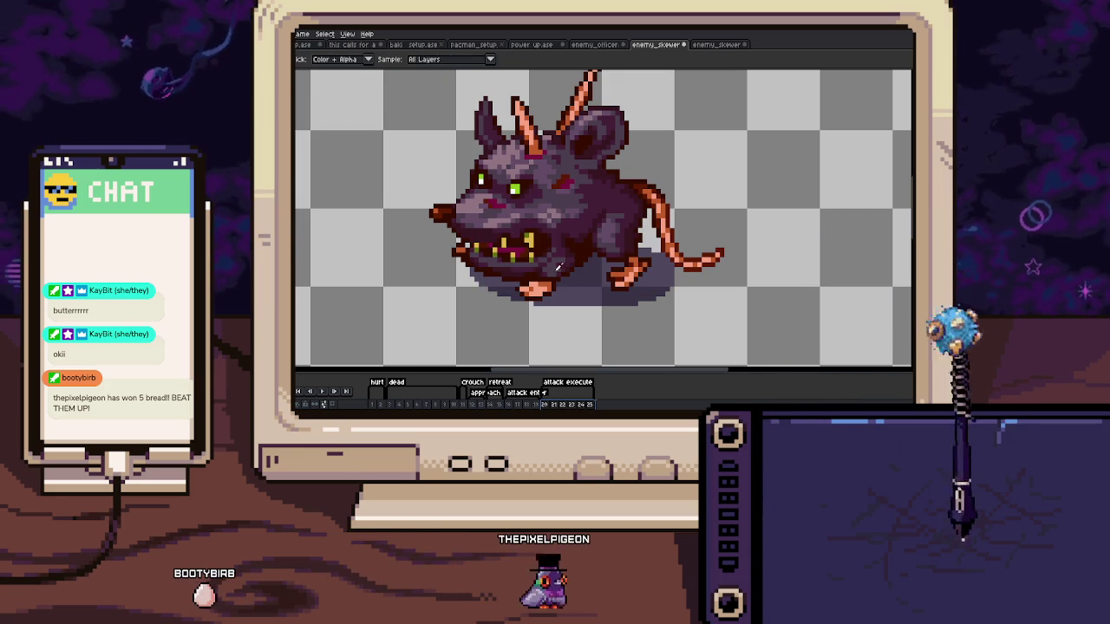
pyautogui.press('b')
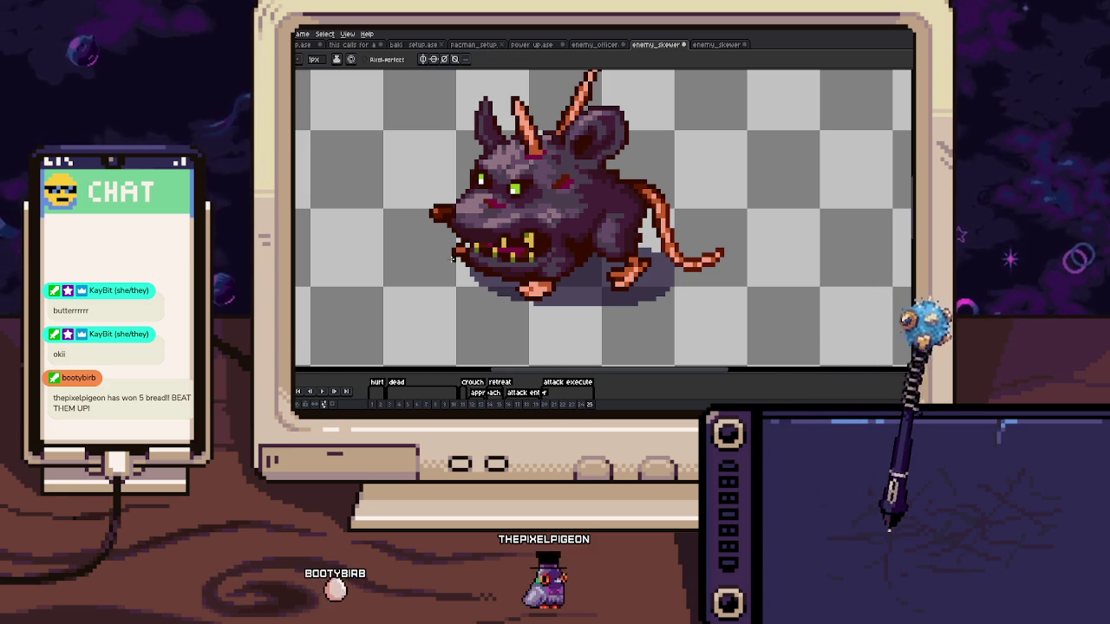
pyautogui.scroll(-2, 447, 250)
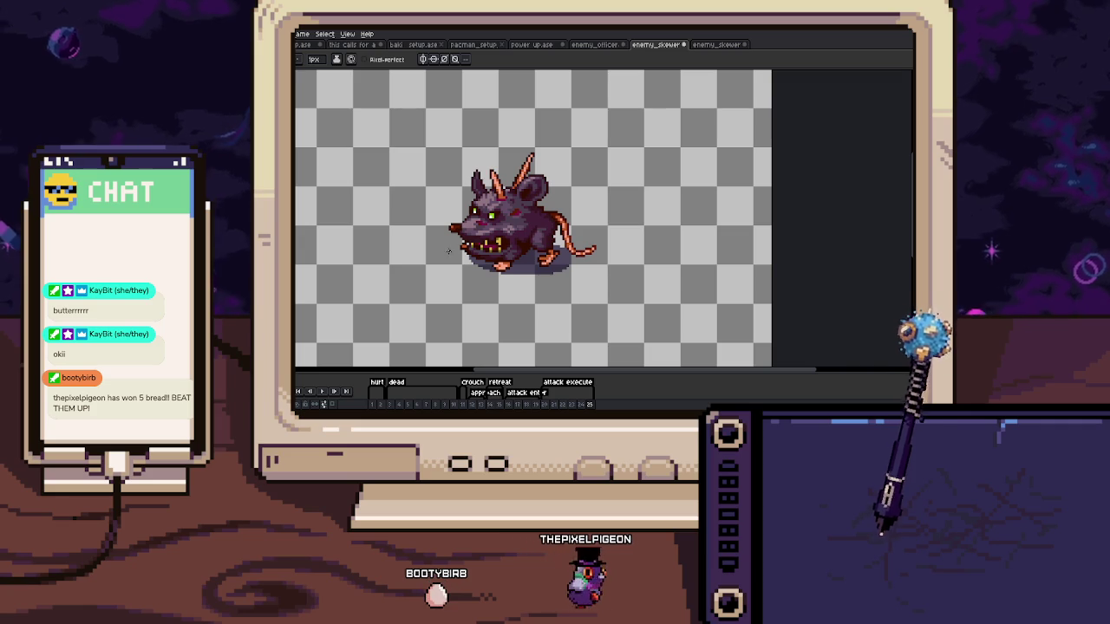
pyautogui.hotkey('alt', 's')
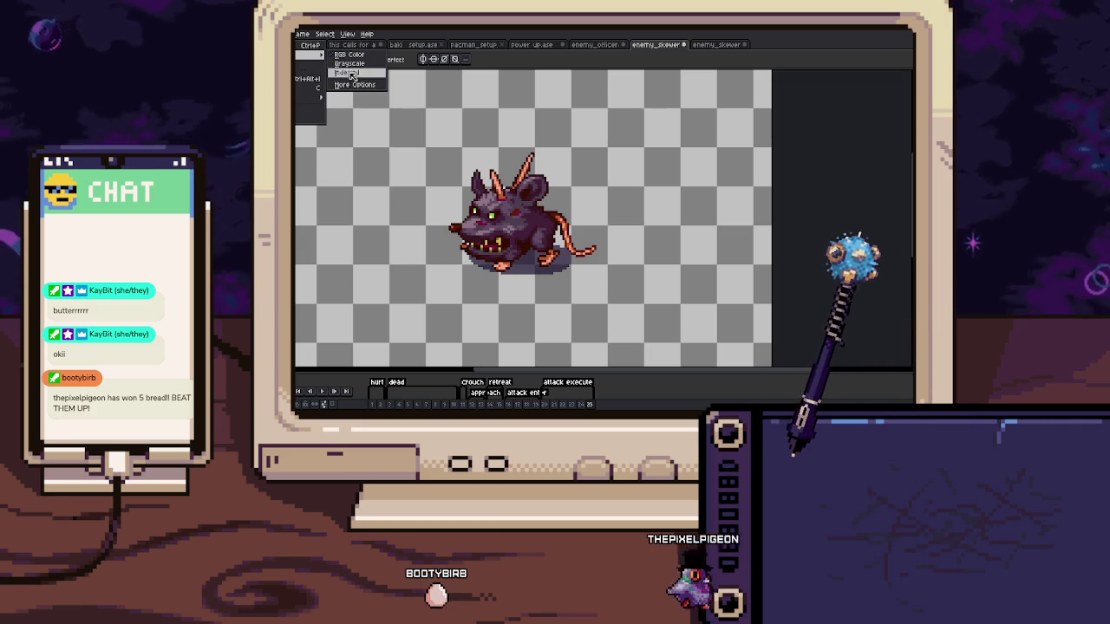
pyautogui.press('Escape')
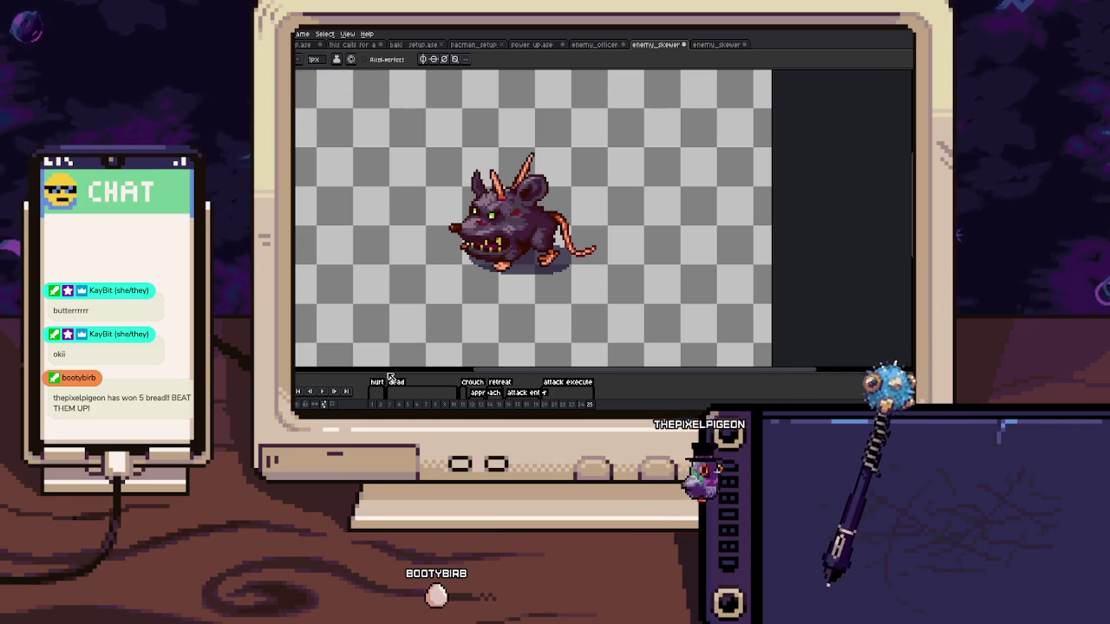
# Dock the enemy_officer sprite beside the skewer rat and zoom into frame 11
pyautogui.click(593, 44)
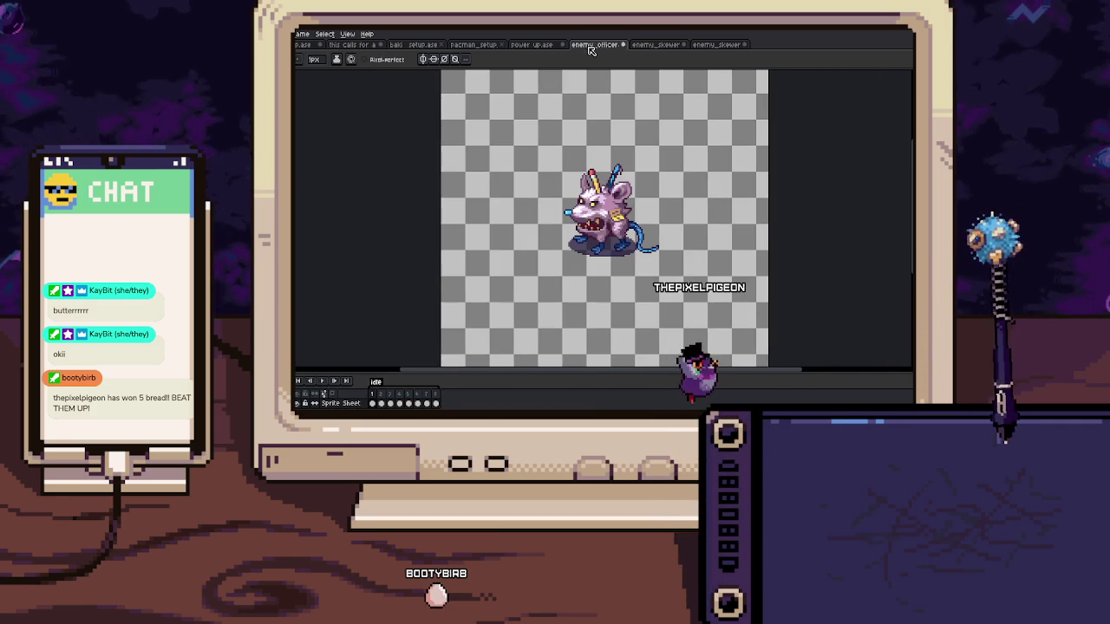
pyautogui.moveTo(571, 65); pyautogui.dragTo(557, 155)
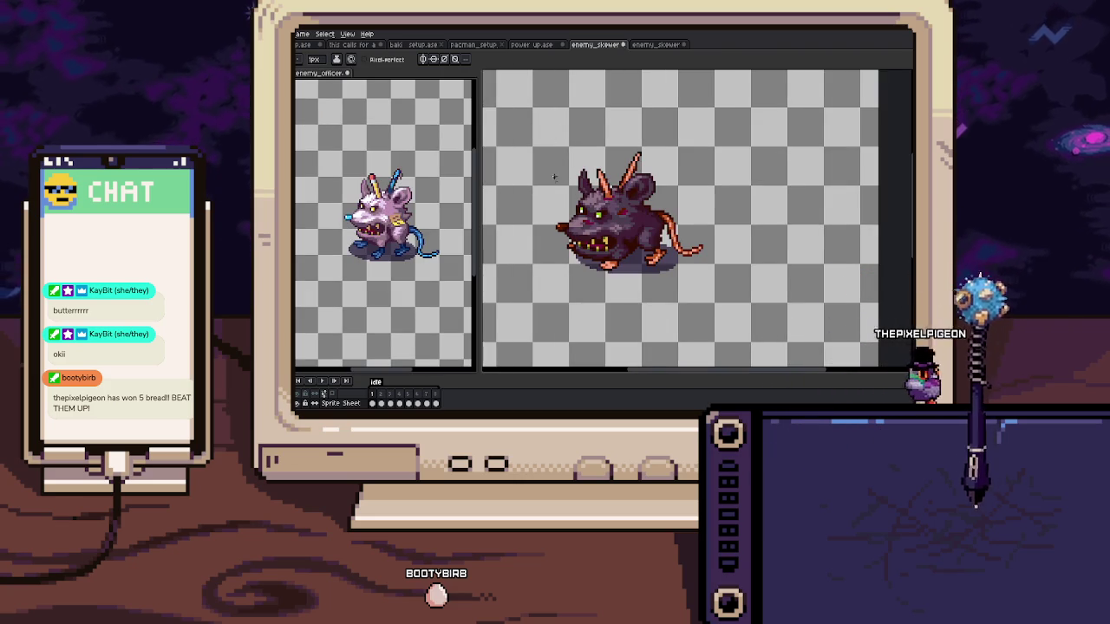
pyautogui.scroll(2, 534, 180)
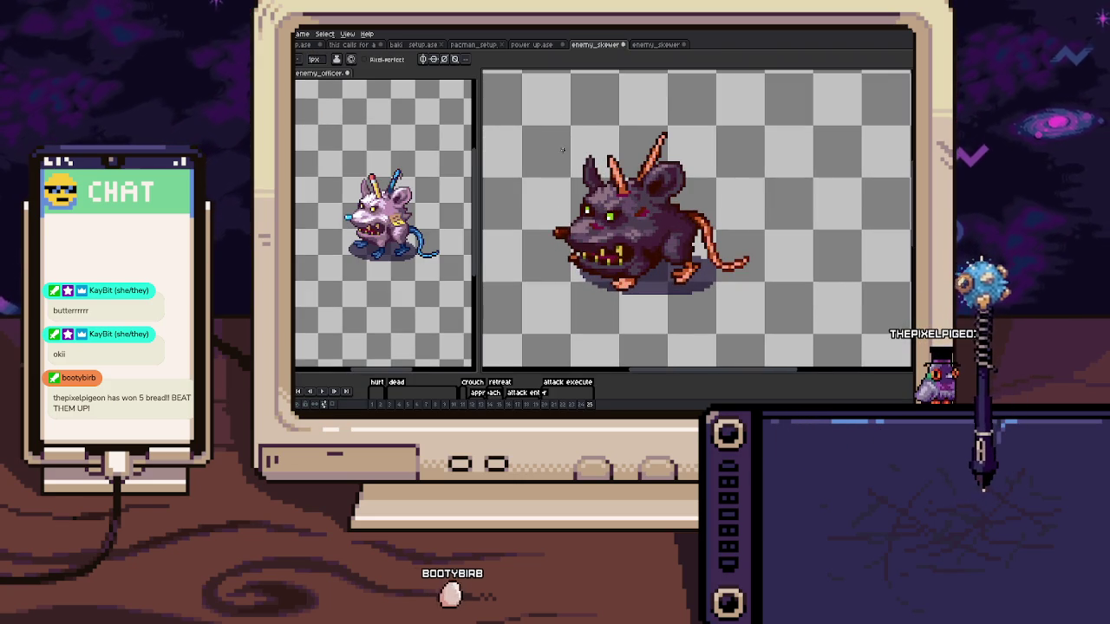
pyautogui.click(376, 404)
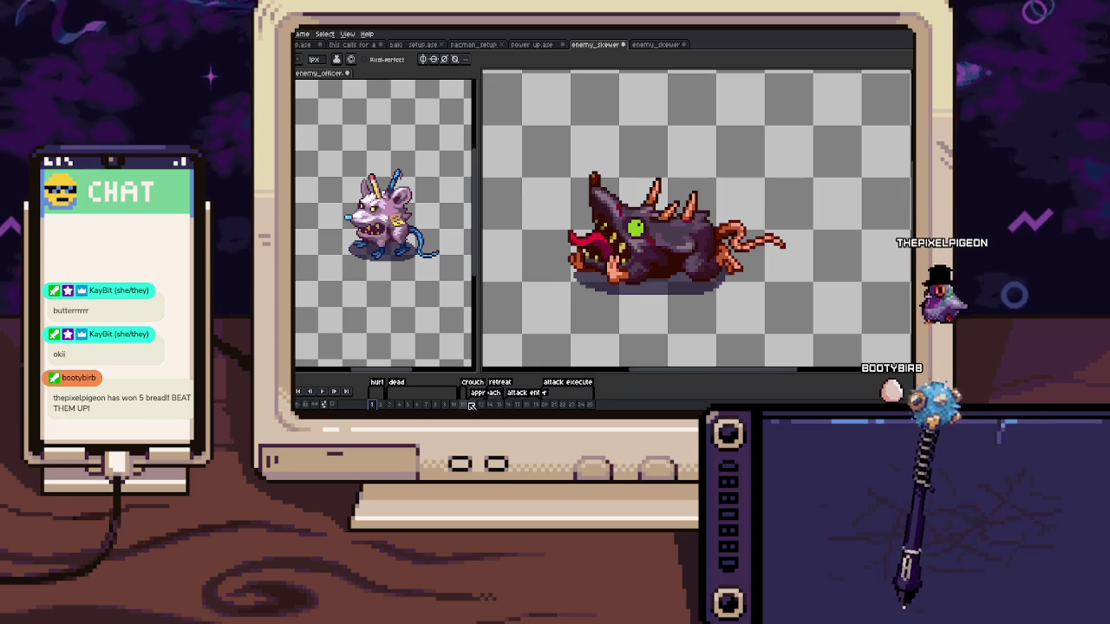
pyautogui.click(471, 405)
pyautogui.scroll(2, 646, 211)
pyautogui.press('i')
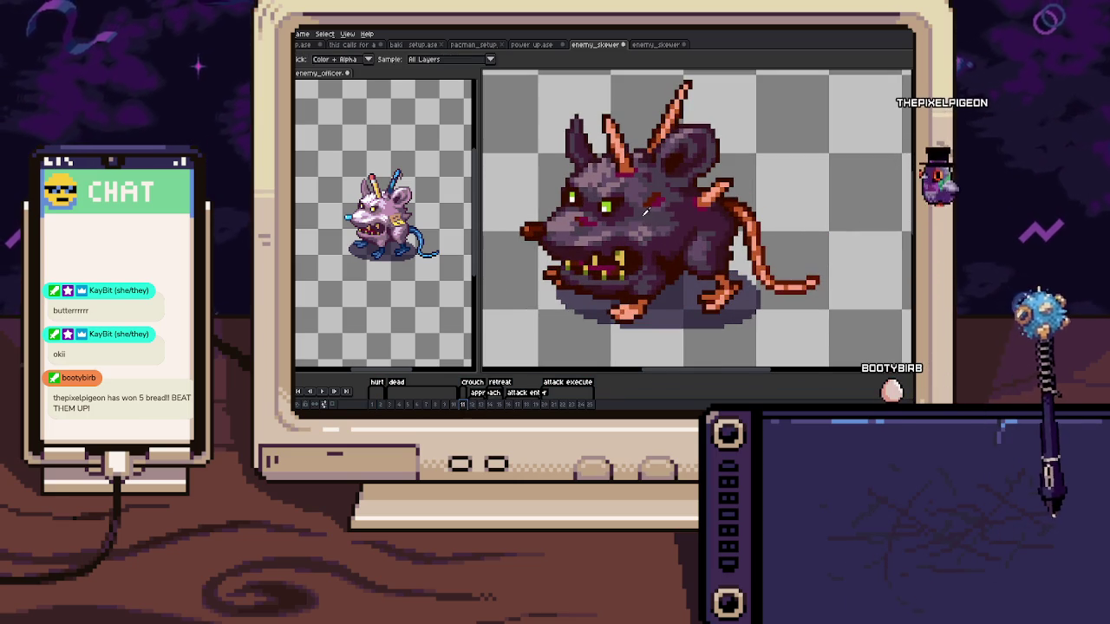
pyautogui.press('b')
pyautogui.scroll(1, 386, 242)
pyautogui.scroll(1, 386, 243)
pyautogui.scroll(2, 386, 242)
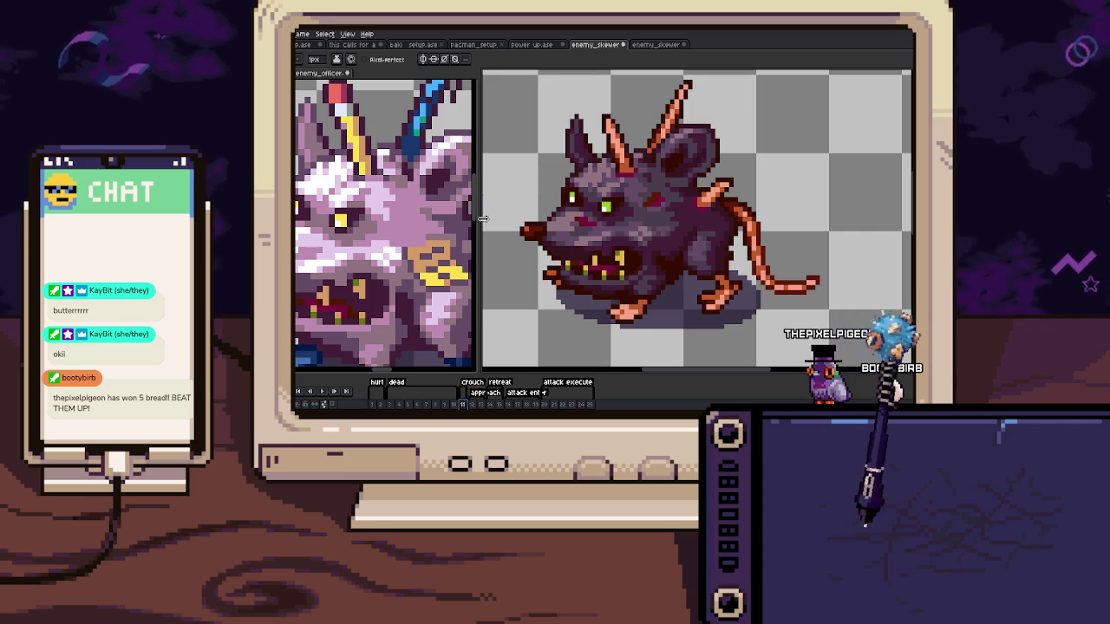
# Paint the rat's head and body in the officer's lavender-pink, comparing via undo/redo
pyautogui.press('i')
pyautogui.press('b')
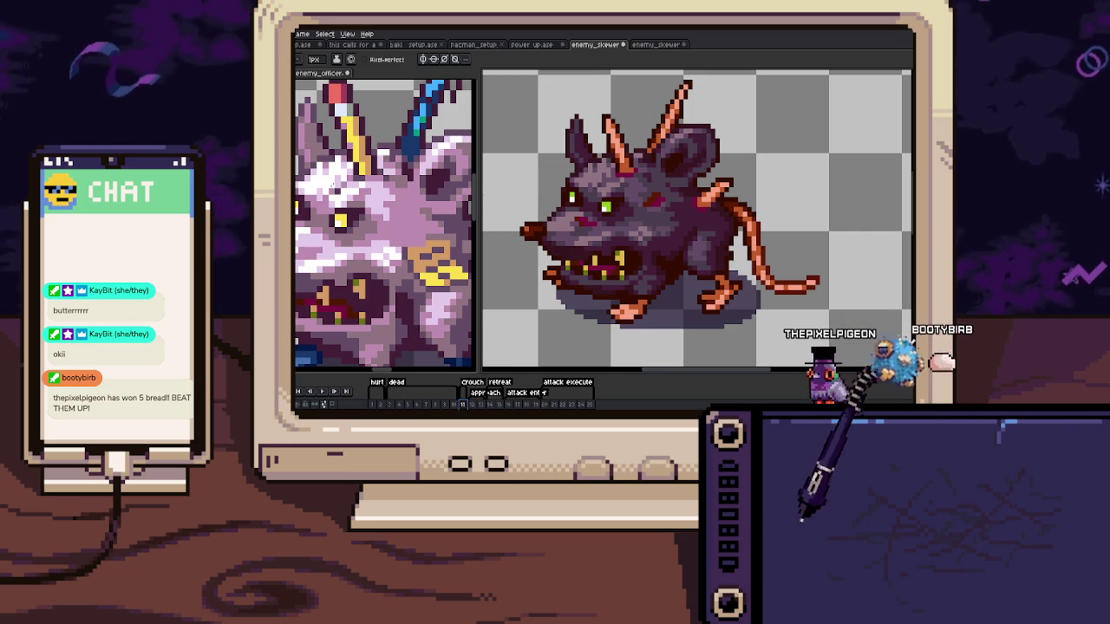
pyautogui.moveTo(633, 139); pyautogui.dragTo(685, 217)
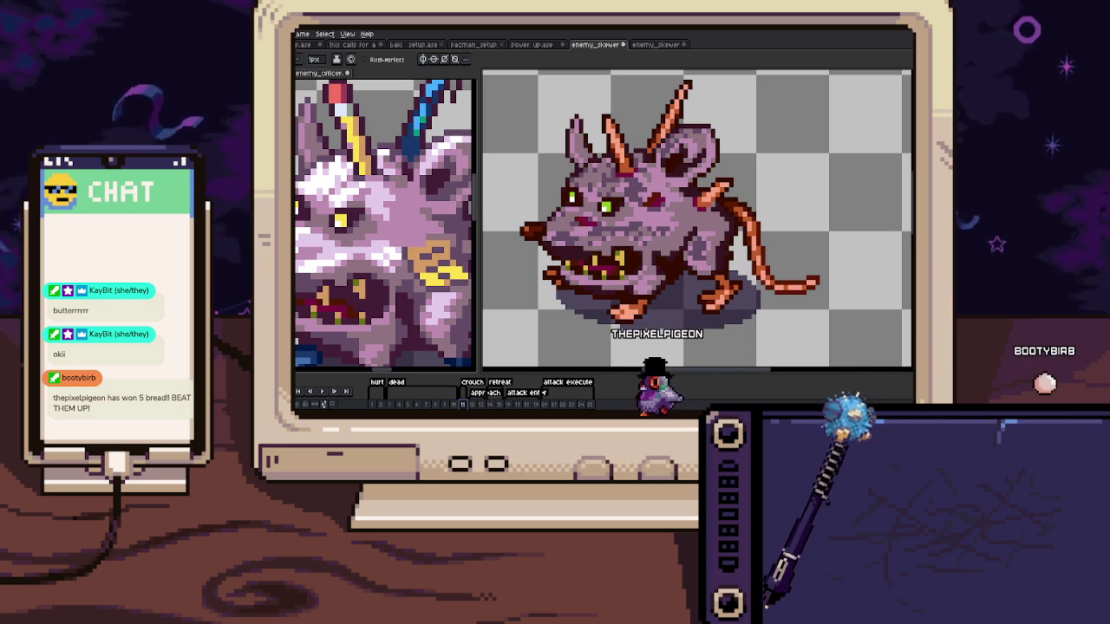
pyautogui.hotkey('ctrl', 'z')
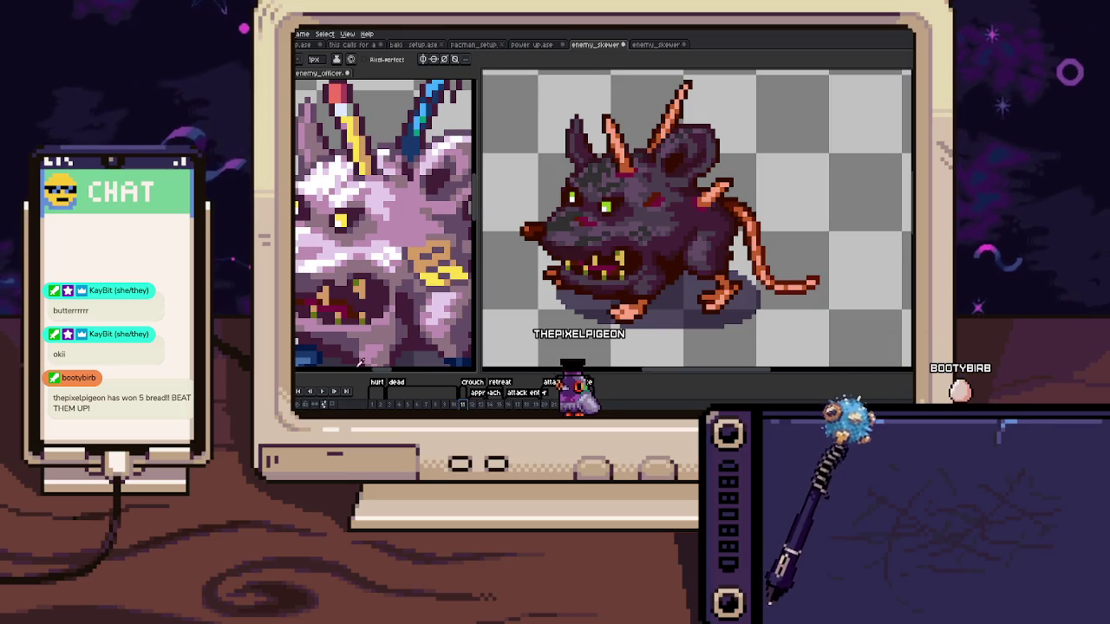
pyautogui.hotkey('ctrl', 'y')
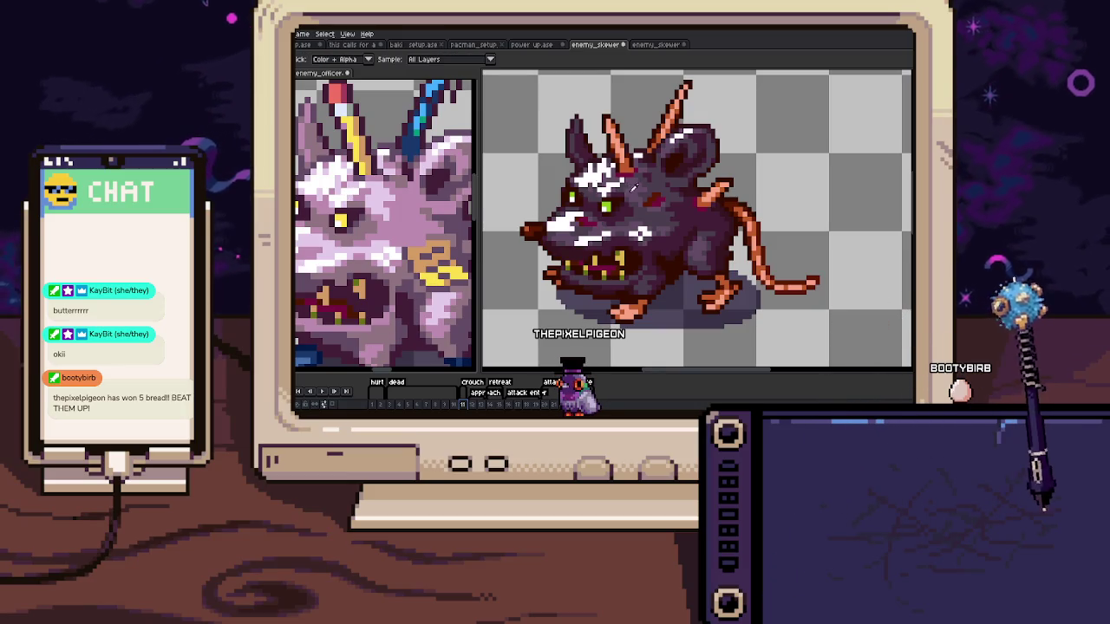
pyautogui.hotkey('ctrl', 'y')
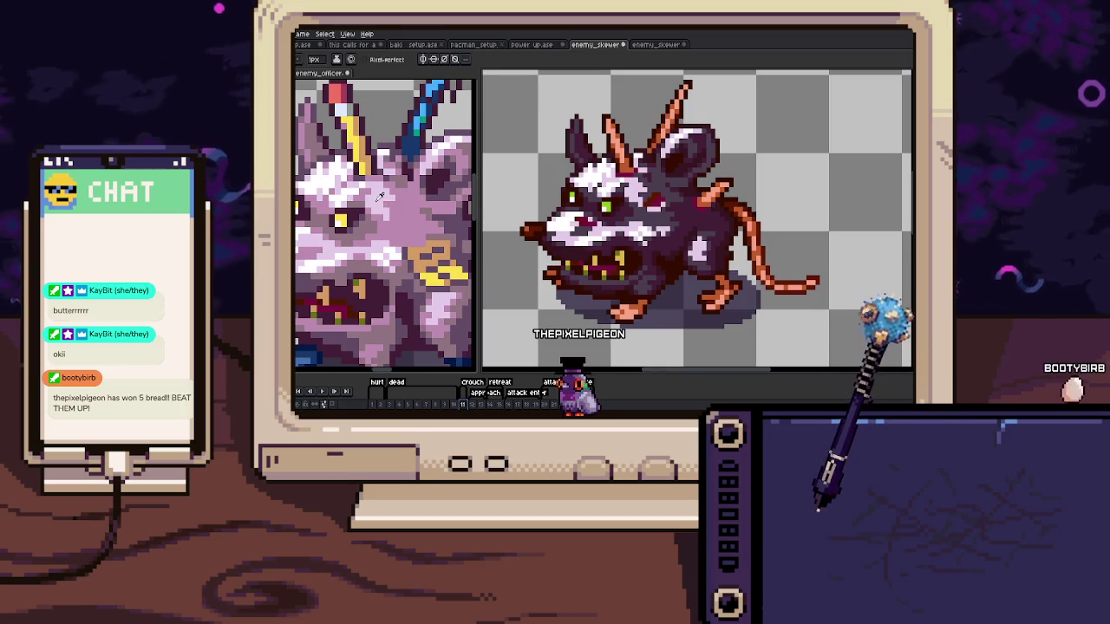
# Sample further officer shades and refine the lighter pink and white shading
pyautogui.press('i')
pyautogui.press('b')
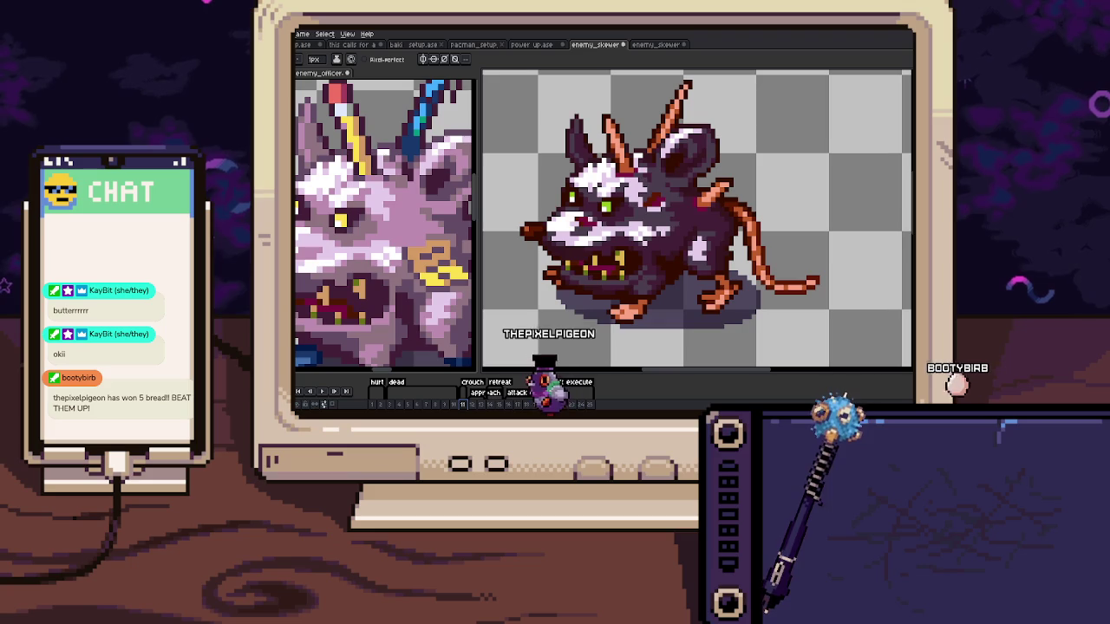
pyautogui.hotkey('ctrl', 'y')
pyautogui.press('i')
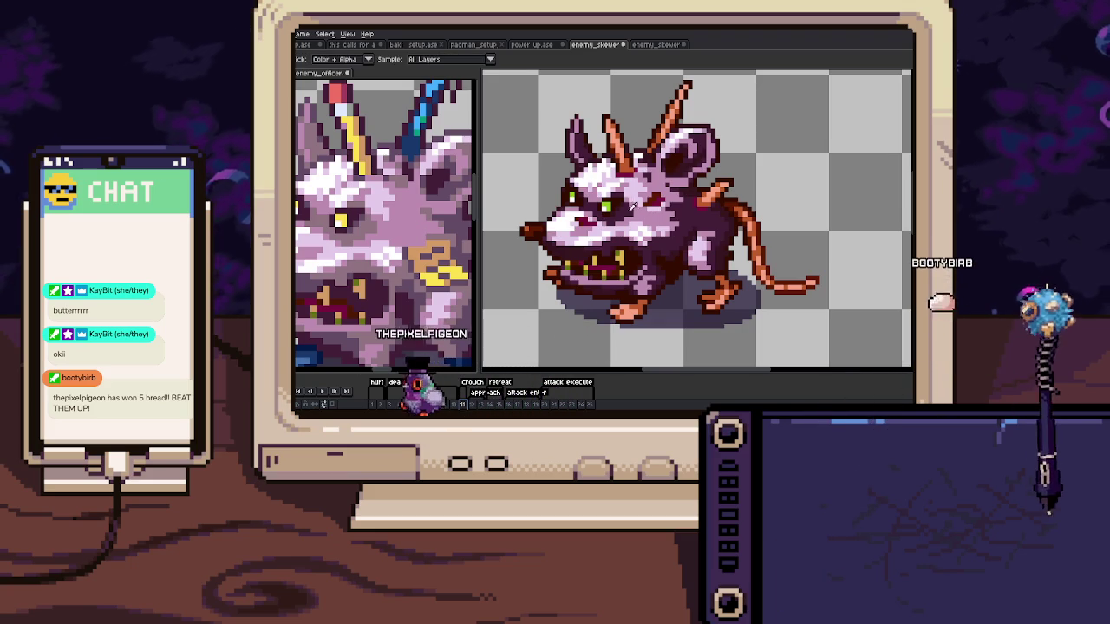
pyautogui.press('b')
pyautogui.hotkey('ctrl', 'z')
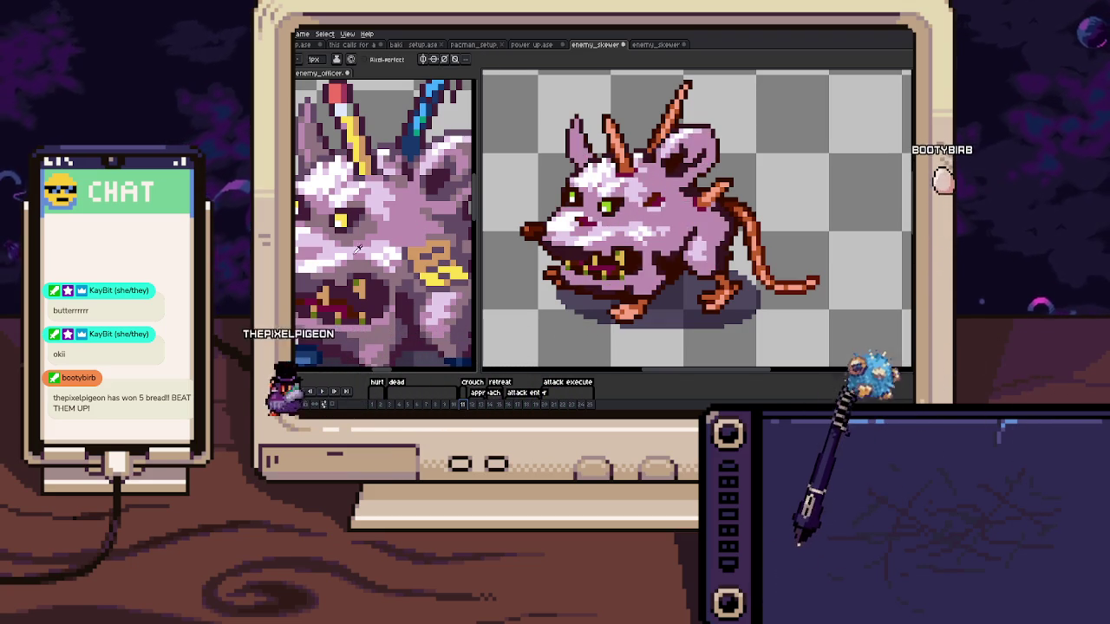
pyautogui.hotkey('ctrl', 'y')
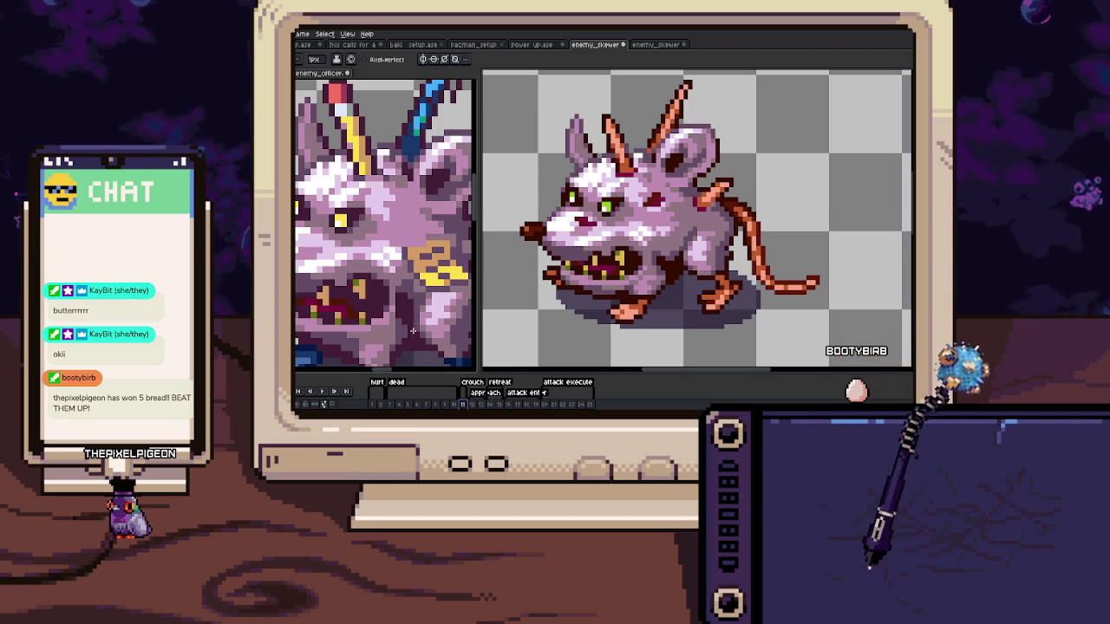
pyautogui.press('i')
pyautogui.press('b')
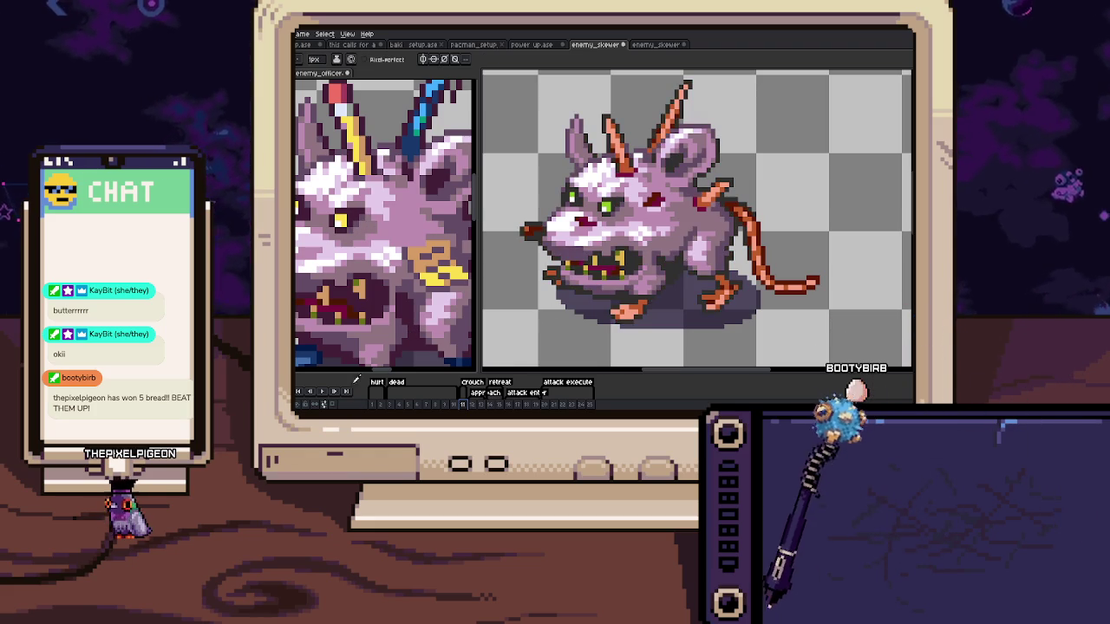
pyautogui.scroll(-4, 600, 309)
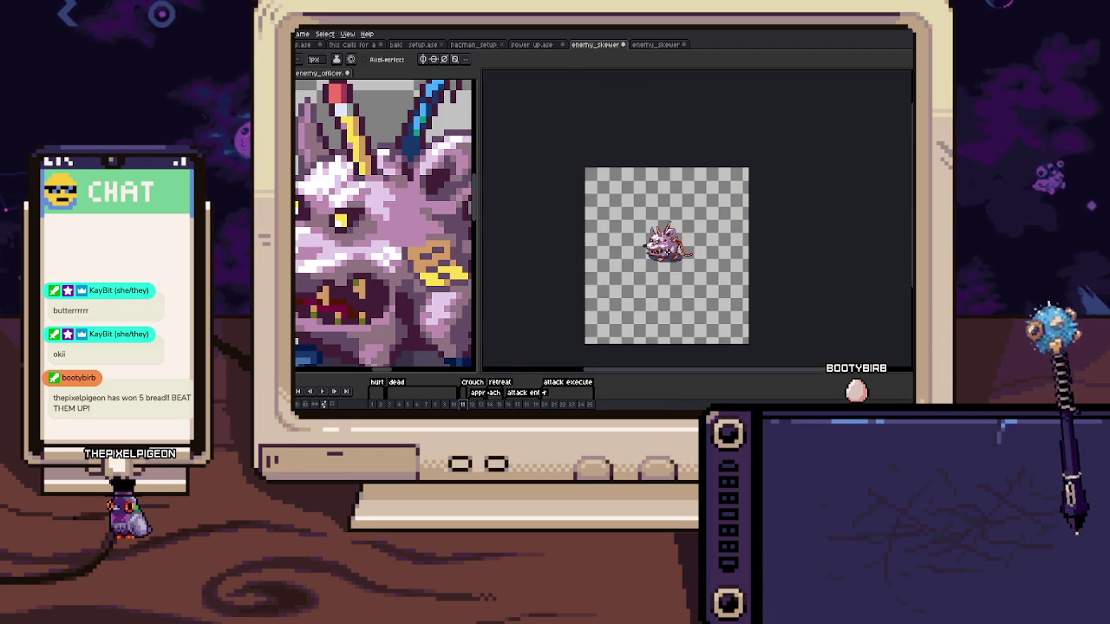
pyautogui.scroll(2, 600, 309)
pyautogui.press('Return')
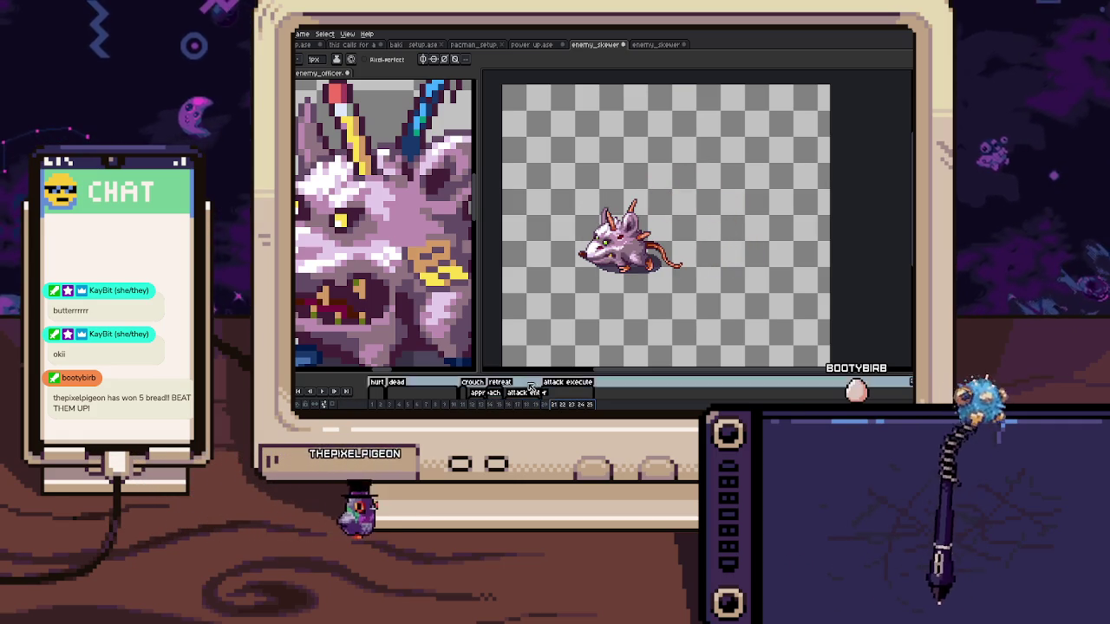
pyautogui.scroll(1, 618, 260)
pyautogui.scroll(2, 618, 260)
pyautogui.scroll(3, 618, 261)
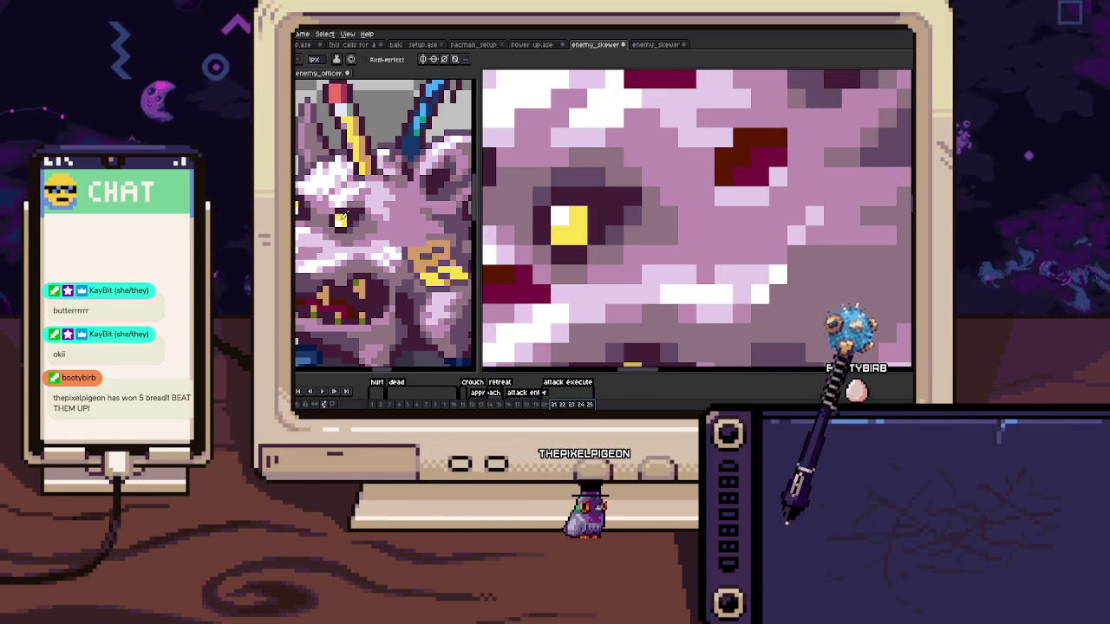
pyautogui.scroll(-5, 697, 217)
pyautogui.scroll(-1, 590, 264)
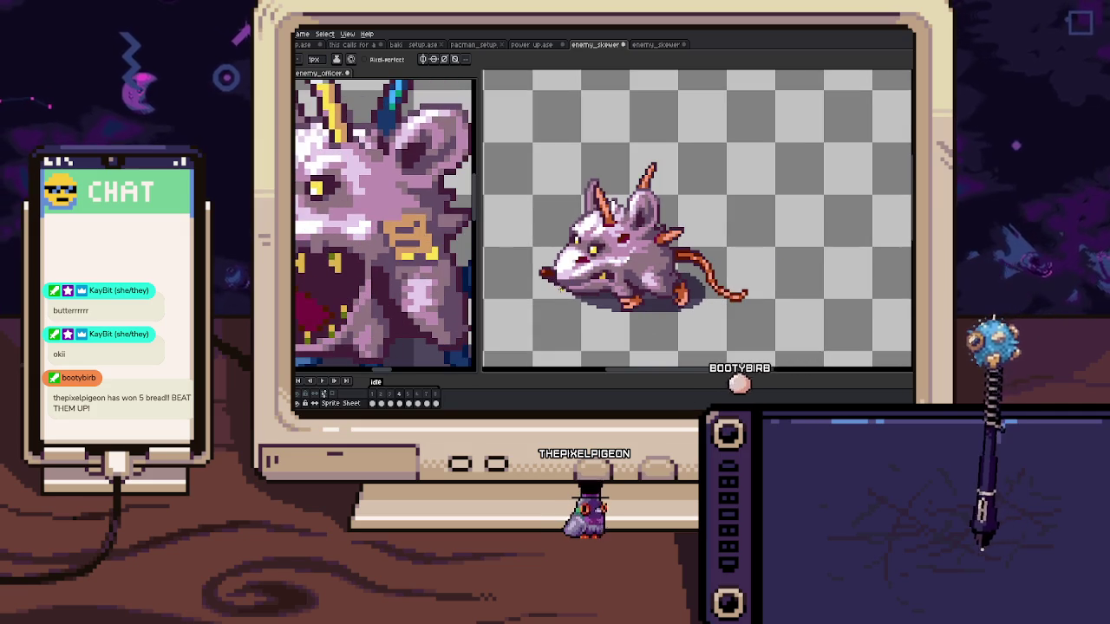
pyautogui.press('Return')
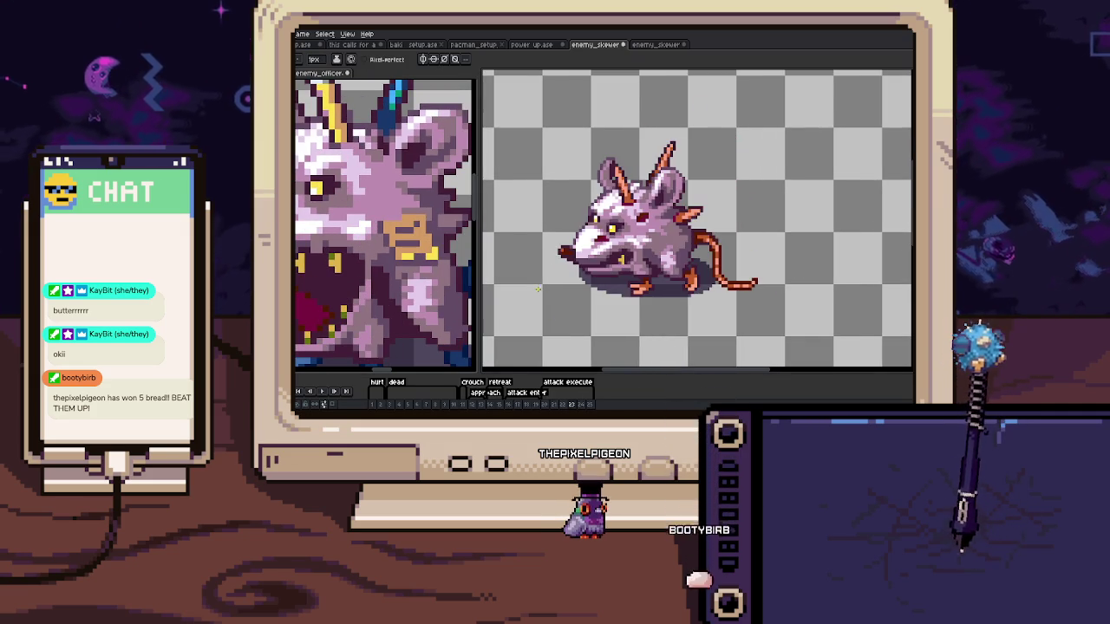
pyautogui.scroll(3, 547, 278)
pyautogui.scroll(-1, 560, 265)
# Select the rat sprite and pan the officer reference to show its blue tail and whole body
pyautogui.press('w')
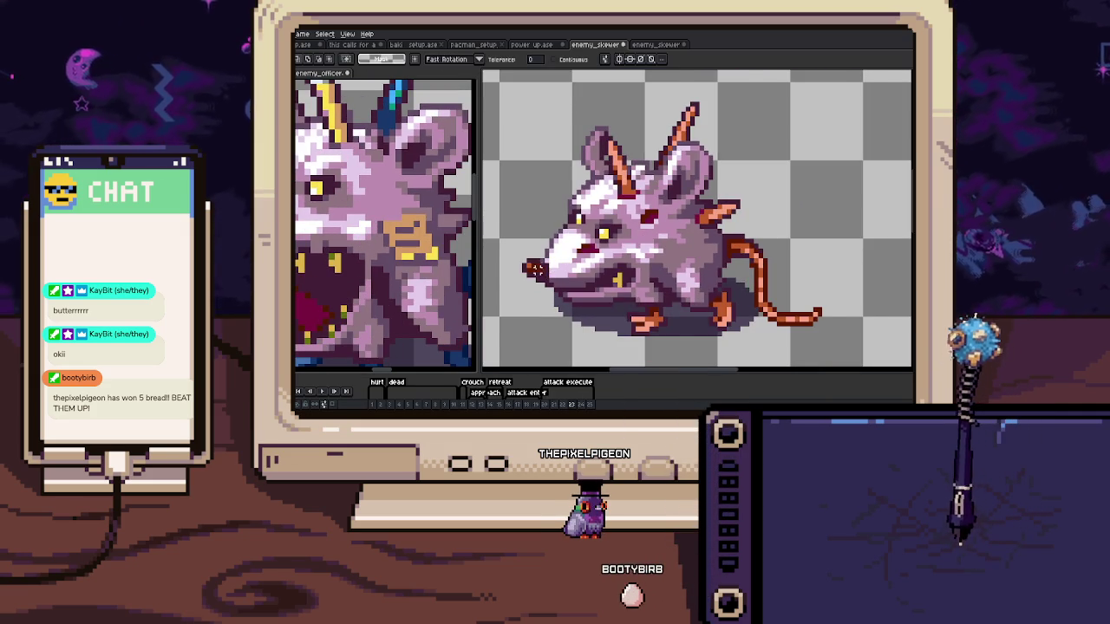
pyautogui.click(680, 242)
pyautogui.scroll(-3, 385, 225)
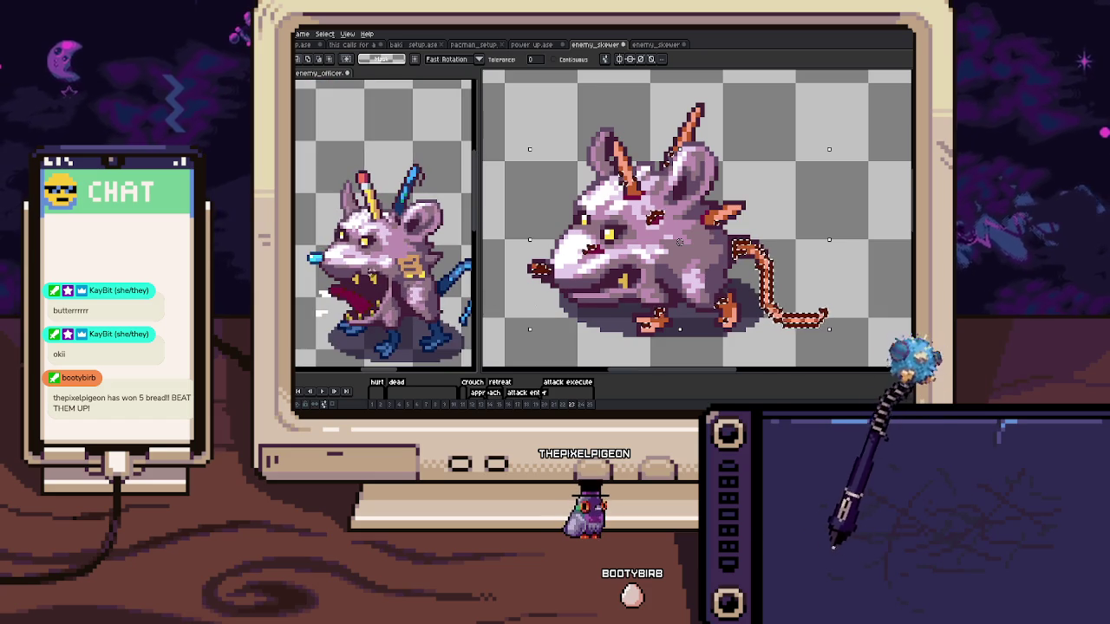
pyautogui.scroll(3, 328, 271)
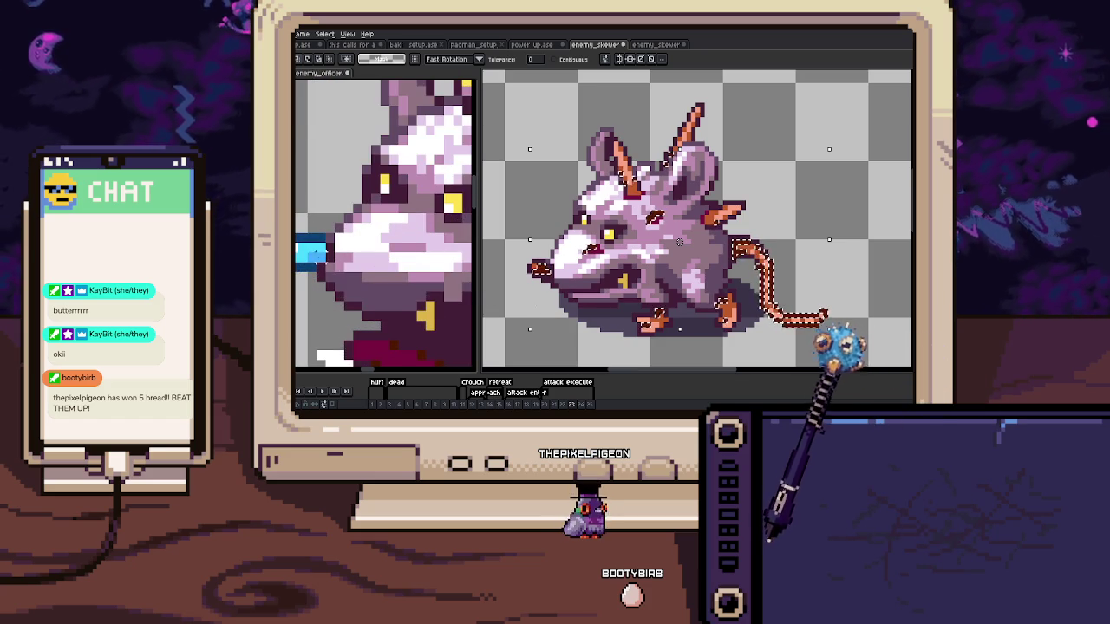
pyautogui.scroll(-2, 313, 251)
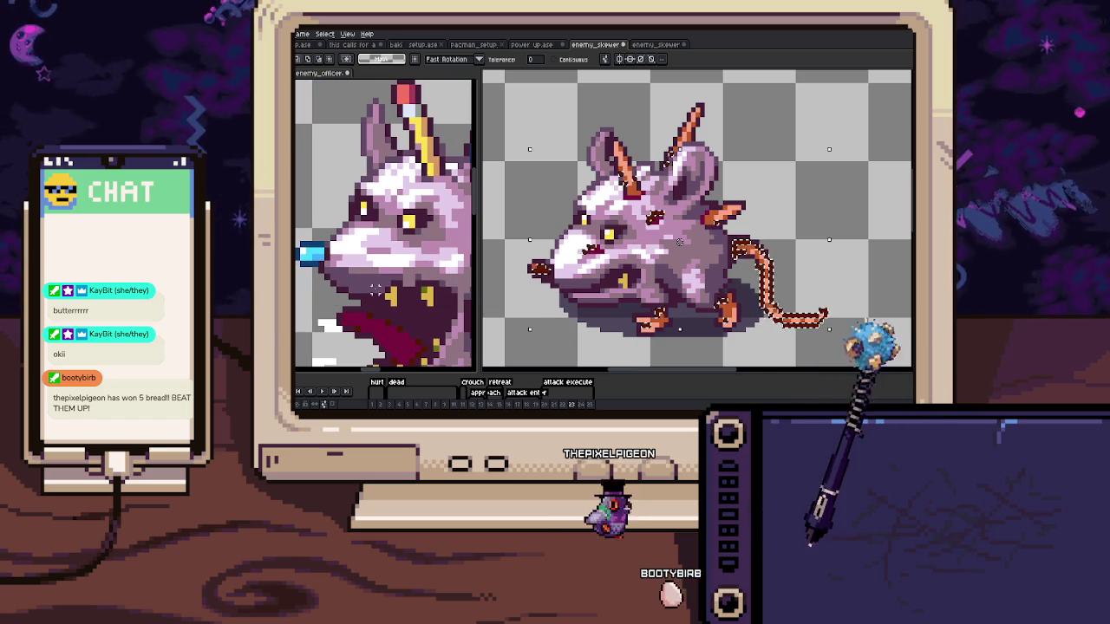
pyautogui.scroll(2, 326, 260)
pyautogui.moveTo(329, 262); pyautogui.dragTo(304, 156)
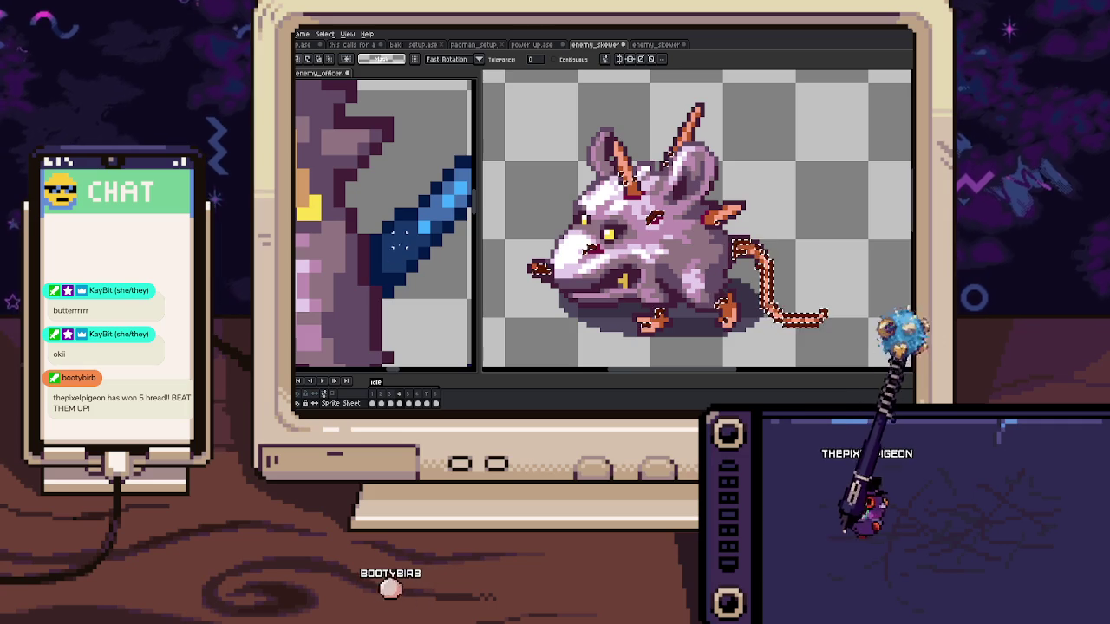
pyautogui.scroll(-3, 385, 257)
pyautogui.scroll(2, 386, 257)
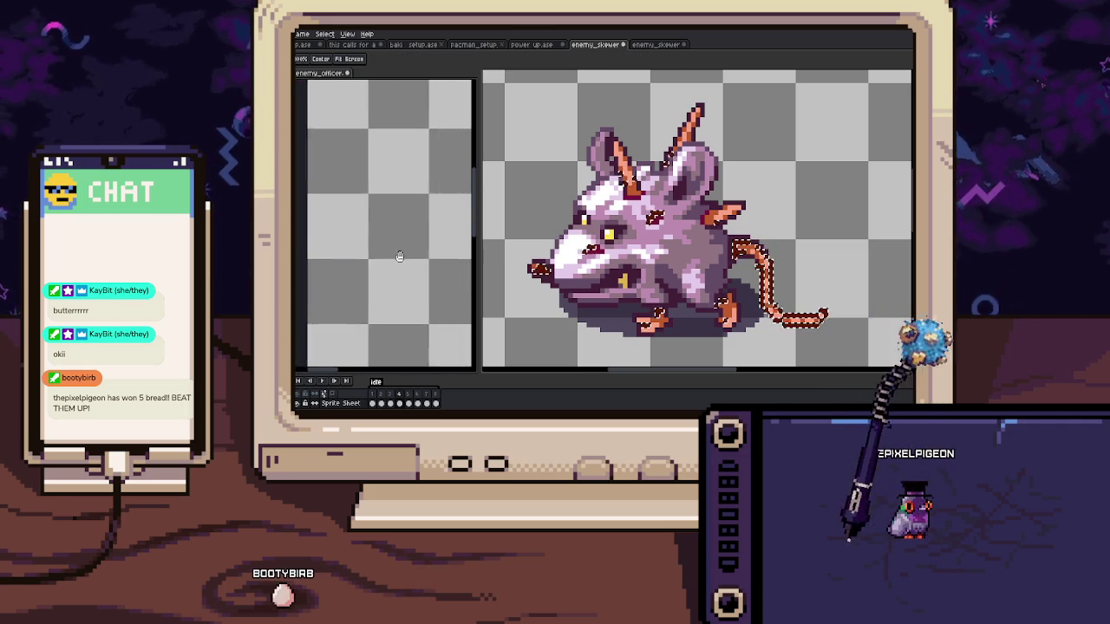
pyautogui.scroll(-2, 364, 268)
pyautogui.moveTo(359, 272)
pyautogui.mouseDown()
pyautogui.moveTo(399, 286)
pyautogui.moveTo(408, 260)
pyautogui.mouseUp()
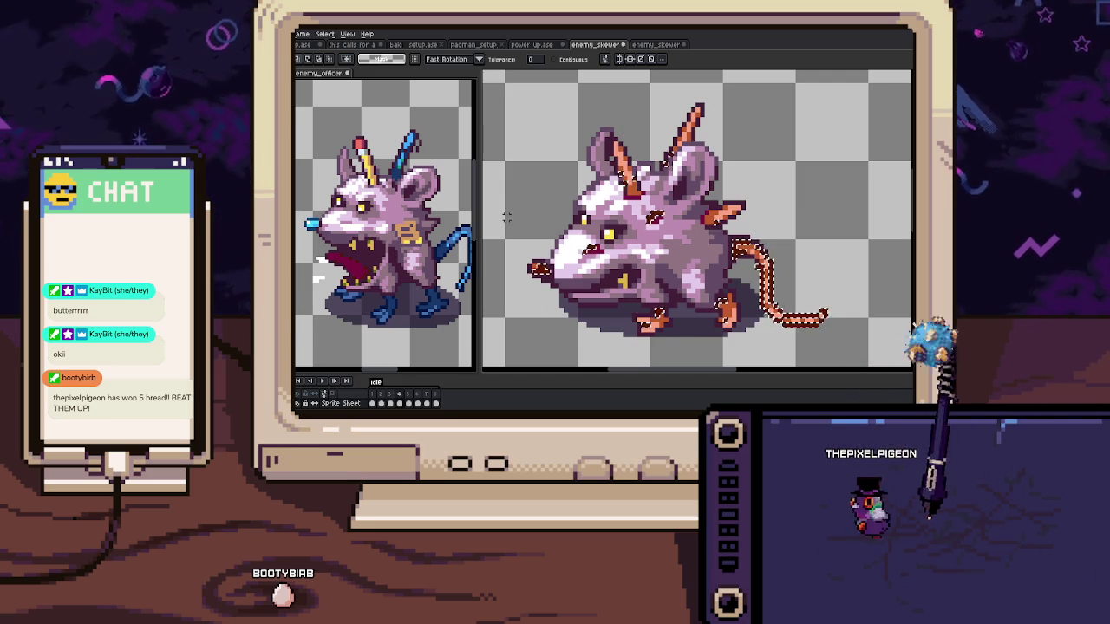
# Select the entire sprite, go to frame 11 and begin painting the orange parts blue
pyautogui.click(510, 357)
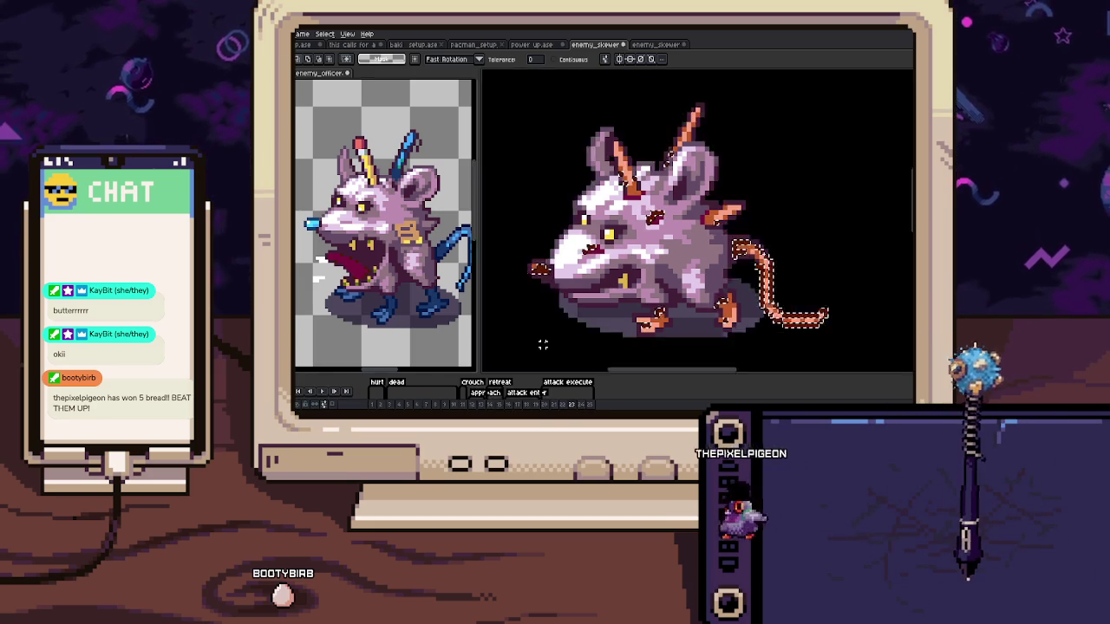
pyautogui.press('Return')
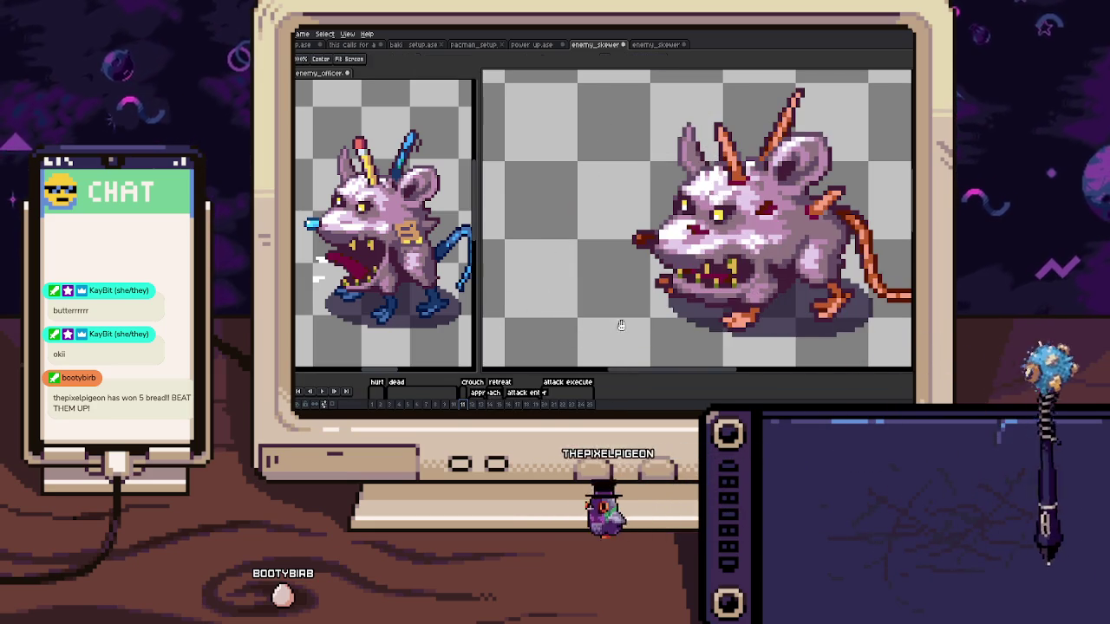
pyautogui.scroll(1, 612, 295)
pyautogui.scroll(-1, 616, 291)
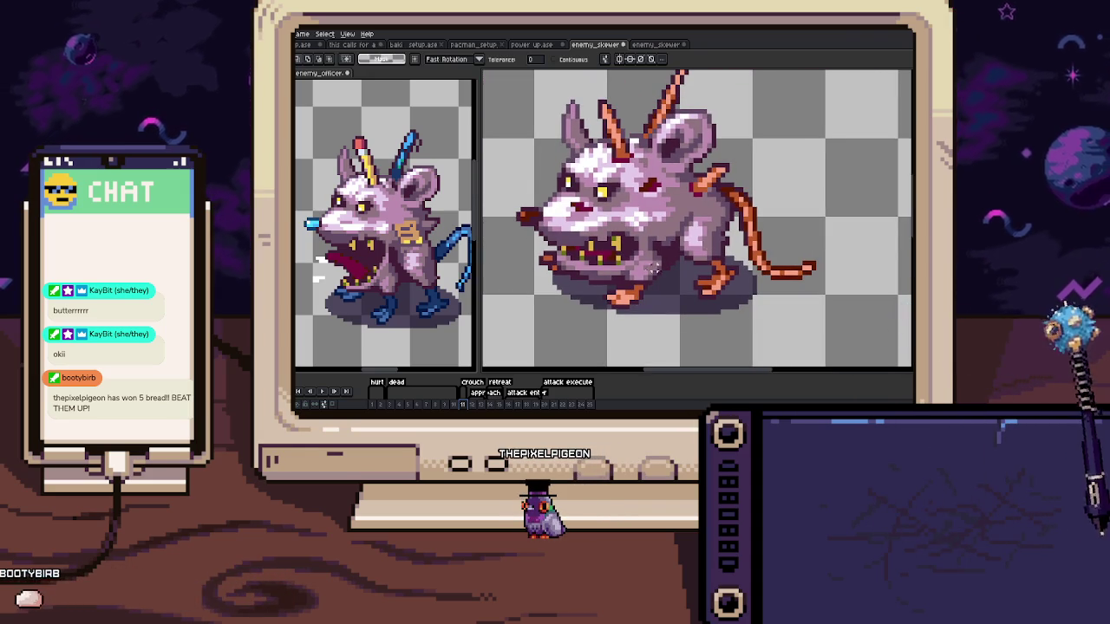
pyautogui.press('b')
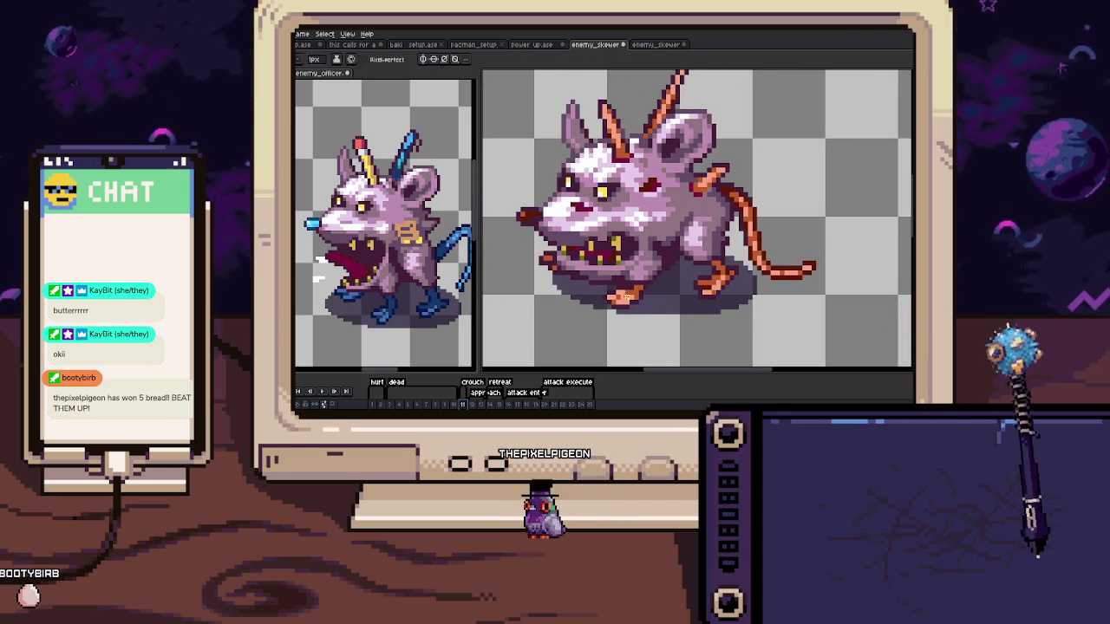
pyautogui.press('b')
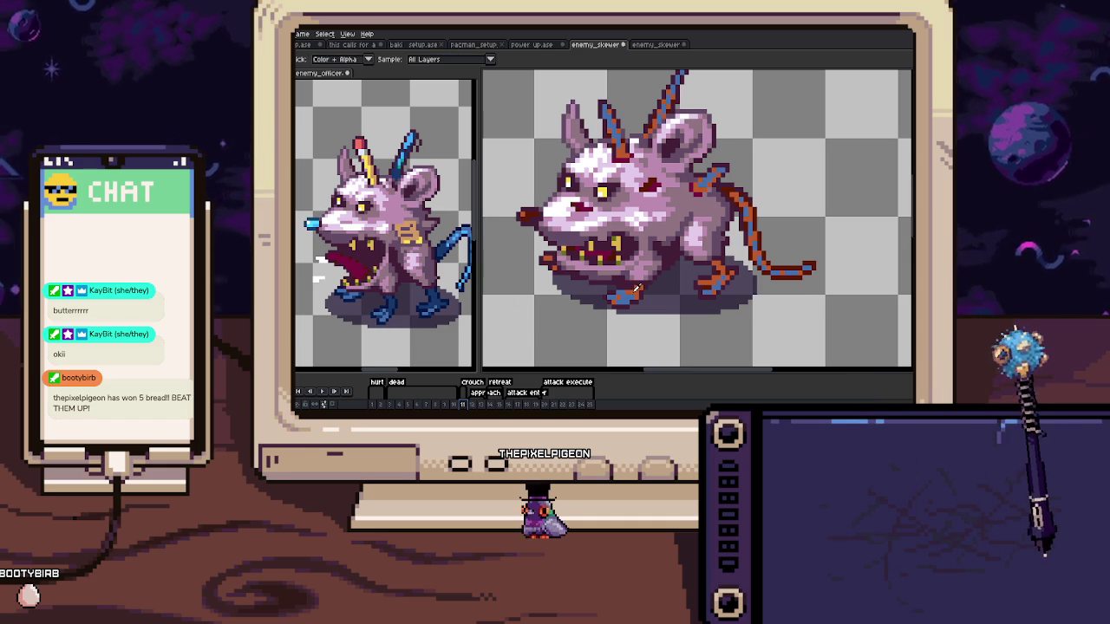
# Turn the rat's orange spikes, tail and feet blue, then zoom in to check mouth and foot
pyautogui.press('F3')
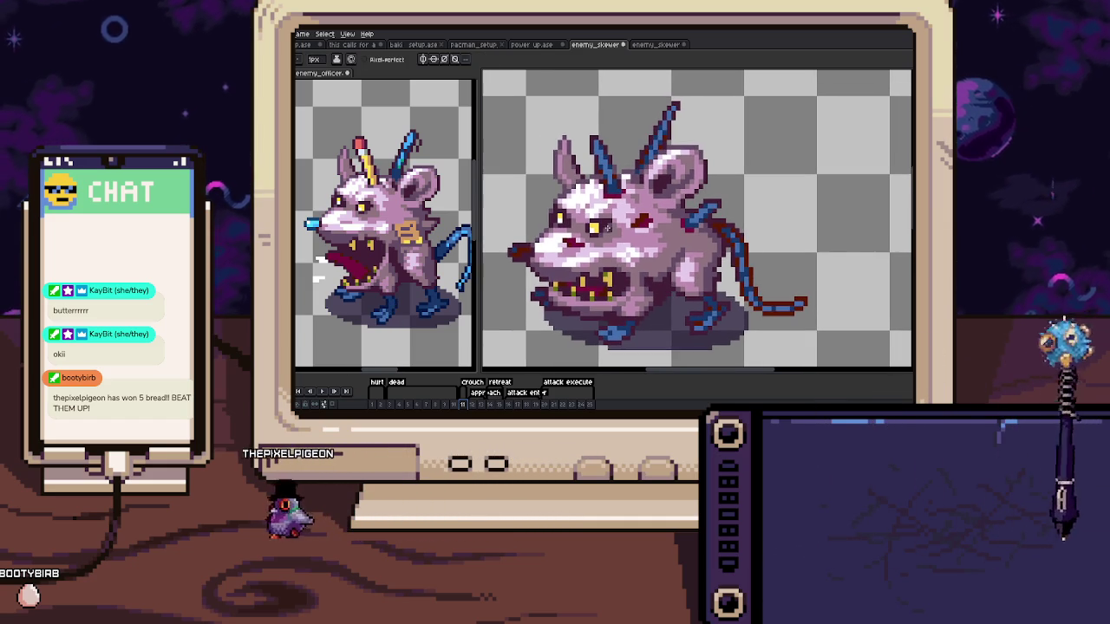
pyautogui.moveTo(555, 243); pyautogui.dragTo(572, 278)
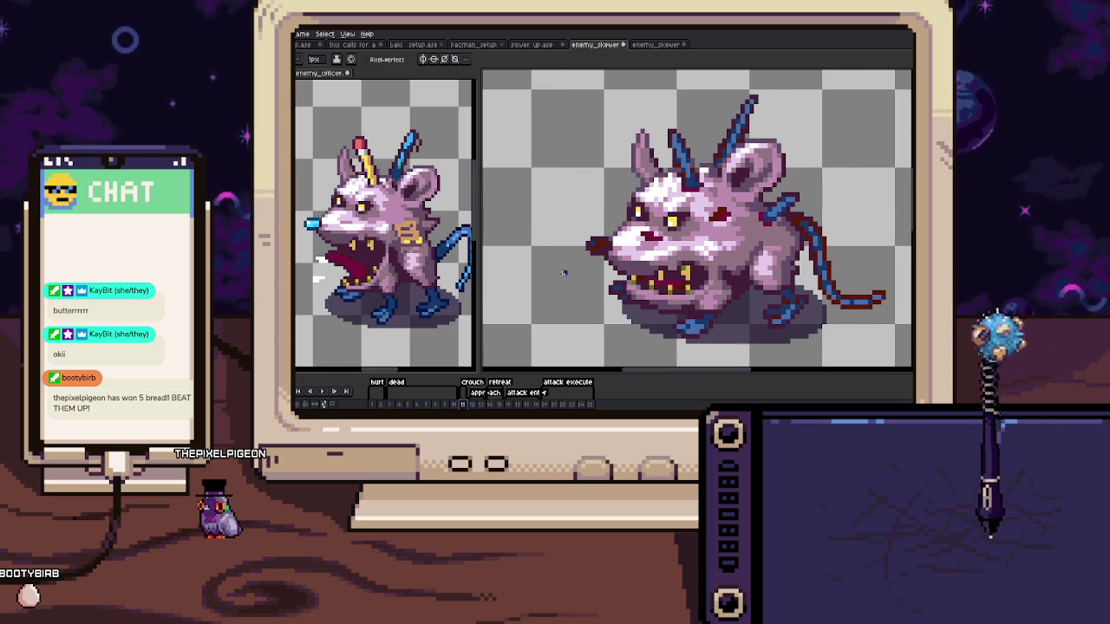
pyautogui.scroll(1, 613, 321)
pyautogui.scroll(3, 613, 321)
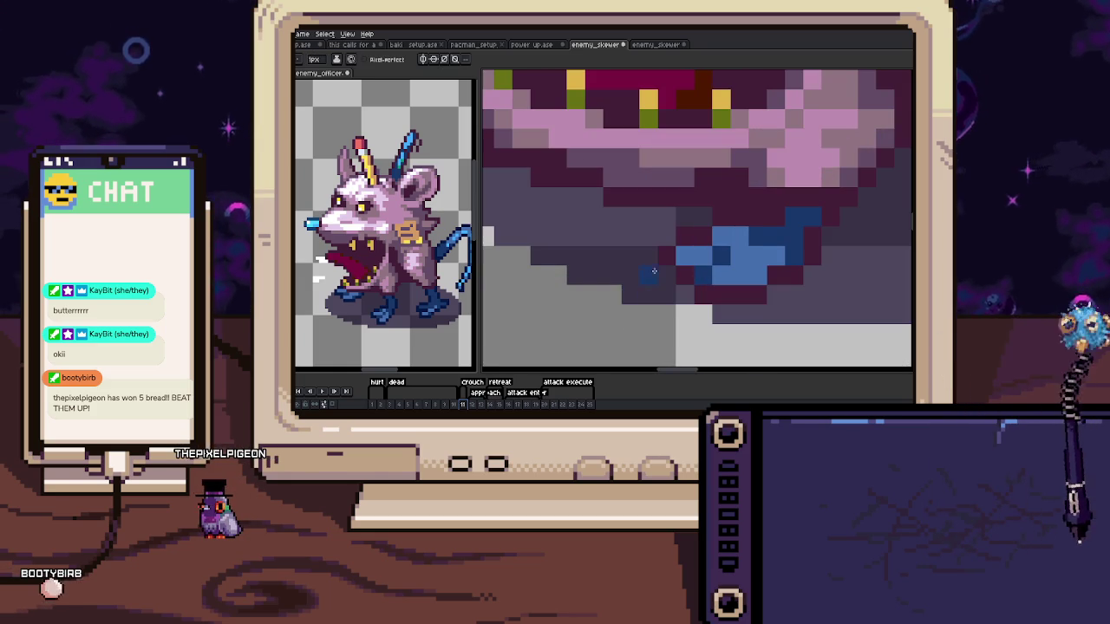
pyautogui.scroll(3, 447, 253)
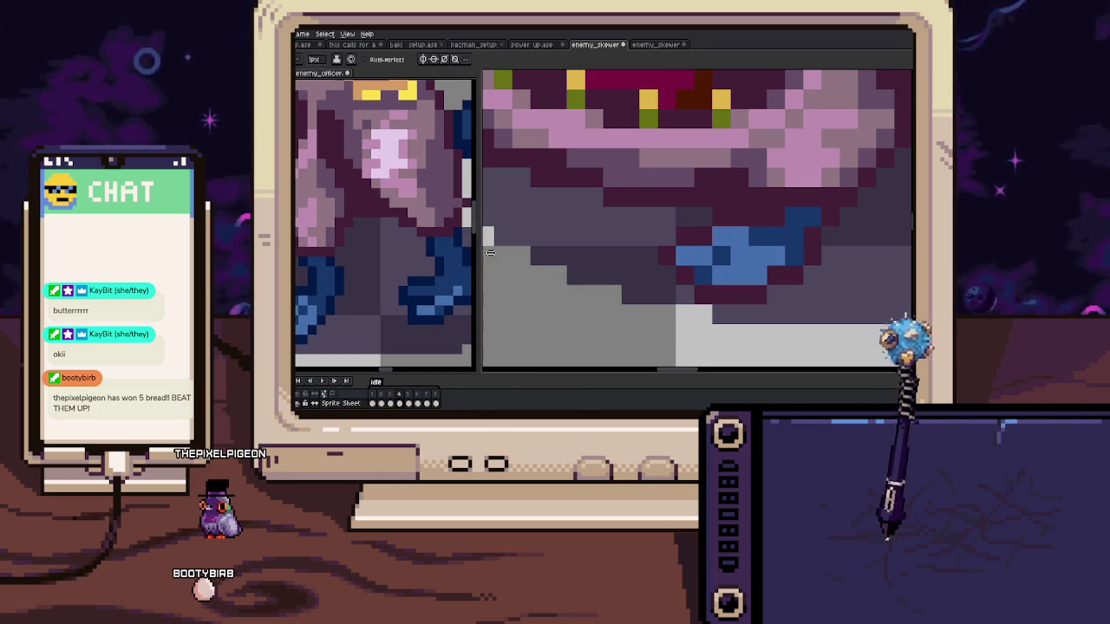
pyautogui.scroll(-3, 694, 217)
# Go to animation frame 1 and check the colour mode options, leaving them unchanged
pyautogui.click(375, 405)
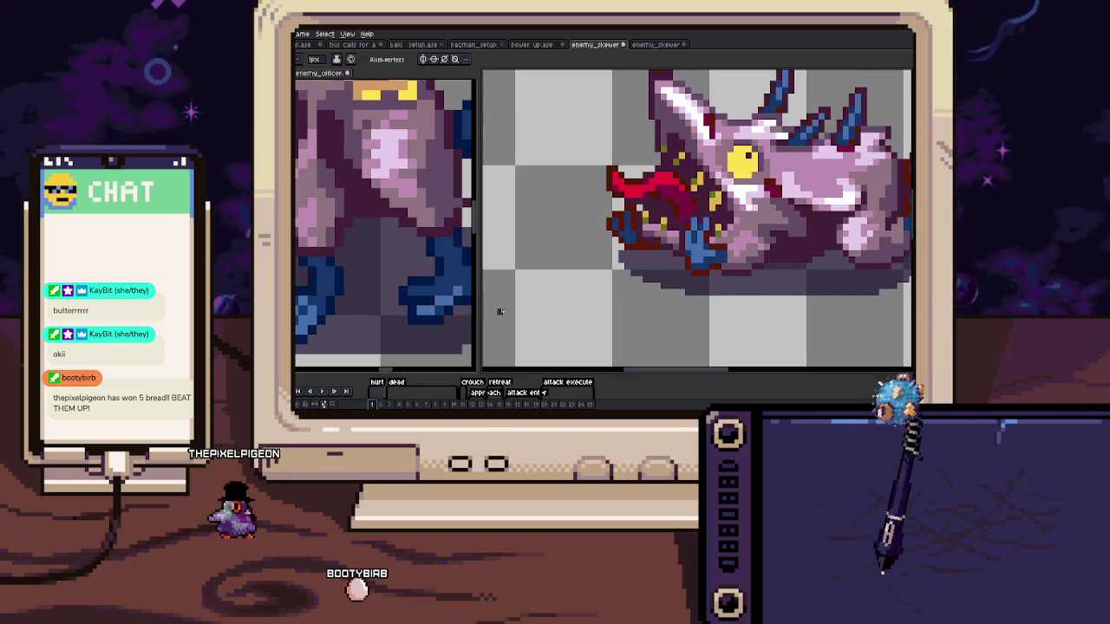
pyautogui.scroll(3, 600, 223)
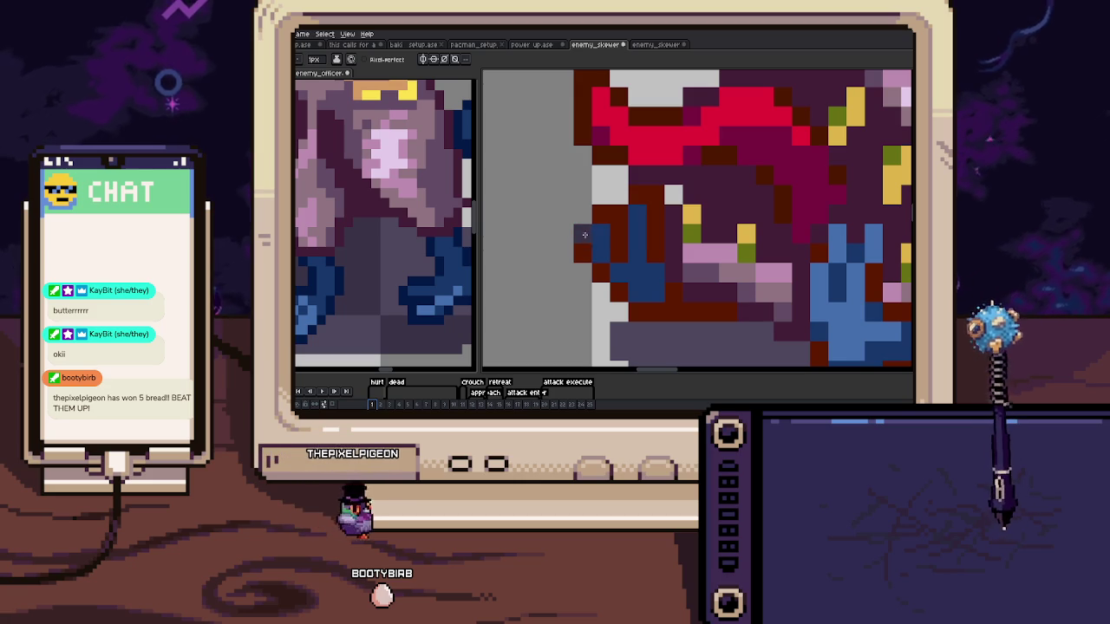
pyautogui.scroll(-3, 588, 245)
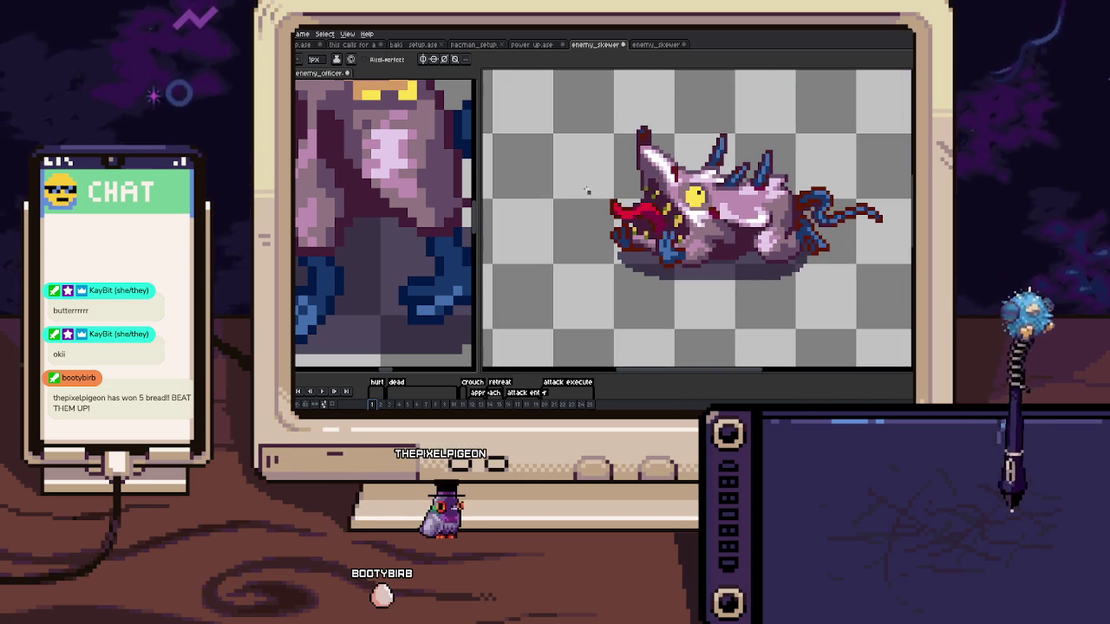
pyautogui.click(277, 34)
pyautogui.moveTo(308, 55)
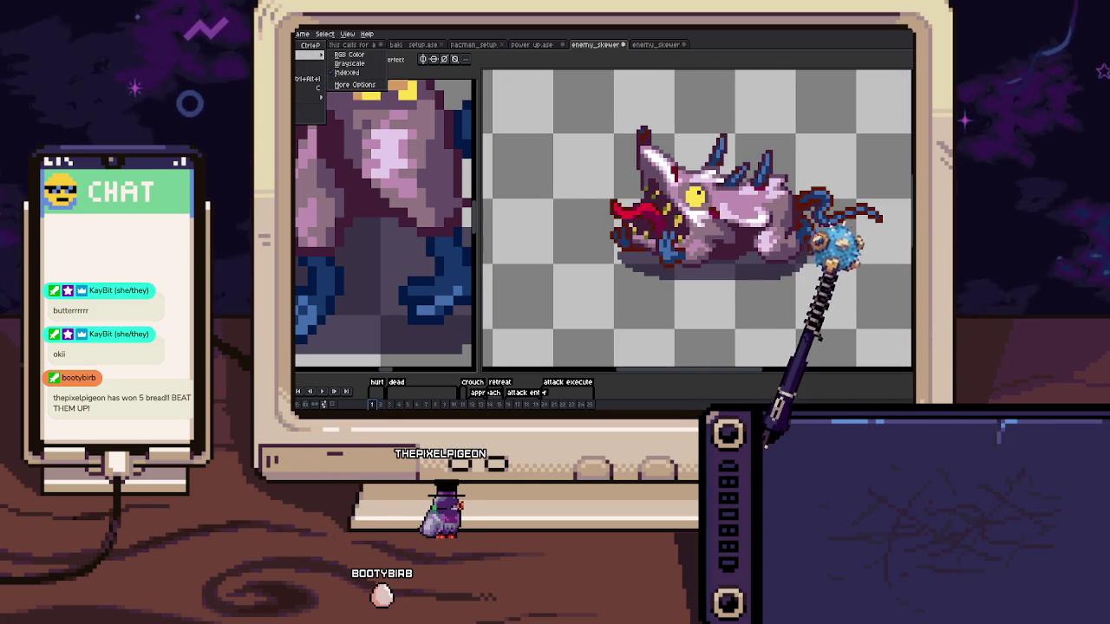
pyautogui.click(355, 57)
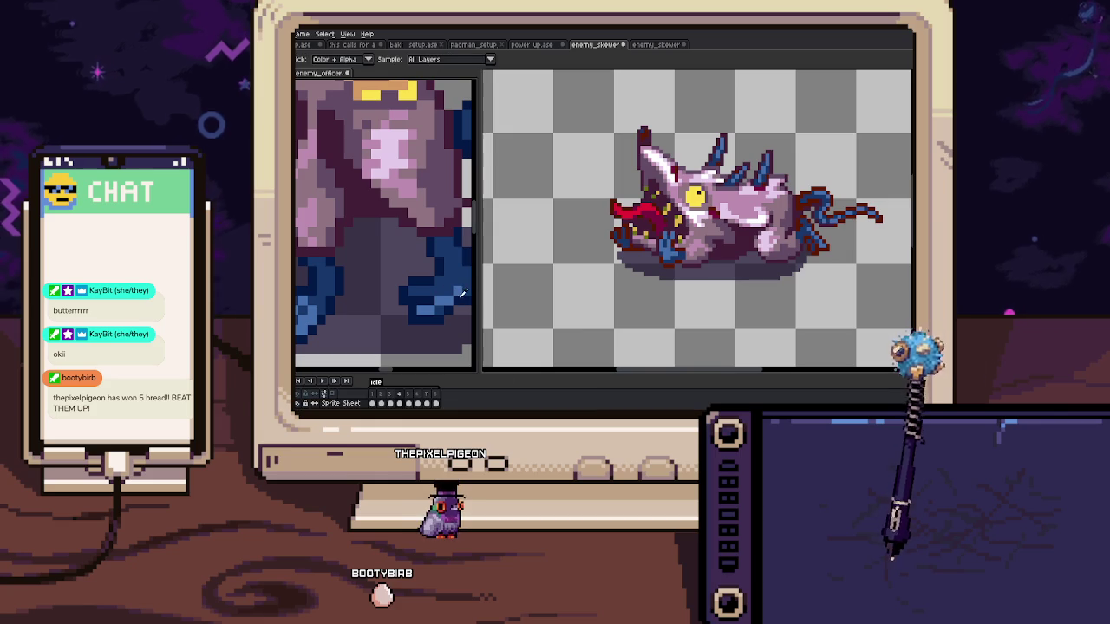
# Repaint the dark-red outline pixels near the mouth and blue foot in dark blue
pyautogui.scroll(2, 603, 246)
pyautogui.scroll(2, 603, 245)
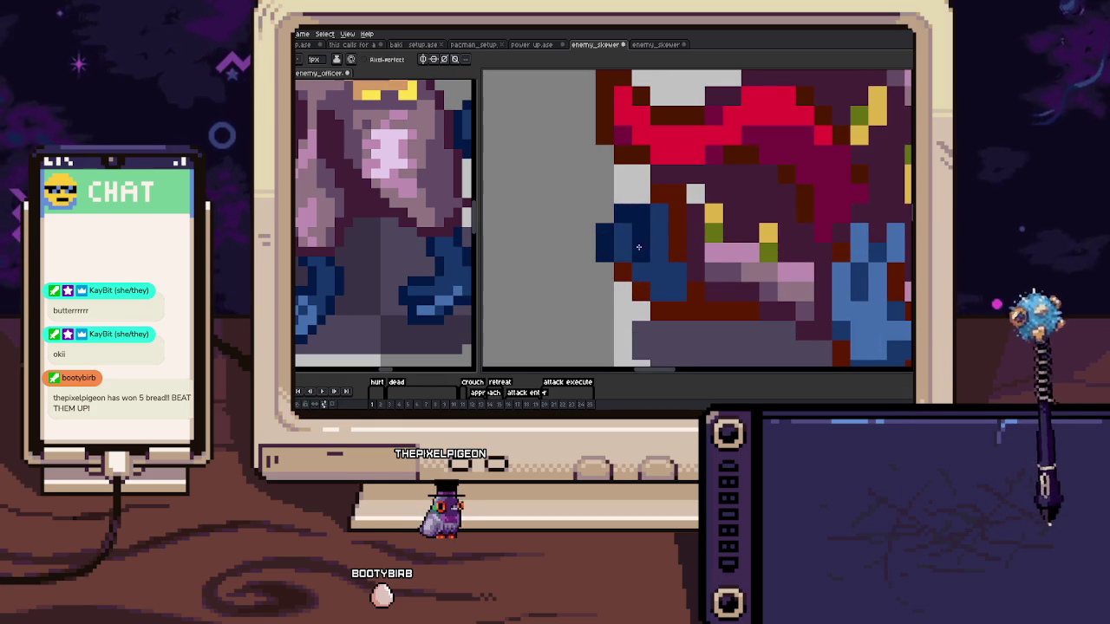
pyautogui.moveTo(638, 247); pyautogui.dragTo(600, 203)
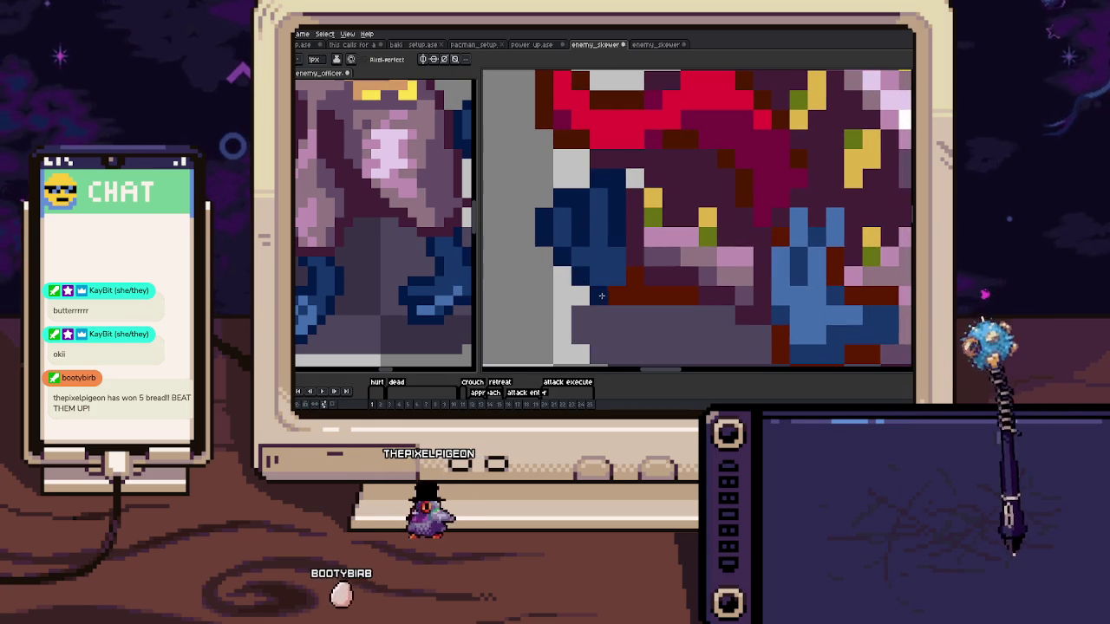
pyautogui.moveTo(641, 278); pyautogui.dragTo(581, 240)
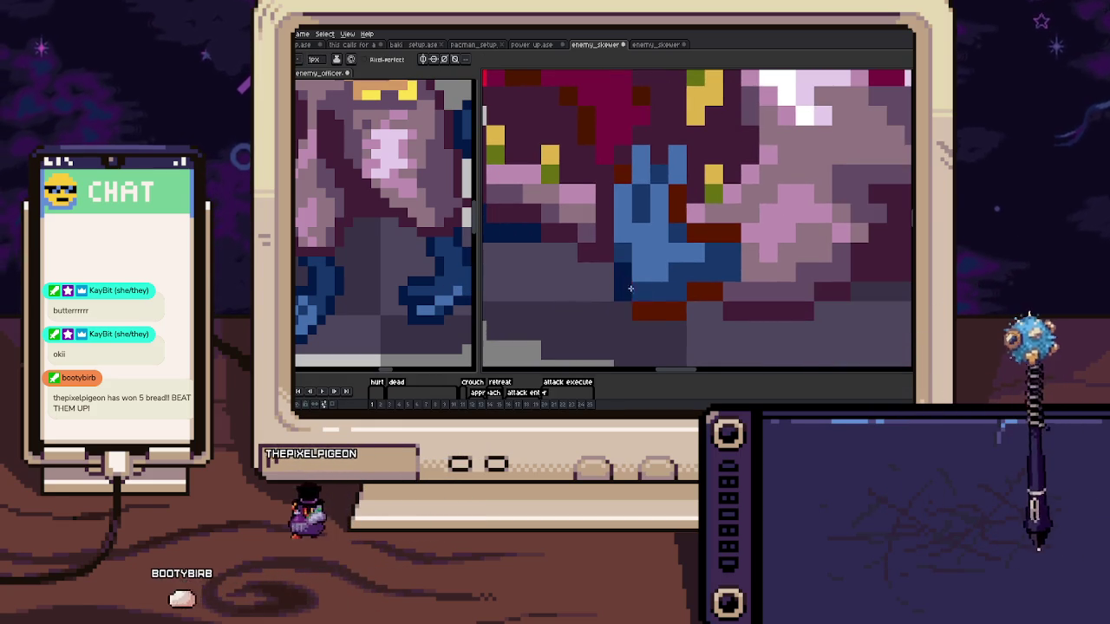
pyautogui.moveTo(622, 279); pyautogui.dragTo(690, 233)
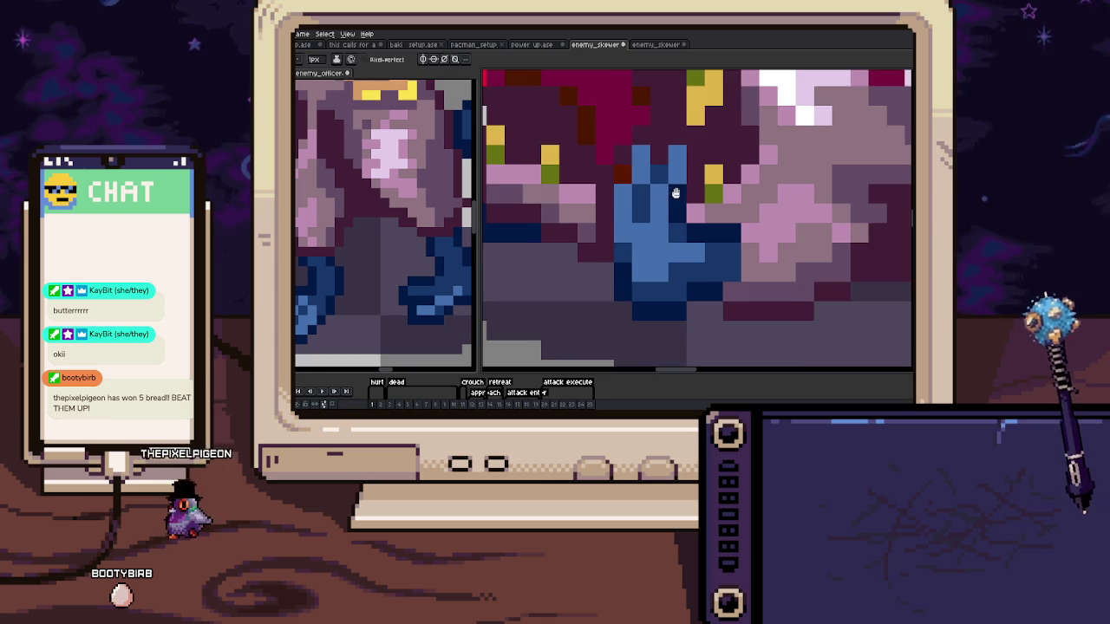
pyautogui.scroll(-1, 691, 233)
pyautogui.scroll(-2, 690, 233)
# Inspect the tail's blue recolor along its length up to the base outline
pyautogui.moveTo(743, 228); pyautogui.dragTo(656, 225)
pyautogui.scroll(2, 657, 225)
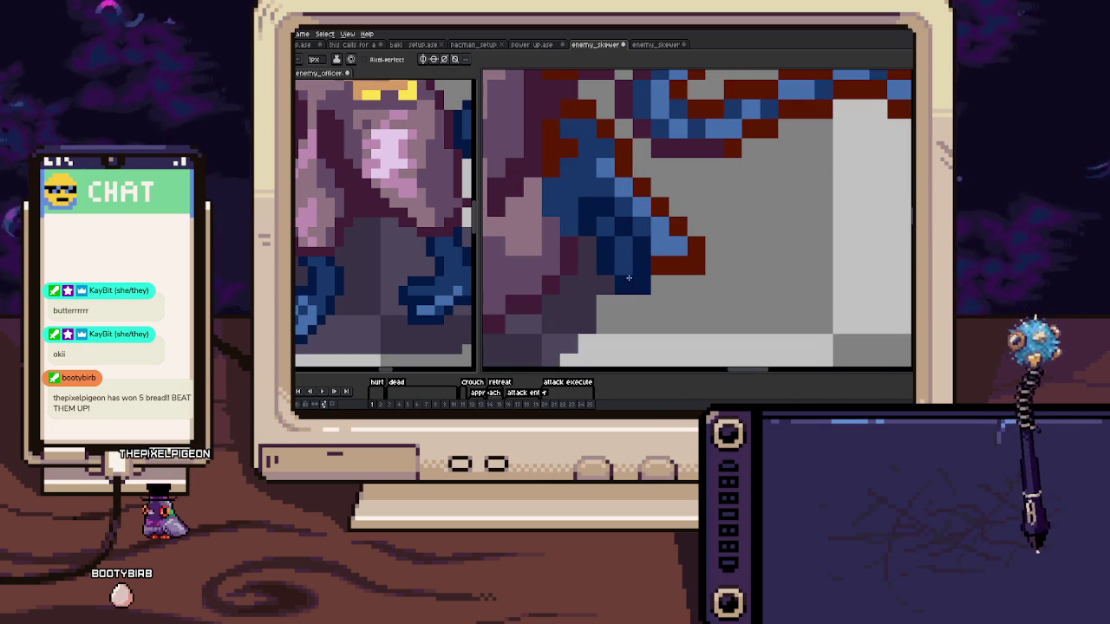
pyautogui.moveTo(678, 225); pyautogui.dragTo(645, 238)
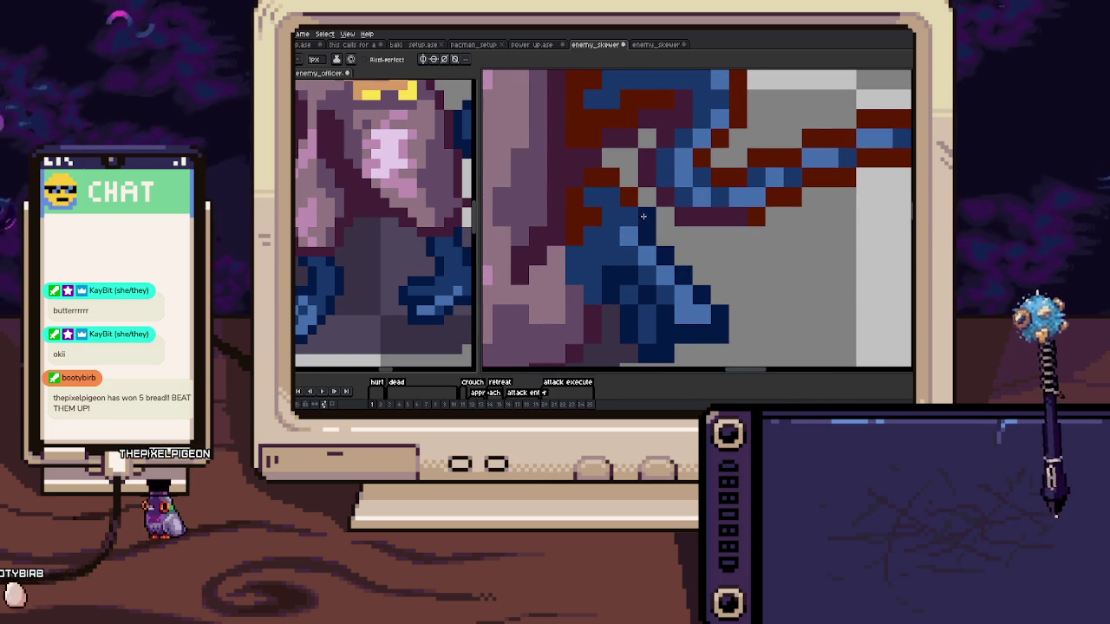
pyautogui.scroll(-1, 568, 221)
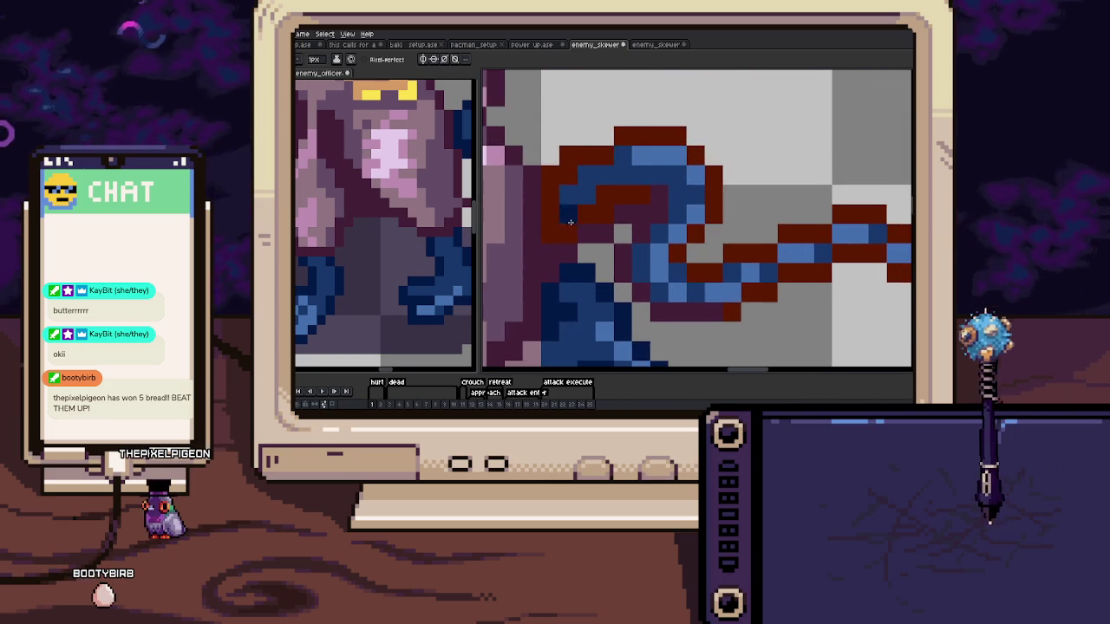
pyautogui.scroll(-1, 563, 236)
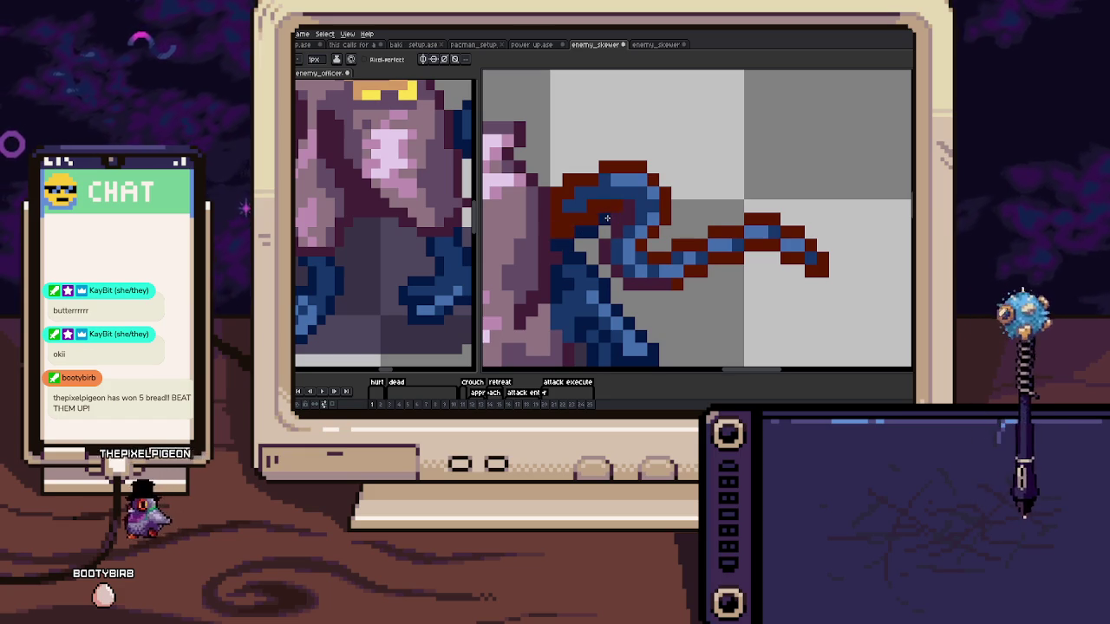
pyautogui.moveTo(621, 228); pyautogui.dragTo(609, 232)
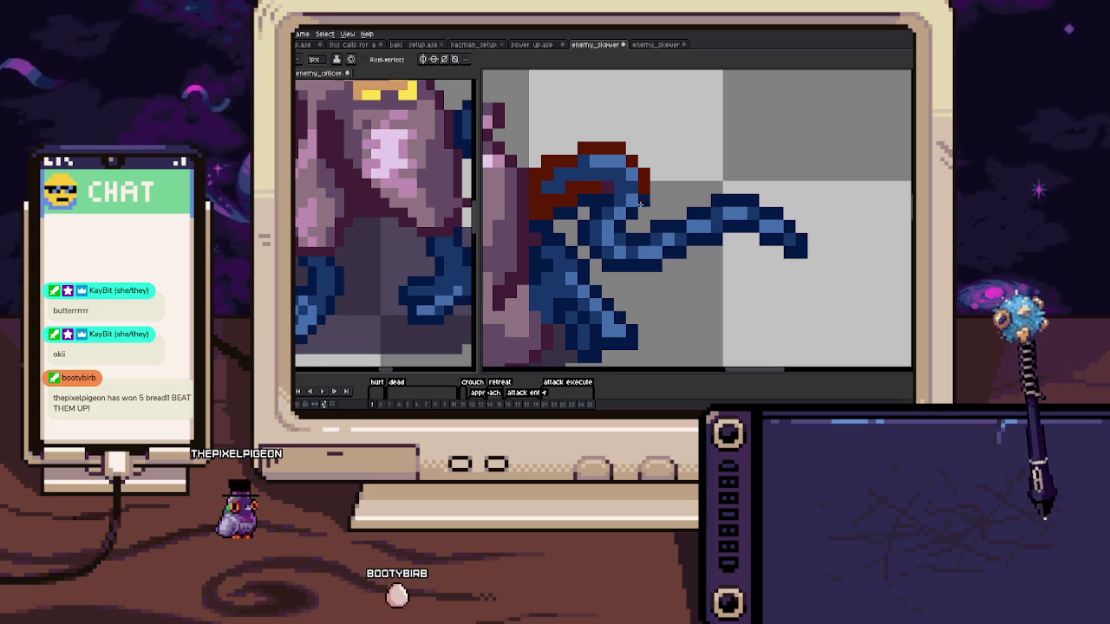
pyautogui.moveTo(640, 172); pyautogui.dragTo(665, 215)
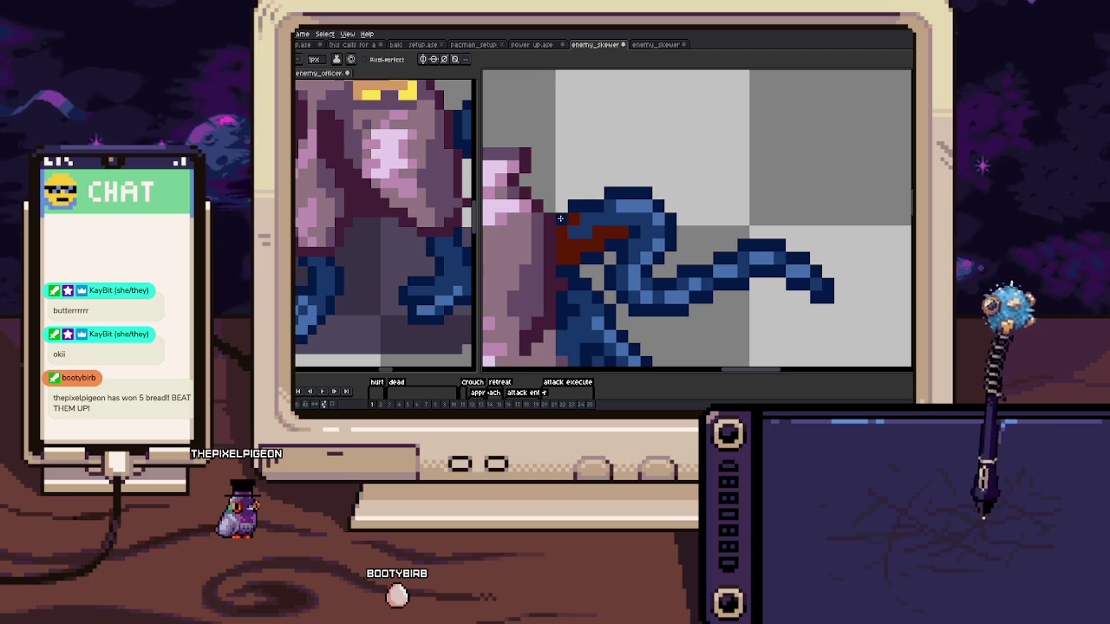
pyautogui.scroll(-1, 589, 257)
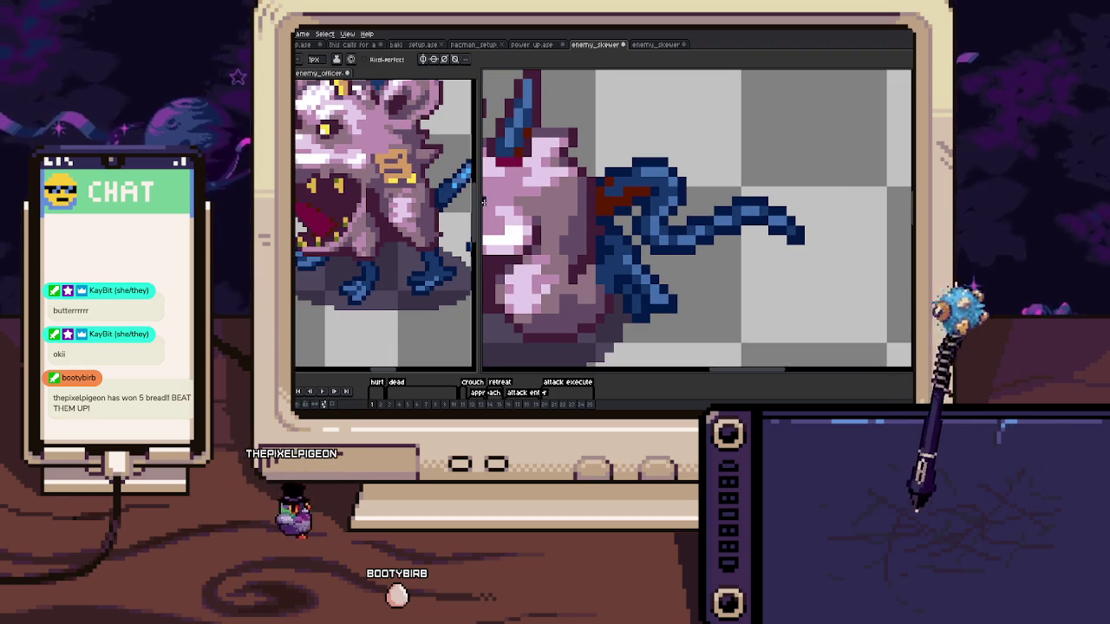
pyautogui.scroll(-3, 614, 215)
# Step to the next animation frame and zoom around to inspect its colouring
pyautogui.press('Right')
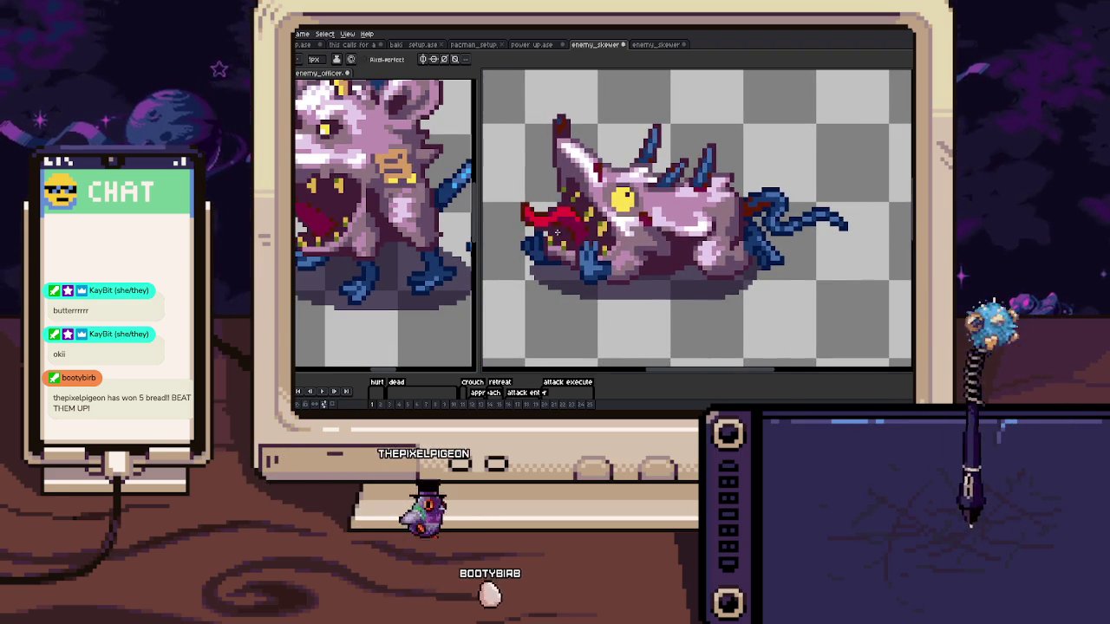
pyautogui.scroll(1, 600, 246)
pyautogui.scroll(1, 581, 239)
pyautogui.scroll(1, 559, 230)
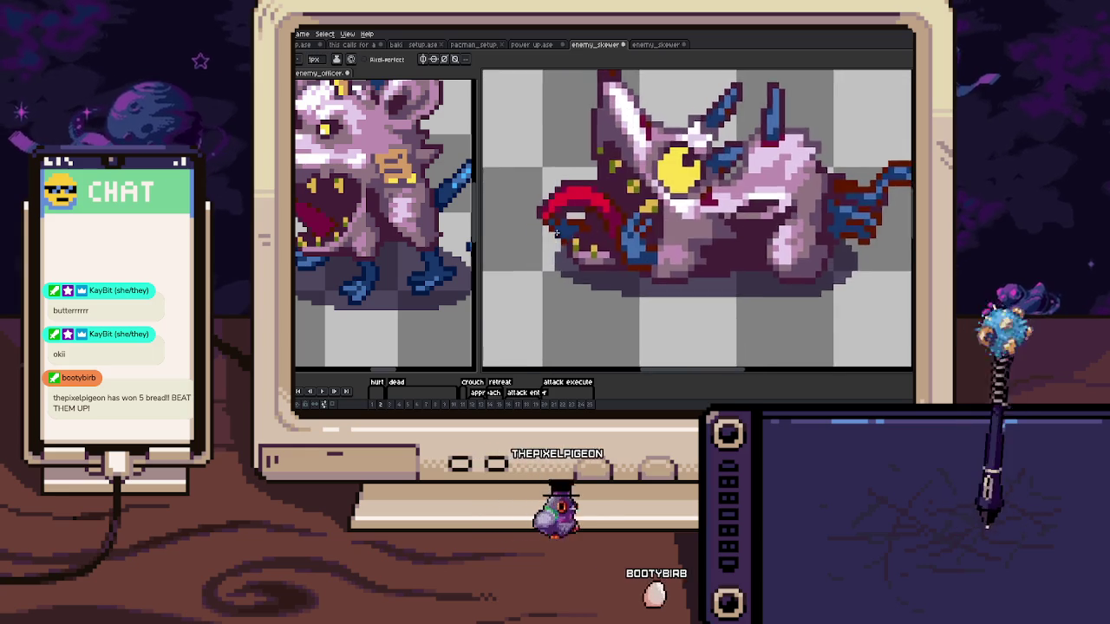
pyautogui.scroll(1, 538, 221)
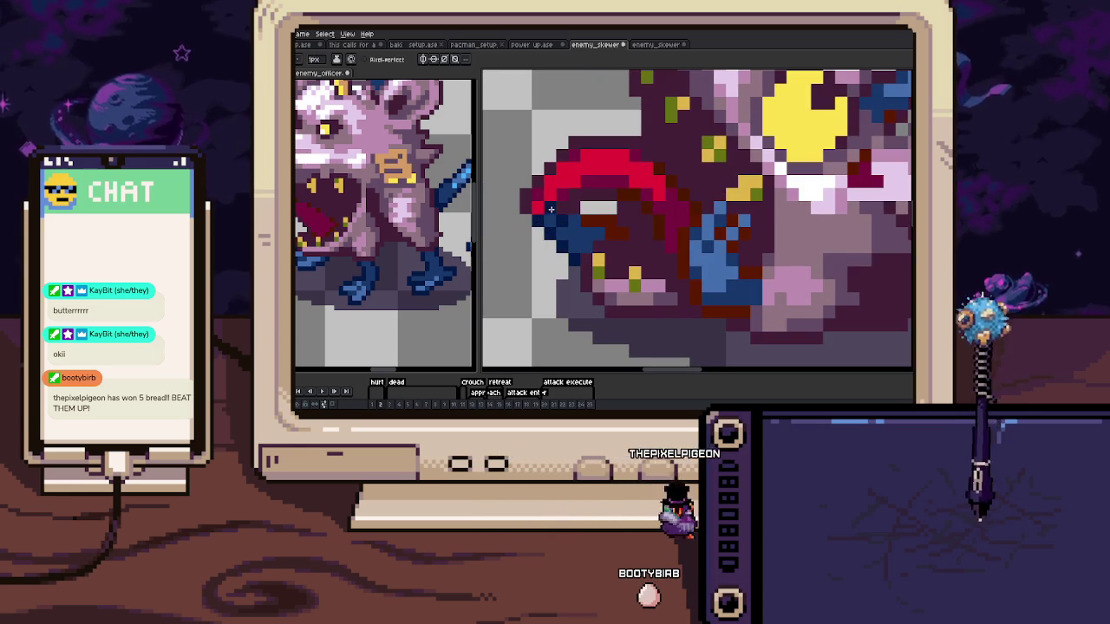
pyautogui.hscroll(2, 620, 232)
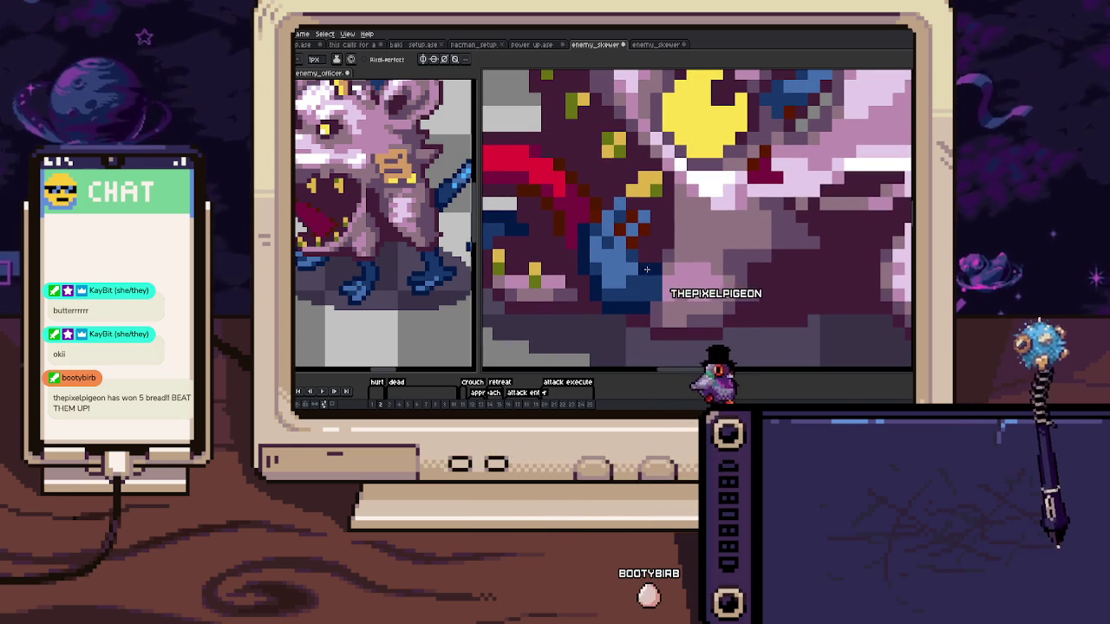
pyautogui.scroll(-3, 623, 220)
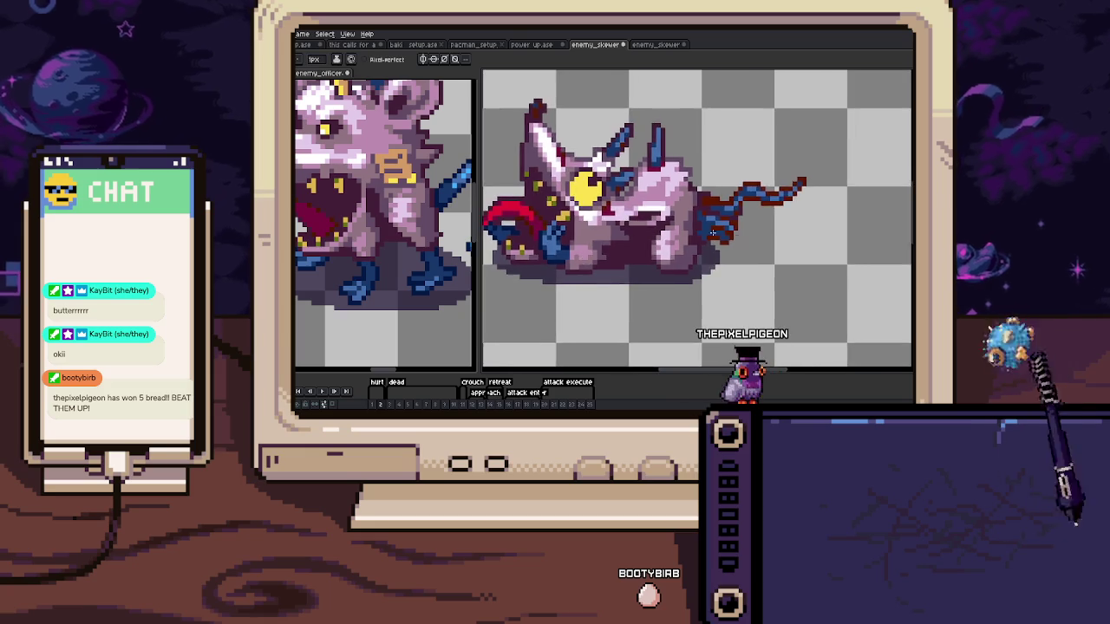
pyautogui.scroll(3, 646, 230)
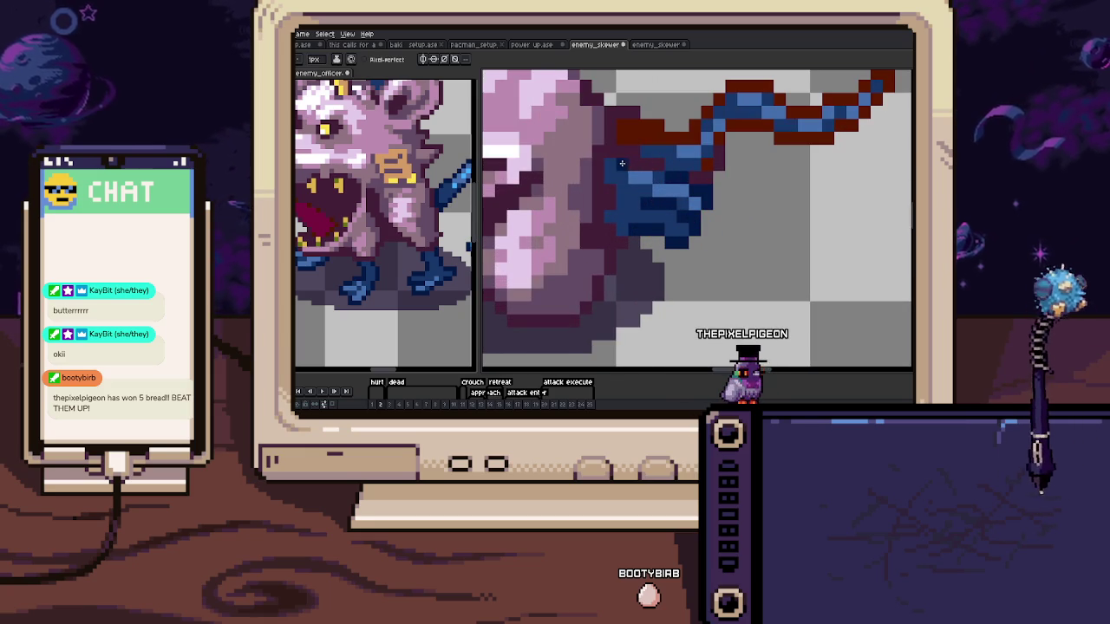
pyautogui.scroll(-3, 622, 163)
pyautogui.scroll(-1, 624, 217)
pyautogui.scroll(1, 626, 243)
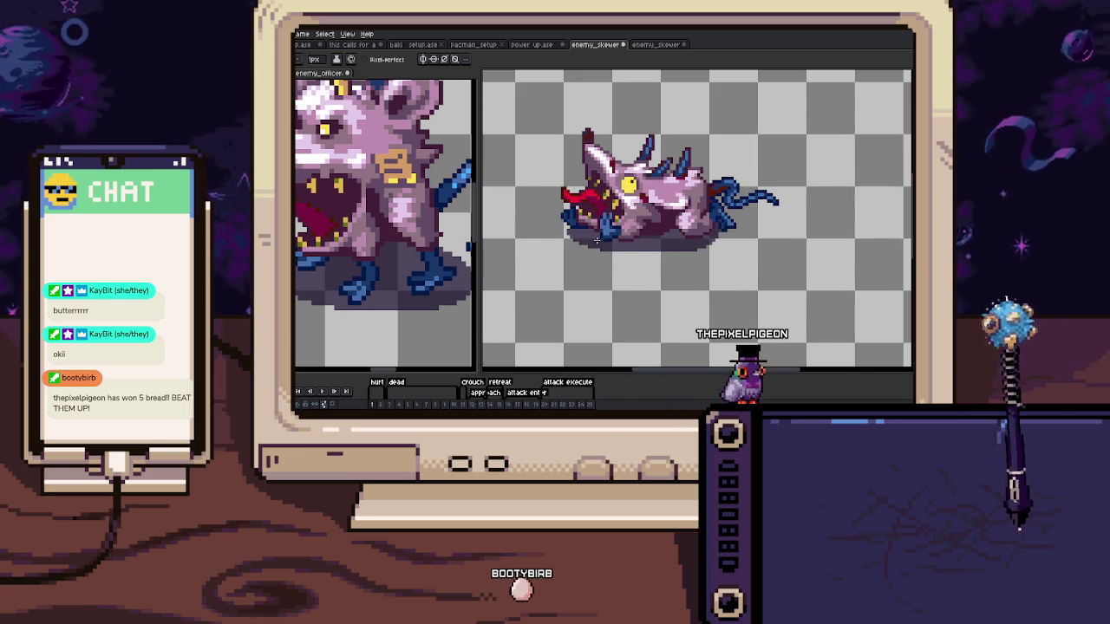
# Advance to the leaping frame and zoom in on the rat's head spikes
pyautogui.press('Right')
pyautogui.press('Right')
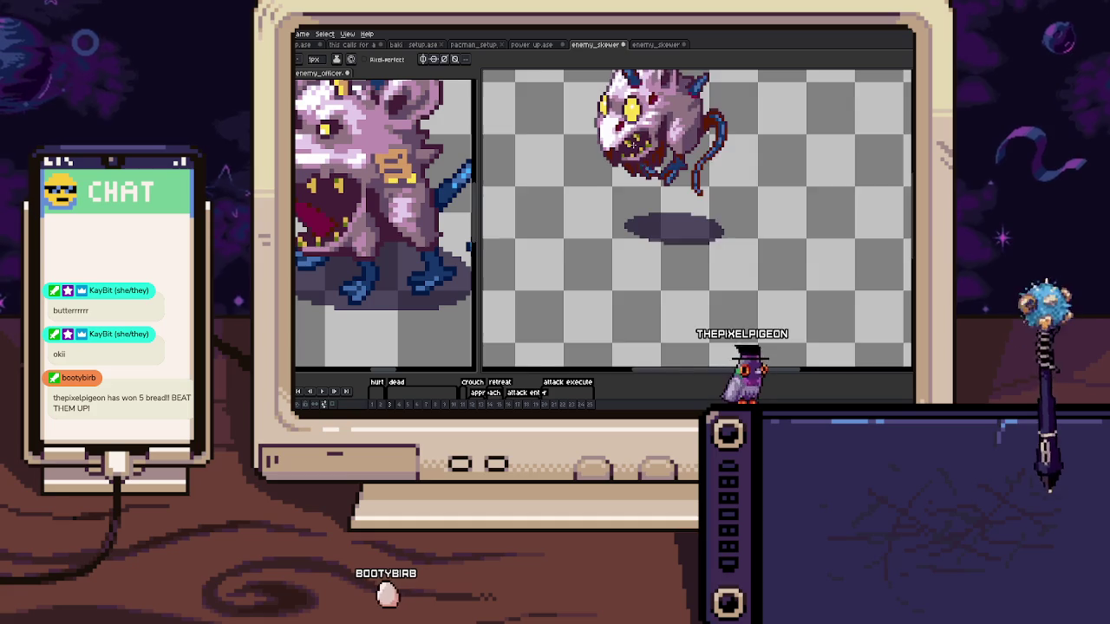
pyautogui.scroll(3, 634, 144)
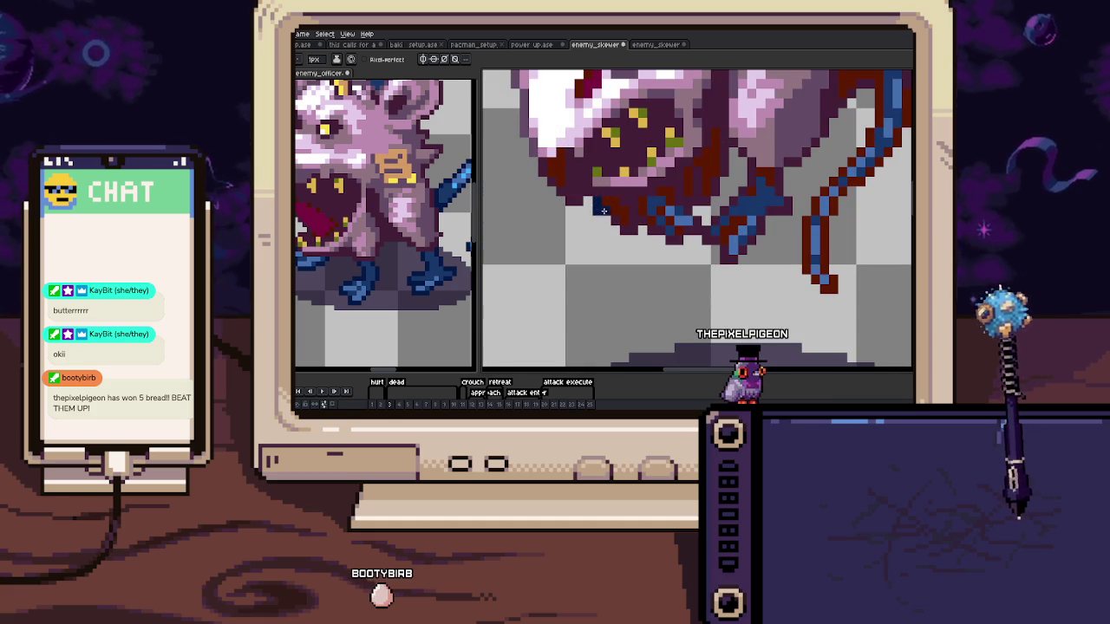
pyautogui.scroll(-3, 615, 238)
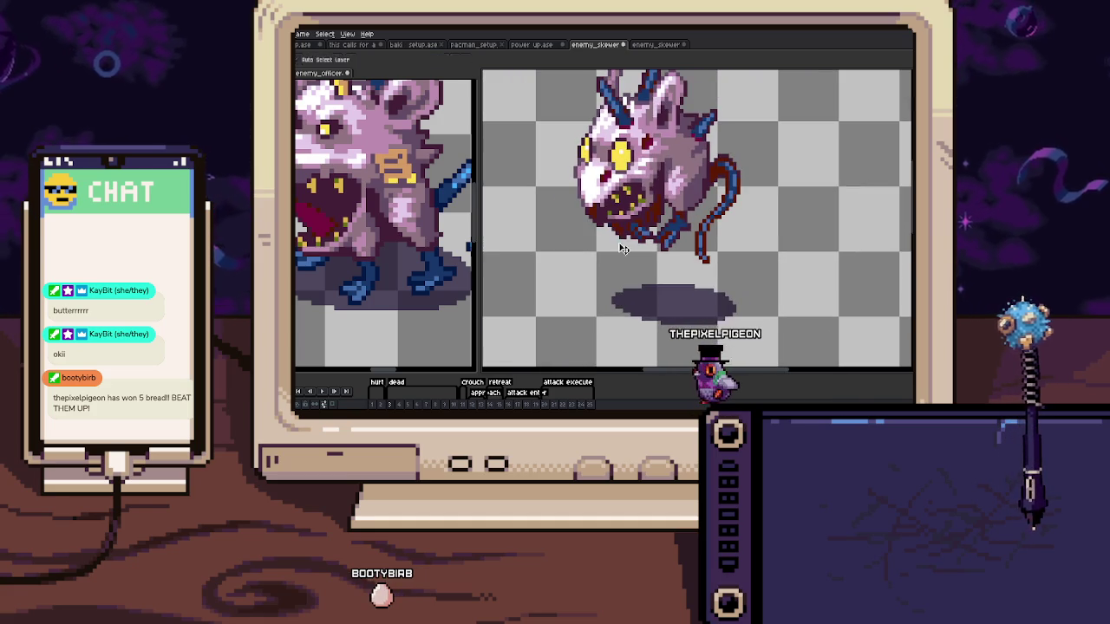
pyautogui.press('Right')
pyautogui.press('Right')
pyautogui.press('Right')
pyautogui.moveTo(653, 184); pyautogui.dragTo(650, 252)
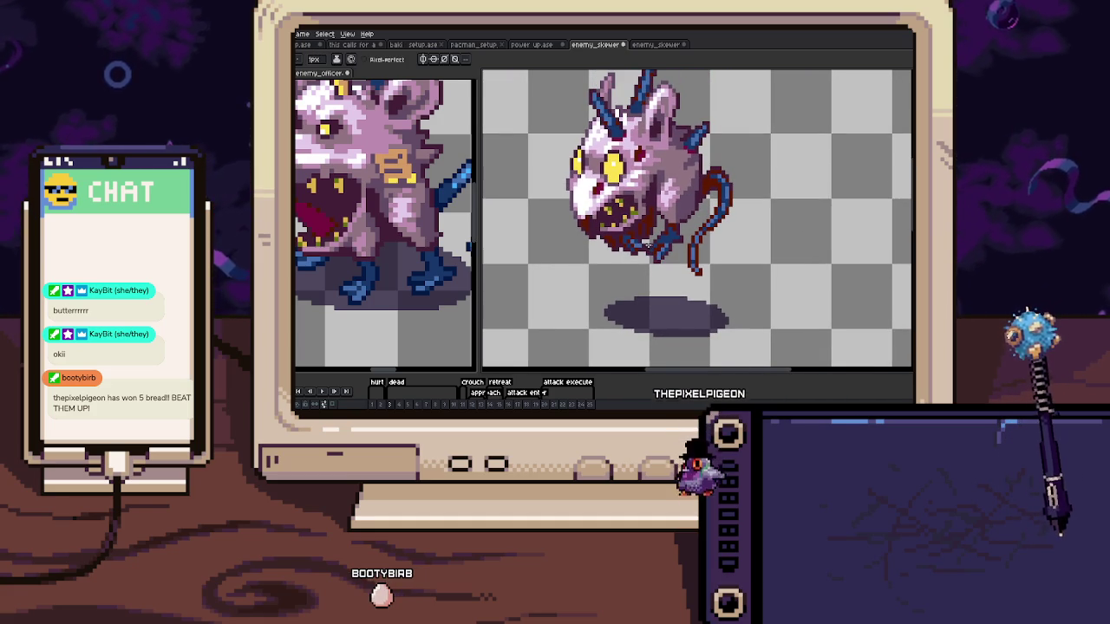
pyautogui.scroll(1, 649, 247)
pyautogui.scroll(2, 647, 230)
pyautogui.scroll(-3, 643, 216)
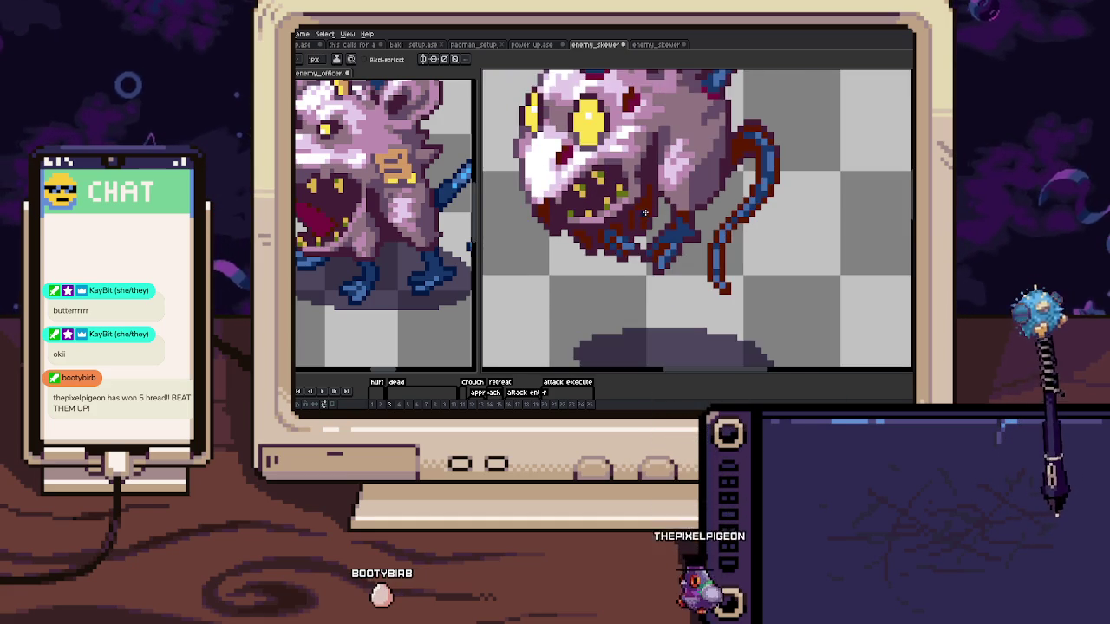
pyautogui.scroll(3, 642, 221)
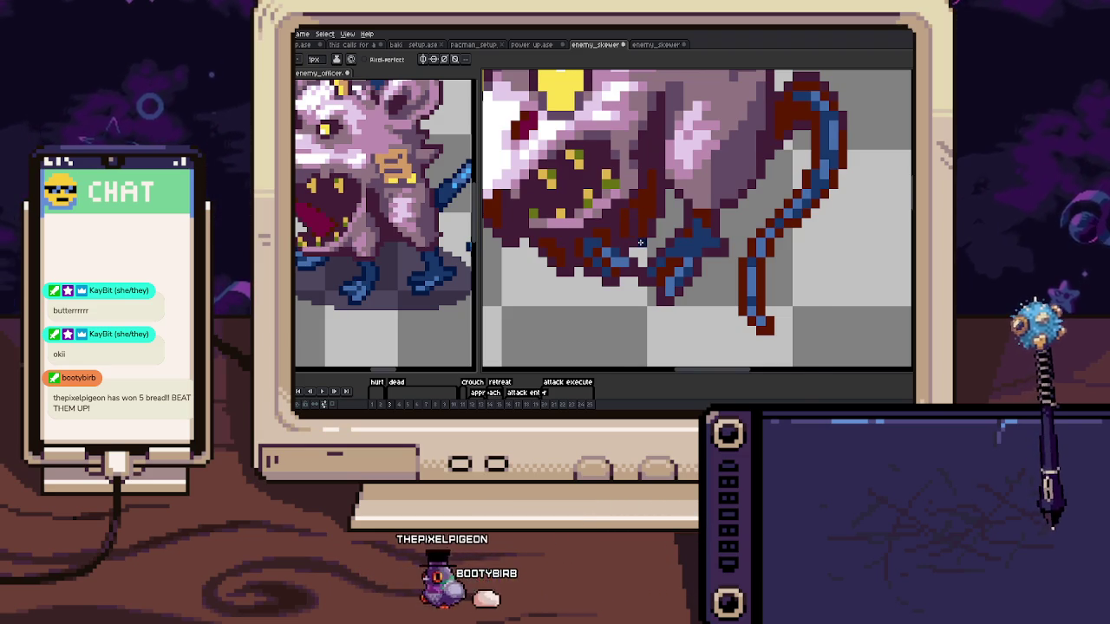
pyautogui.scroll(1, 640, 243)
# Sample the officer's blue and fill the rat's dark maroon foot area with it
pyautogui.press('alt')
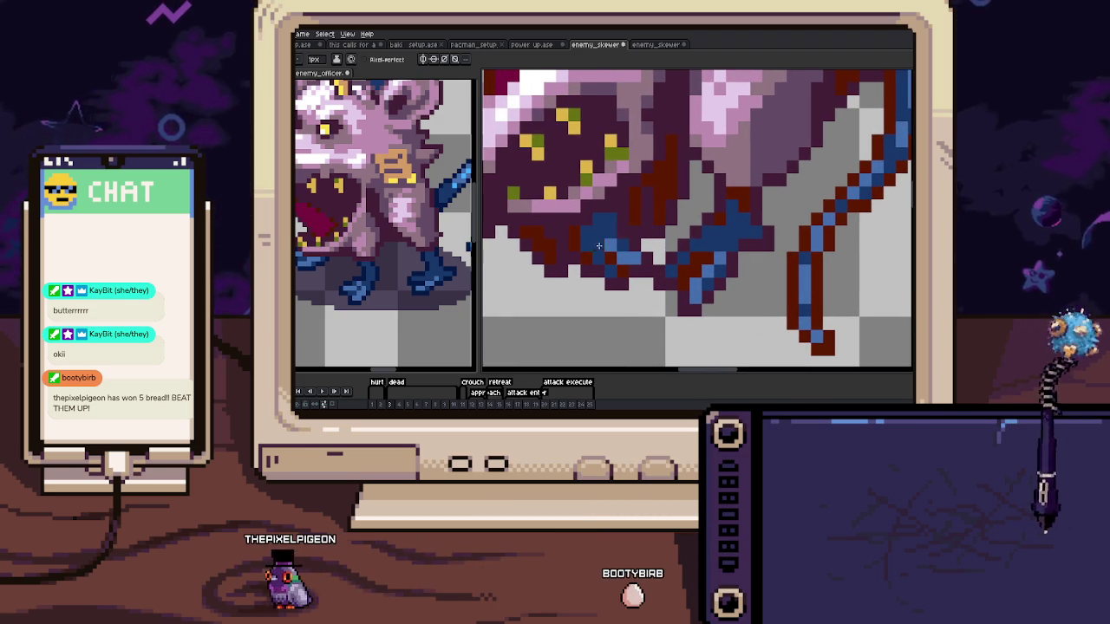
pyautogui.click(490, 260)
pyautogui.click(601, 247)
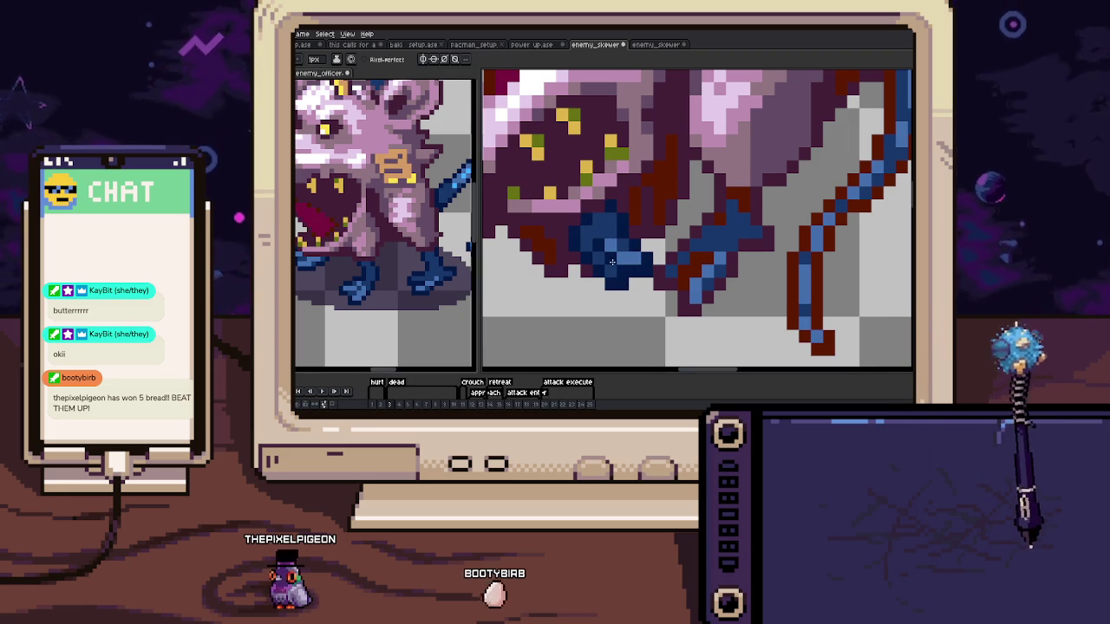
pyautogui.click(572, 230)
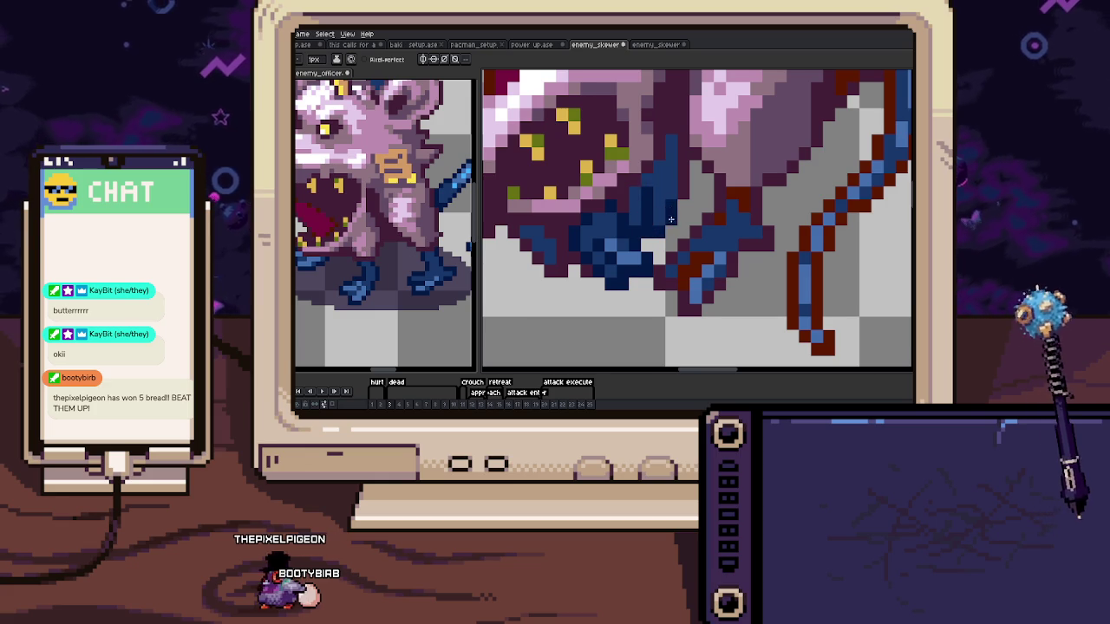
# Pencil the remaining dark leg pixels in blue
pyautogui.scroll(2, 671, 219)
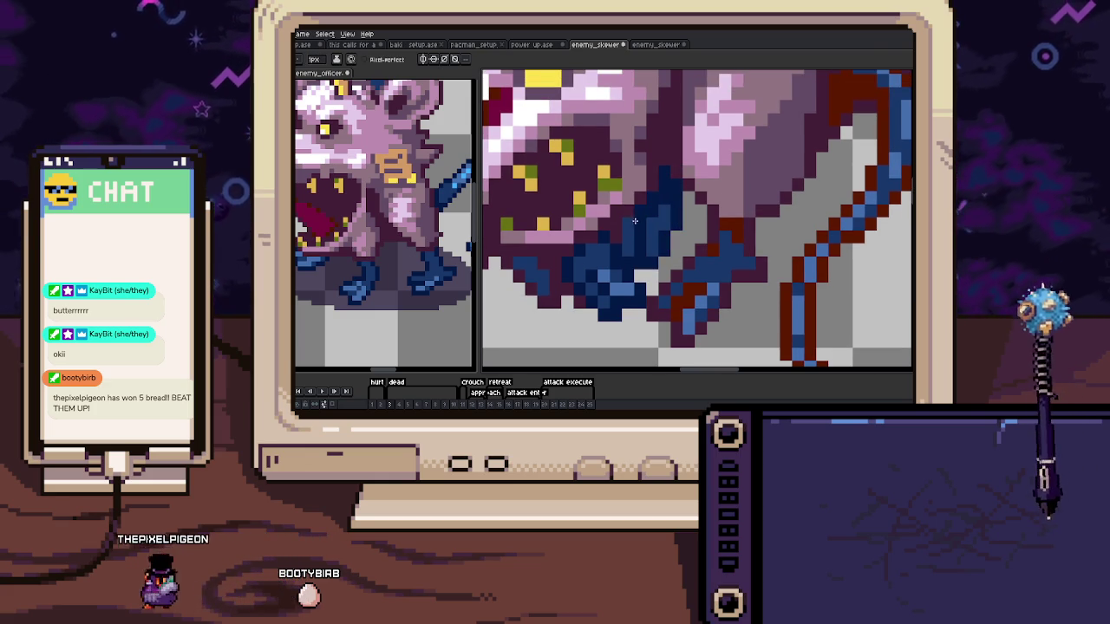
pyautogui.moveTo(559, 297); pyautogui.dragTo(642, 258)
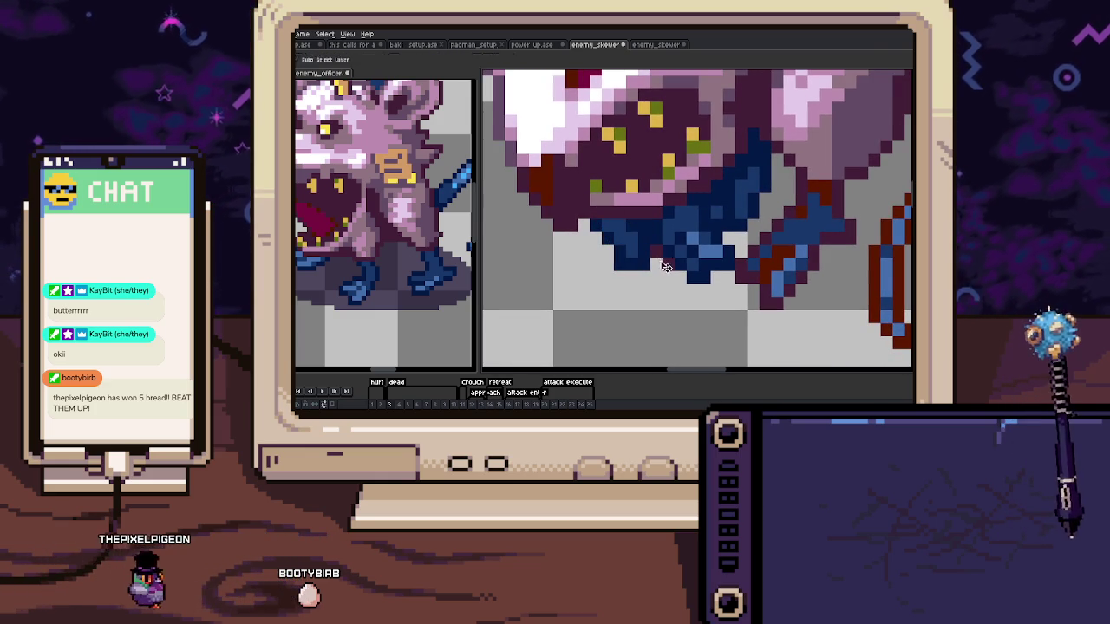
pyautogui.press('b')
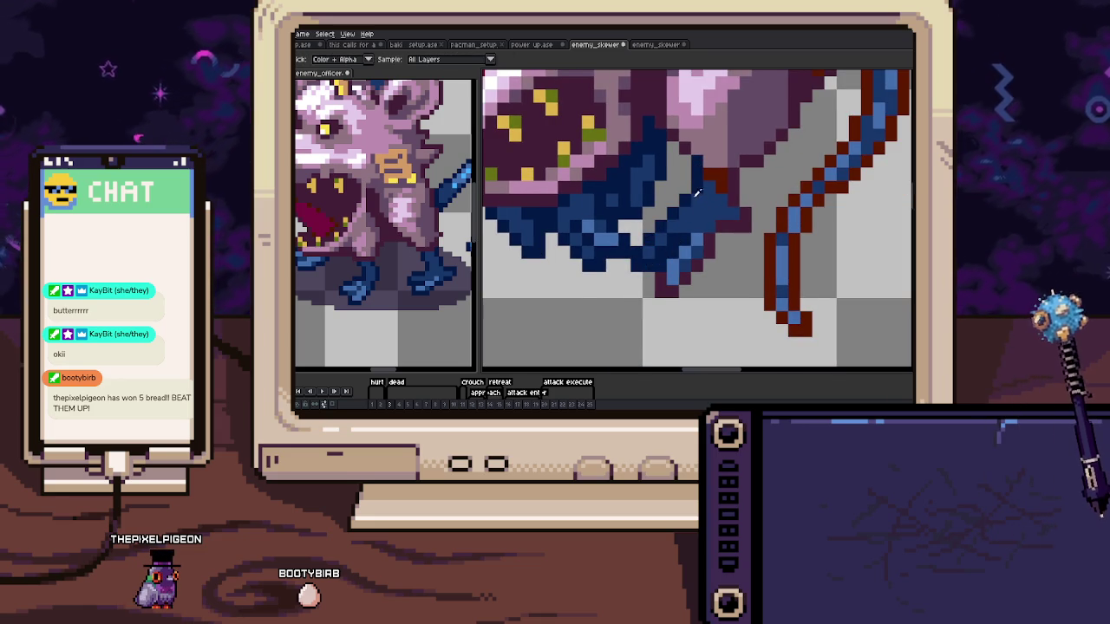
pyautogui.moveTo(664, 282); pyautogui.dragTo(681, 291)
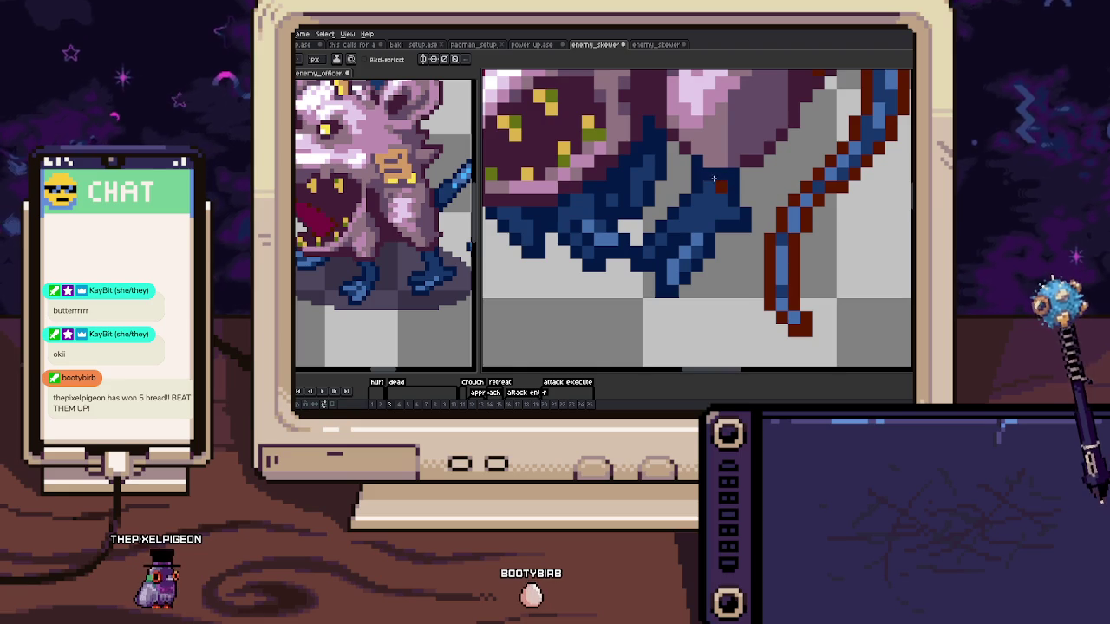
pyautogui.moveTo(714, 178); pyautogui.dragTo(659, 199)
pyautogui.scroll(-2, 659, 200)
# Add dark navy shading pixels and strokes around the rat's blue front foot
pyautogui.moveTo(659, 240); pyautogui.dragTo(639, 217)
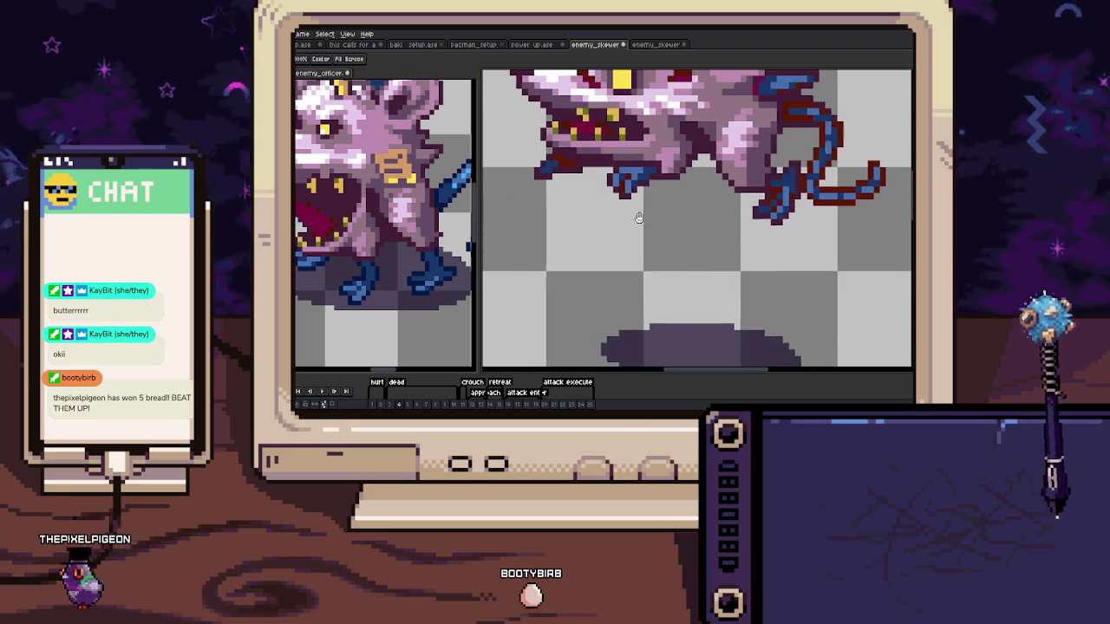
pyautogui.scroll(3, 639, 218)
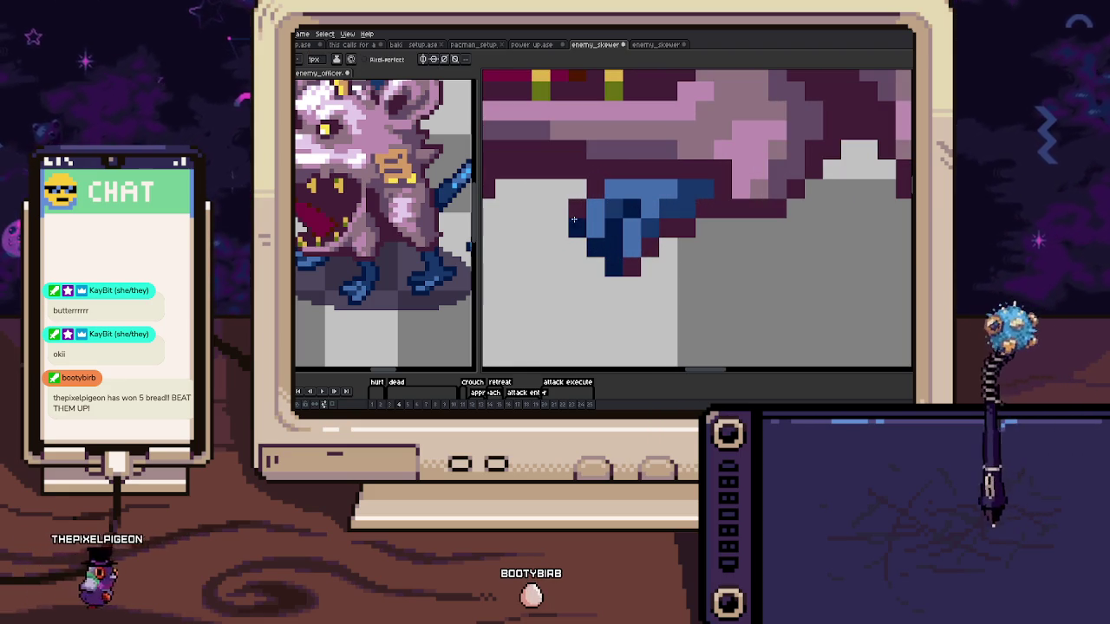
pyautogui.click(574, 219)
pyautogui.click(688, 223)
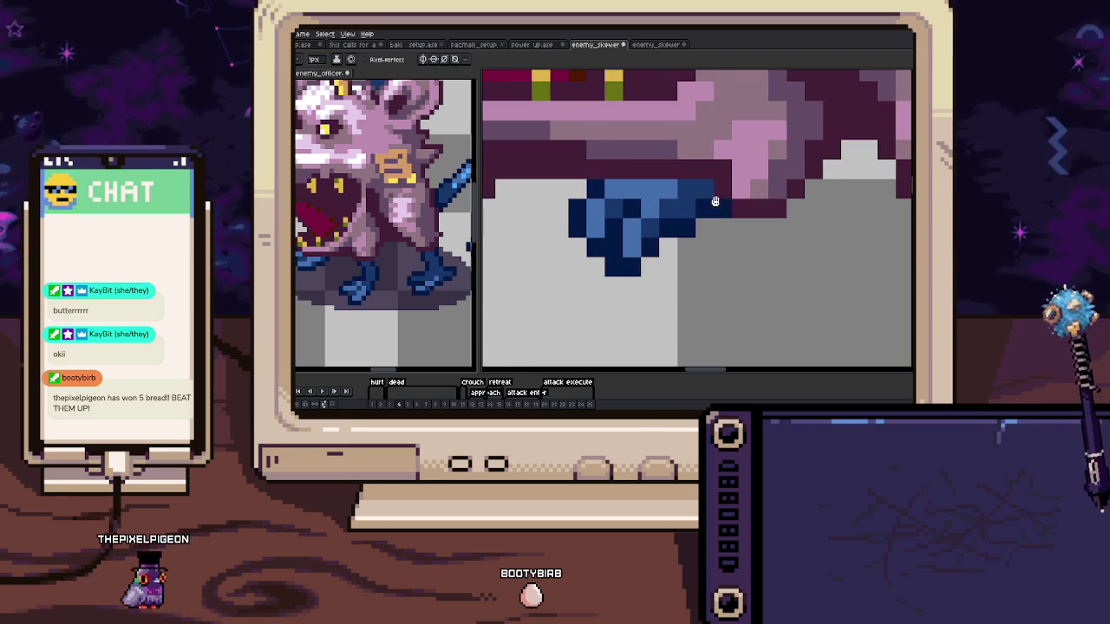
pyautogui.moveTo(714, 201); pyautogui.dragTo(887, 245)
pyautogui.moveTo(649, 232)
pyautogui.mouseDown()
pyautogui.moveTo(535, 253)
pyautogui.moveTo(670, 217)
pyautogui.mouseUp()
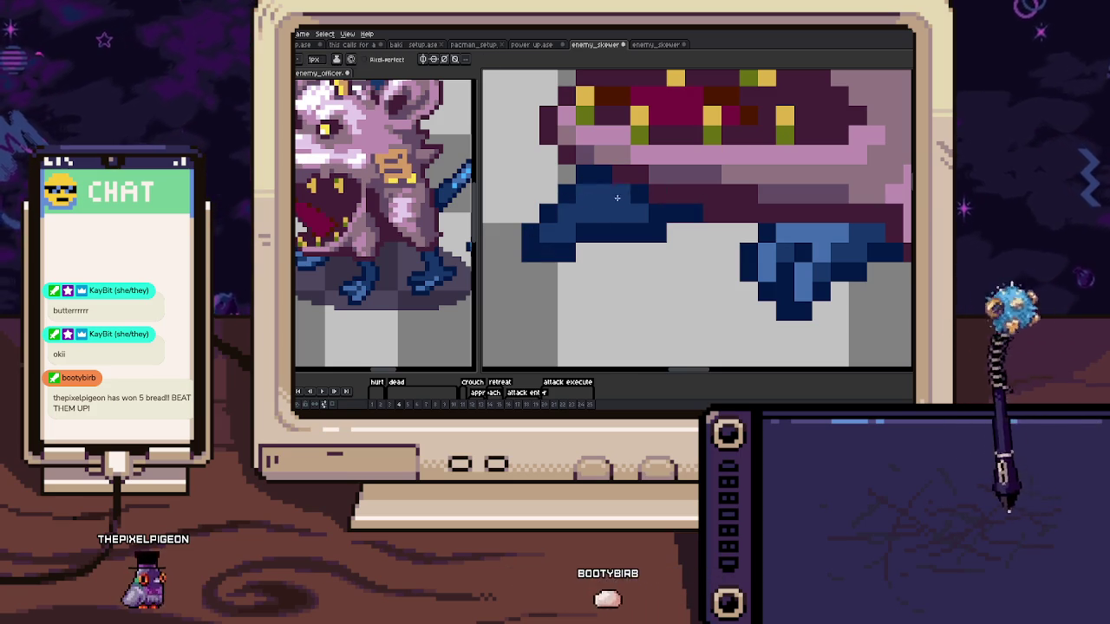
# Paint the upper back leg navy blue and outline its foot tip in dark navy
pyautogui.scroll(-4, 641, 224)
pyautogui.scroll(2, 780, 251)
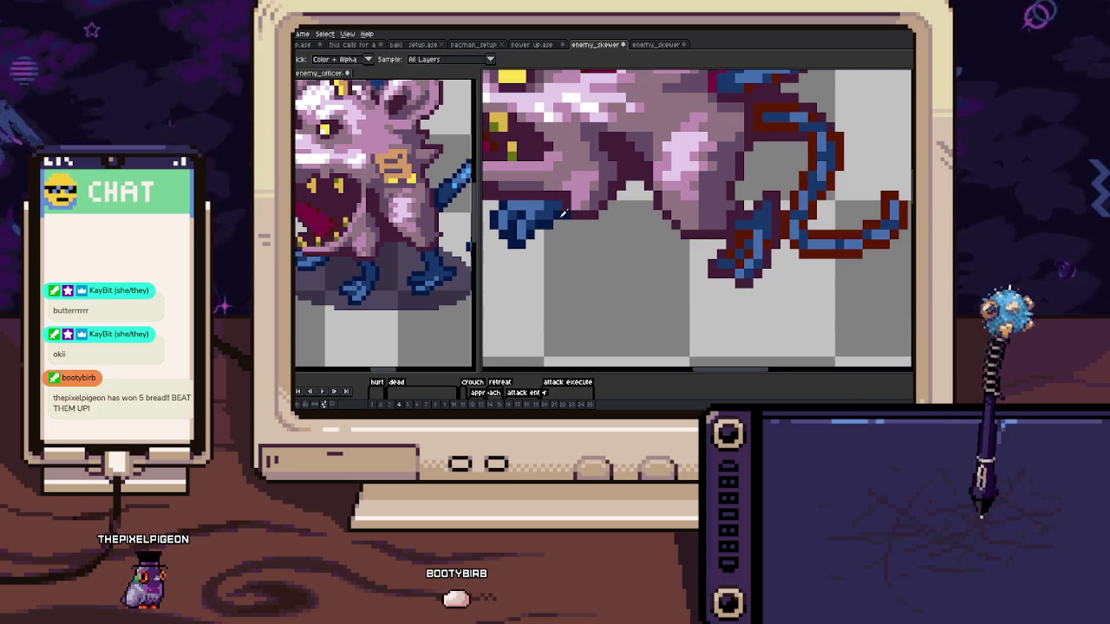
pyautogui.scroll(1, 723, 257)
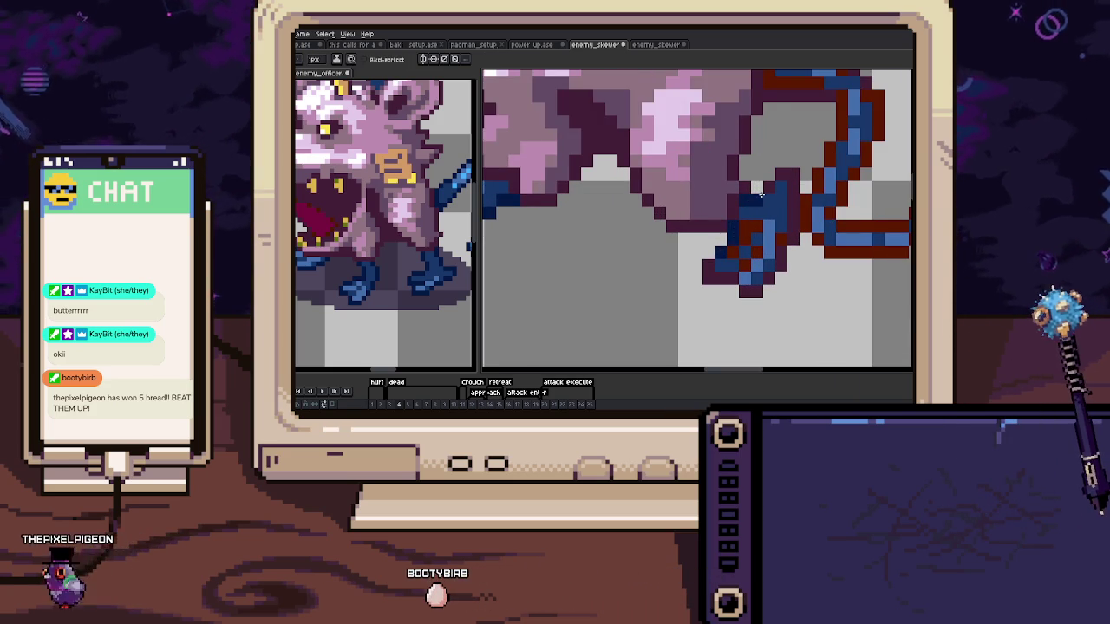
pyautogui.click(780, 177)
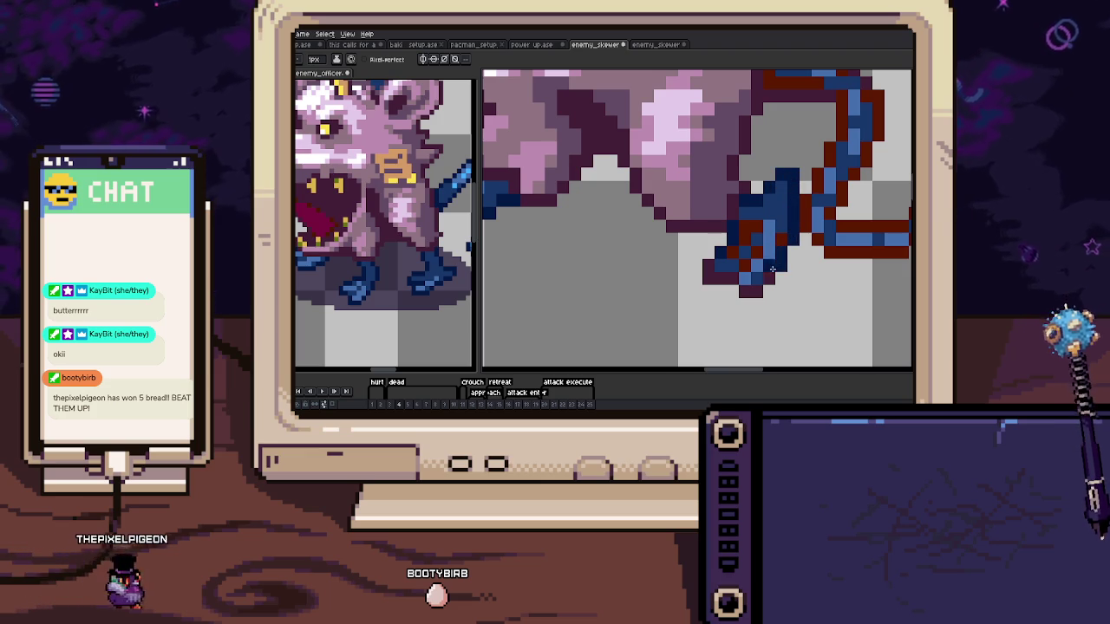
pyautogui.click(755, 290)
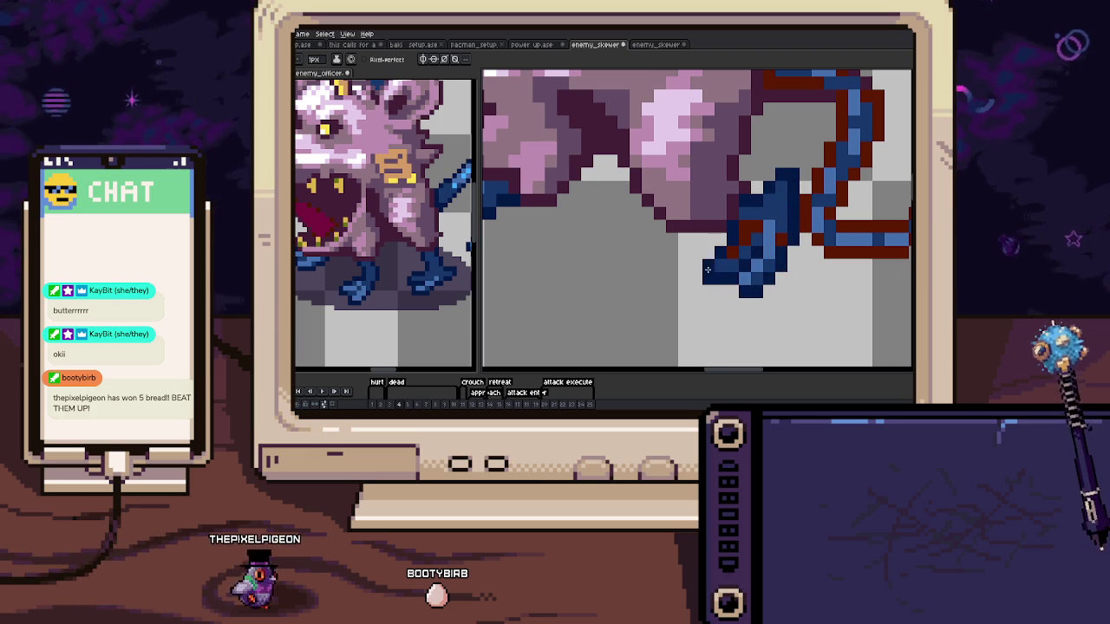
pyautogui.click(750, 233)
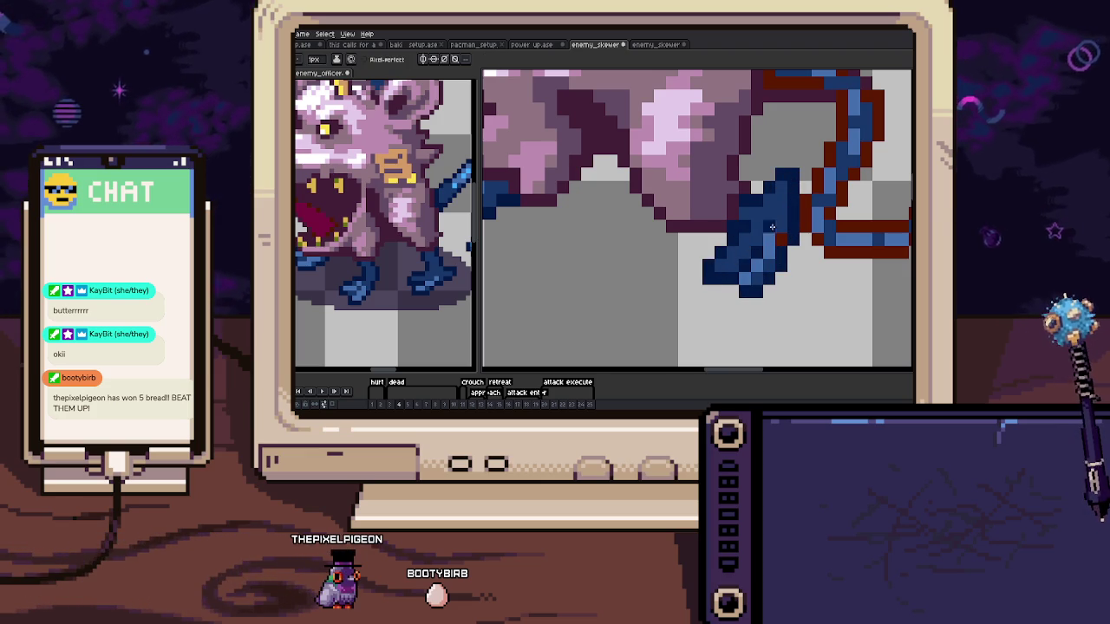
pyautogui.scroll(-3, 782, 240)
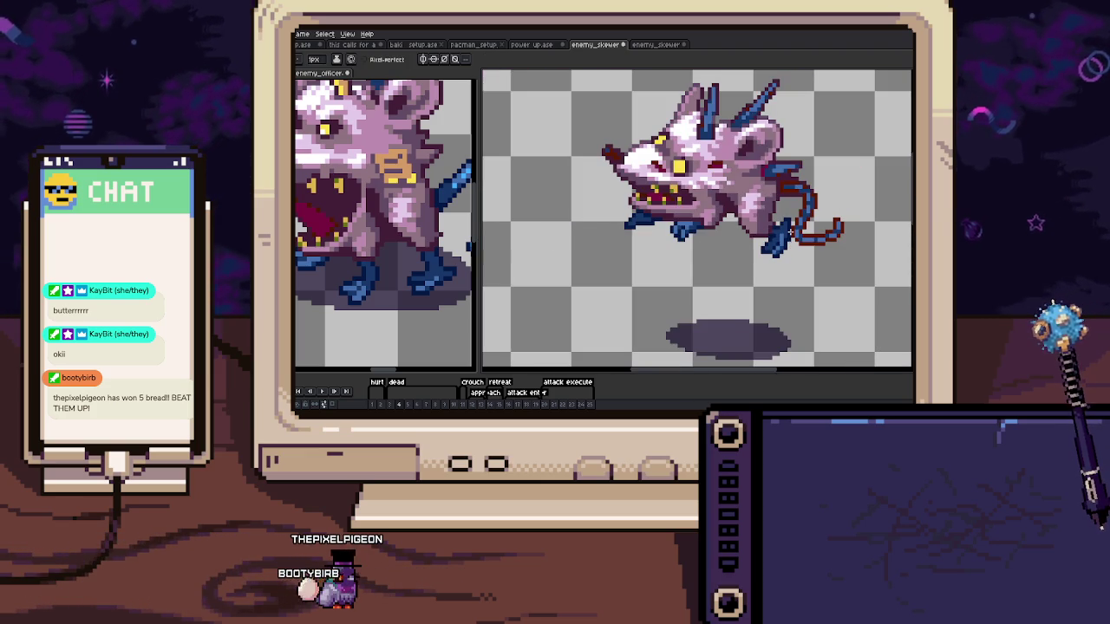
pyautogui.moveTo(790, 232); pyautogui.dragTo(831, 232)
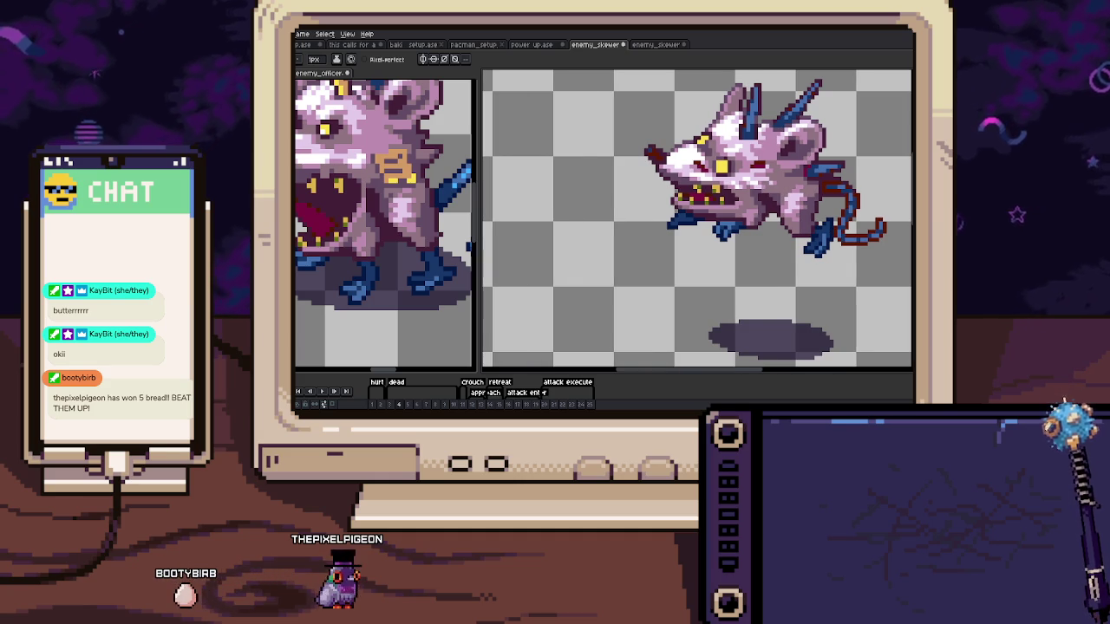
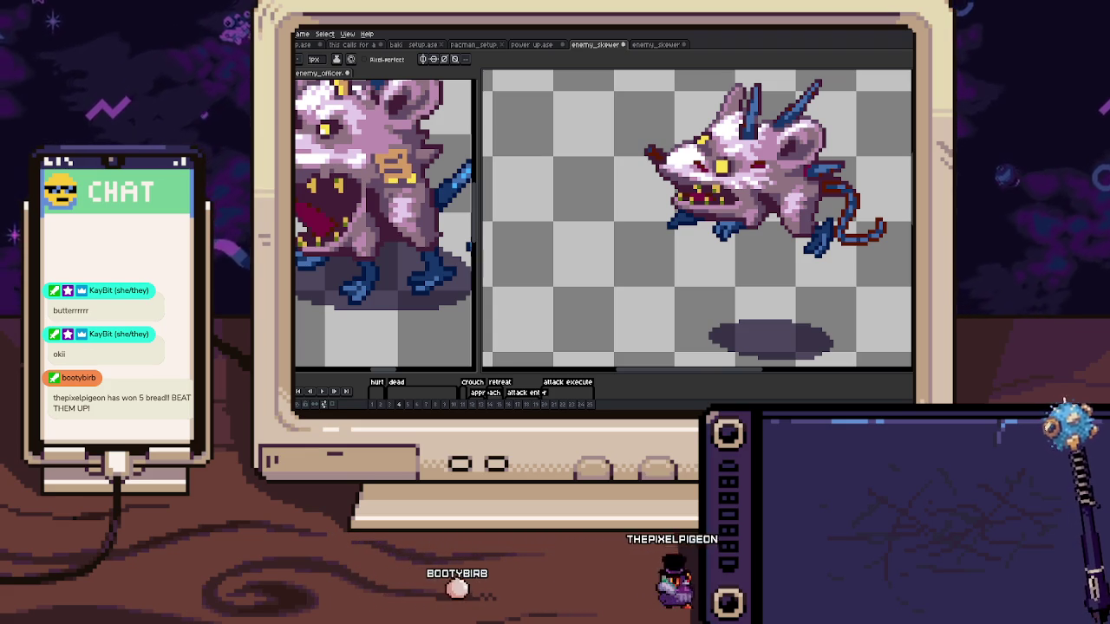
# Outline the knocked-down rat's blue leg with dark navy pixels along its side and bottom
pyautogui.scroll(2, 629, 205)
pyautogui.scroll(1, 629, 205)
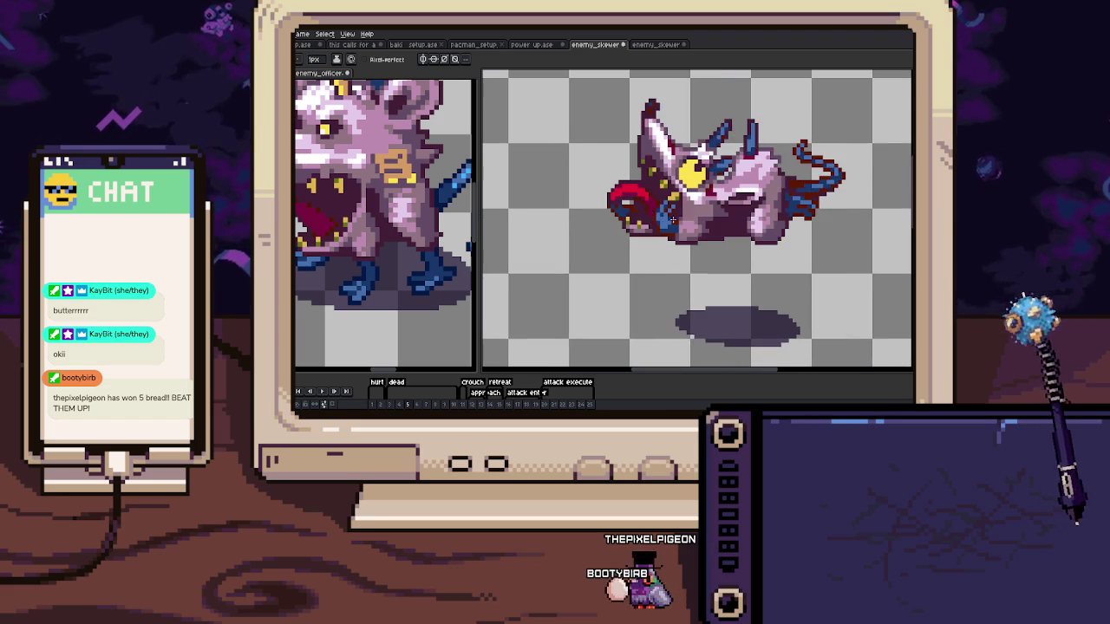
pyautogui.scroll(3, 629, 205)
pyautogui.moveTo(611, 227); pyautogui.dragTo(611, 245)
pyautogui.click(630, 285)
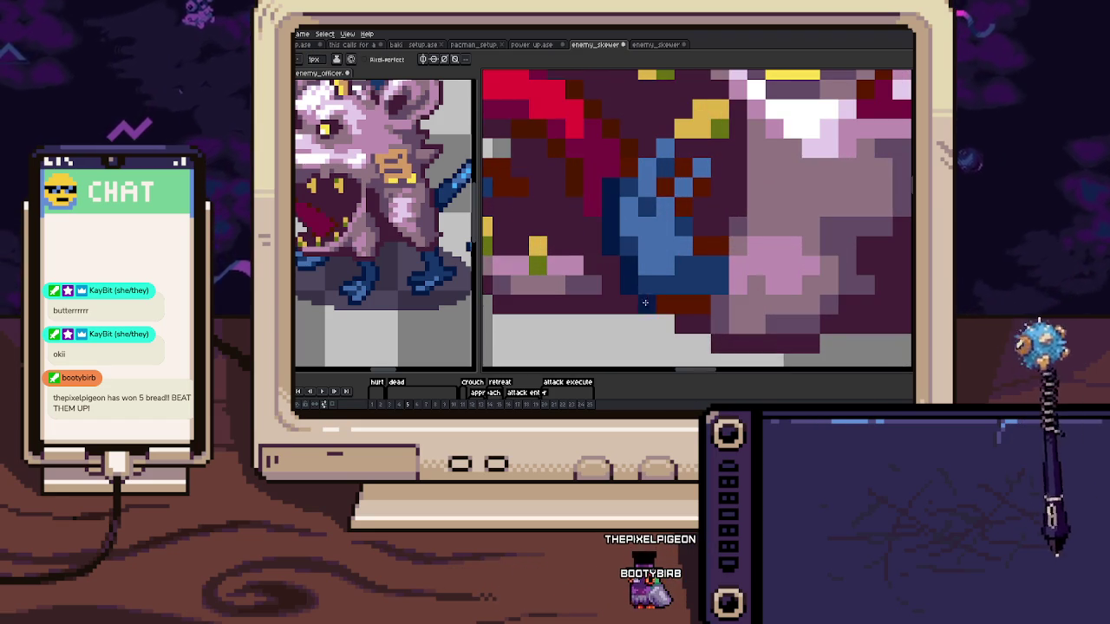
pyautogui.moveTo(665, 305); pyautogui.dragTo(701, 305)
# Add dark navy outline pixels to the rat's tail tip
pyautogui.scroll(2, 707, 246)
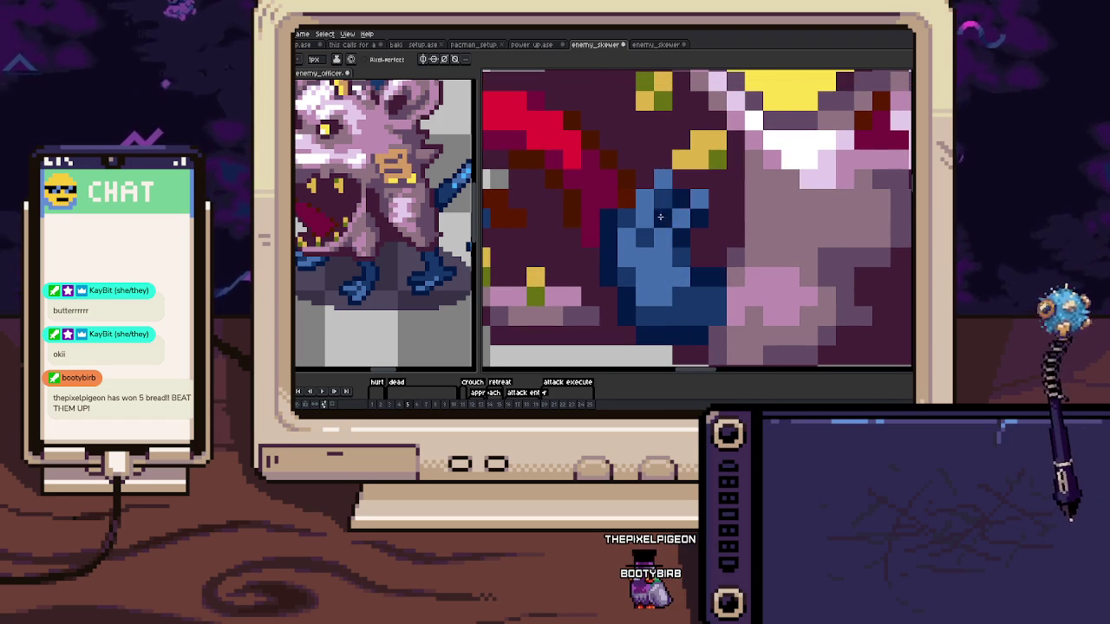
pyautogui.scroll(-1, 660, 217)
pyautogui.moveTo(607, 216)
pyautogui.mouseDown()
pyautogui.moveTo(592, 224)
pyautogui.moveTo(598, 278)
pyautogui.mouseUp()
pyautogui.scroll(-3, 666, 268)
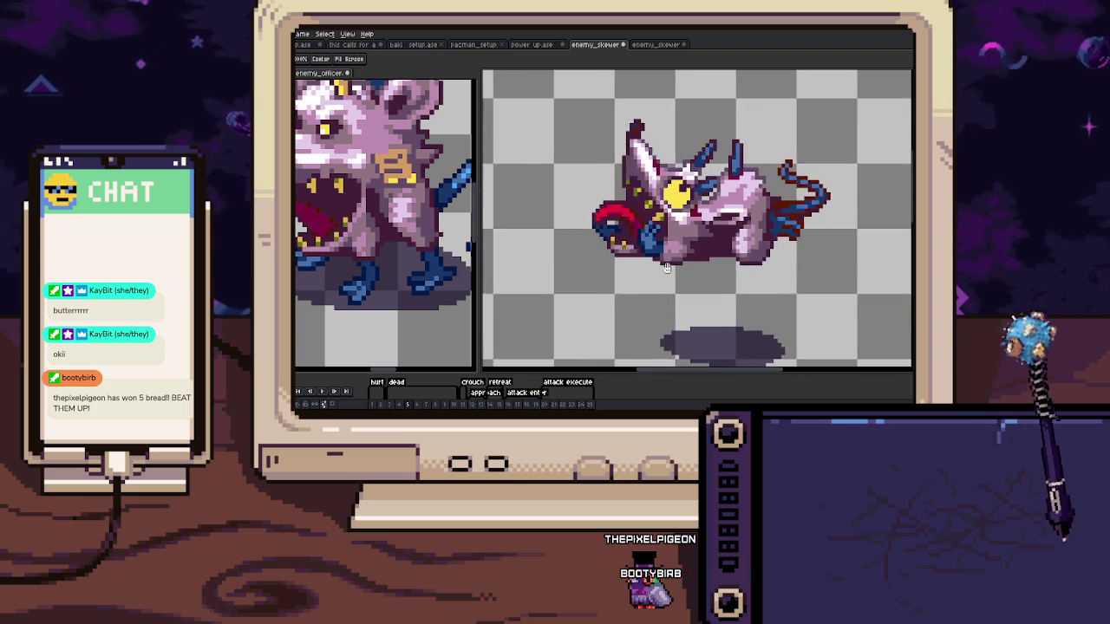
pyautogui.scroll(1, 667, 268)
pyautogui.scroll(3, 659, 243)
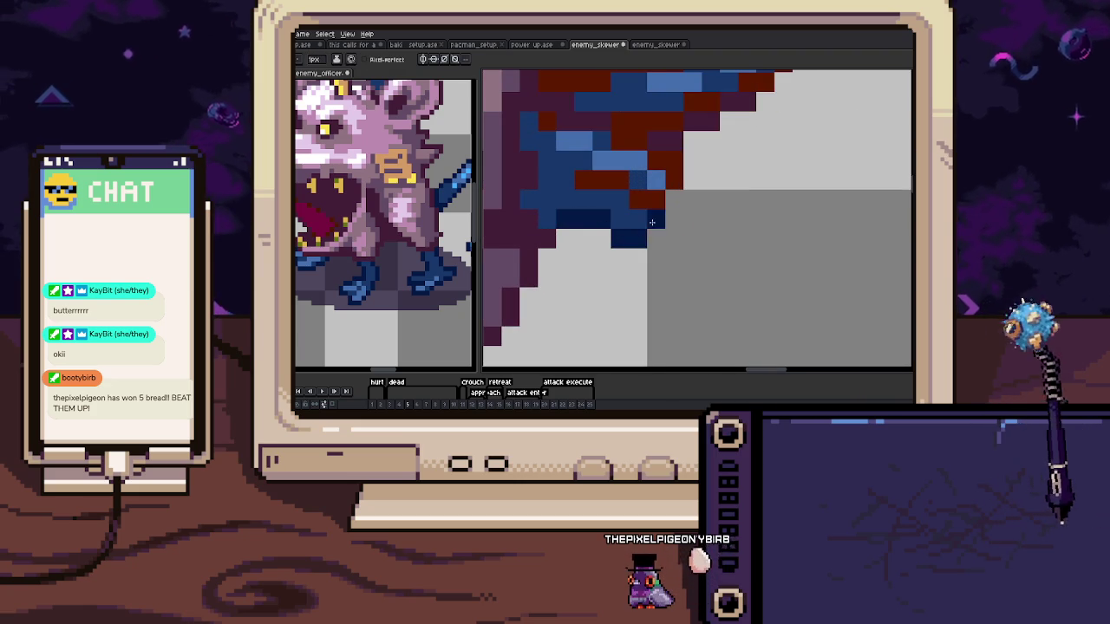
pyautogui.moveTo(652, 223); pyautogui.dragTo(659, 243)
pyautogui.click(640, 160)
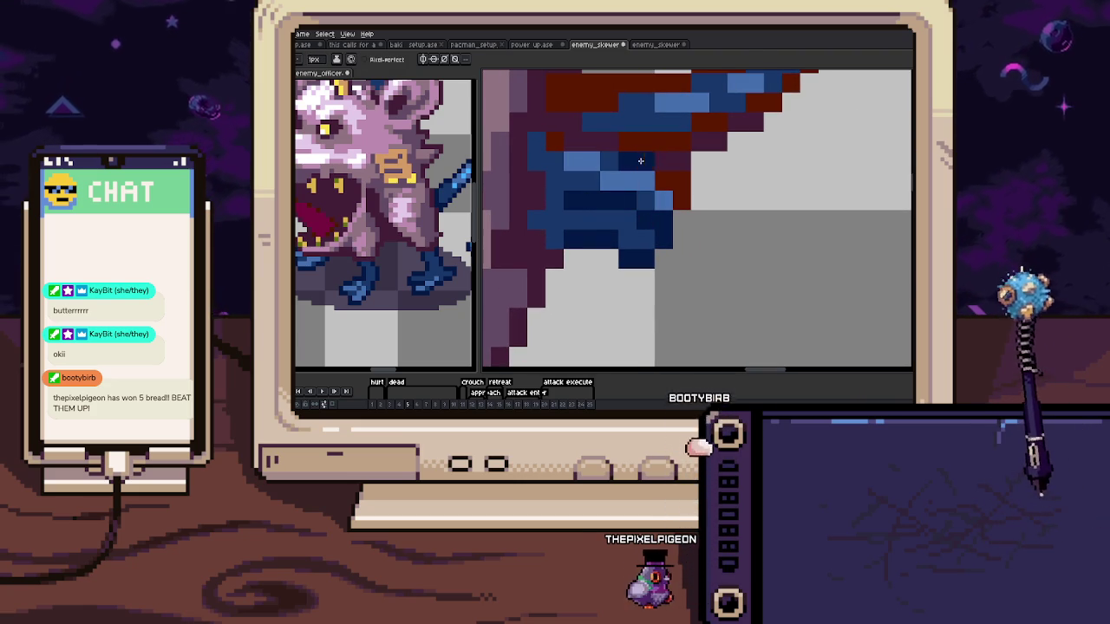
pyautogui.moveTo(640, 160); pyautogui.dragTo(652, 190)
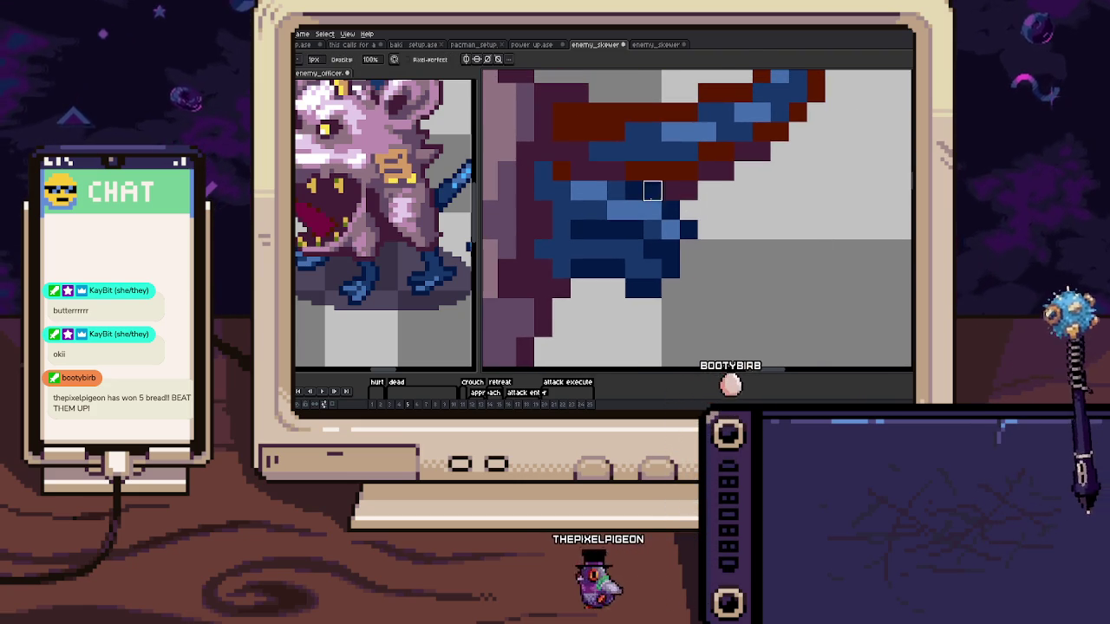
pyautogui.scroll(-4, 652, 190)
pyautogui.scroll(1, 614, 236)
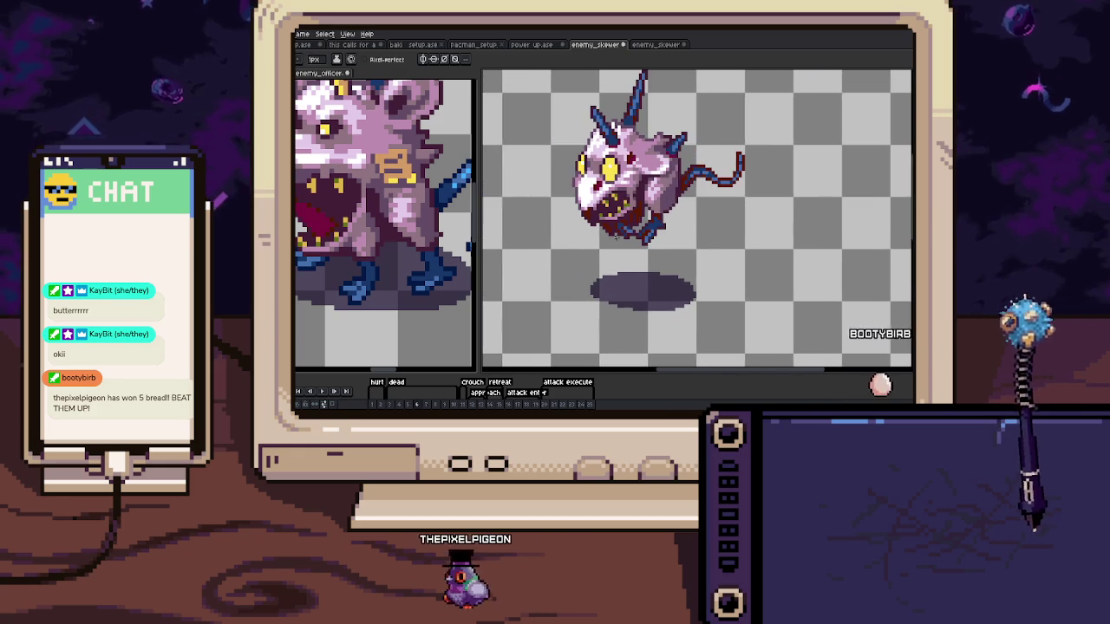
# Repaint the dark-red pixels just below the rat's jaw blue with the Pencil
pyautogui.scroll(3, 615, 235)
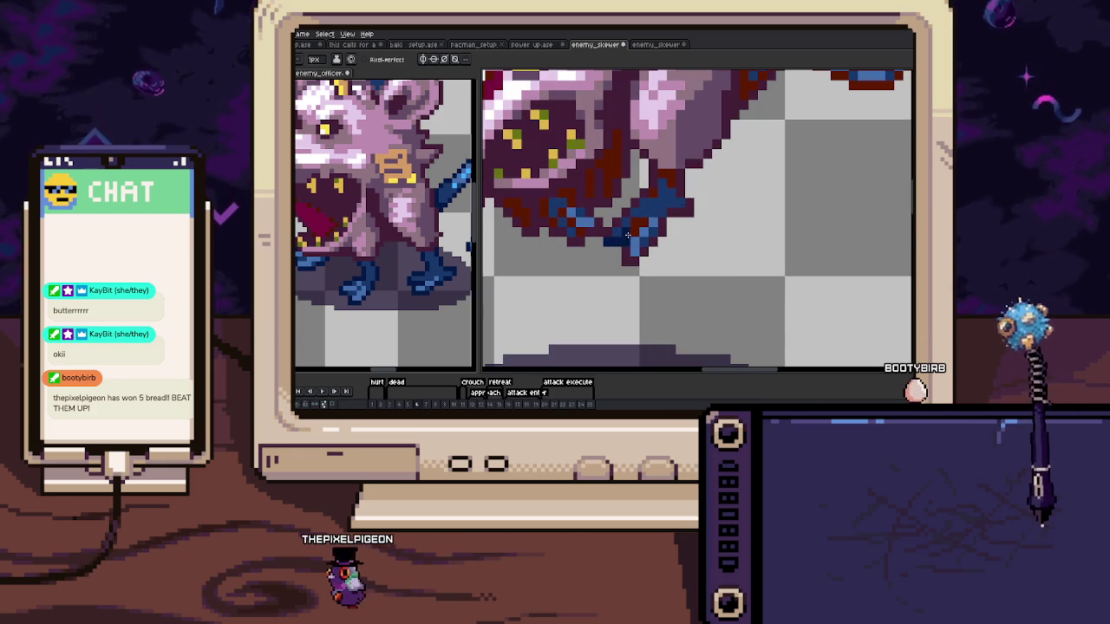
pyautogui.press('b')
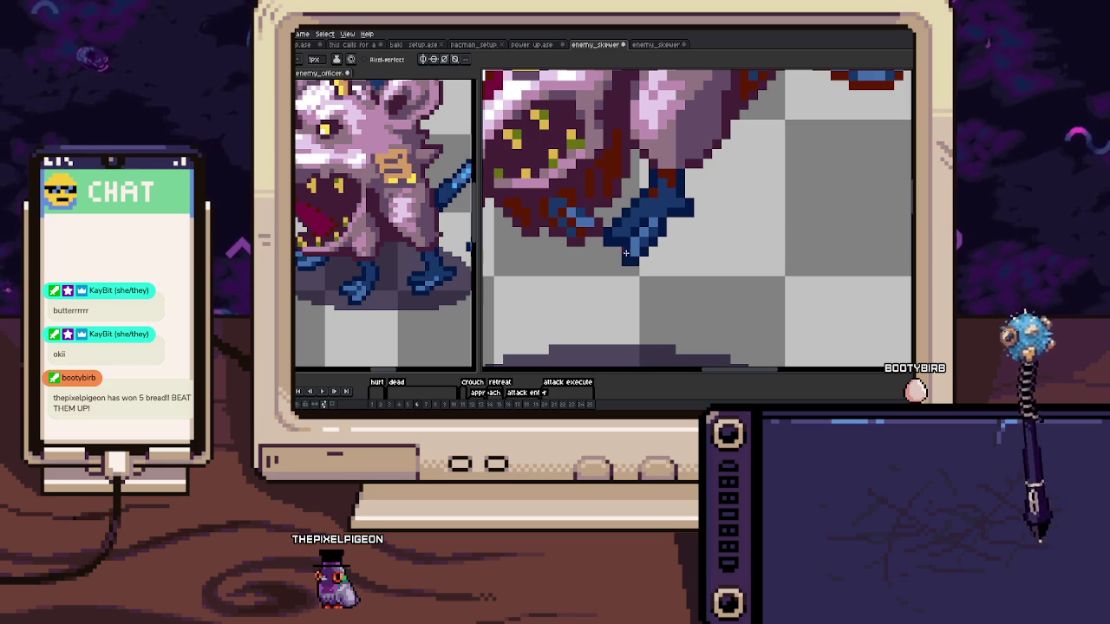
pyautogui.press('b')
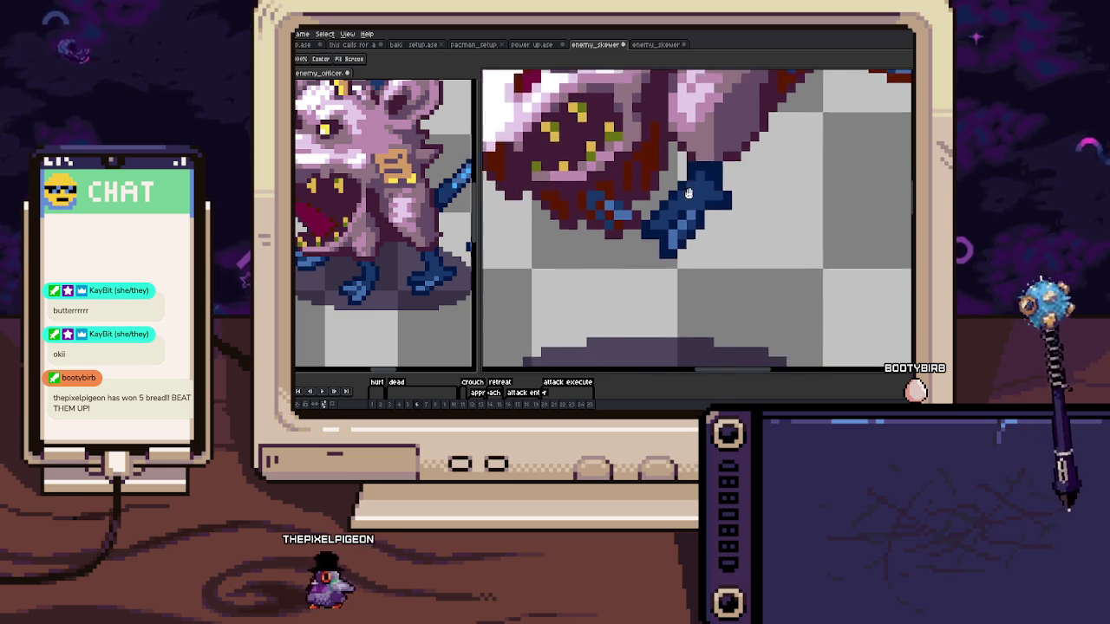
pyautogui.moveTo(663, 191); pyautogui.dragTo(665, 217)
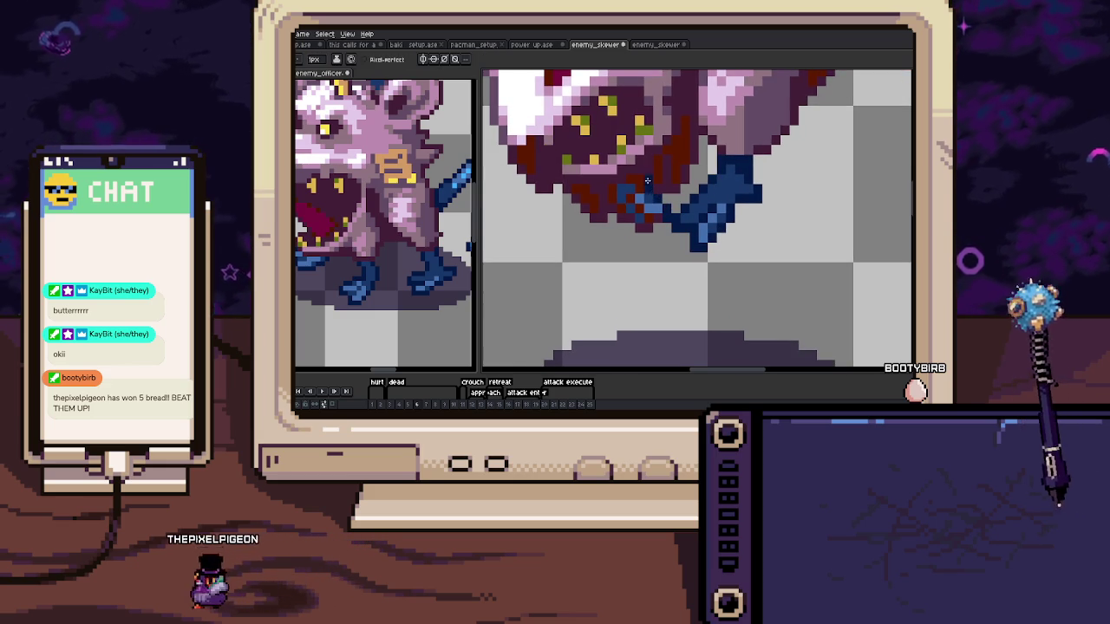
pyautogui.moveTo(640, 170)
pyautogui.mouseDown()
pyautogui.moveTo(629, 217)
pyautogui.moveTo(636, 204)
pyautogui.mouseUp()
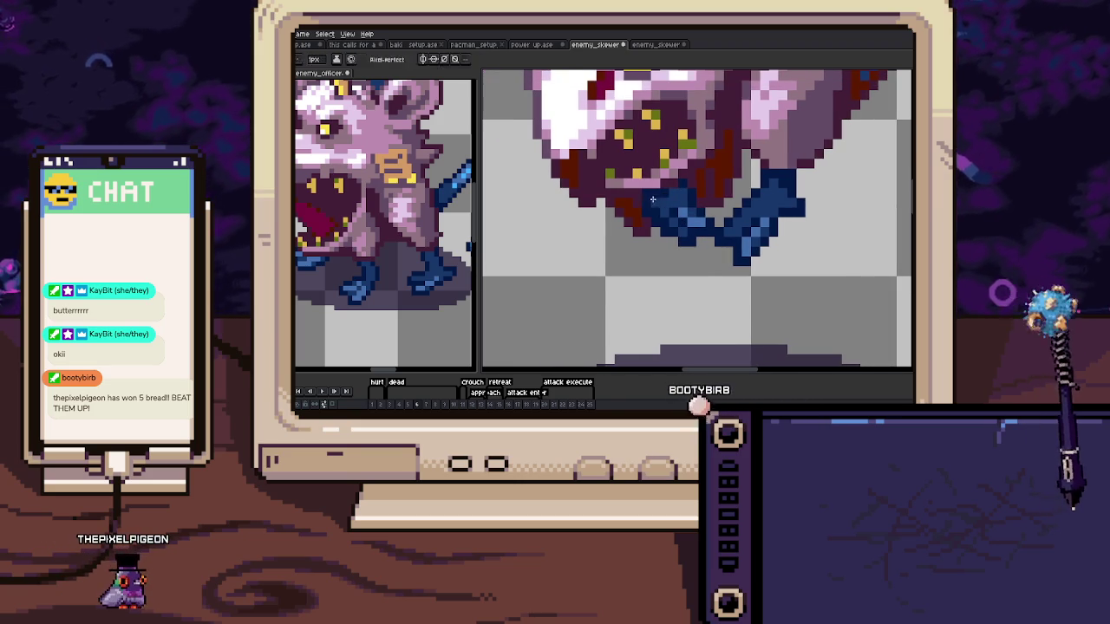
# Cover the remaining dark-red patch along the leg with blue
pyautogui.moveTo(602, 210); pyautogui.dragTo(645, 226)
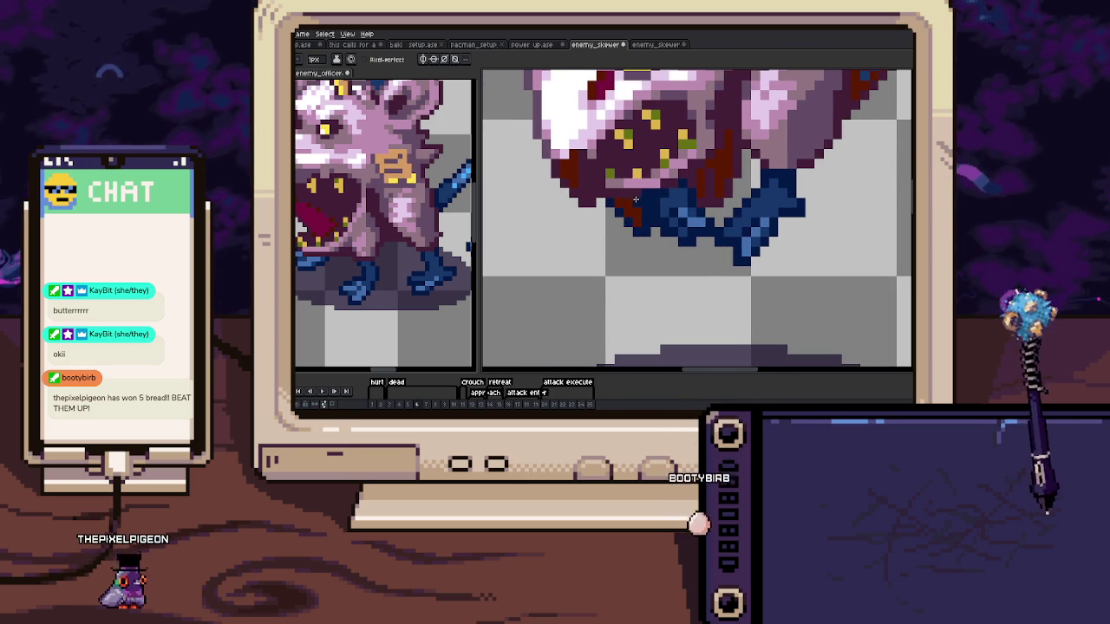
pyautogui.moveTo(626, 204); pyautogui.dragTo(608, 210)
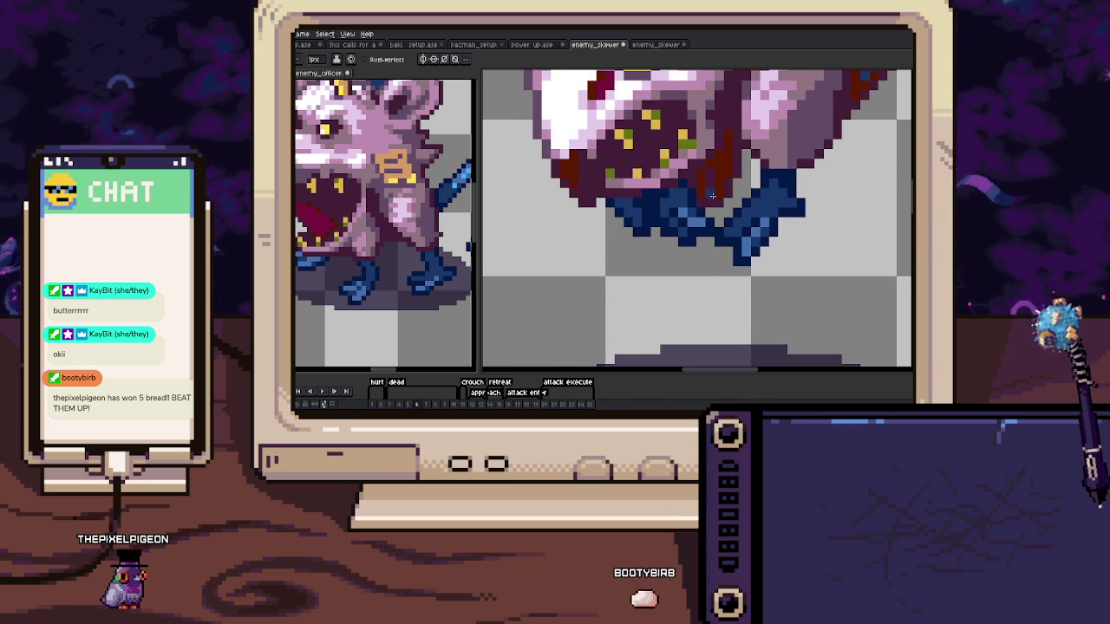
pyautogui.moveTo(709, 186); pyautogui.dragTo(727, 170)
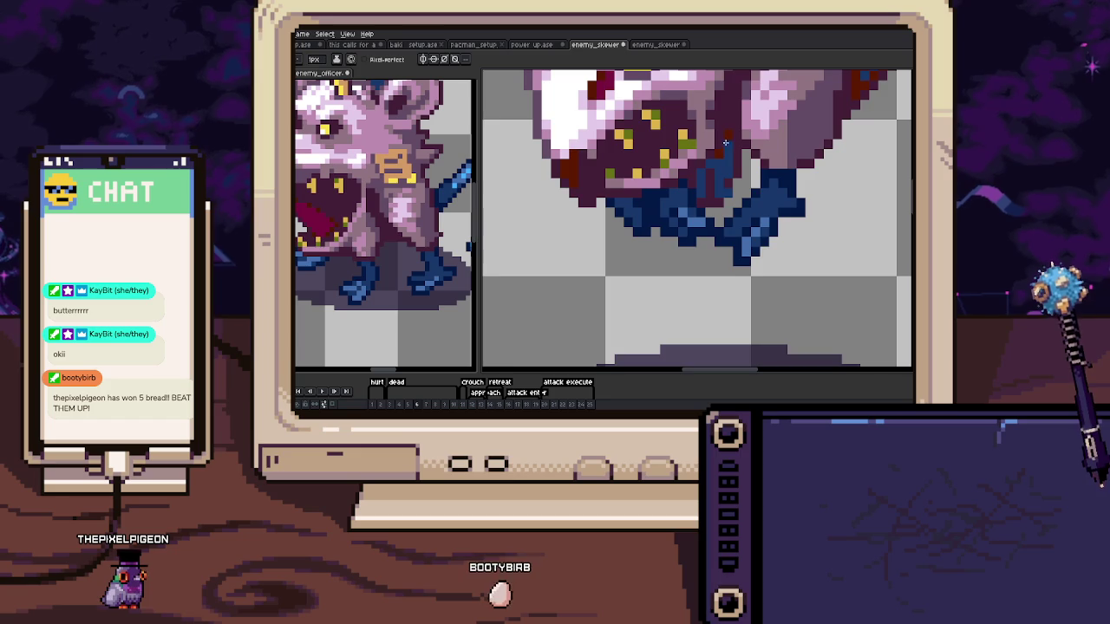
pyautogui.scroll(1, 722, 183)
pyautogui.scroll(1, 720, 225)
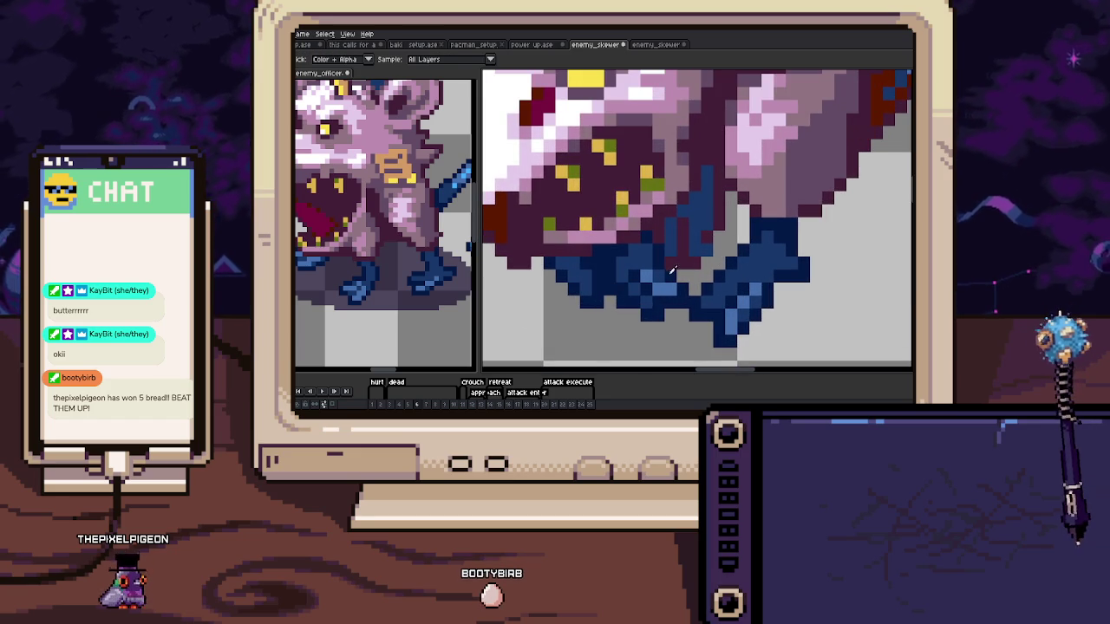
pyautogui.press('b')
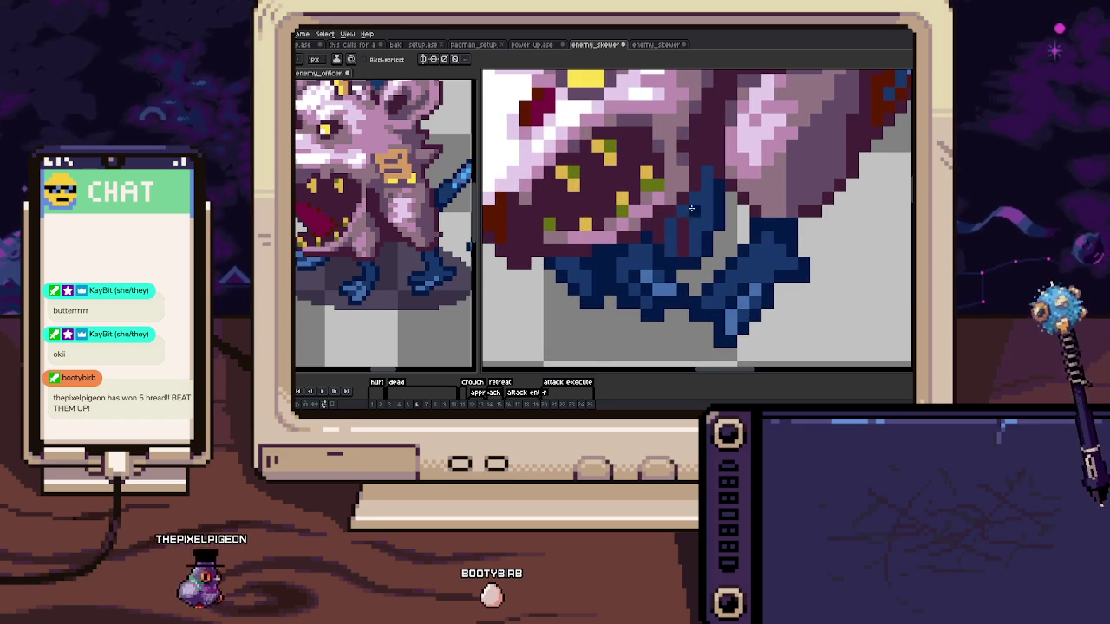
pyautogui.scroll(-3, 662, 223)
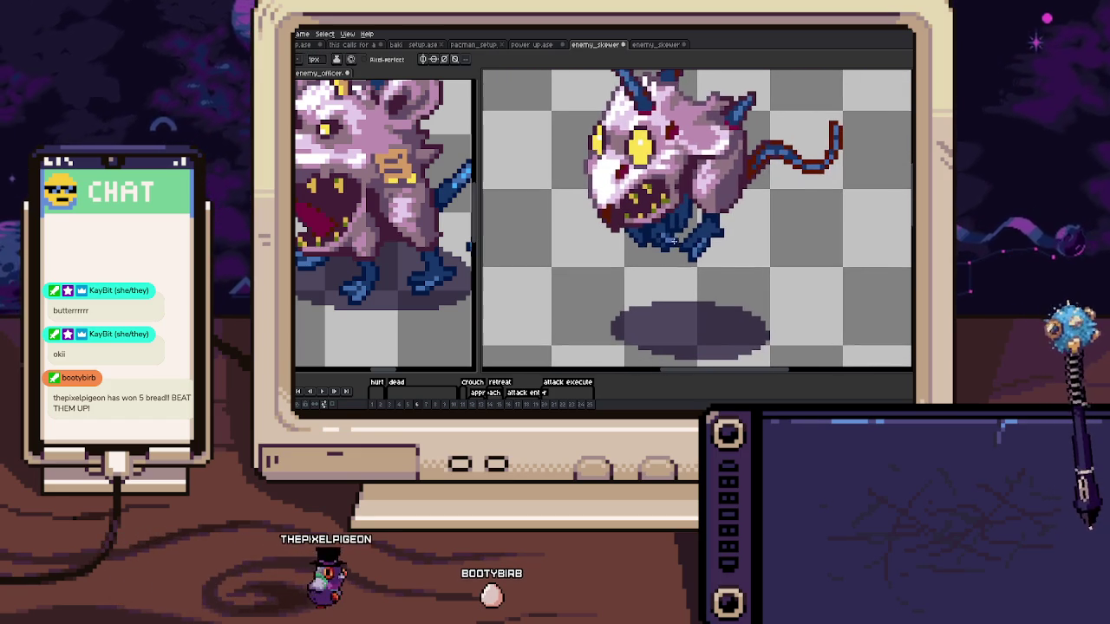
# On the next lying-down frame, paint the dark red row under the leg navy
pyautogui.press('Right')
pyautogui.scroll(-2, 671, 254)
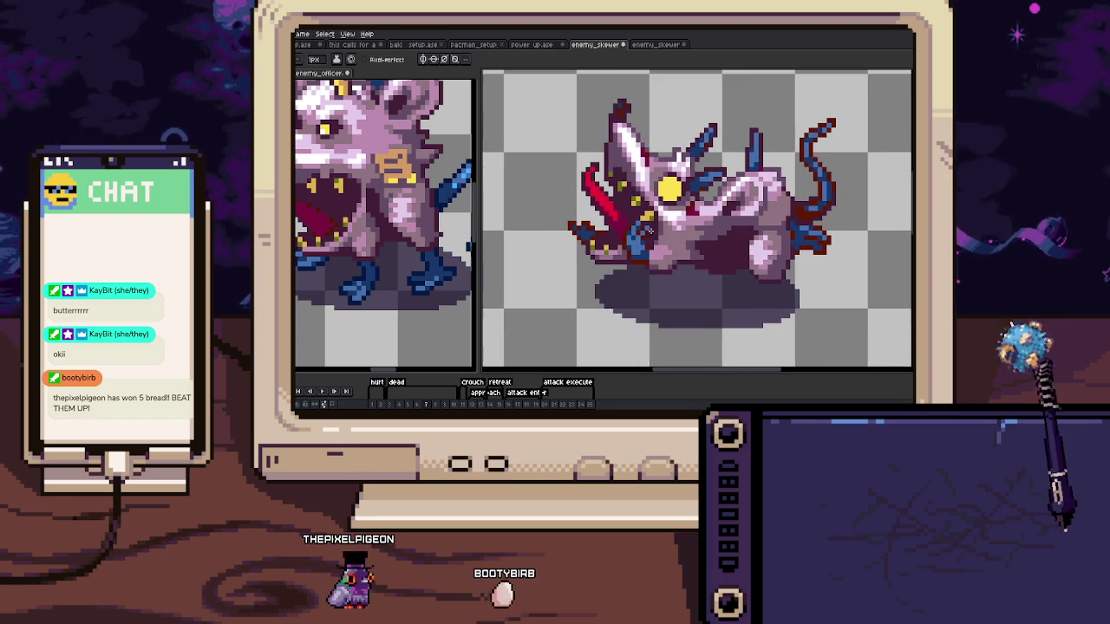
pyautogui.scroll(3, 649, 251)
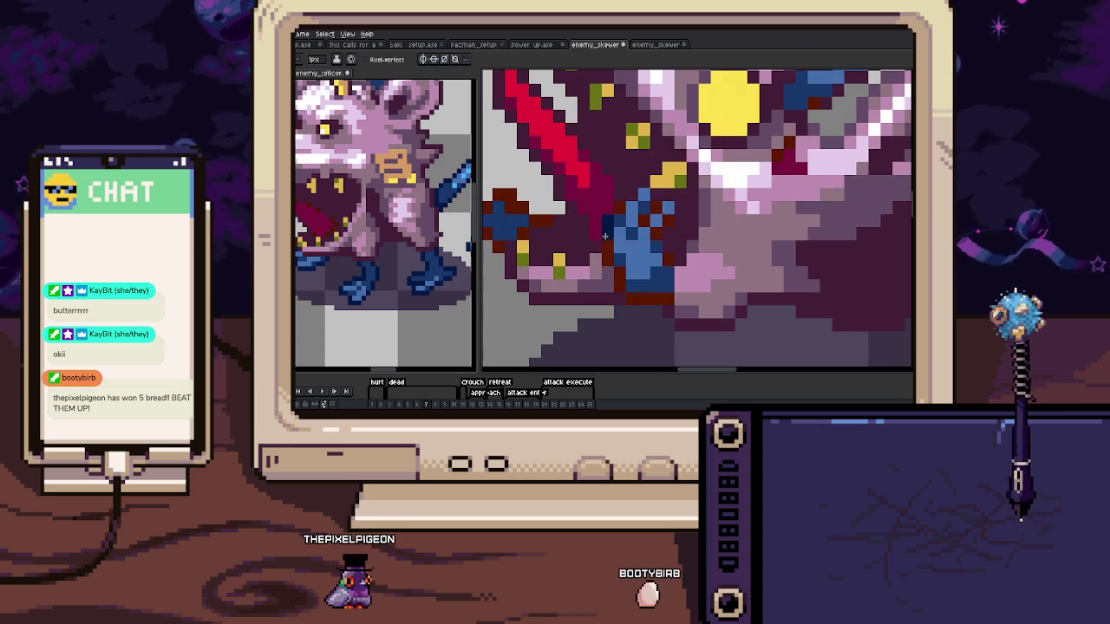
pyautogui.moveTo(628, 298); pyautogui.dragTo(669, 282)
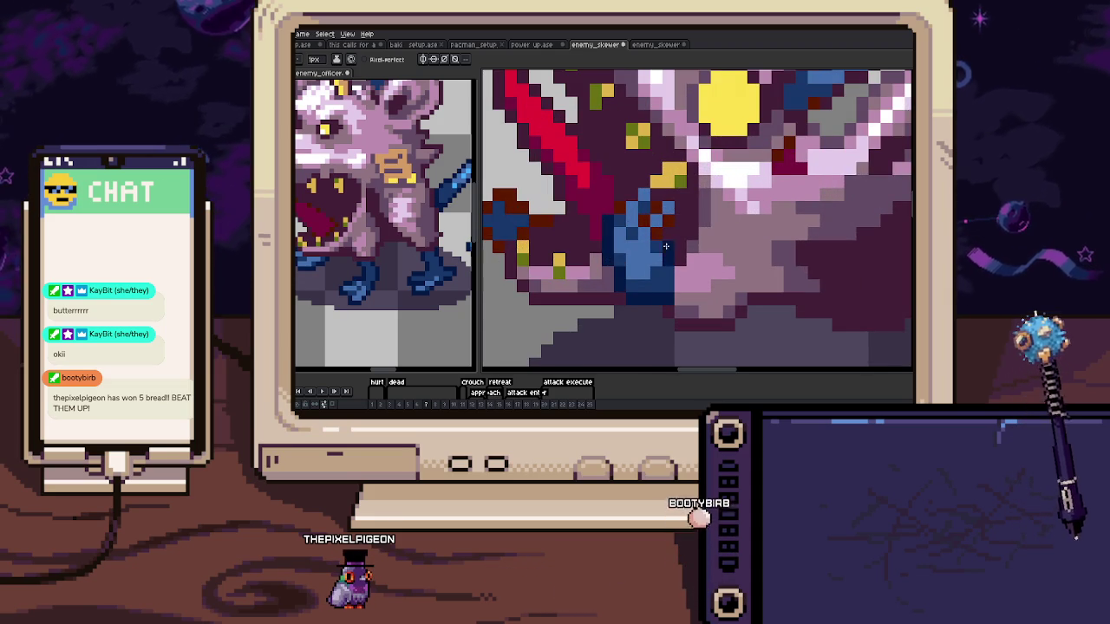
# Repaint the red edge row on the leg's lower edge dark navy, then advance a frame
pyautogui.moveTo(605, 212); pyautogui.dragTo(702, 215)
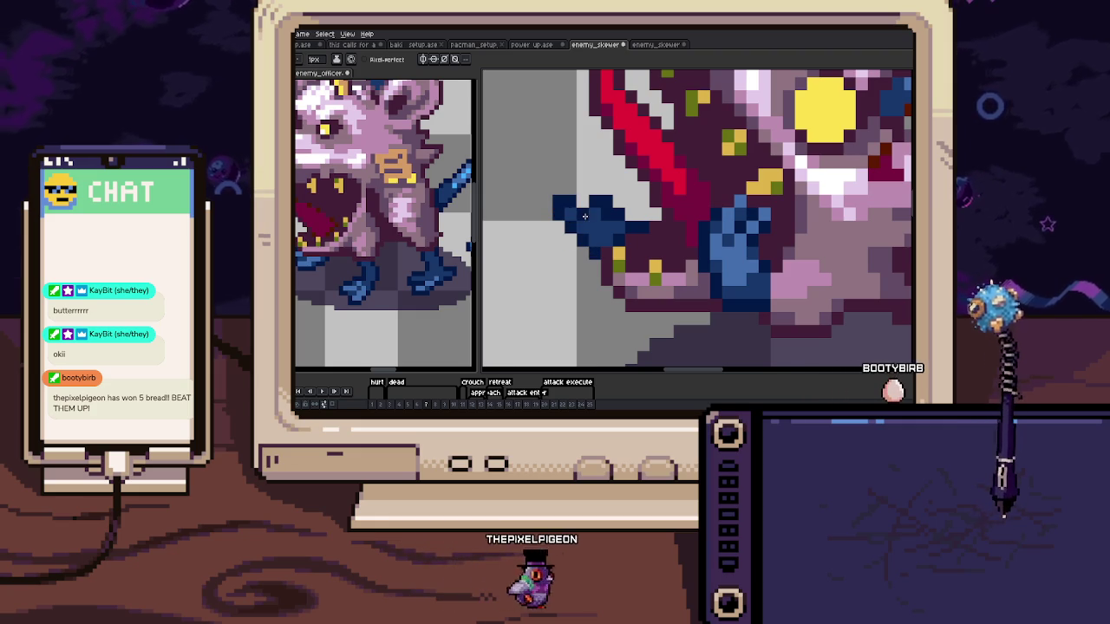
pyautogui.scroll(-3, 610, 215)
pyautogui.scroll(1, 611, 215)
pyautogui.scroll(2, 611, 215)
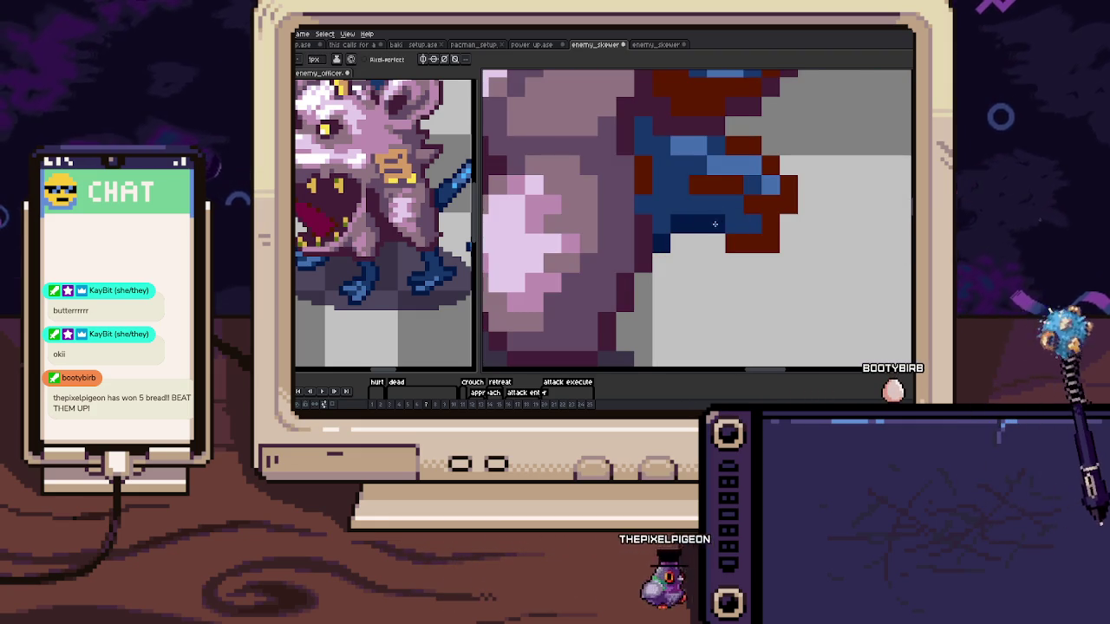
pyautogui.moveTo(764, 237); pyautogui.dragTo(757, 293)
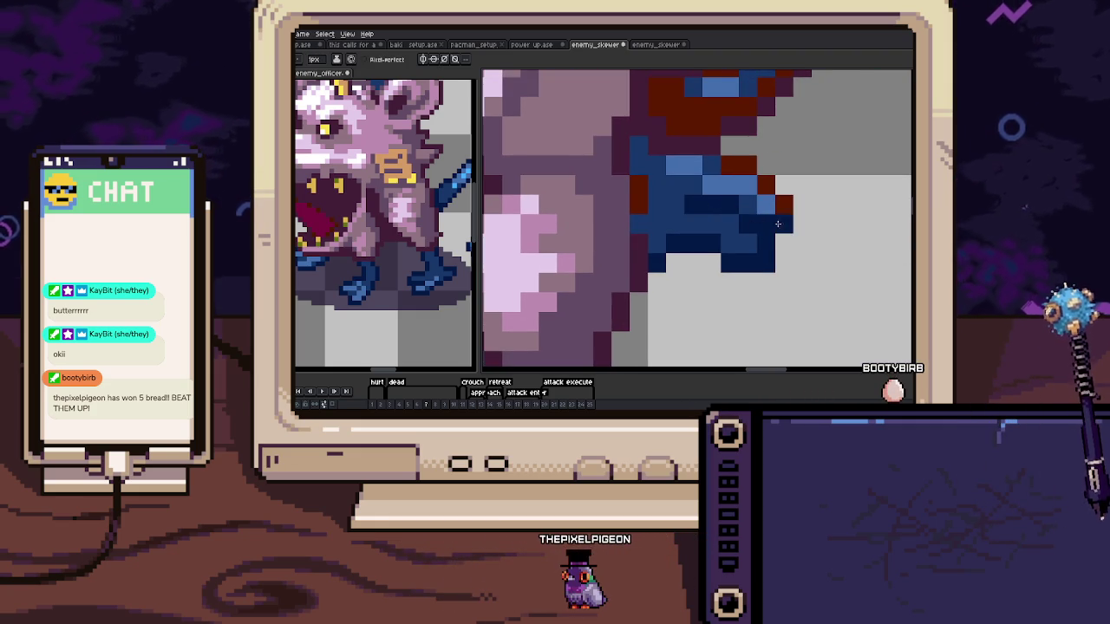
pyautogui.moveTo(748, 202); pyautogui.dragTo(698, 202)
pyautogui.scroll(-3, 632, 227)
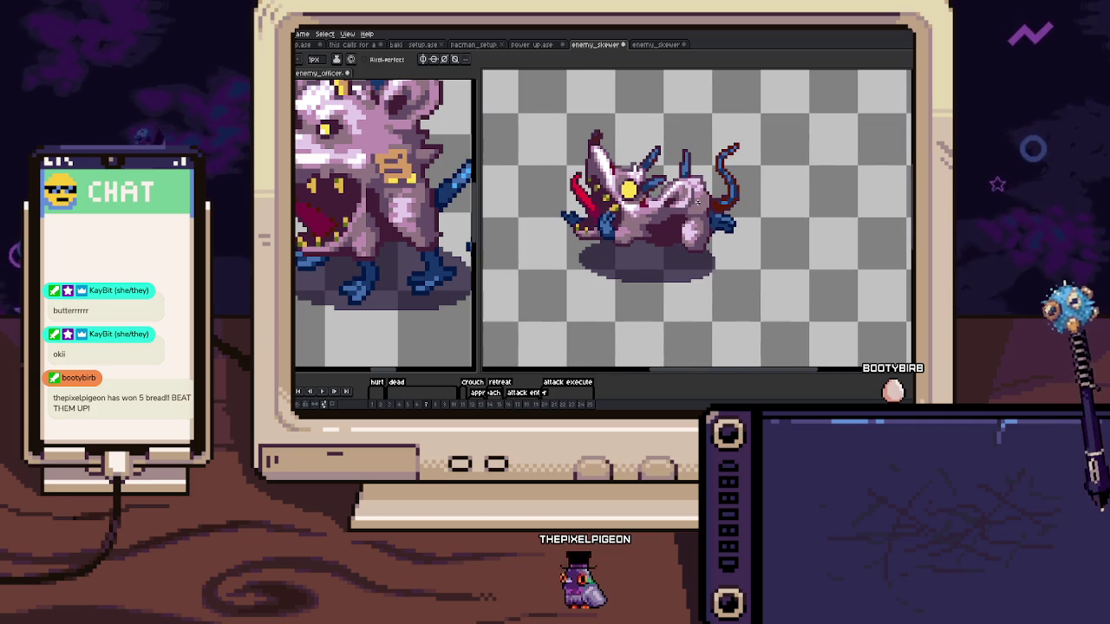
pyautogui.press('Right')
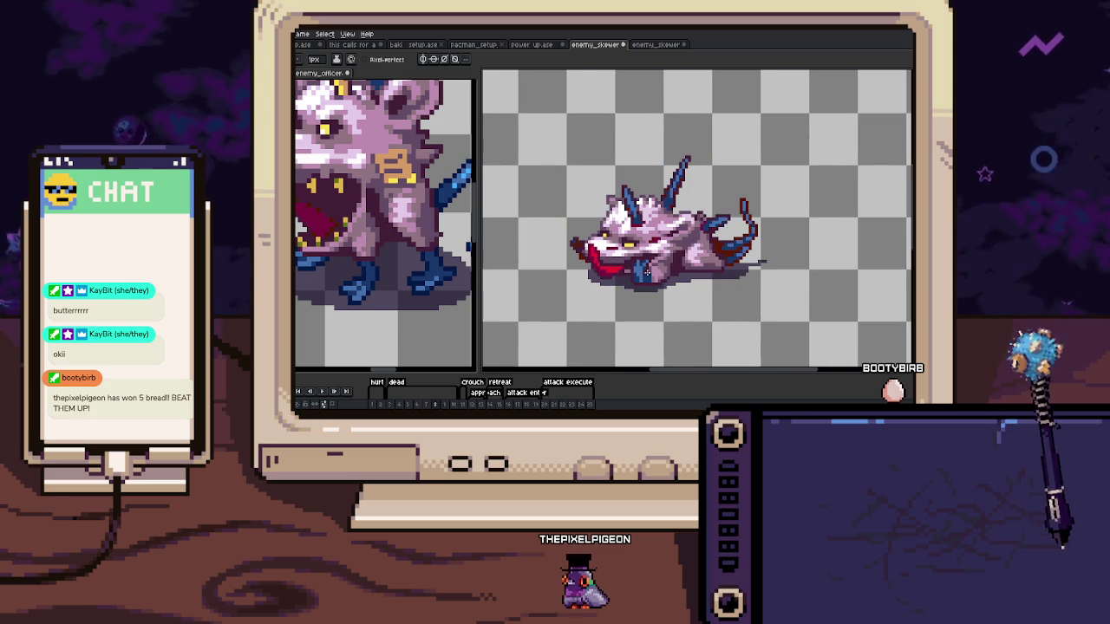
# Draw a dark-blue outline along the tip of the rat's snout
pyautogui.scroll(2, 662, 286)
pyautogui.scroll(2, 633, 260)
pyautogui.scroll(2, 611, 232)
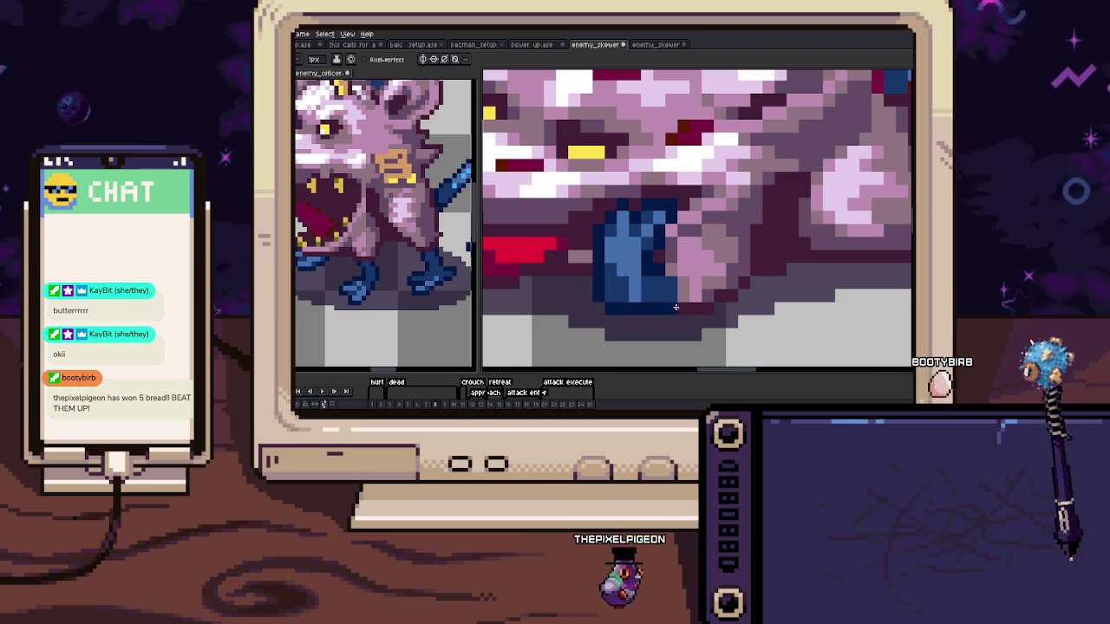
pyautogui.moveTo(613, 292)
pyautogui.mouseDown()
pyautogui.moveTo(726, 302)
pyautogui.moveTo(791, 325)
pyautogui.mouseUp()
pyautogui.scroll(-1, 824, 295)
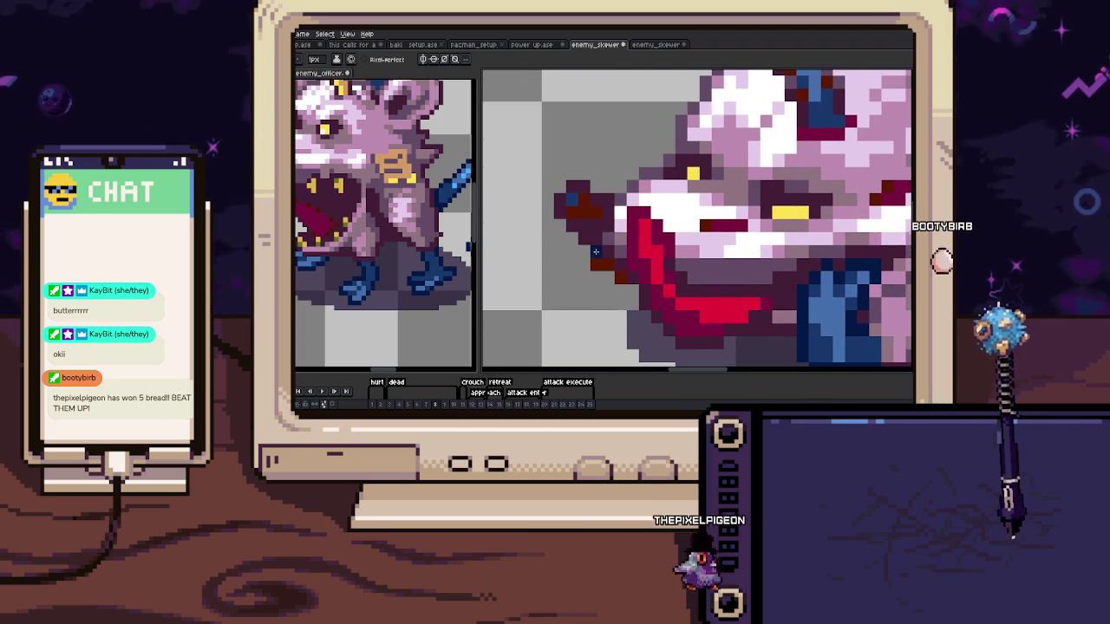
pyautogui.moveTo(607, 263)
pyautogui.mouseDown()
pyautogui.moveTo(581, 188)
pyautogui.moveTo(606, 224)
pyautogui.mouseUp()
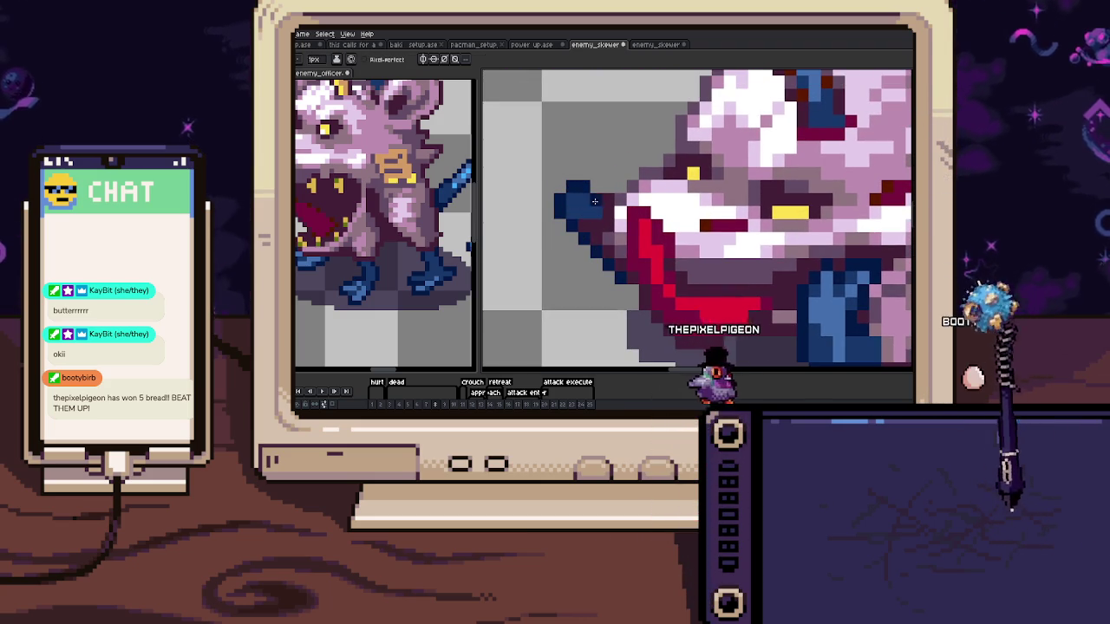
# Repaint the red and blue tail pixels dark navy
pyautogui.scroll(-4, 766, 269)
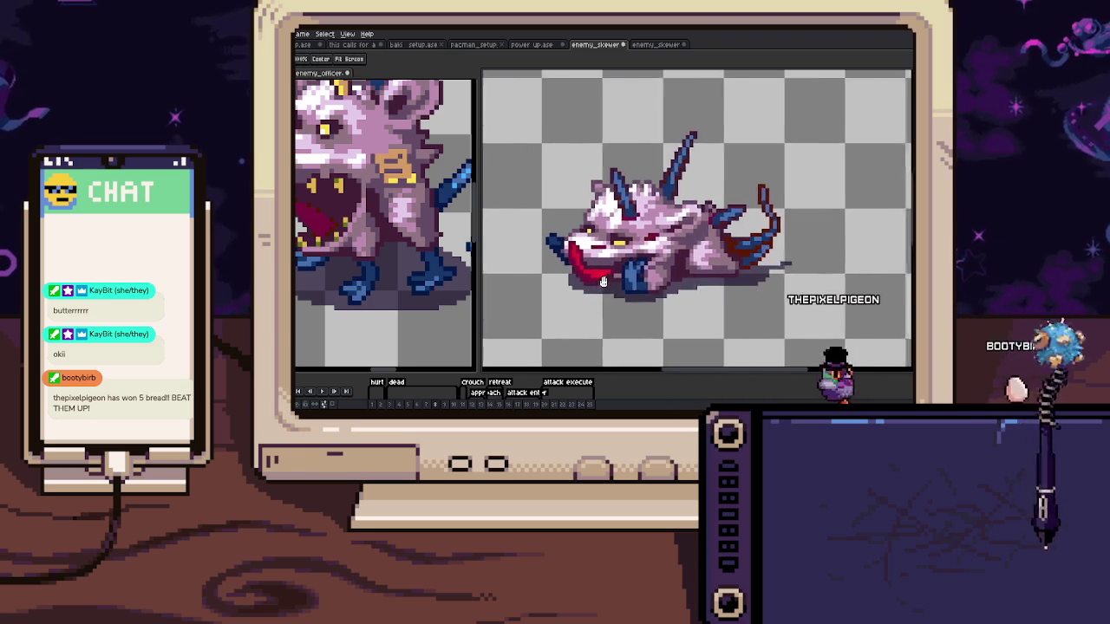
pyautogui.scroll(2, 766, 269)
pyautogui.scroll(2, 737, 243)
pyautogui.scroll(2, 693, 201)
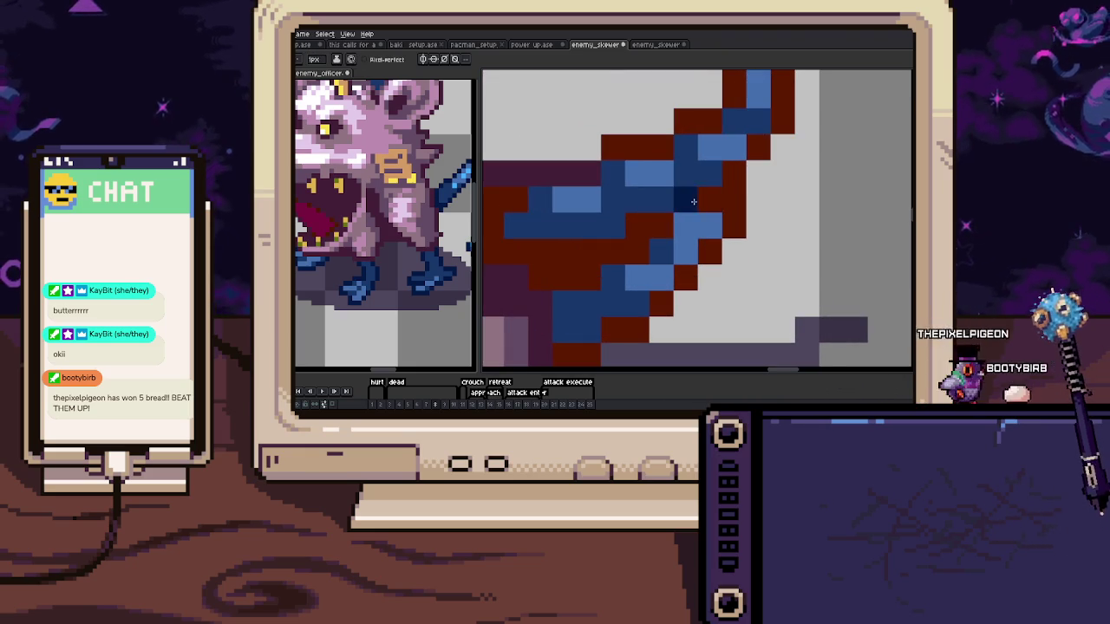
pyautogui.click(714, 220)
pyautogui.moveTo(650, 299); pyautogui.dragTo(600, 327)
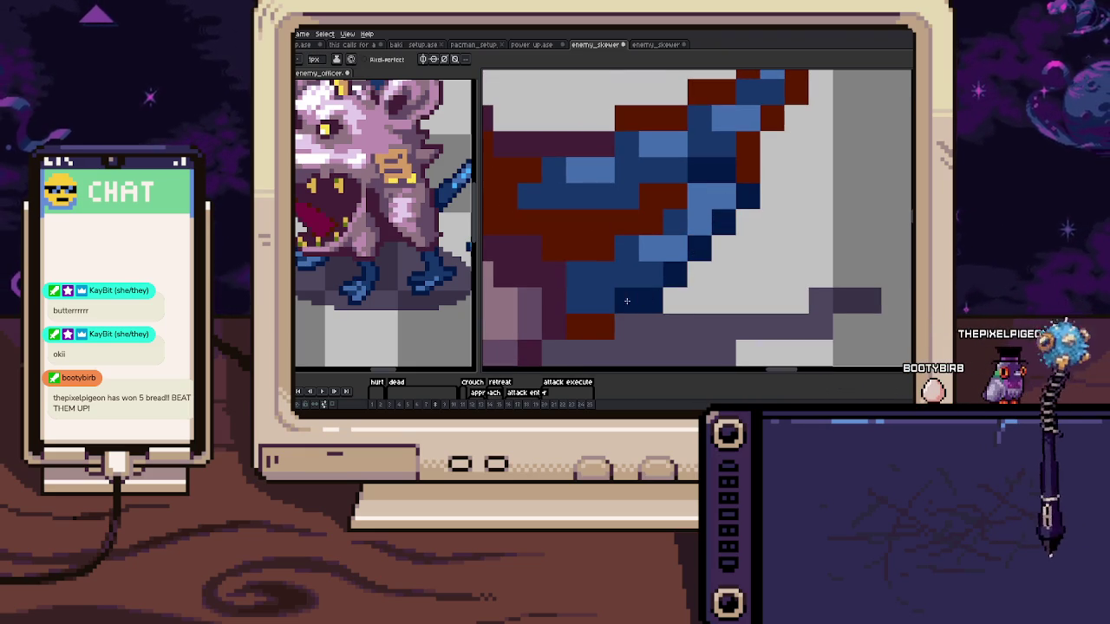
pyautogui.click(578, 275)
pyautogui.moveTo(578, 276); pyautogui.dragTo(555, 249)
pyautogui.click(629, 222)
pyautogui.scroll(-3, 637, 222)
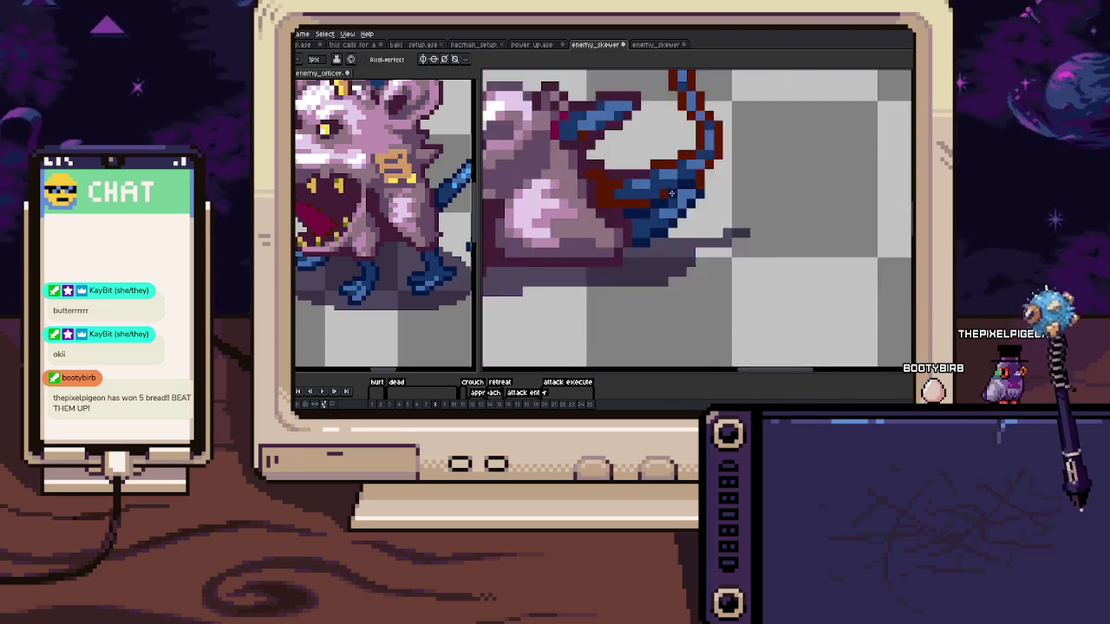
pyautogui.scroll(-2, 641, 230)
# Clean up the stray pixels at the rat's snout tip
pyautogui.scroll(3, 721, 246)
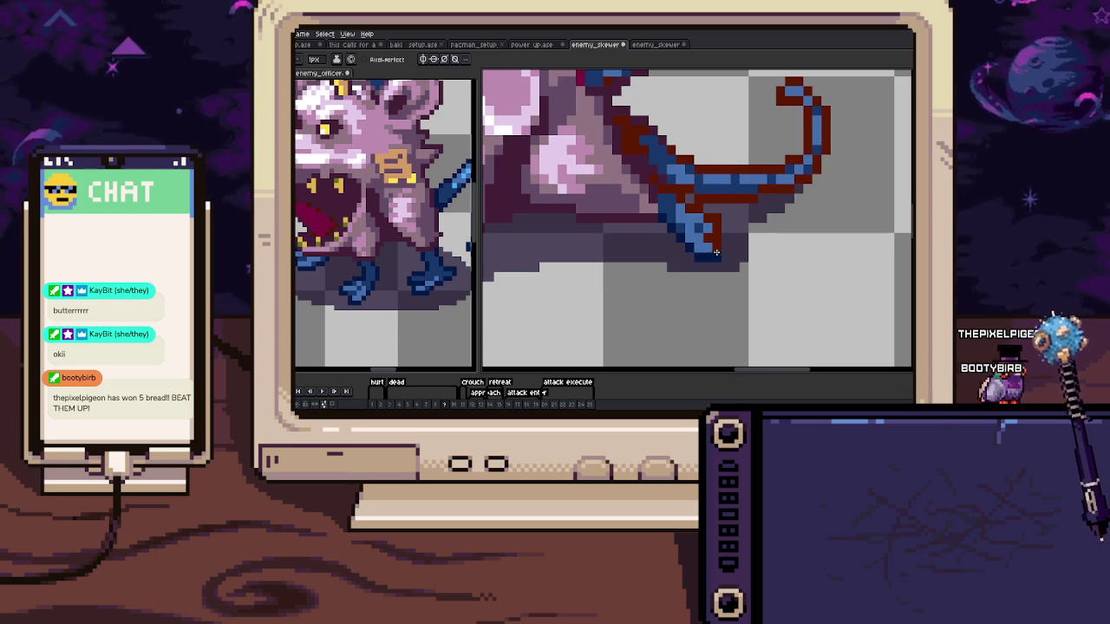
pyautogui.moveTo(696, 209); pyautogui.dragTo(703, 230)
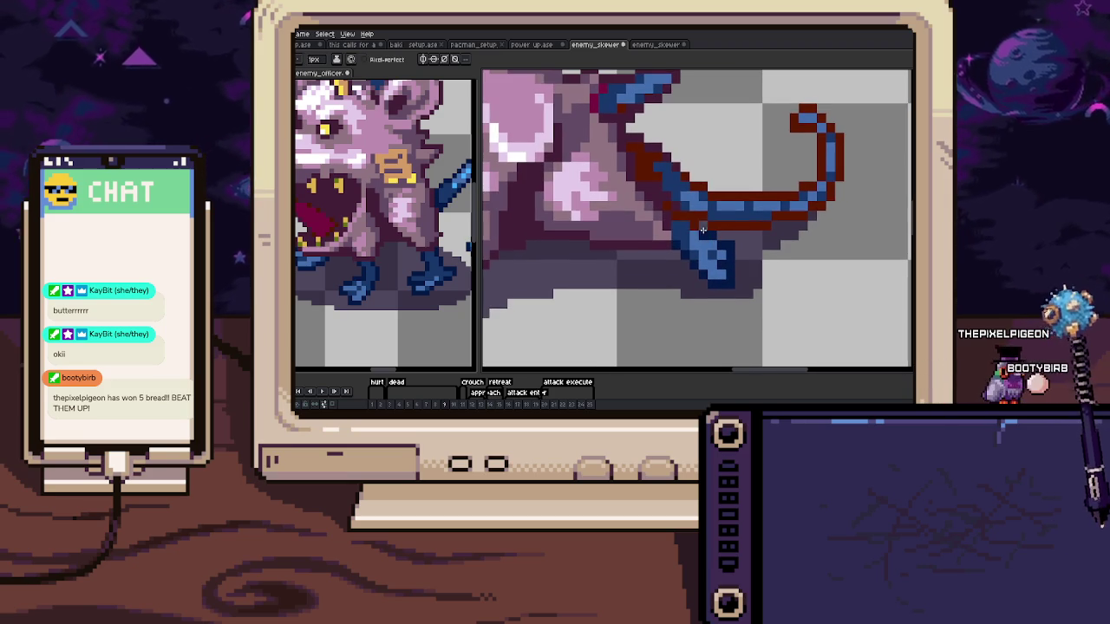
pyautogui.scroll(-2, 680, 217)
pyautogui.scroll(2, 668, 217)
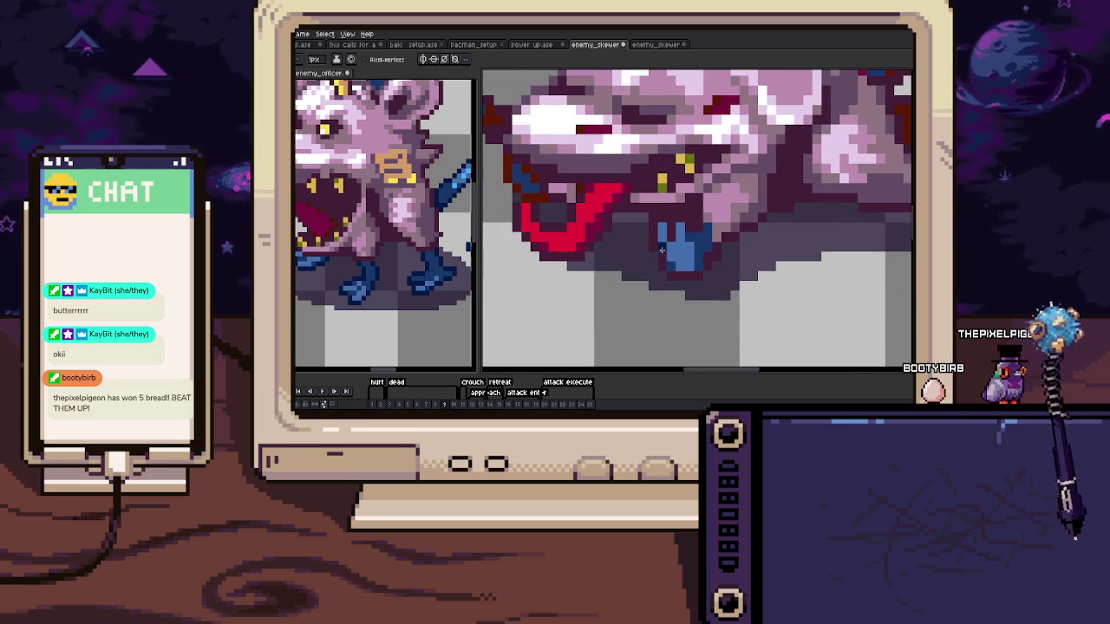
pyautogui.scroll(2, 651, 216)
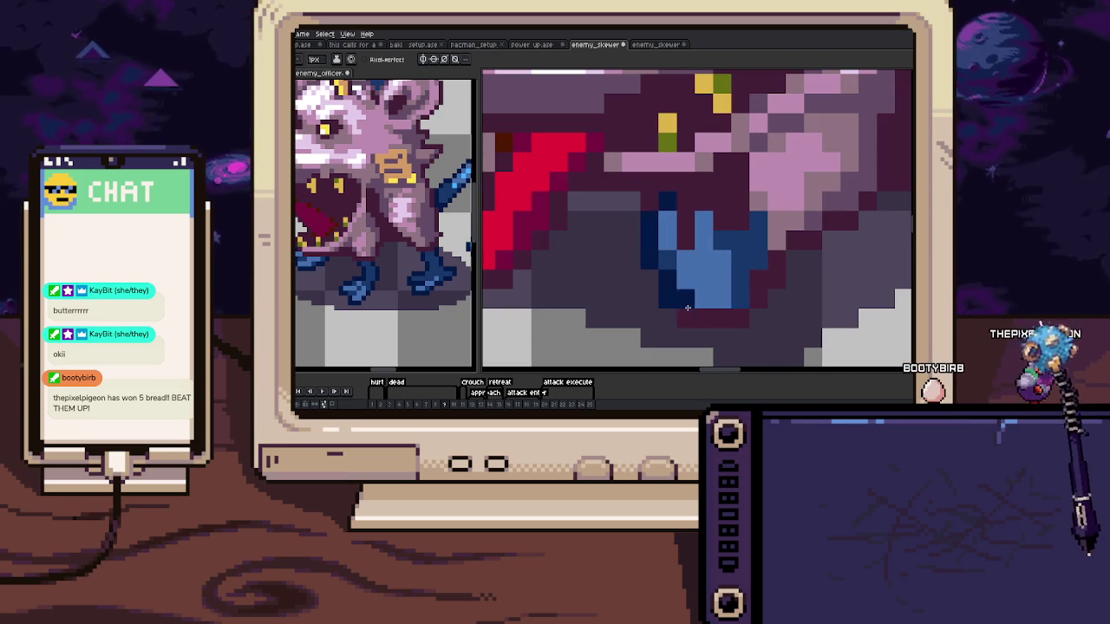
pyautogui.scroll(2, 754, 265)
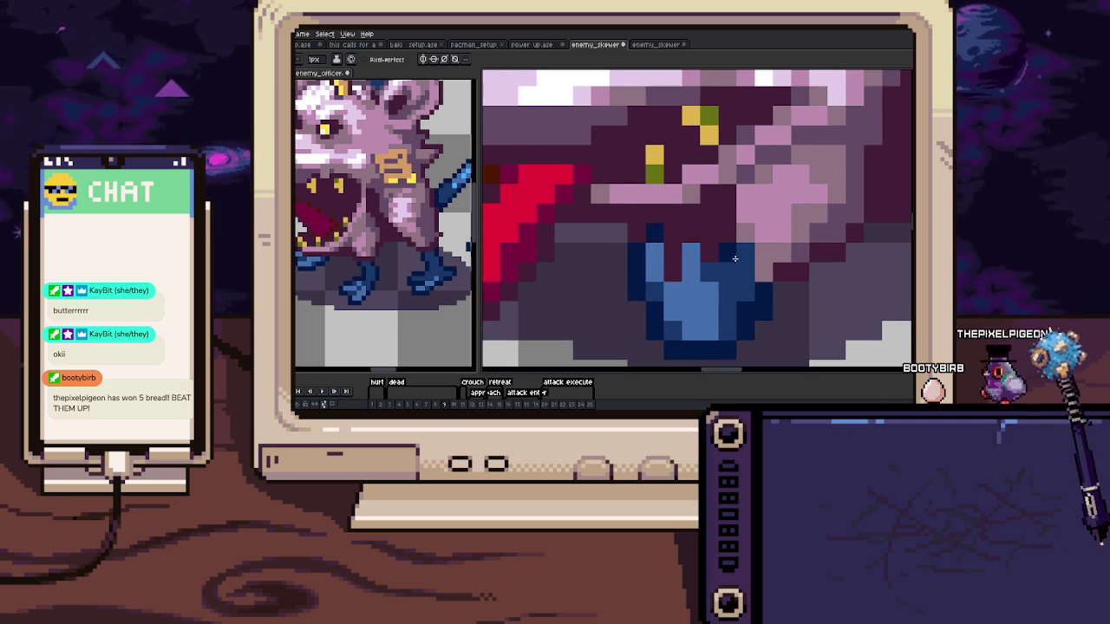
pyautogui.scroll(-3, 685, 241)
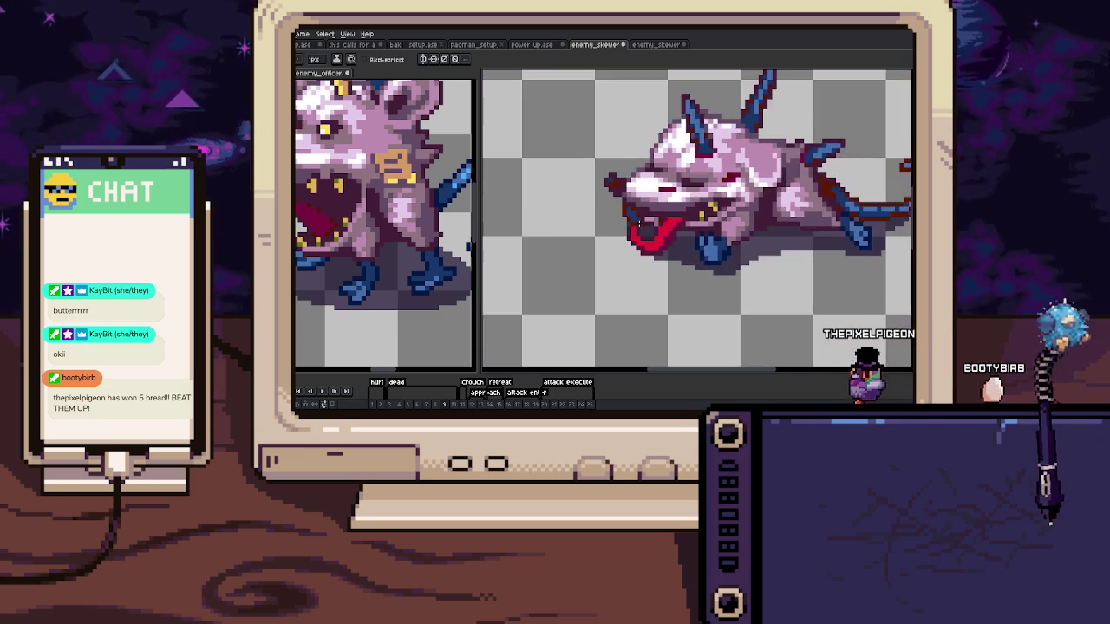
pyautogui.scroll(3, 659, 247)
pyautogui.moveTo(655, 248); pyautogui.dragTo(664, 282)
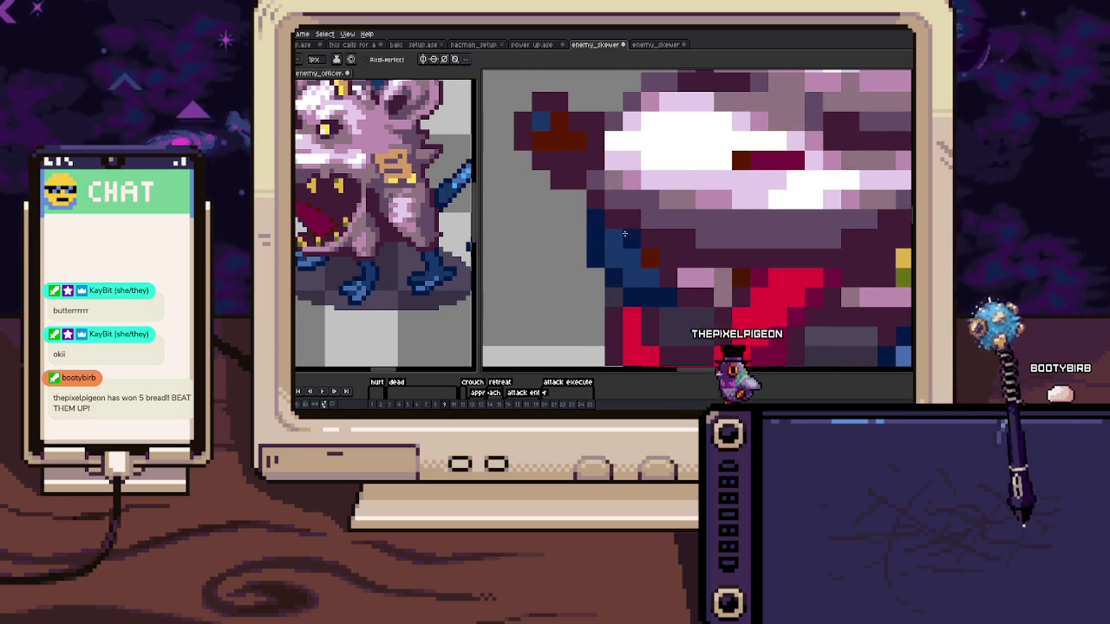
pyautogui.moveTo(639, 232); pyautogui.dragTo(670, 289)
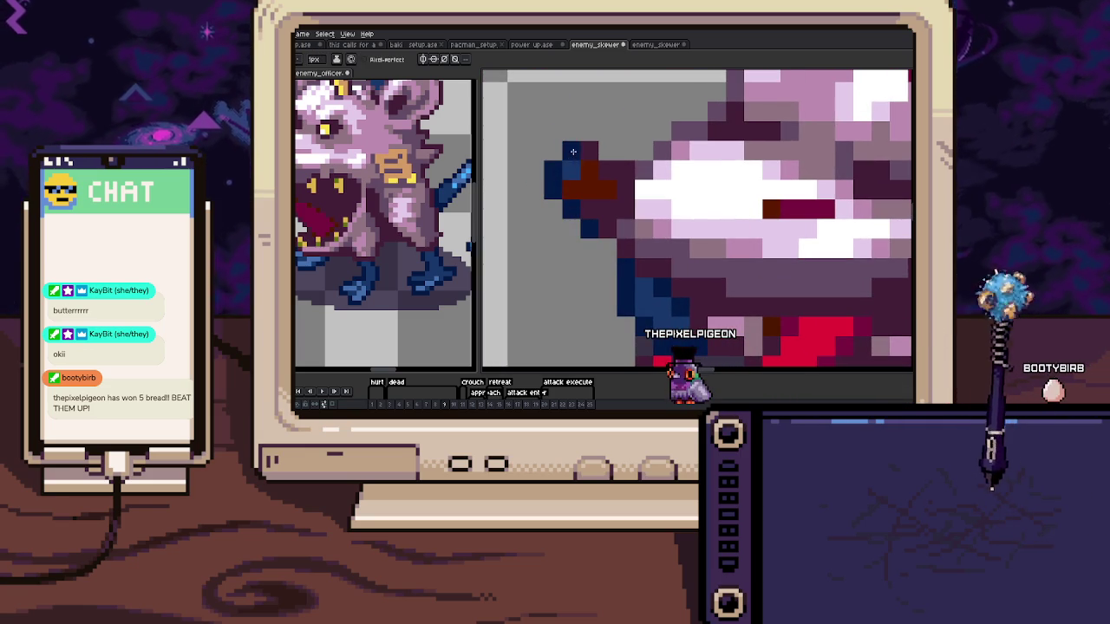
pyautogui.moveTo(612, 188); pyautogui.dragTo(588, 188)
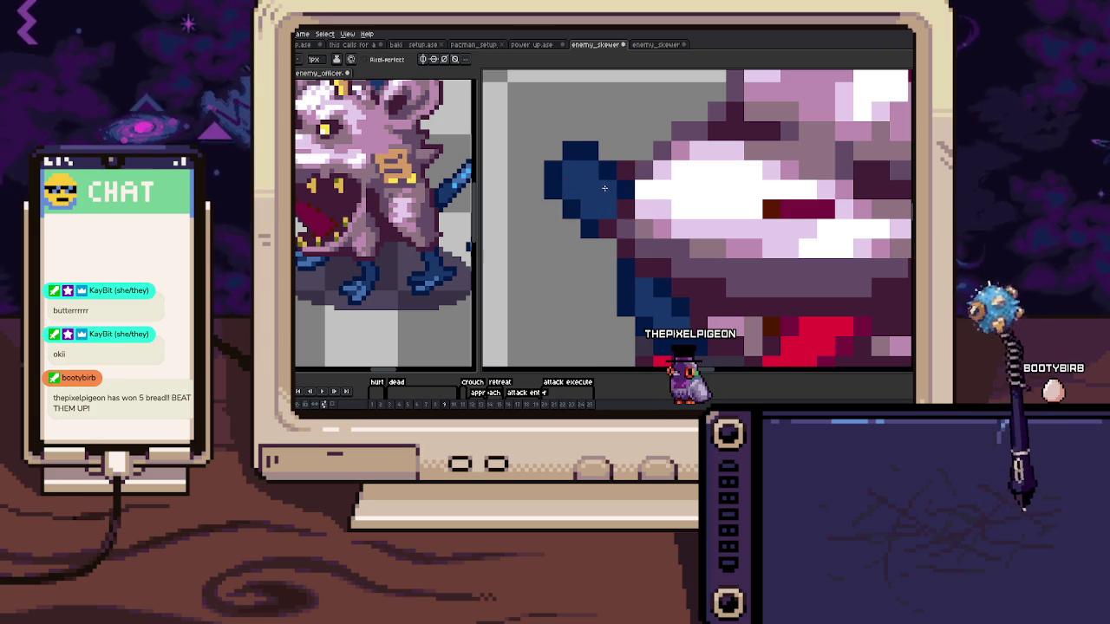
# Recenter the whole sprite and advance two animation frames
pyautogui.scroll(-3, 605, 188)
pyautogui.scroll(-1, 609, 261)
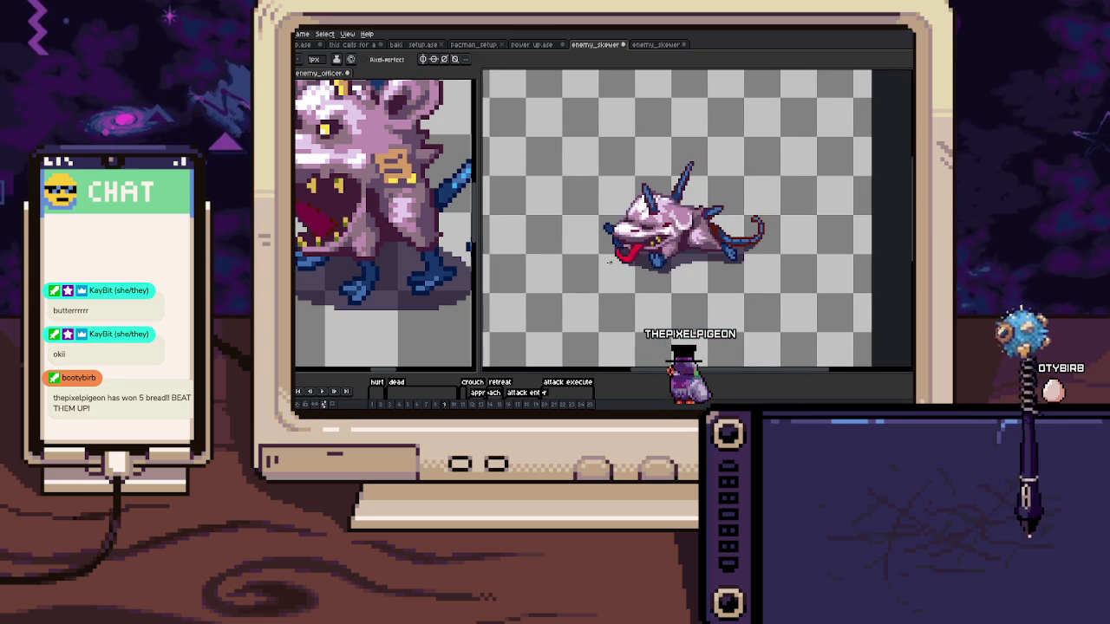
pyautogui.scroll(2, 606, 264)
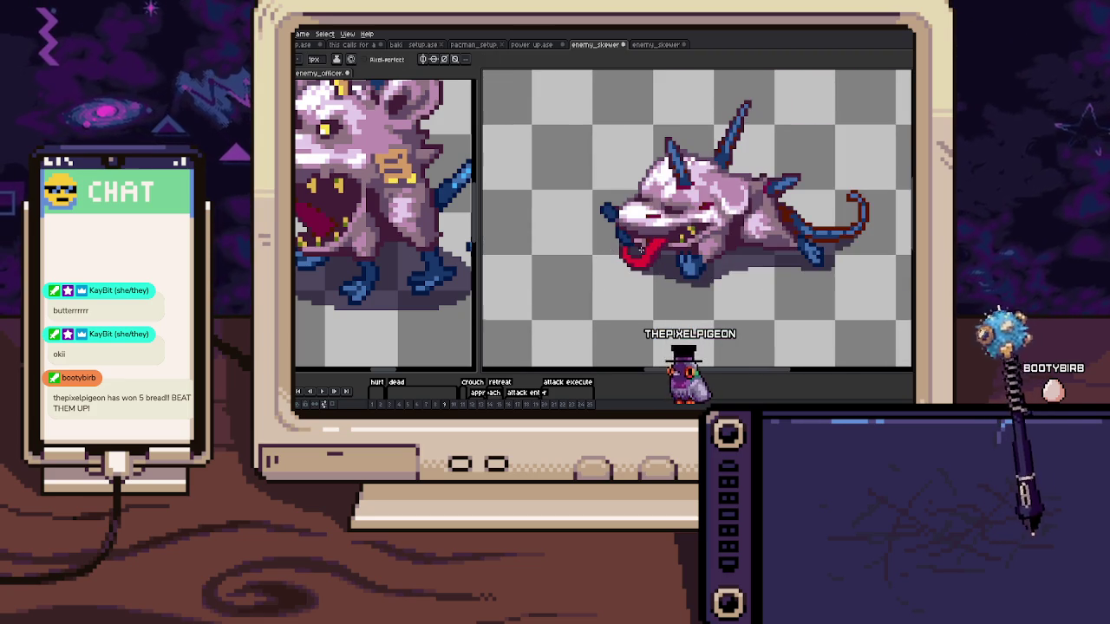
pyautogui.scroll(2, 641, 250)
pyautogui.scroll(-2, 607, 256)
pyautogui.moveTo(610, 270); pyautogui.dragTo(572, 262)
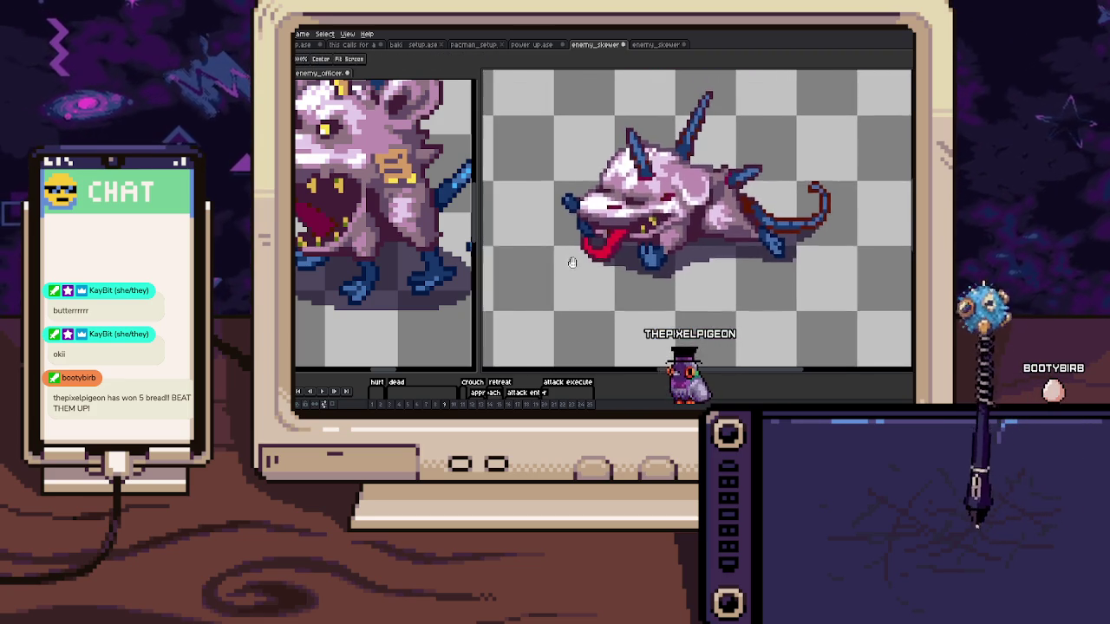
pyautogui.press('Right')
pyautogui.scroll(2, 588, 260)
pyautogui.scroll(2, 590, 226)
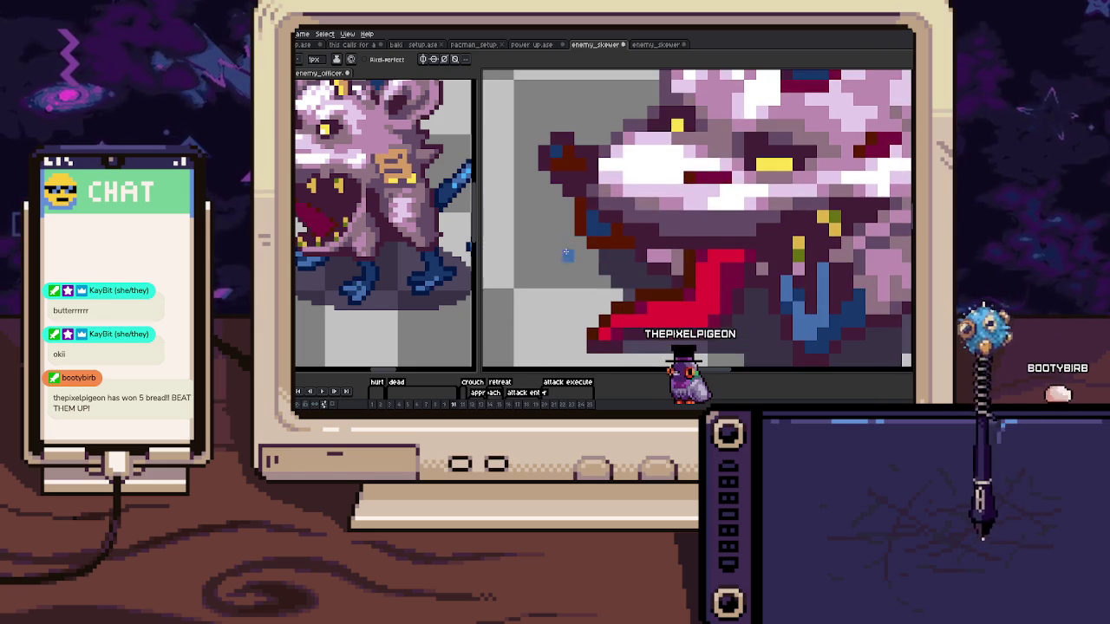
pyautogui.scroll(1, 590, 208)
pyautogui.press('Right')
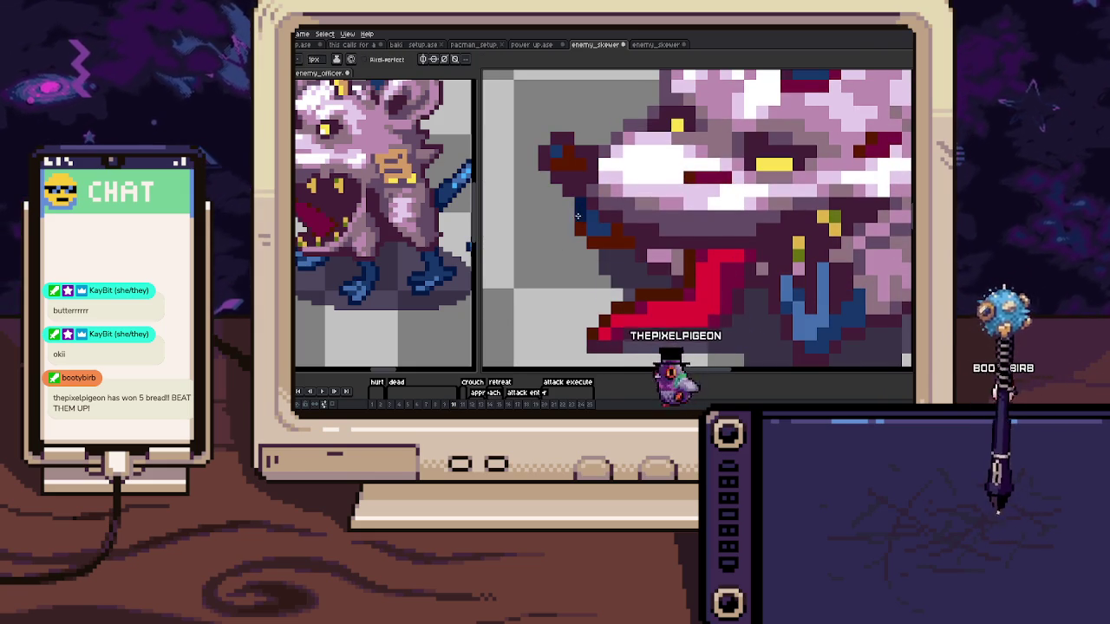
# Repaint the dark red tail strip dark navy and play the animation back
pyautogui.moveTo(618, 246); pyautogui.dragTo(423, 194)
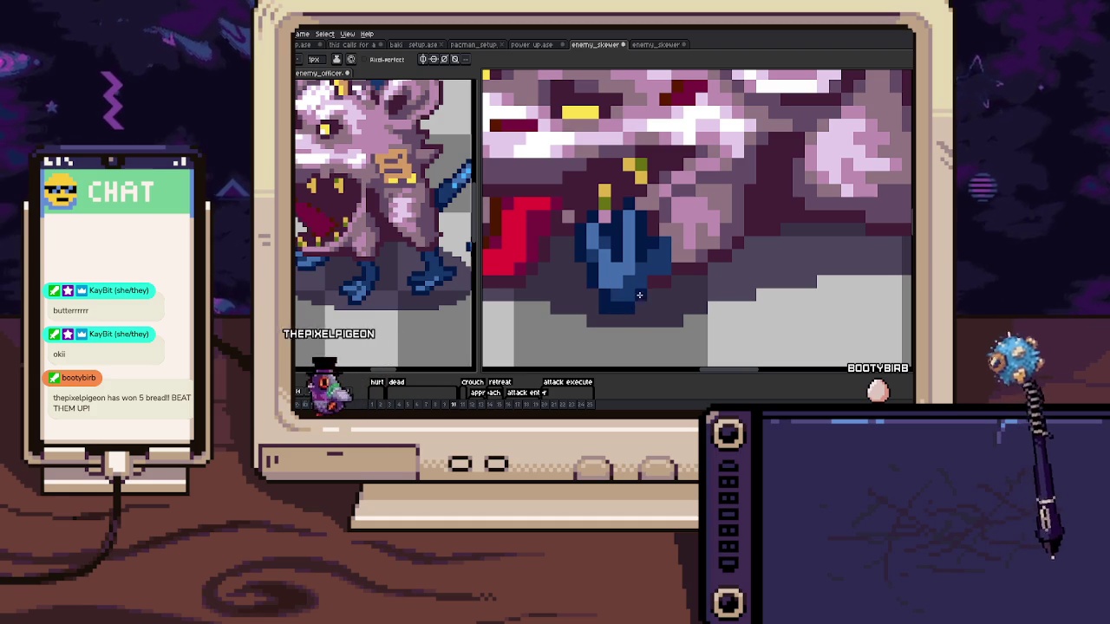
pyautogui.scroll(-1, 639, 295)
pyautogui.scroll(-2, 616, 269)
pyautogui.scroll(-1, 598, 247)
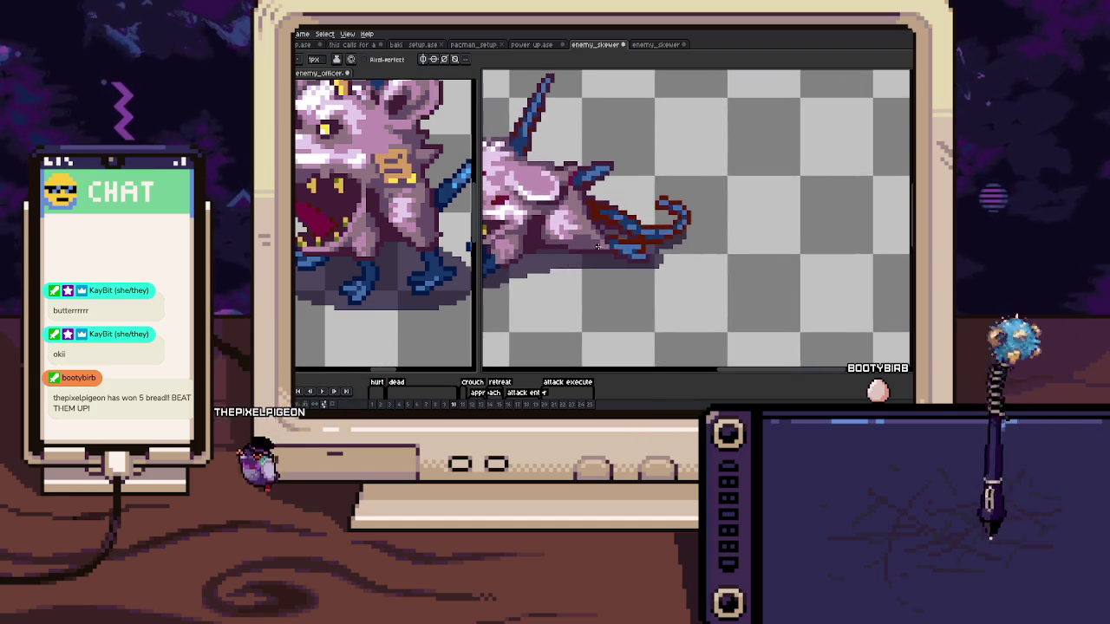
pyautogui.scroll(3, 598, 247)
pyautogui.moveTo(567, 266); pyautogui.dragTo(711, 303)
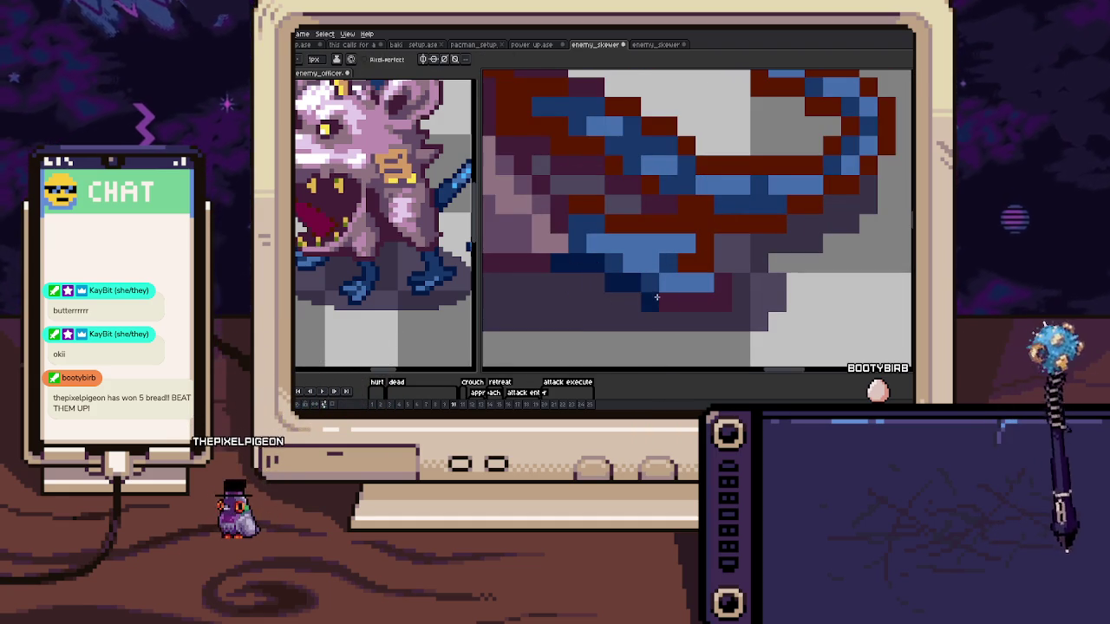
pyautogui.moveTo(692, 225); pyautogui.dragTo(622, 224)
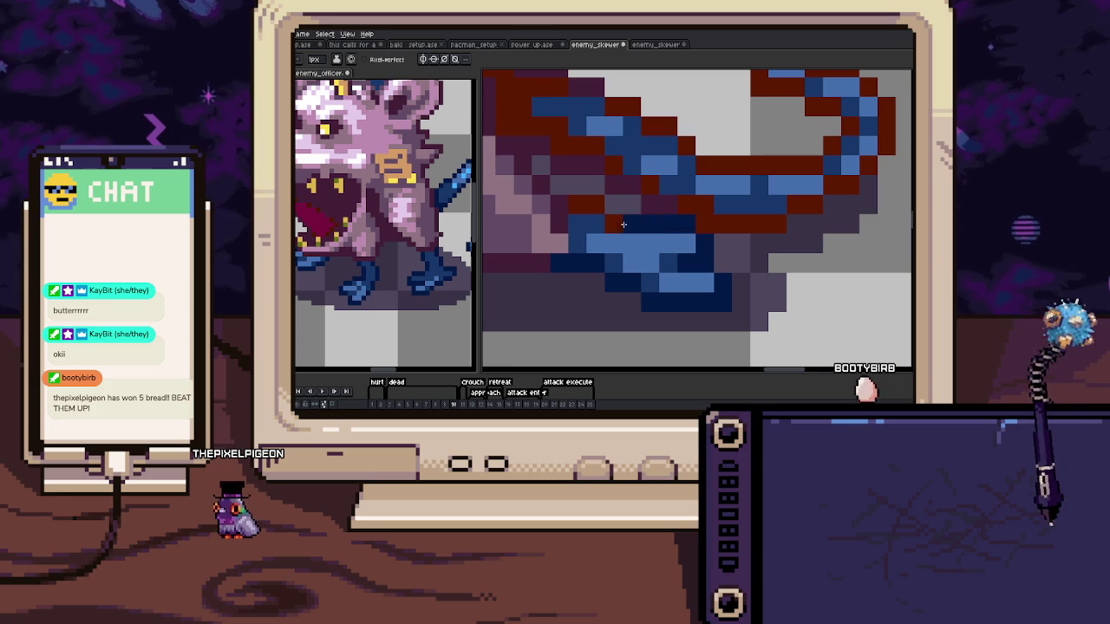
pyautogui.scroll(-5, 587, 203)
pyautogui.press('Return')
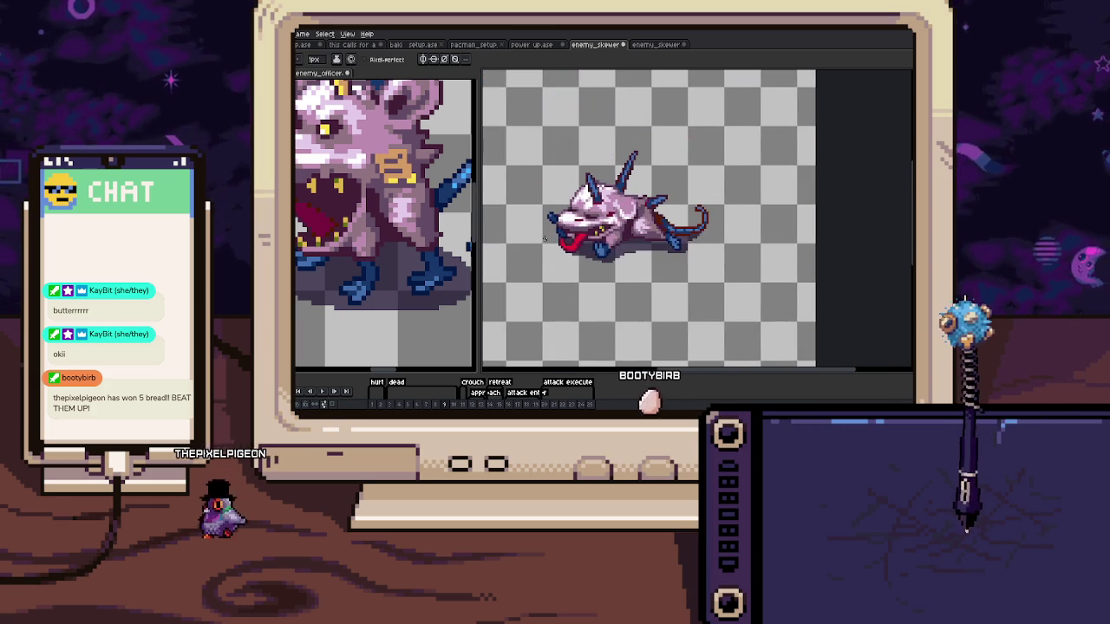
# Stop playback on frame 13 and recolor a red spear pixel light blue
pyautogui.press('Return')
pyautogui.scroll(5, 639, 231)
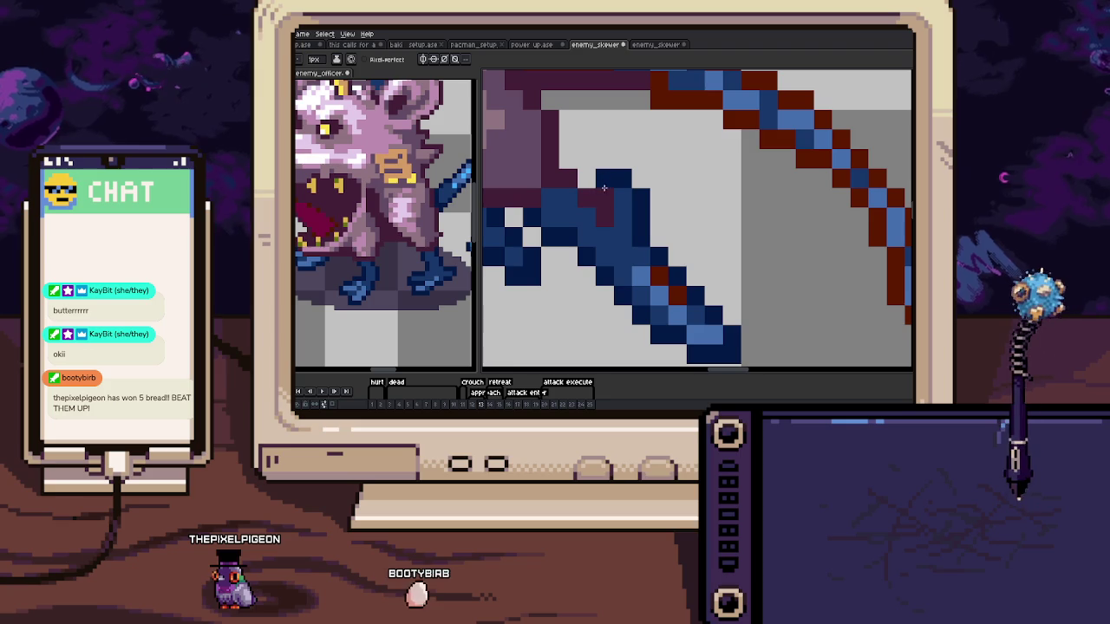
pyautogui.click(637, 255)
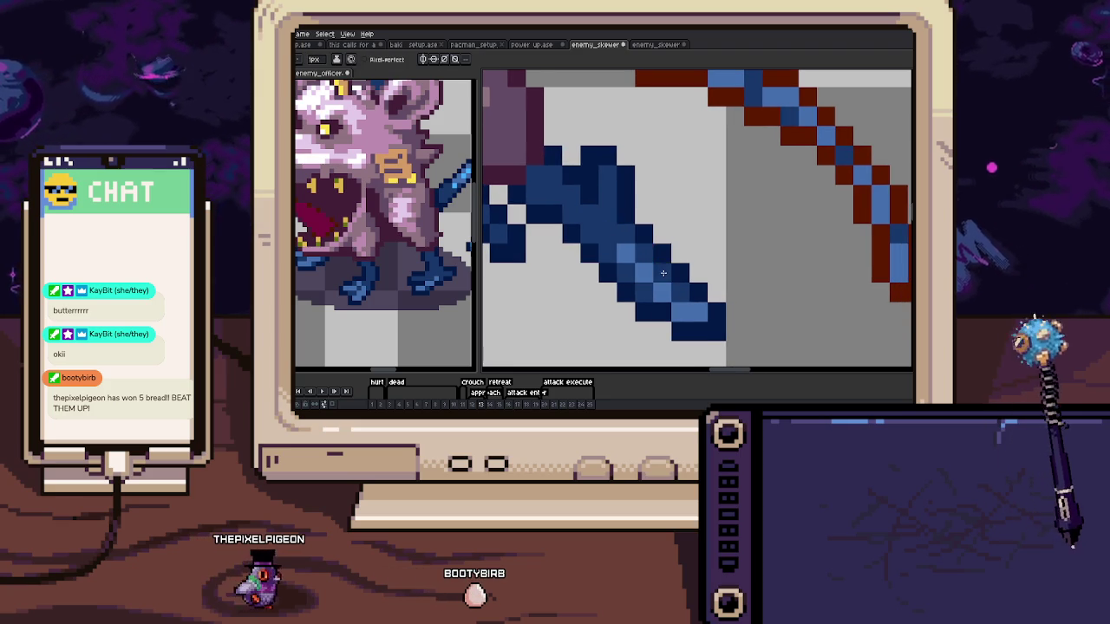
pyautogui.scroll(-5, 663, 273)
# On frame 14, sample blue from the reference rat and repaint the foot's dark red pixels
pyautogui.press('Right')
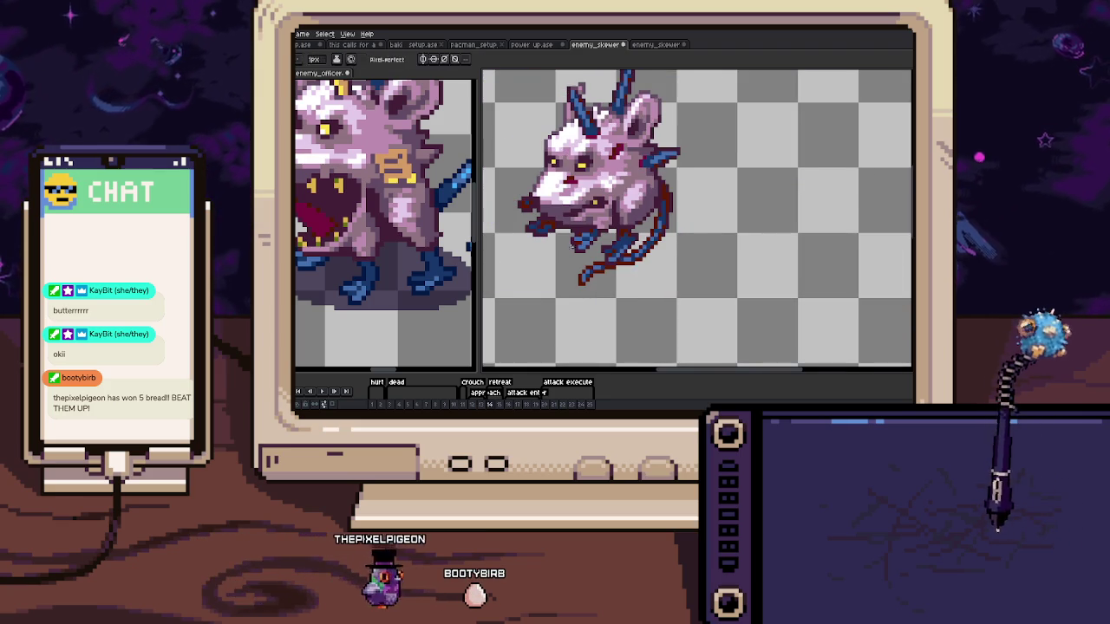
pyautogui.scroll(4, 572, 246)
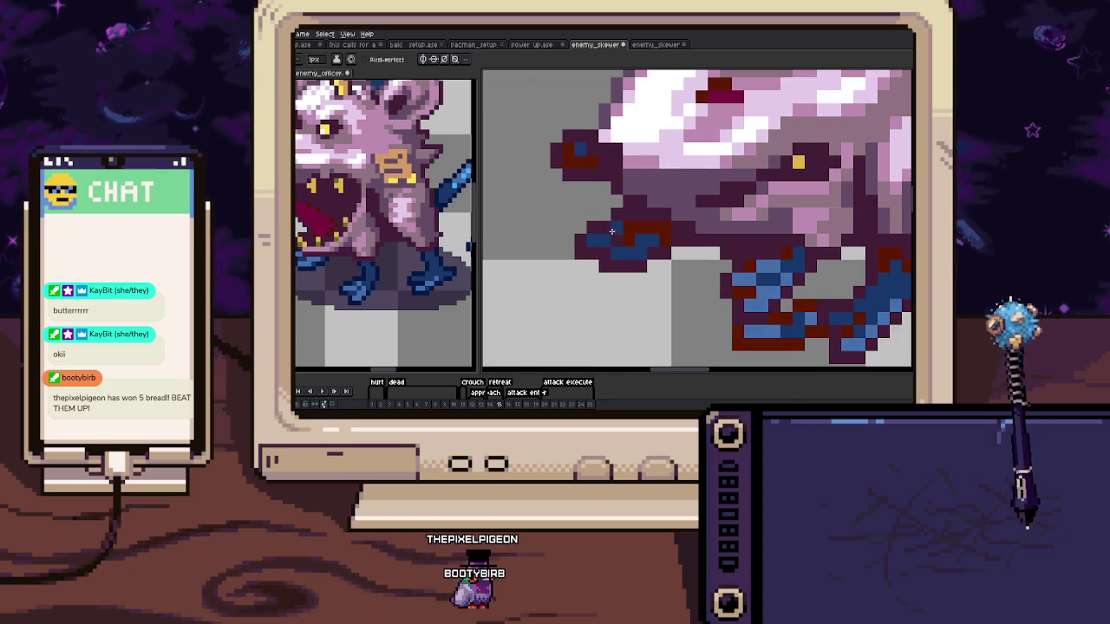
pyautogui.keyDown('alt'); pyautogui.click(459, 260); pyautogui.keyUp('alt')
pyautogui.scroll(2, 598, 227)
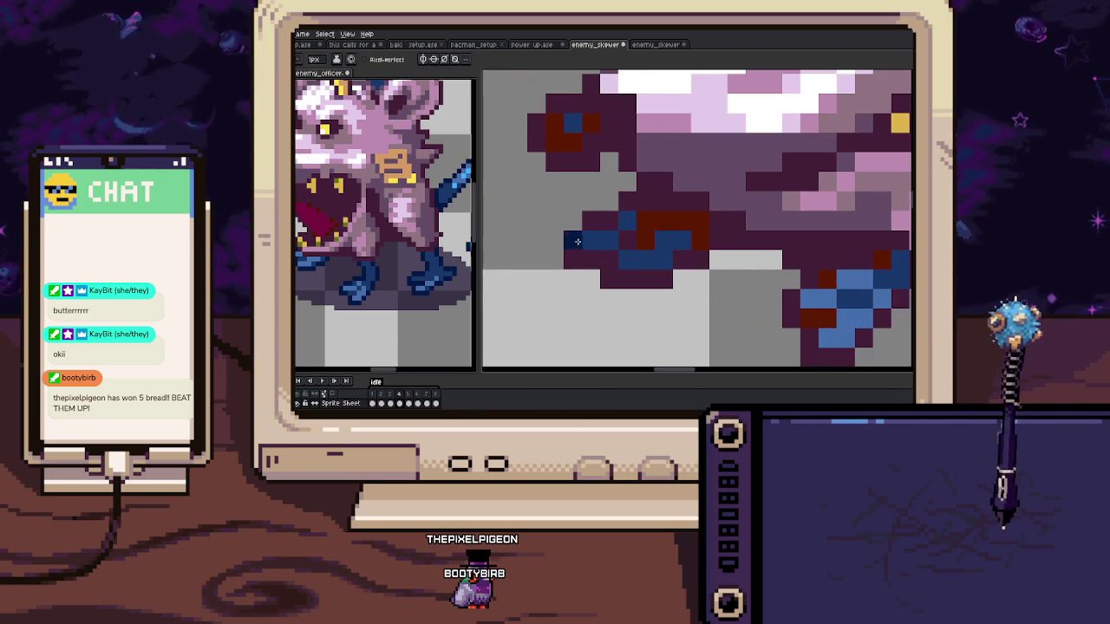
pyautogui.click(599, 226)
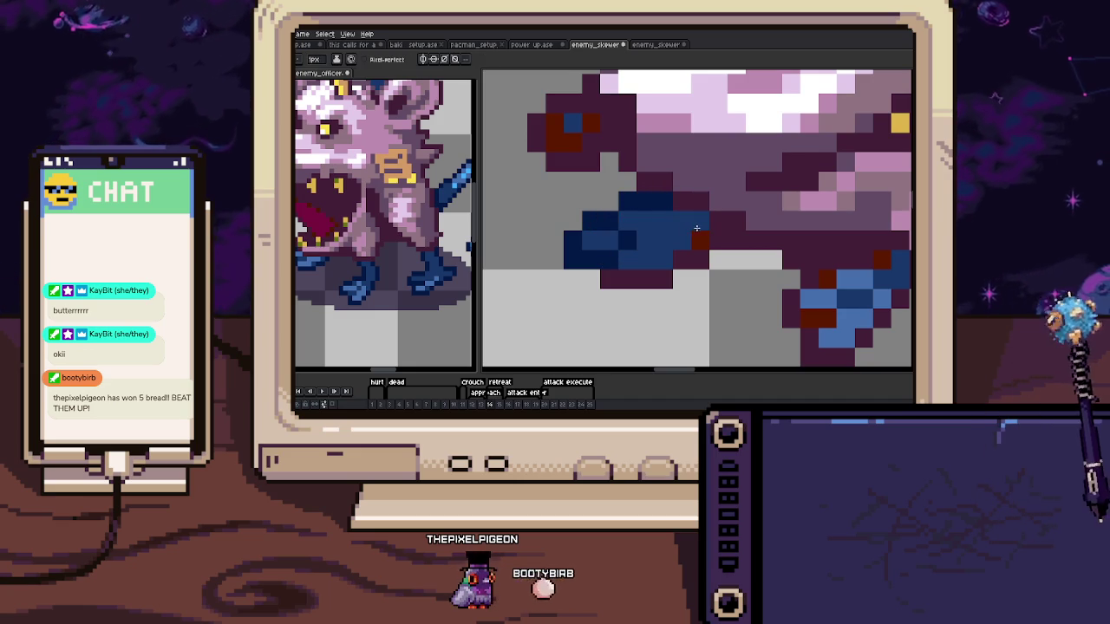
pyautogui.moveTo(697, 228); pyautogui.dragTo(617, 255)
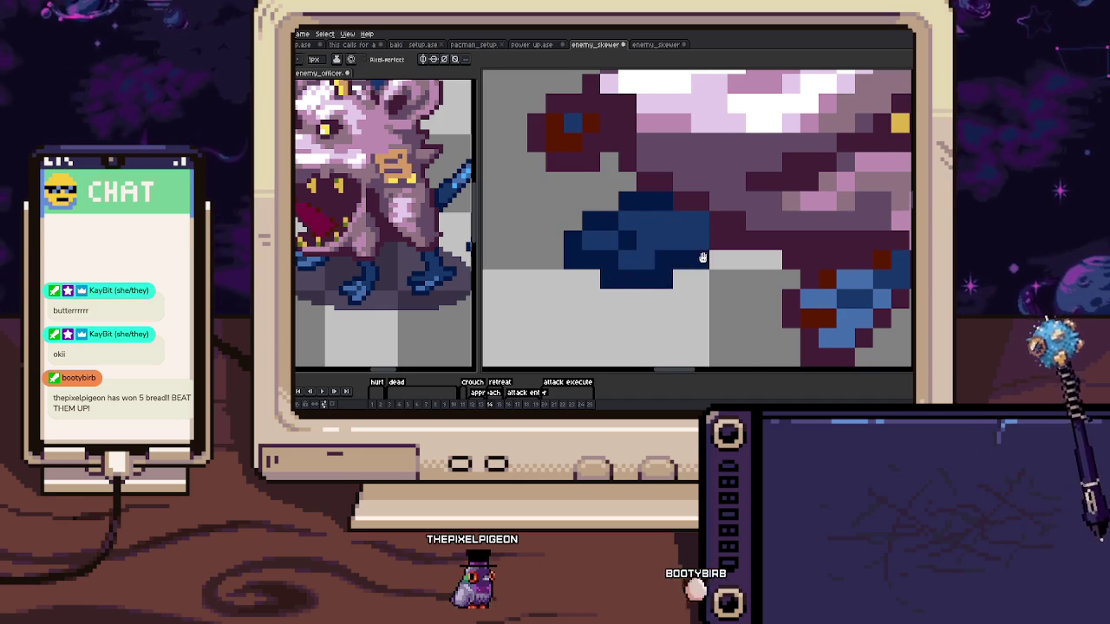
# Inspect both feet and the whole spear tail for remaining red pixels
pyautogui.moveTo(702, 258)
pyautogui.mouseDown()
pyautogui.moveTo(659, 245)
pyautogui.moveTo(642, 213)
pyautogui.mouseUp()
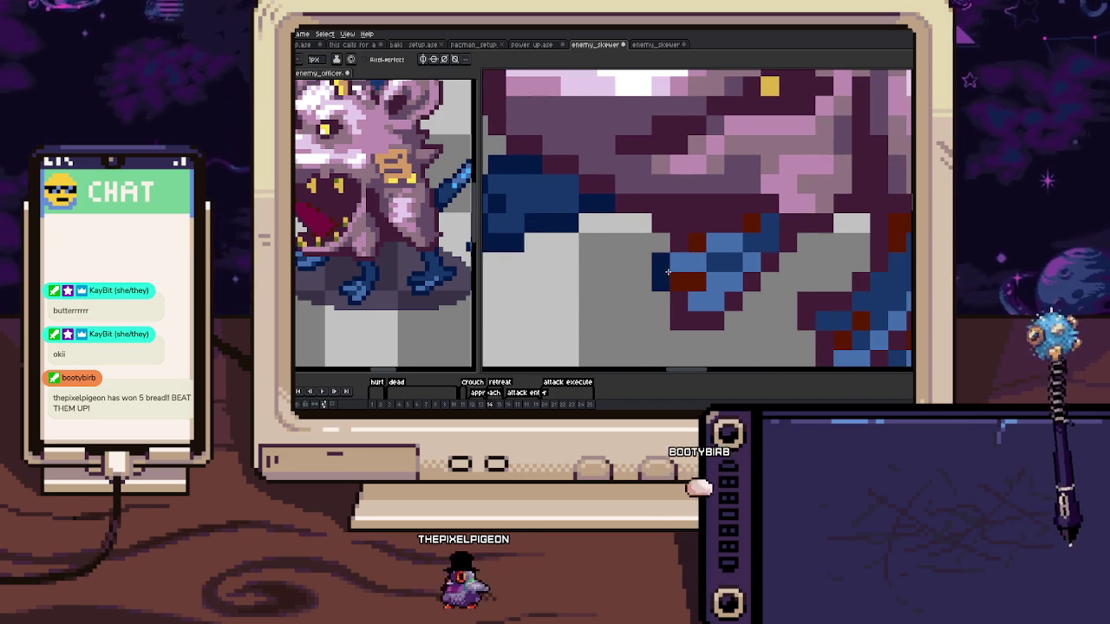
pyautogui.moveTo(788, 227); pyautogui.dragTo(668, 210)
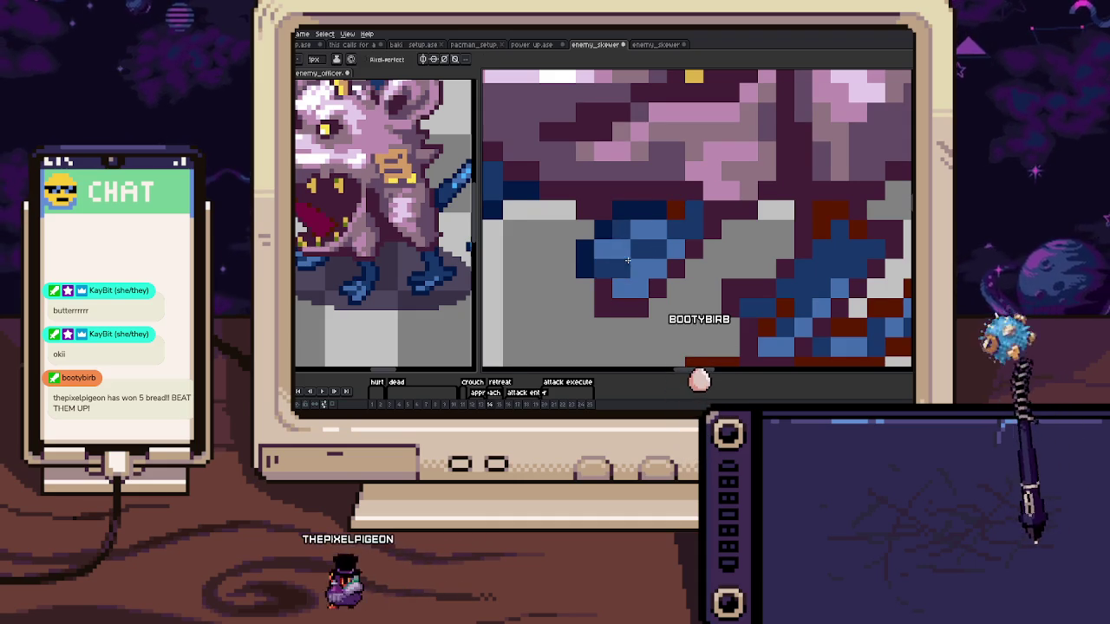
pyautogui.moveTo(611, 279)
pyautogui.mouseDown()
pyautogui.moveTo(621, 247)
pyautogui.moveTo(666, 266)
pyautogui.mouseUp()
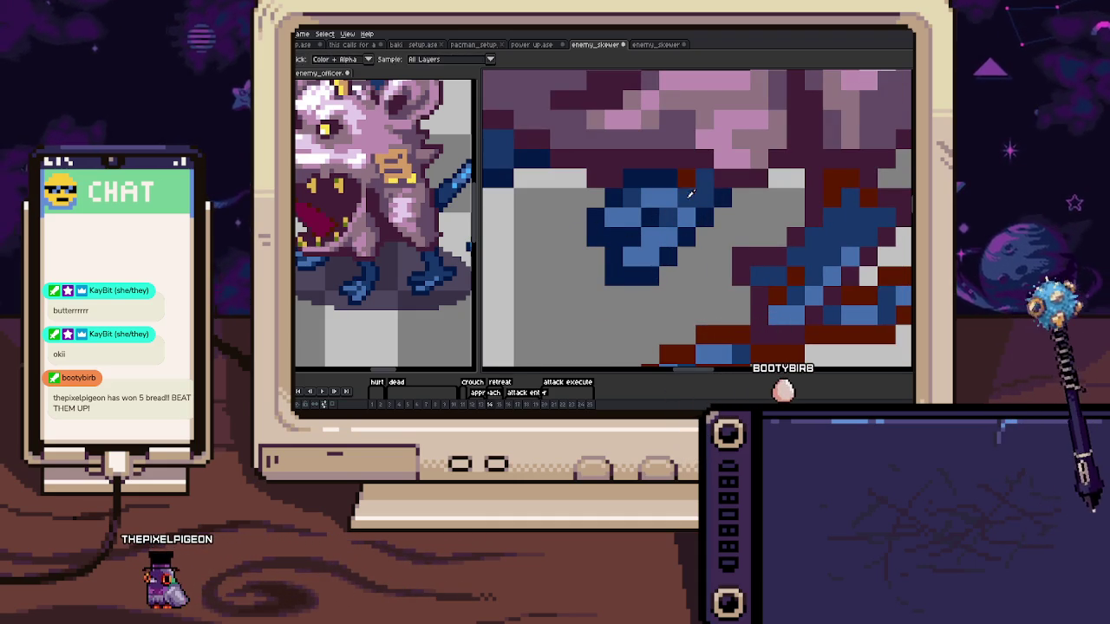
pyautogui.moveTo(691, 193); pyautogui.dragTo(641, 209)
pyautogui.scroll(-2, 617, 222)
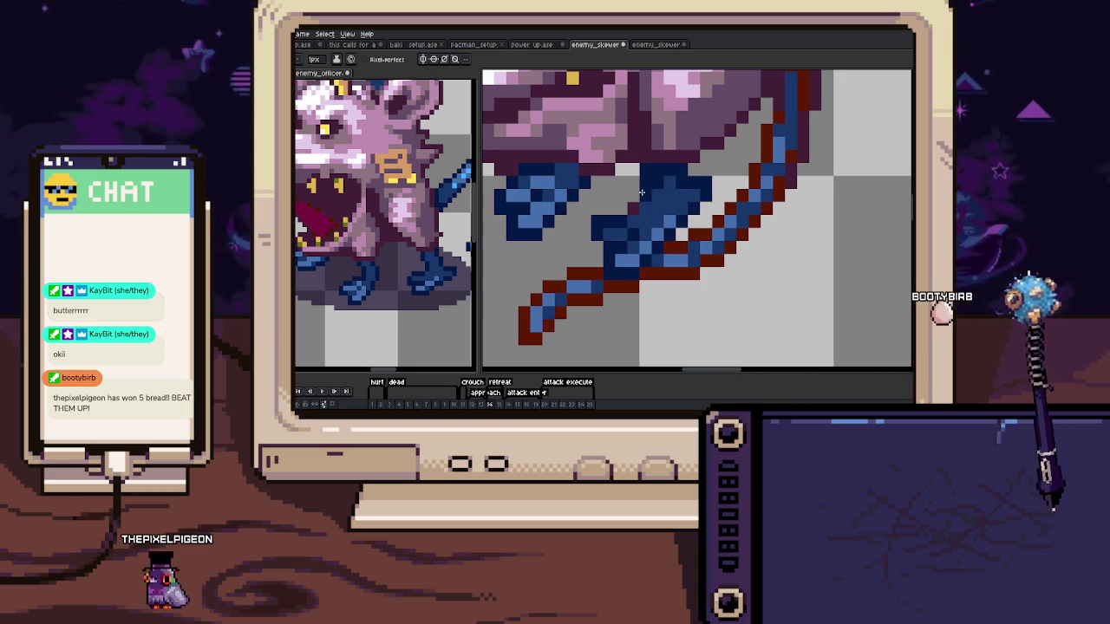
pyautogui.scroll(-2, 642, 206)
pyautogui.scroll(-2, 633, 217)
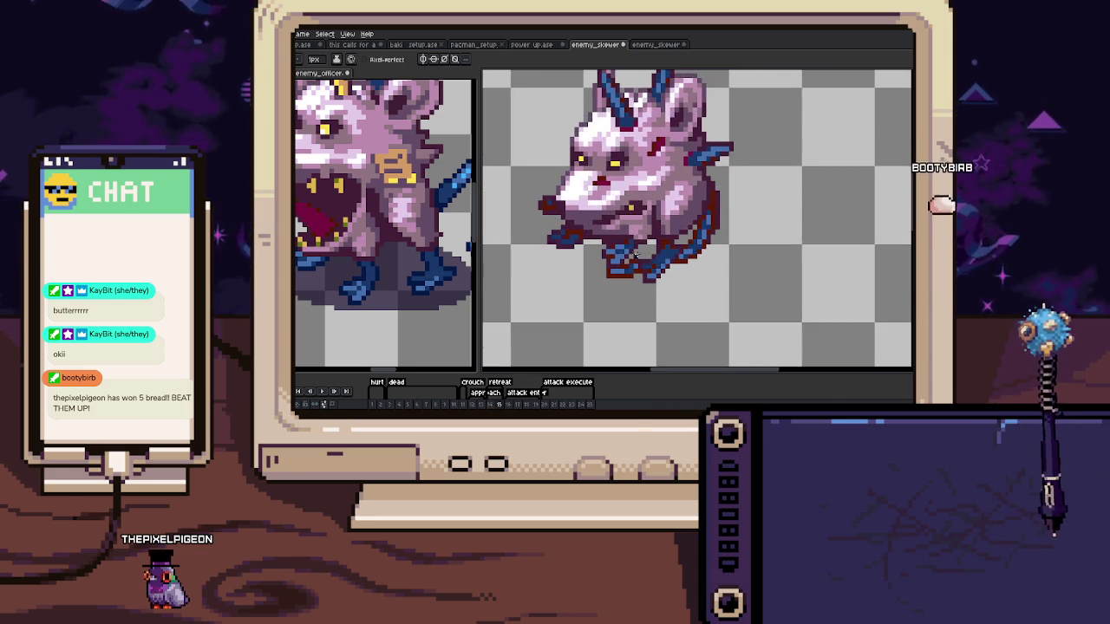
pyautogui.scroll(5, 604, 253)
pyautogui.press('m')
pyautogui.scroll(-2, 607, 243)
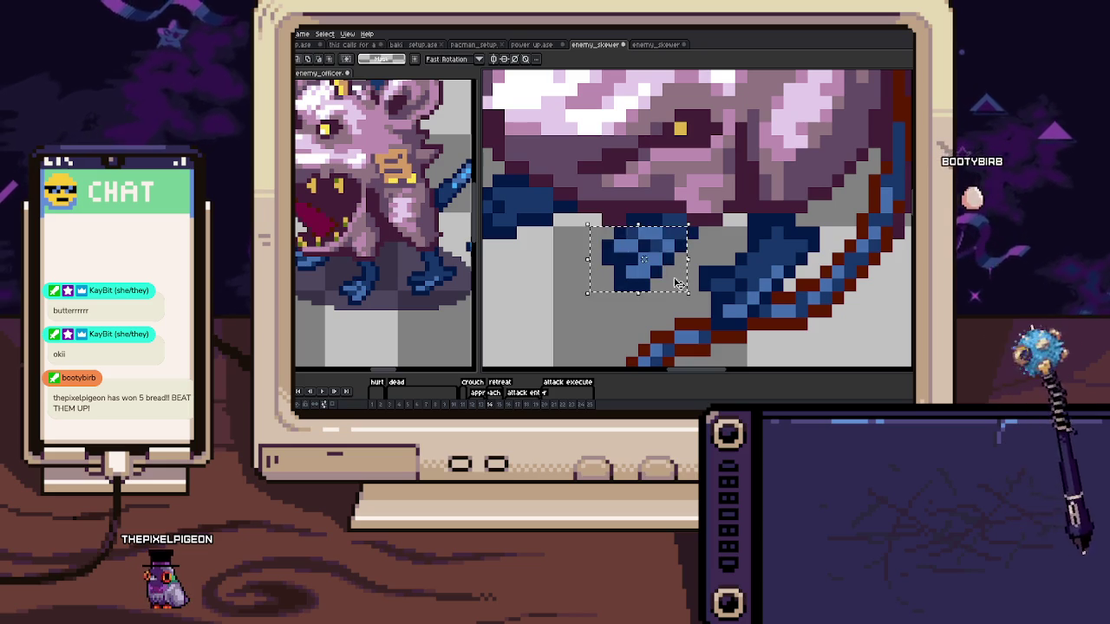
# On frame 14, box-select the back and front blue foot pixels beneath the rat's body
pyautogui.press('.')
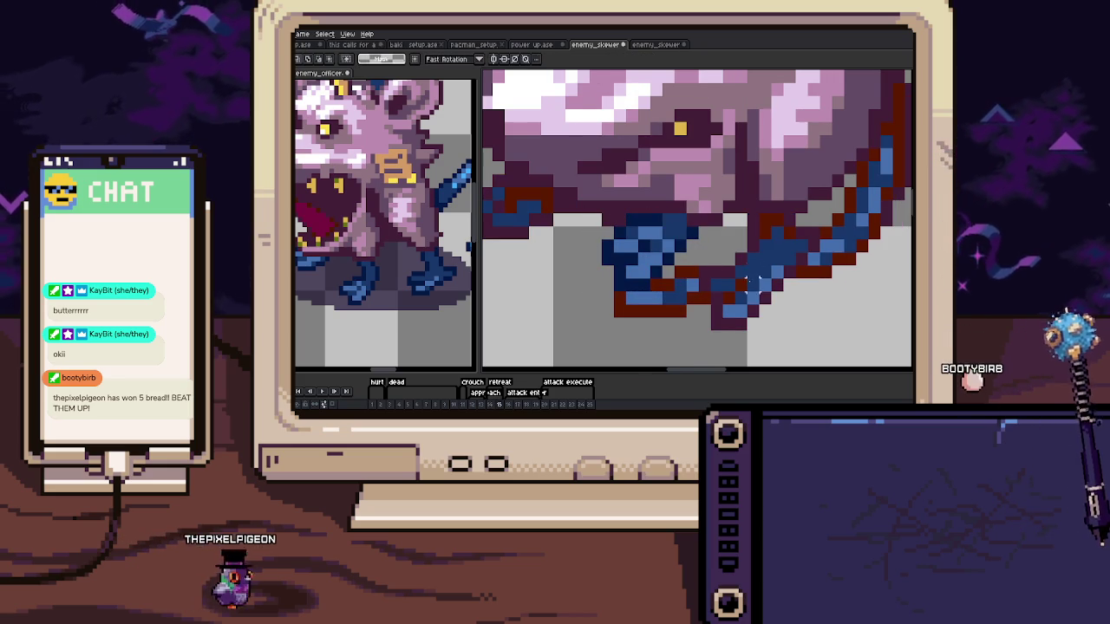
pyautogui.press(',')
pyautogui.moveTo(699, 264); pyautogui.dragTo(761, 331)
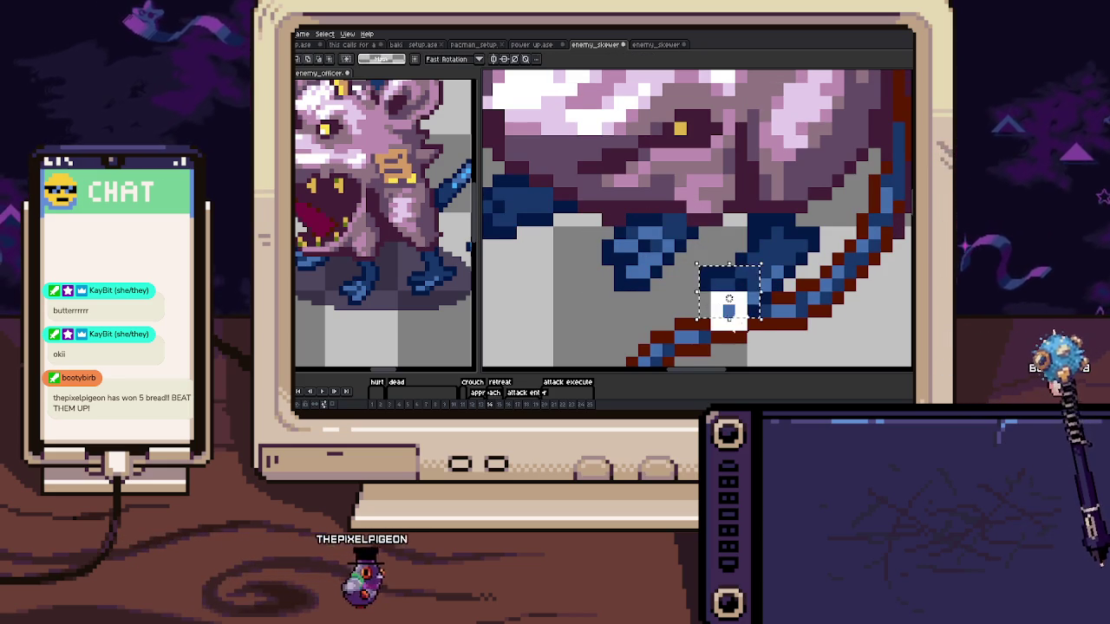
pyautogui.moveTo(735, 212); pyautogui.dragTo(798, 331)
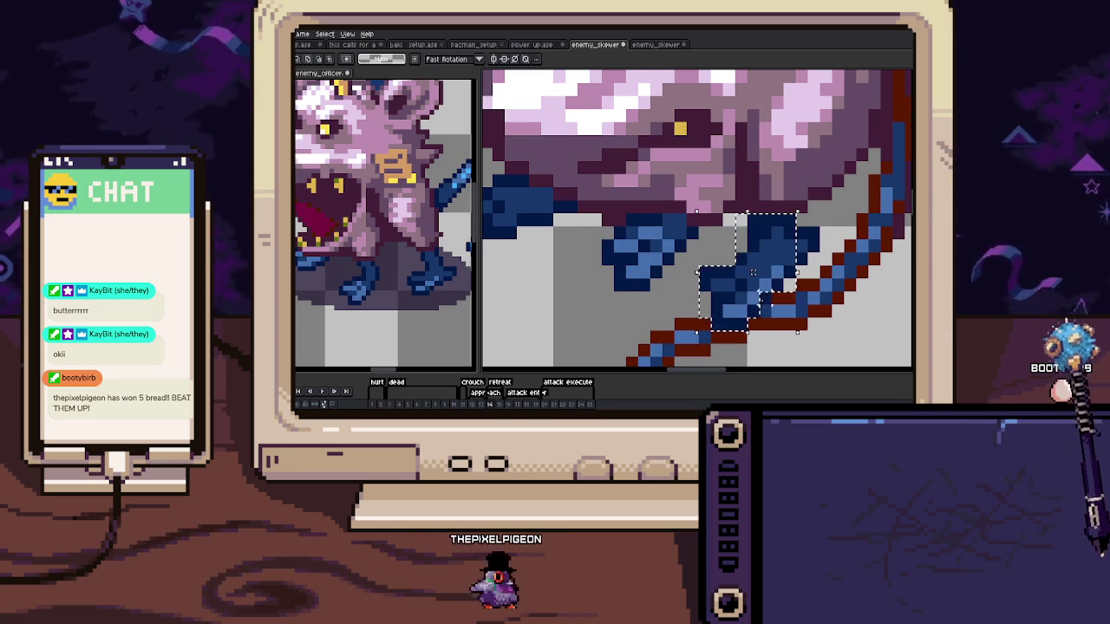
pyautogui.moveTo(752, 272); pyautogui.dragTo(857, 298)
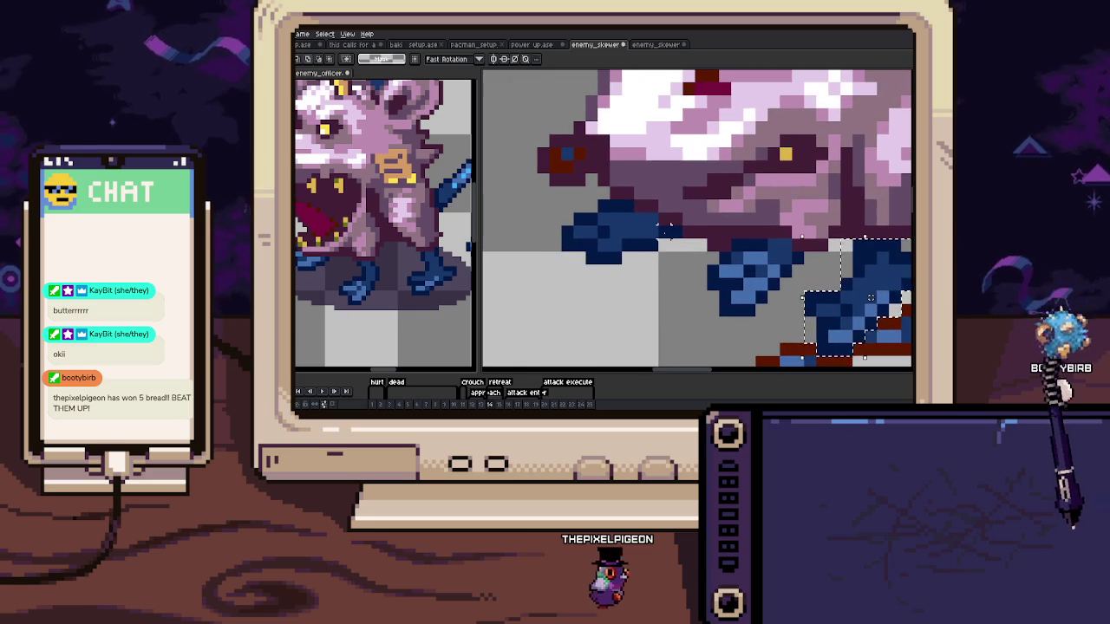
pyautogui.moveTo(548, 225); pyautogui.dragTo(683, 265)
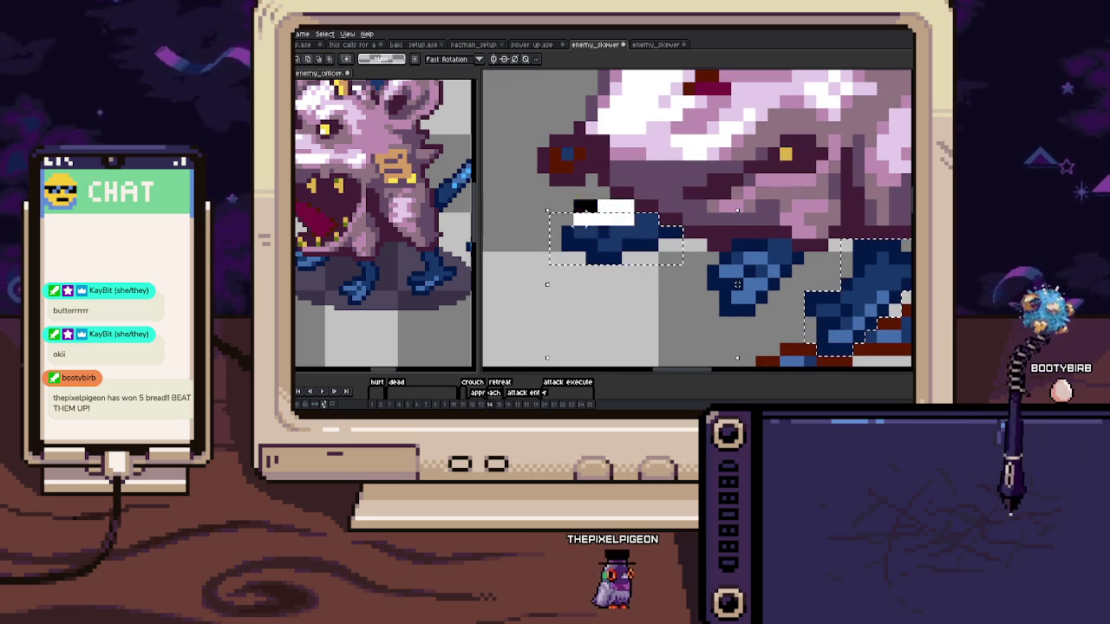
pyautogui.scroll(-1, 607, 234)
pyautogui.press('b')
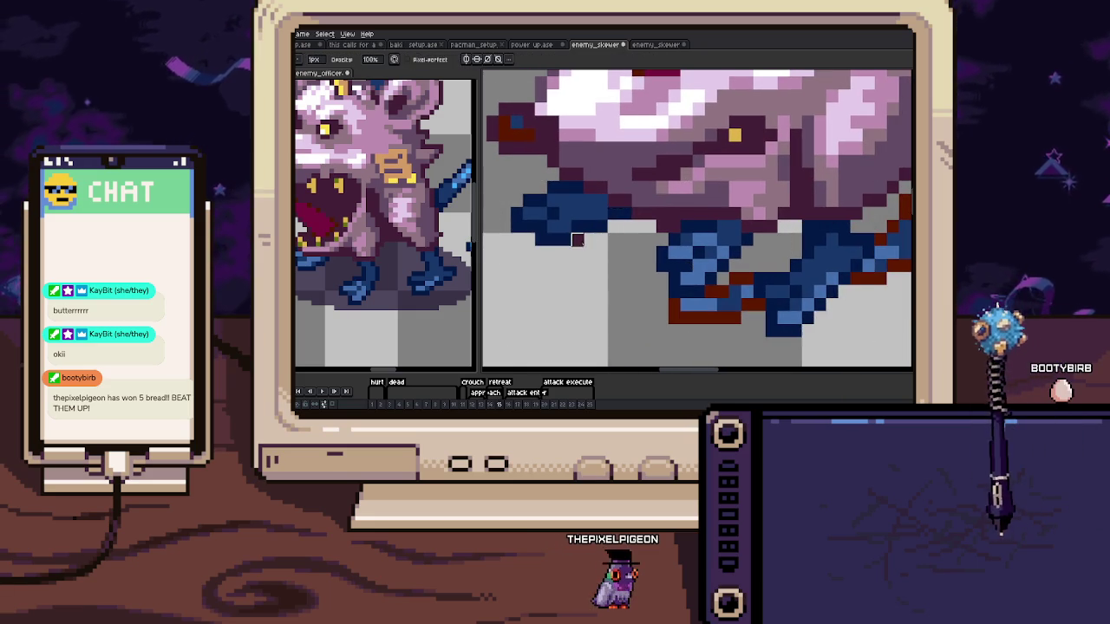
pyautogui.scroll(-1, 595, 254)
pyautogui.scroll(4, 596, 254)
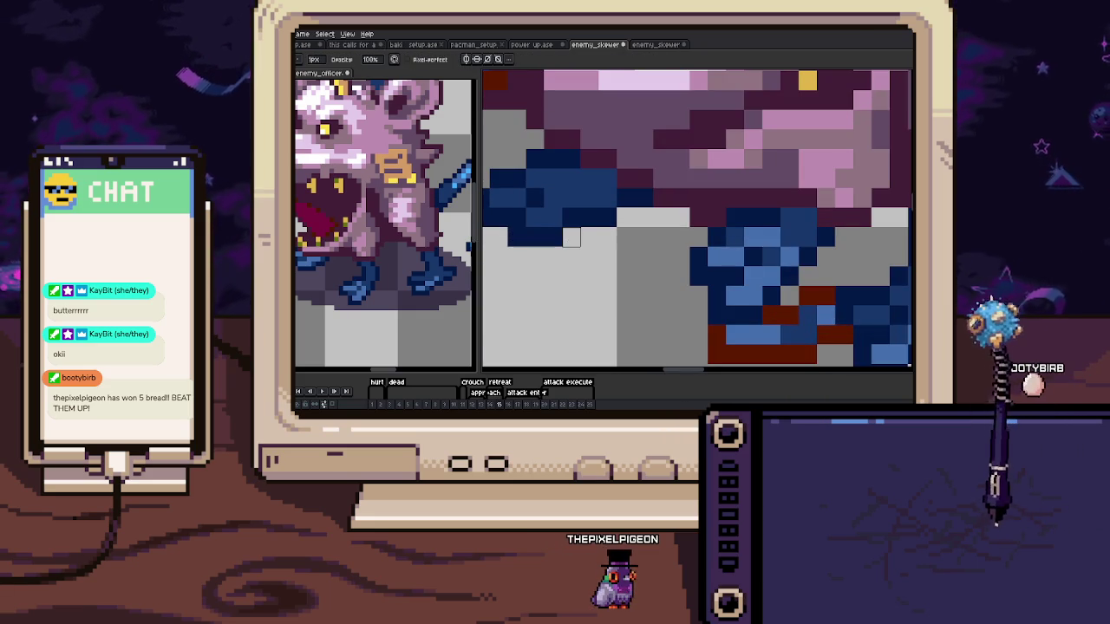
pyautogui.scroll(-4, 571, 238)
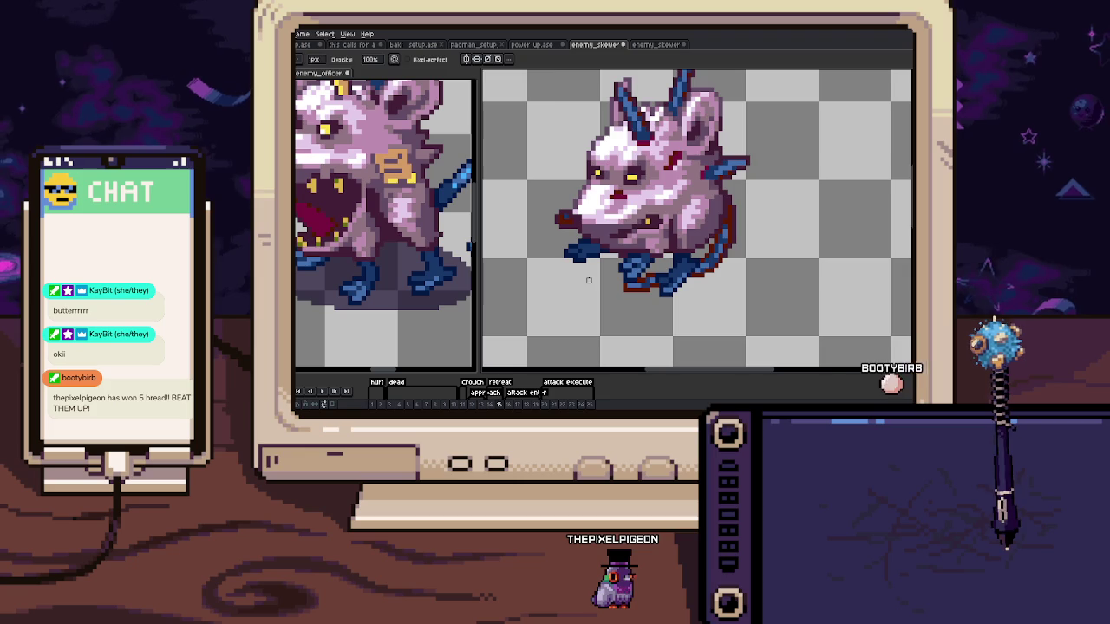
# Zoom in on frame 17 and pencil dark navy pixels along the blue foot's left edge
pyautogui.scroll(1, 598, 278)
pyautogui.scroll(1, 616, 274)
pyautogui.scroll(2, 640, 271)
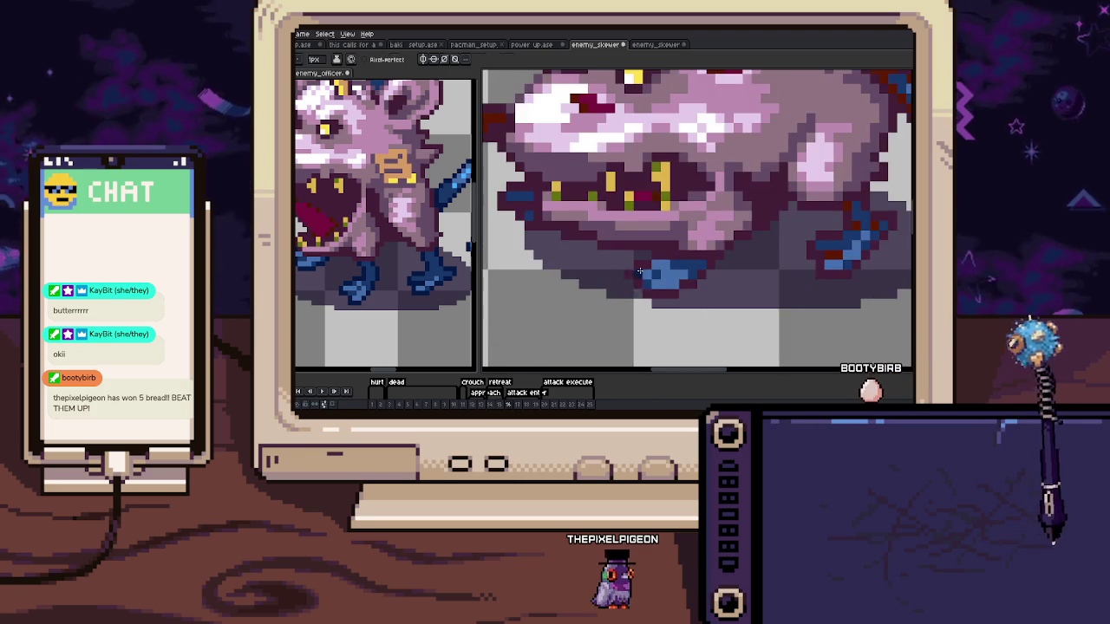
pyautogui.scroll(1, 633, 273)
pyautogui.scroll(-1, 672, 260)
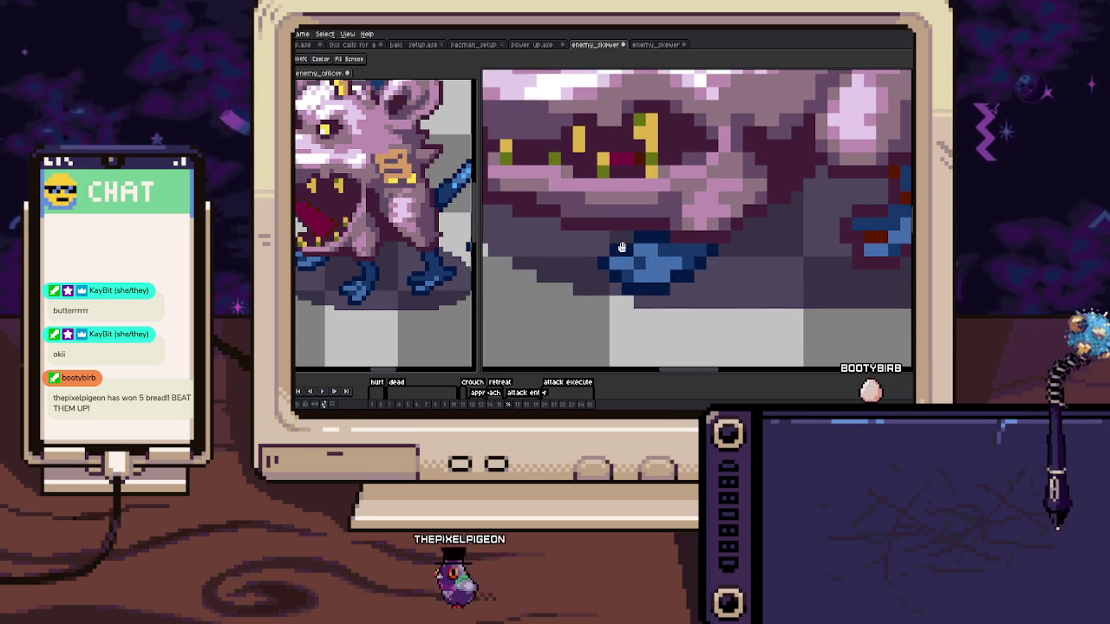
pyautogui.scroll(1, 650, 265)
pyautogui.scroll(1, 607, 254)
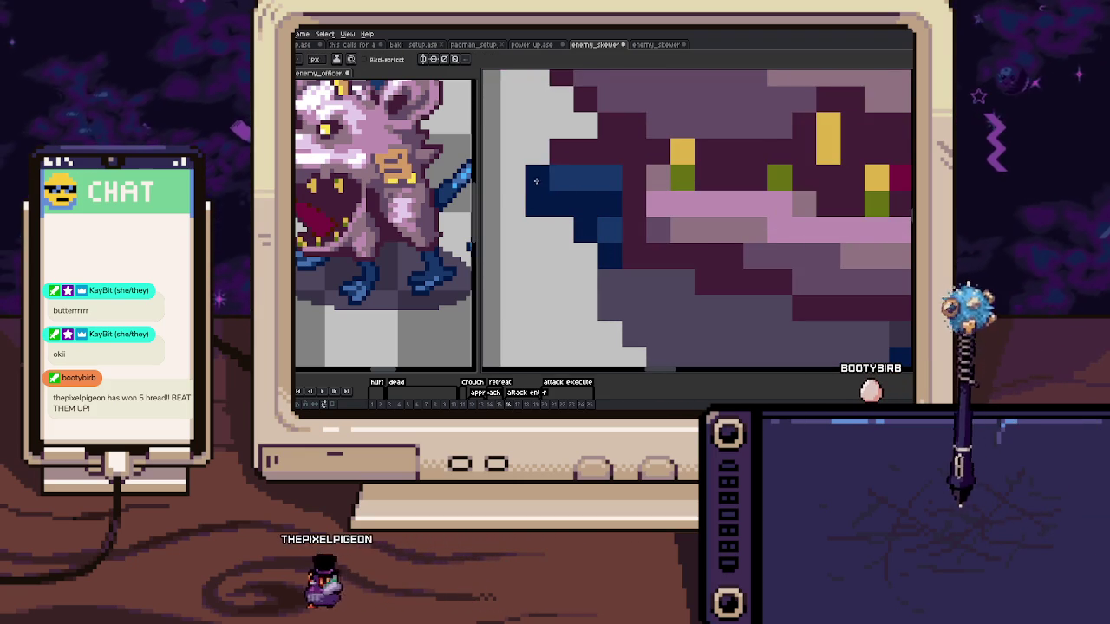
pyautogui.scroll(-2, 607, 212)
pyautogui.scroll(1, 656, 228)
pyautogui.scroll(1, 657, 229)
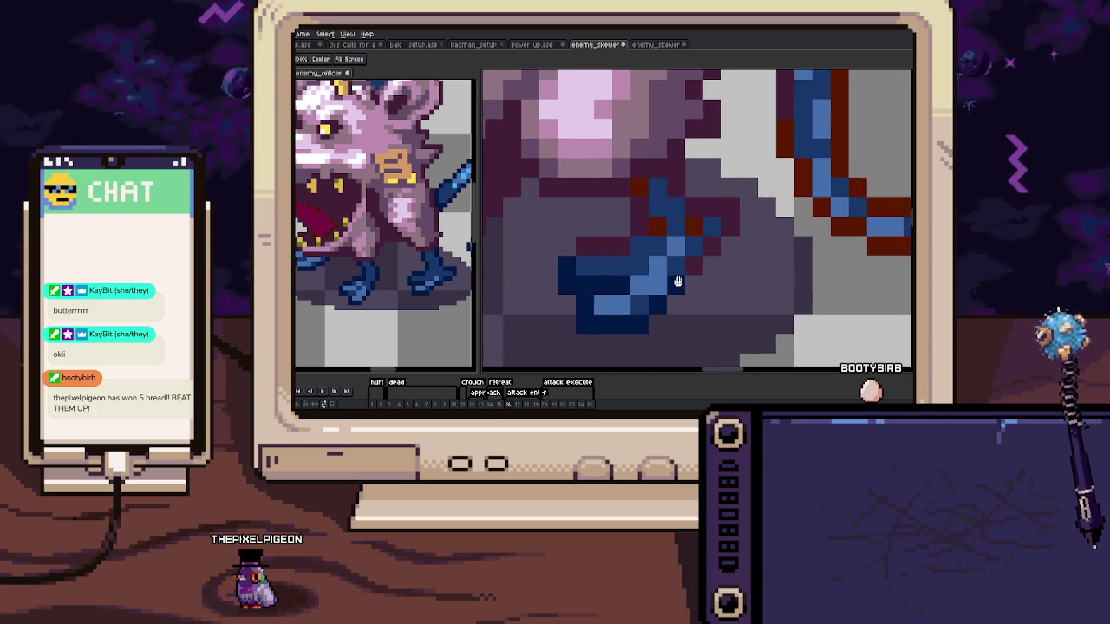
pyautogui.scroll(1, 712, 248)
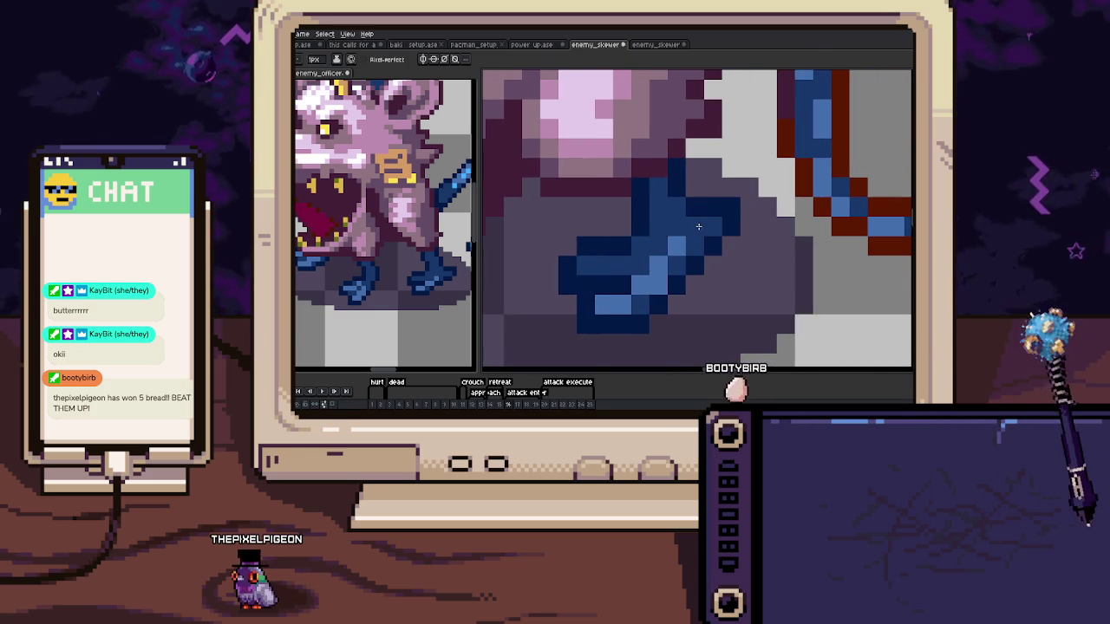
pyautogui.scroll(-5, 698, 227)
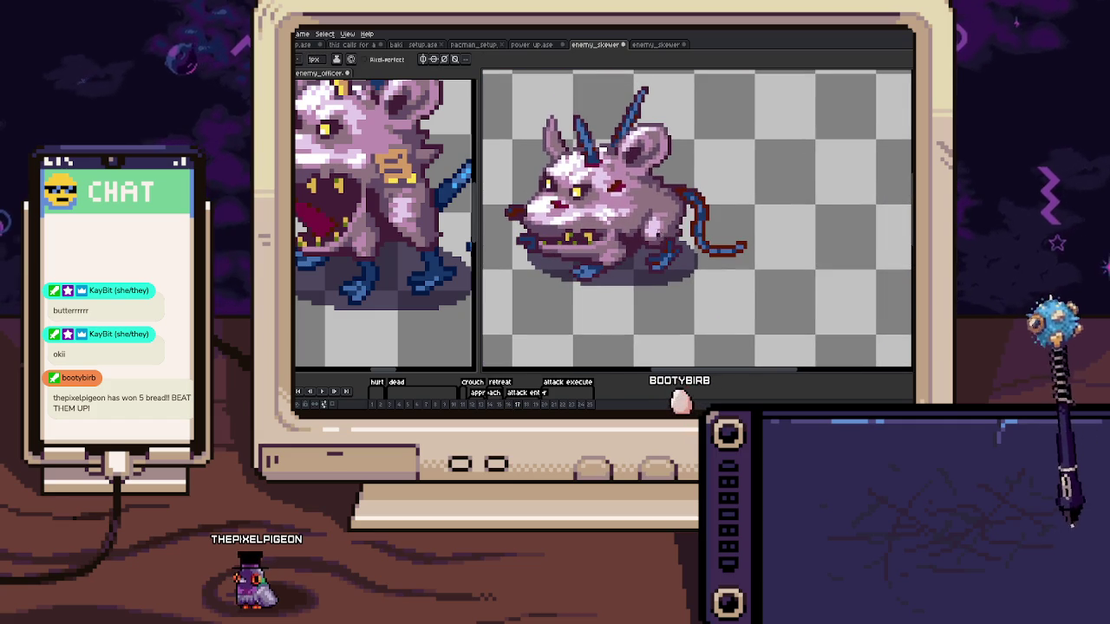
pyautogui.scroll(5, 580, 276)
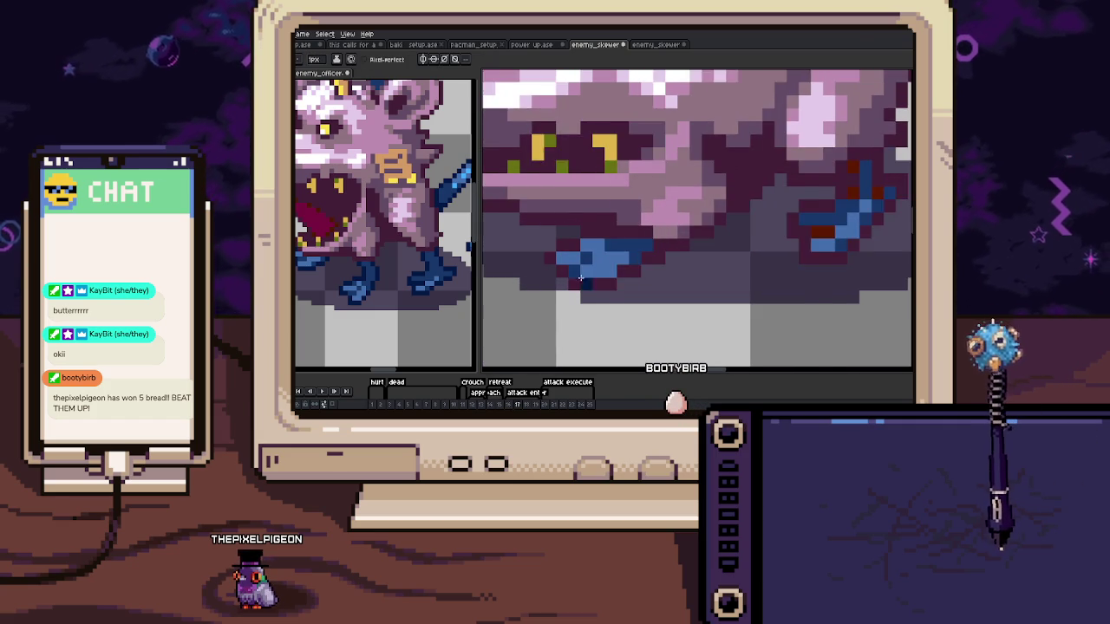
pyautogui.scroll(1, 580, 278)
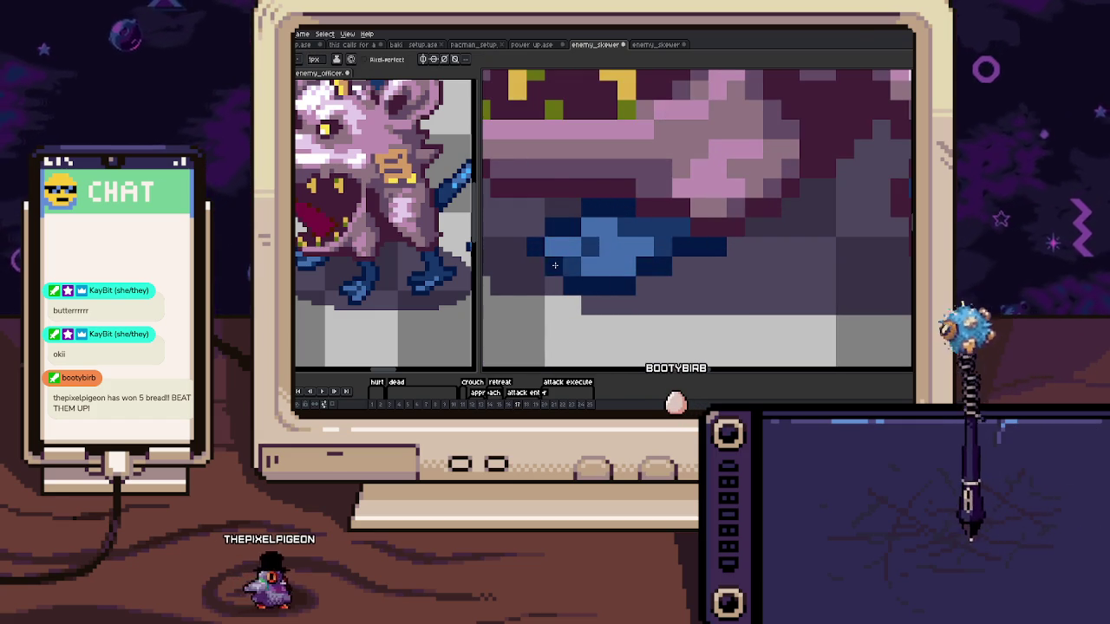
pyautogui.scroll(-4, 590, 232)
pyautogui.scroll(2, 625, 238)
pyautogui.scroll(3, 630, 240)
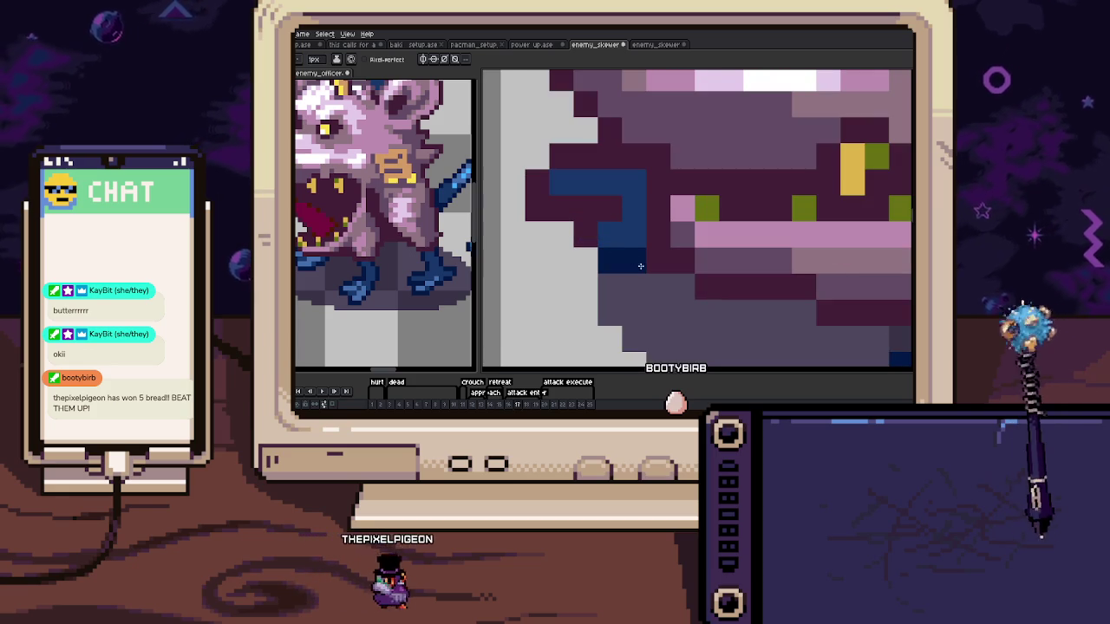
pyautogui.scroll(-4, 562, 159)
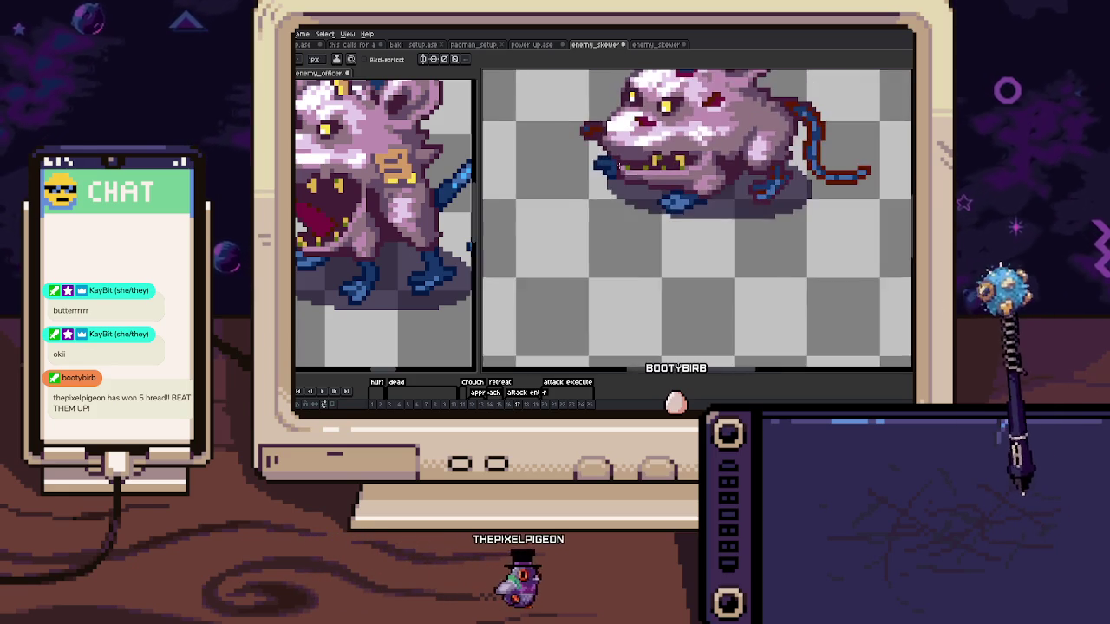
pyautogui.scroll(1, 624, 217)
pyautogui.scroll(3, 656, 220)
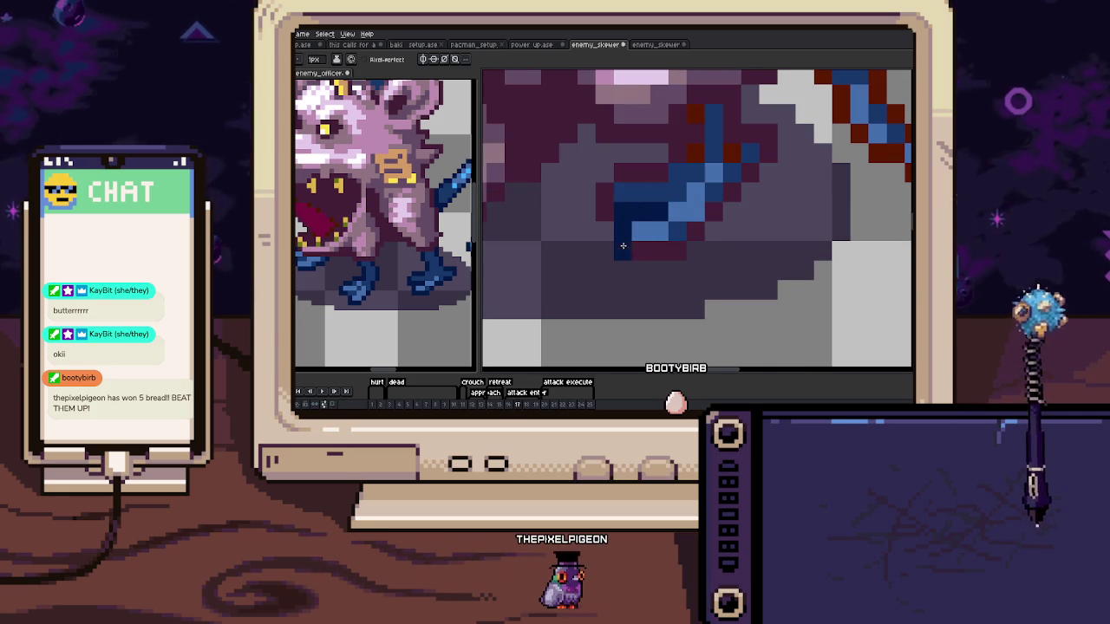
pyautogui.scroll(1, 696, 231)
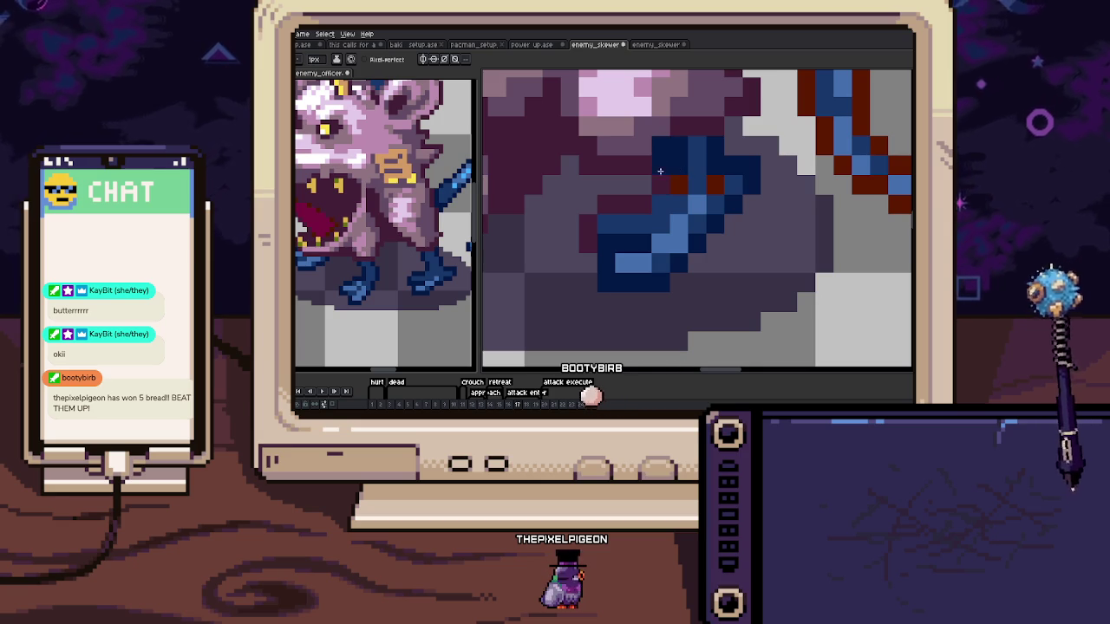
pyautogui.moveTo(607, 208); pyautogui.dragTo(589, 232)
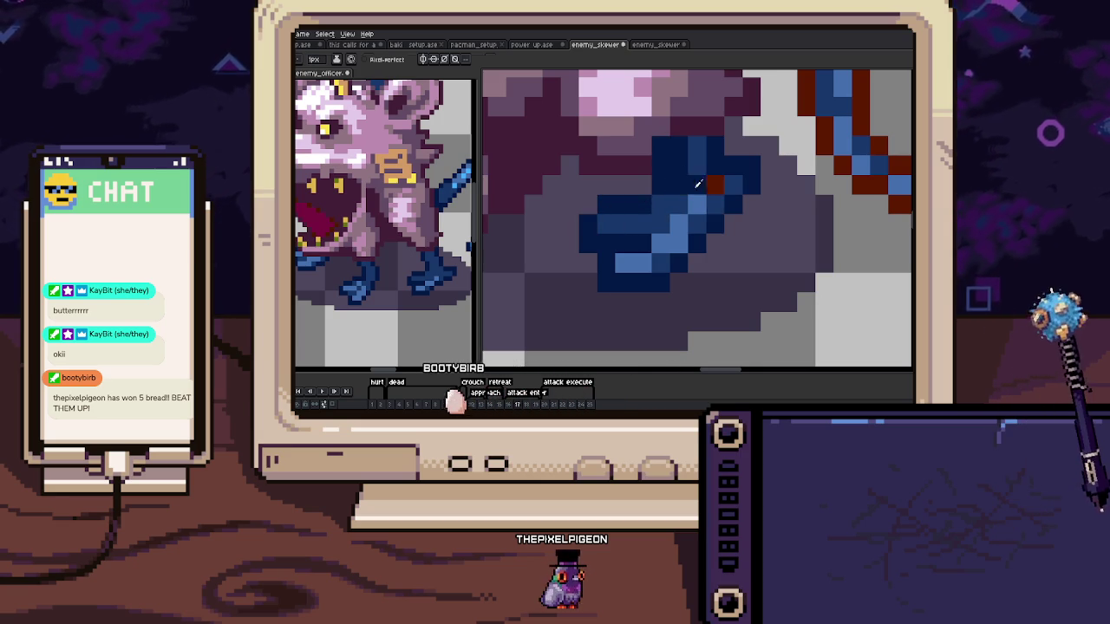
# In frame 18, shade the left side of the rat's blue leg dark navy
pyautogui.scroll(-4, 713, 186)
pyautogui.press('Return')
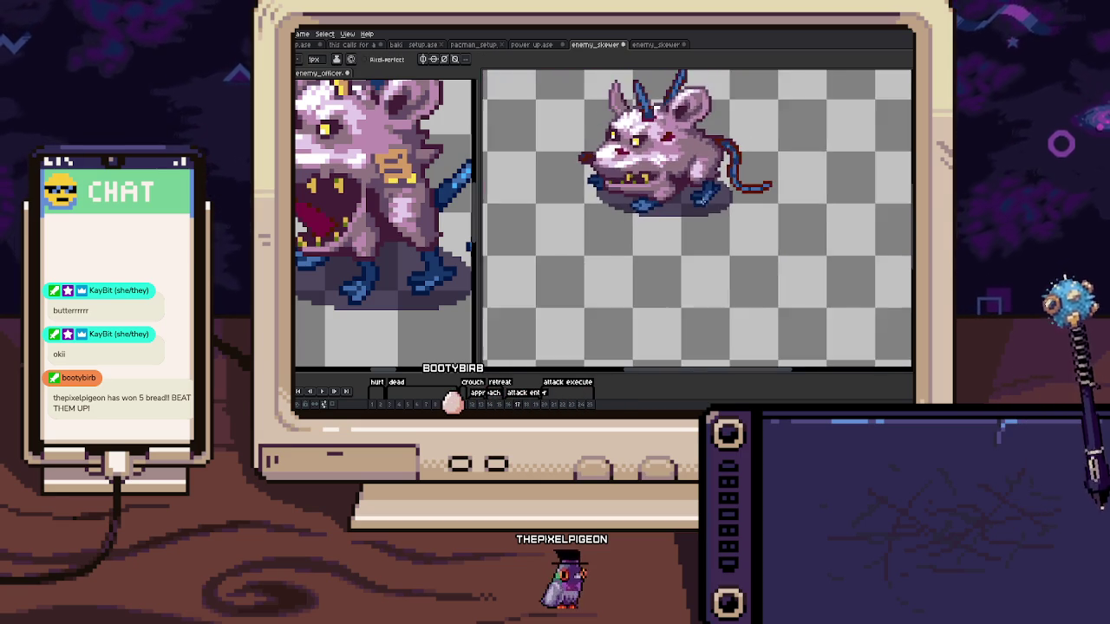
pyautogui.scroll(4, 673, 241)
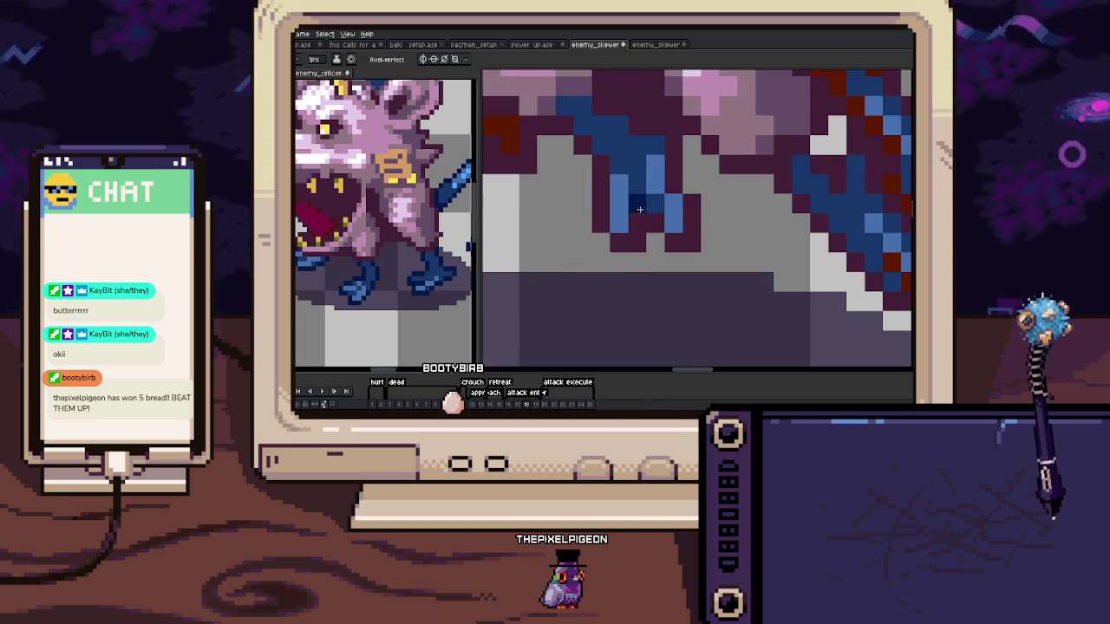
pyautogui.press('b')
pyautogui.moveTo(598, 208)
pyautogui.mouseDown()
pyautogui.moveTo(583, 165)
pyautogui.moveTo(631, 183)
pyautogui.mouseUp()
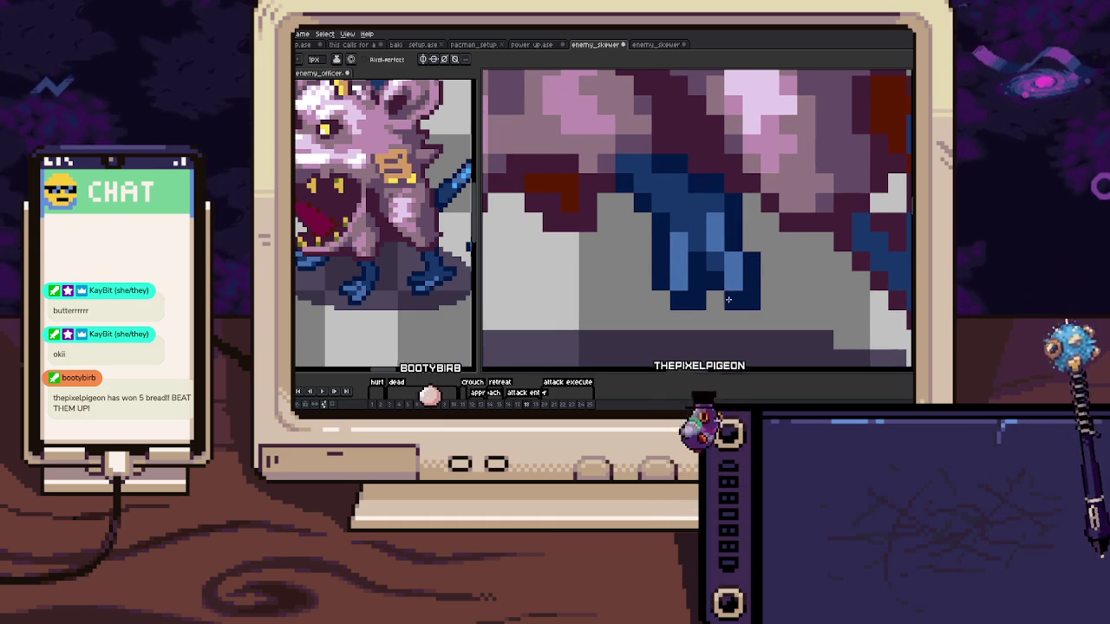
# In frame 19, redraw the skewer blade's pixels in blue, then advance to frame 20
pyautogui.moveTo(566, 216)
pyautogui.mouseDown()
pyautogui.moveTo(621, 252)
pyautogui.moveTo(591, 210)
pyautogui.moveTo(629, 207)
pyautogui.mouseUp()
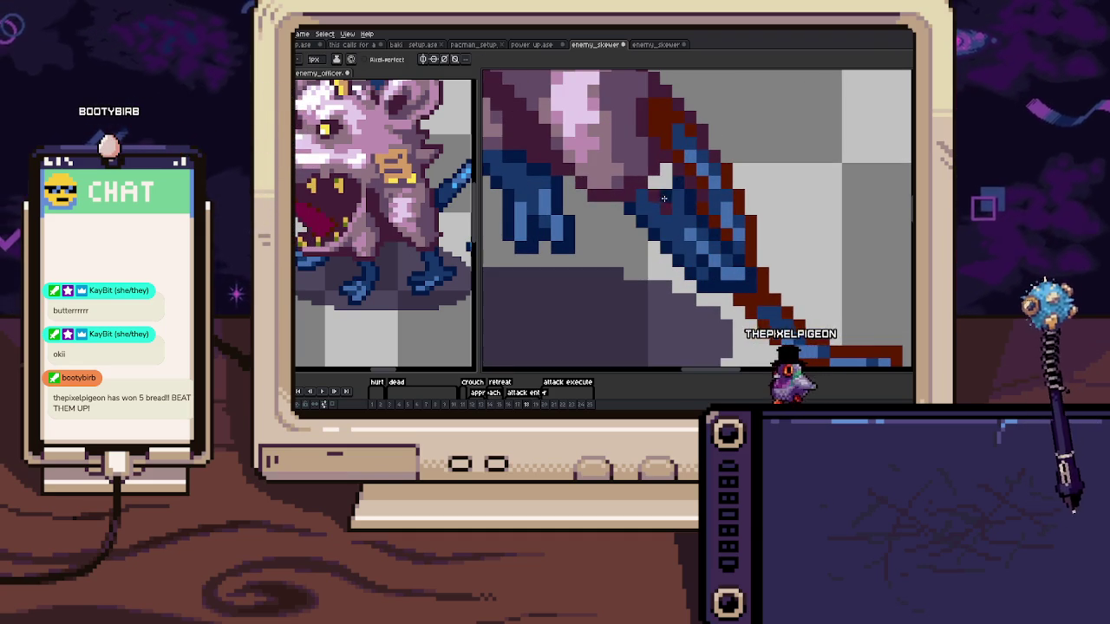
pyautogui.scroll(-3, 645, 184)
pyautogui.press('Left')
pyautogui.press('Right')
pyautogui.press('Right')
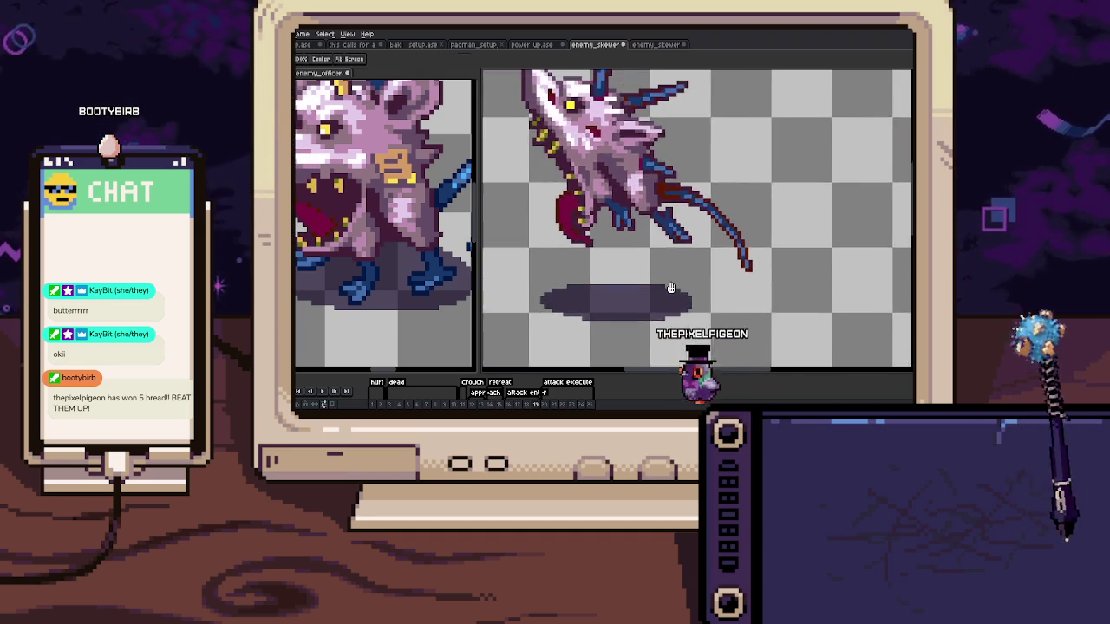
pyautogui.scroll(3, 598, 209)
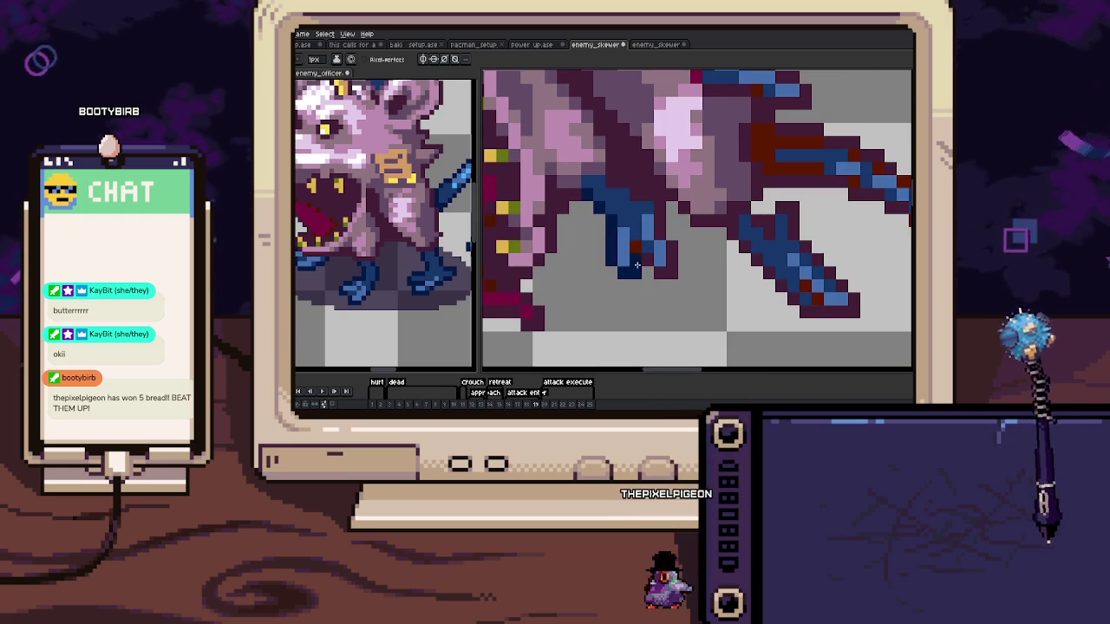
pyautogui.scroll(1, 659, 210)
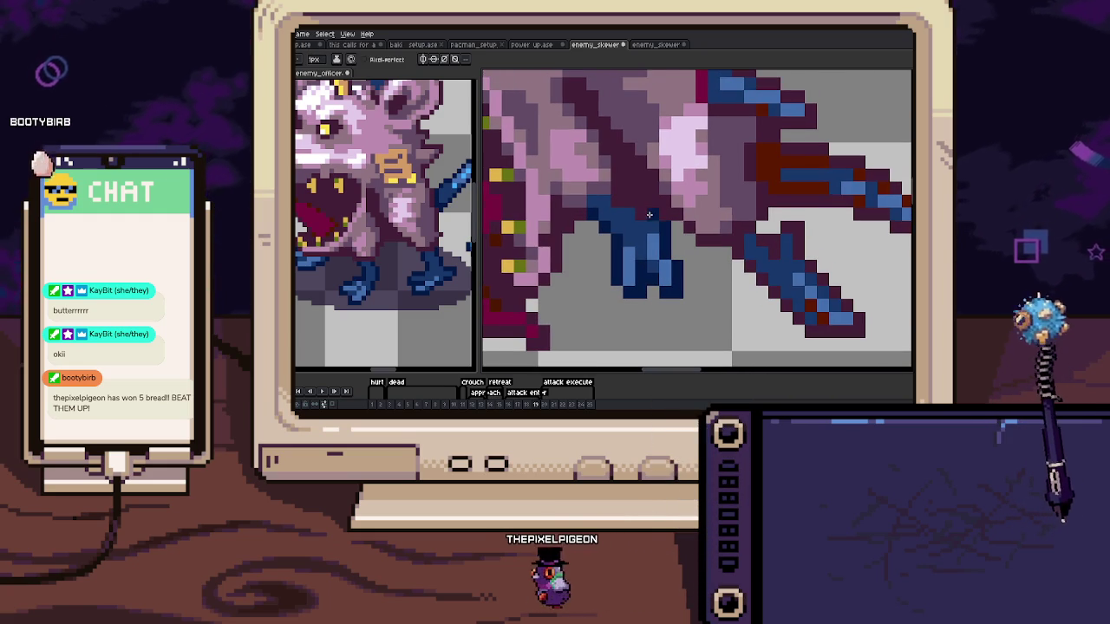
pyautogui.moveTo(733, 247); pyautogui.dragTo(646, 222)
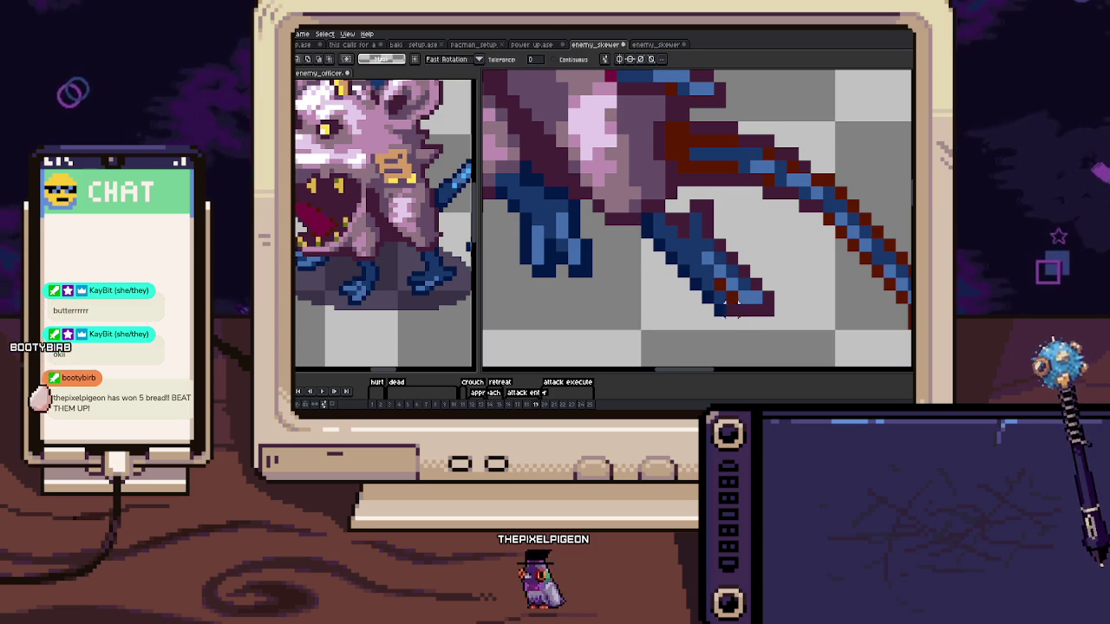
pyautogui.press('b')
pyautogui.moveTo(700, 208); pyautogui.dragTo(731, 291)
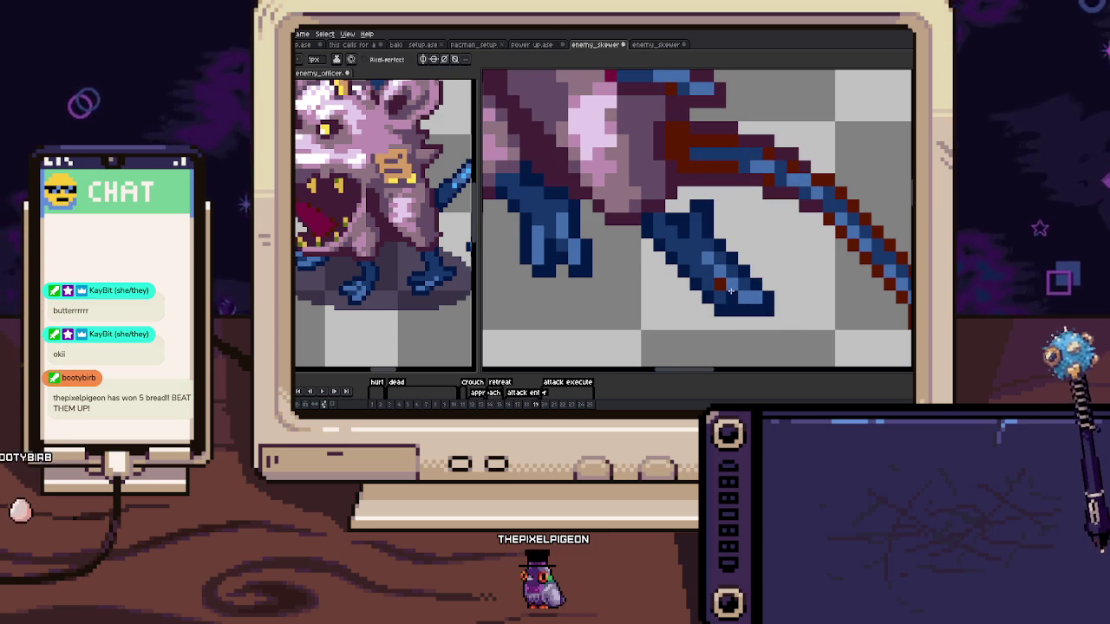
pyautogui.scroll(-3, 720, 285)
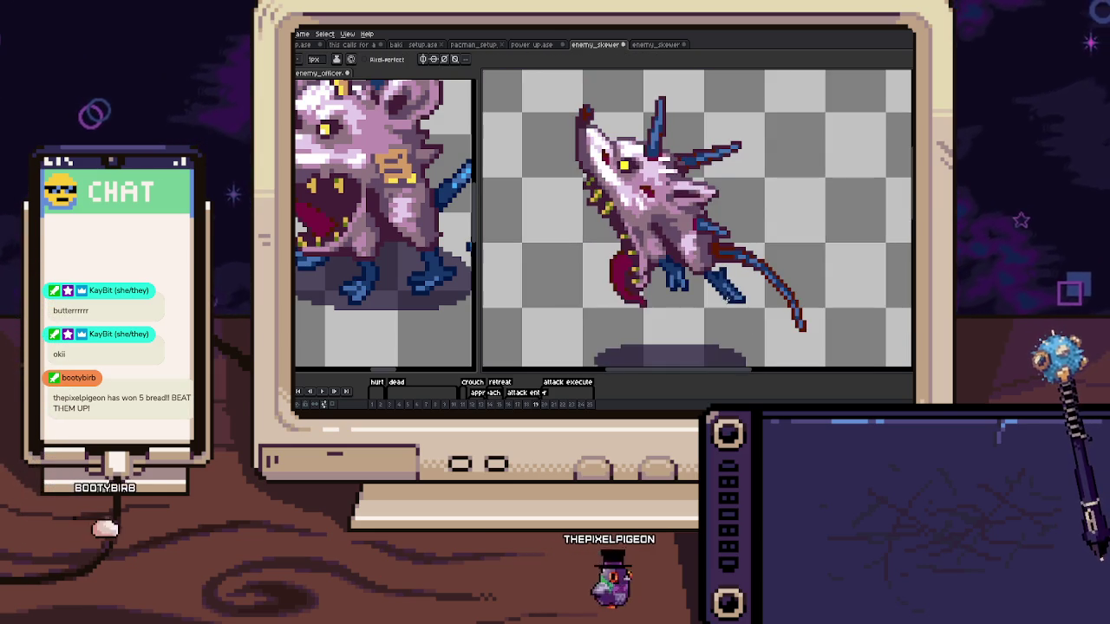
pyautogui.press('Right')
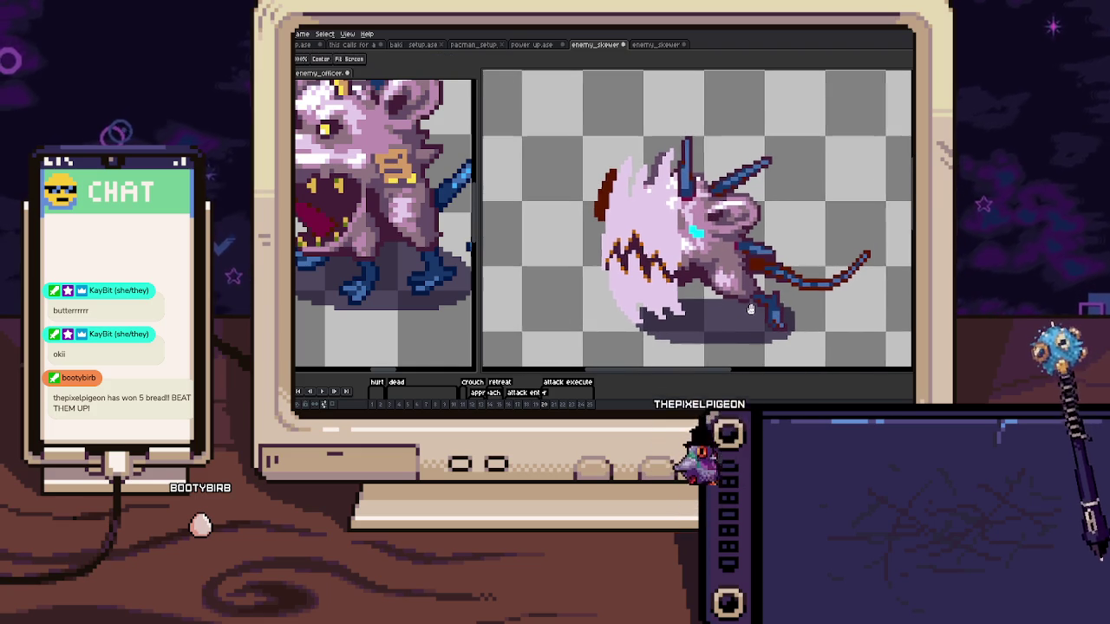
pyautogui.scroll(-1, 716, 283)
pyautogui.scroll(-1, 694, 269)
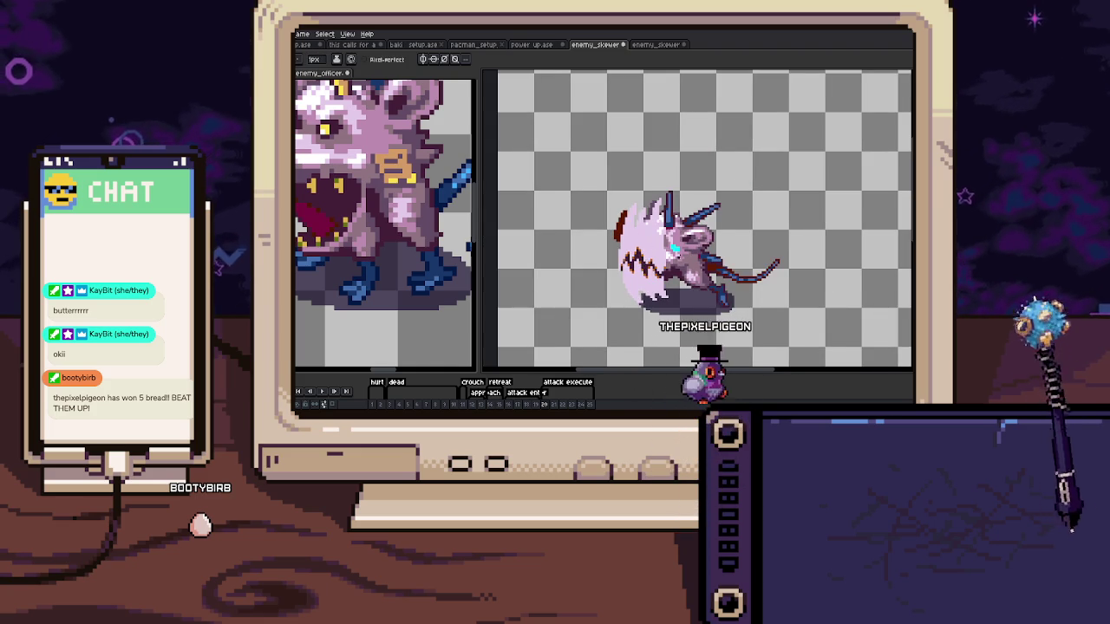
pyautogui.scroll(-1, 751, 314)
pyautogui.scroll(2, 751, 314)
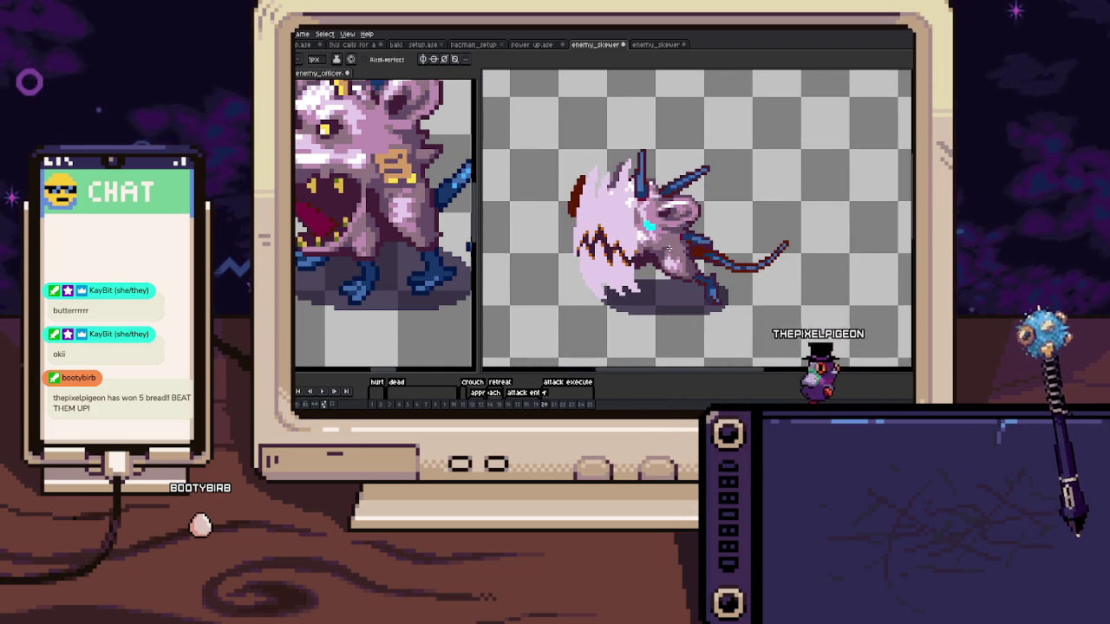
pyautogui.scroll(1, 669, 249)
pyautogui.scroll(1, 690, 216)
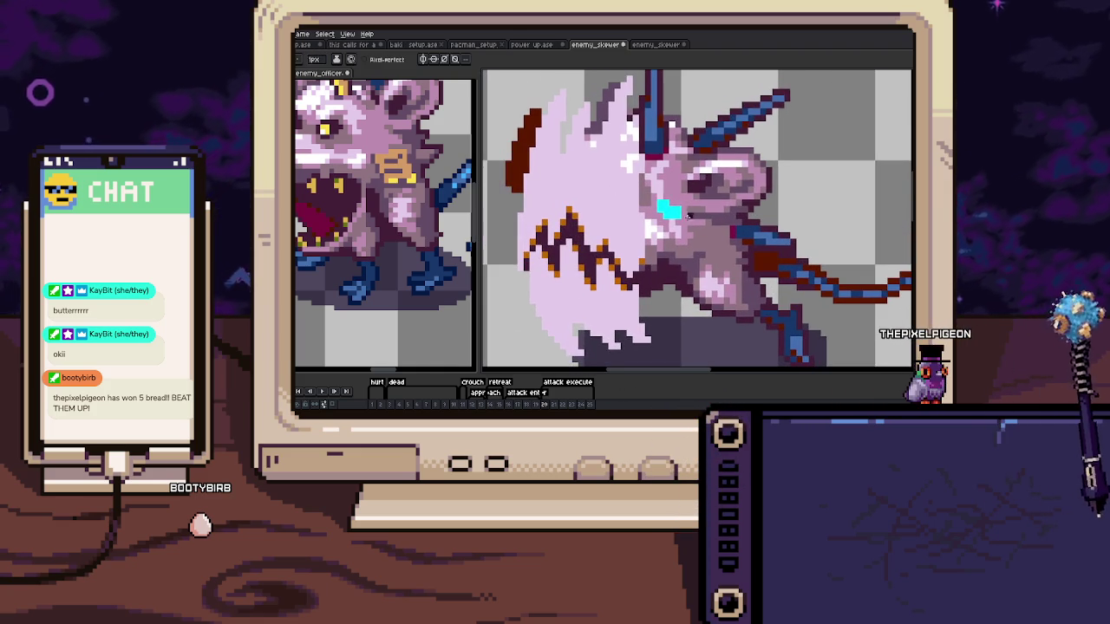
pyautogui.scroll(-1, 676, 209)
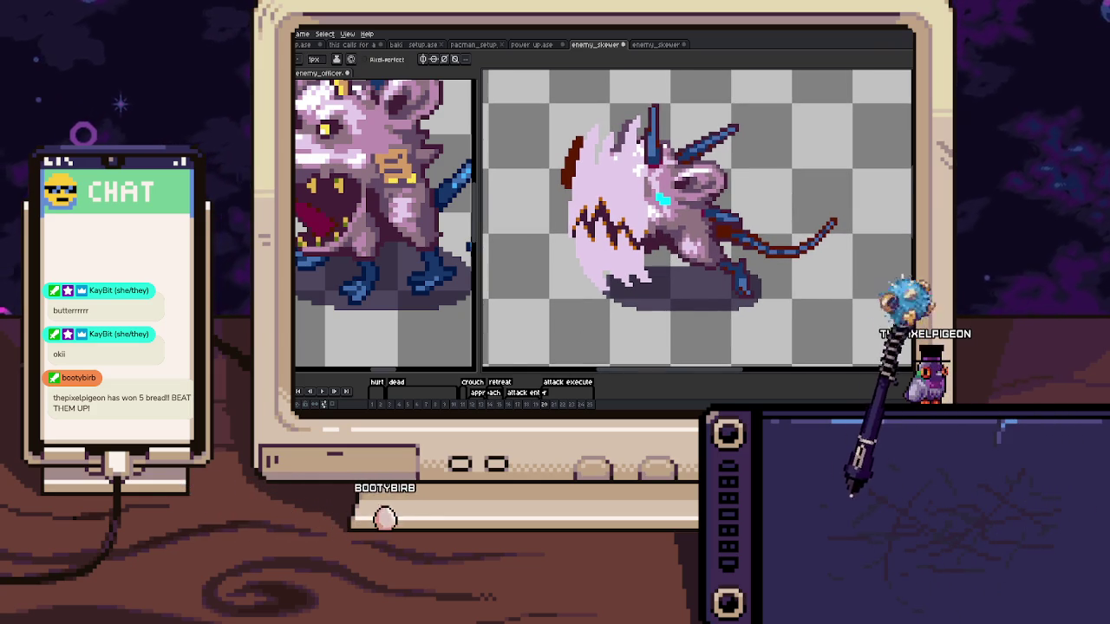
pyautogui.hotkey('ctrl', 'Tab')
pyautogui.scroll(5, 735, 135)
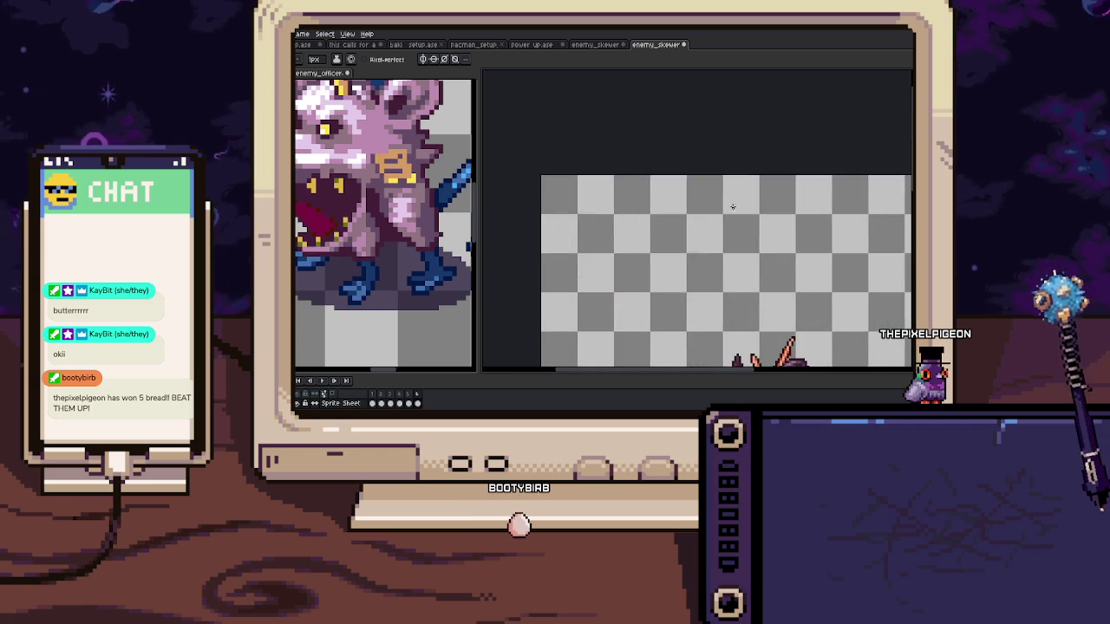
pyautogui.scroll(-2, 731, 206)
pyautogui.scroll(3, 701, 237)
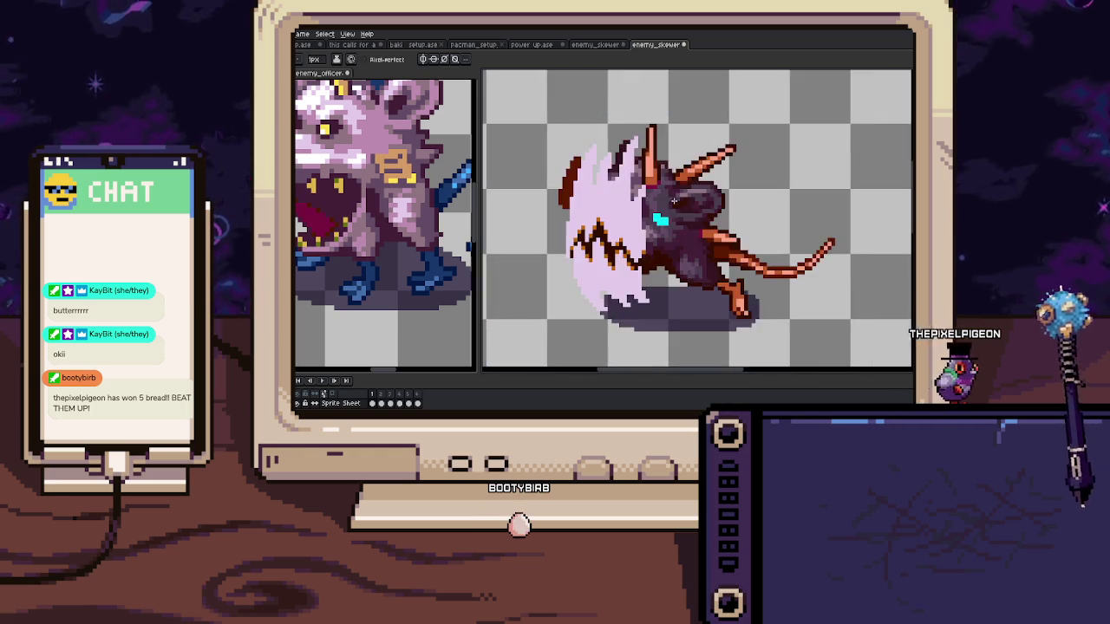
pyautogui.scroll(1, 685, 243)
pyautogui.scroll(1, 672, 247)
pyautogui.scroll(-1, 664, 251)
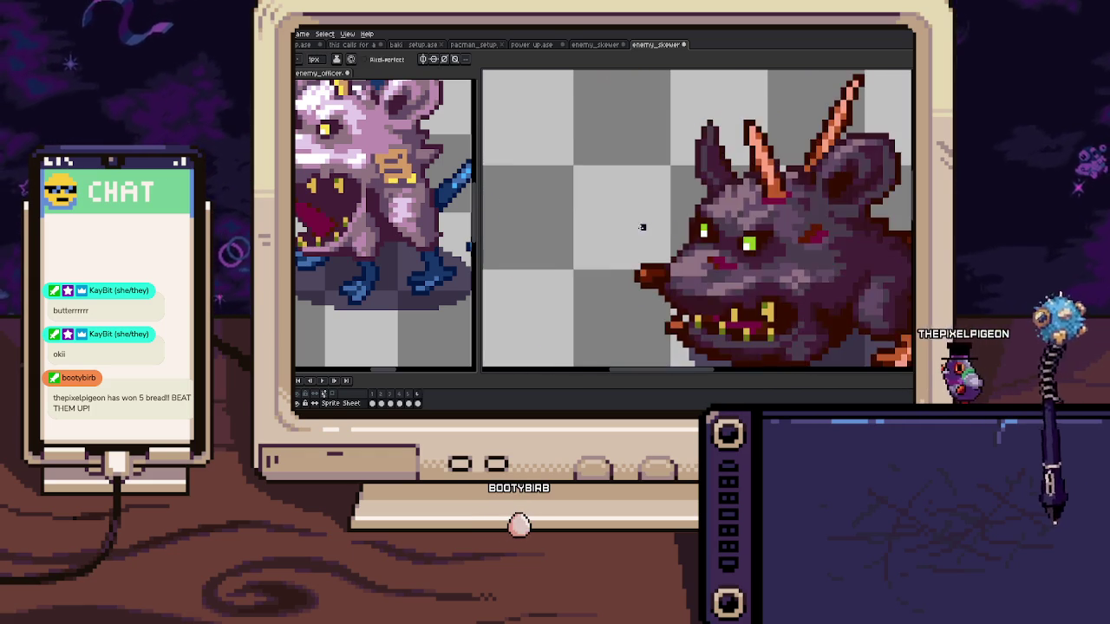
pyautogui.scroll(-2, 665, 222)
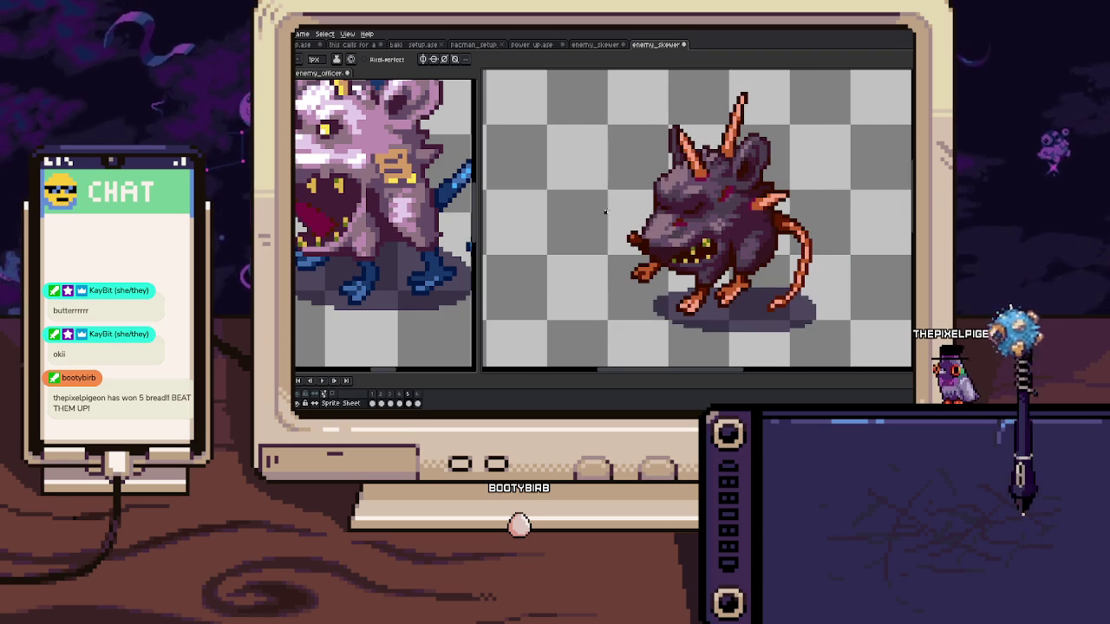
pyautogui.click(598, 44)
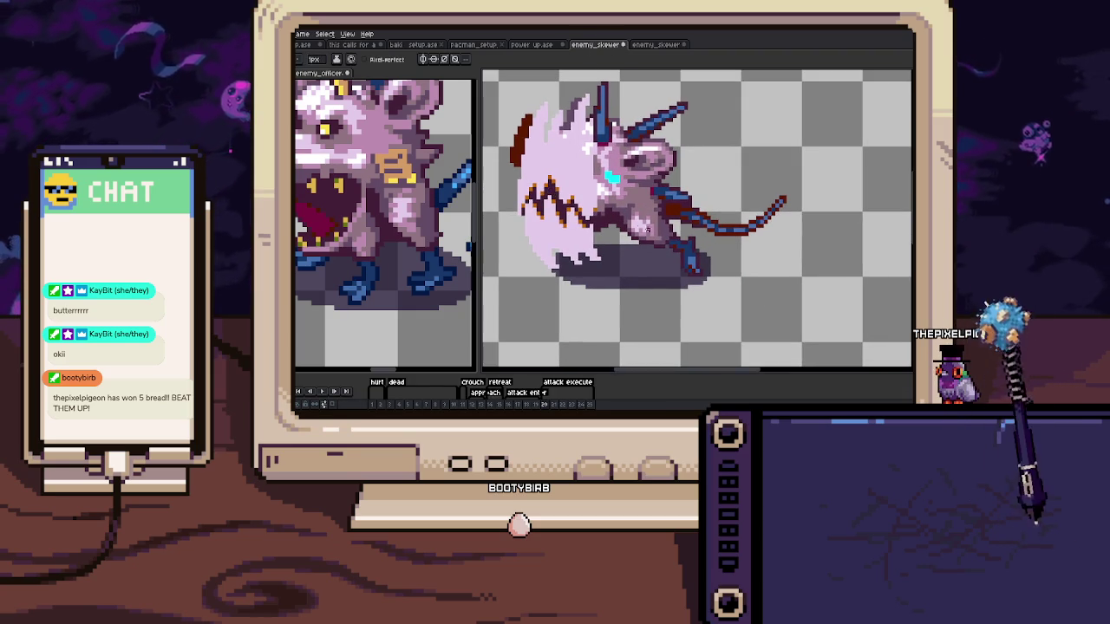
# Pick the navy colour and try a dark patch on the blue leg, then undo it
pyautogui.scroll(5, 689, 269)
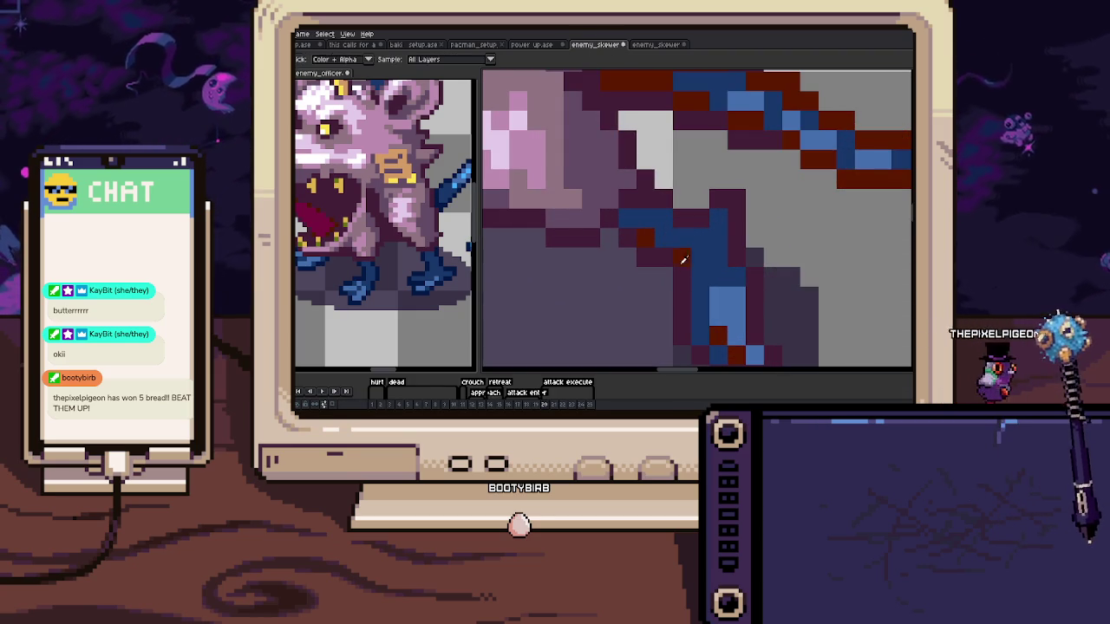
pyautogui.scroll(-5, 716, 271)
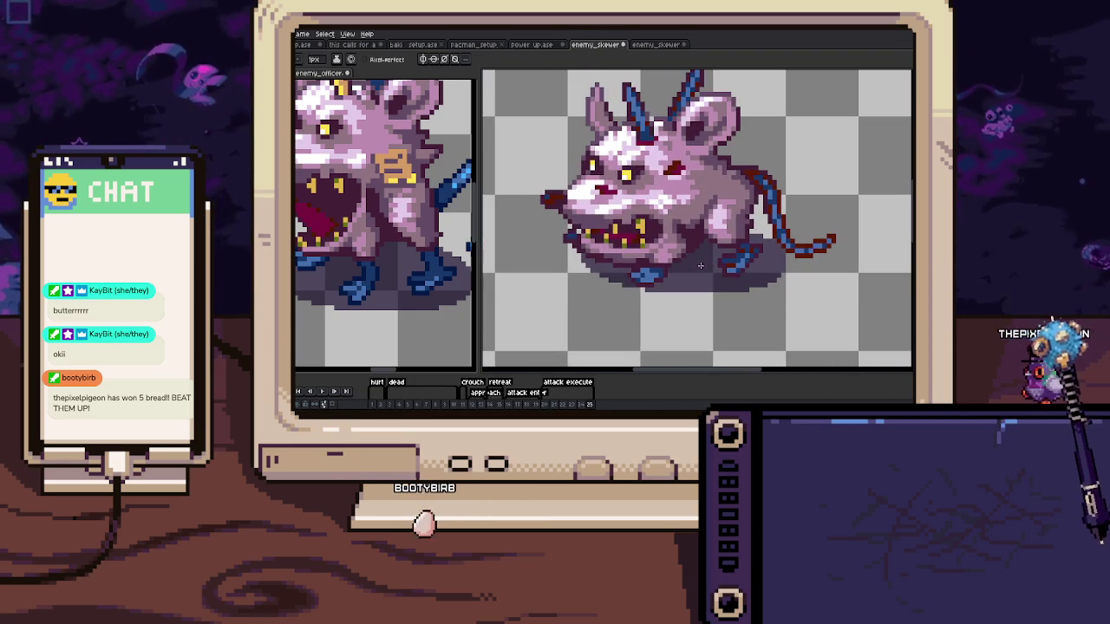
pyautogui.press('i')
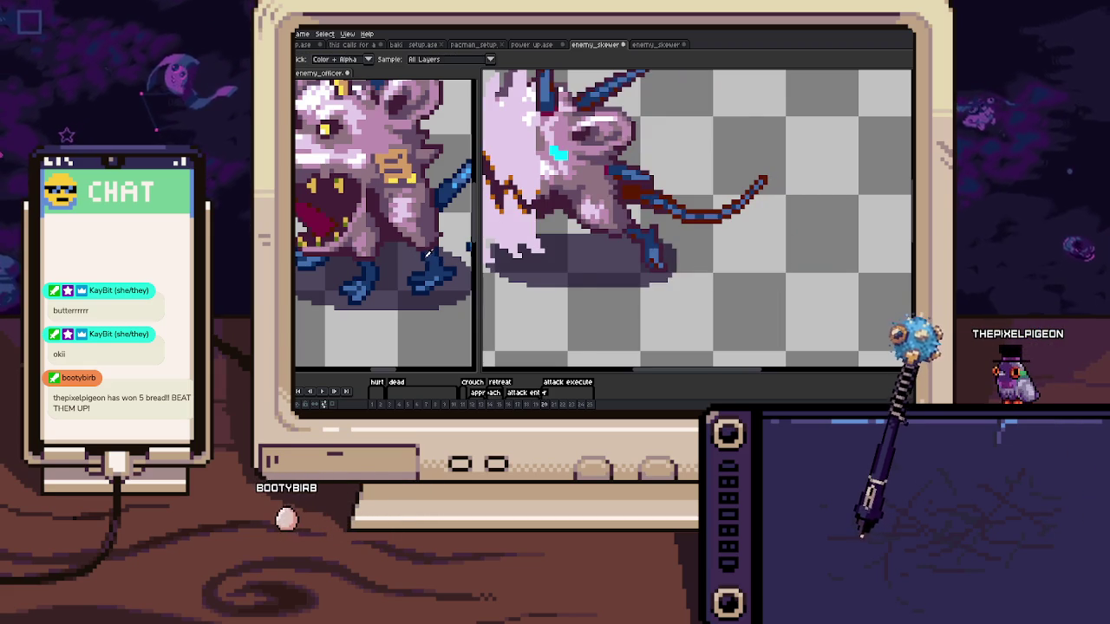
pyautogui.scroll(4, 692, 251)
pyautogui.scroll(2, 693, 251)
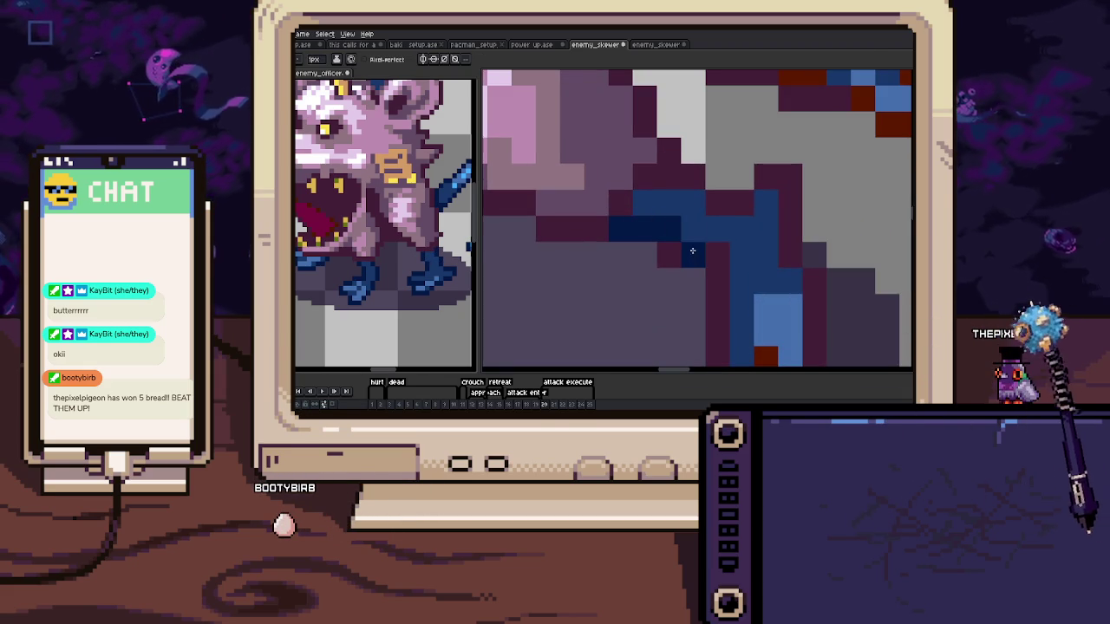
pyautogui.moveTo(669, 255); pyautogui.dragTo(637, 270)
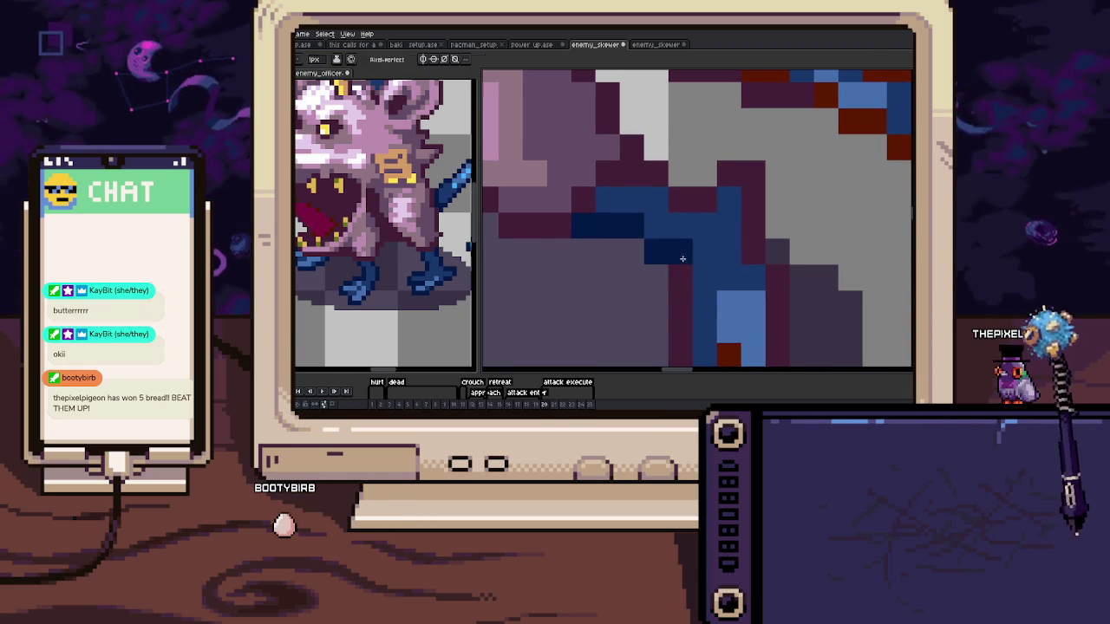
pyautogui.scroll(-2, 682, 259)
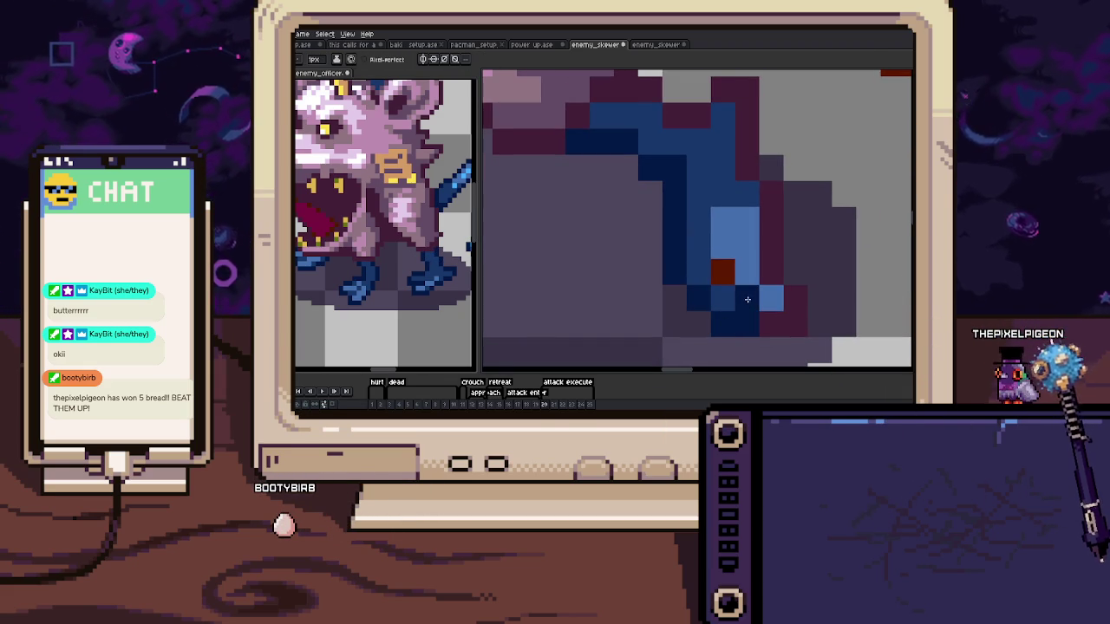
pyautogui.moveTo(801, 310); pyautogui.dragTo(790, 298)
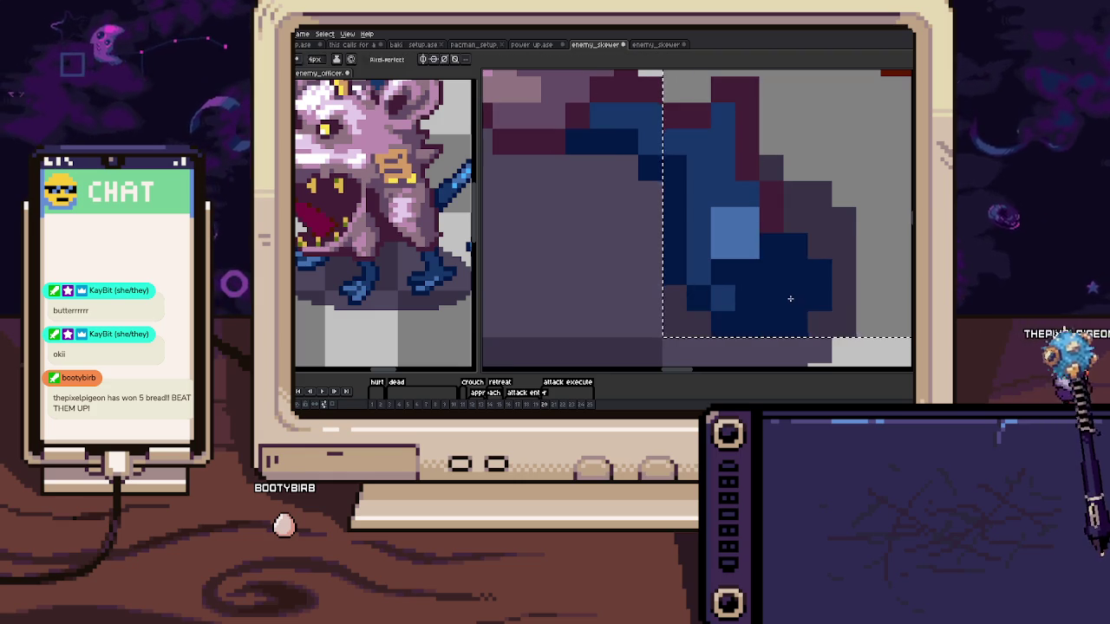
pyautogui.hotkey('ctrl', 'z')
pyautogui.hotkey('ctrl', 'z')
# Magic Wand-select the dark outline pixels around the rat's lower body and arm
pyautogui.press('w')
pyautogui.scroll(-3, 782, 249)
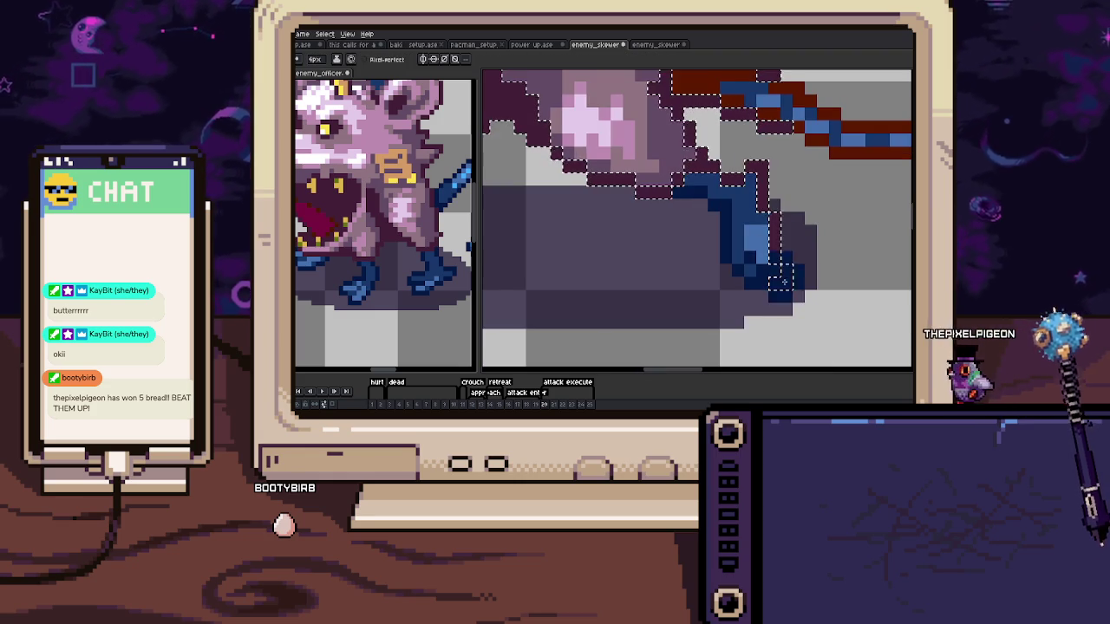
pyautogui.press('b')
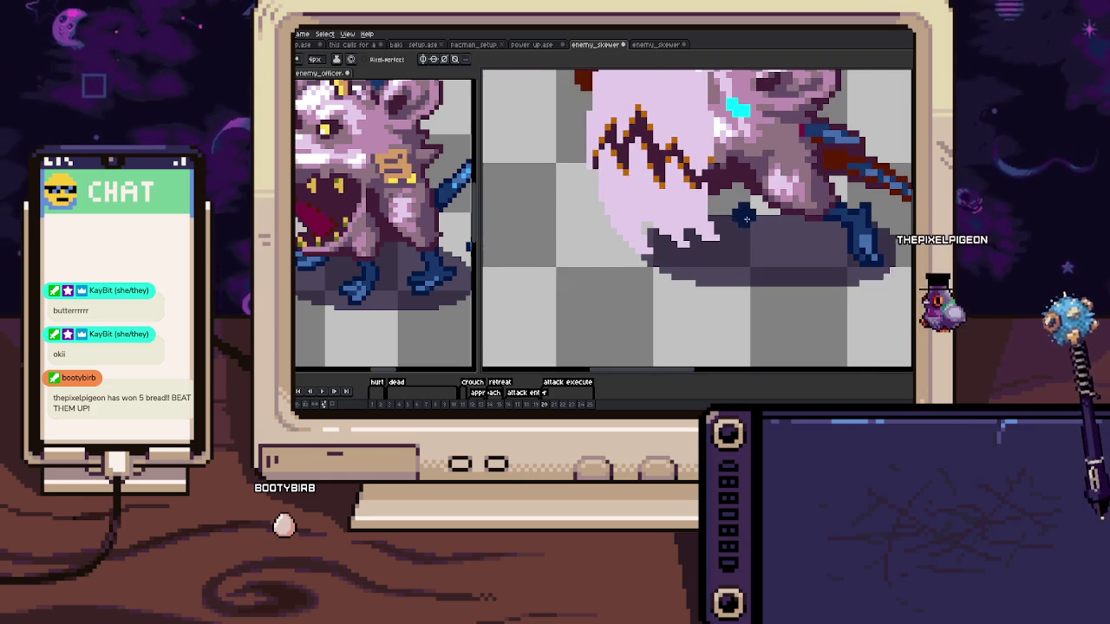
pyautogui.hotkey('ctrl', 'z')
pyautogui.moveTo(796, 171); pyautogui.dragTo(718, 211)
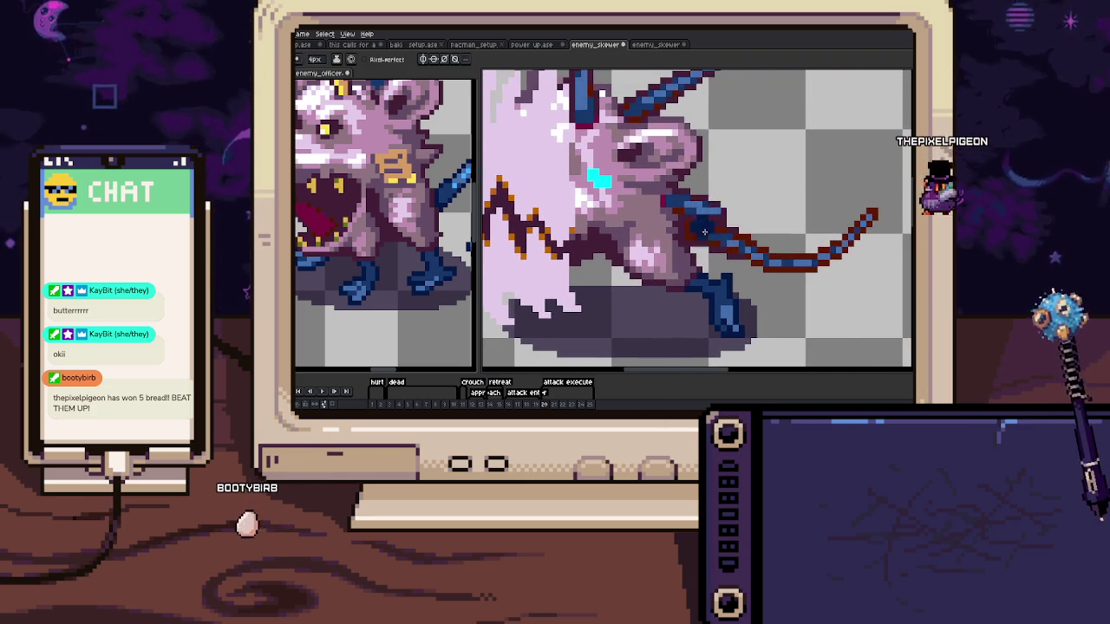
pyautogui.scroll(-2, 693, 243)
pyautogui.scroll(1, 677, 260)
pyautogui.scroll(2, 662, 274)
pyautogui.click(621, 280)
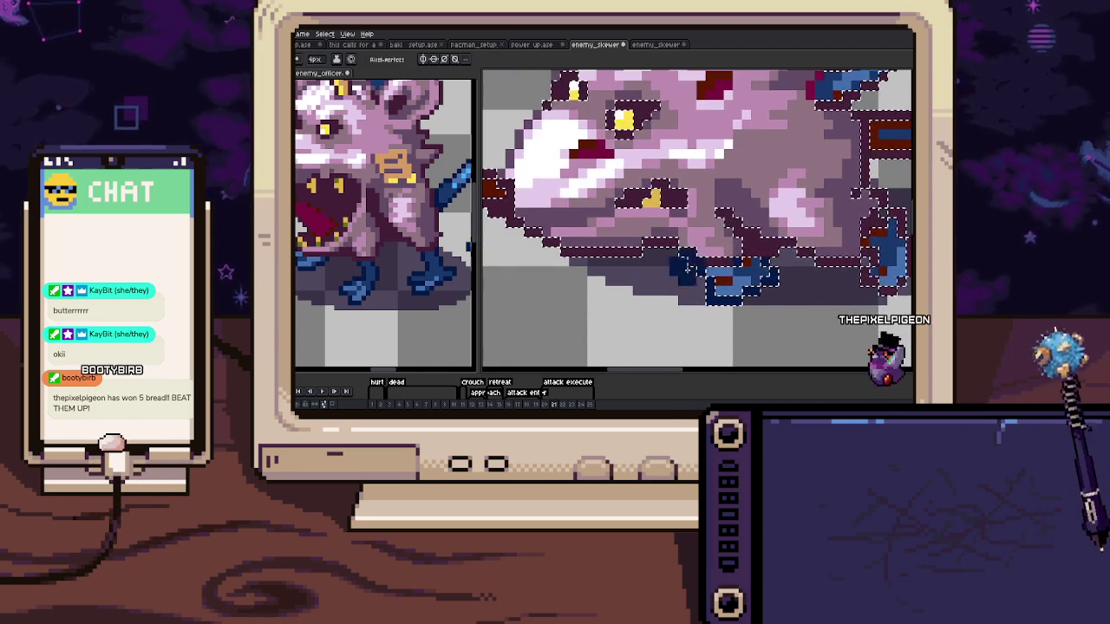
# Advance to frame 22 and Magic Wand-select the rat's dark outline pixels
pyautogui.moveTo(621, 279); pyautogui.dragTo(569, 275)
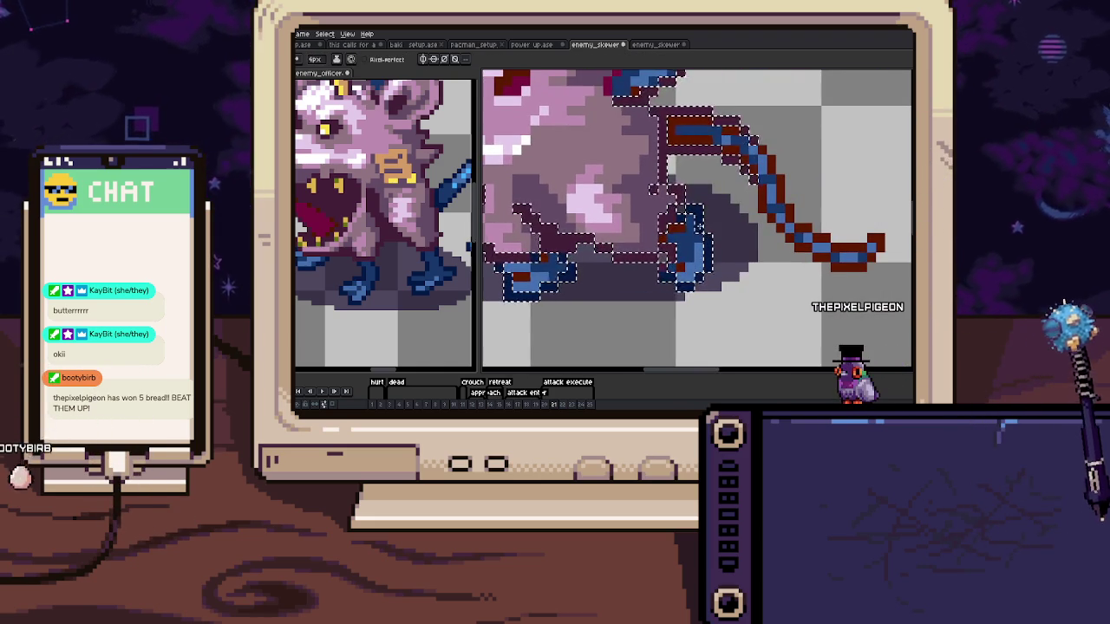
pyautogui.scroll(1, 588, 244)
pyautogui.scroll(1, 588, 243)
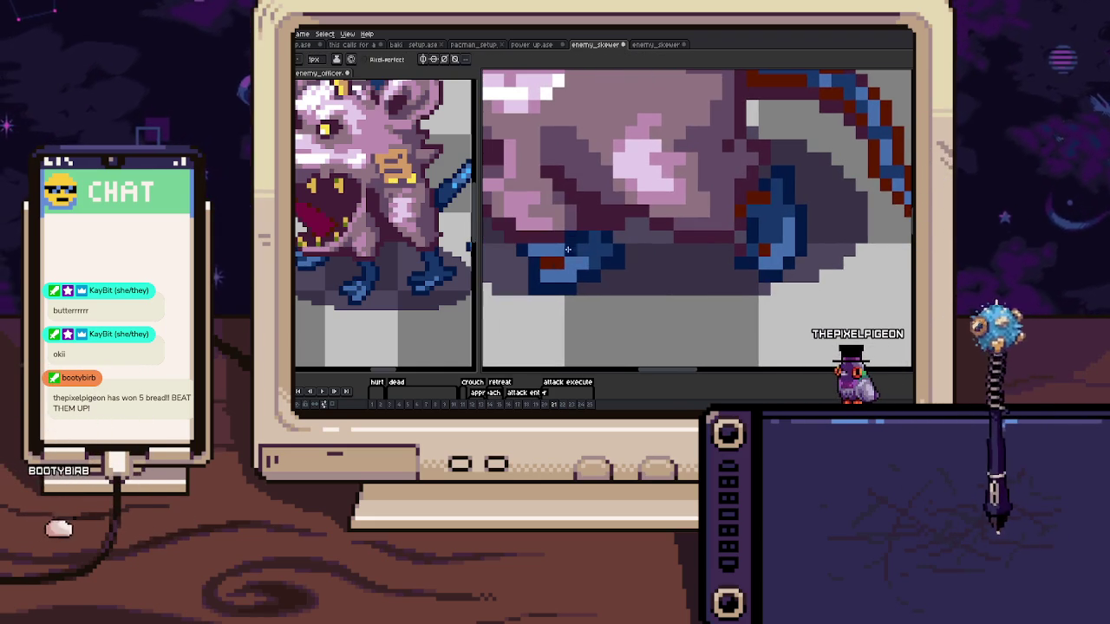
pyautogui.hscroll(2, 719, 259)
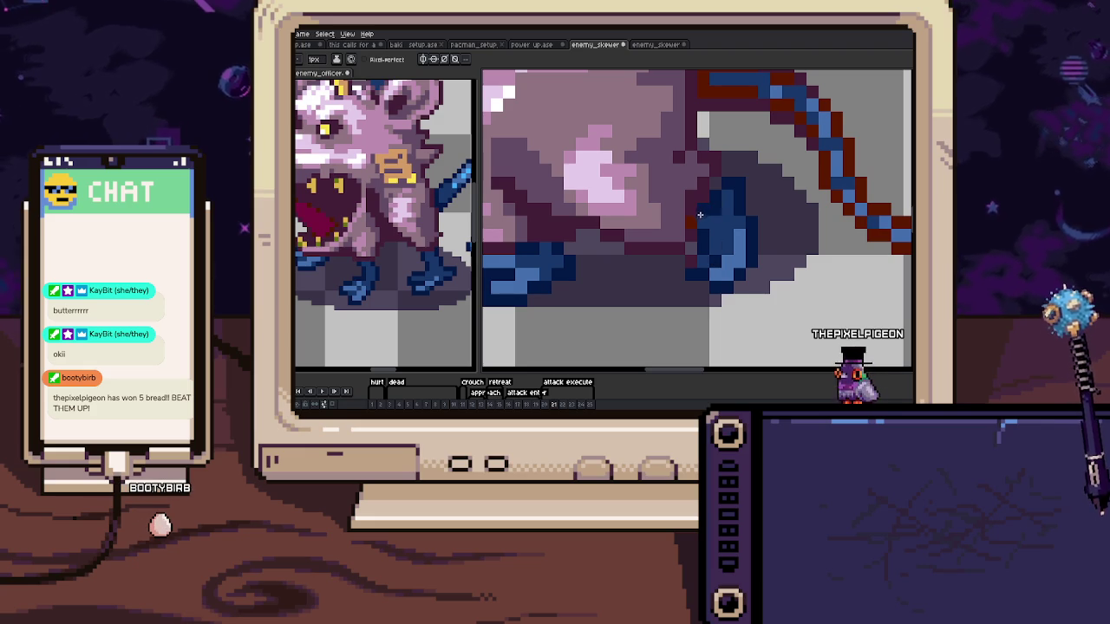
pyautogui.scroll(-3, 699, 214)
pyautogui.press('Right')
pyautogui.scroll(3, 627, 238)
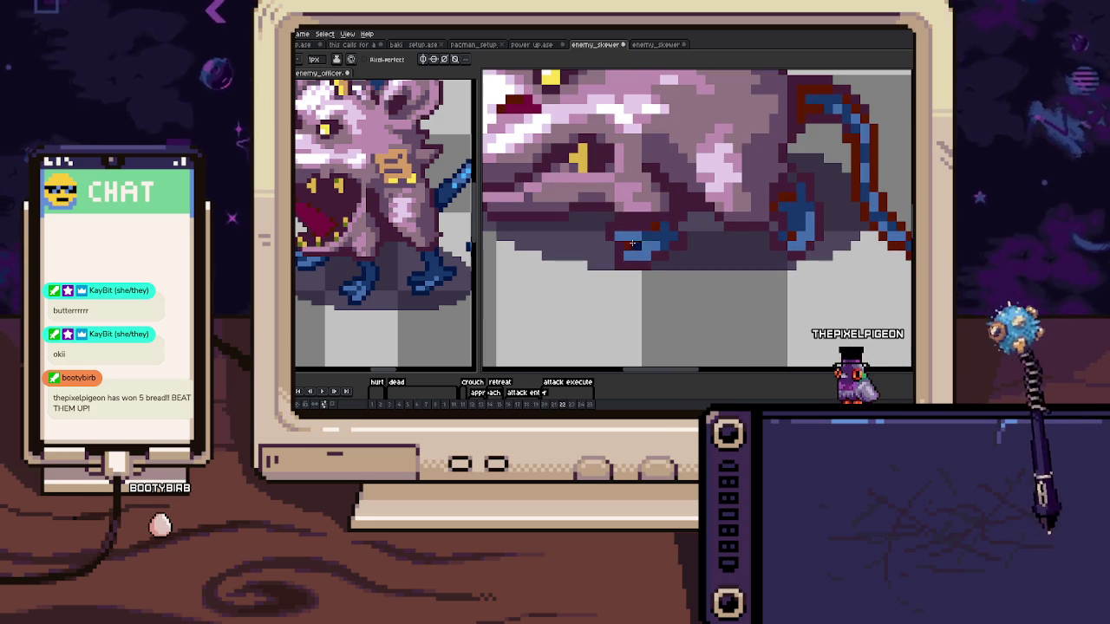
pyautogui.click(617, 236)
pyautogui.press('b')
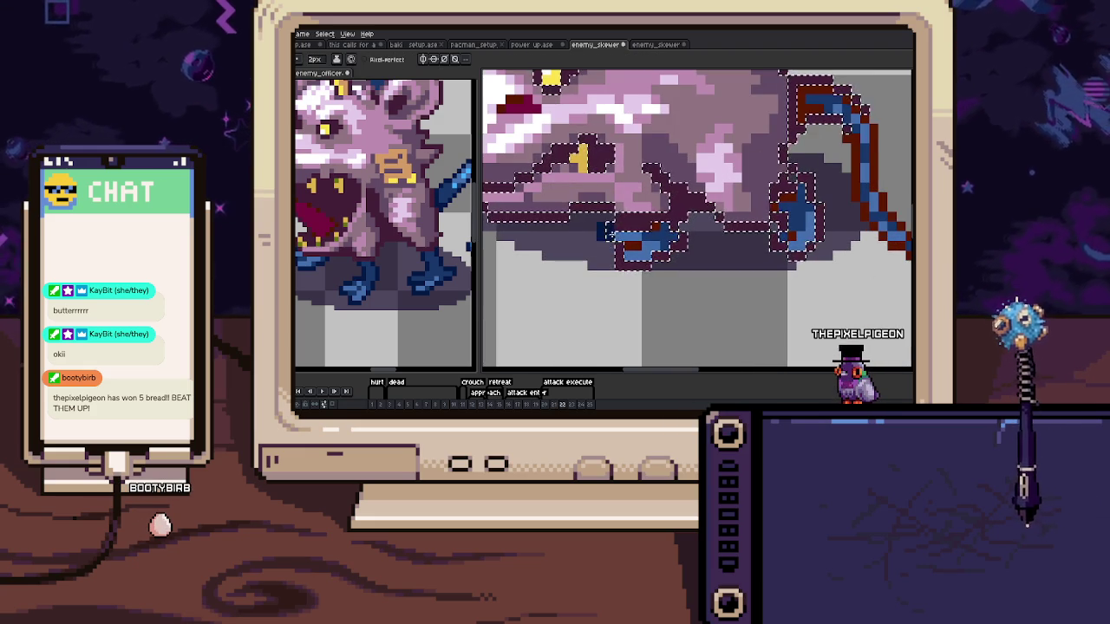
# Pan and zoom in to inspect the rat's tail and blue feet
pyautogui.moveTo(691, 253); pyautogui.dragTo(584, 278)
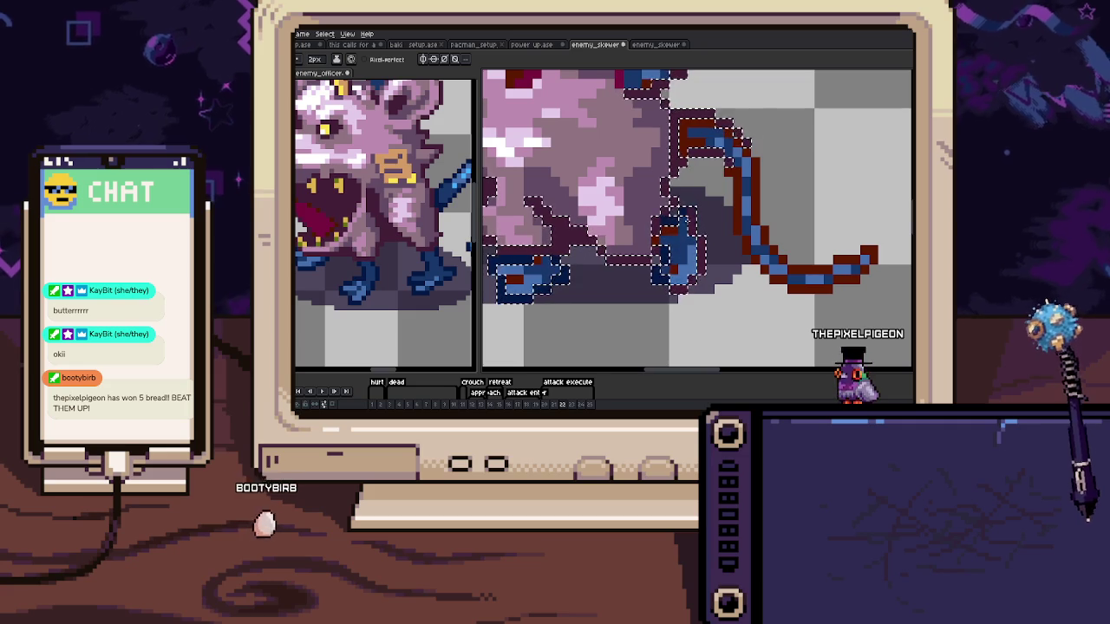
pyautogui.hotkey('ctrl', 'd')
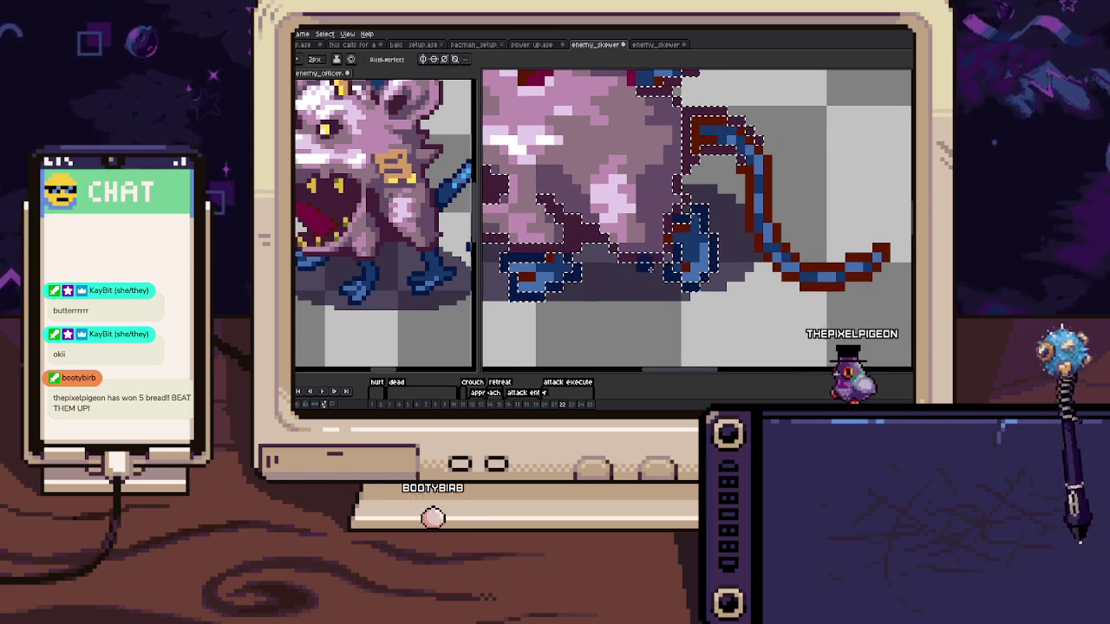
pyautogui.scroll(2, 560, 262)
pyautogui.moveTo(560, 262); pyautogui.dragTo(482, 296)
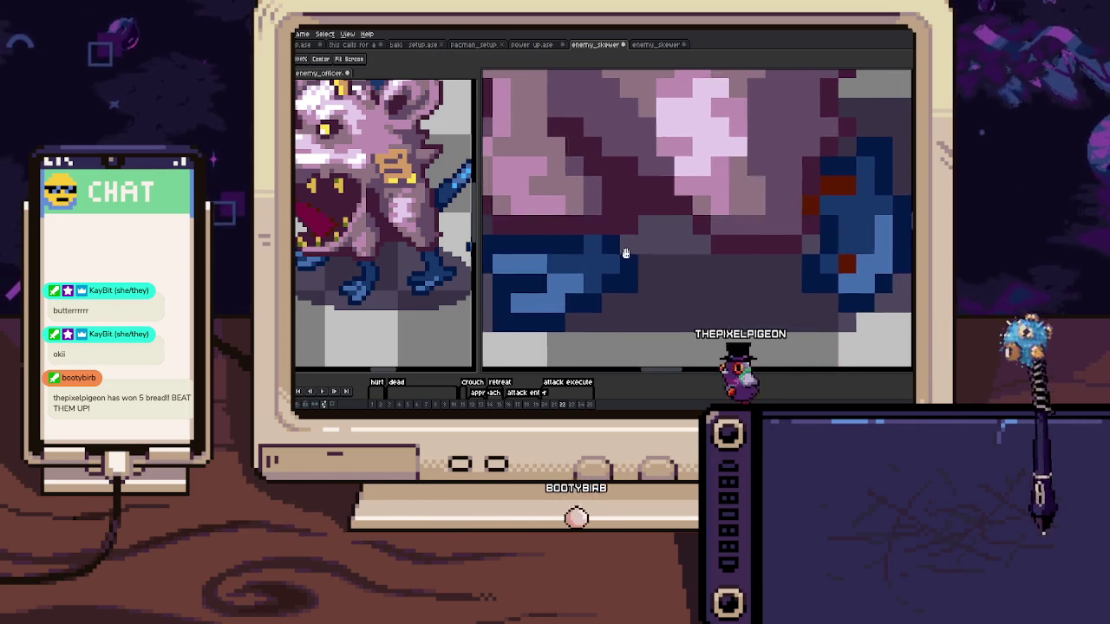
pyautogui.scroll(-3, 709, 219)
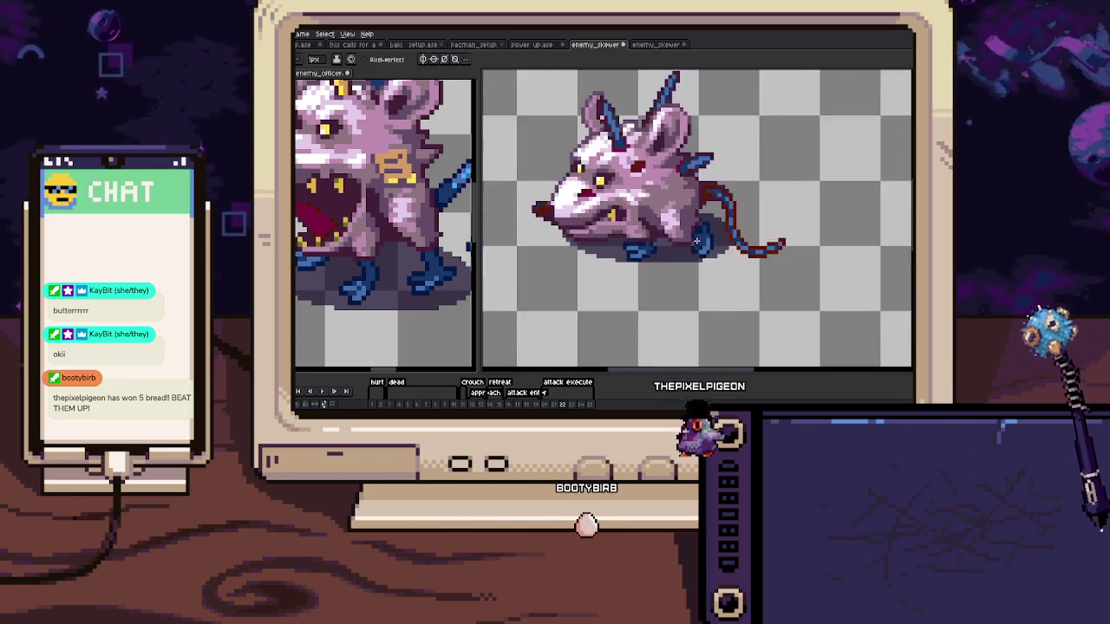
pyautogui.scroll(-1, 728, 260)
pyautogui.scroll(1, 738, 280)
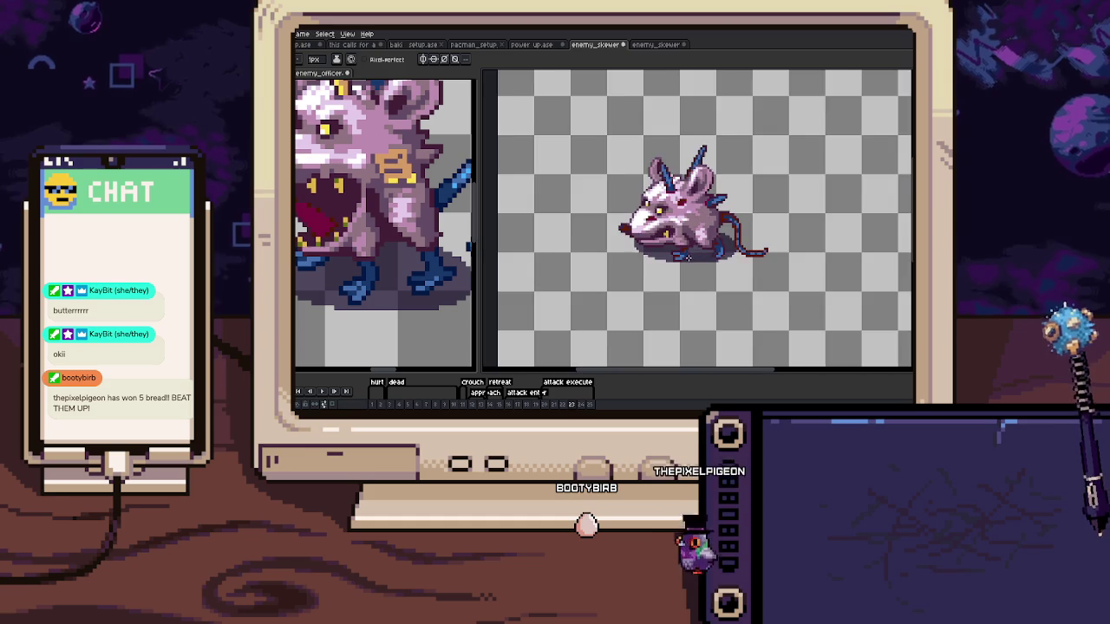
# Clear the outline selection and step forward to the next frame
pyautogui.scroll(4, 687, 258)
pyautogui.hotkey('ctrl', 'shift', 'd')
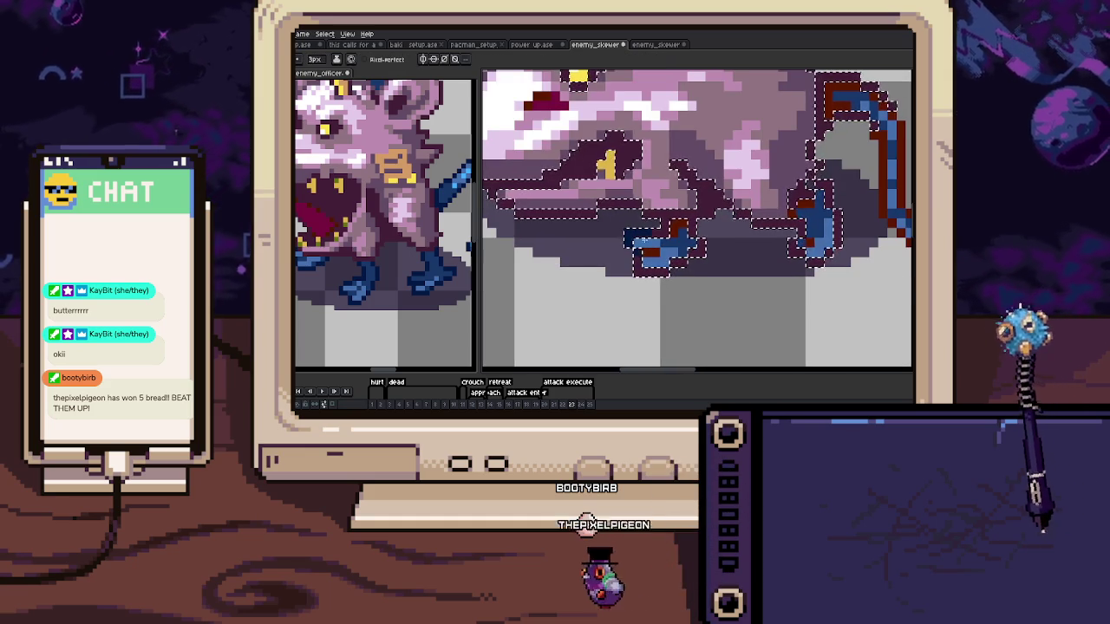
pyautogui.moveTo(737, 217); pyautogui.dragTo(615, 234)
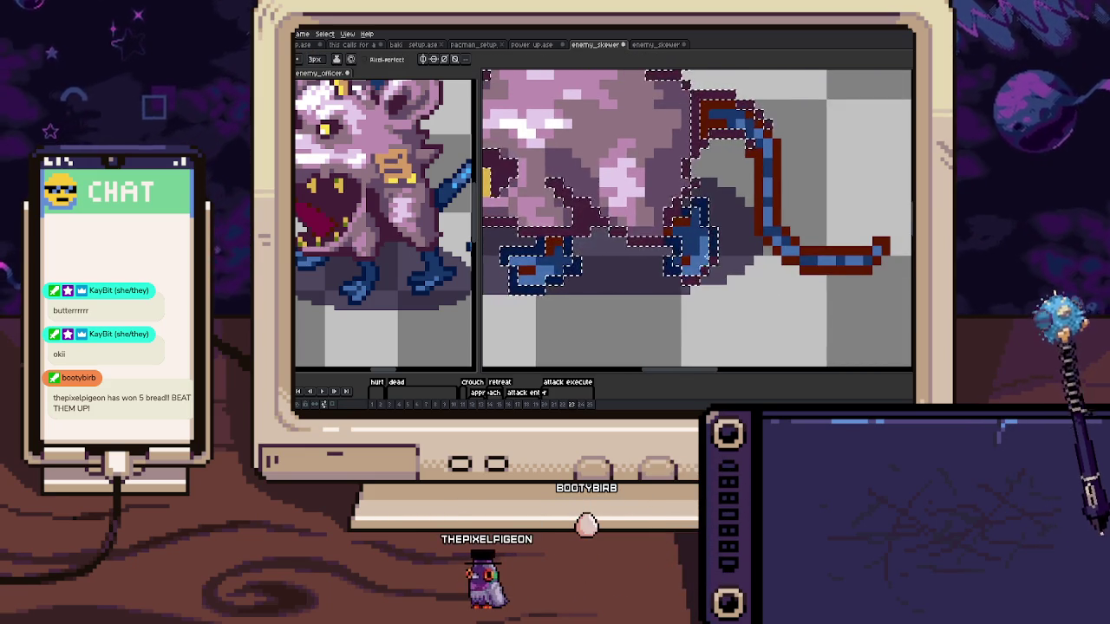
pyautogui.hotkey('ctrl', 'd')
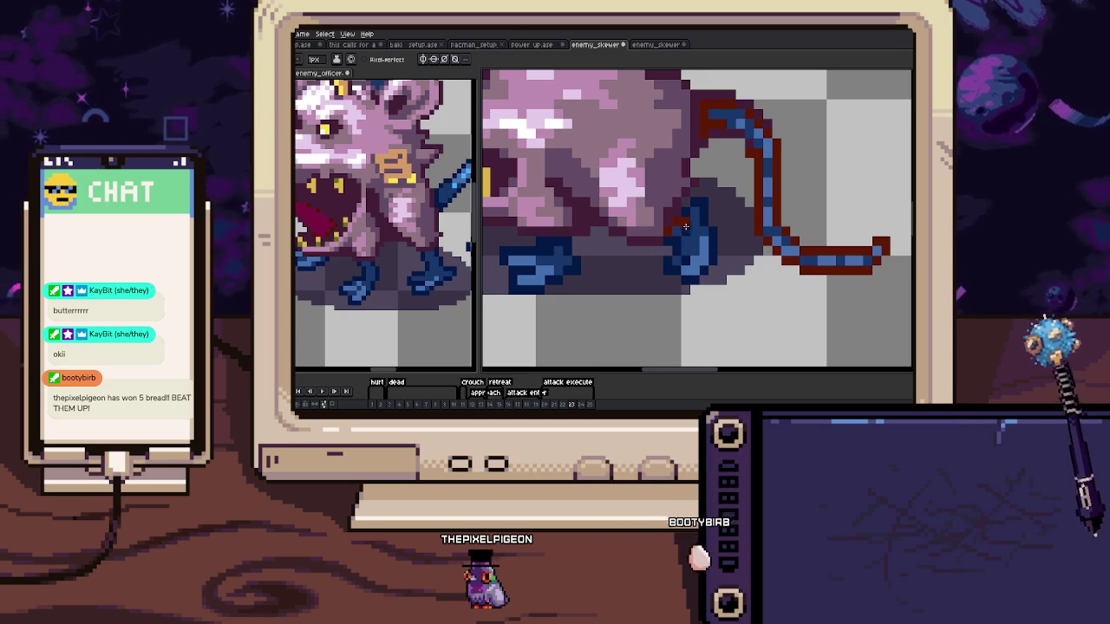
pyautogui.hscroll(-3, 679, 222)
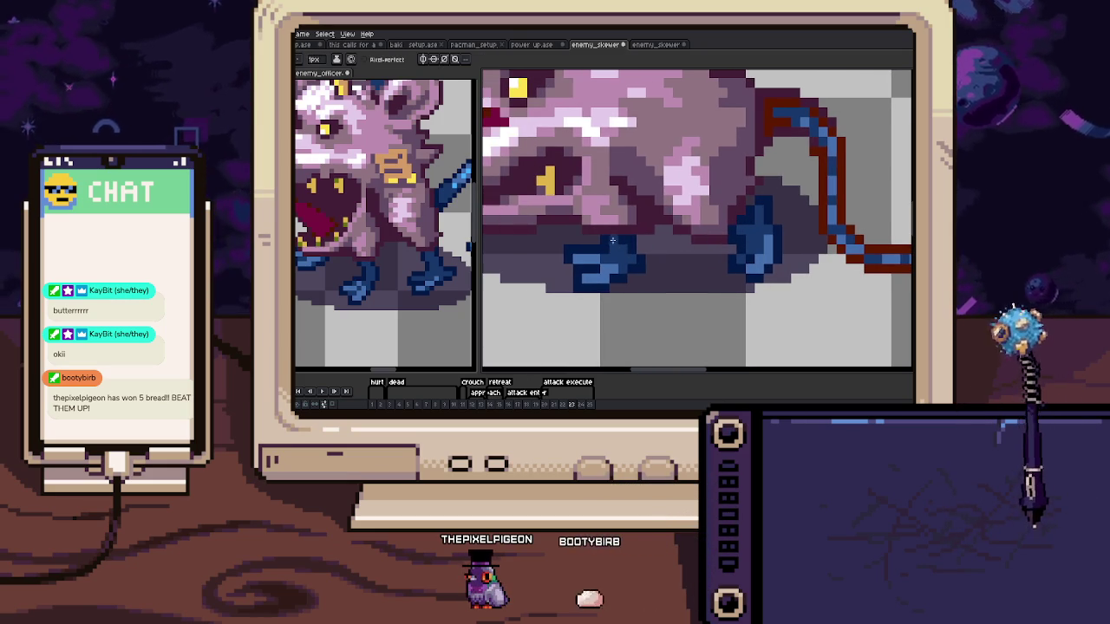
pyautogui.scroll(-3, 613, 240)
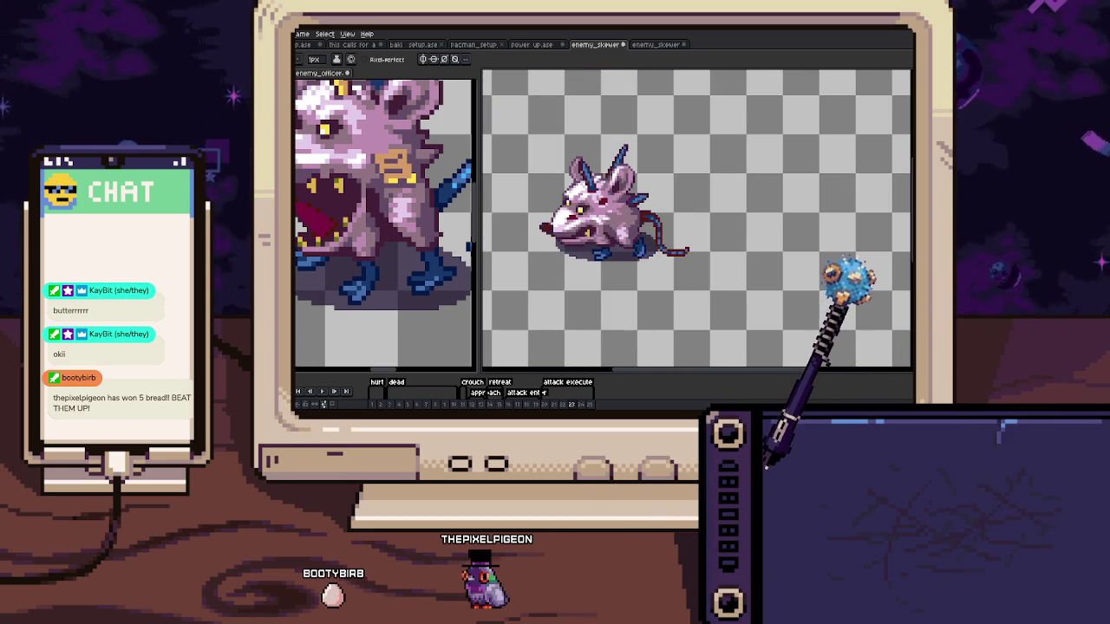
pyautogui.scroll(2, 585, 261)
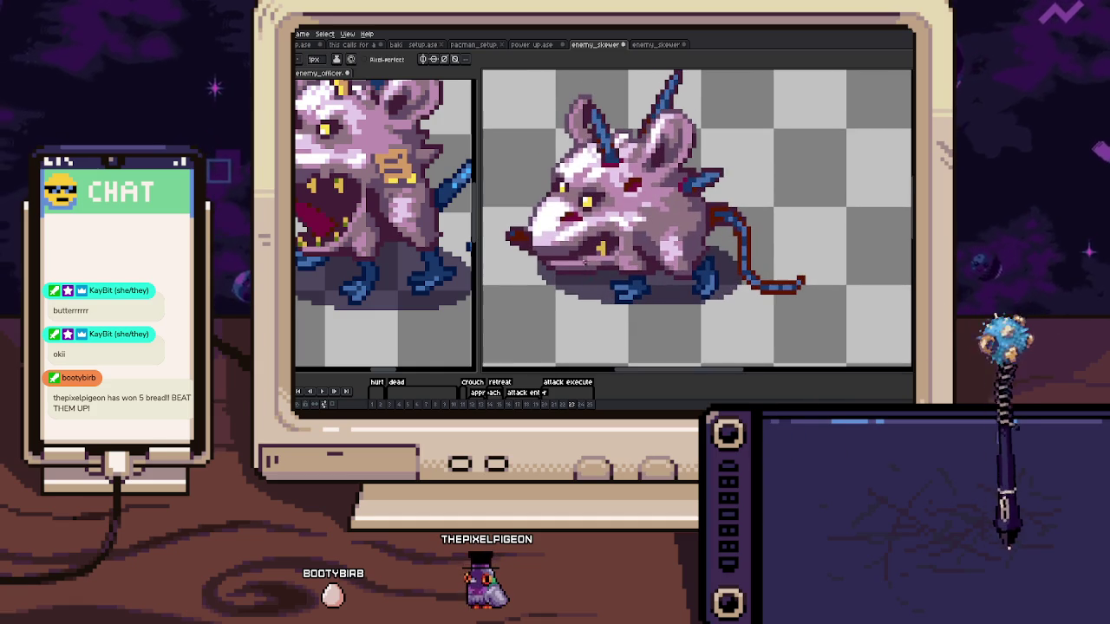
pyautogui.press('Right')
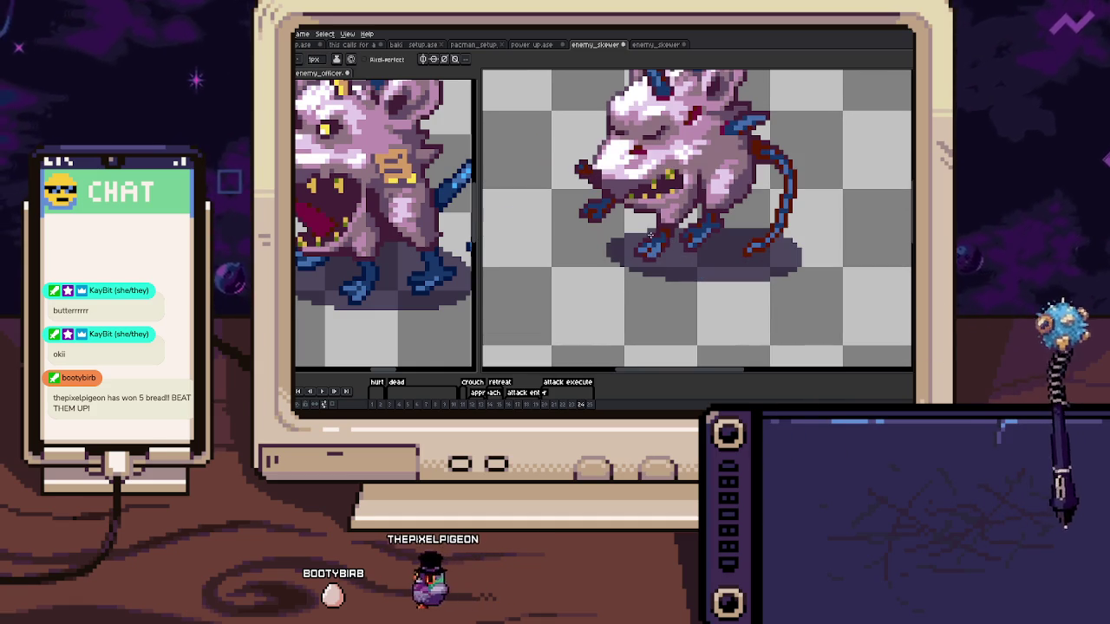
# In the dark rat's file, repaint a stray orange pixel dark brown, then return to the pink rat file
pyautogui.press('Right')
pyautogui.hotkey('ctrl', 'Tab')
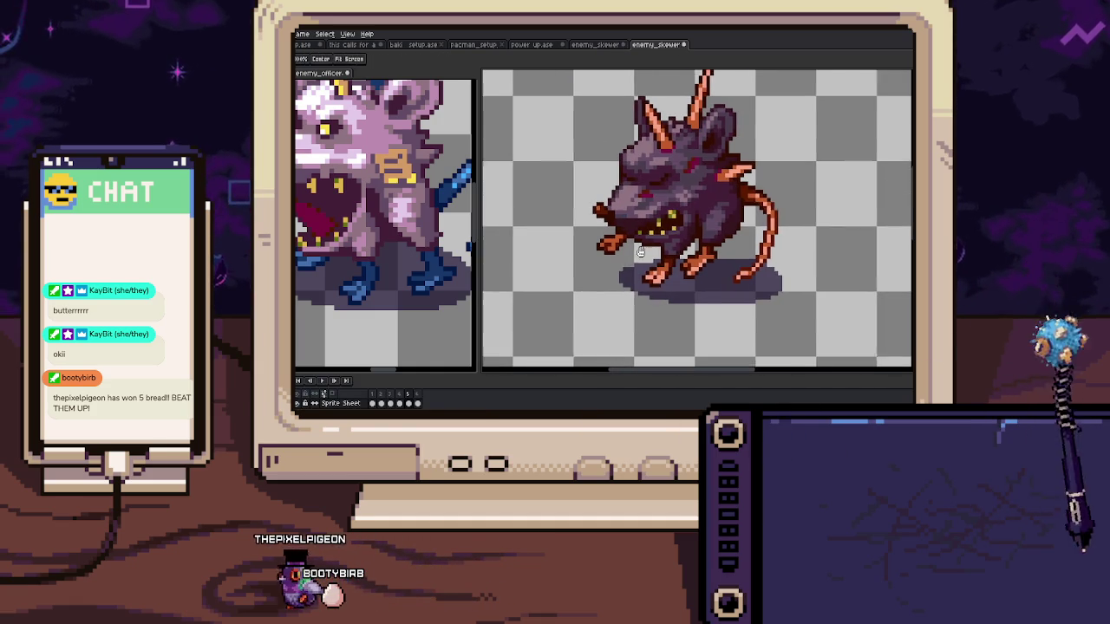
pyautogui.scroll(2, 595, 240)
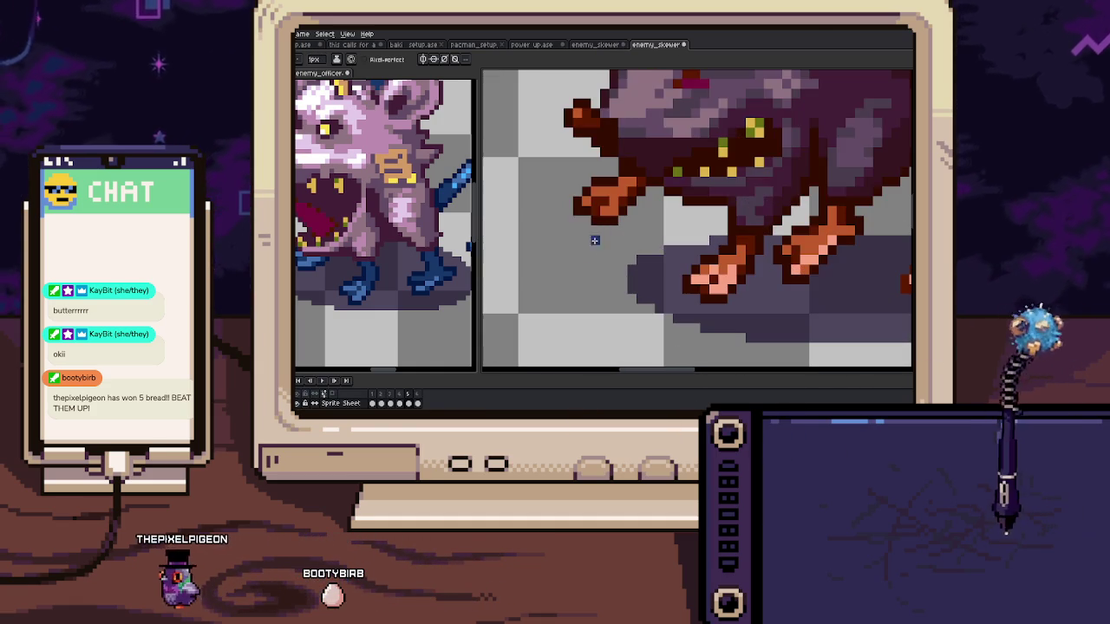
pyautogui.scroll(3, 639, 257)
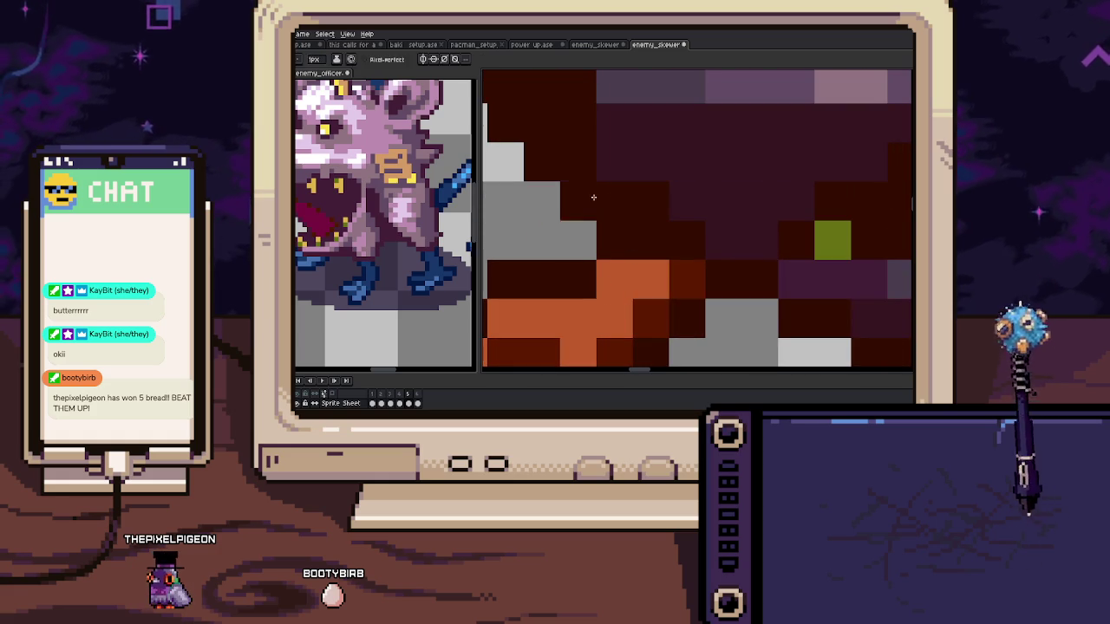
pyautogui.scroll(-1, 593, 197)
pyautogui.scroll(-1, 598, 199)
pyautogui.scroll(-1, 611, 202)
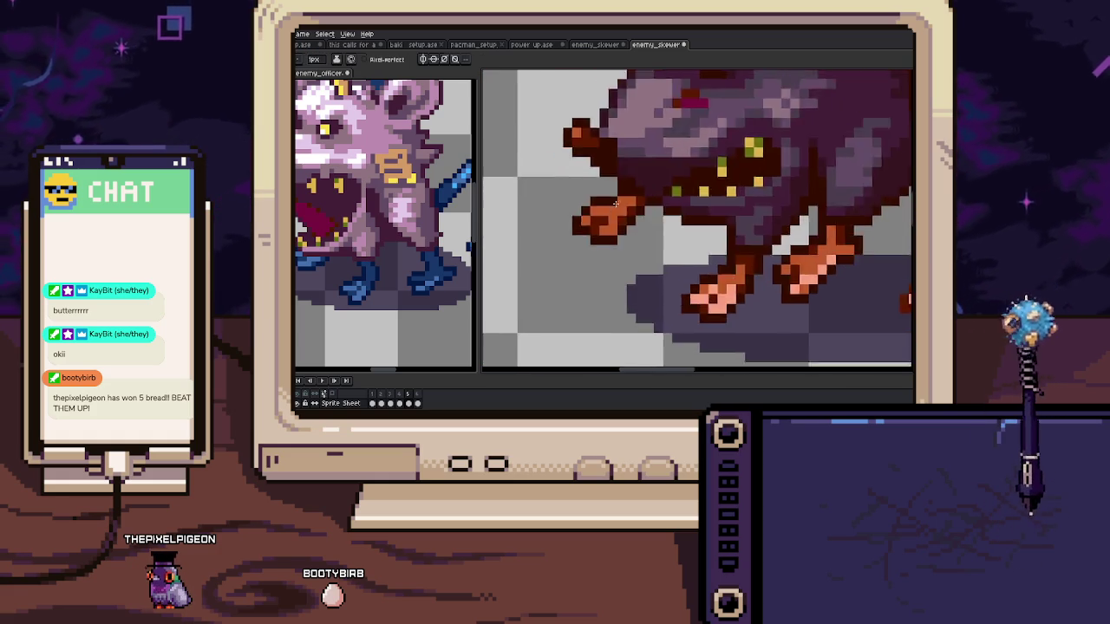
pyautogui.scroll(2, 614, 203)
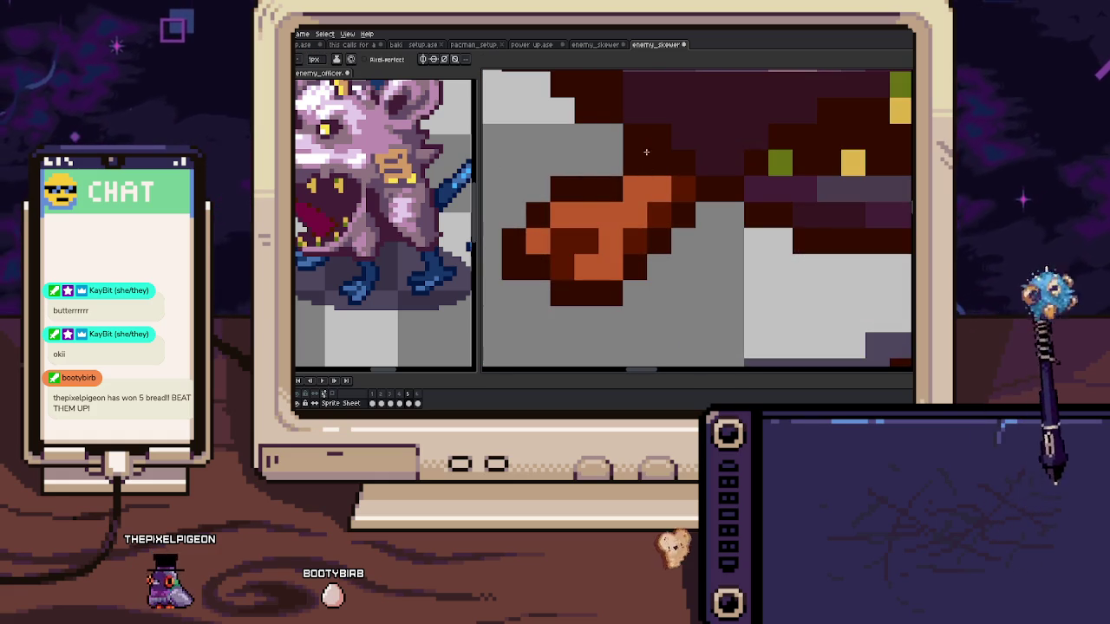
pyautogui.click(564, 217)
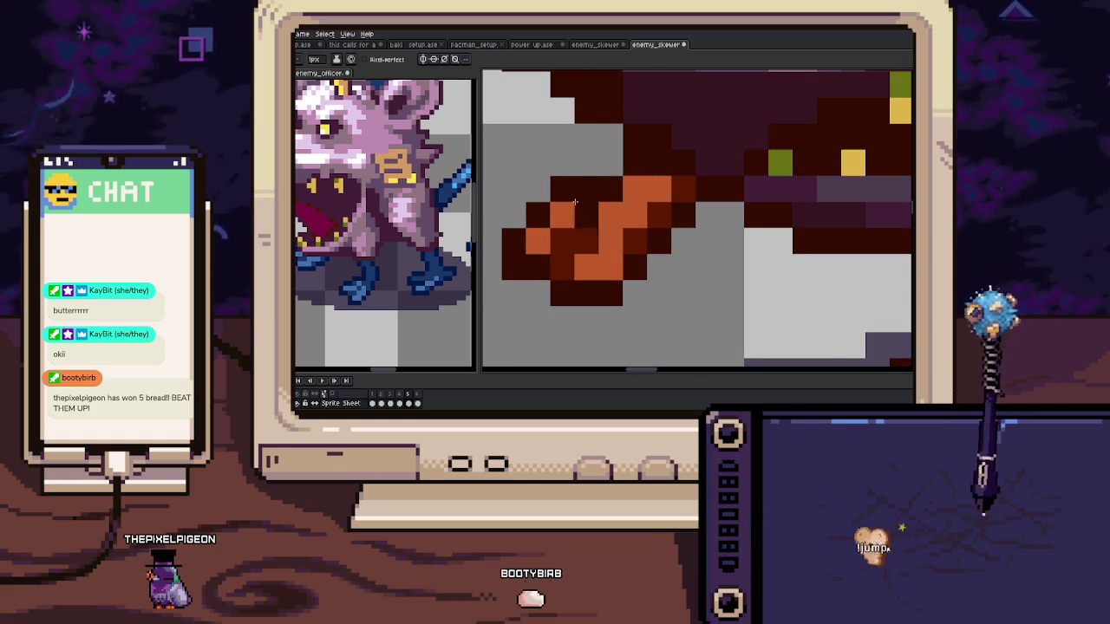
pyautogui.scroll(-3, 588, 201)
pyautogui.scroll(1, 592, 260)
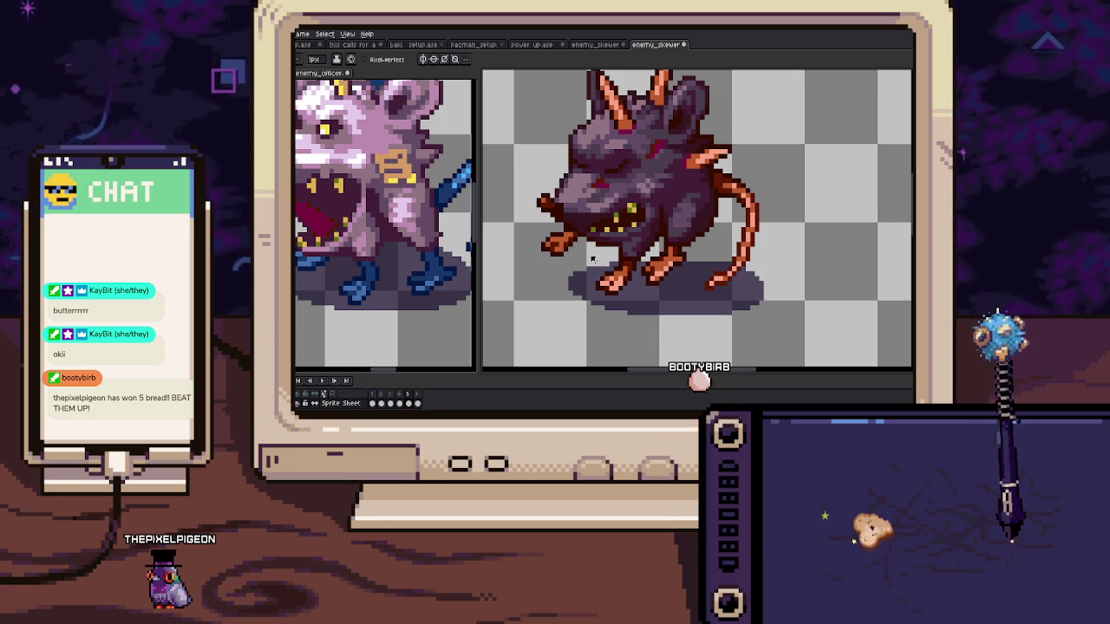
pyautogui.hotkey('ctrl', 'shift', 'Tab')
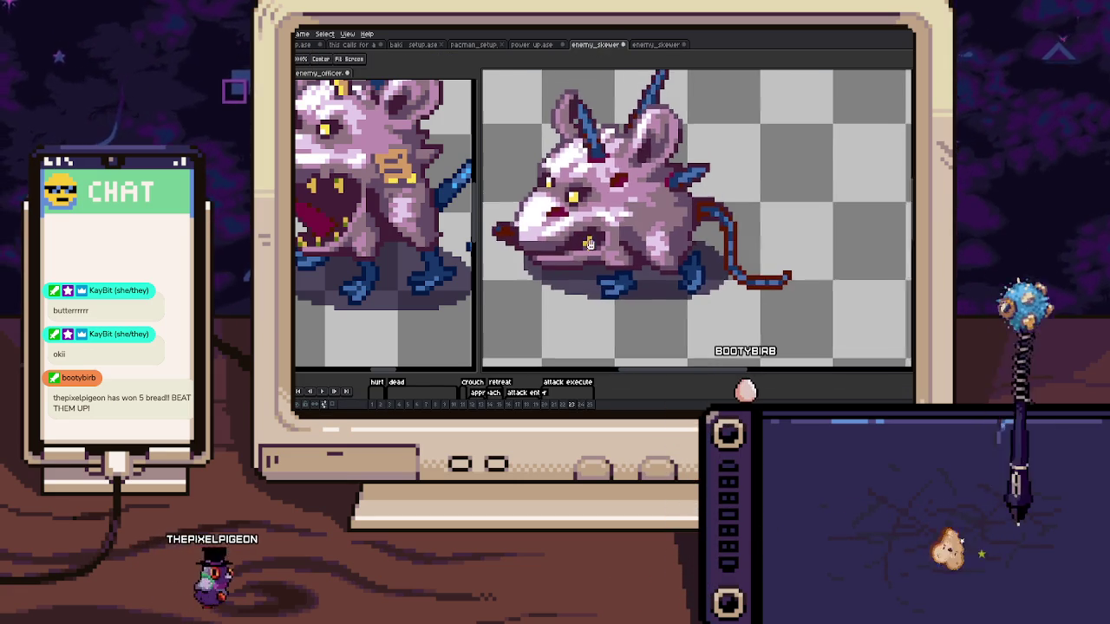
# Magic Wand-select the rat's dark outline and blue pixels on frame 24
pyautogui.scroll(1, 635, 248)
pyautogui.scroll(1, 633, 260)
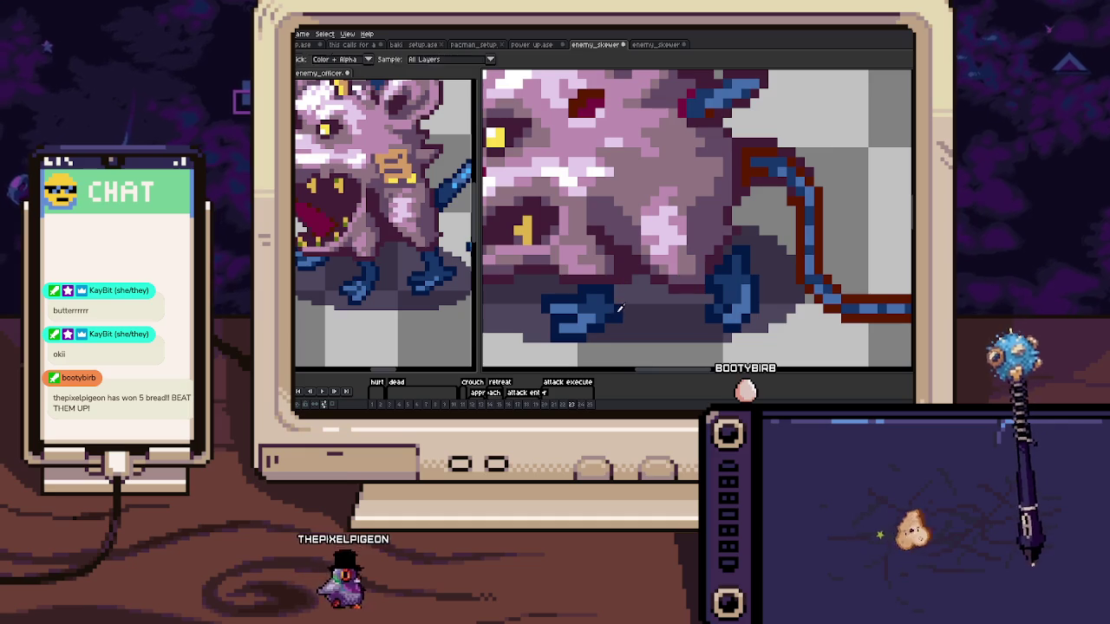
pyautogui.scroll(1, 627, 296)
pyautogui.press('w')
pyautogui.click(690, 257)
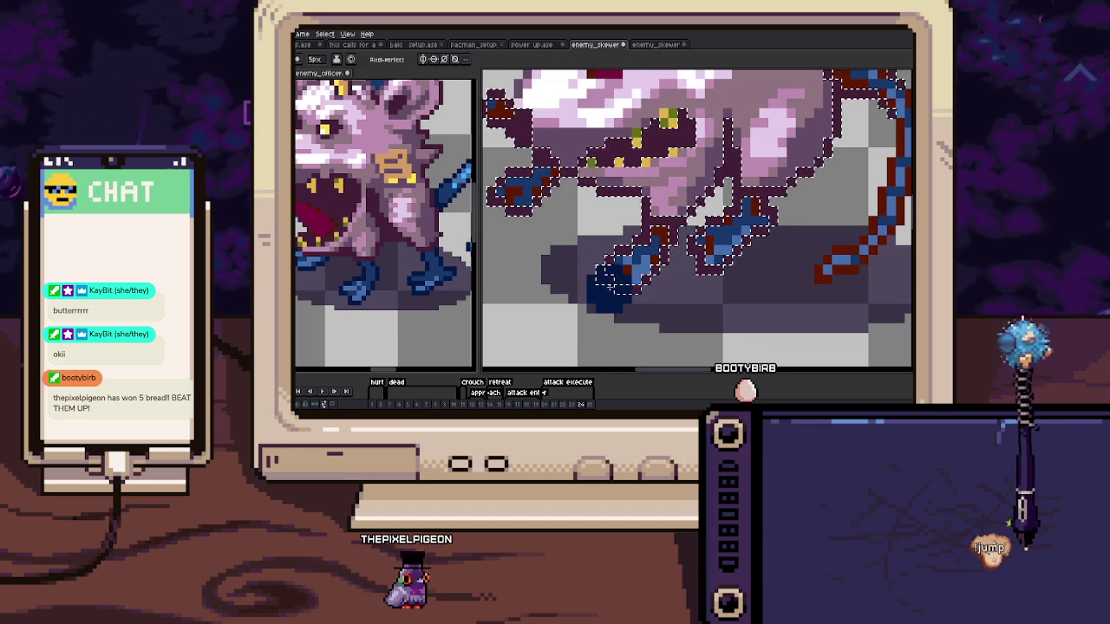
# Zoom and pan to inspect the rat's blue feet up close
pyautogui.moveTo(713, 256)
pyautogui.mouseDown()
pyautogui.moveTo(661, 269)
pyautogui.moveTo(805, 295)
pyautogui.mouseUp()
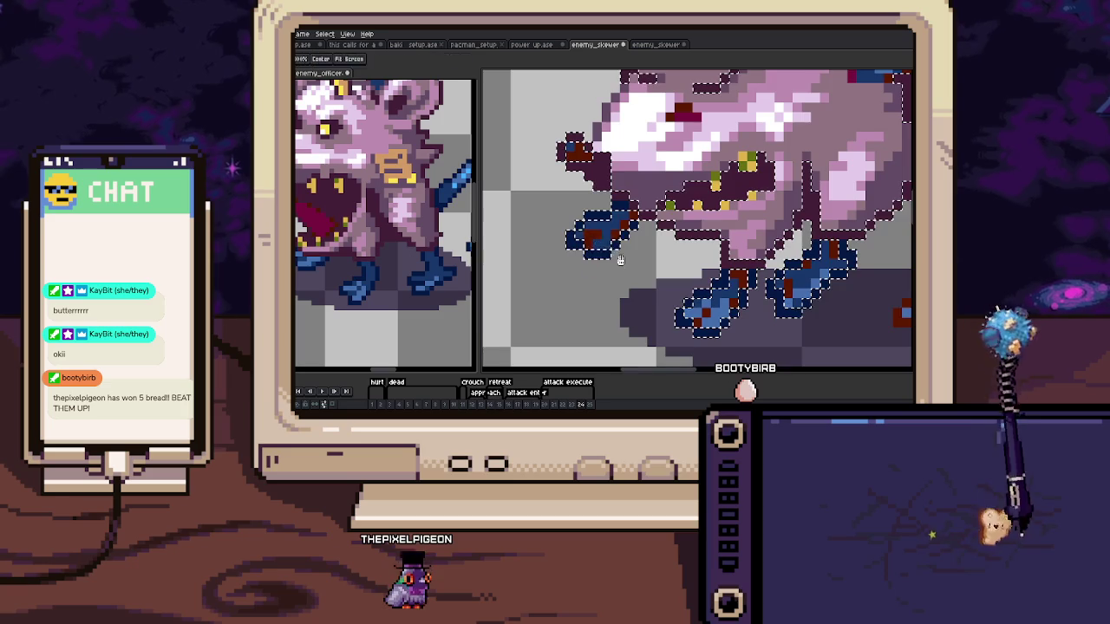
pyautogui.moveTo(668, 278); pyautogui.dragTo(621, 260)
pyautogui.scroll(2, 542, 228)
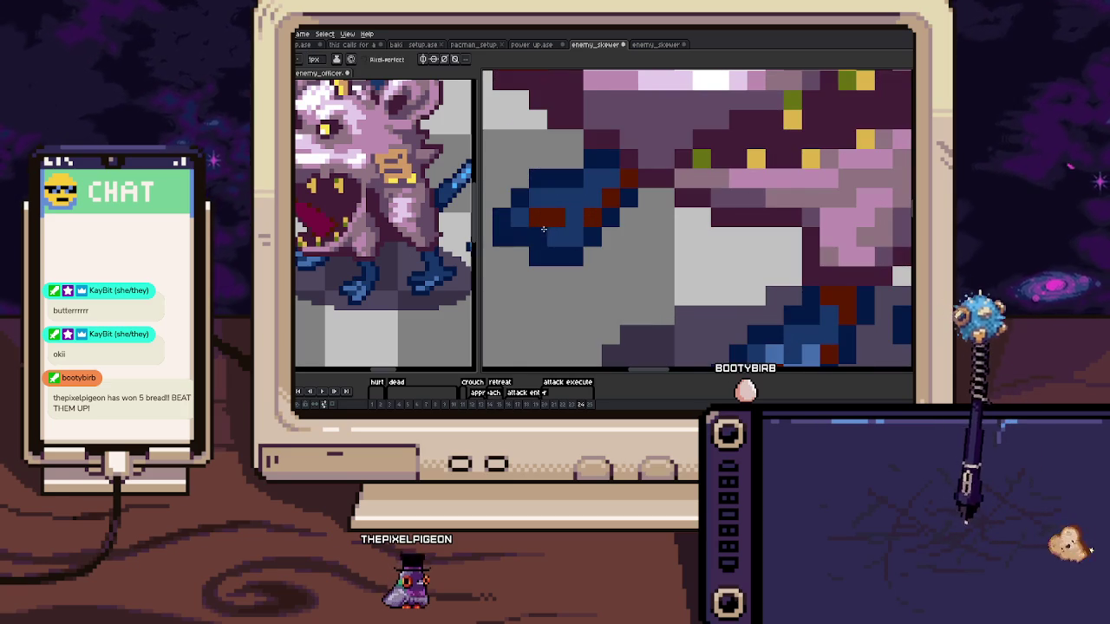
pyautogui.scroll(-1, 545, 220)
pyautogui.scroll(-1, 599, 243)
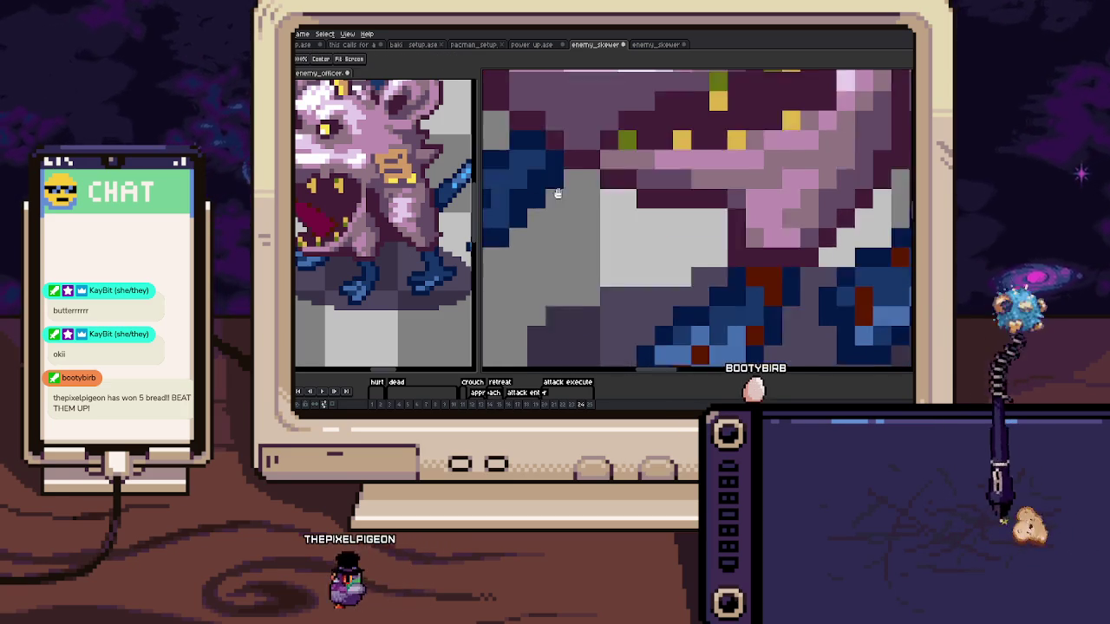
pyautogui.scroll(-1, 668, 278)
pyautogui.scroll(1, 669, 278)
pyautogui.scroll(1, 685, 251)
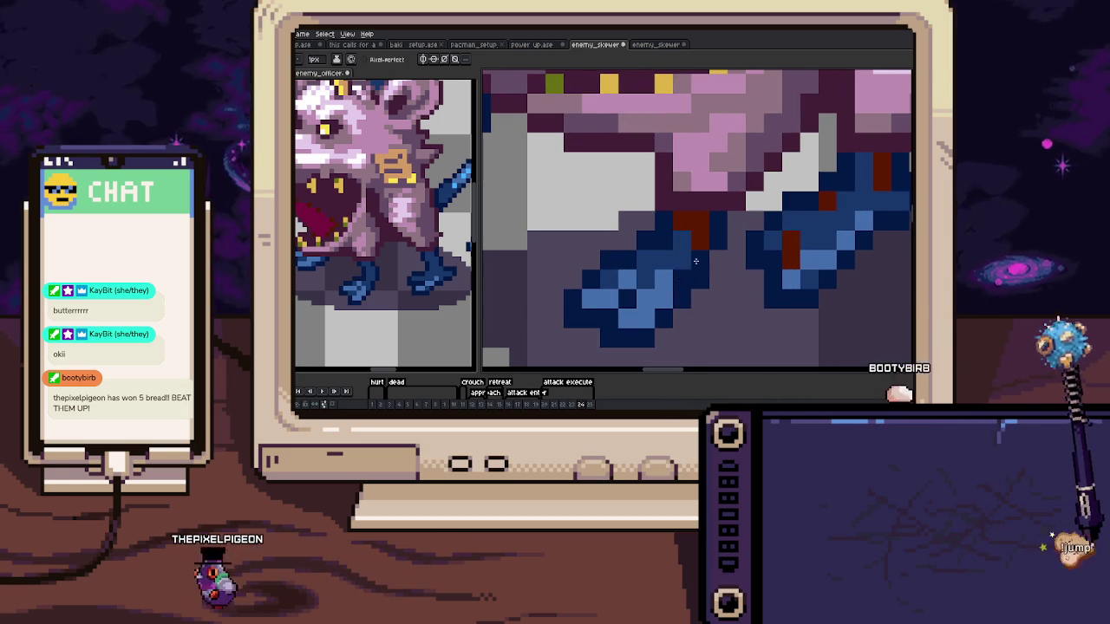
pyautogui.moveTo(697, 220); pyautogui.dragTo(559, 226)
pyautogui.moveTo(658, 252); pyautogui.dragTo(623, 274)
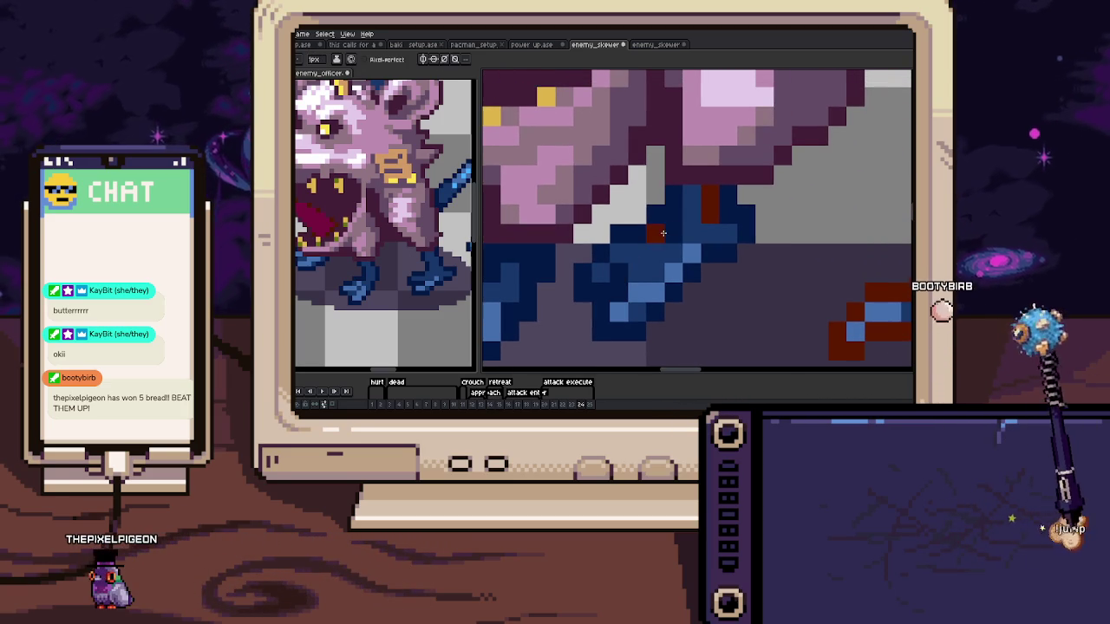
pyautogui.scroll(-5, 709, 205)
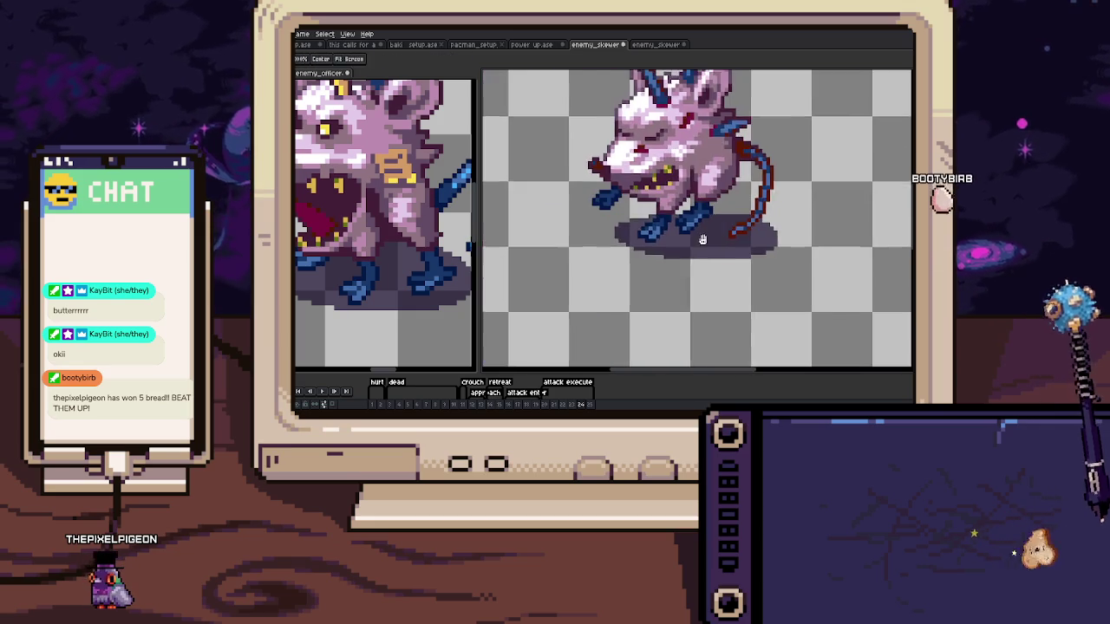
# Magic Wand-select the dark outline and blue areas on frame 25
pyautogui.scroll(3, 636, 292)
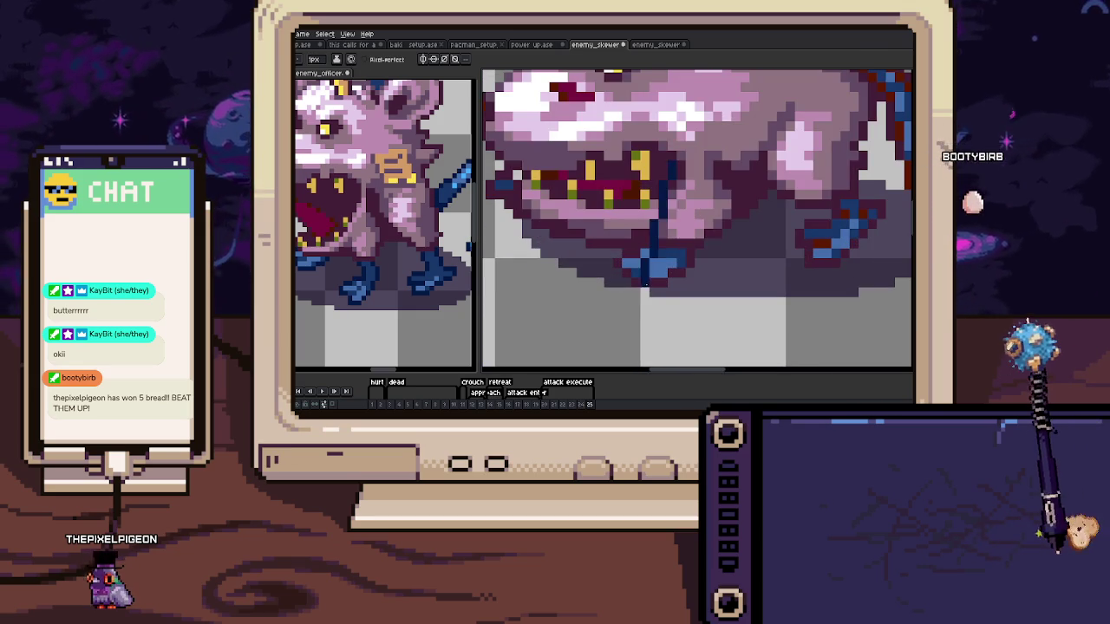
pyautogui.press('w')
pyautogui.click(621, 264)
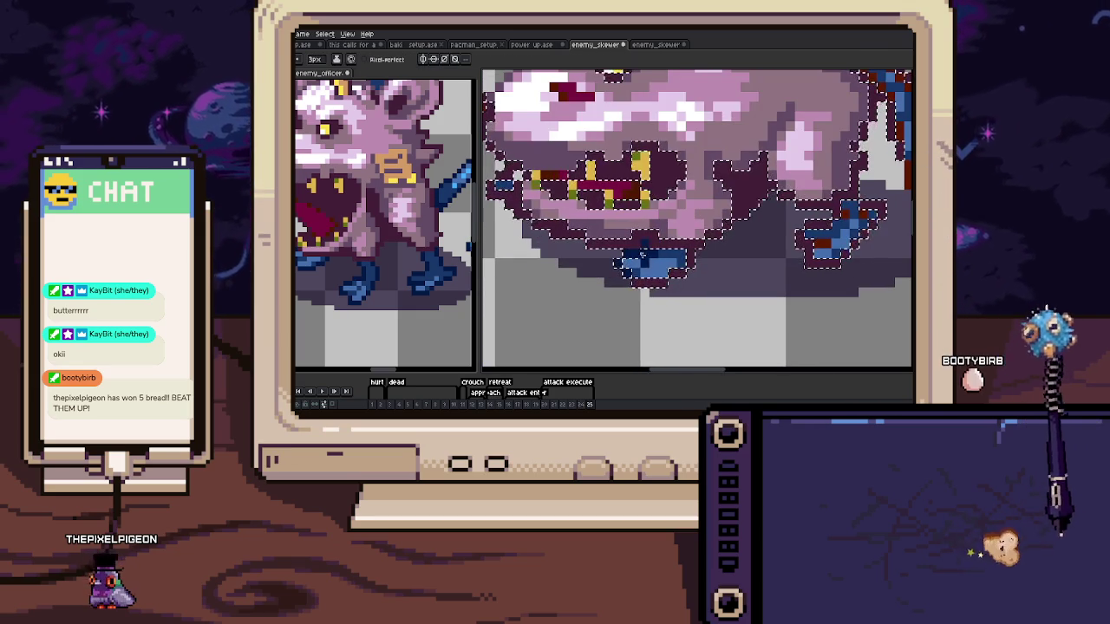
pyautogui.hscroll(3, 705, 262)
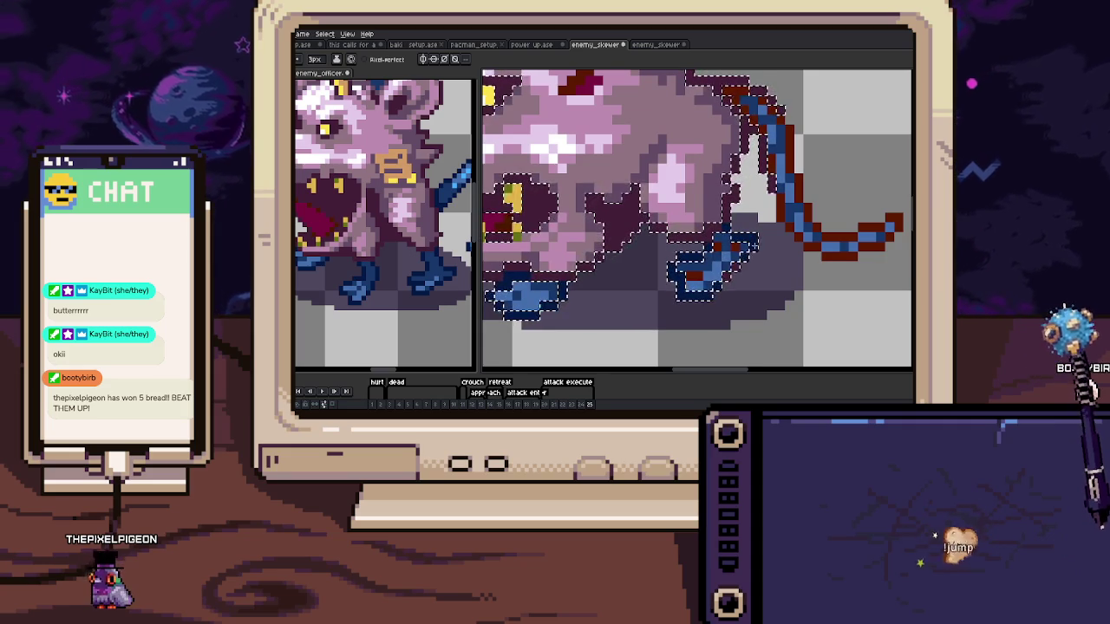
pyautogui.hscroll(-3, 565, 241)
pyautogui.scroll(1, 566, 241)
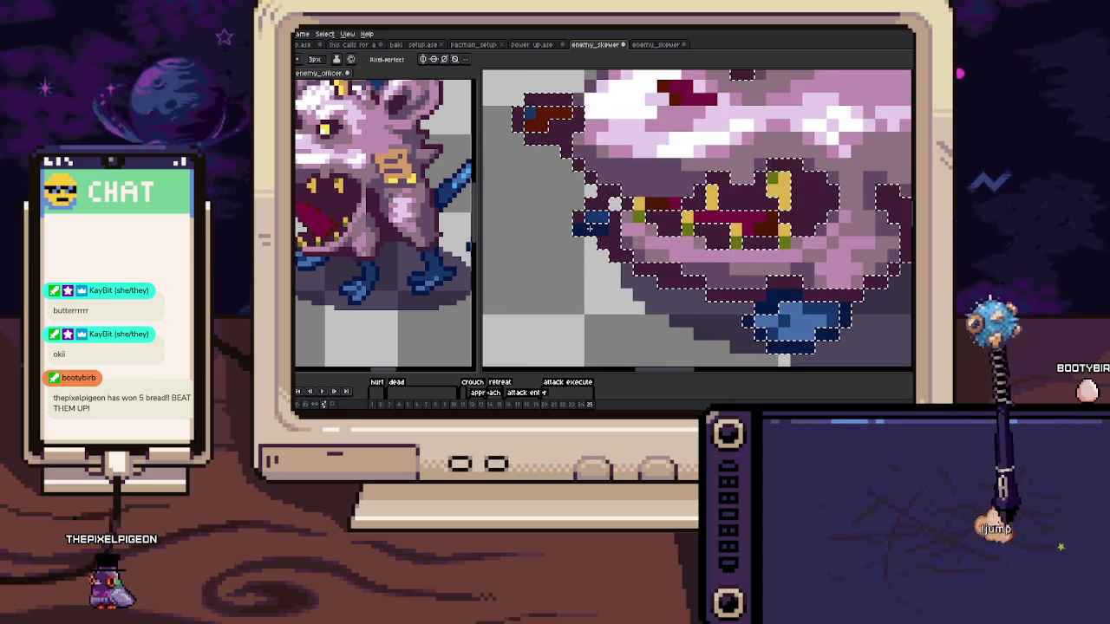
pyautogui.scroll(-3, 593, 238)
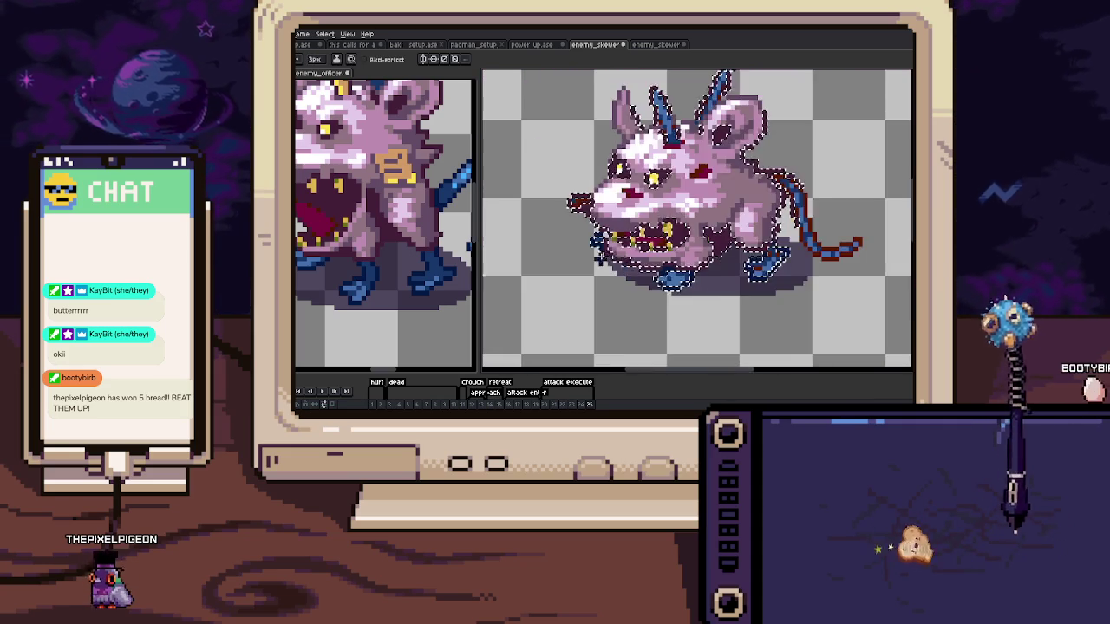
# Zoom around the rat's mouth and blue feet to check for stray pixels
pyautogui.scroll(1, 746, 260)
pyautogui.scroll(2, 775, 267)
pyautogui.scroll(1, 718, 254)
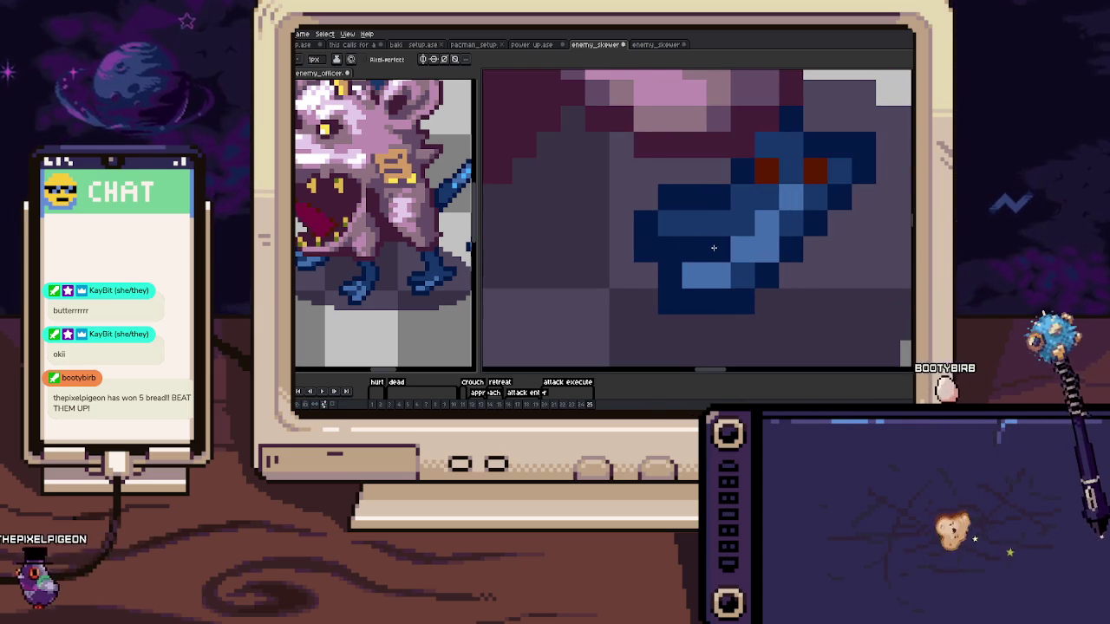
pyautogui.scroll(1, 707, 254)
pyautogui.hscroll(1, 703, 255)
pyautogui.scroll(-3, 759, 208)
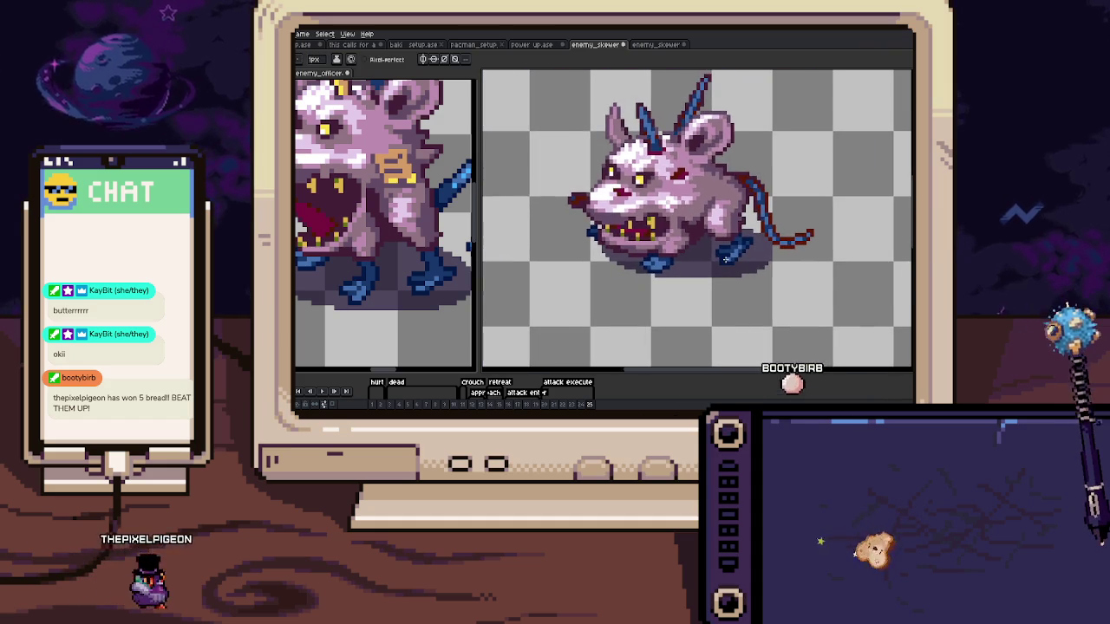
pyautogui.scroll(1, 724, 258)
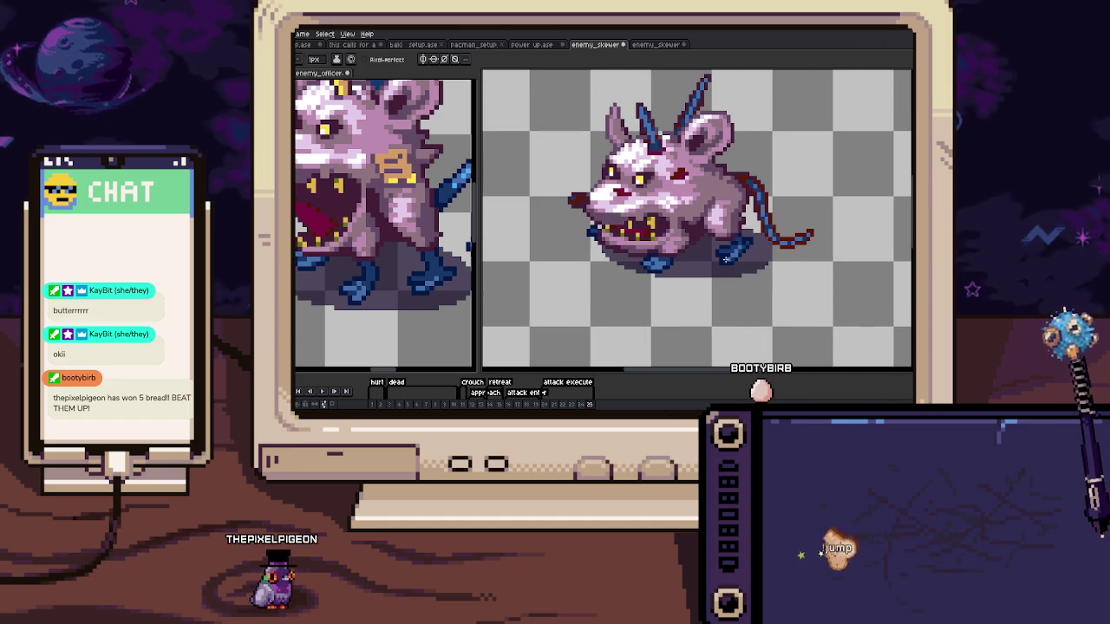
pyautogui.scroll(1, 598, 228)
pyautogui.scroll(2, 618, 228)
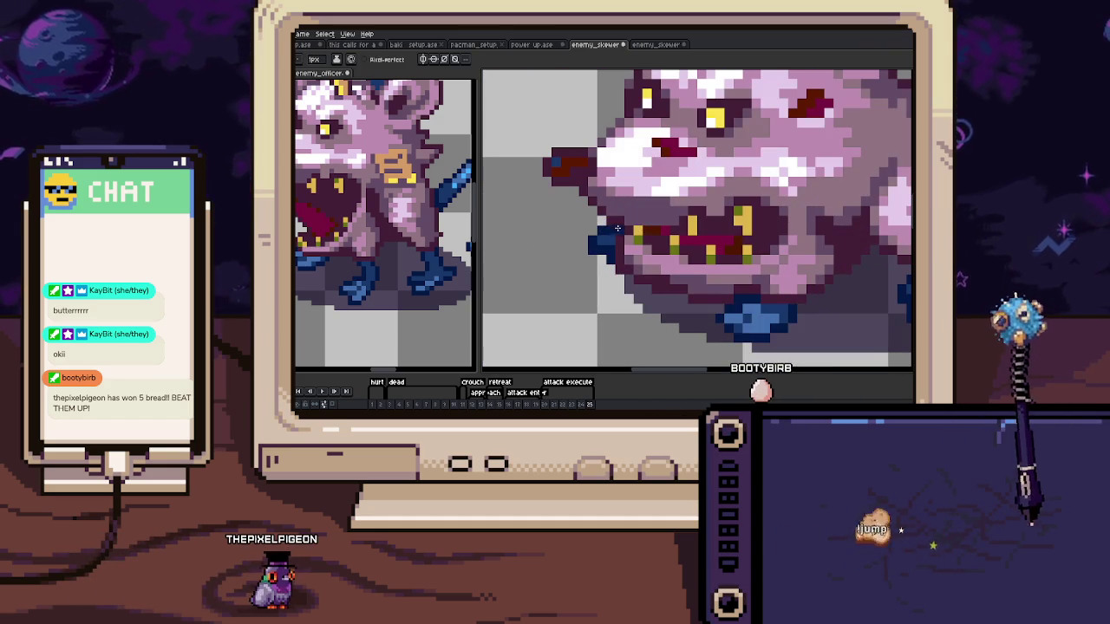
pyautogui.scroll(-3, 621, 228)
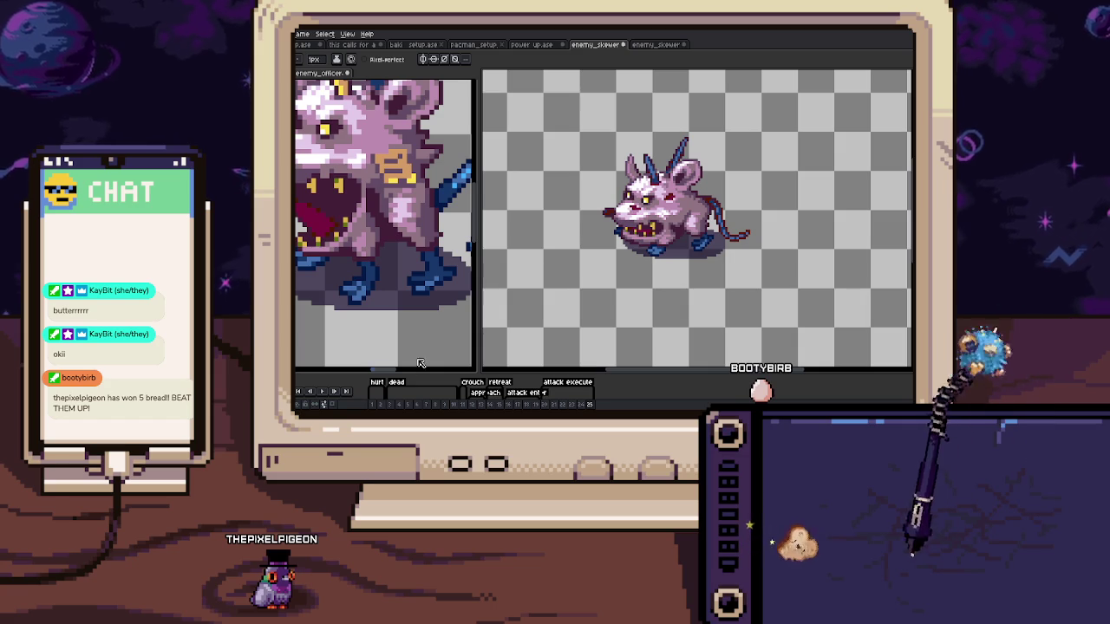
# Go to the early hurt frames and zoom in on the rat's head and eye
pyautogui.press('Home')
pyautogui.scroll(2, 677, 218)
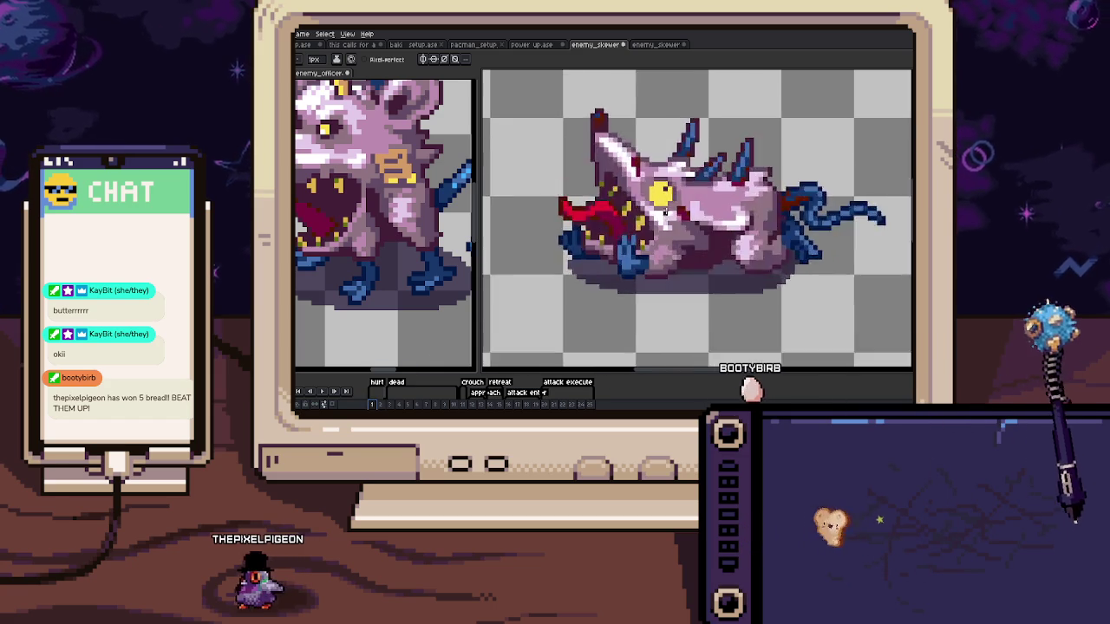
pyautogui.scroll(2, 682, 219)
pyautogui.moveTo(683, 219); pyautogui.dragTo(713, 309)
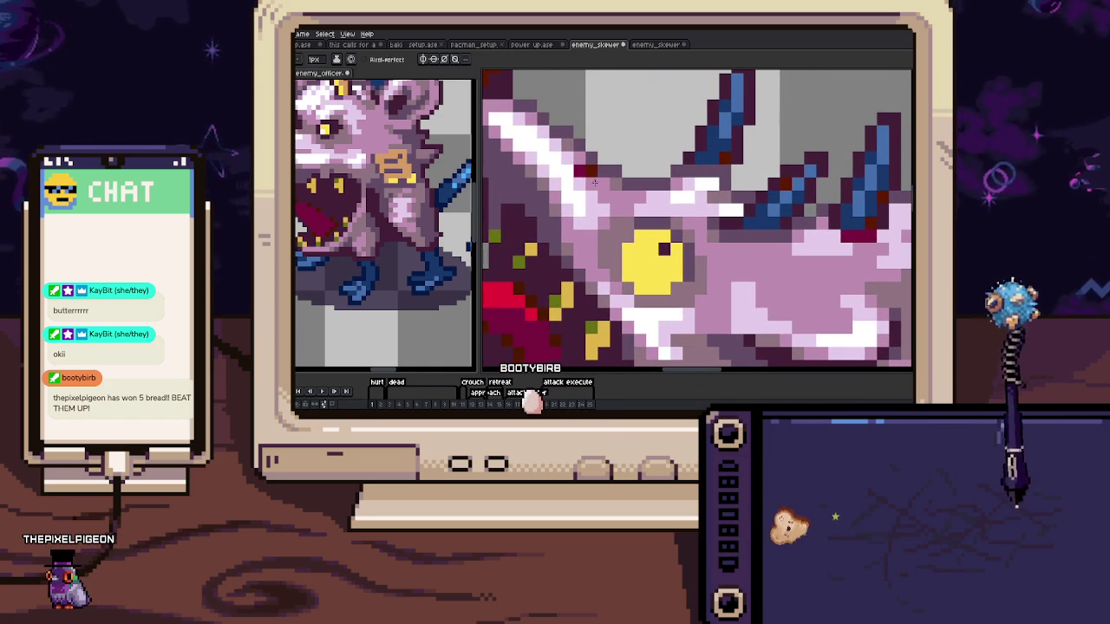
pyautogui.scroll(-3, 607, 189)
pyautogui.press('Right')
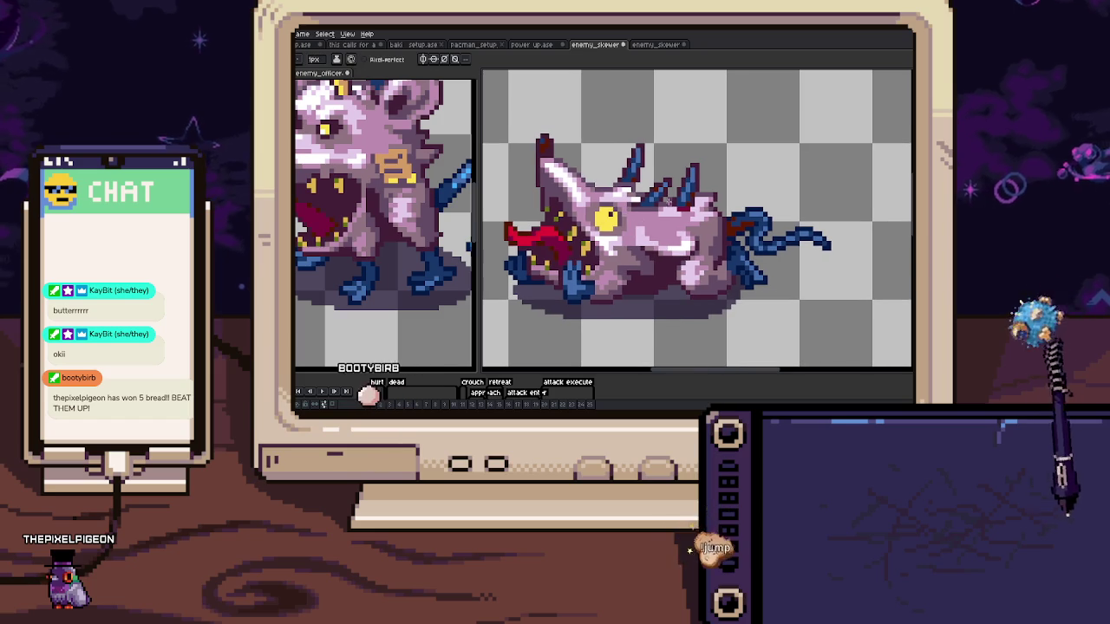
# Pencil over the stray dark red pixels beside the eye in light pink
pyautogui.scroll(3, 585, 184)
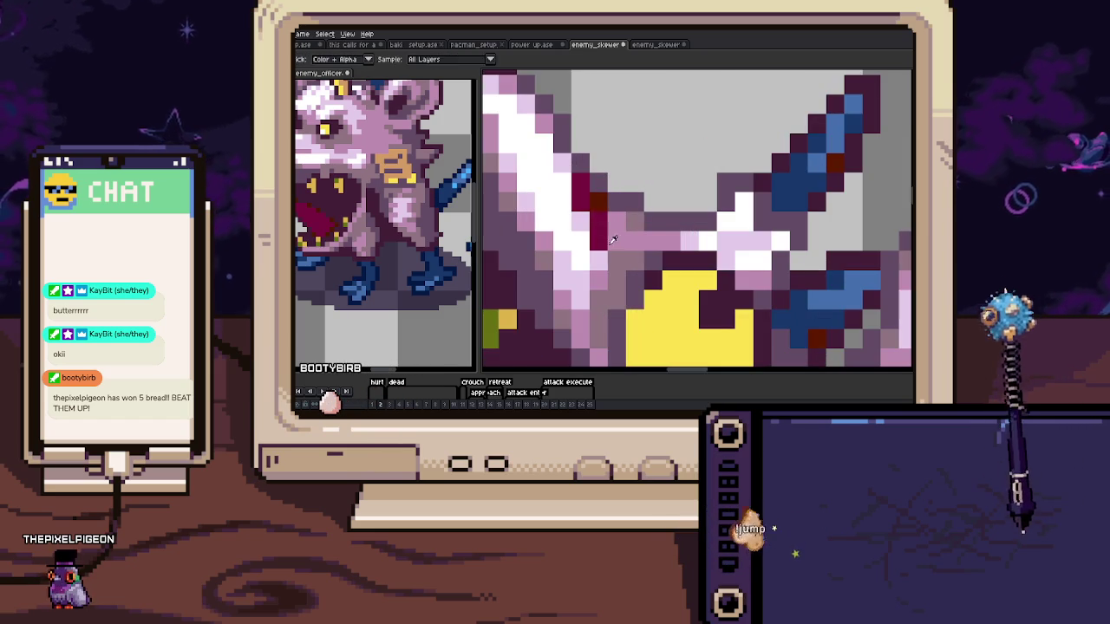
pyautogui.scroll(-3, 587, 185)
pyautogui.scroll(3, 593, 259)
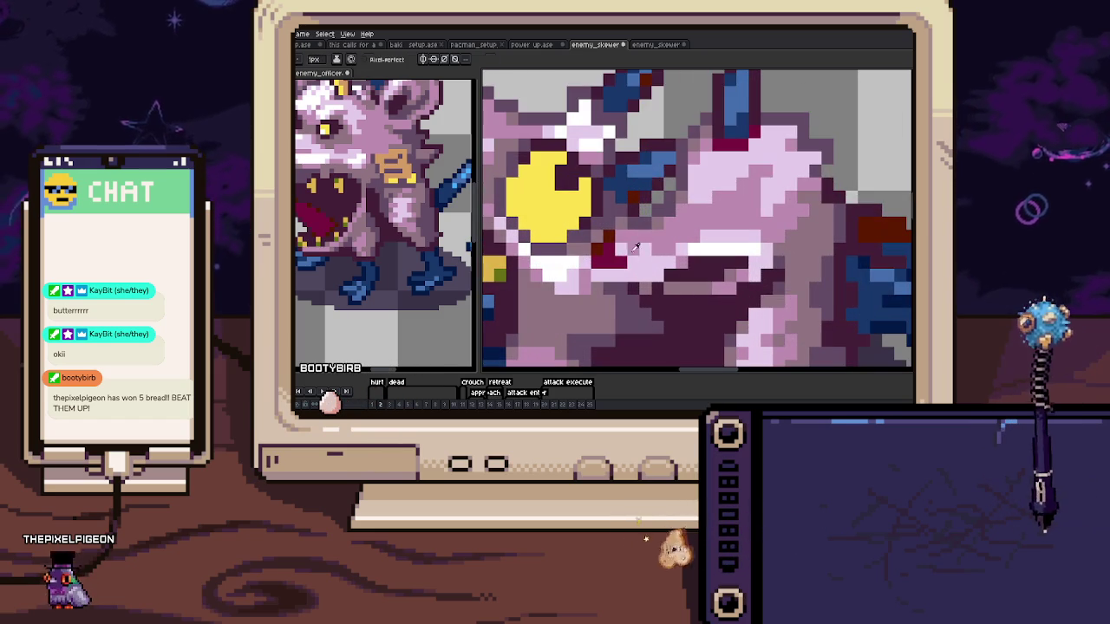
pyautogui.scroll(-3, 599, 247)
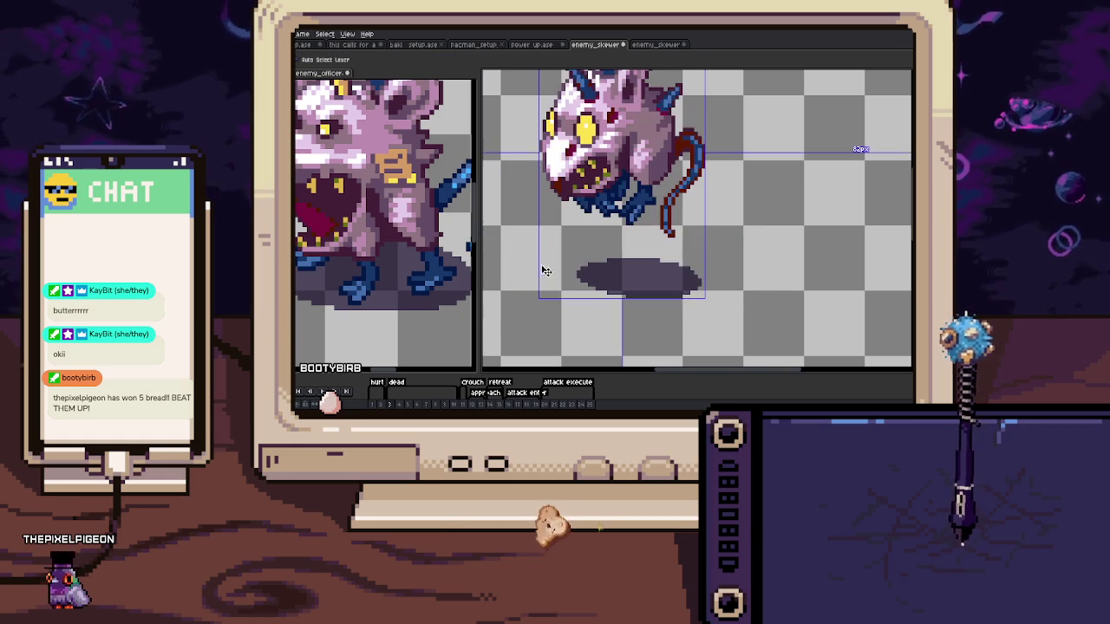
pyautogui.scroll(2, 555, 273)
pyautogui.scroll(2, 565, 280)
pyautogui.scroll(2, 565, 280)
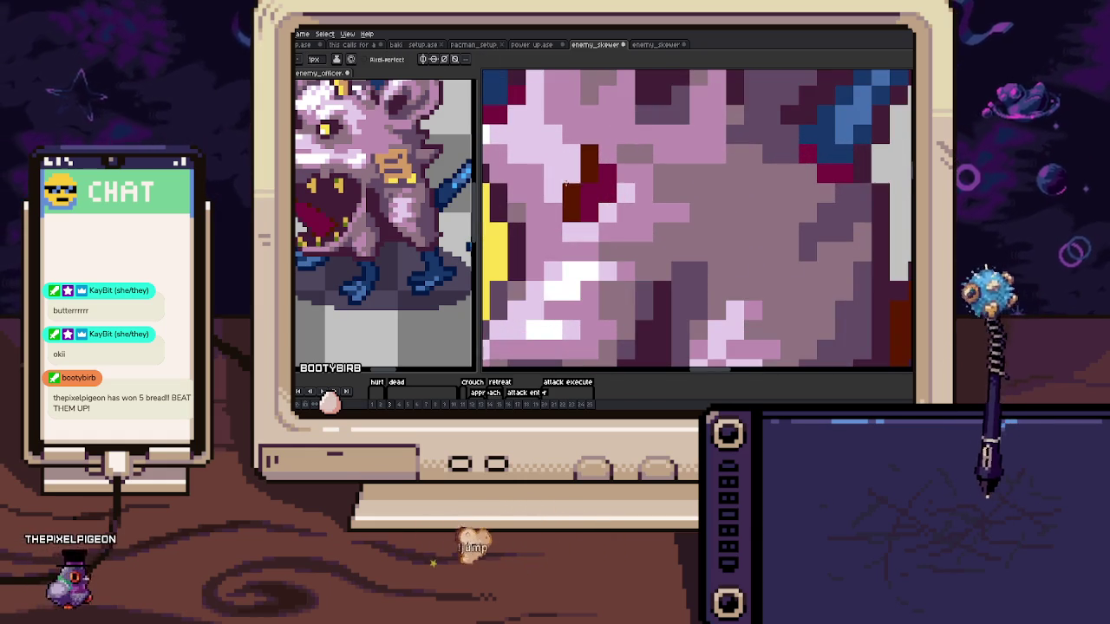
pyautogui.keyDown('alt'); pyautogui.click(564, 207); pyautogui.keyUp('alt')
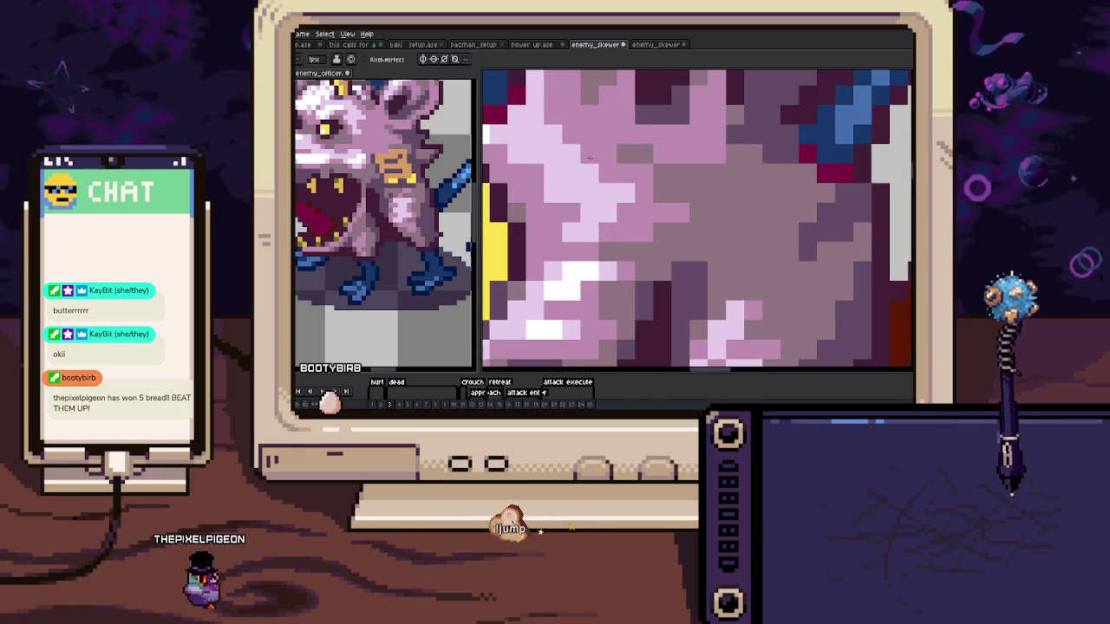
pyautogui.scroll(-3, 590, 158)
pyautogui.scroll(3, 559, 230)
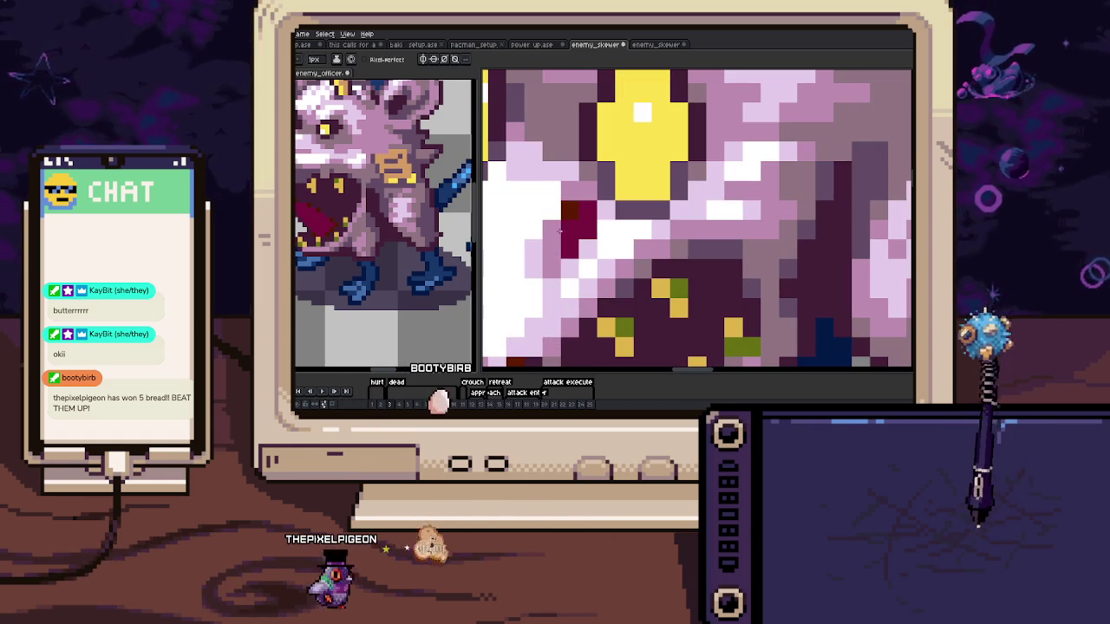
pyautogui.moveTo(559, 230); pyautogui.dragTo(568, 194)
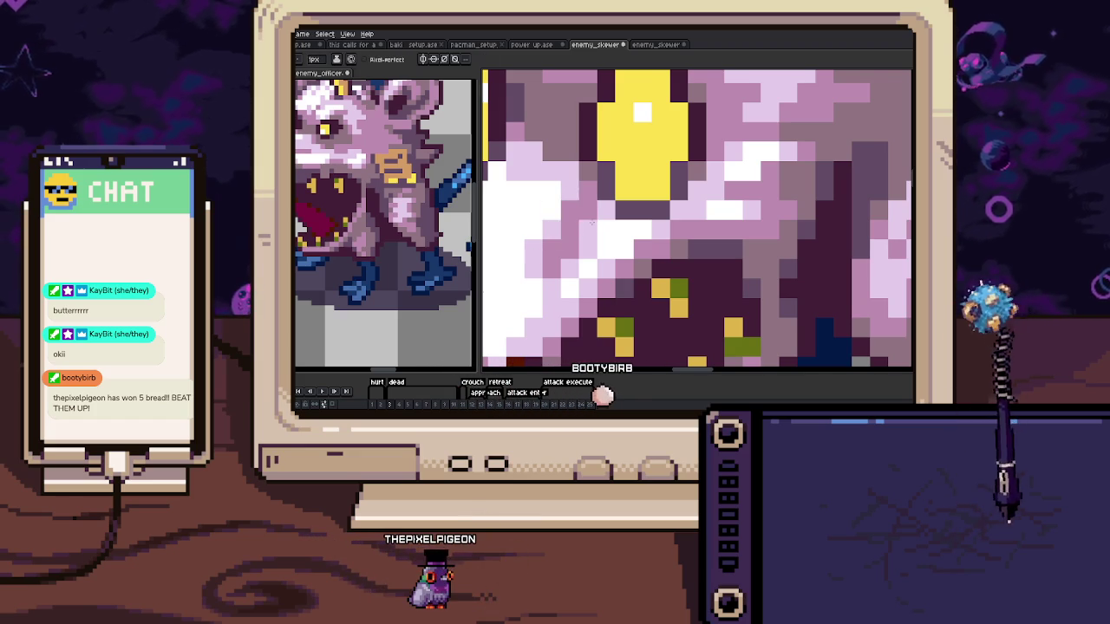
# Zoom in on the rat's face and sample its pink with the eyedropper
pyautogui.scroll(-3, 592, 223)
pyautogui.scroll(1, 598, 224)
pyautogui.scroll(-1, 613, 224)
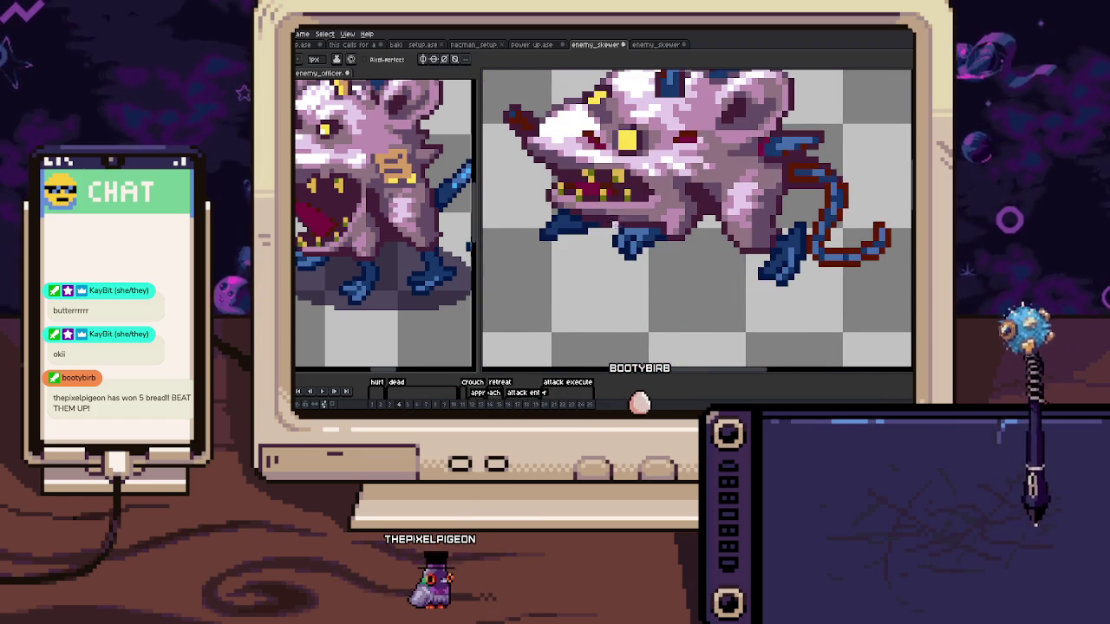
pyautogui.scroll(1, 594, 206)
pyautogui.scroll(3, 576, 215)
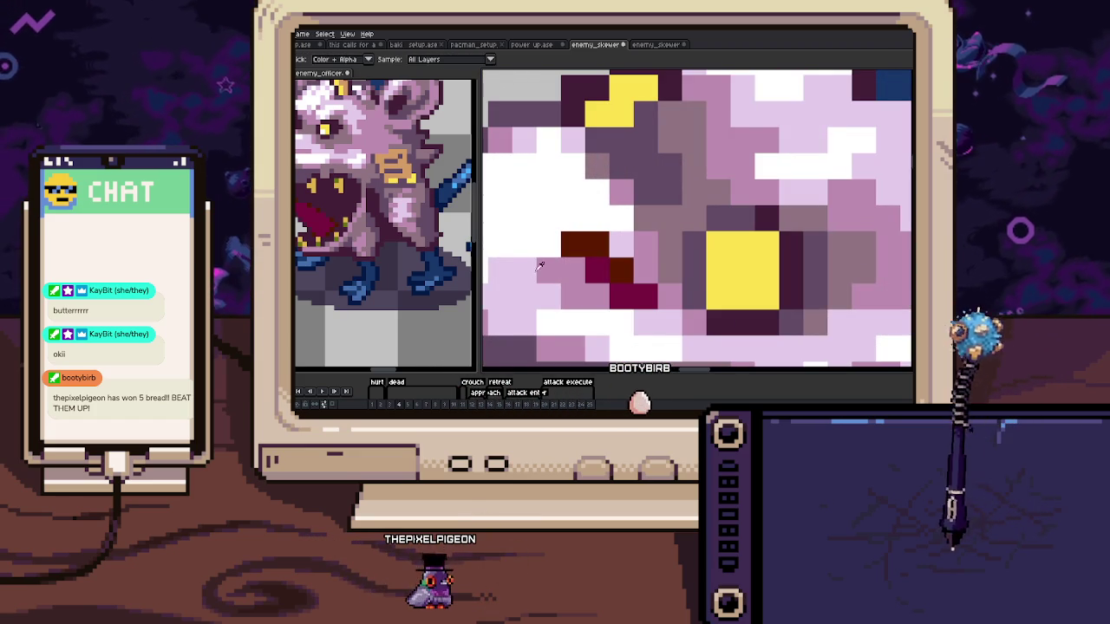
pyautogui.scroll(-3, 598, 252)
pyautogui.press('i')
pyautogui.scroll(1, 590, 234)
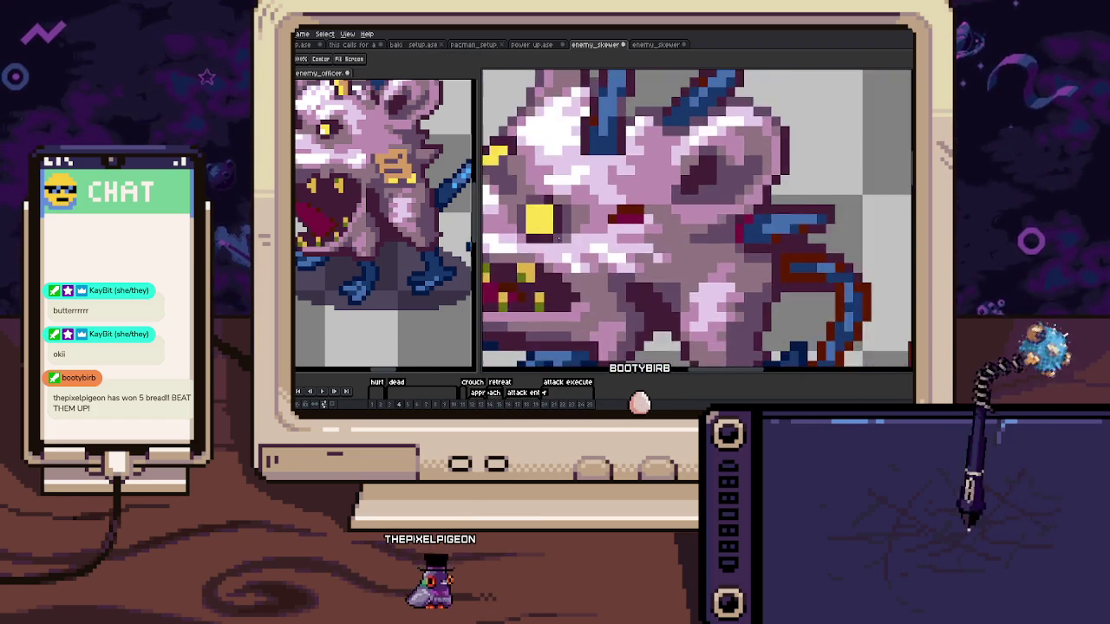
pyautogui.scroll(2, 578, 215)
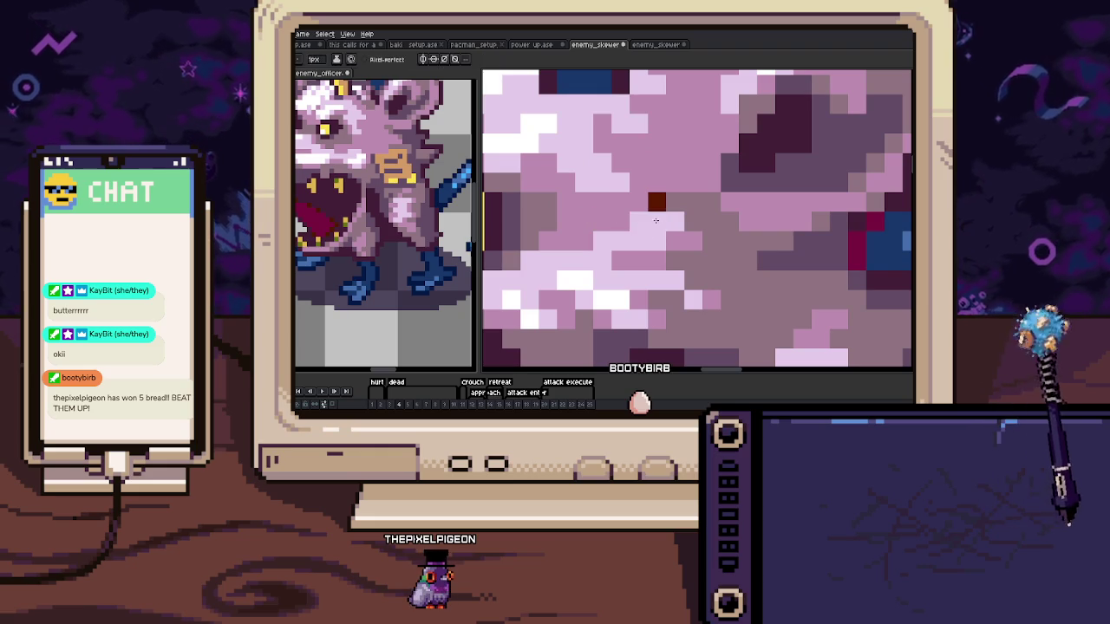
pyautogui.scroll(-3, 657, 221)
pyautogui.scroll(-2, 657, 221)
# Advance to the next frame and inspect the face, picking its pink
pyautogui.press('Return')
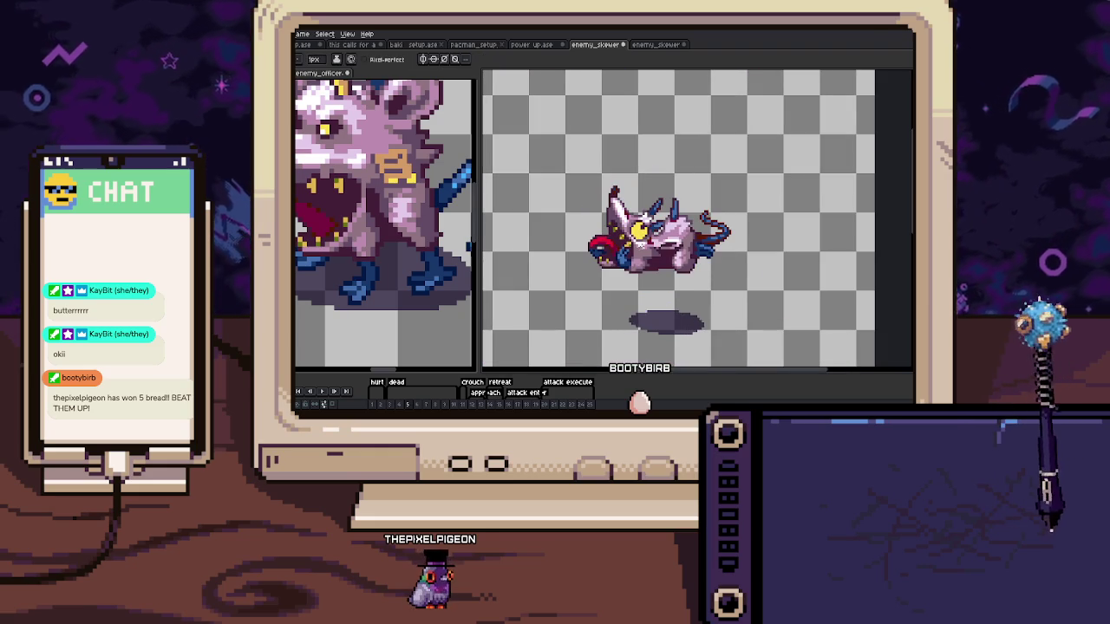
pyautogui.scroll(4, 630, 217)
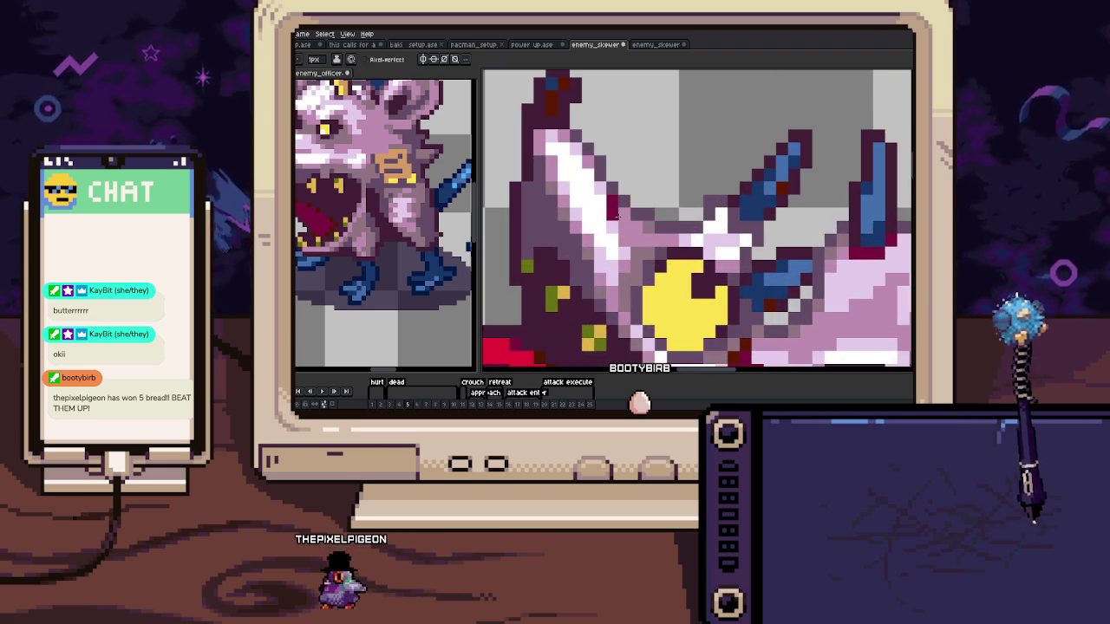
pyautogui.scroll(-3, 616, 215)
pyautogui.scroll(3, 659, 230)
pyautogui.scroll(1, 667, 237)
pyautogui.press('i')
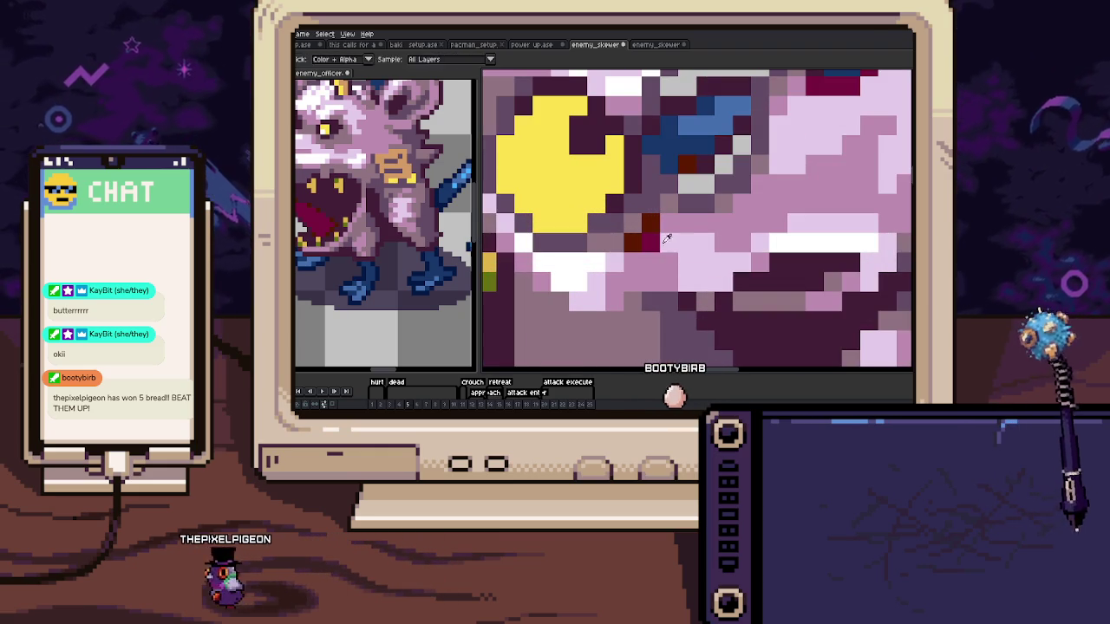
pyautogui.scroll(-3, 644, 232)
# Move one more frame ahead and sample the face colour with Alt
pyautogui.press('Right')
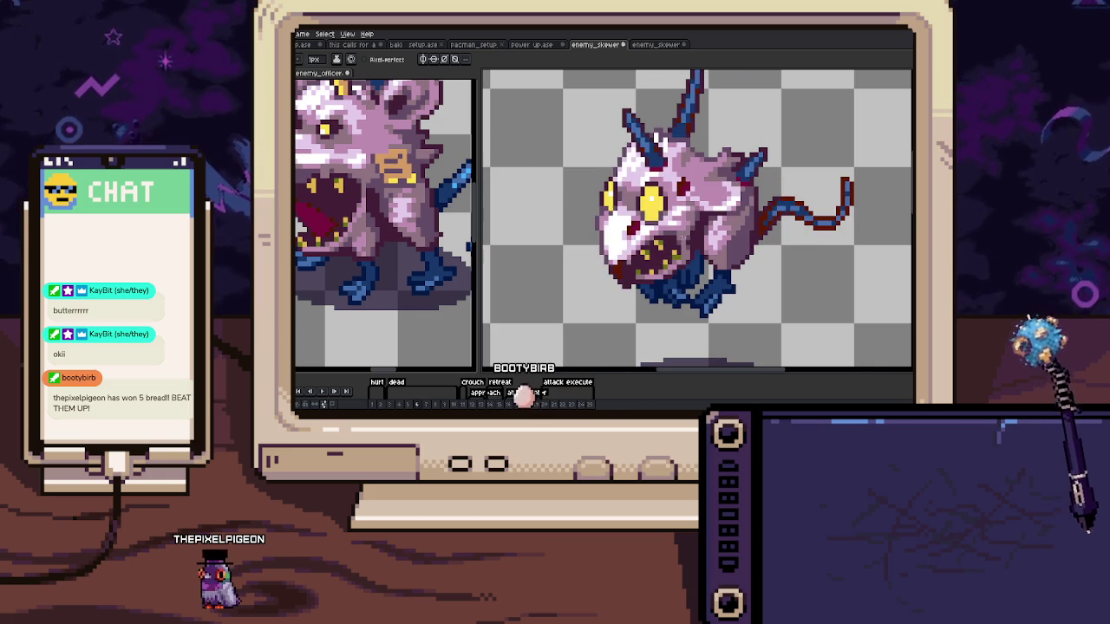
pyautogui.scroll(2, 620, 263)
pyautogui.scroll(2, 615, 264)
pyautogui.press('alt')
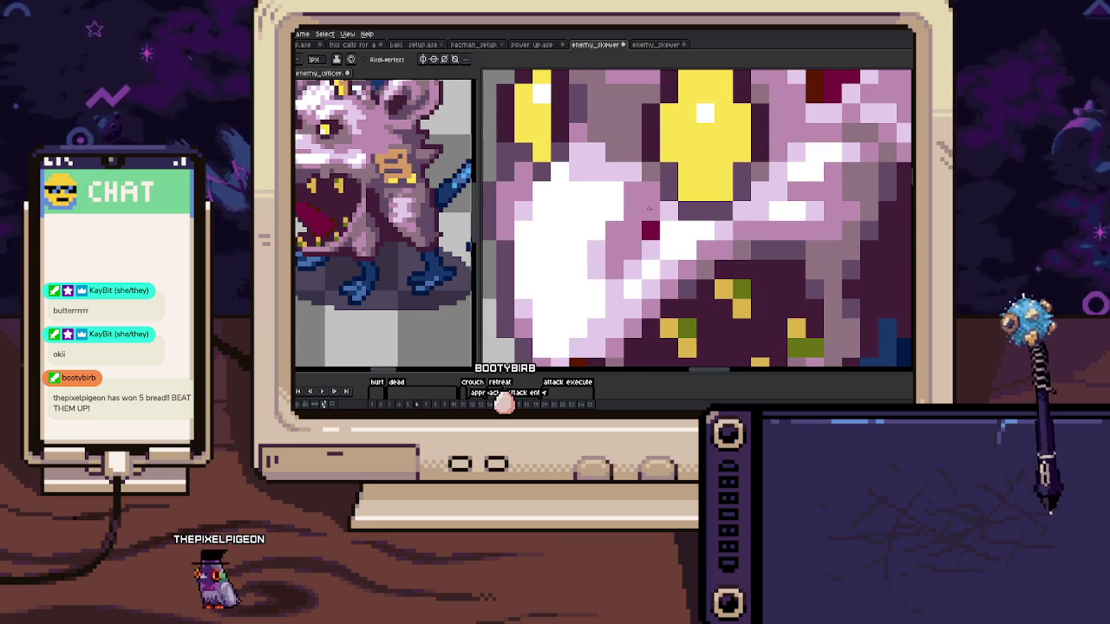
pyautogui.scroll(-3, 649, 208)
pyautogui.scroll(2, 629, 217)
pyautogui.scroll(2, 617, 224)
pyautogui.press('alt')
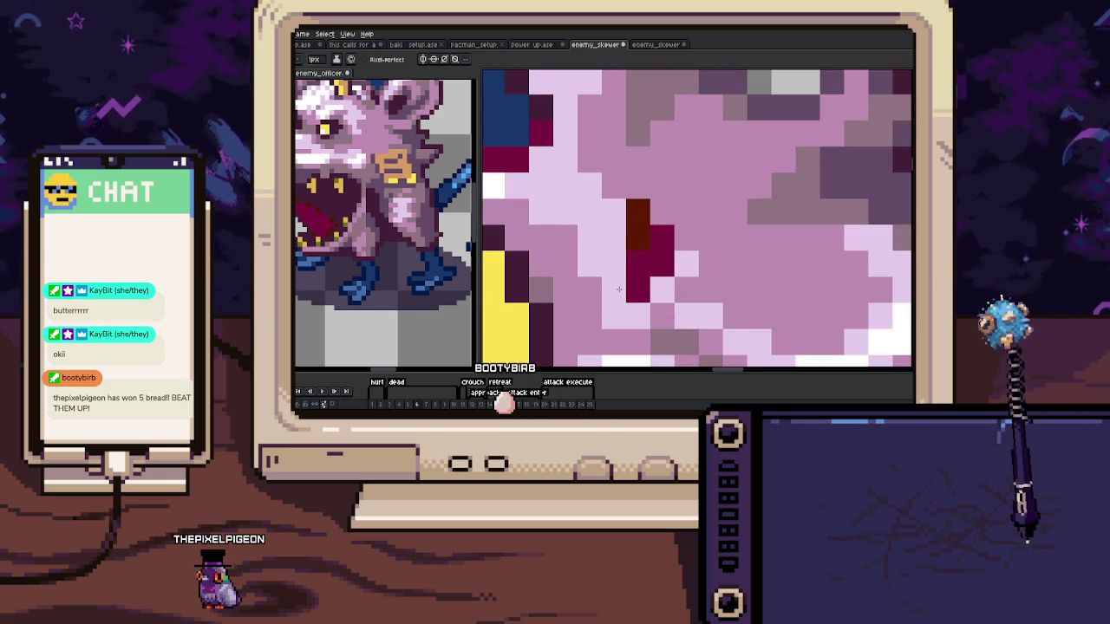
pyautogui.scroll(-3, 644, 205)
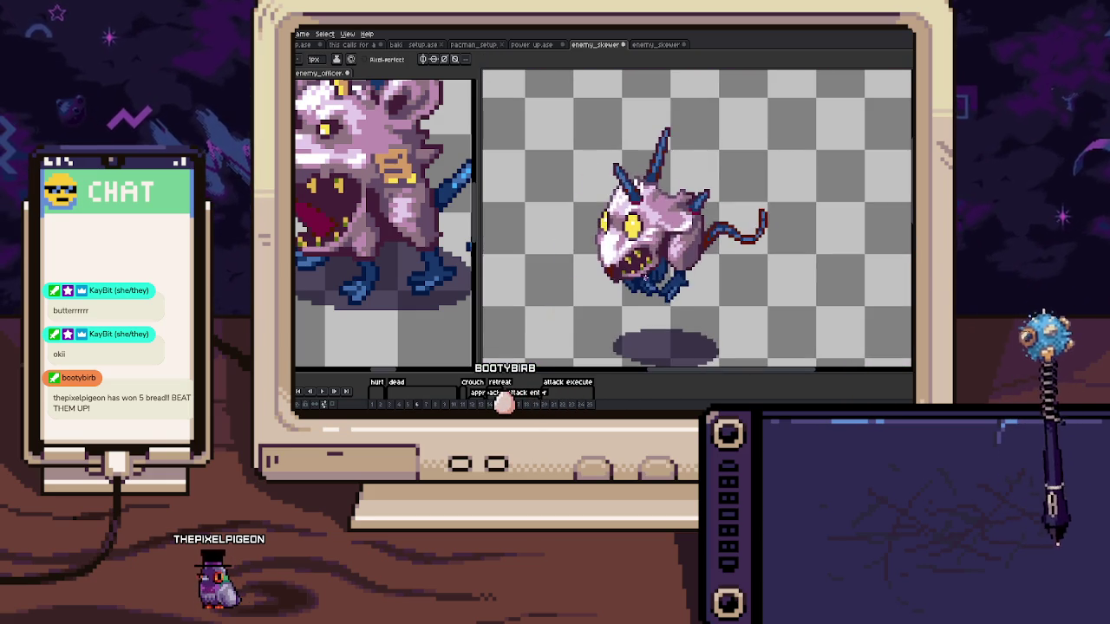
# Advance another frame and zoom around the face to find stray dark red pixels
pyautogui.press('Right')
pyautogui.scroll(3, 624, 259)
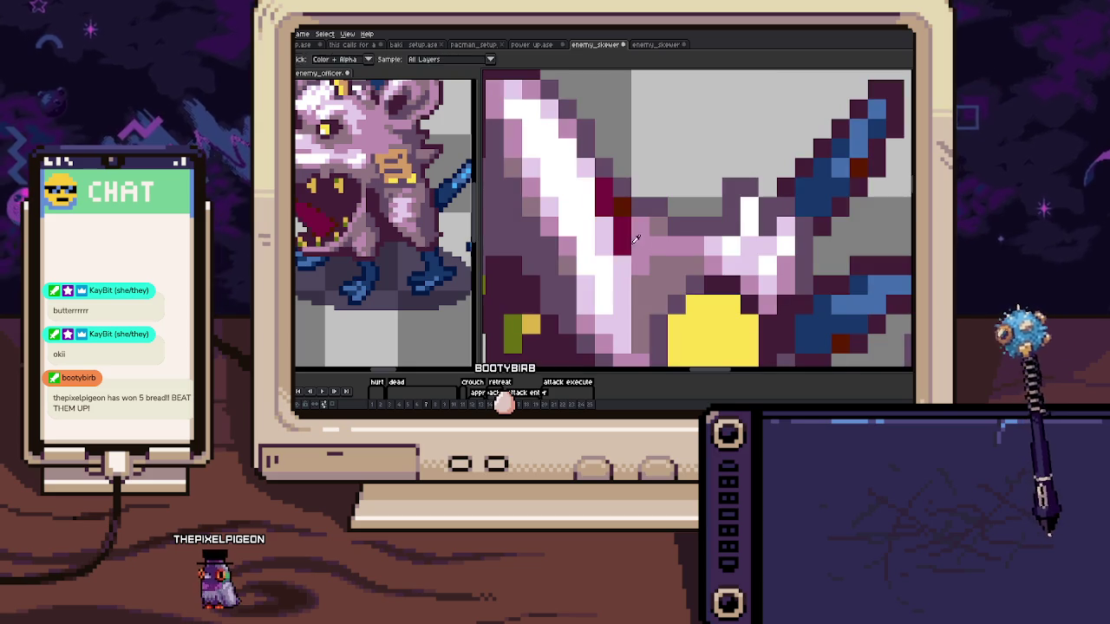
pyautogui.scroll(-3, 598, 202)
pyautogui.press('i')
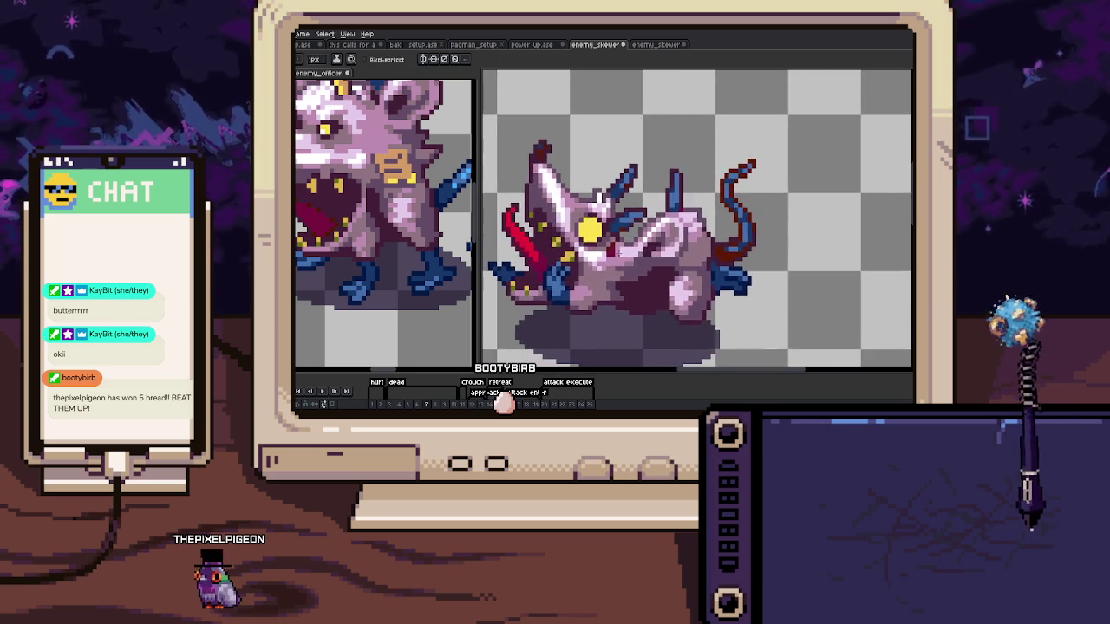
pyautogui.scroll(3, 601, 265)
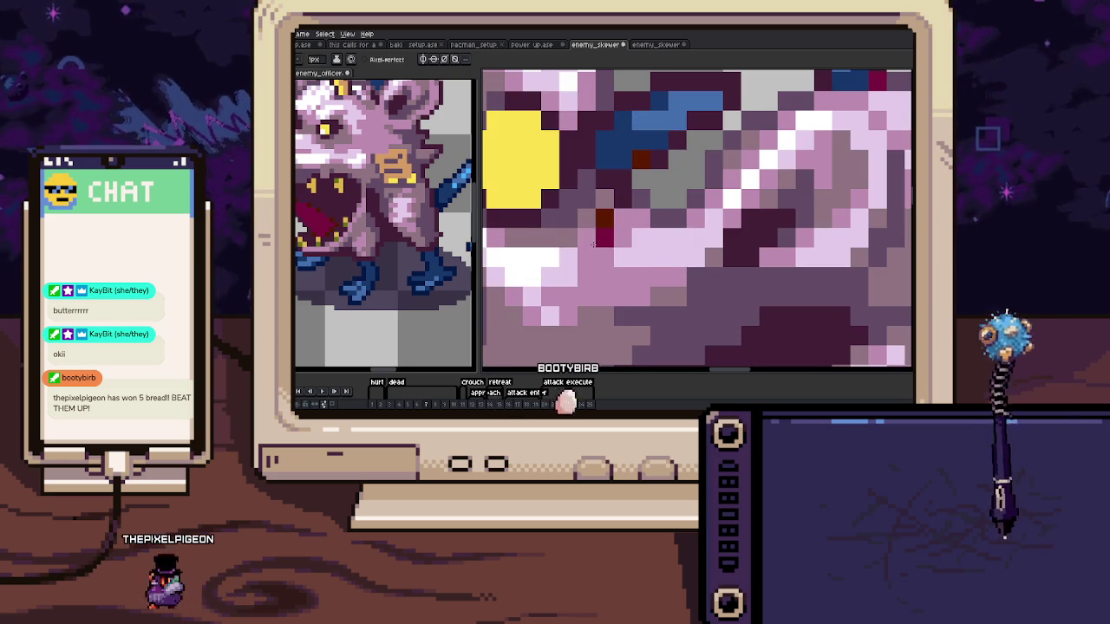
pyautogui.scroll(-3, 610, 221)
pyautogui.scroll(3, 607, 251)
pyautogui.scroll(-1, 603, 278)
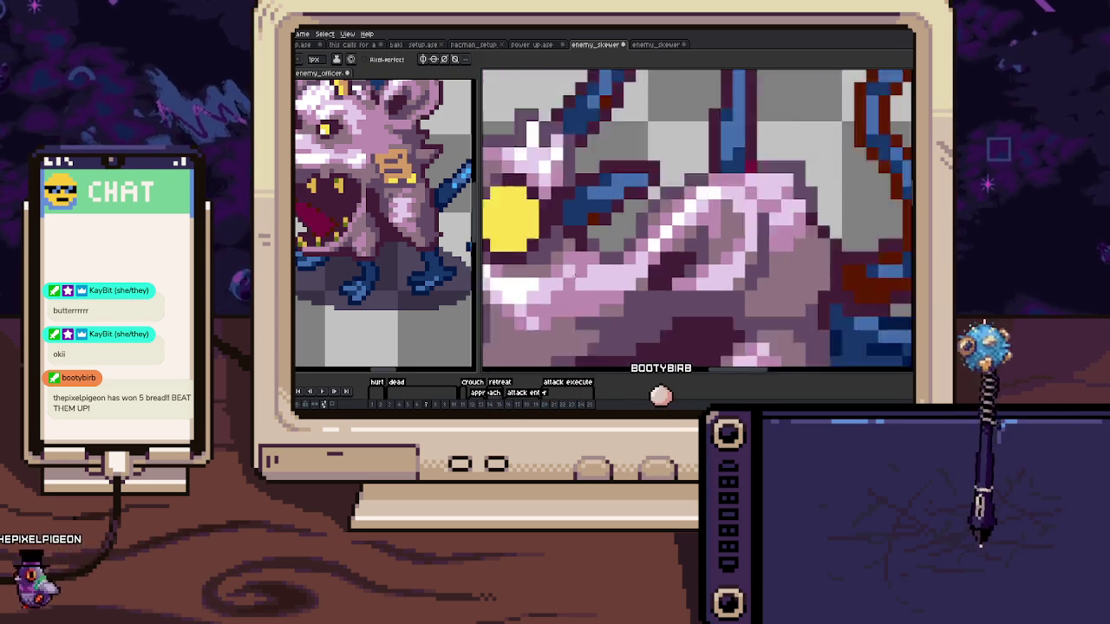
pyautogui.scroll(-1, 598, 293)
pyautogui.scroll(3, 630, 285)
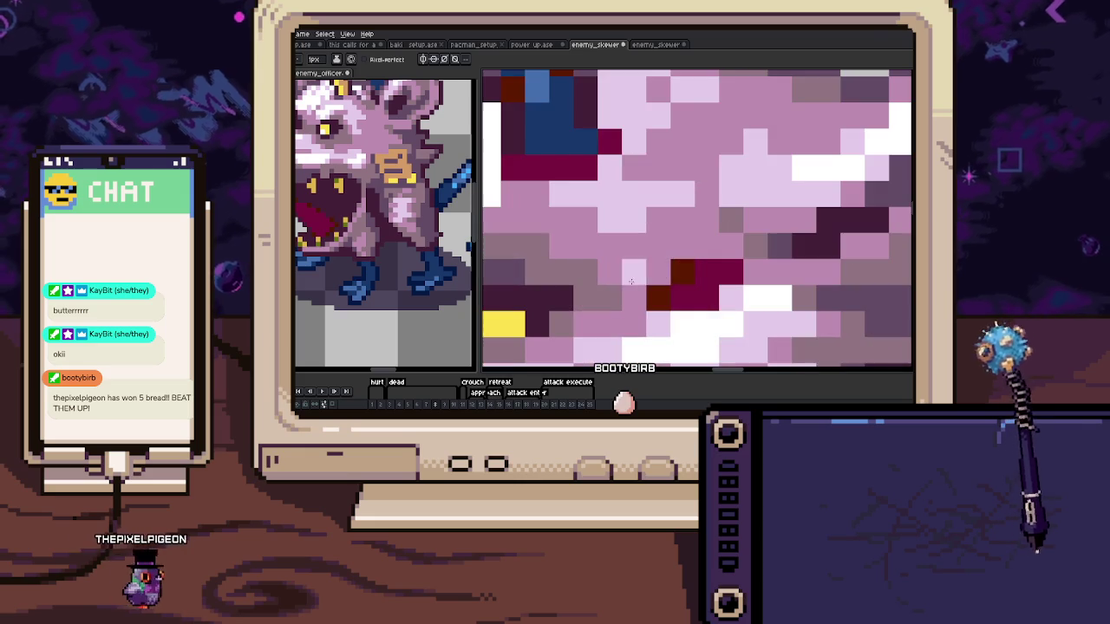
pyautogui.scroll(-1, 713, 272)
pyautogui.scroll(-1, 676, 273)
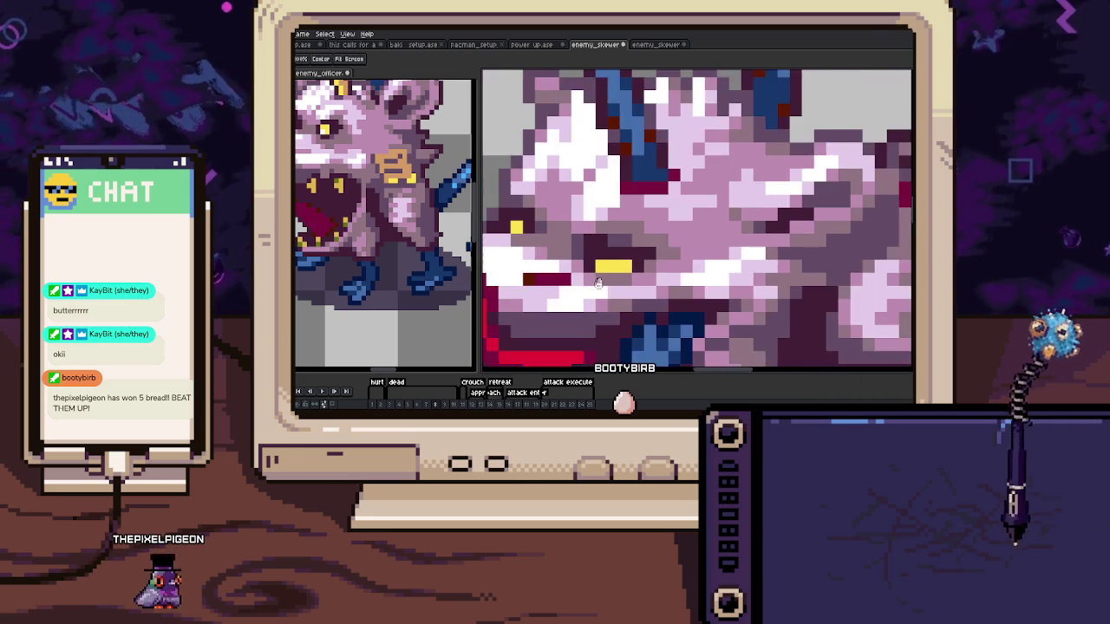
pyautogui.scroll(1, 631, 272)
pyautogui.scroll(-3, 578, 279)
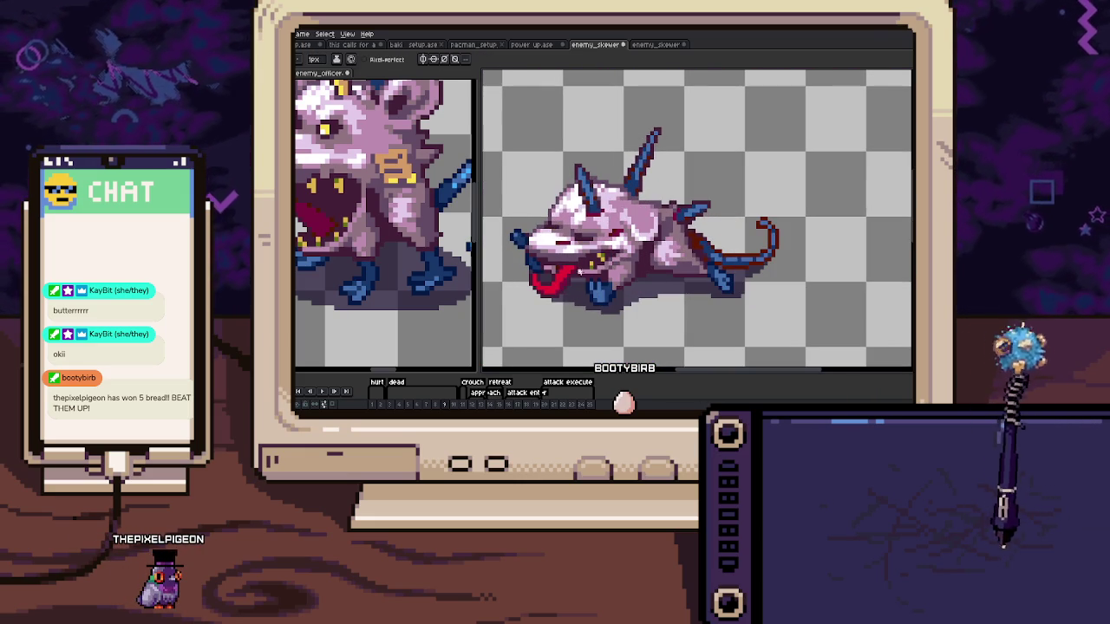
# Repaint two stray dark red face pixels with the sampled pink
pyautogui.scroll(3, 572, 271)
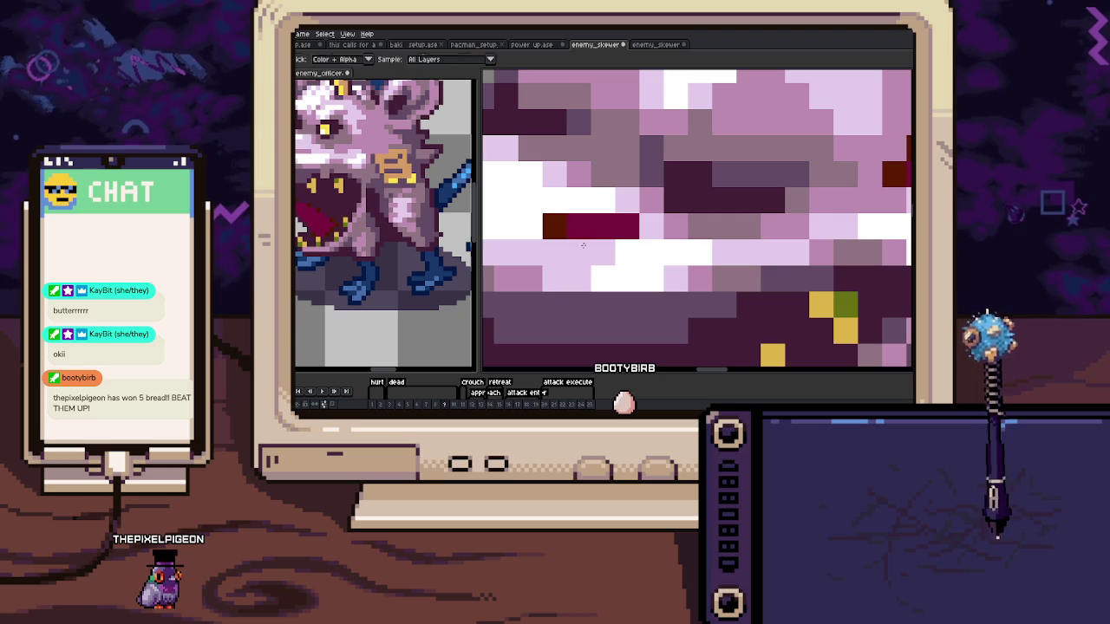
pyautogui.scroll(-2, 643, 227)
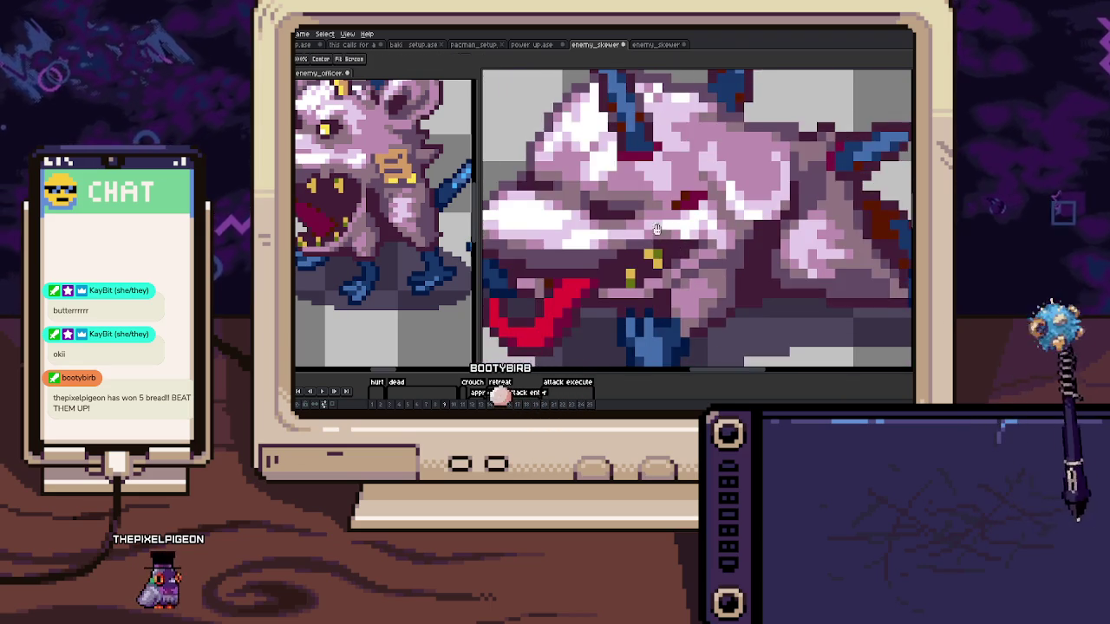
pyautogui.scroll(2, 643, 227)
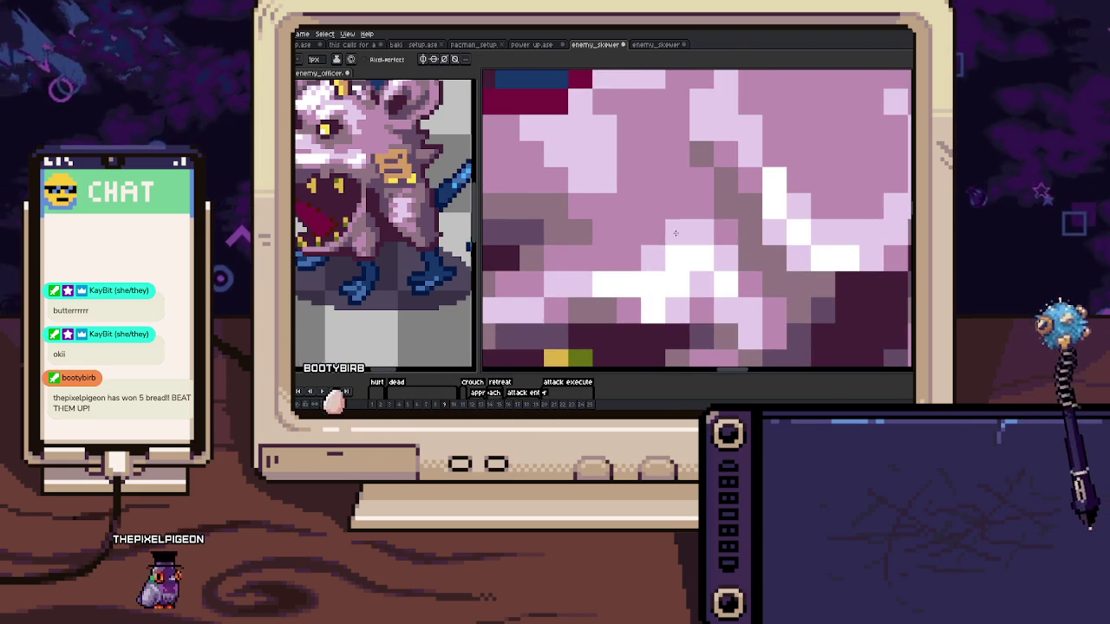
pyautogui.scroll(-3, 676, 217)
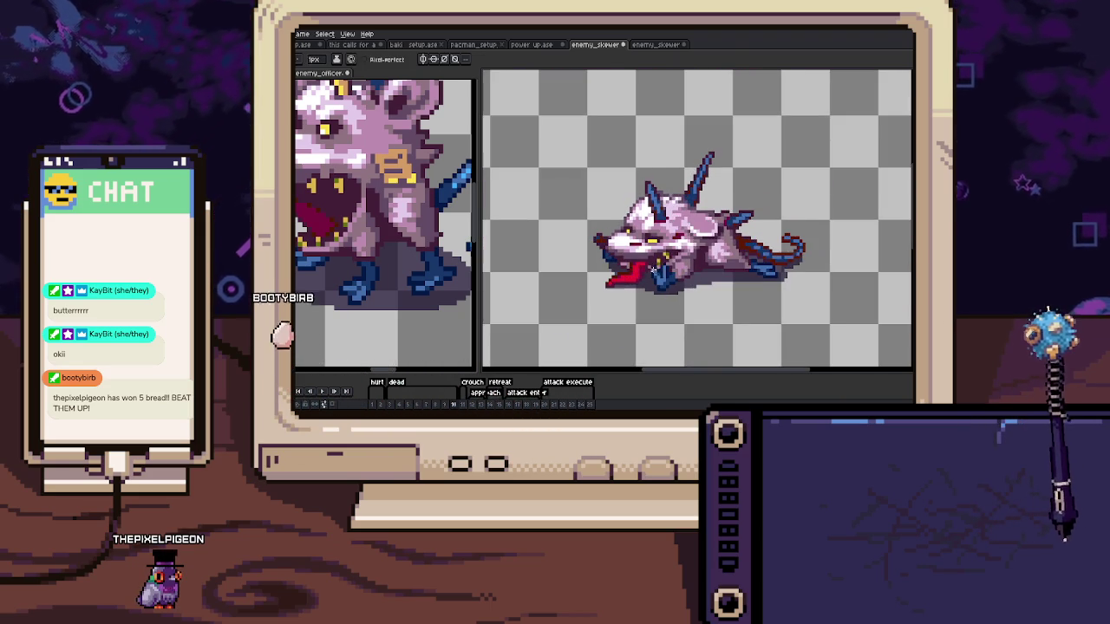
pyautogui.scroll(3, 621, 254)
pyautogui.scroll(2, 621, 254)
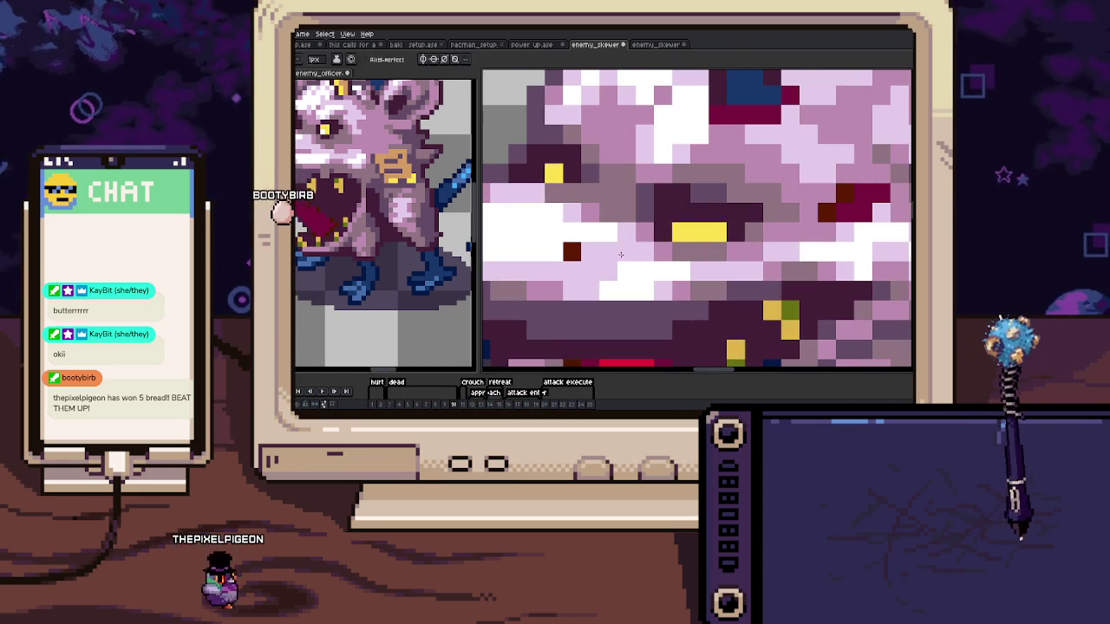
pyautogui.scroll(-3, 561, 278)
pyautogui.scroll(3, 561, 278)
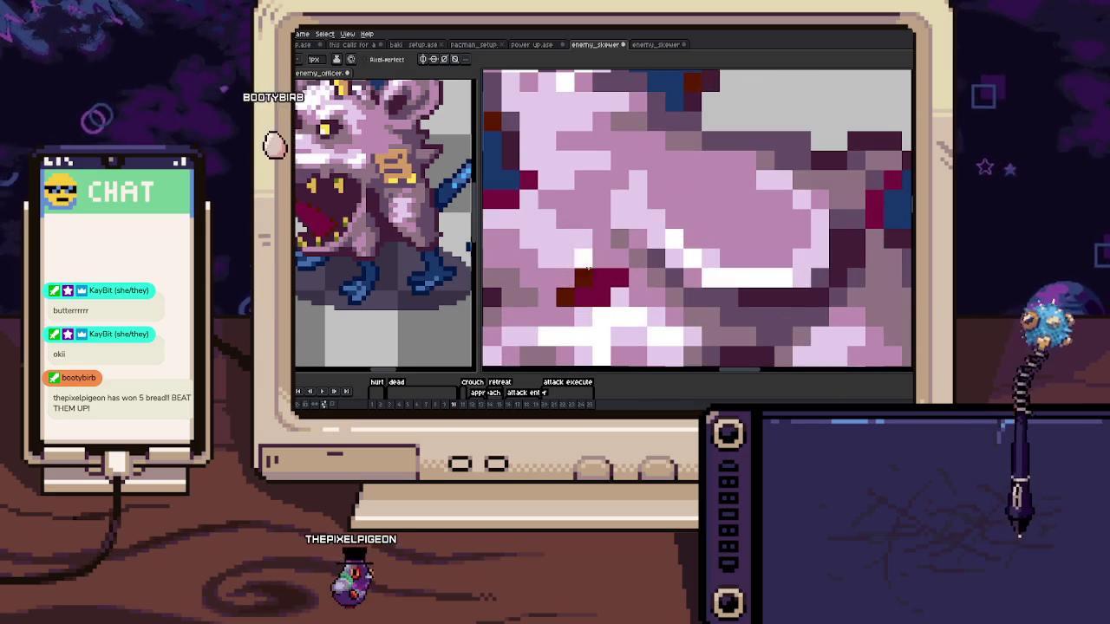
pyautogui.press('i')
pyautogui.moveTo(564, 295); pyautogui.dragTo(576, 279)
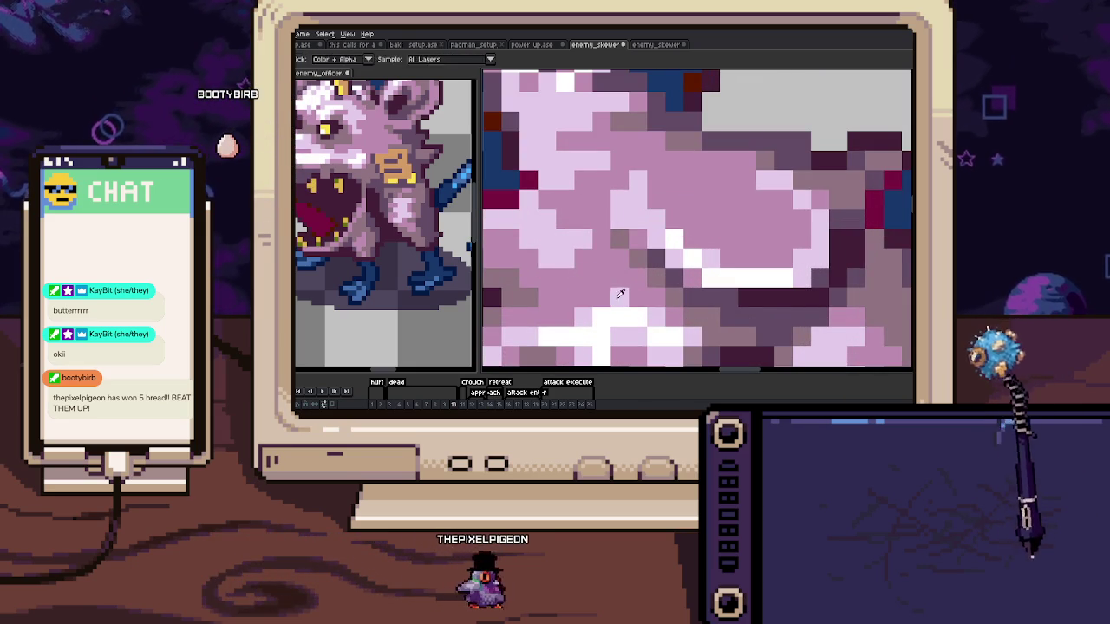
pyautogui.scroll(-5, 621, 295)
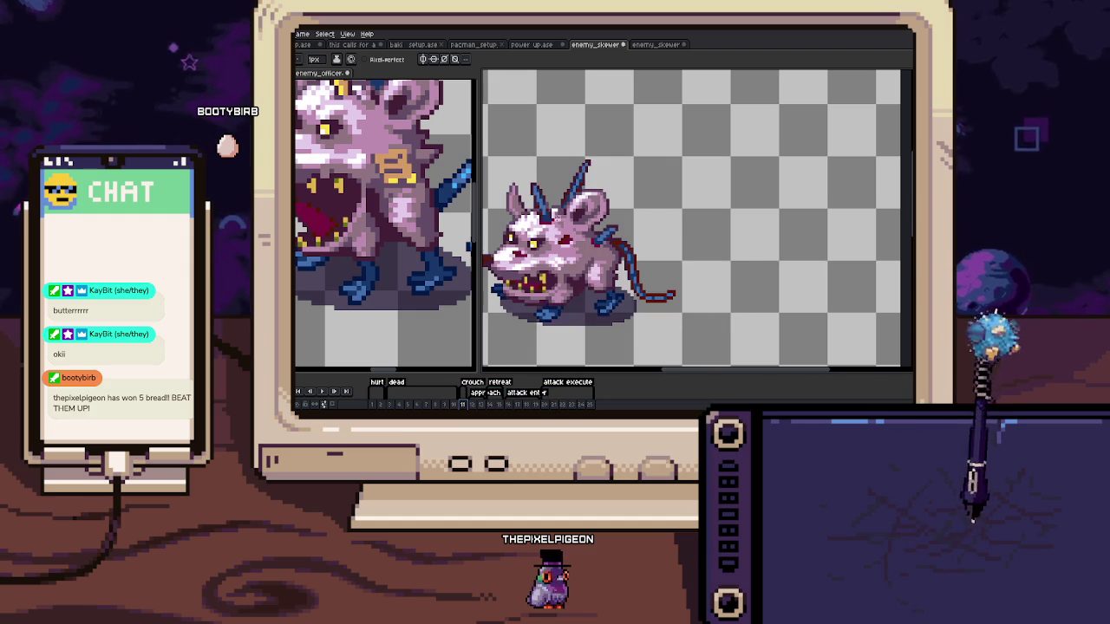
# Sample the face's pink and pencil over the stray dark red face pixels
pyautogui.scroll(5, 553, 248)
pyautogui.moveTo(521, 246)
pyautogui.mouseDown()
pyautogui.moveTo(635, 263)
pyautogui.moveTo(626, 254)
pyautogui.mouseUp()
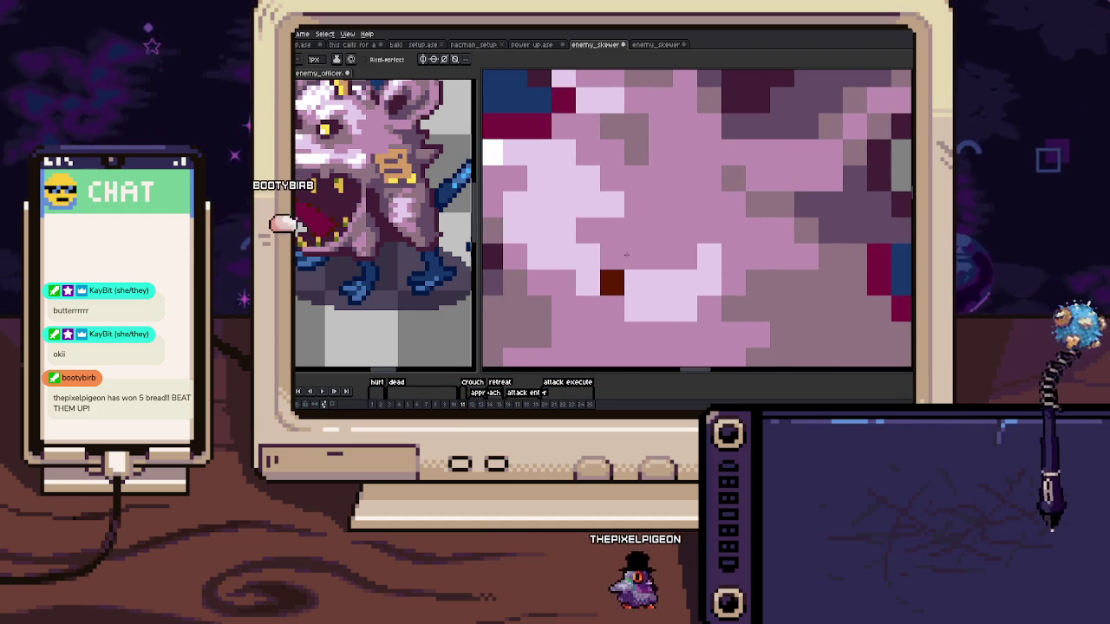
pyautogui.scroll(-5, 626, 254)
pyautogui.scroll(3, 595, 295)
pyautogui.scroll(3, 595, 295)
pyautogui.press('i')
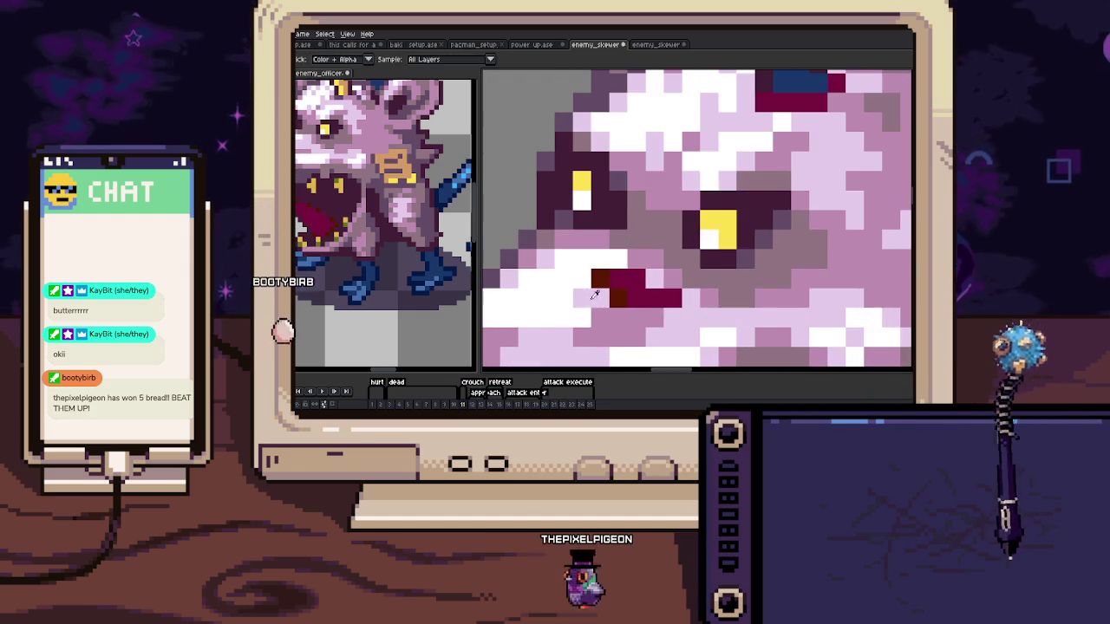
pyautogui.click(595, 294)
pyautogui.press('b')
pyautogui.moveTo(598, 286); pyautogui.dragTo(662, 260)
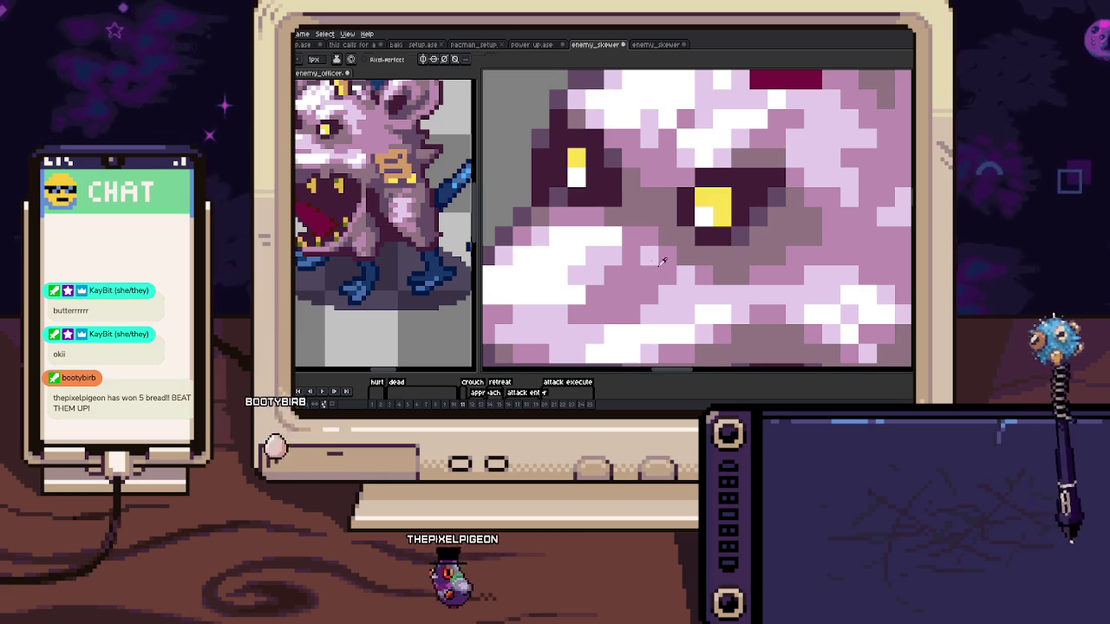
# Zoom and pan around the face to check for remaining red pixels
pyautogui.scroll(-1, 662, 260)
pyautogui.scroll(-2, 661, 260)
pyautogui.scroll(1, 661, 257)
pyautogui.scroll(1, 660, 258)
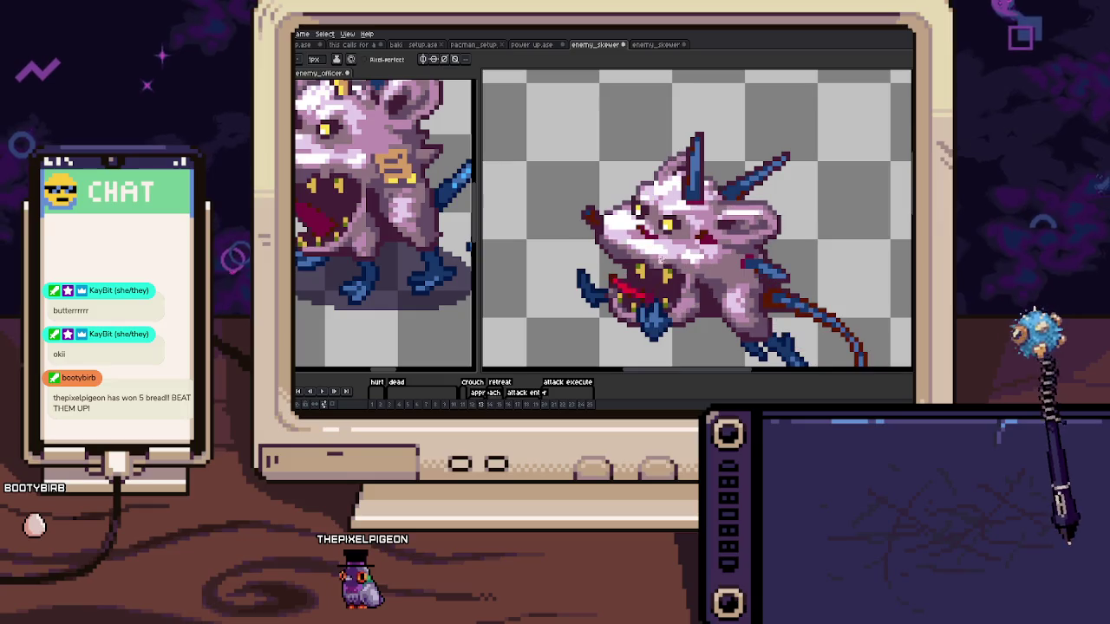
pyautogui.scroll(1, 661, 257)
pyautogui.scroll(2, 636, 221)
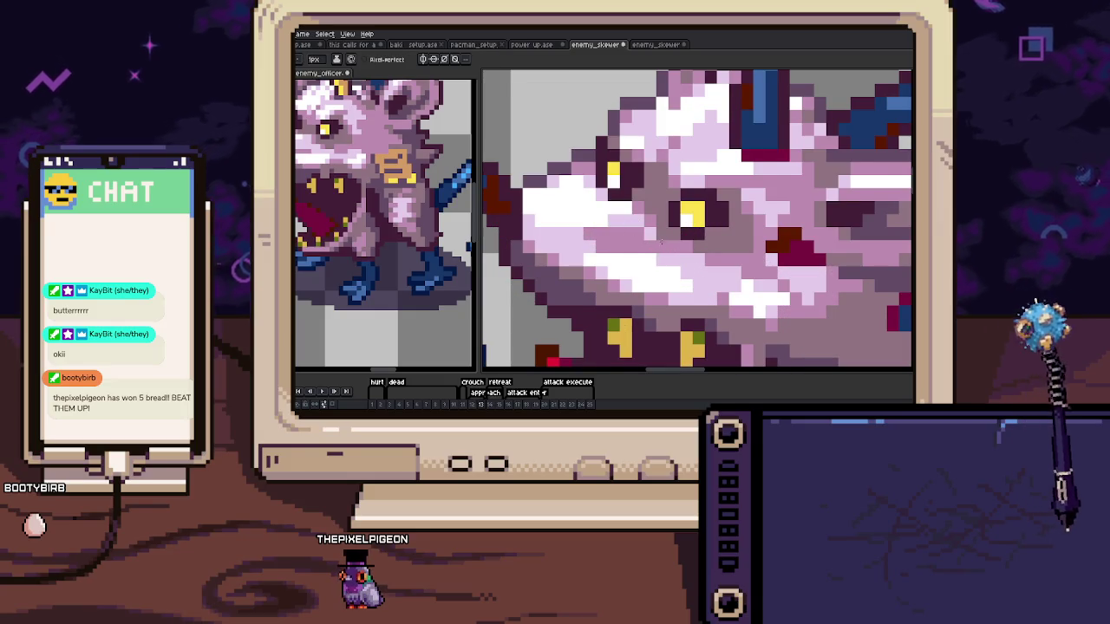
pyautogui.hscroll(2, 685, 256)
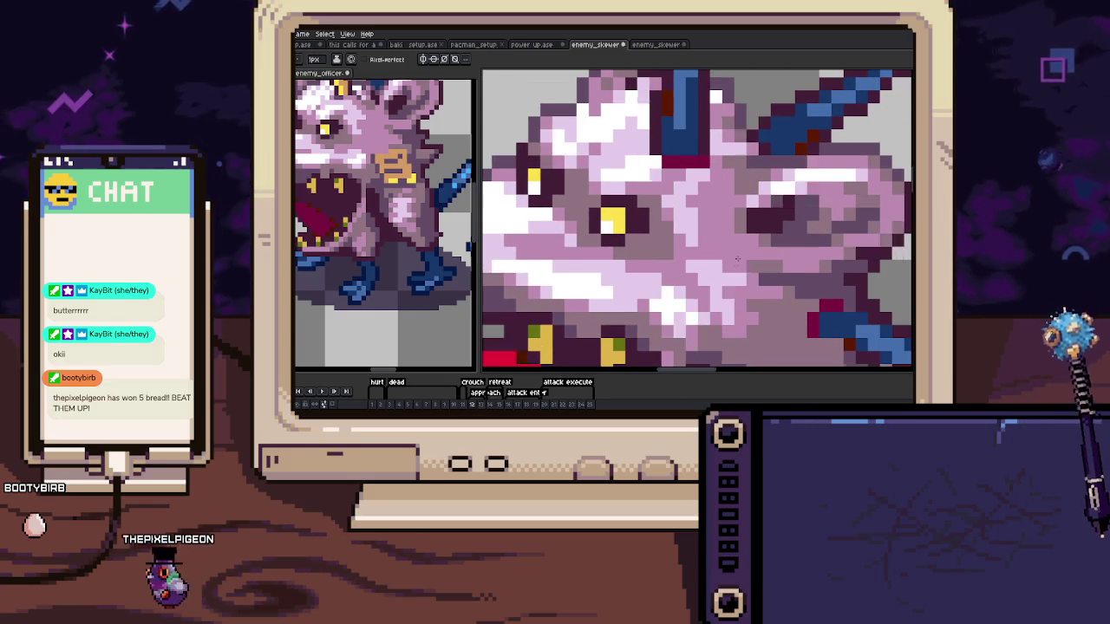
pyautogui.scroll(-2, 708, 243)
pyautogui.scroll(-2, 709, 244)
# Advance to frame 14 and paint over its stray dark red face pixels
pyautogui.press('.')
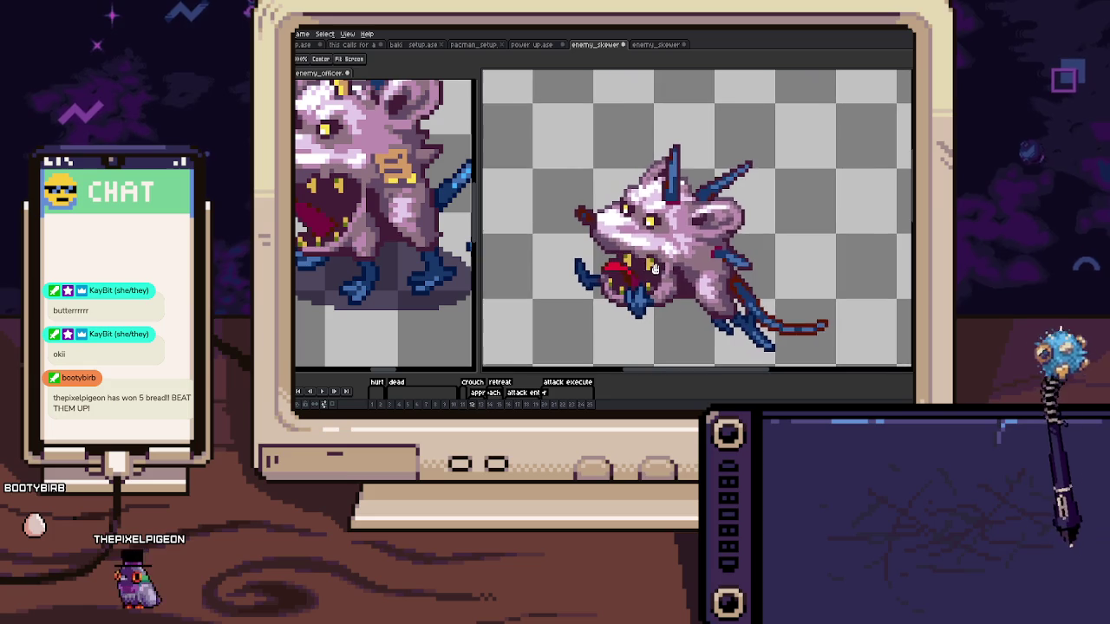
pyautogui.press('.')
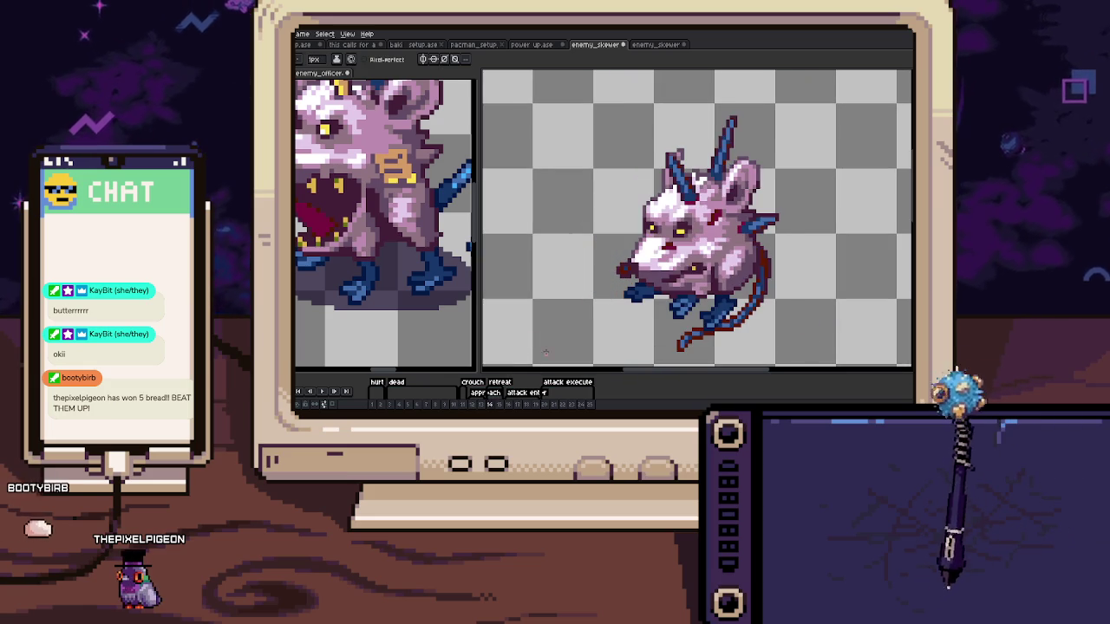
pyautogui.scroll(2, 630, 209)
pyautogui.scroll(3, 630, 209)
pyautogui.press('alt')
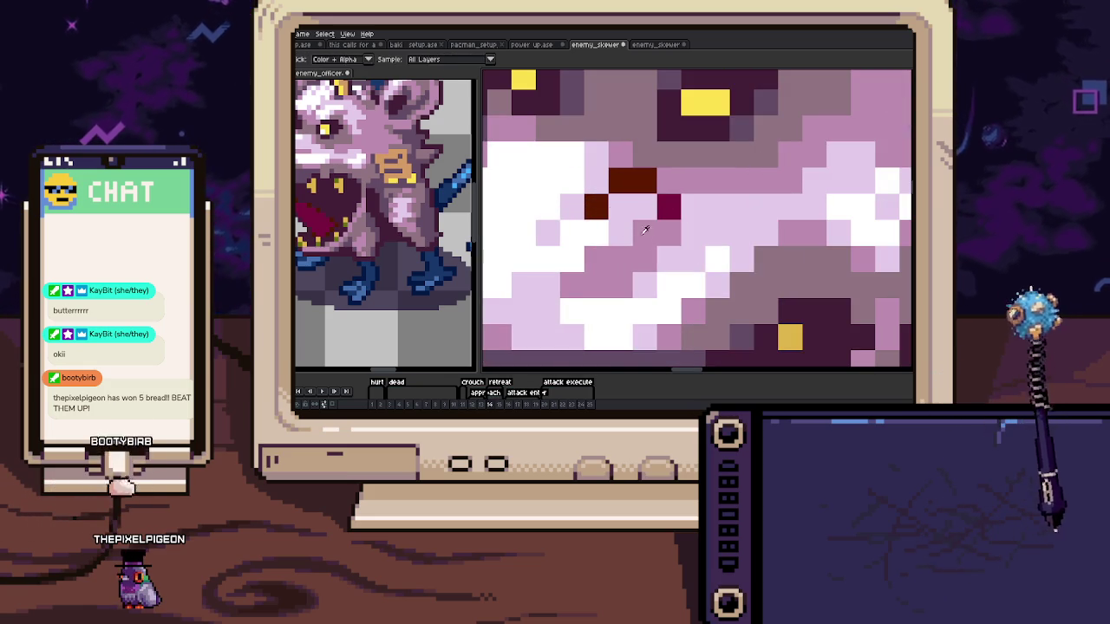
pyautogui.moveTo(622, 180); pyautogui.dragTo(656, 207)
pyautogui.scroll(-2, 656, 213)
pyautogui.scroll(-2, 691, 217)
# Recheck frame 14, then move to frame 15 and inspect its face up close
pyautogui.press('.')
pyautogui.press(',')
pyautogui.scroll(1, 685, 224)
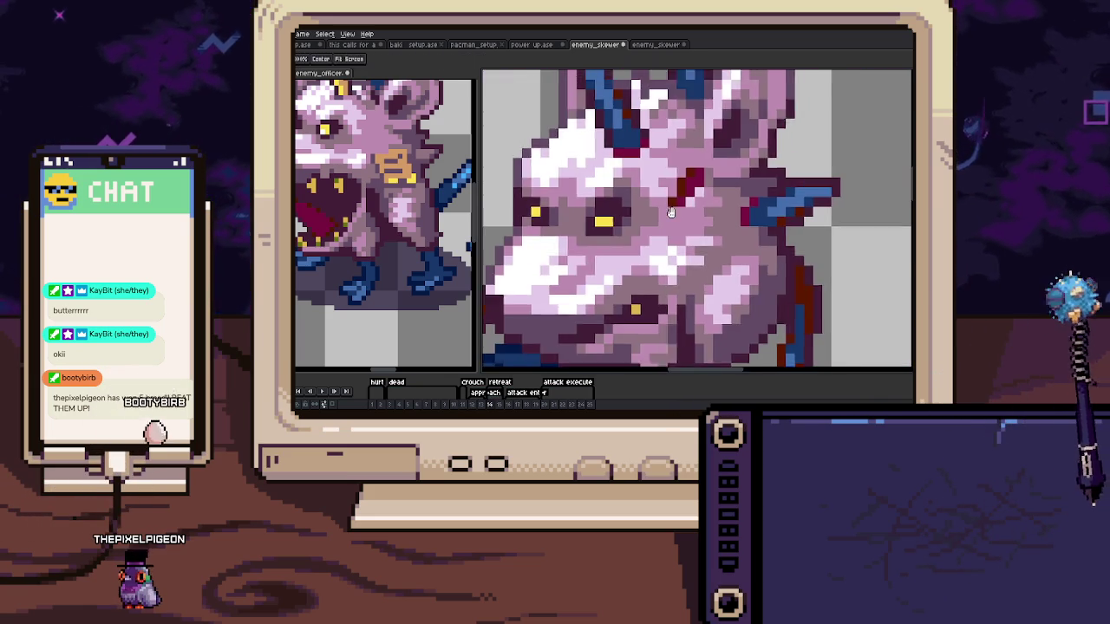
pyautogui.scroll(2, 659, 247)
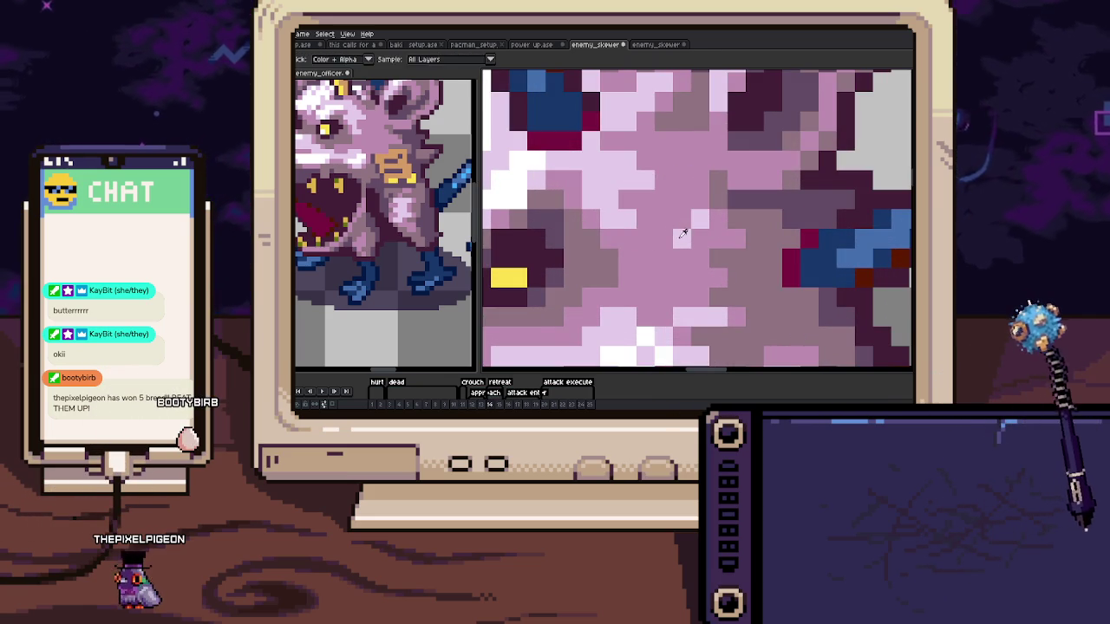
pyautogui.scroll(-3, 683, 234)
pyautogui.scroll(-1, 659, 260)
pyautogui.press('.')
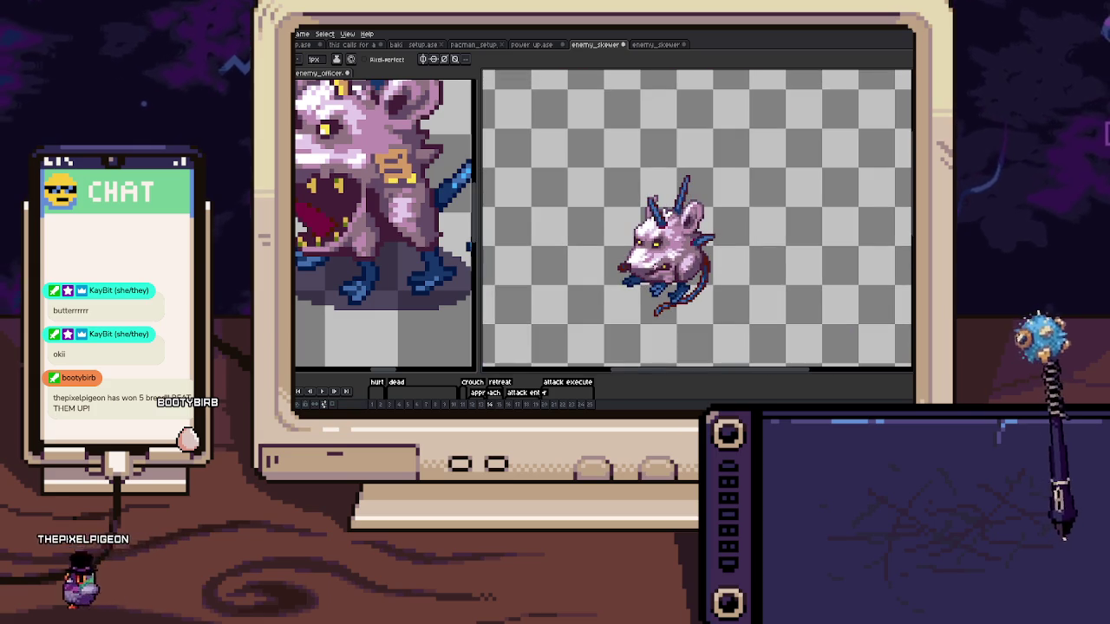
pyautogui.scroll(3, 638, 261)
pyautogui.scroll(1, 637, 260)
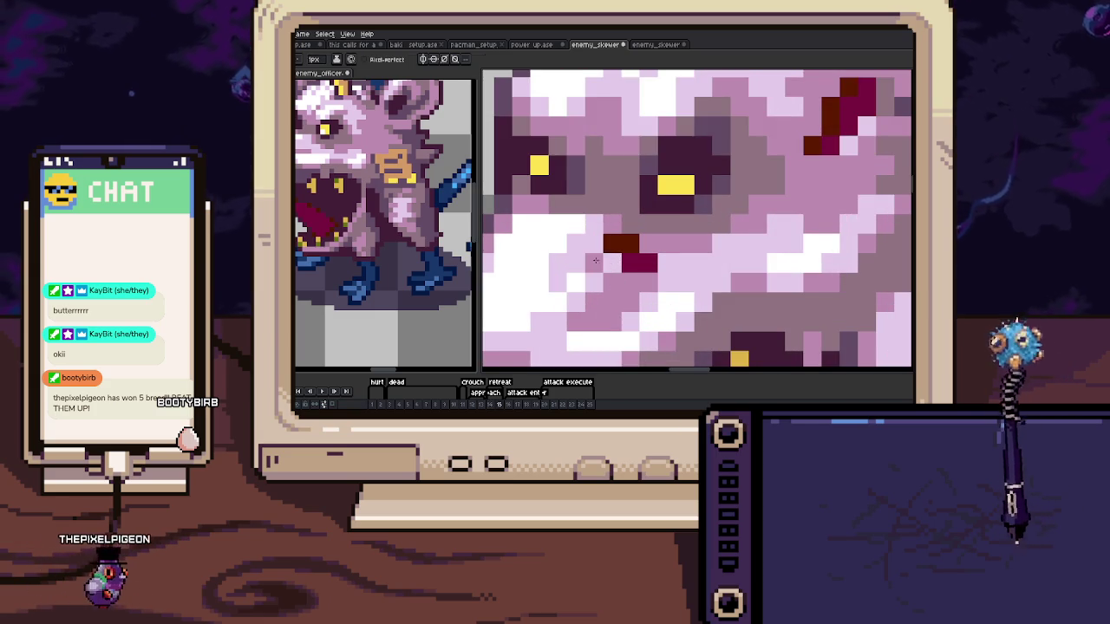
pyautogui.scroll(3, 676, 256)
pyautogui.hscroll(3, 694, 253)
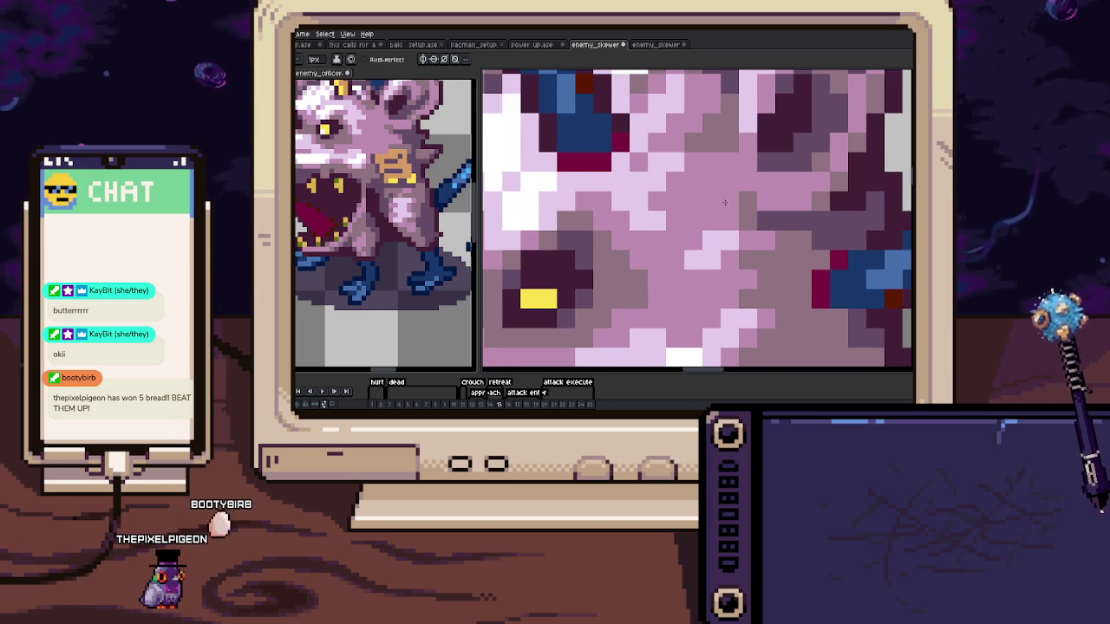
pyautogui.scroll(-4, 725, 202)
pyautogui.scroll(-2, 729, 225)
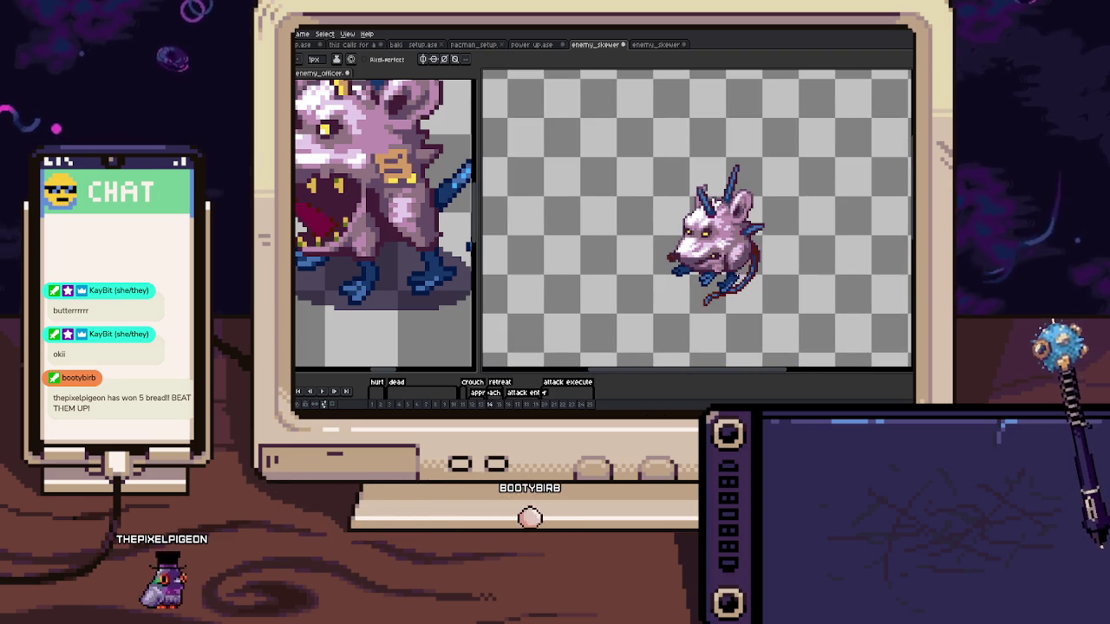
# On frame 16, sample the face pink and repaint the dark red staircase pixels
pyautogui.press('.')
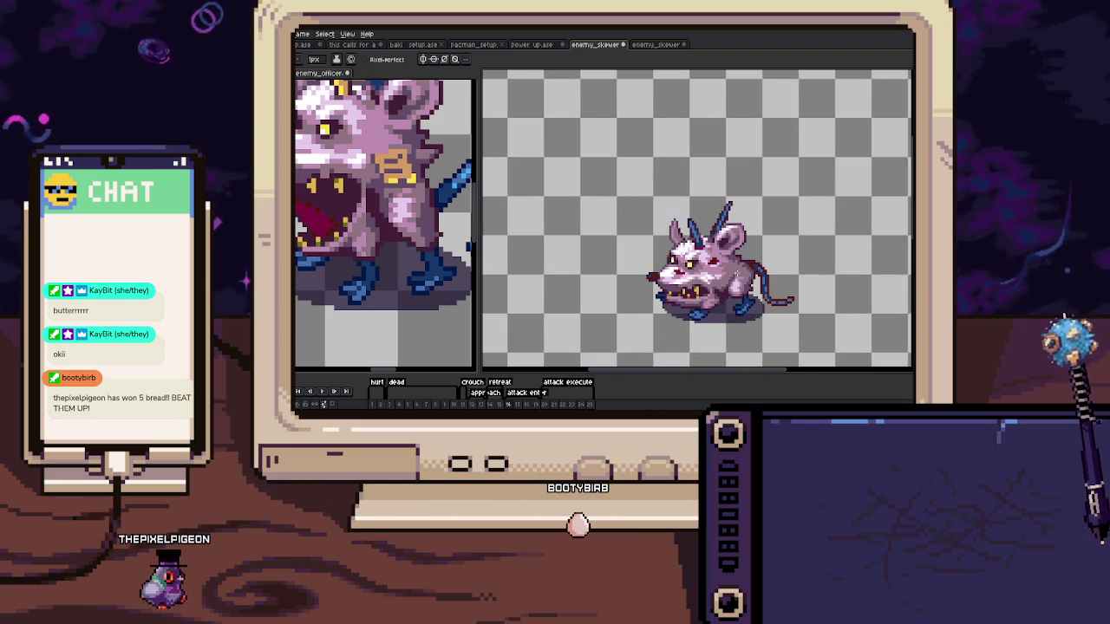
pyautogui.scroll(4, 659, 294)
pyautogui.scroll(2, 658, 295)
pyautogui.press('i')
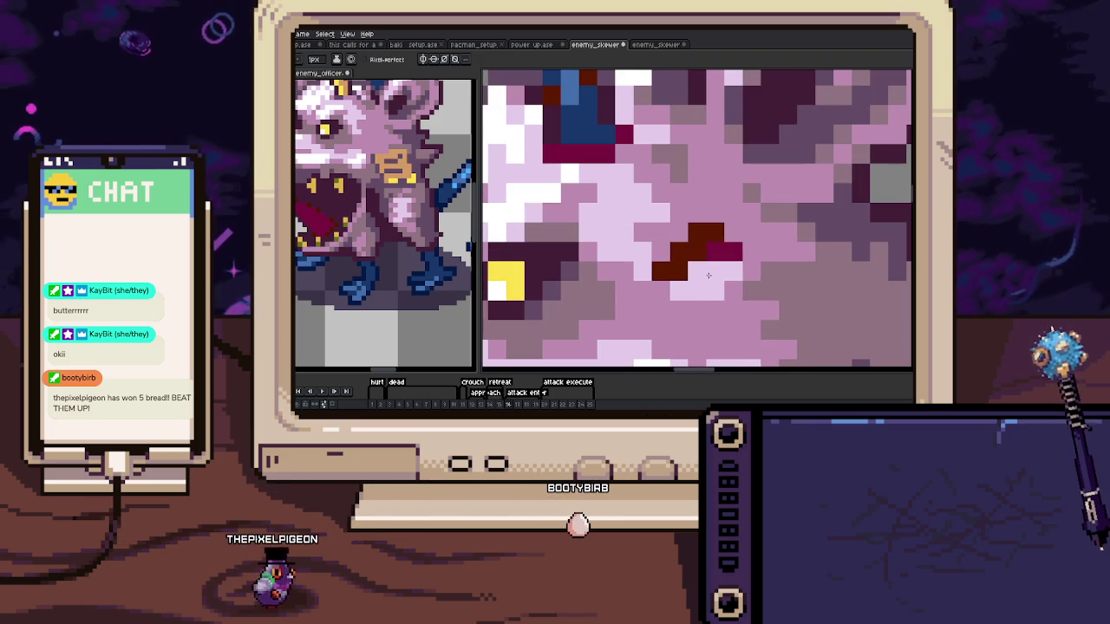
pyautogui.click(658, 295)
pyautogui.press('b')
pyautogui.moveTo(661, 270); pyautogui.dragTo(679, 250)
# Sample light and medium pinks and repaint the stray dark red mouth pixels
pyautogui.scroll(-4, 693, 236)
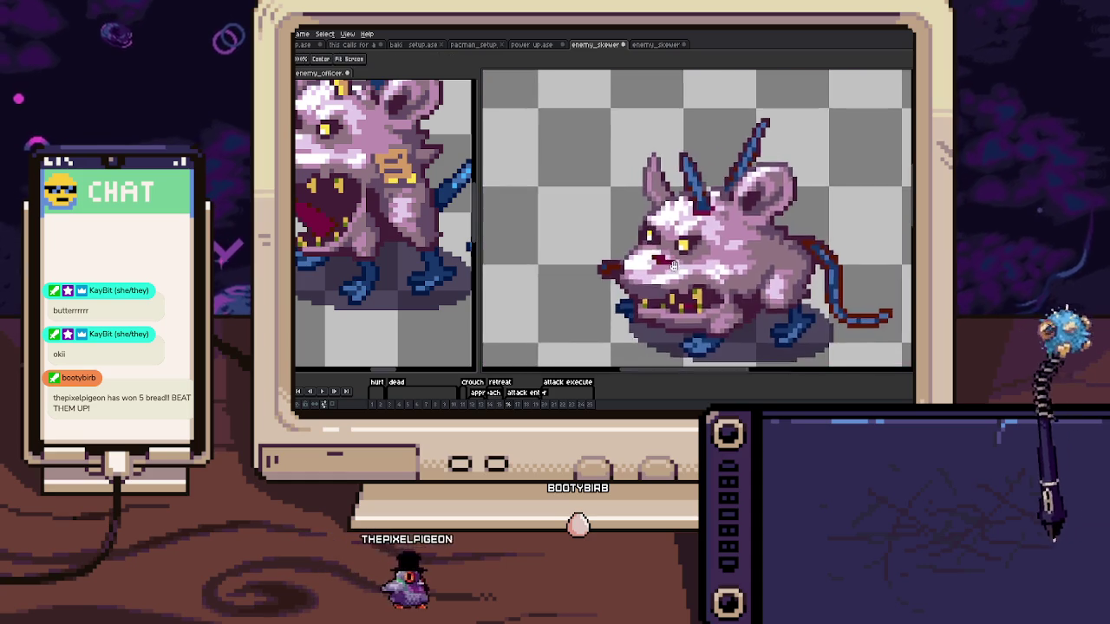
pyautogui.scroll(4, 657, 262)
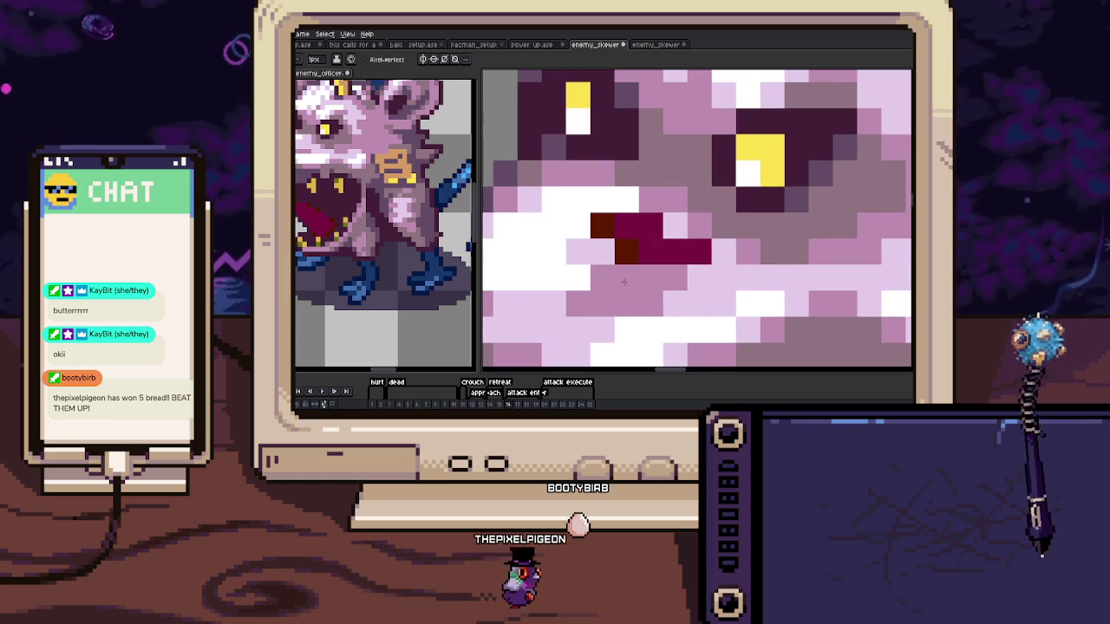
pyautogui.keyDown('alt'); pyautogui.click(672, 225); pyautogui.keyUp('alt')
pyautogui.keyDown('alt'); pyautogui.click(647, 276); pyautogui.keyUp('alt')
pyautogui.moveTo(672, 226)
pyautogui.mouseDown()
pyautogui.moveTo(598, 225)
pyautogui.moveTo(690, 252)
pyautogui.mouseUp()
pyautogui.scroll(-4, 690, 252)
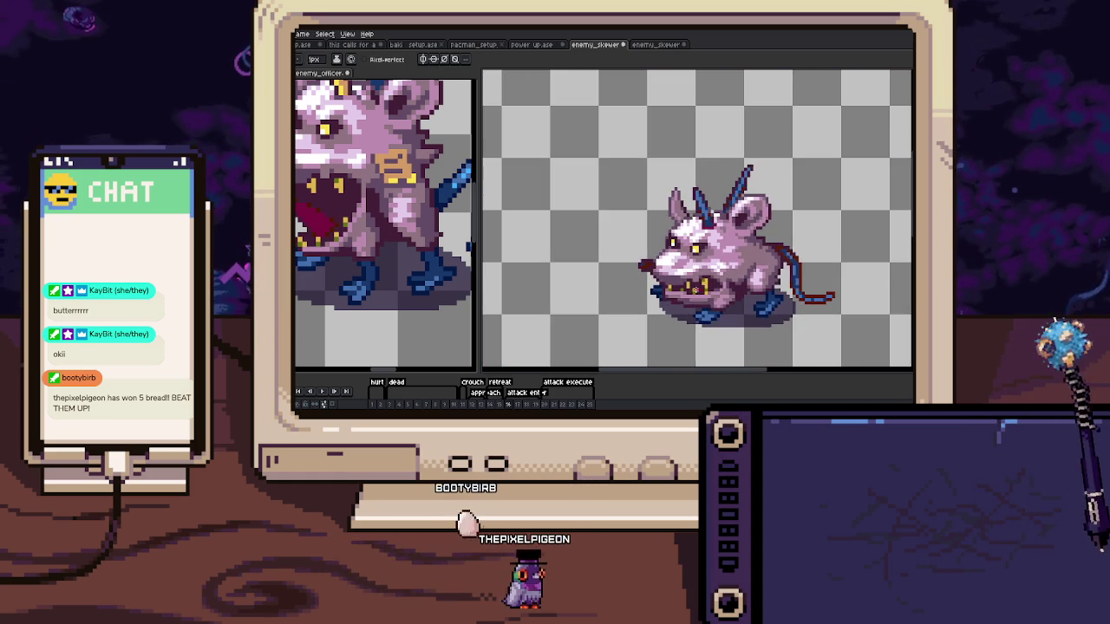
pyautogui.scroll(1, 639, 275)
pyautogui.scroll(3, 639, 275)
pyautogui.click(639, 275)
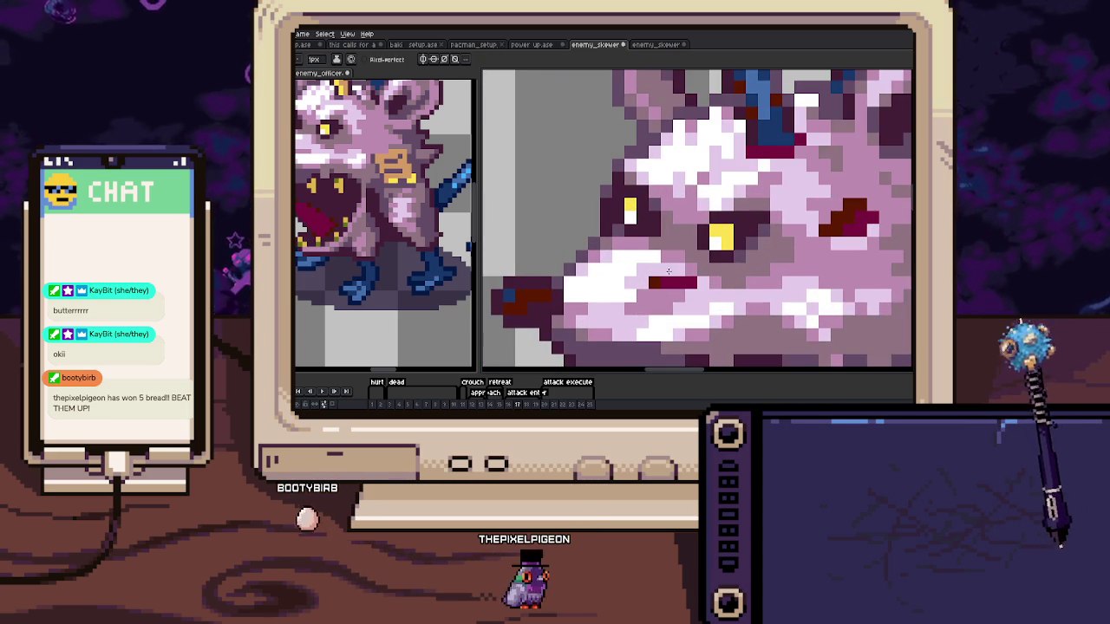
# Pan around the face and yellow eye to check for more stray pixels
pyautogui.moveTo(682, 284); pyautogui.dragTo(648, 280)
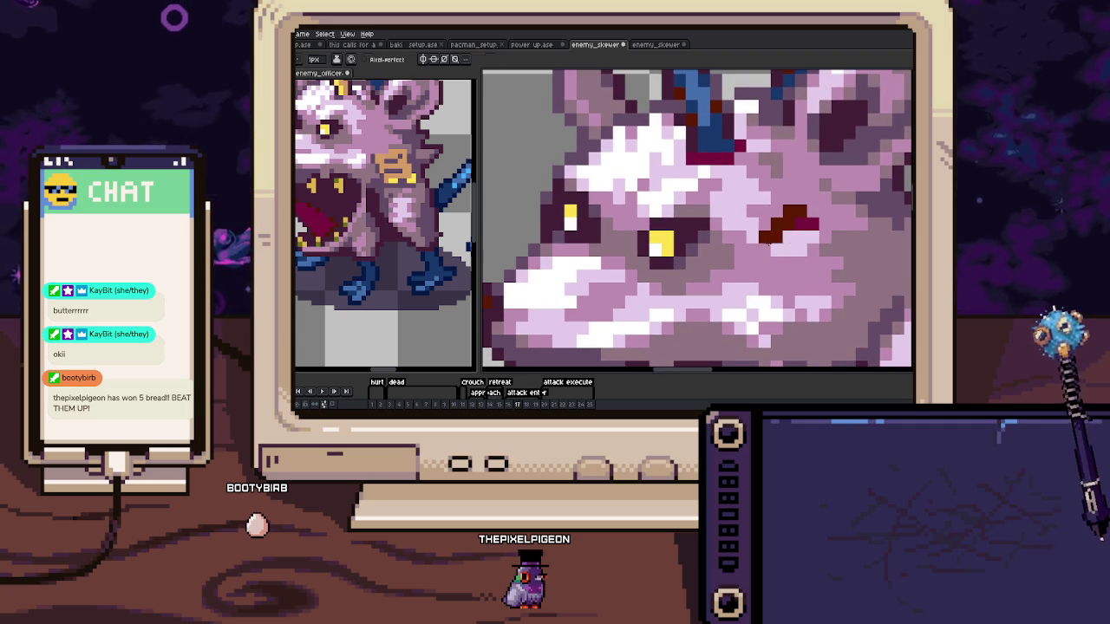
pyautogui.scroll(-5, 801, 225)
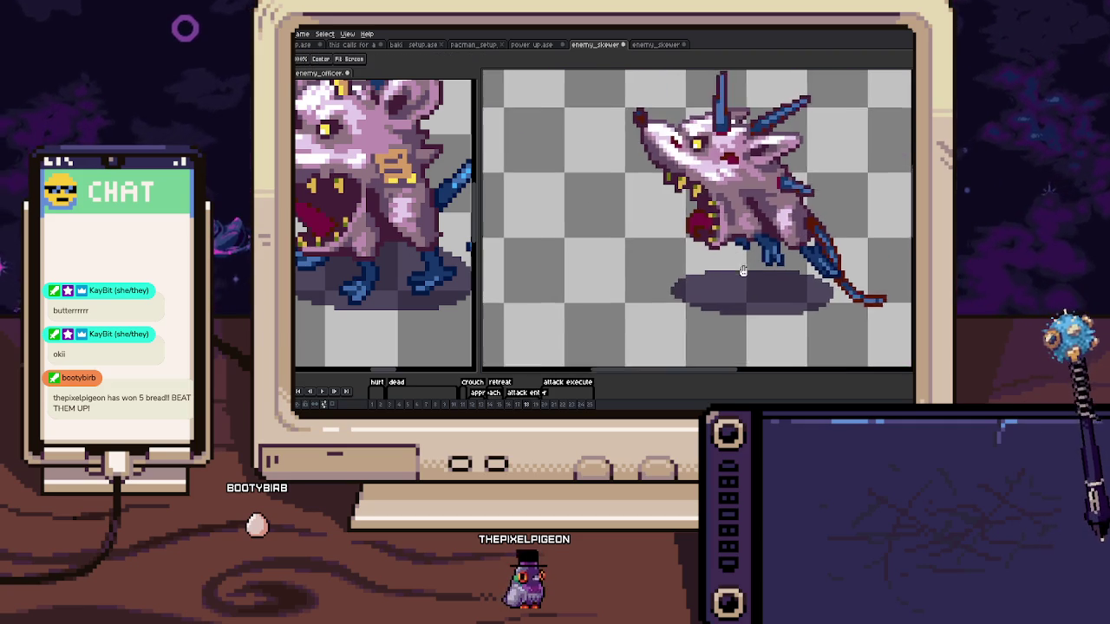
pyautogui.scroll(5, 677, 186)
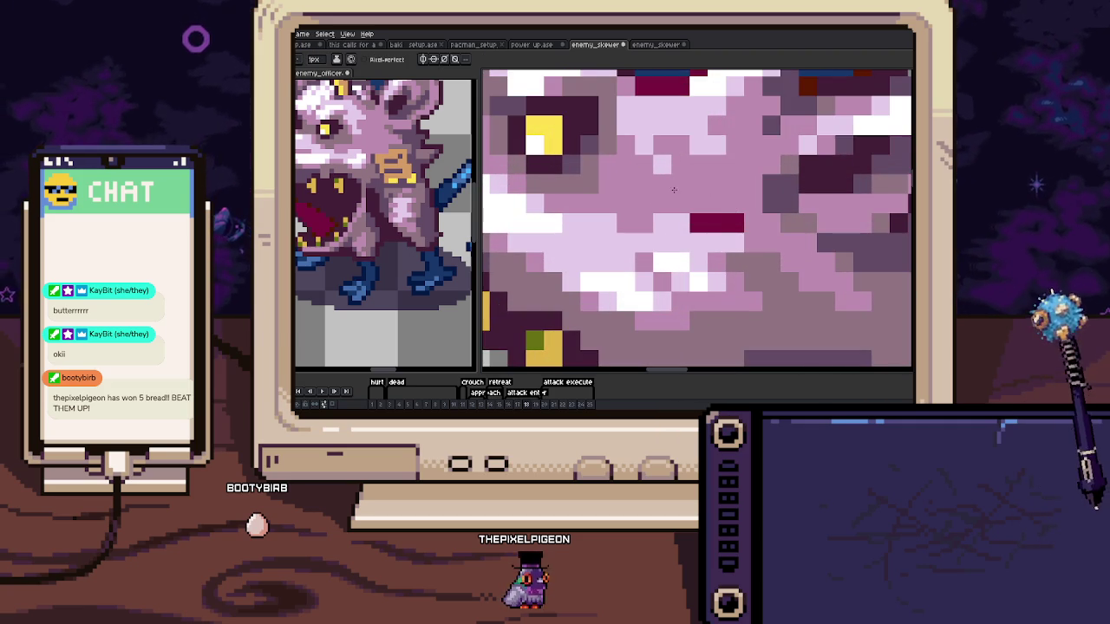
pyautogui.moveTo(707, 211); pyautogui.dragTo(656, 253)
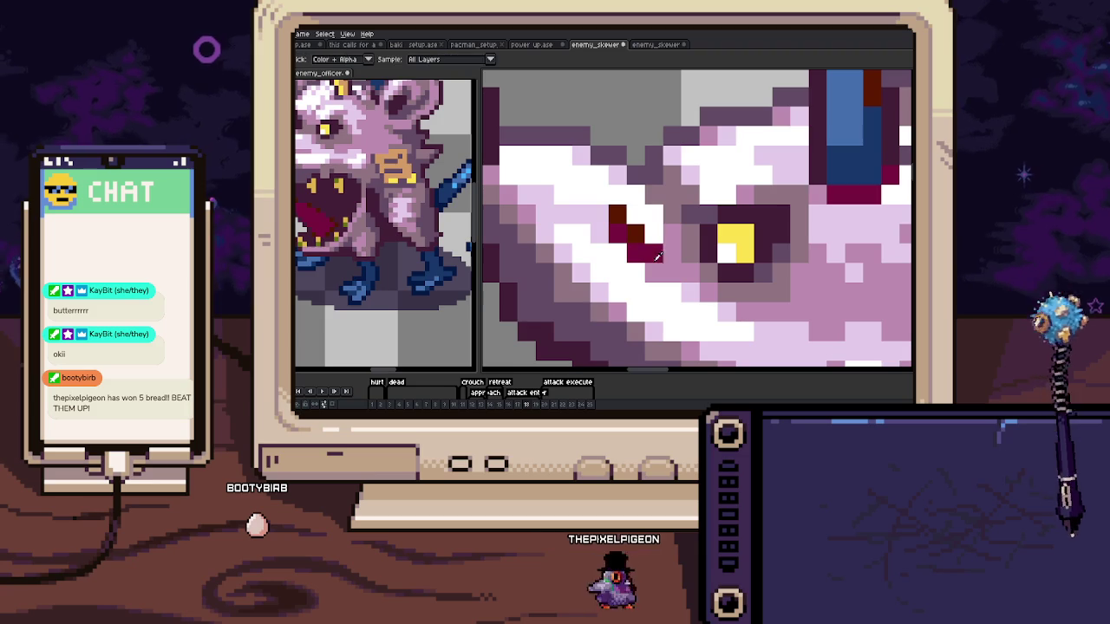
pyautogui.scroll(-5, 657, 253)
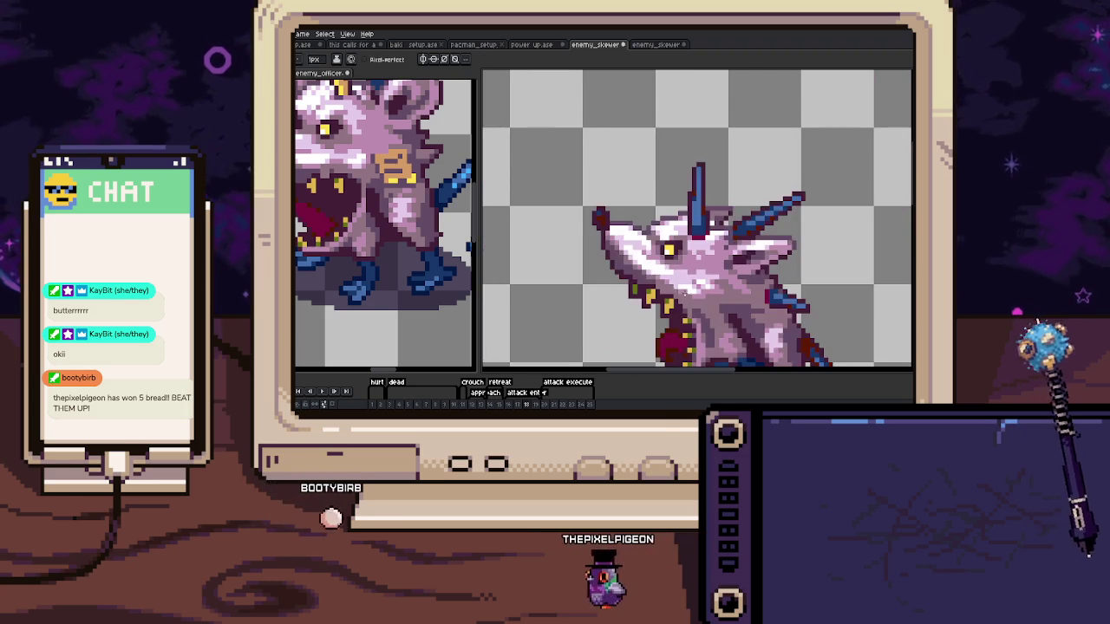
# Advance to the next frame and paint over a stray dark pixel on the head
pyautogui.press('.')
pyautogui.scroll(5, 615, 202)
pyautogui.scroll(2, 615, 202)
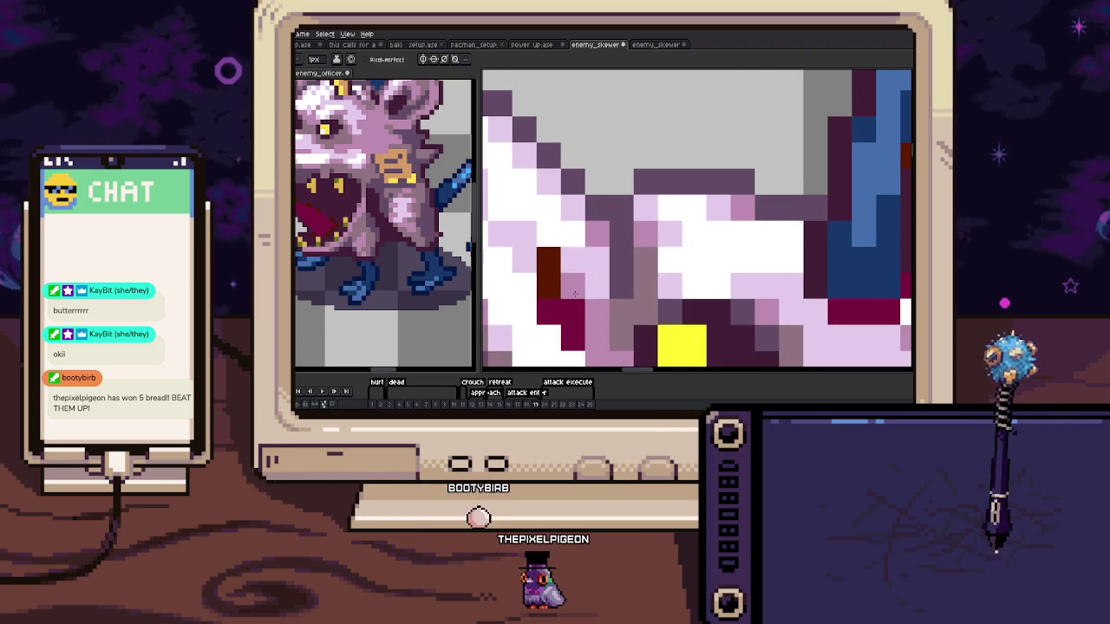
pyautogui.click(551, 271)
pyautogui.moveTo(551, 271); pyautogui.dragTo(571, 245)
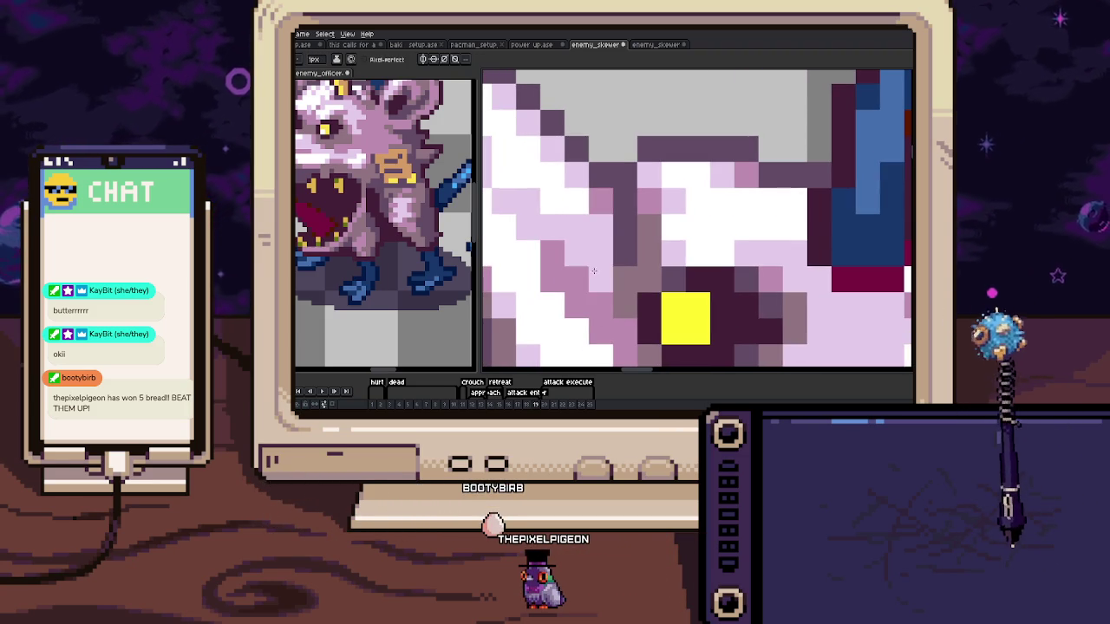
pyautogui.scroll(-4, 594, 271)
pyautogui.scroll(1, 646, 260)
pyautogui.scroll(1, 646, 259)
# Play the animation back to review the cleaned frames
pyautogui.press('alt')
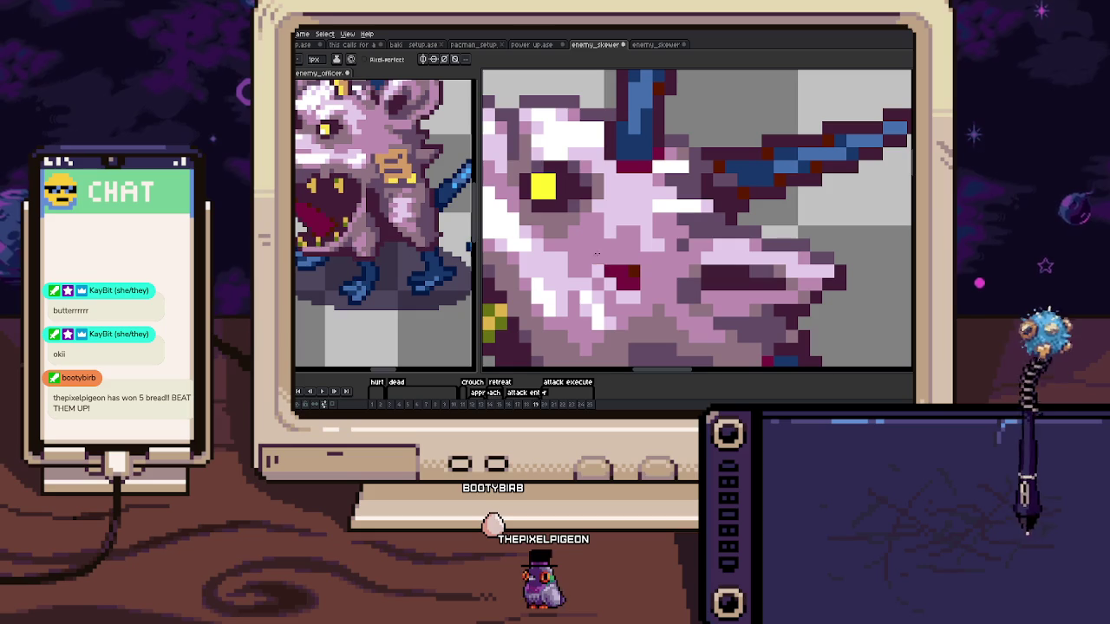
pyautogui.scroll(-4, 621, 289)
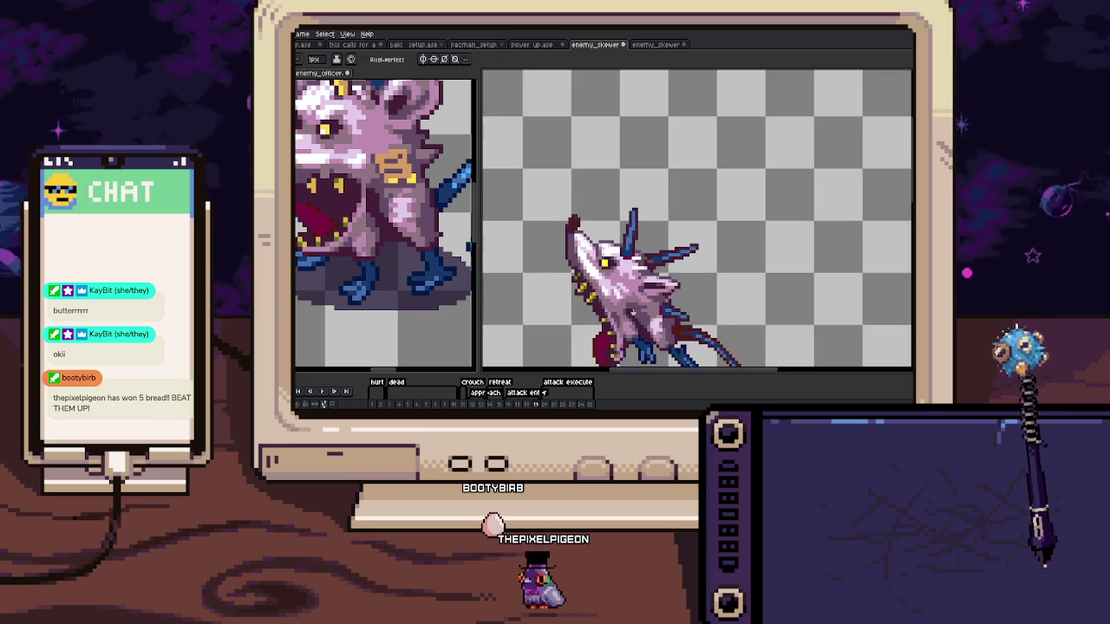
pyautogui.press('Return')
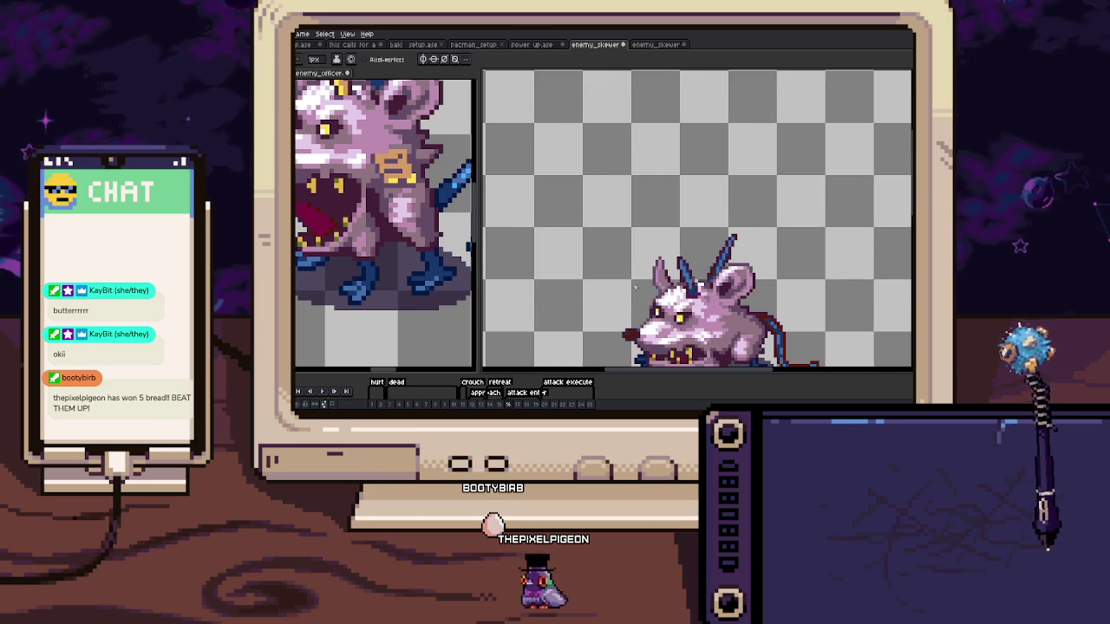
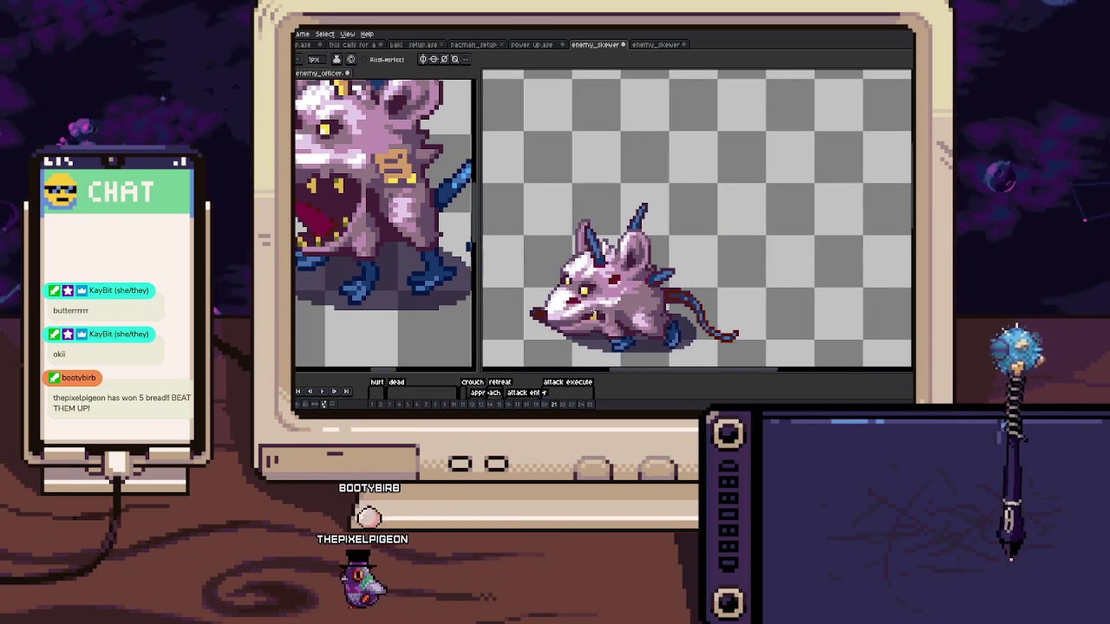
# Zoom in on the rat's face and eyedropper its first face colour
pyautogui.scroll(4, 610, 269)
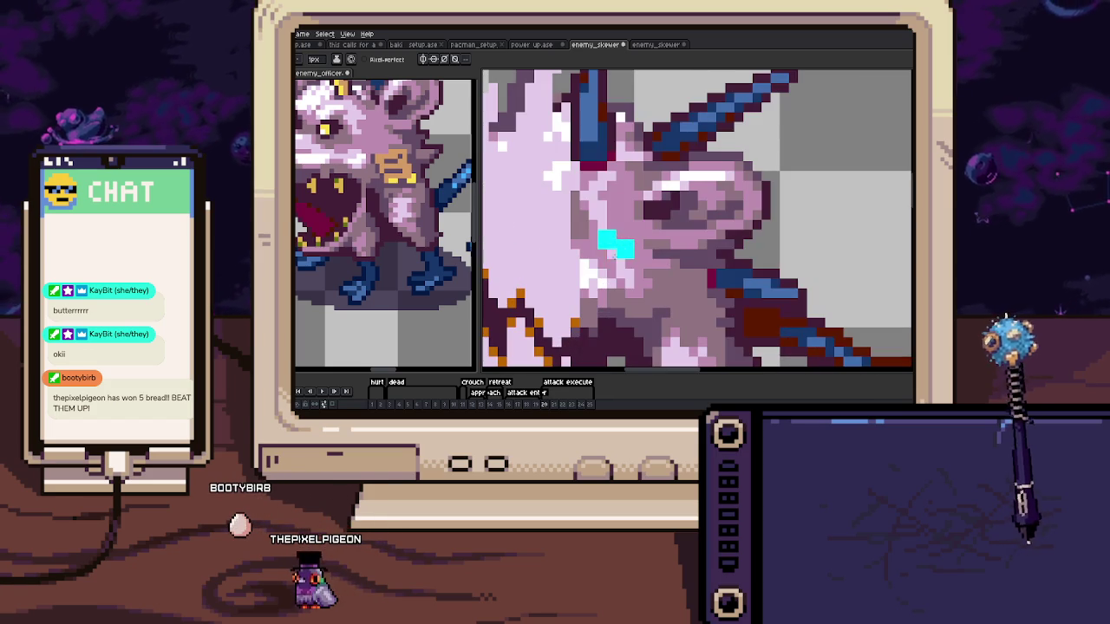
pyautogui.scroll(-3, 618, 247)
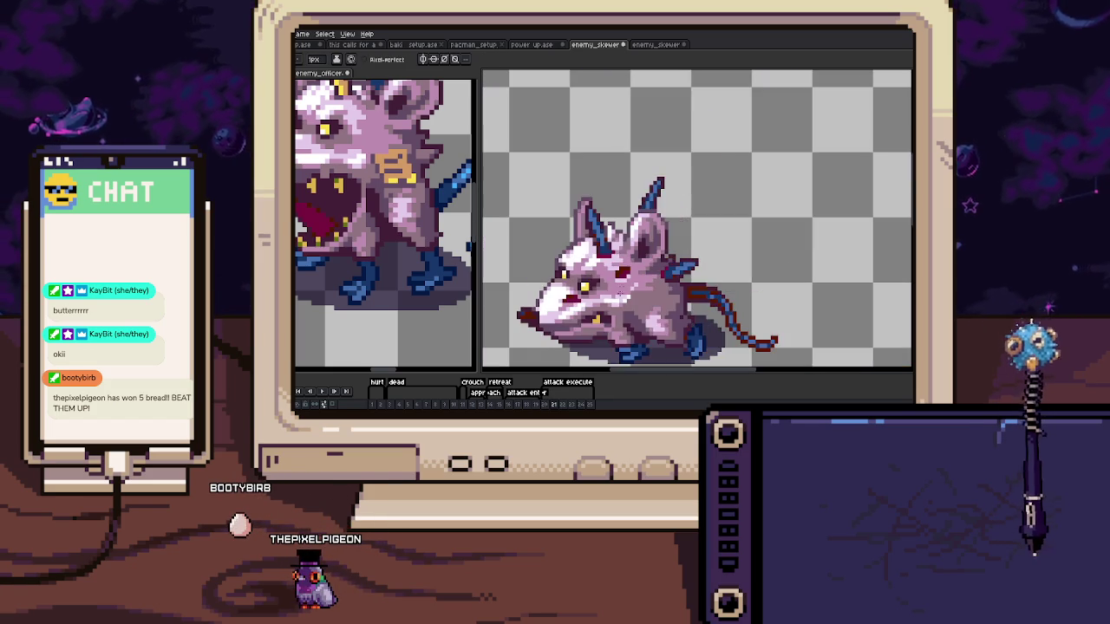
pyautogui.scroll(3, 612, 262)
pyautogui.scroll(1, 634, 260)
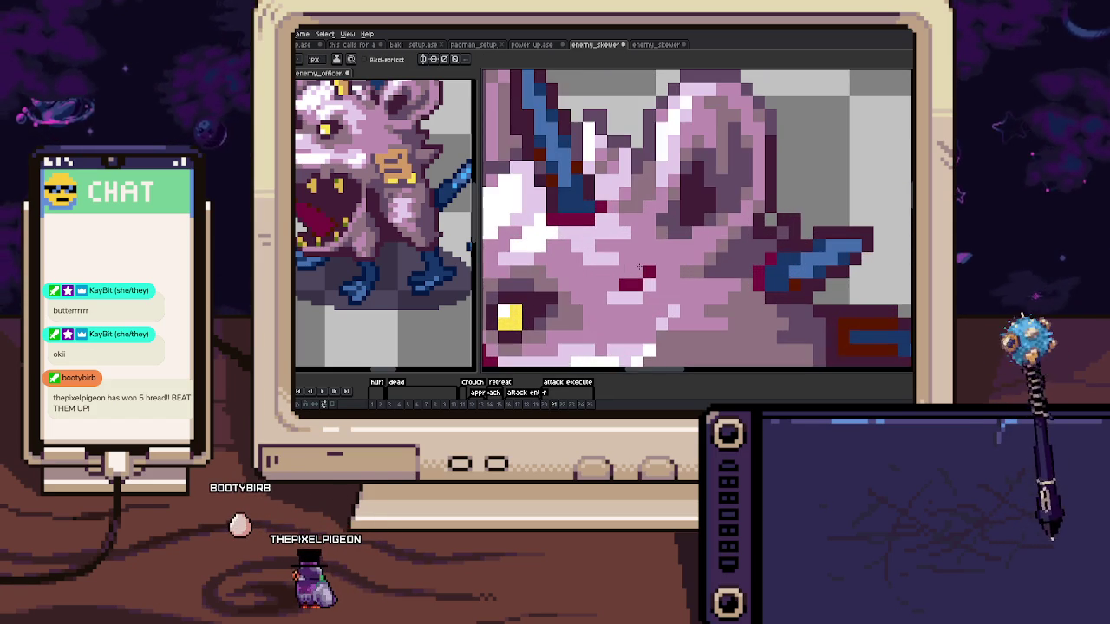
pyautogui.scroll(-4, 649, 271)
pyautogui.scroll(3, 621, 297)
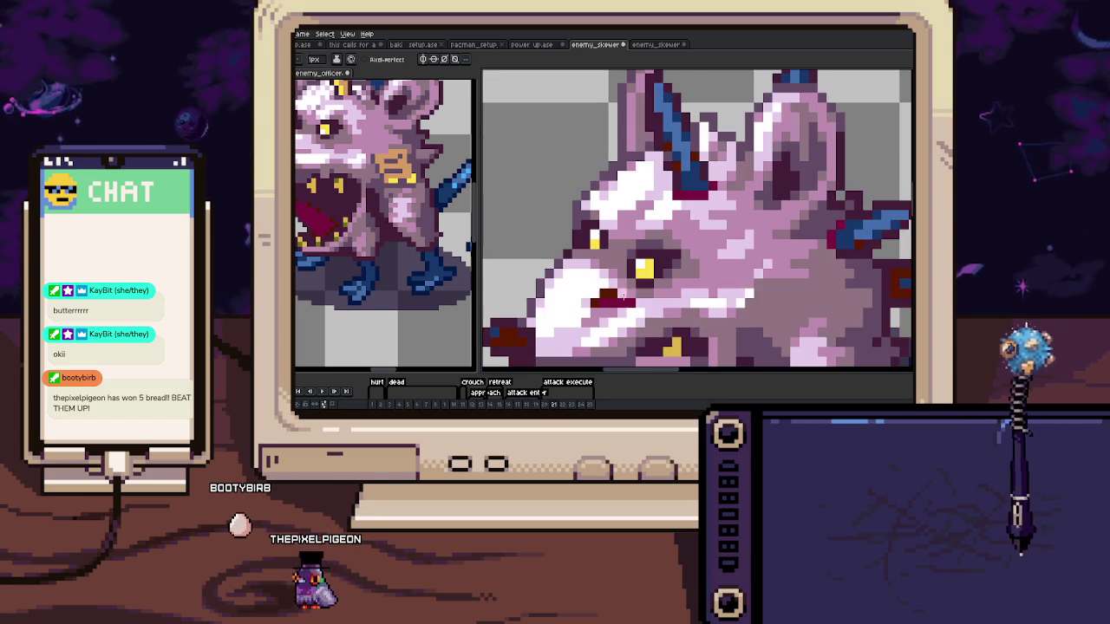
pyautogui.scroll(1, 615, 302)
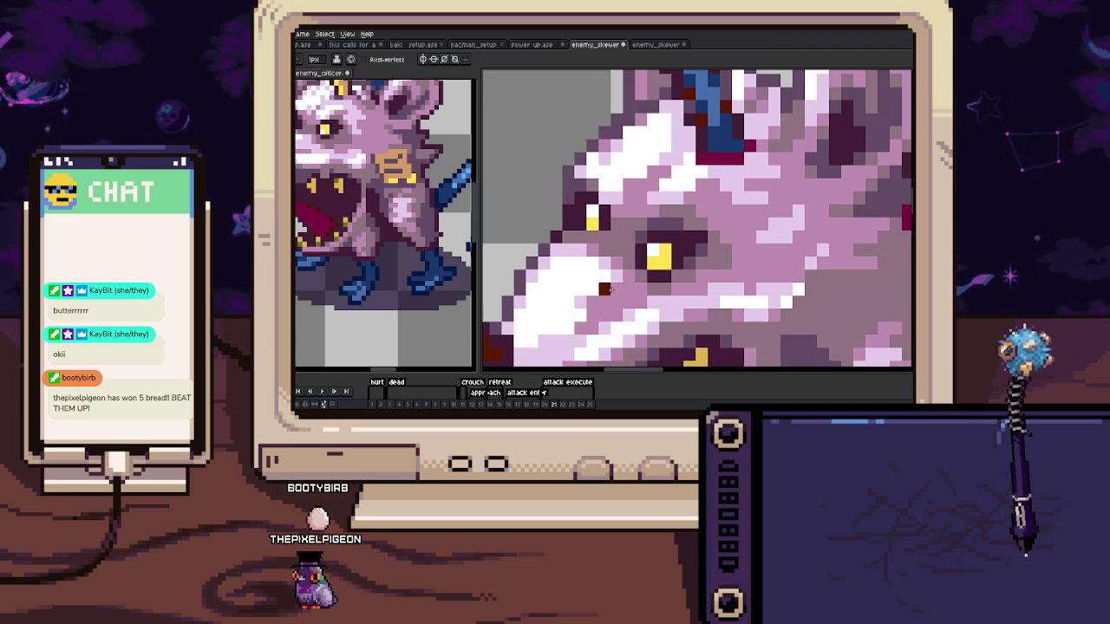
pyautogui.scroll(-4, 593, 302)
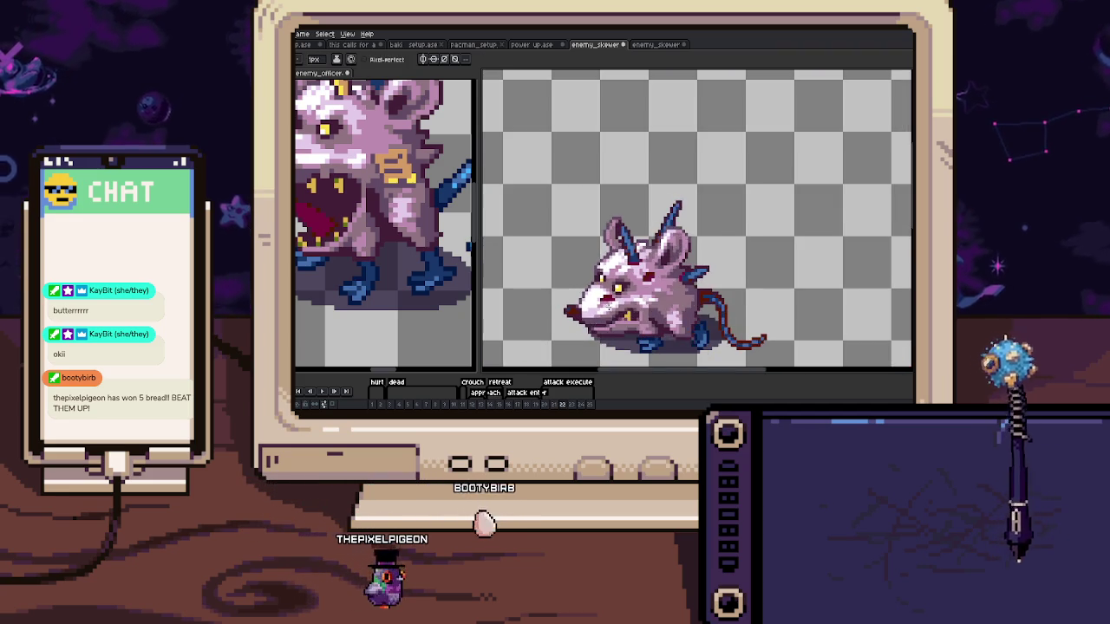
pyautogui.scroll(5, 578, 266)
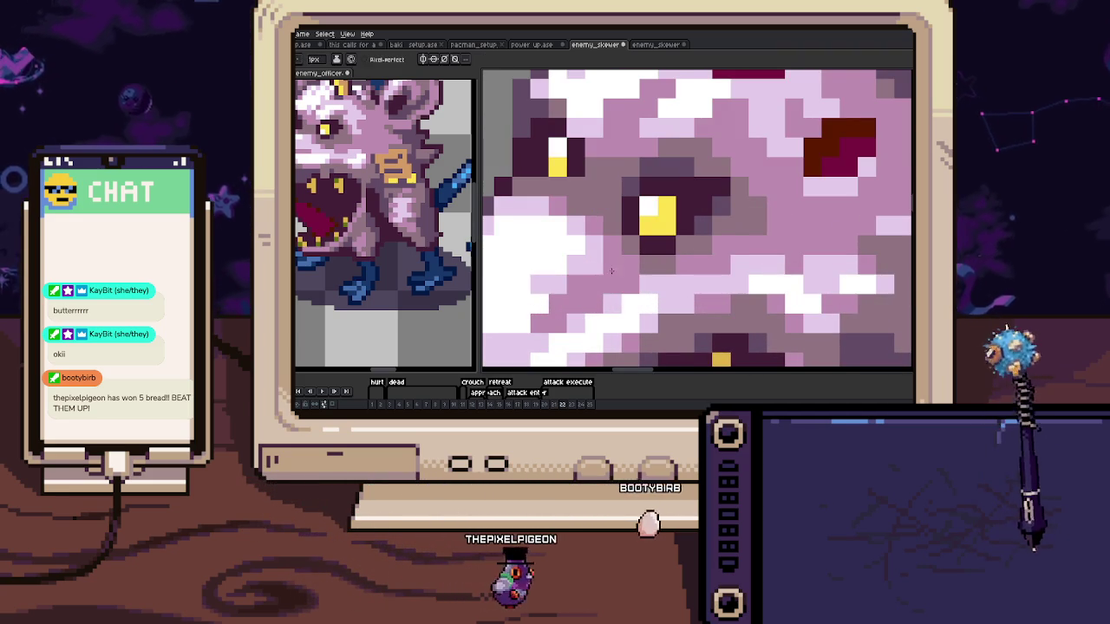
pyautogui.moveTo(578, 266)
pyautogui.mouseDown()
pyautogui.moveTo(621, 302)
pyautogui.moveTo(578, 341)
pyautogui.mouseUp()
pyautogui.press('i')
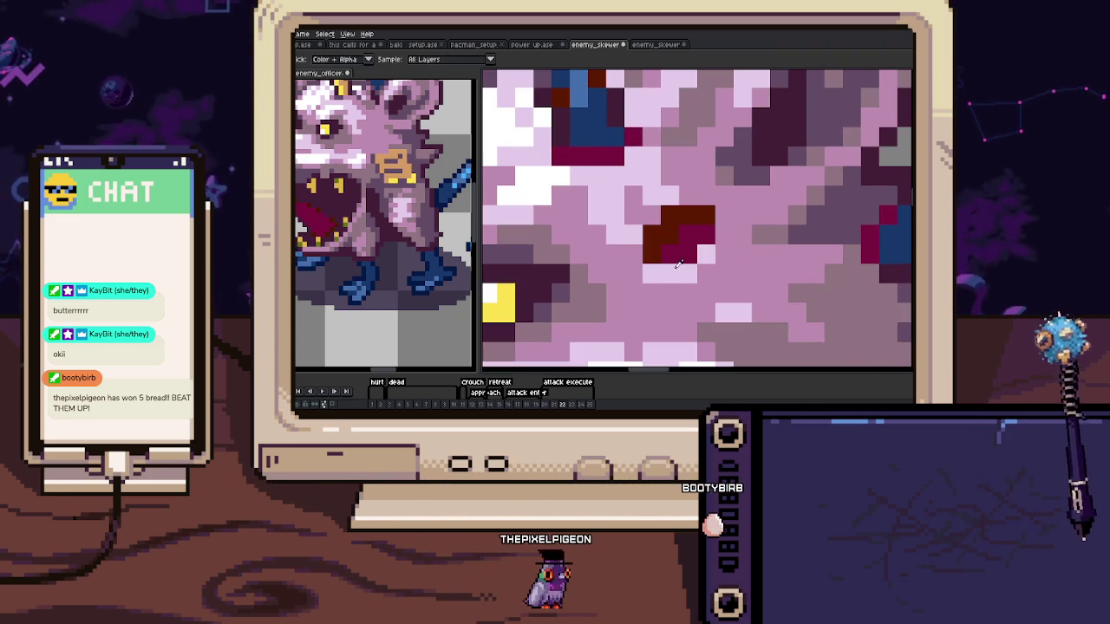
pyautogui.scroll(-5, 682, 216)
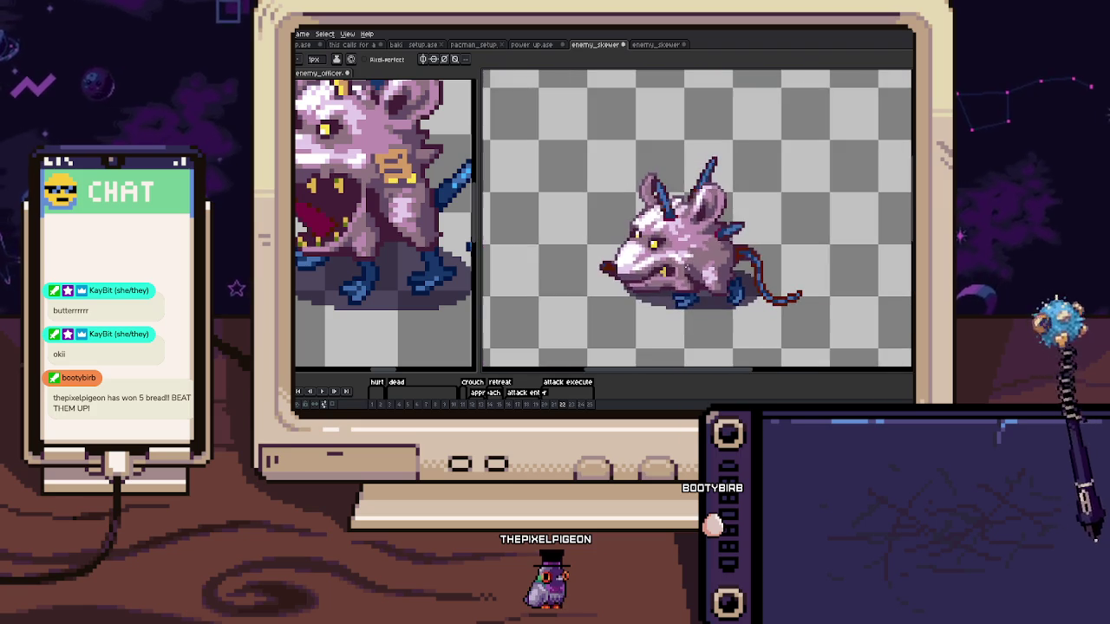
pyautogui.scroll(5, 632, 260)
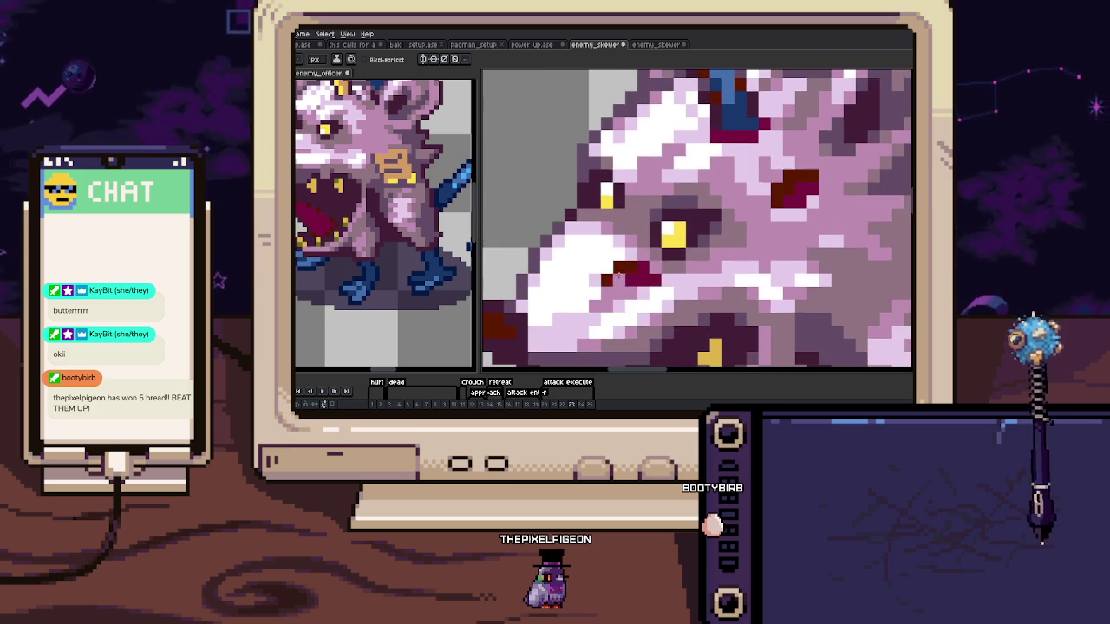
# Sample more face colours around the rat's eyes and snout
pyautogui.press('i')
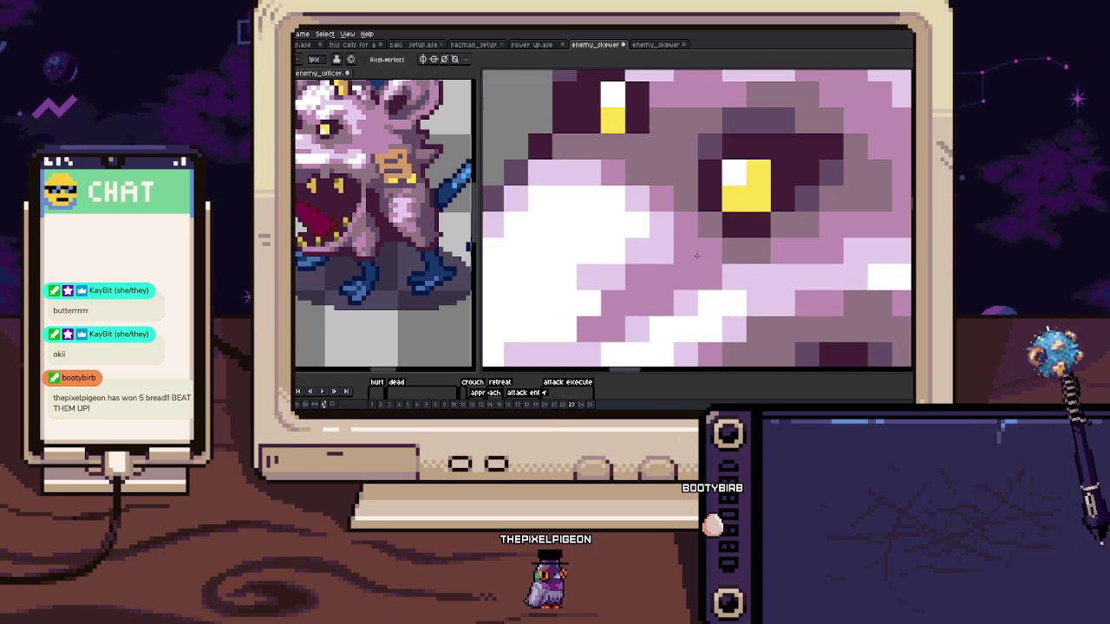
pyautogui.scroll(-1, 696, 256)
pyautogui.scroll(-1, 689, 258)
pyautogui.press('i')
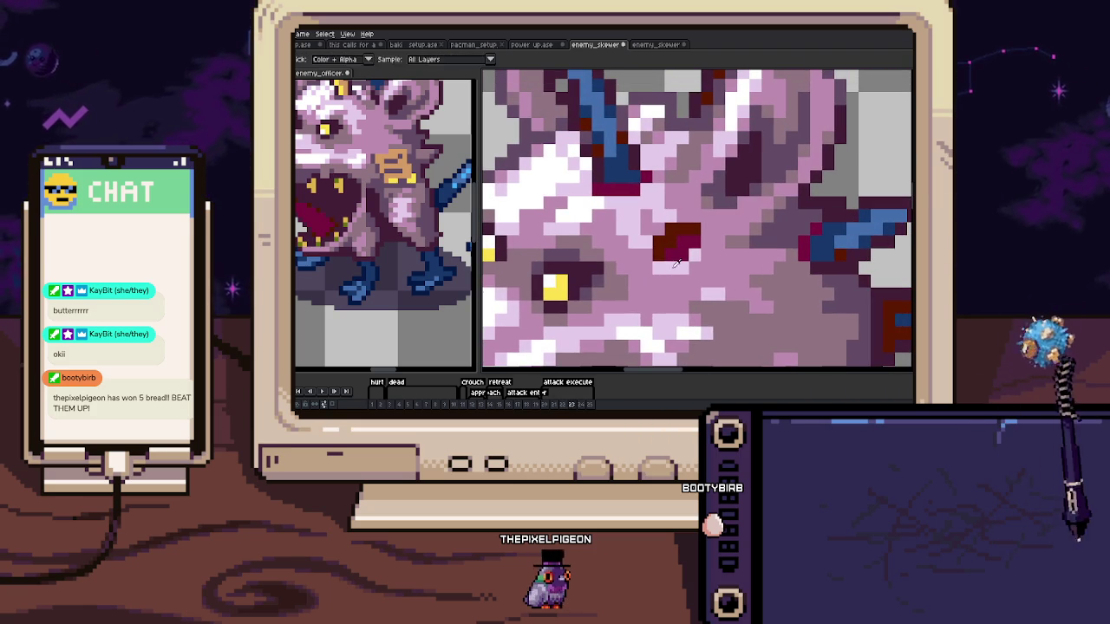
pyautogui.scroll(-5, 681, 232)
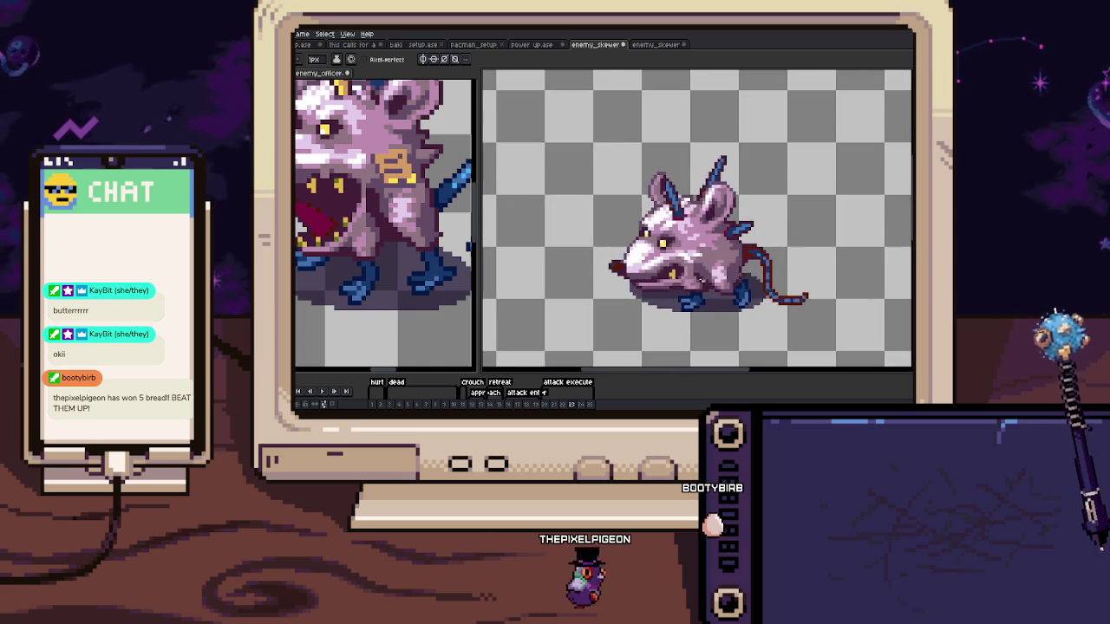
pyautogui.scroll(5, 680, 258)
pyautogui.press('i')
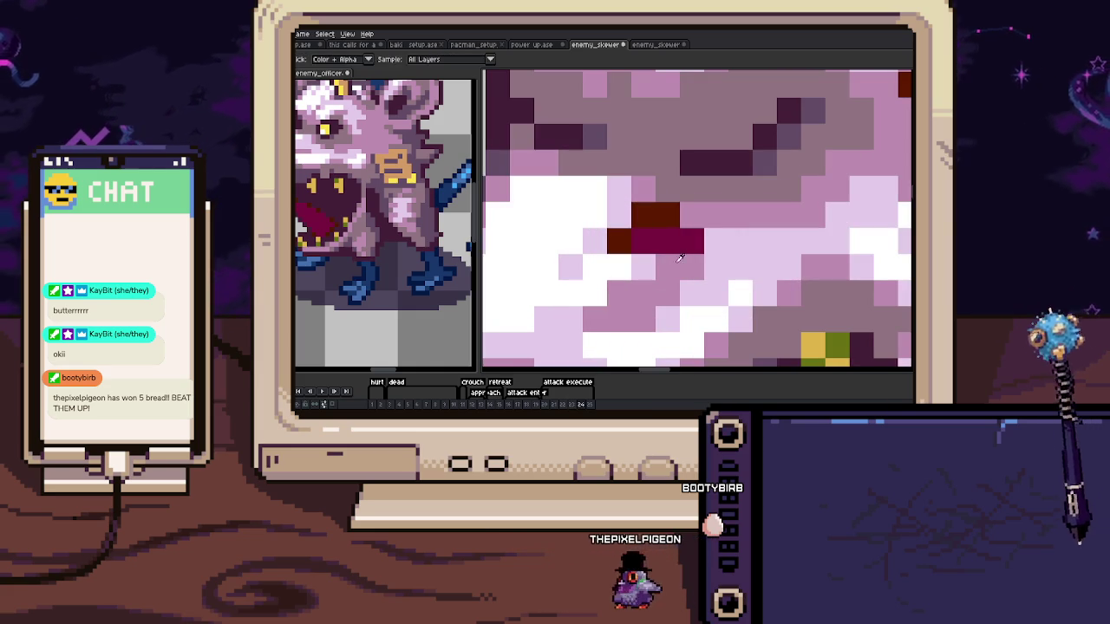
pyautogui.scroll(-3, 628, 240)
pyautogui.scroll(1, 633, 260)
pyautogui.scroll(1, 636, 274)
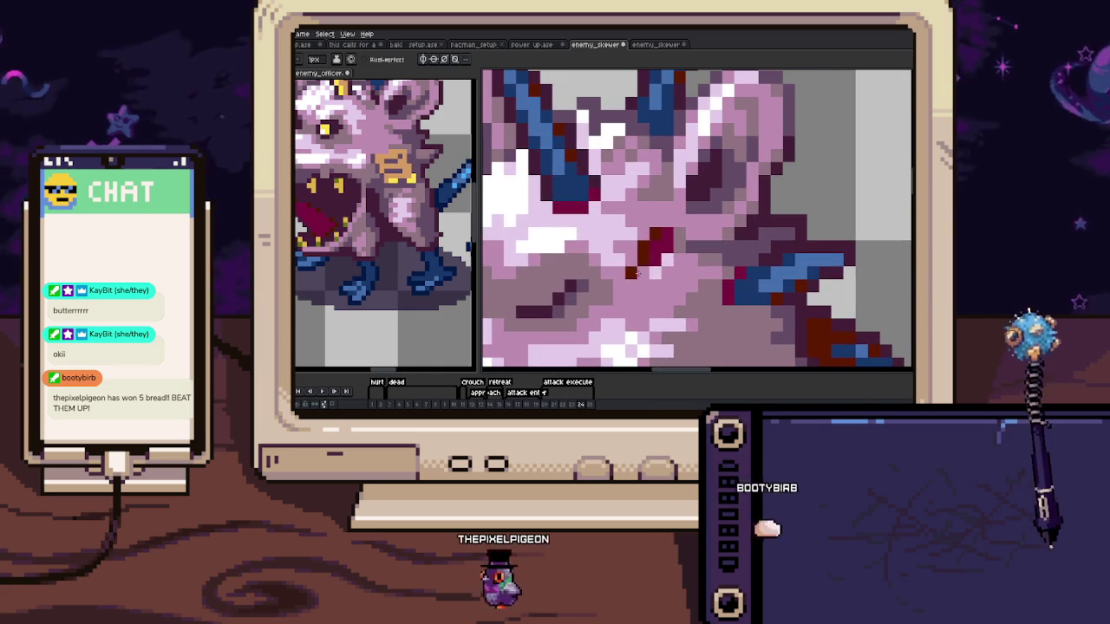
# Check the rat's face on frame 25, then return to slash frame 20
pyautogui.scroll(-4, 642, 270)
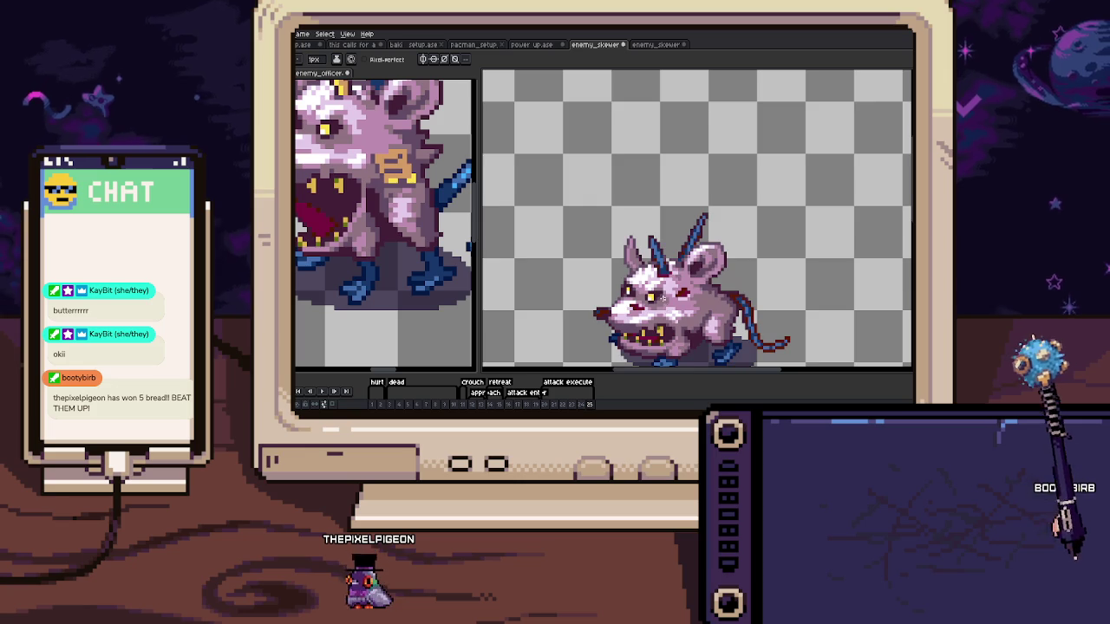
pyautogui.scroll(5, 631, 293)
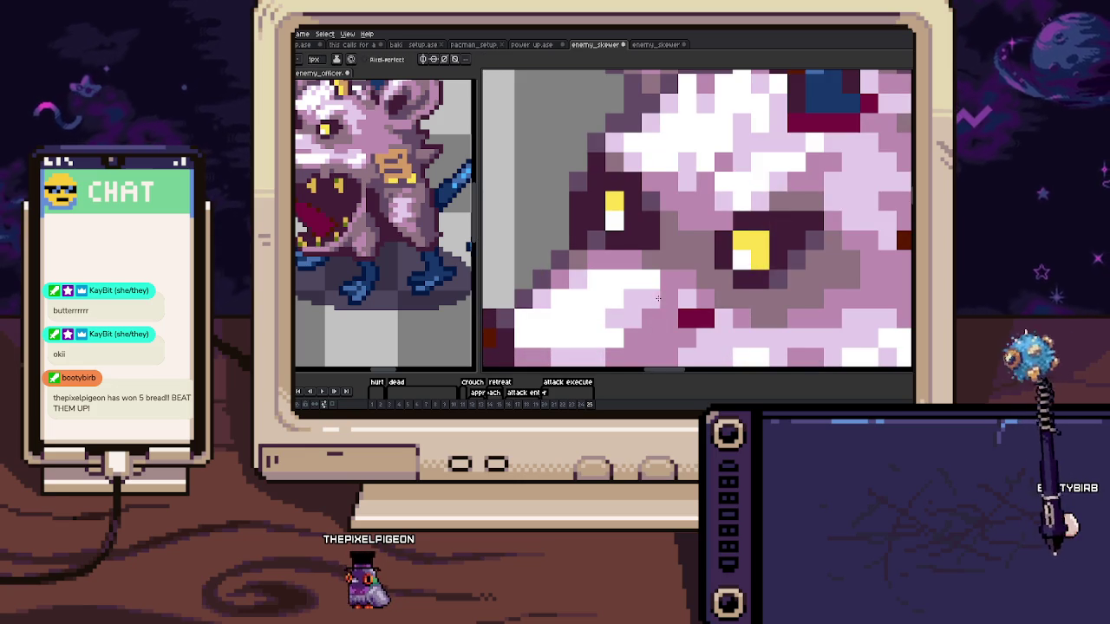
pyautogui.scroll(-4, 658, 298)
pyautogui.scroll(5, 656, 293)
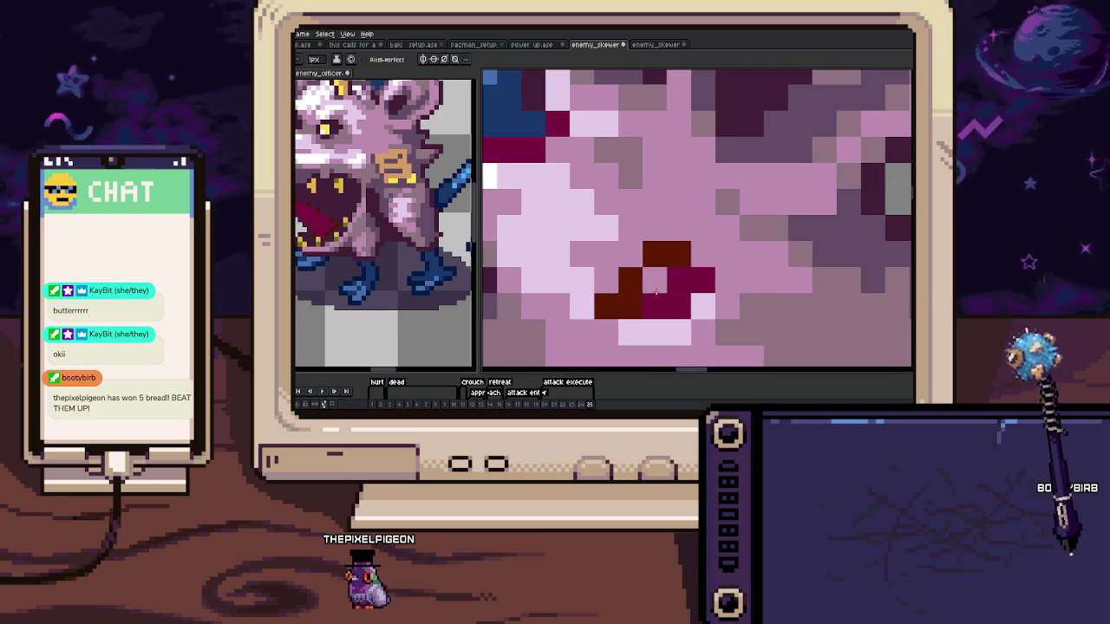
pyautogui.scroll(-5, 695, 305)
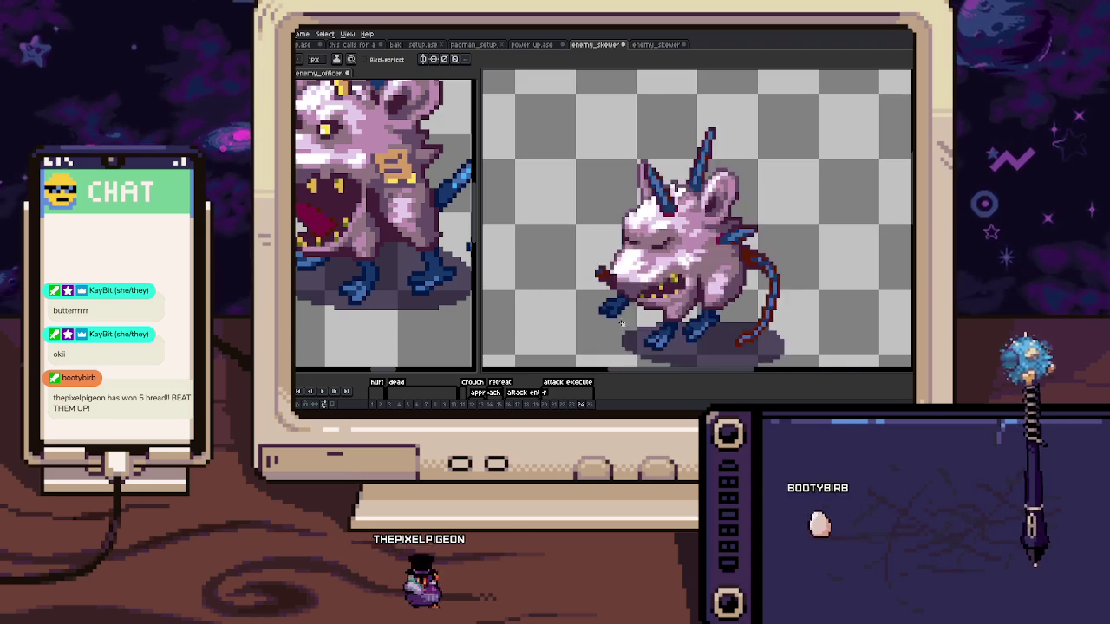
pyautogui.press('space')
pyautogui.moveTo(618, 311); pyautogui.dragTo(642, 273)
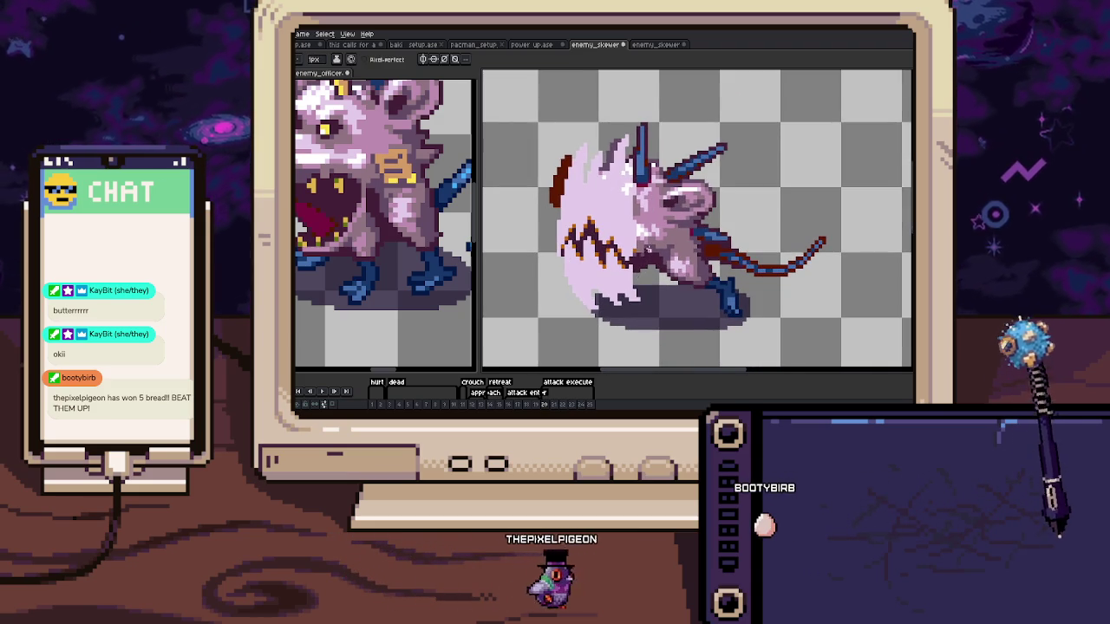
pyautogui.scroll(-1, 622, 277)
pyautogui.press('Return')
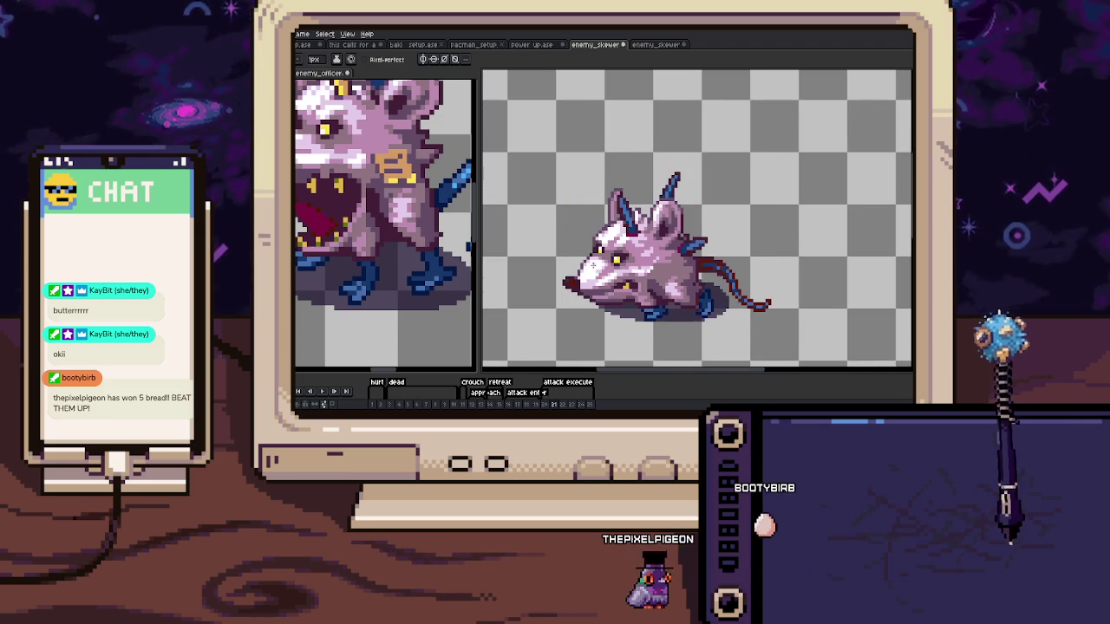
pyautogui.press('space')
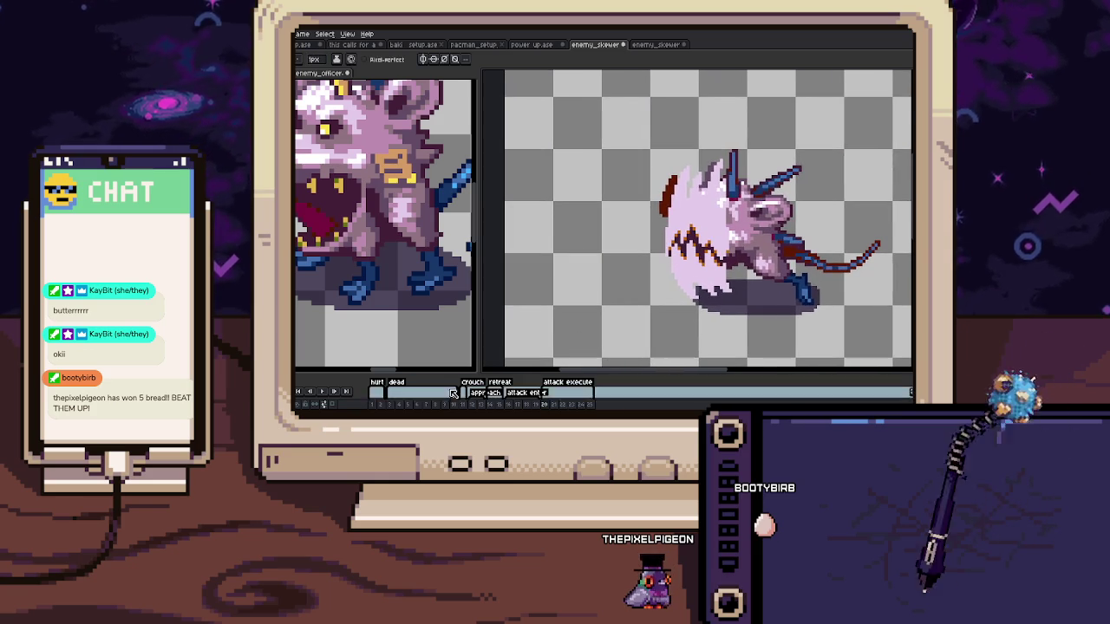
# Freehand-select the rat's tail on the first frame
pyautogui.moveTo(564, 297)
pyautogui.mouseDown()
pyautogui.moveTo(708, 297)
pyautogui.moveTo(521, 290)
pyautogui.mouseUp()
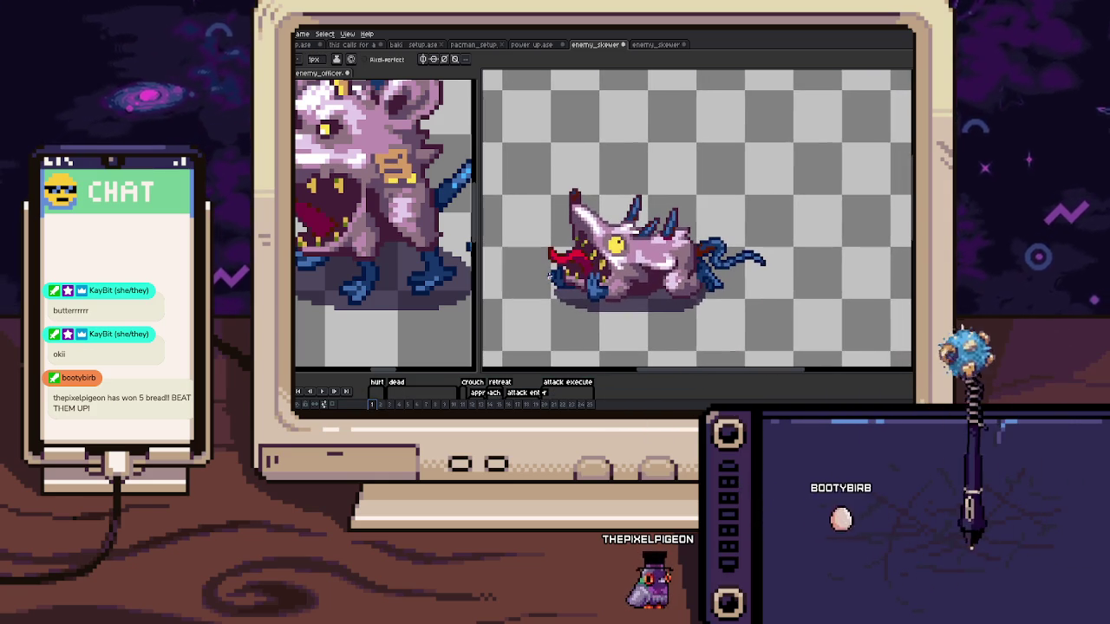
pyautogui.hotkey('ctrl', 'Tab')
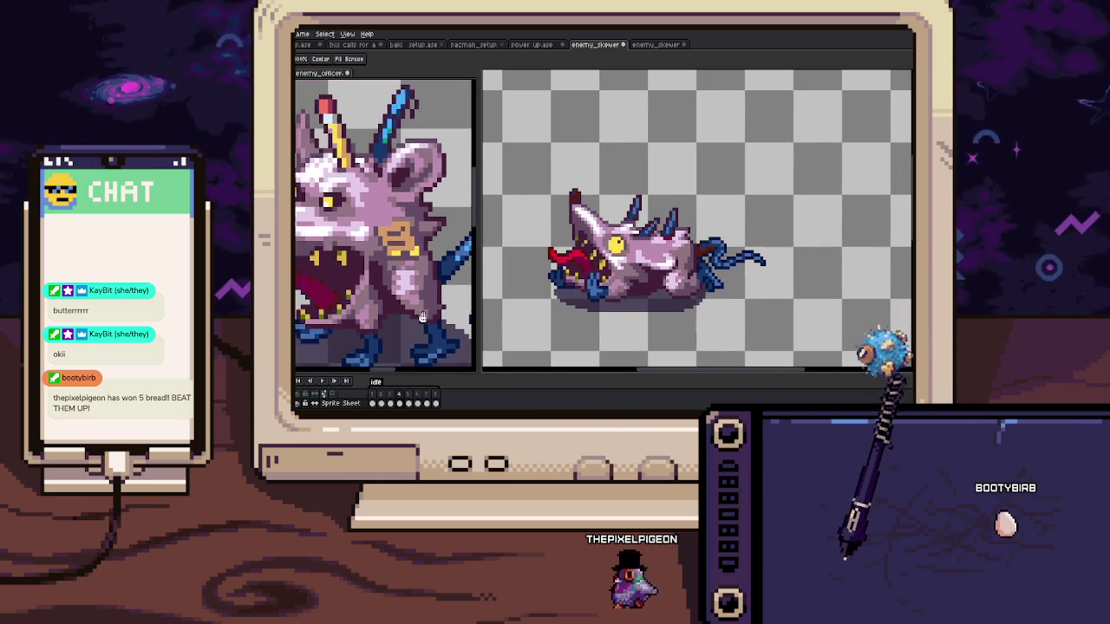
pyautogui.scroll(1, 433, 286)
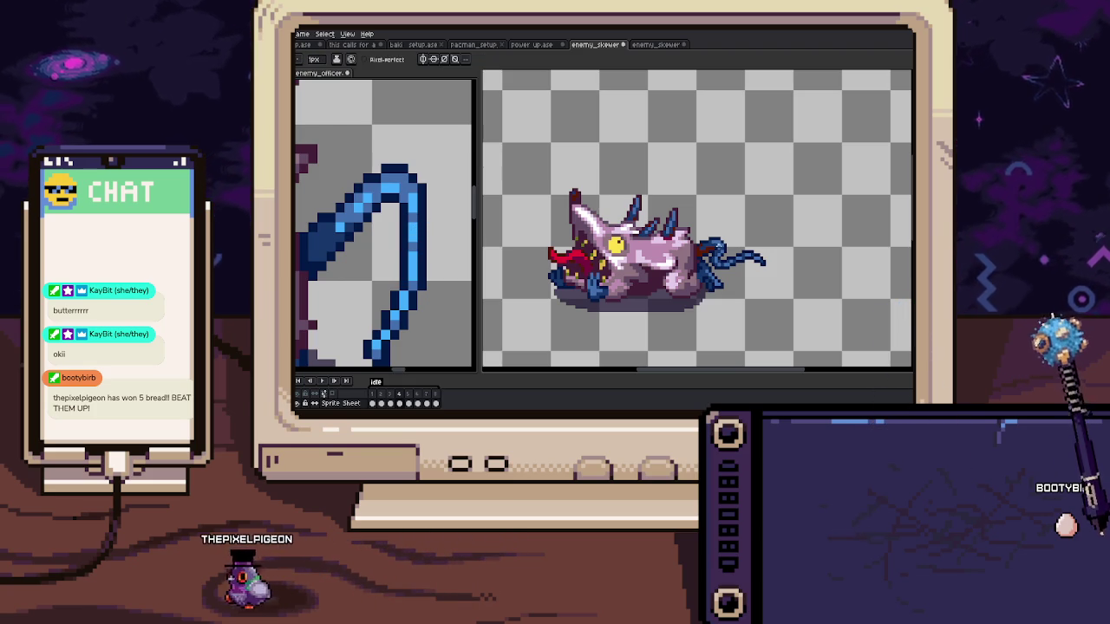
pyautogui.scroll(2, 703, 250)
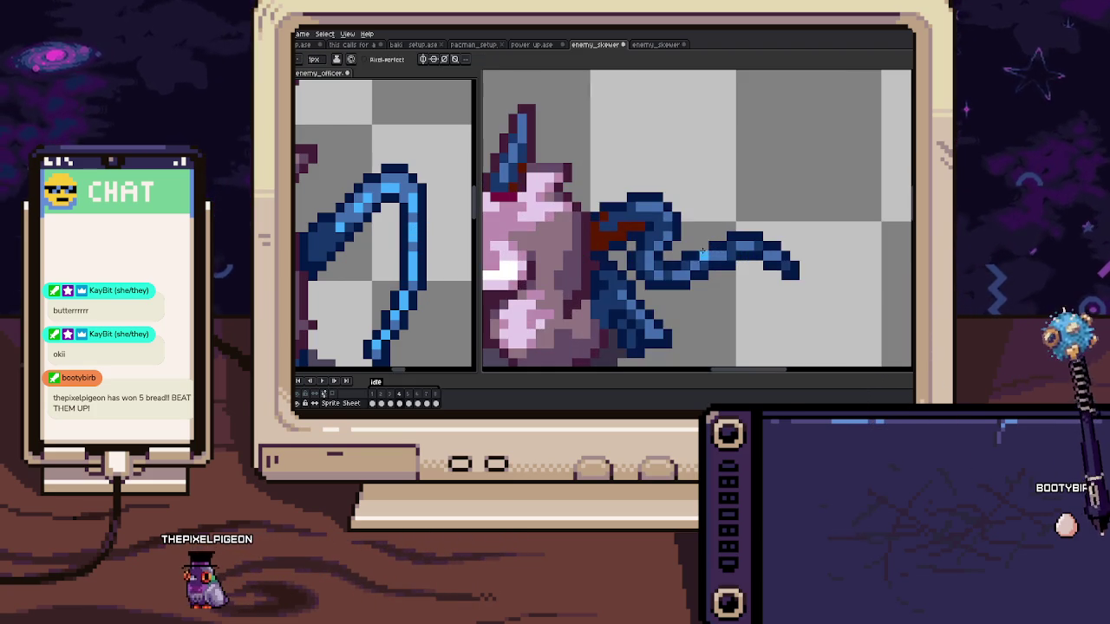
pyautogui.press('q')
pyautogui.moveTo(620, 181); pyautogui.dragTo(611, 198)
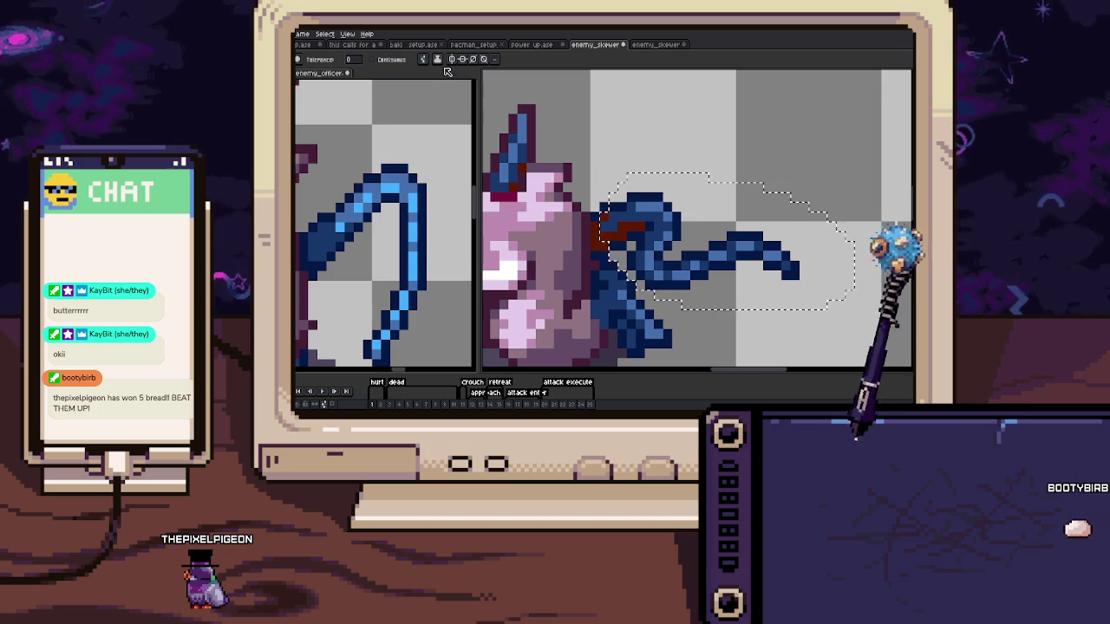
# Select the tail on the next frame and repaint its line lighter blue
pyautogui.press('Right')
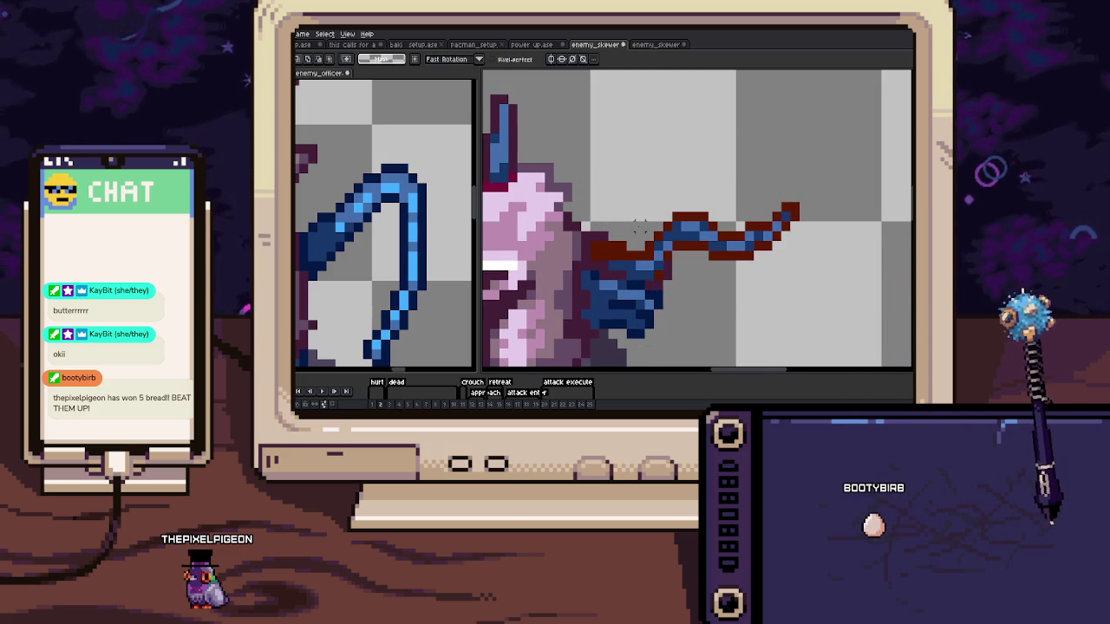
pyautogui.moveTo(810, 189); pyautogui.dragTo(612, 234)
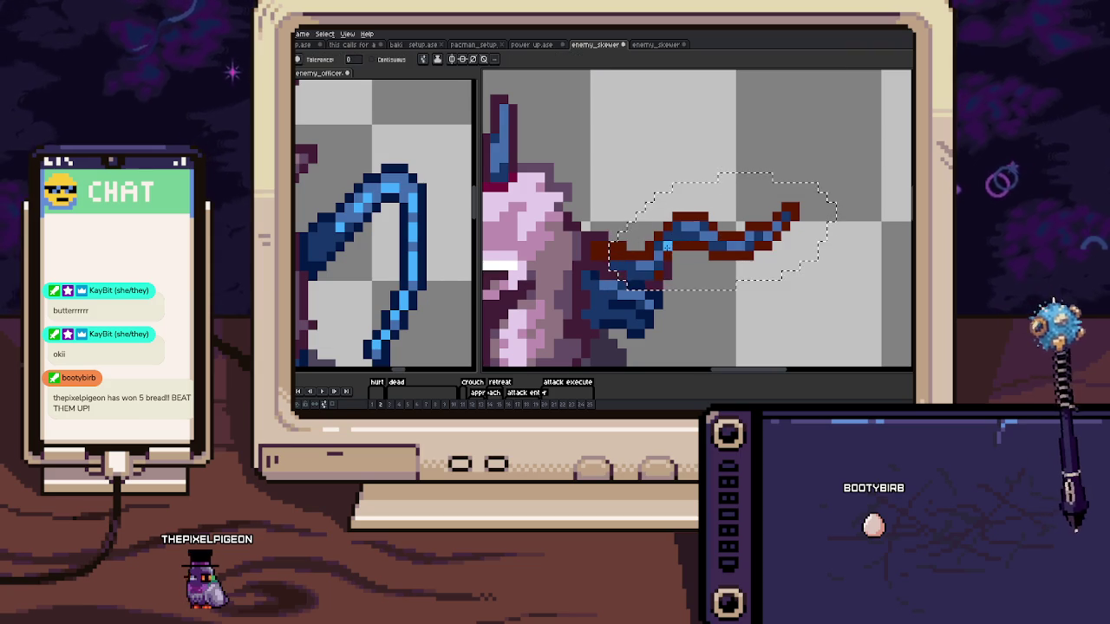
pyautogui.press('Left')
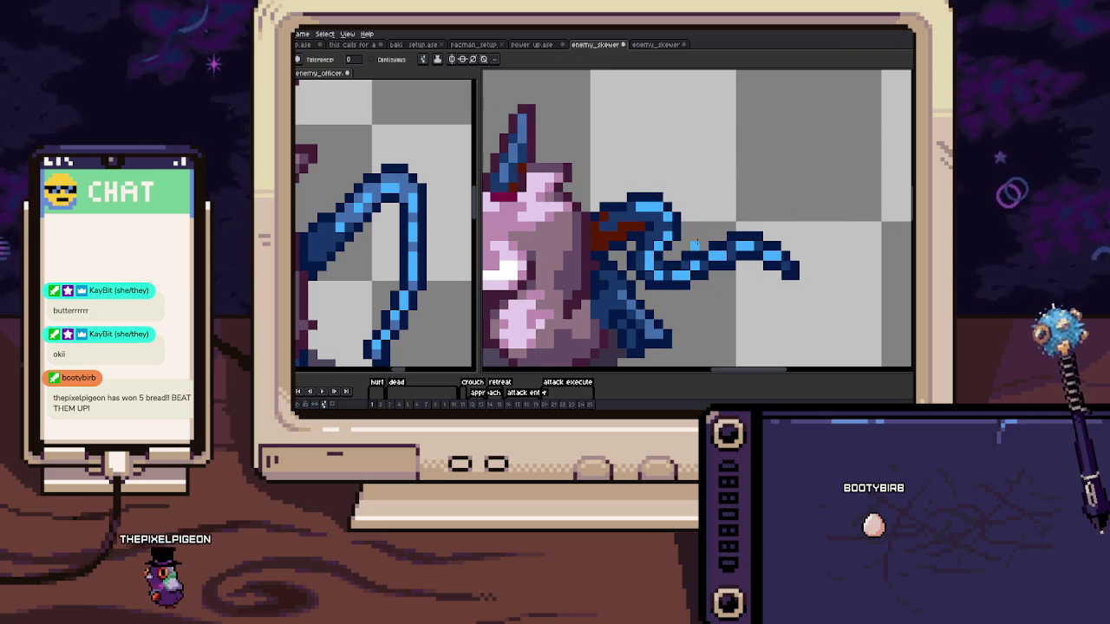
pyautogui.press('Right')
pyautogui.press('v')
pyautogui.press('Right')
pyautogui.scroll(2, 659, 225)
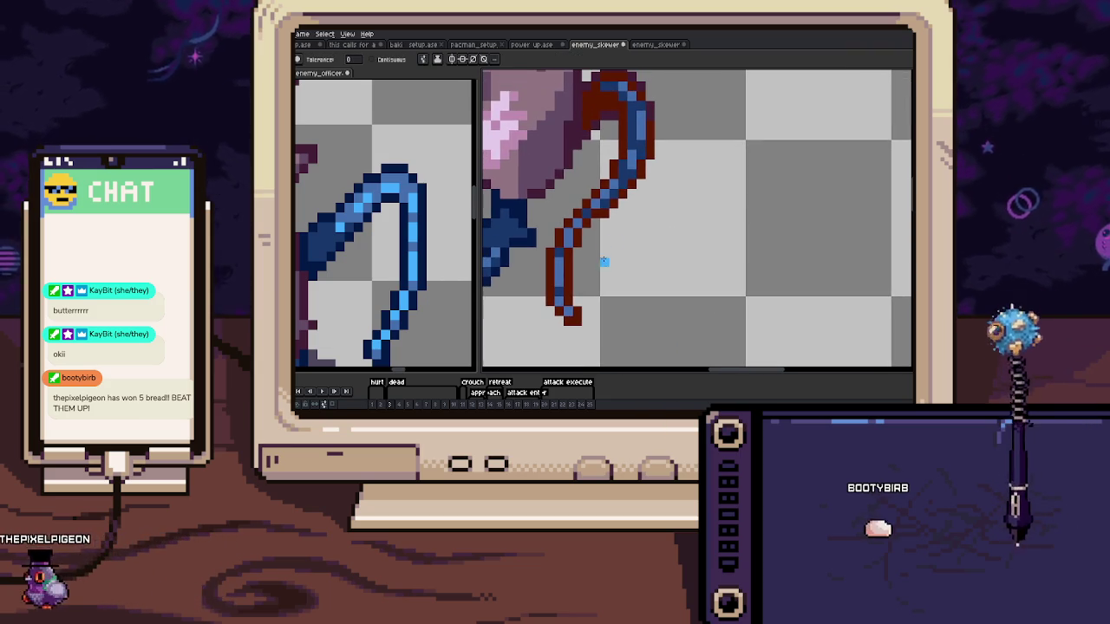
pyautogui.press('b')
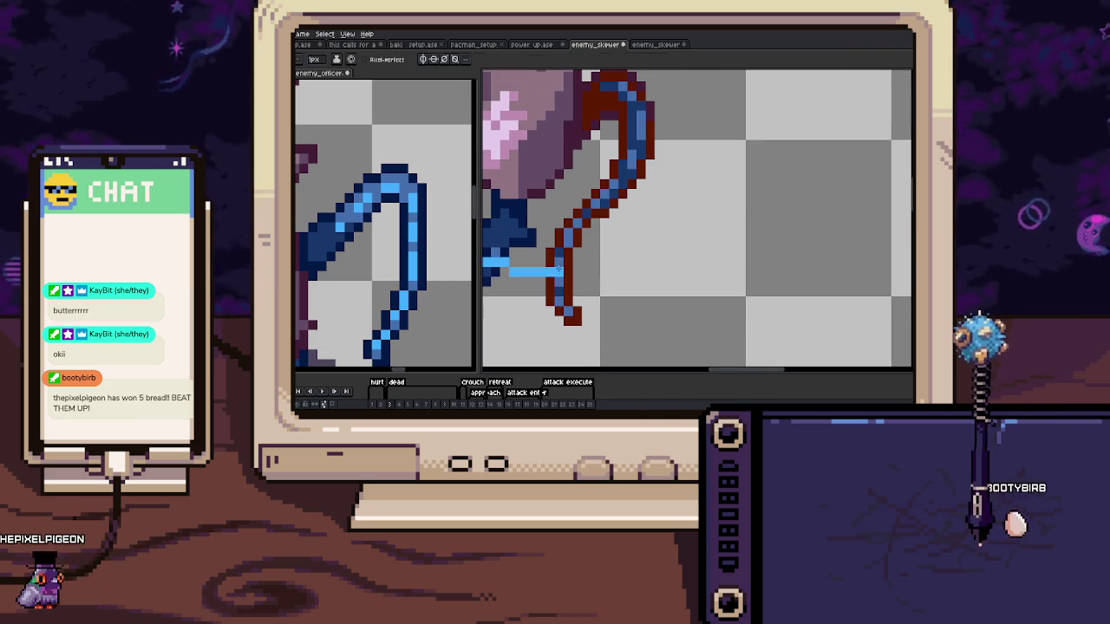
pyautogui.moveTo(624, 87); pyautogui.dragTo(568, 312)
# Magic-wand the blue tail line and paint it light blue through frame 5
pyautogui.press('Right')
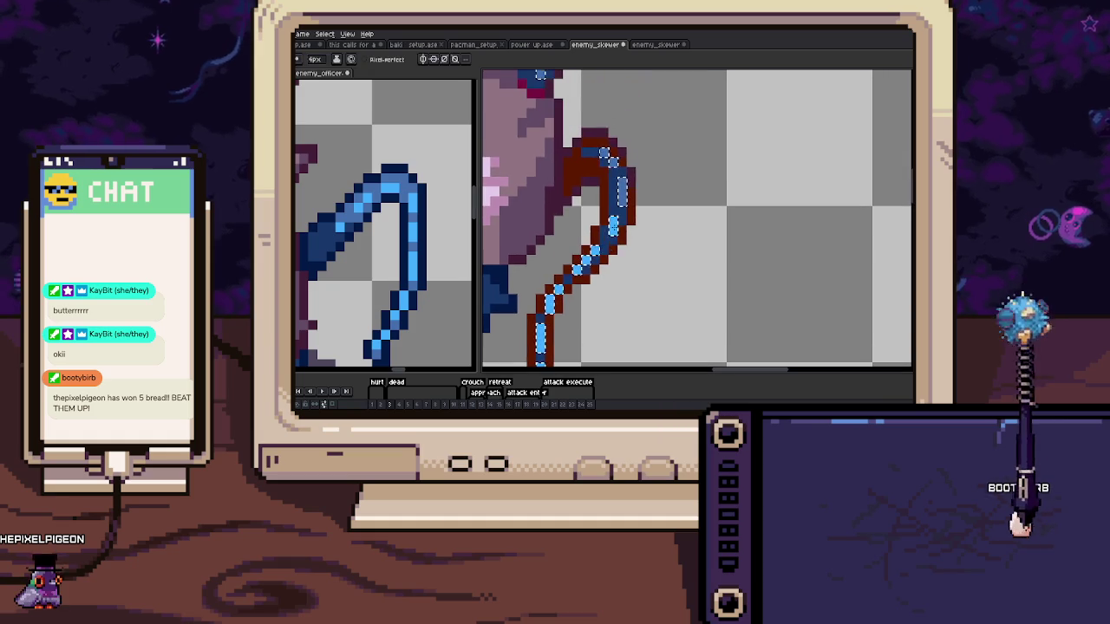
pyautogui.press('v')
pyautogui.scroll(2, 685, 226)
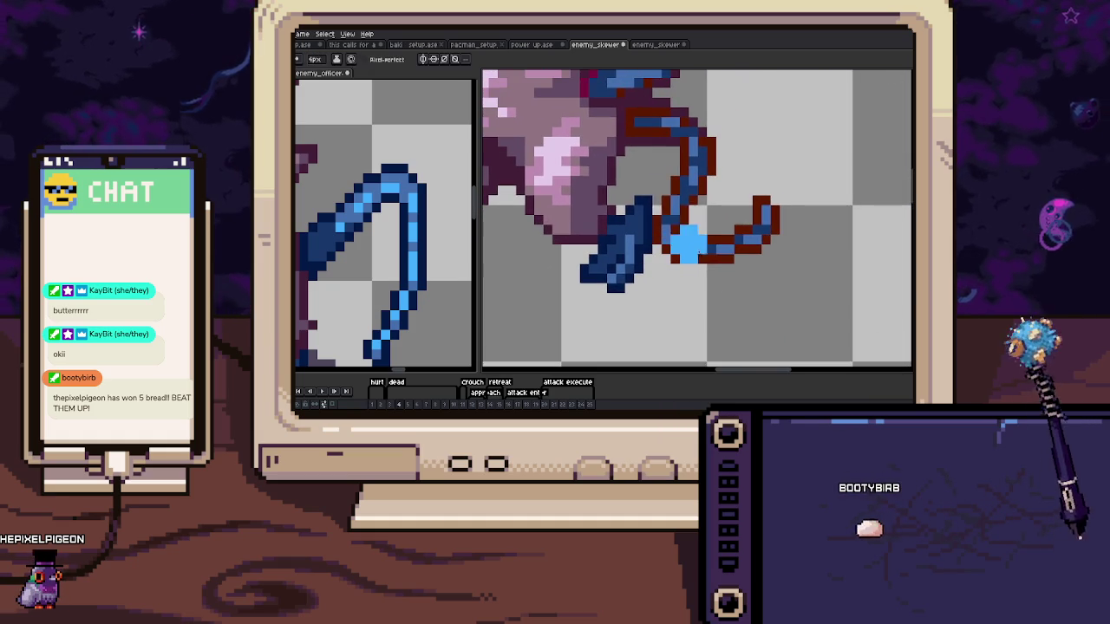
pyautogui.press('w')
pyautogui.moveTo(699, 259); pyautogui.dragTo(693, 295)
pyautogui.click(681, 181)
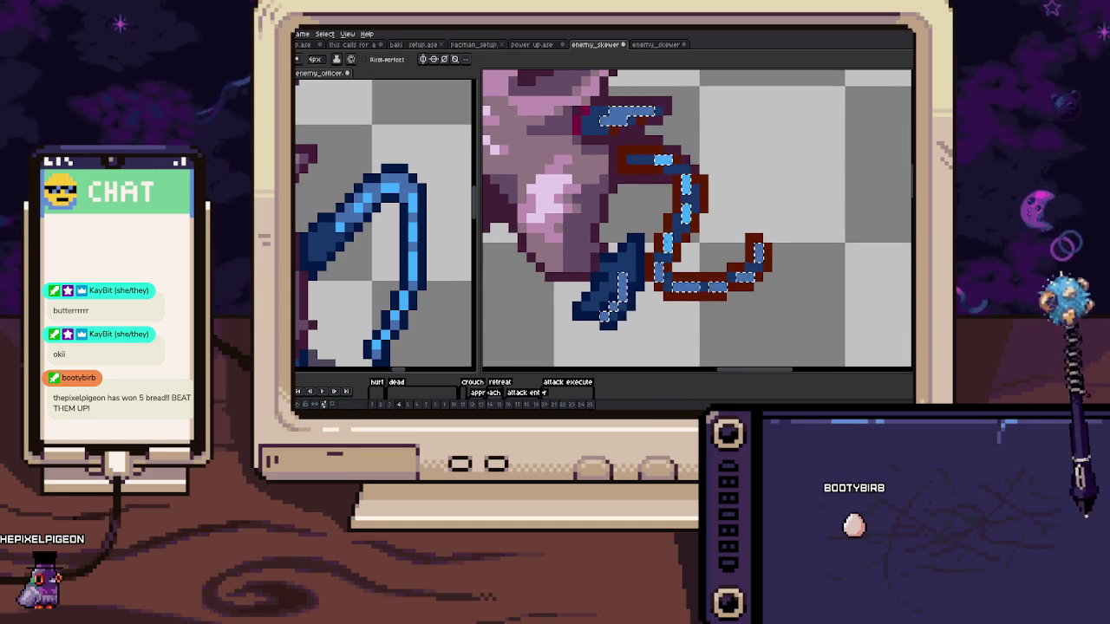
pyautogui.press('Right')
pyautogui.moveTo(728, 230); pyautogui.dragTo(695, 235)
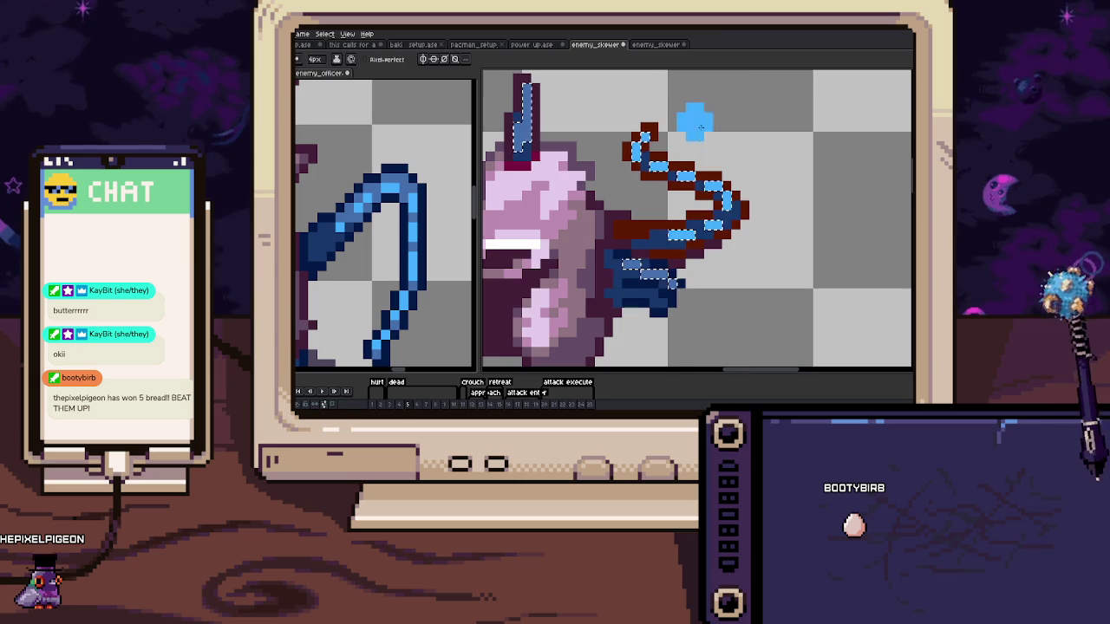
# Select the tail's blue pixels on frames 6 and 7
pyautogui.press('Right')
pyautogui.press('w')
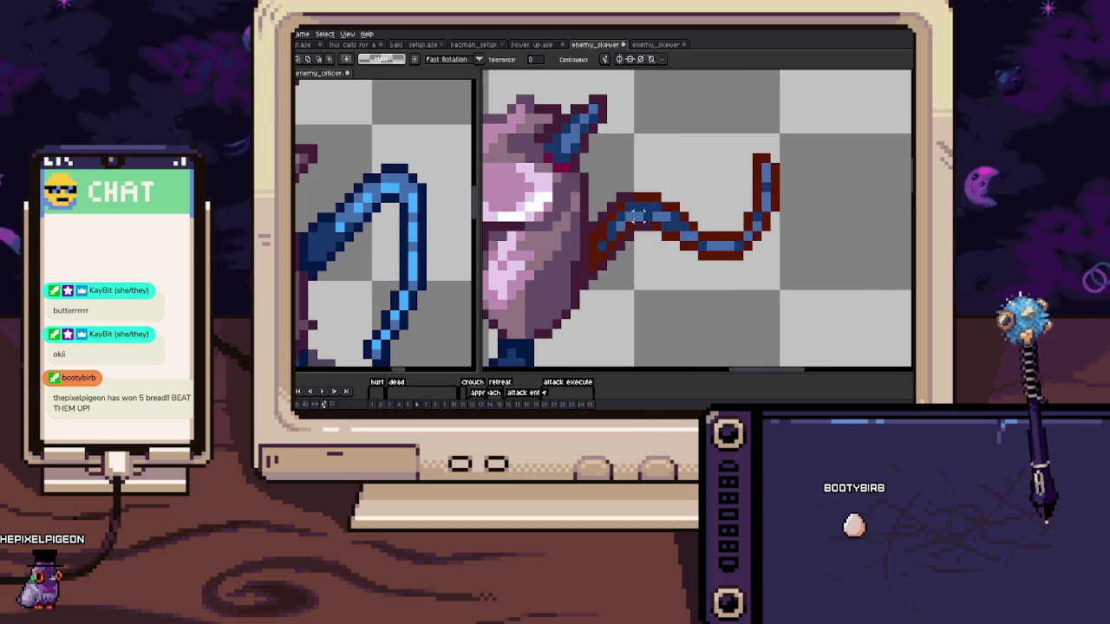
pyautogui.click(637, 216)
pyautogui.press('b')
pyautogui.press('Right')
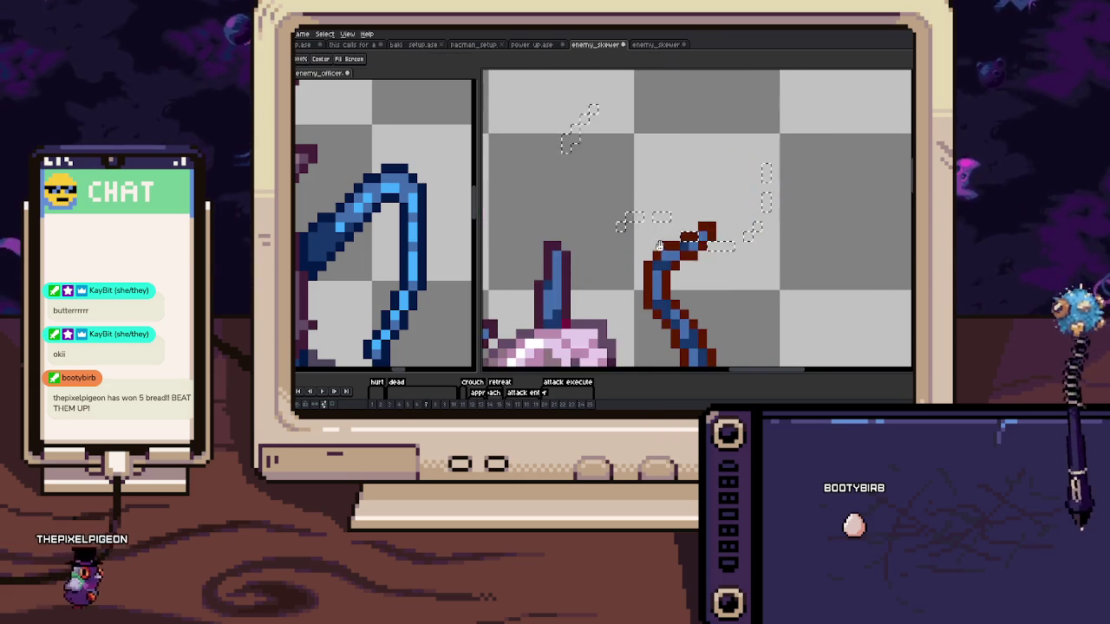
pyautogui.press('w')
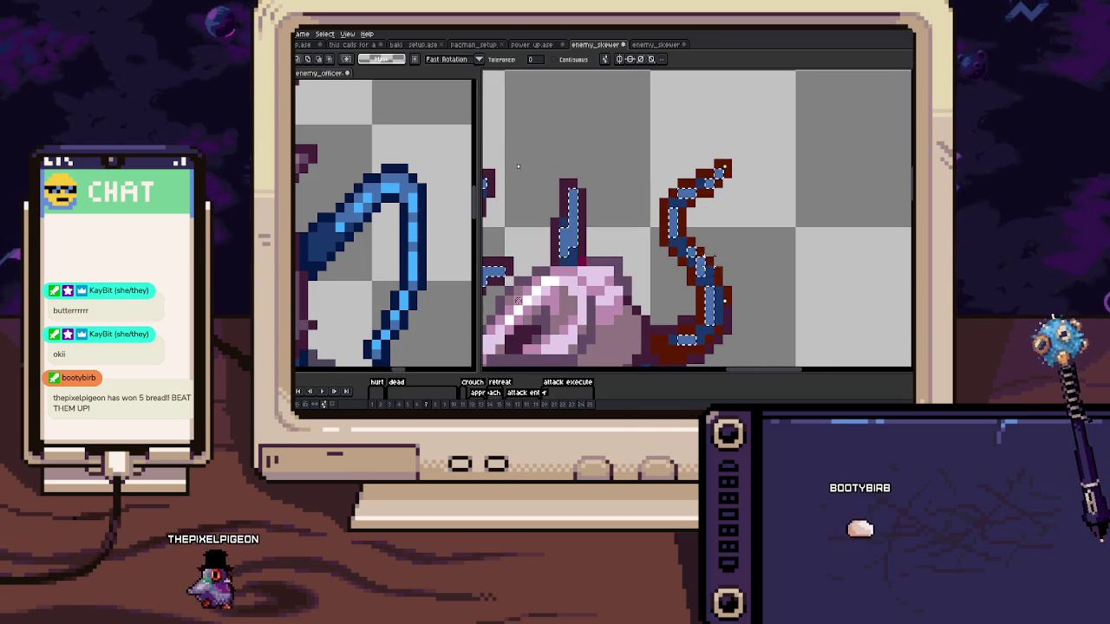
pyautogui.press('b')
# Repaint the tail line light blue on frames 8 through 10
pyautogui.press('Right')
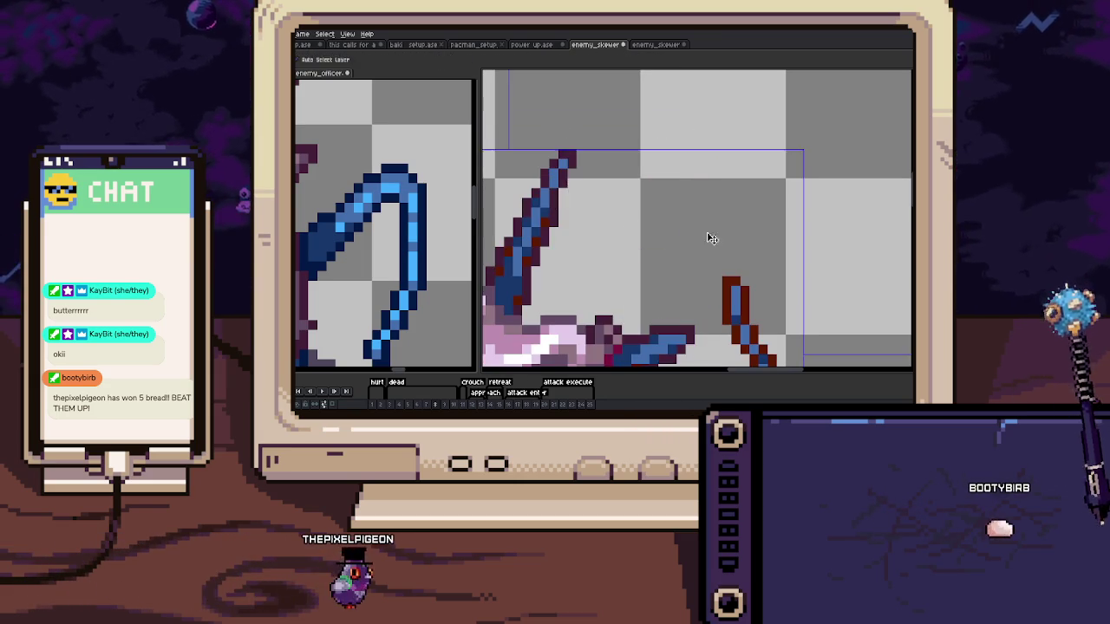
pyautogui.moveTo(676, 181); pyautogui.dragTo(657, 236)
pyautogui.press('w')
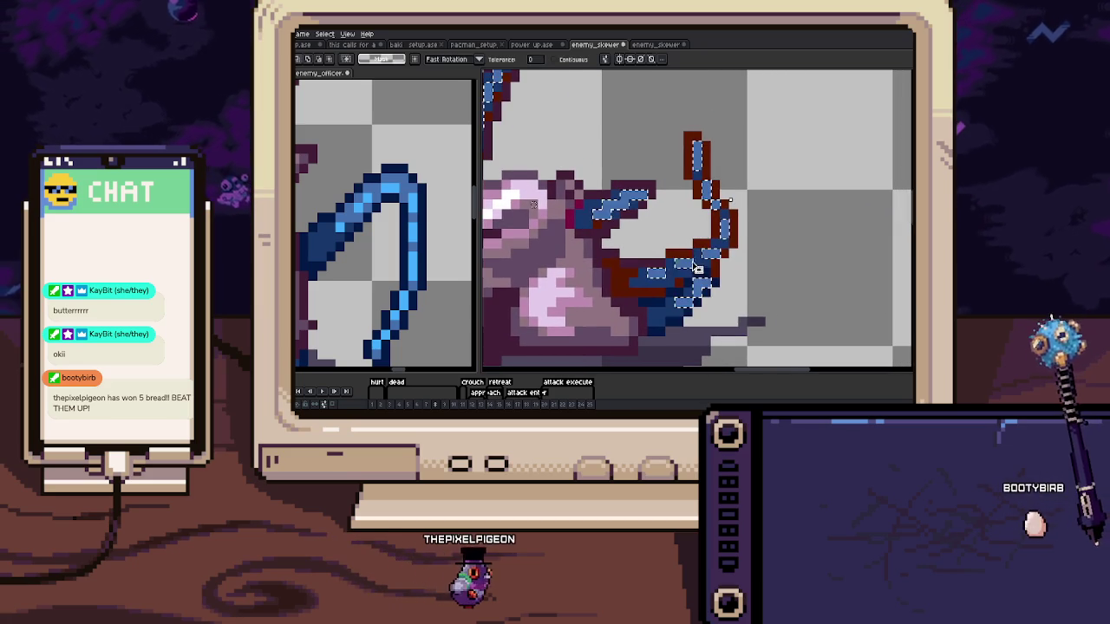
pyautogui.press('b')
pyautogui.press('Right')
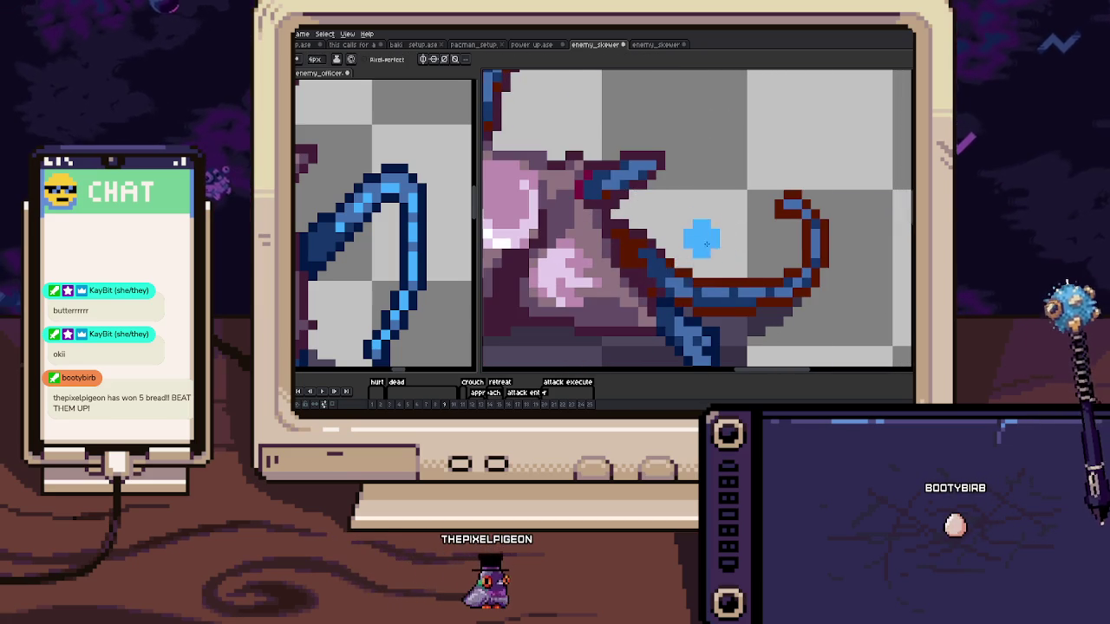
pyautogui.moveTo(707, 244); pyautogui.dragTo(712, 293)
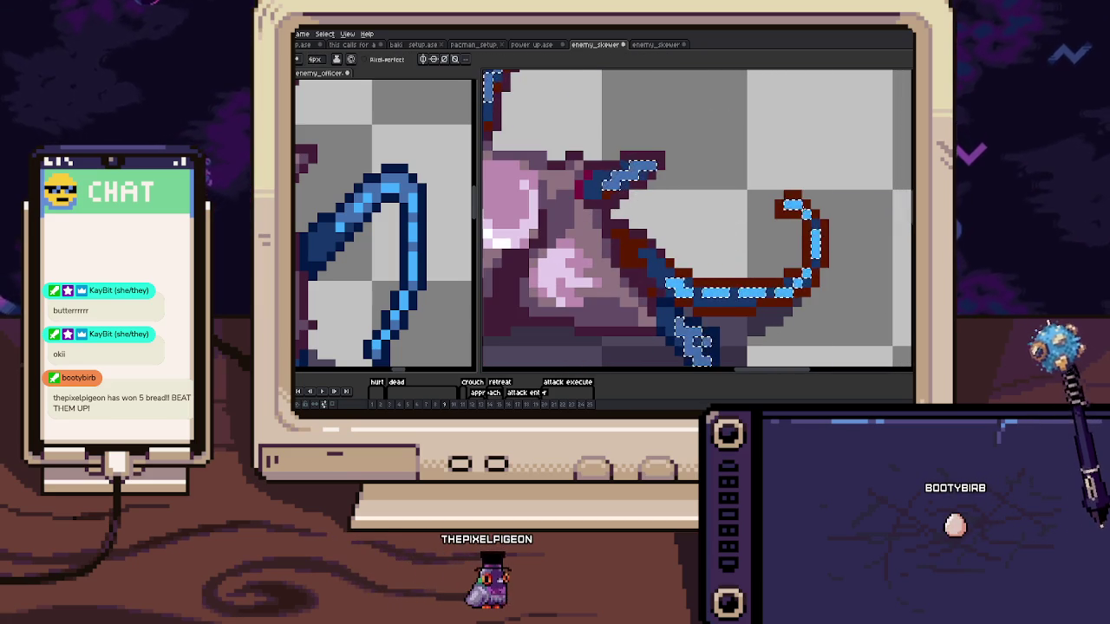
pyautogui.press('Right')
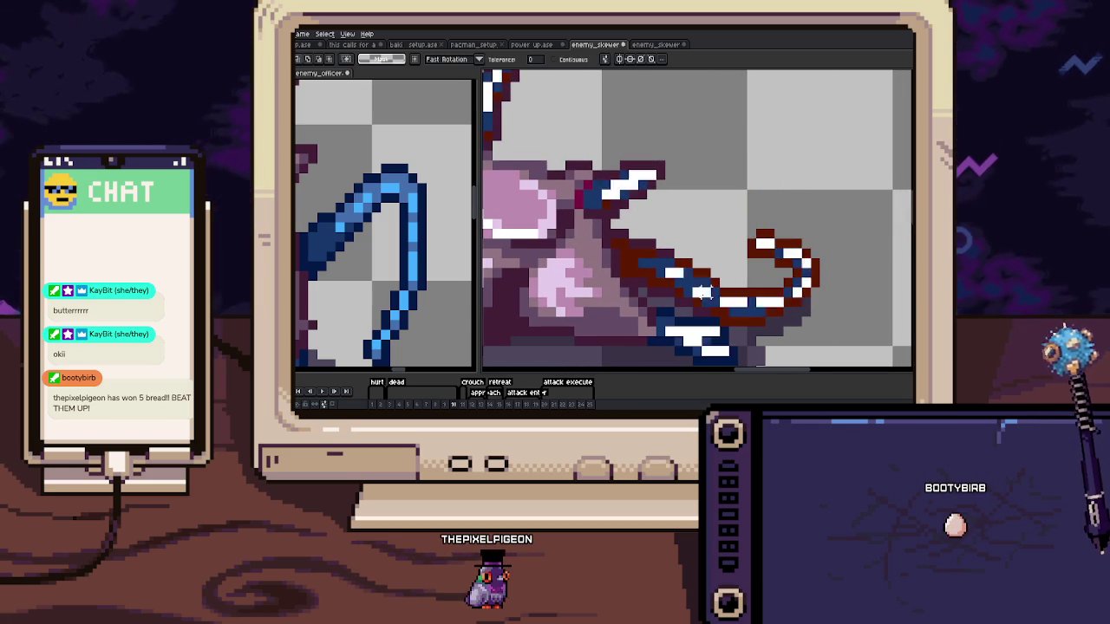
# Play the dead animation, undo a stray light-blue bar, and repaint the tail
pyautogui.press('Right')
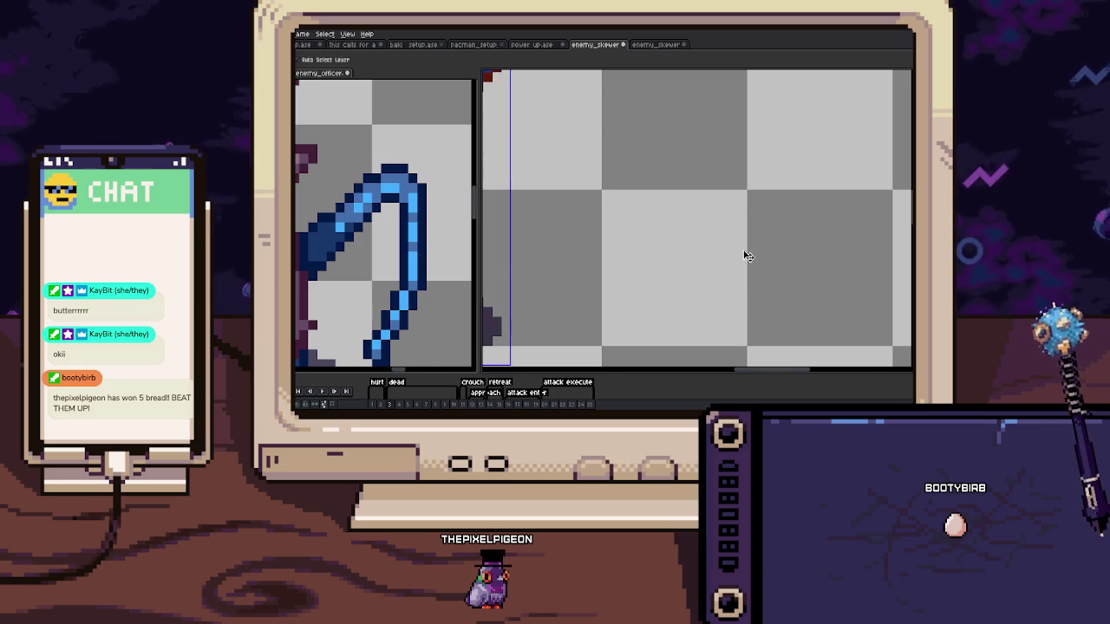
pyautogui.press('b')
pyautogui.scroll(-3, 737, 258)
pyautogui.press('Return')
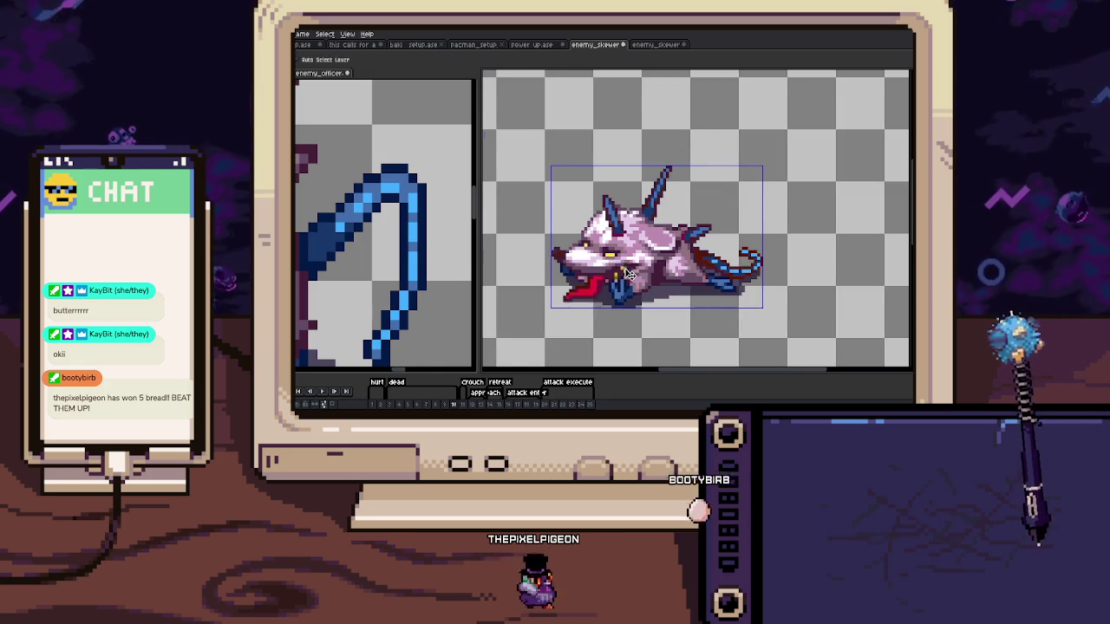
pyautogui.press('Return')
pyautogui.press('Right')
pyautogui.scroll(3, 624, 260)
pyautogui.hotkey('ctrl', 'z')
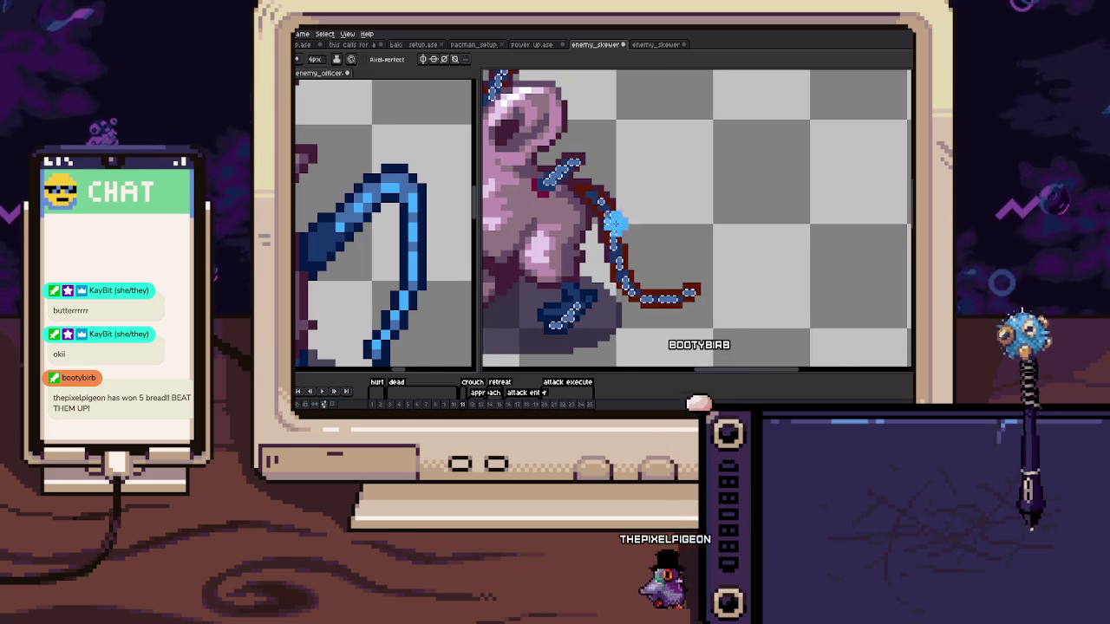
pyautogui.moveTo(614, 217)
pyautogui.mouseDown()
pyautogui.moveTo(669, 310)
pyautogui.moveTo(713, 291)
pyautogui.mouseUp()
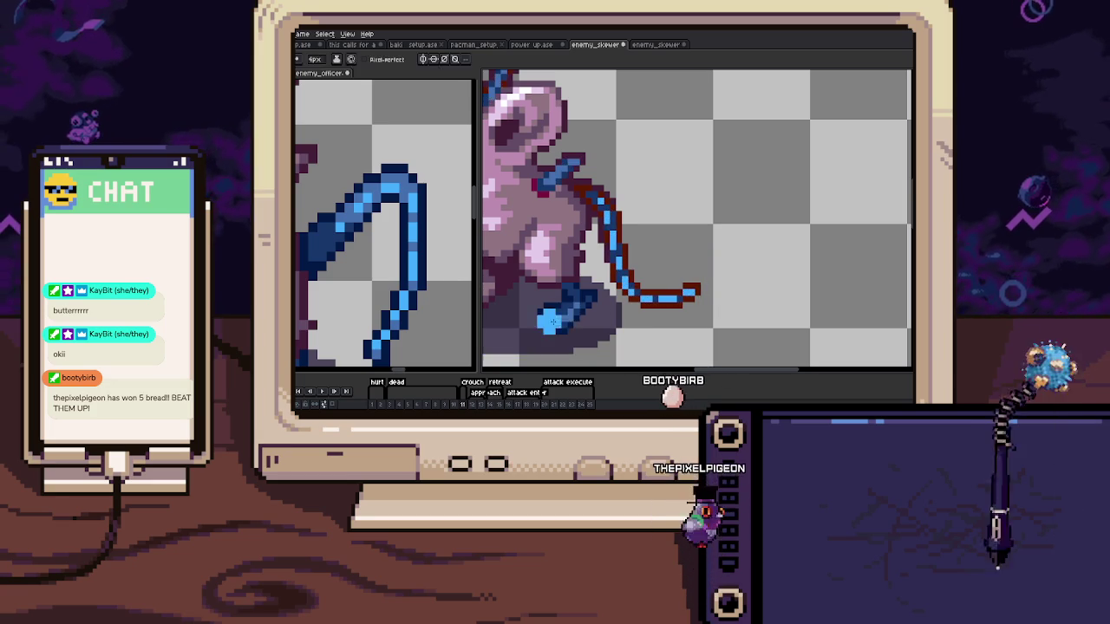
# Select the tail's blue line on frame 12, continuing to frame 13
pyautogui.press('Right')
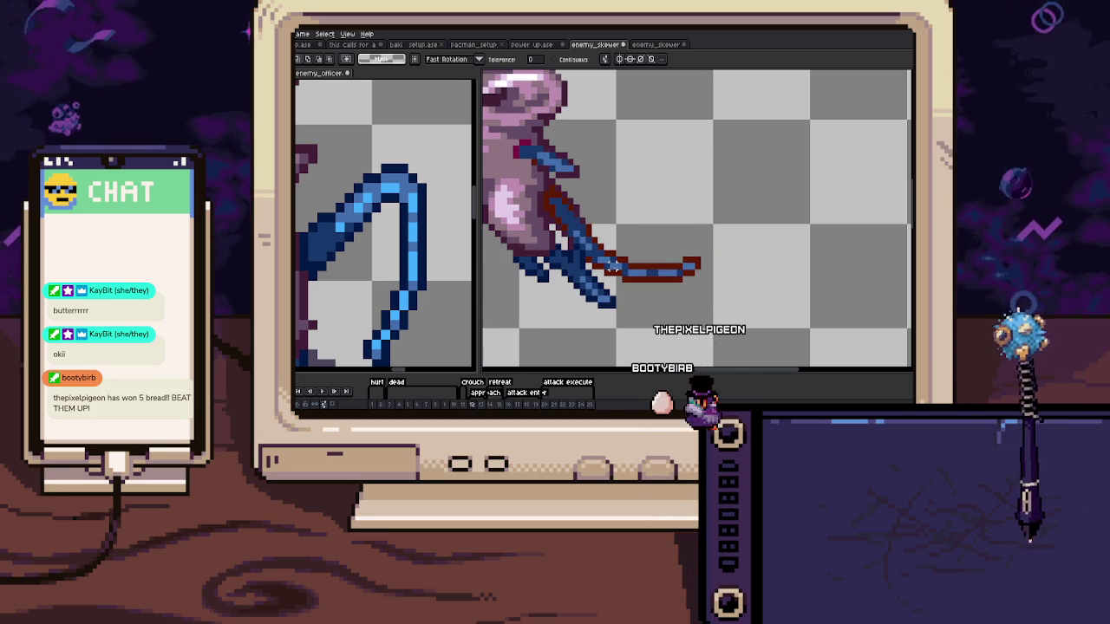
pyautogui.click(598, 247)
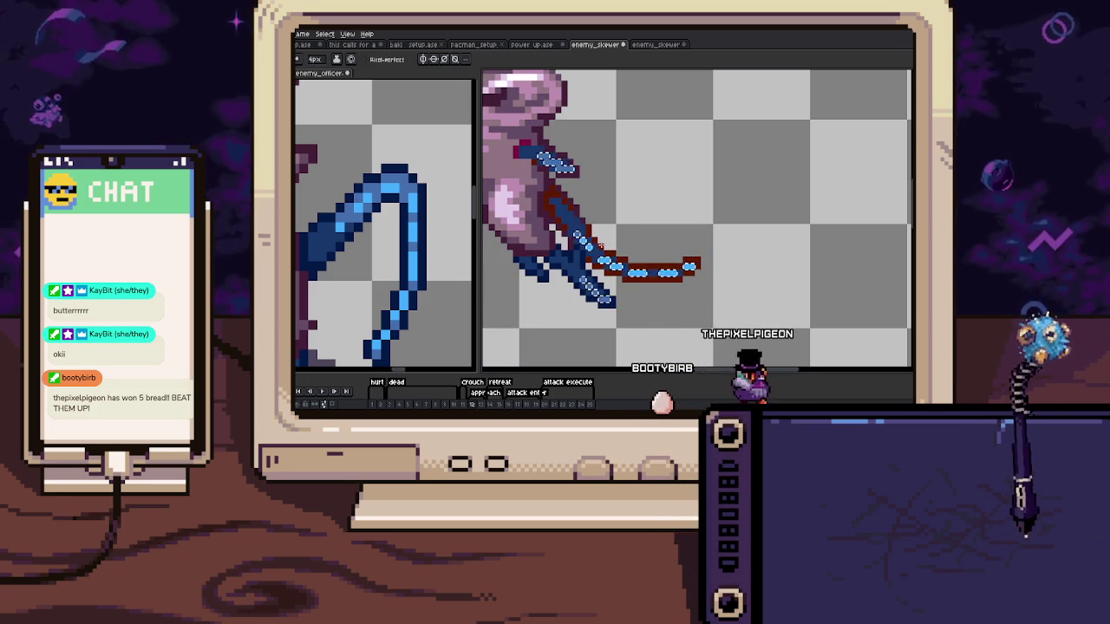
pyautogui.moveTo(629, 243); pyautogui.dragTo(661, 258)
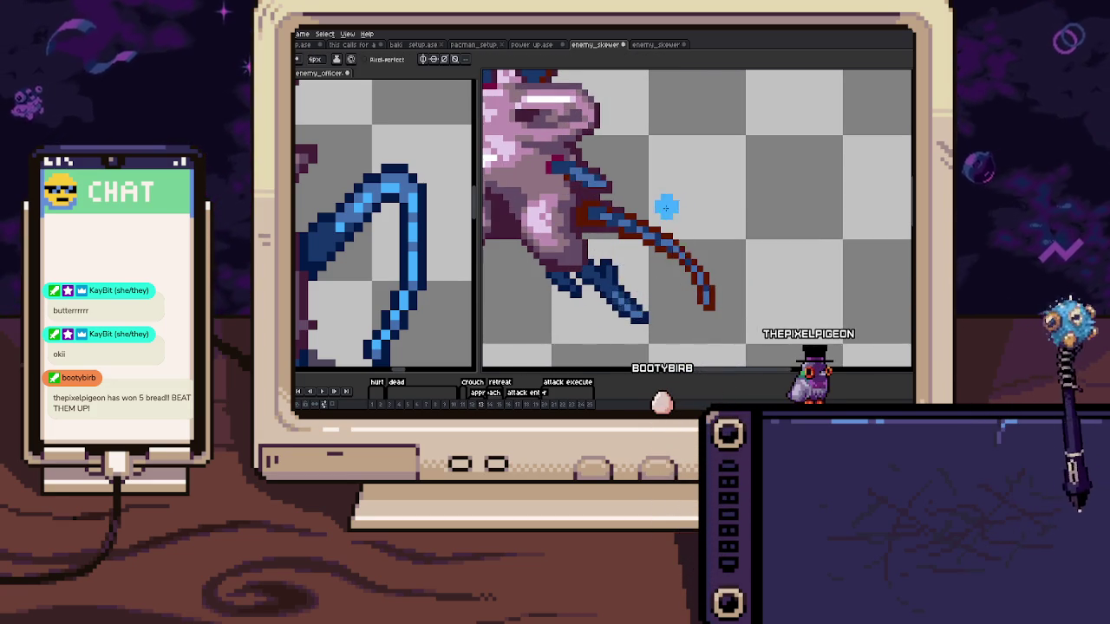
pyautogui.scroll(2, 665, 208)
pyautogui.press('Right')
pyautogui.scroll(-1, 631, 265)
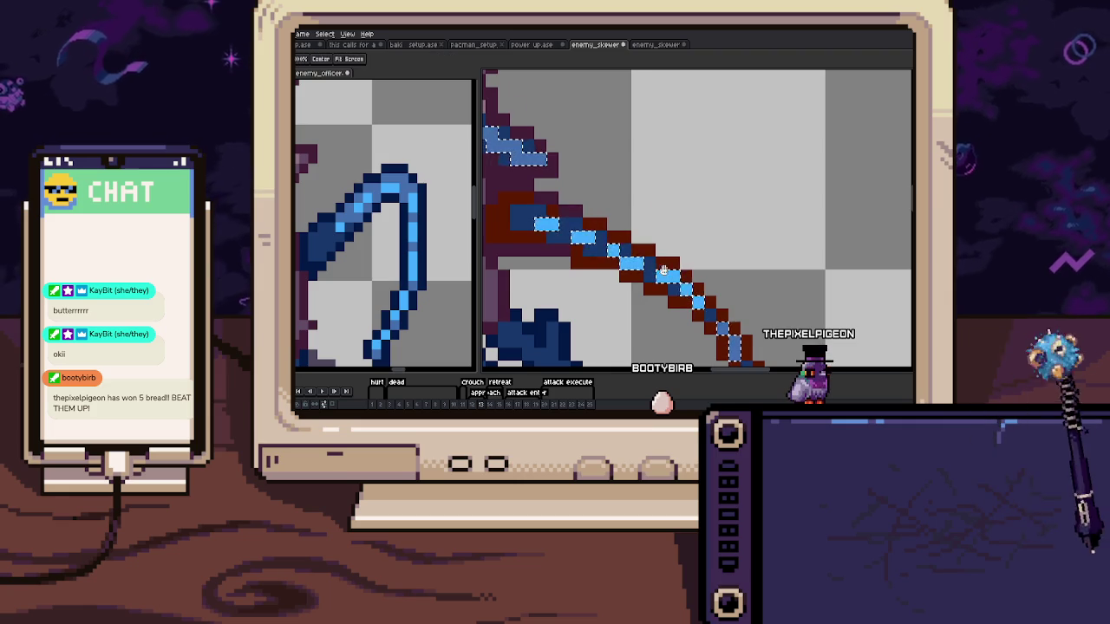
pyautogui.scroll(-1, 659, 273)
# Compare the tail on frames 13 and 14 and drop the tail transform
pyautogui.press('b')
pyautogui.scroll(-1, 701, 289)
pyautogui.press('Left')
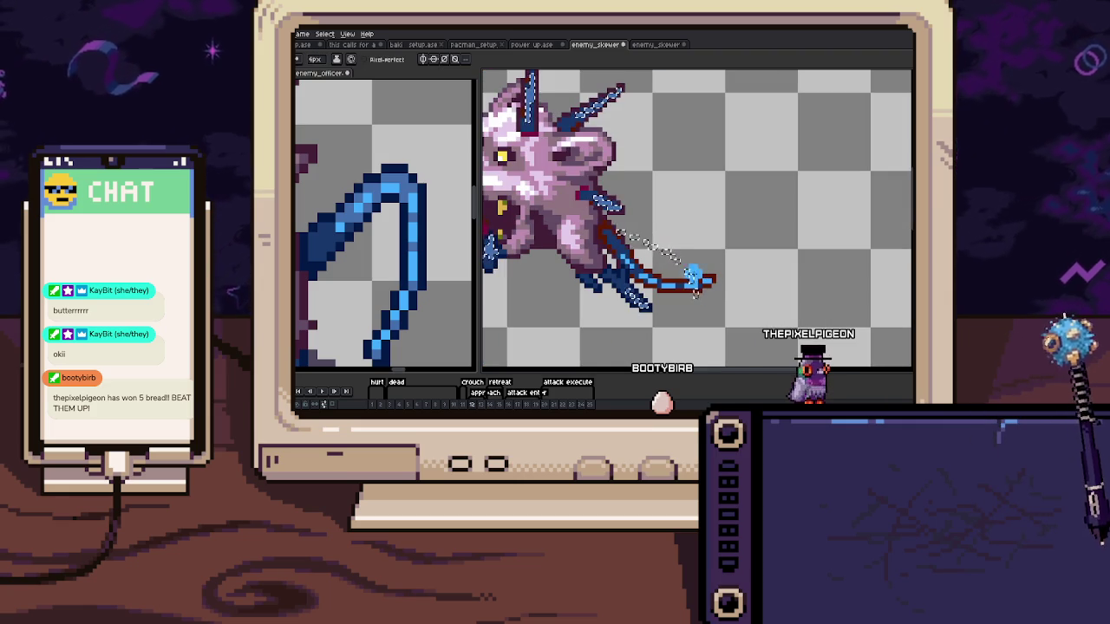
pyautogui.press('Right')
pyautogui.press('Right')
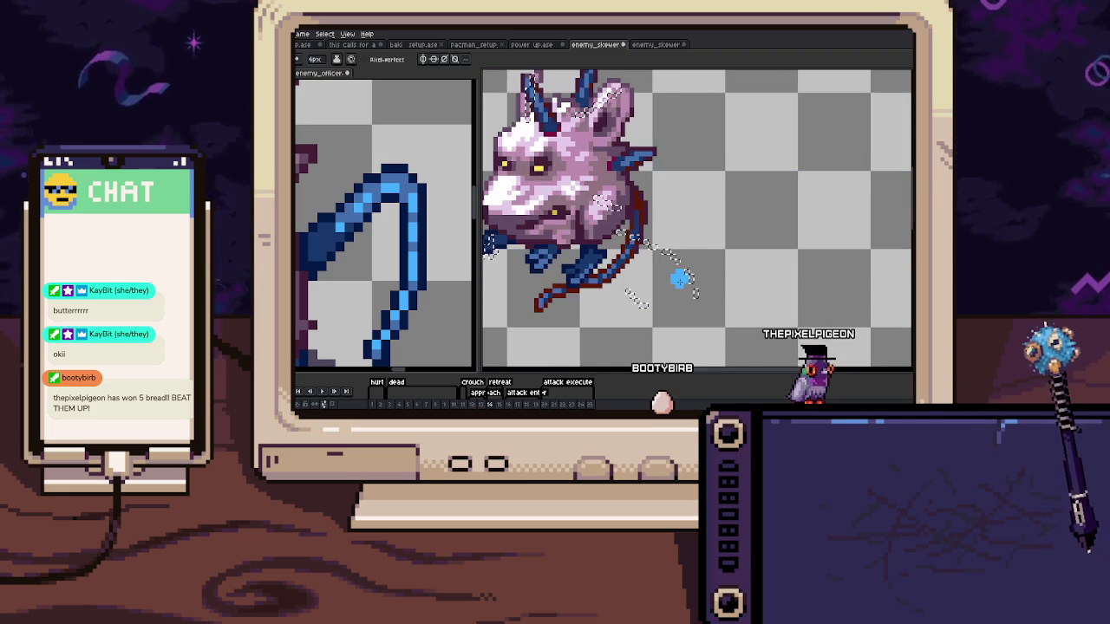
pyautogui.scroll(2, 613, 266)
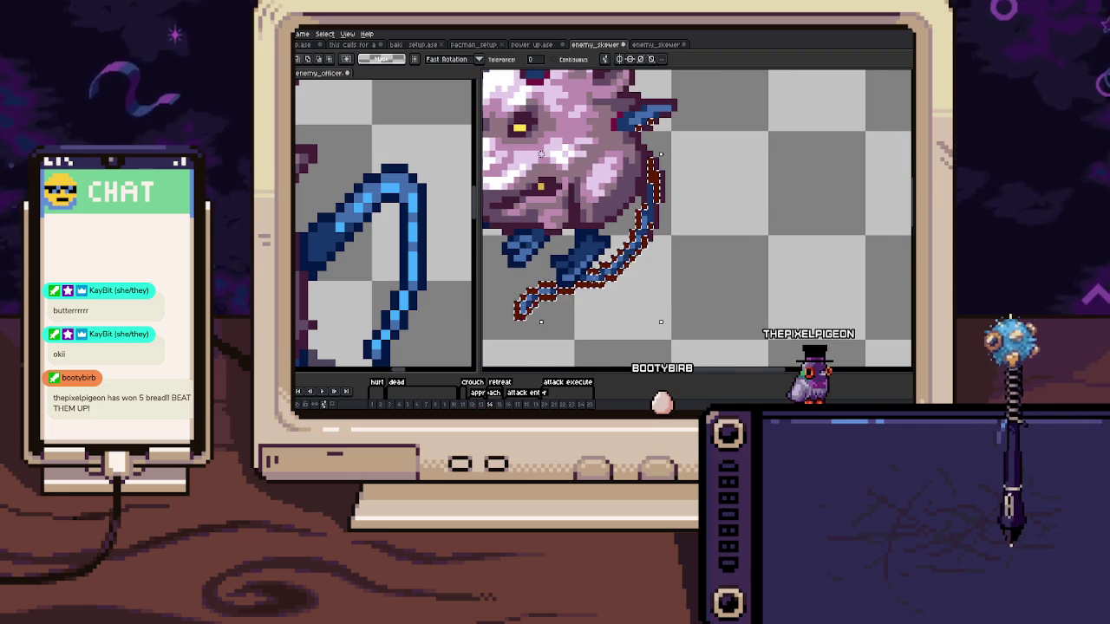
pyautogui.press('b')
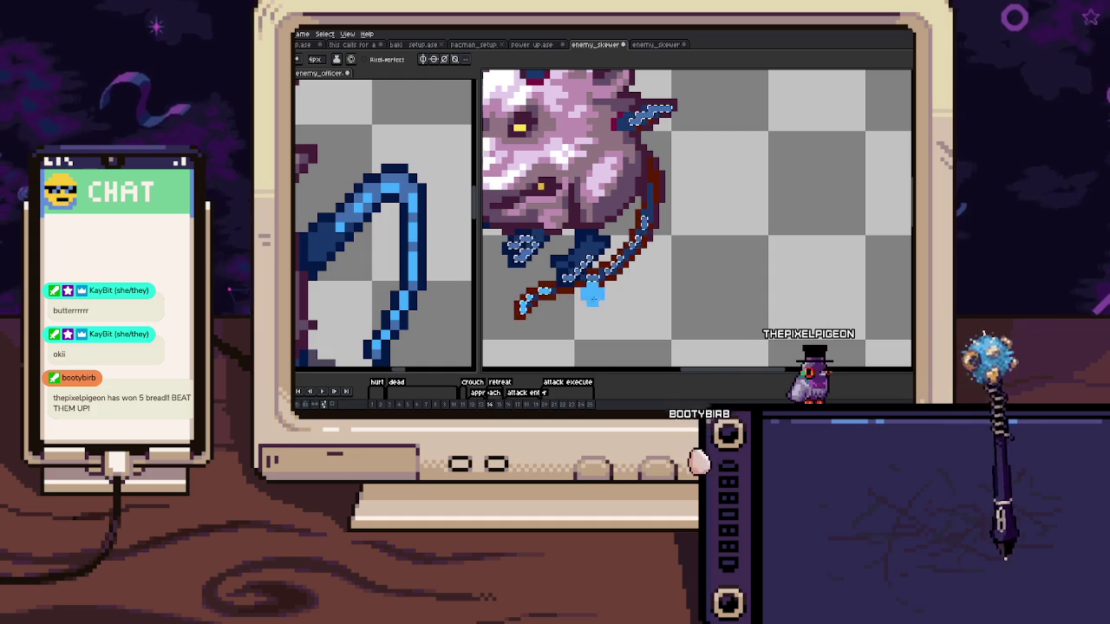
# Select the tail highlight on frame 15, clear it, and move to frame 17
pyautogui.press('Right')
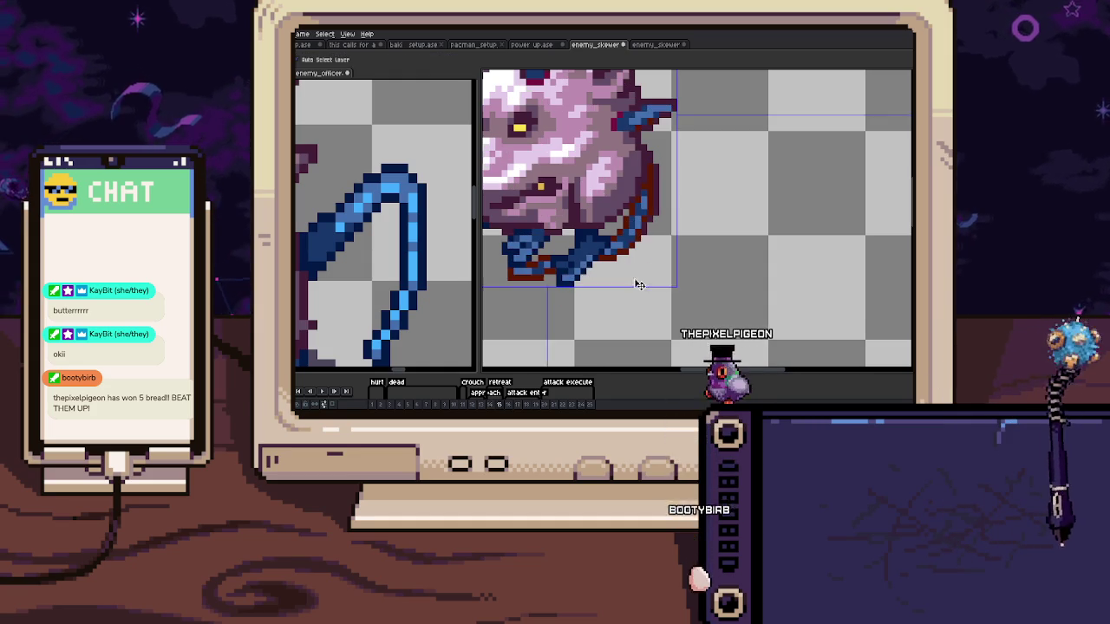
pyautogui.press('w')
pyautogui.click(619, 258)
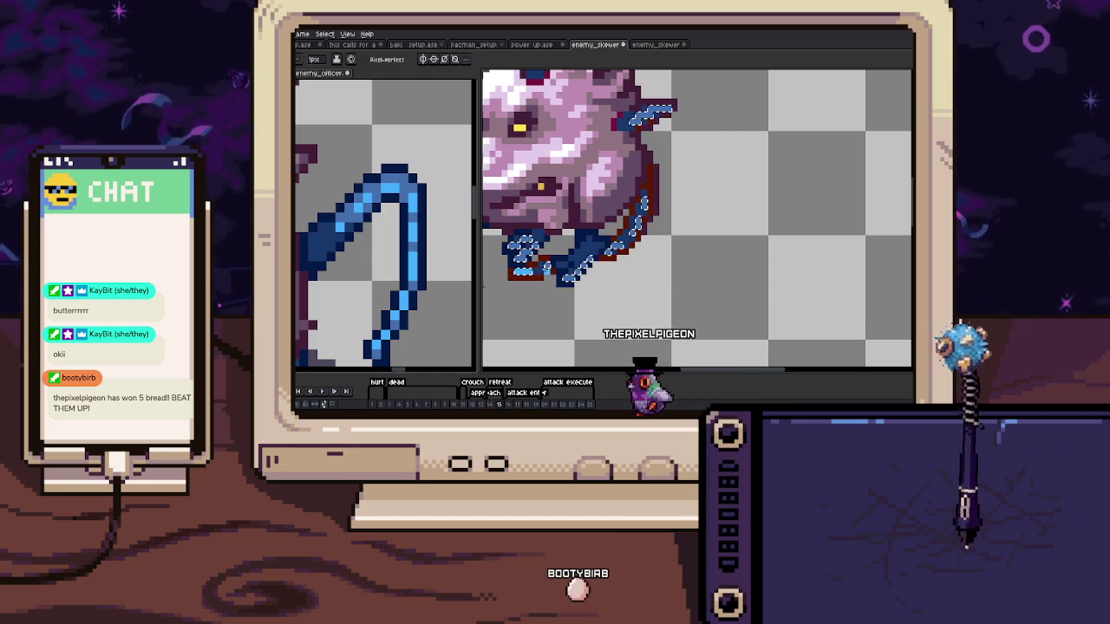
pyautogui.press('b')
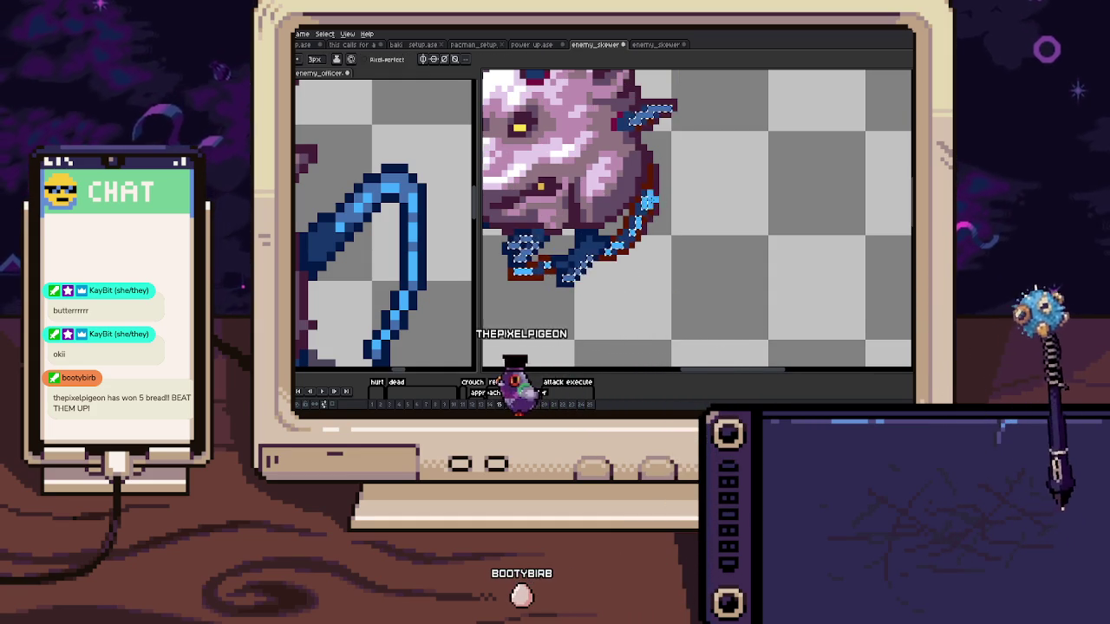
pyautogui.hotkey('ctrl', 'd')
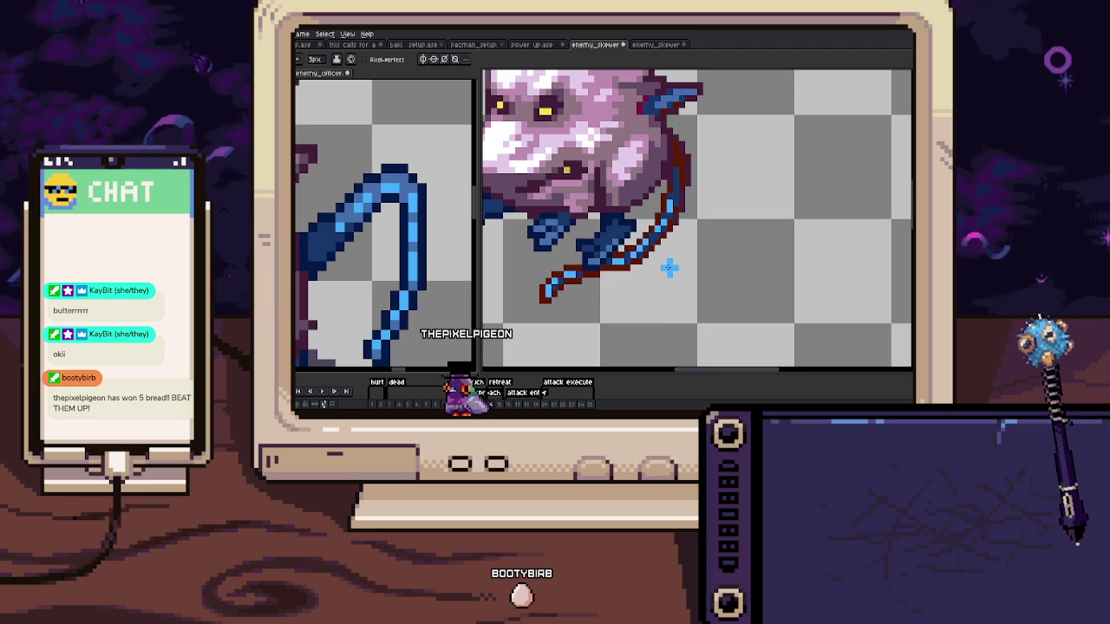
pyautogui.press('.')
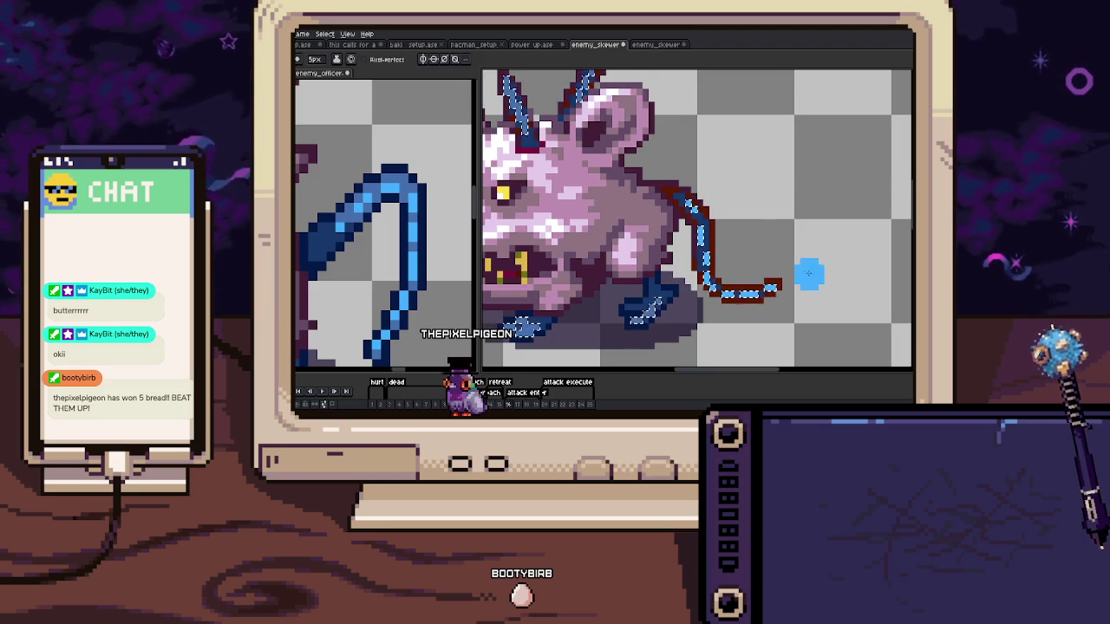
pyautogui.press('.')
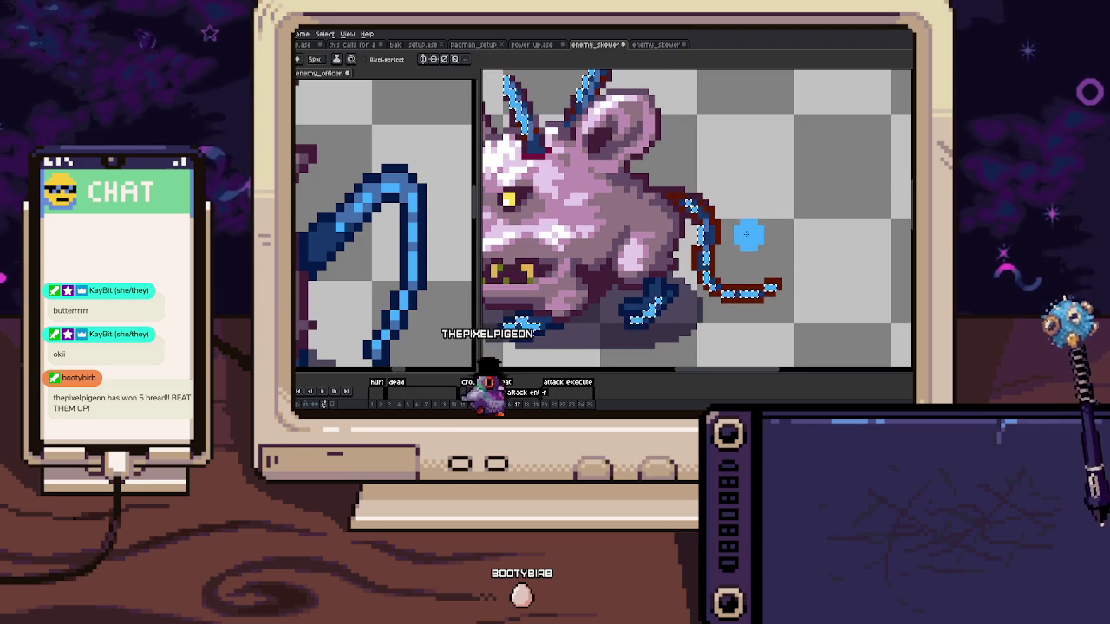
pyautogui.hotkey('ctrl', 'd')
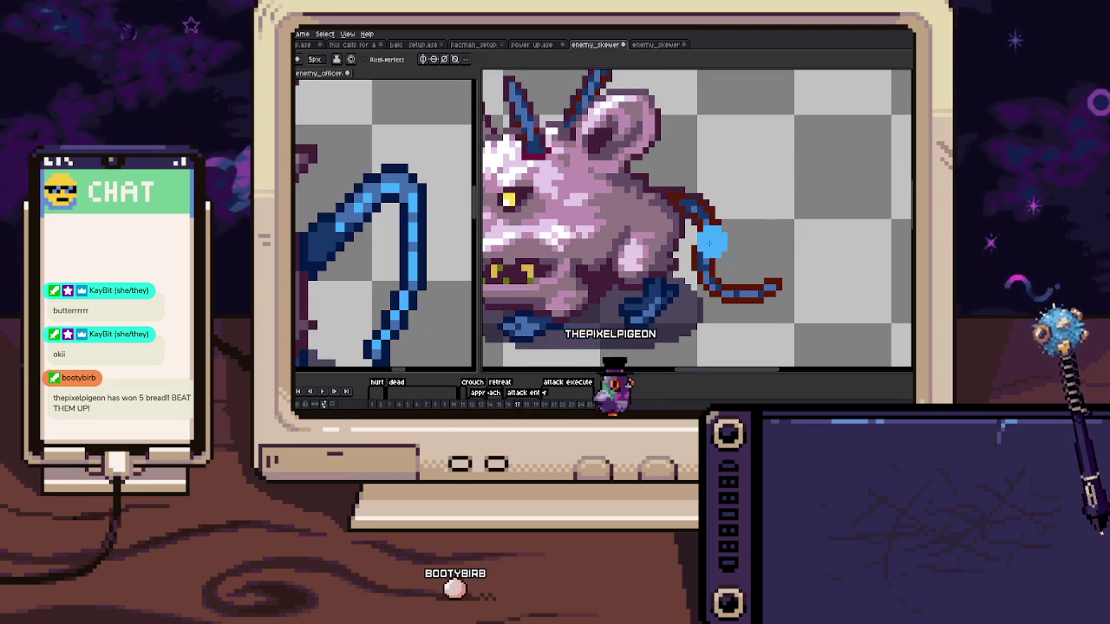
pyautogui.hotkey('ctrl', 'shift', 'd')
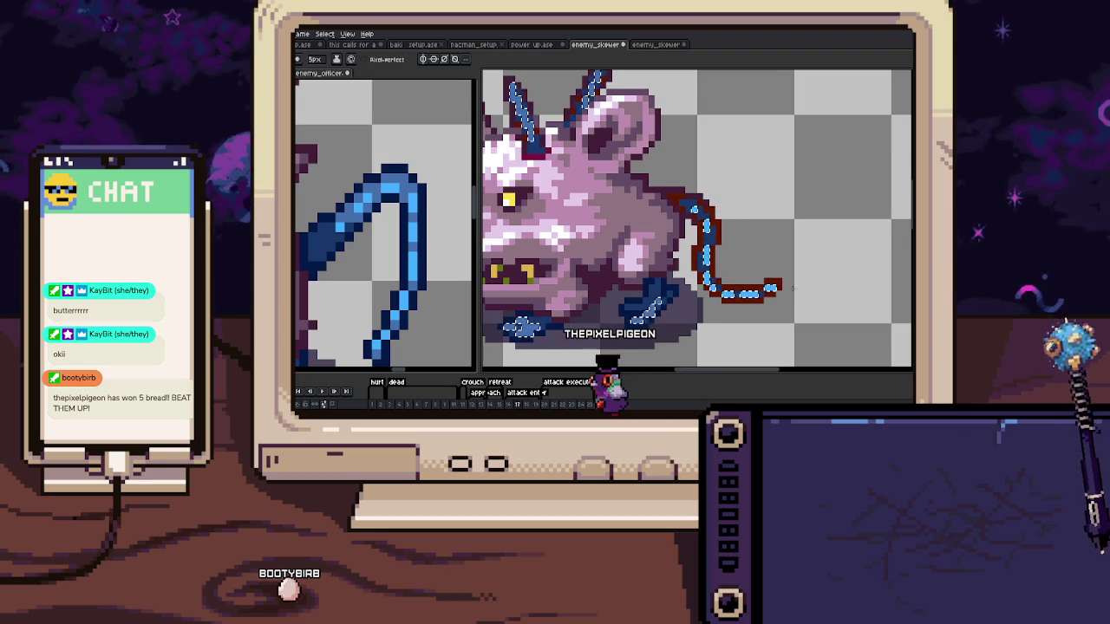
# Rotate the selected tail to a diagonal angle and compare through frame 19
pyautogui.moveTo(792, 288); pyautogui.dragTo(639, 248)
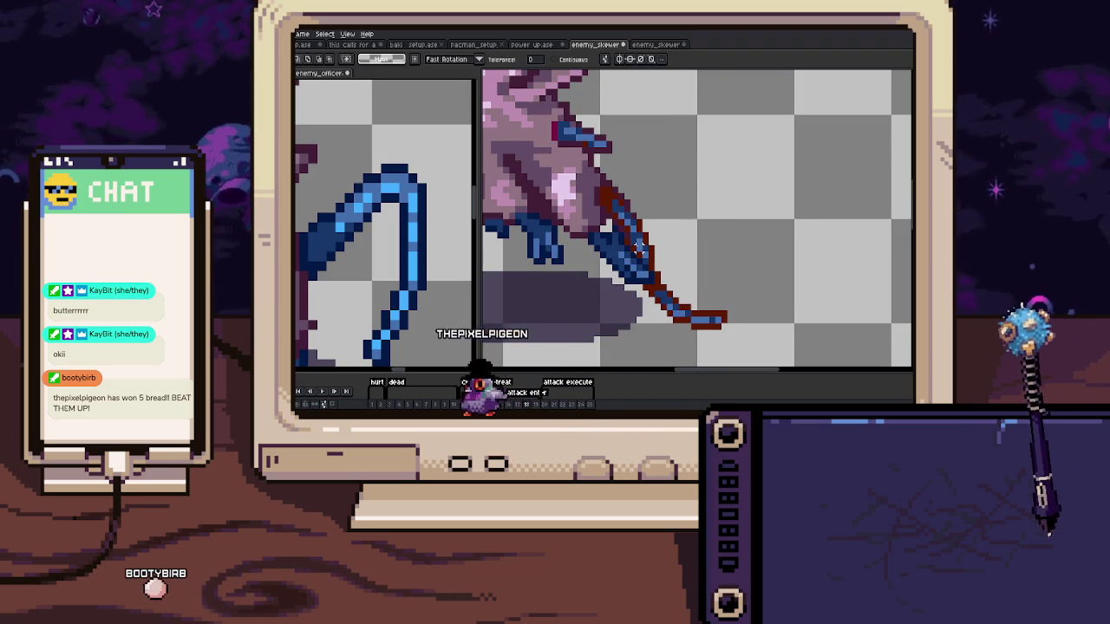
pyautogui.press('Return')
pyautogui.press('Right')
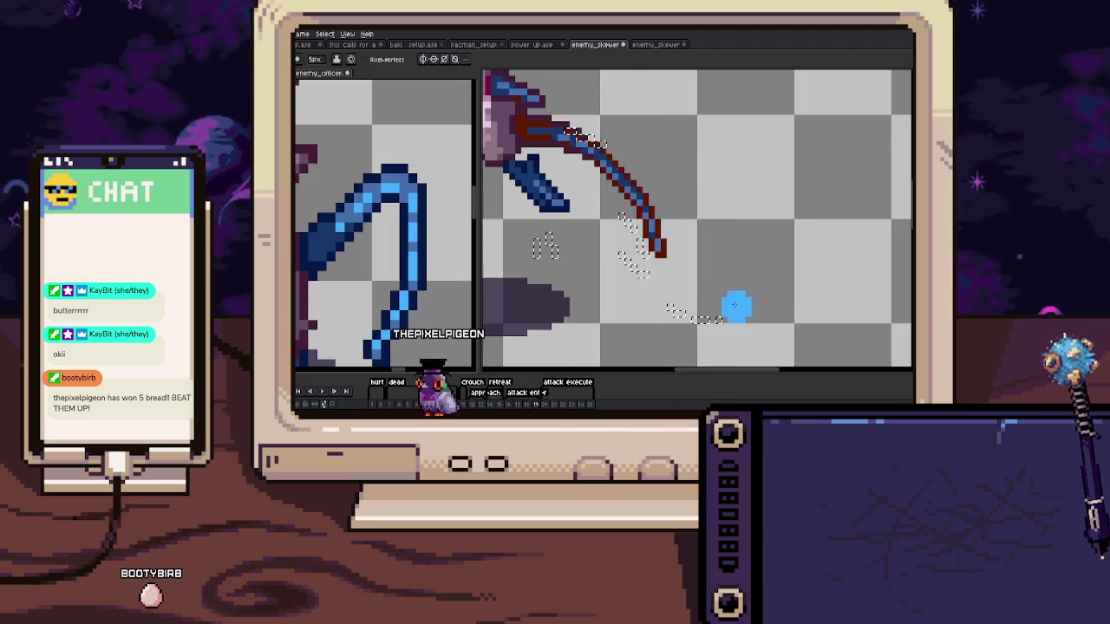
pyautogui.moveTo(634, 224); pyautogui.dragTo(678, 287)
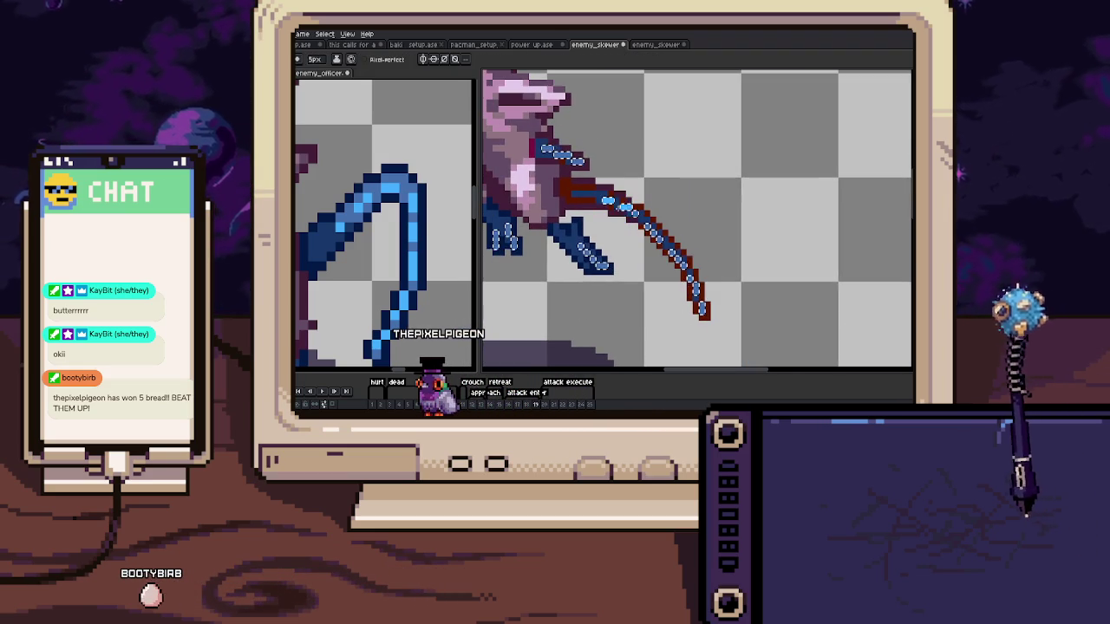
pyautogui.press('Return')
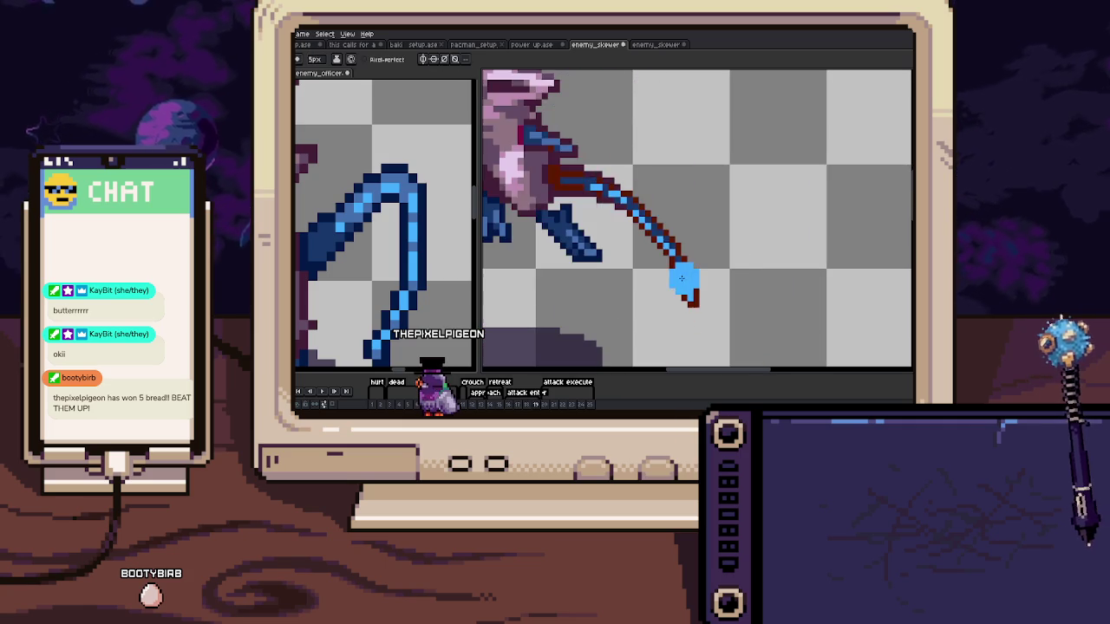
# Select the blue tail pixels for reshaping on frames 20 to 22
pyautogui.press('Right')
pyautogui.press('b')
pyautogui.press('w')
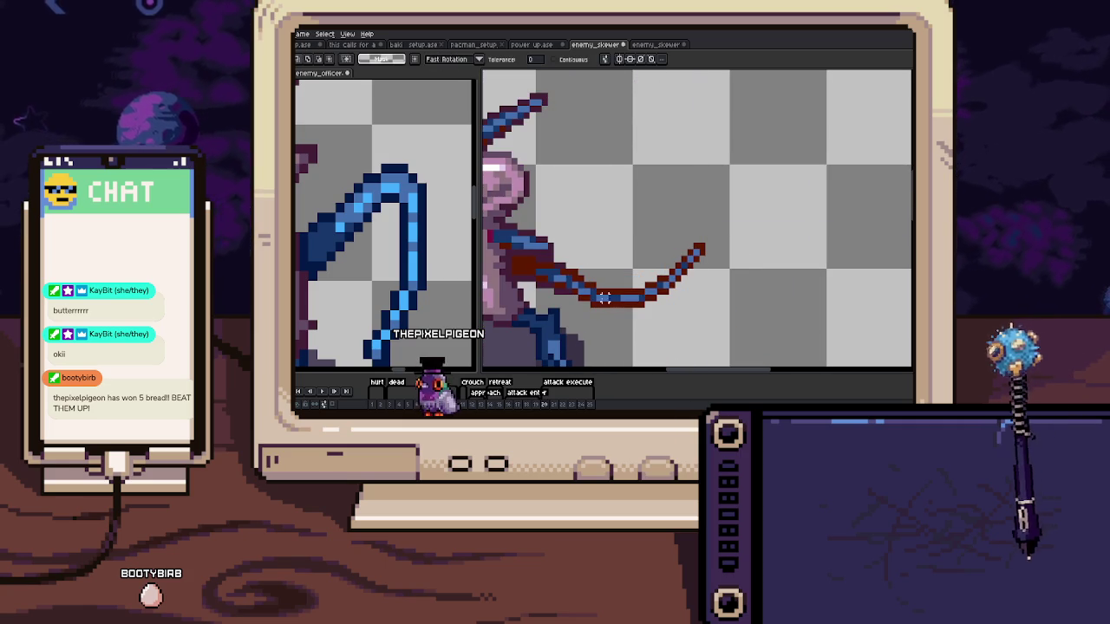
pyautogui.press('b')
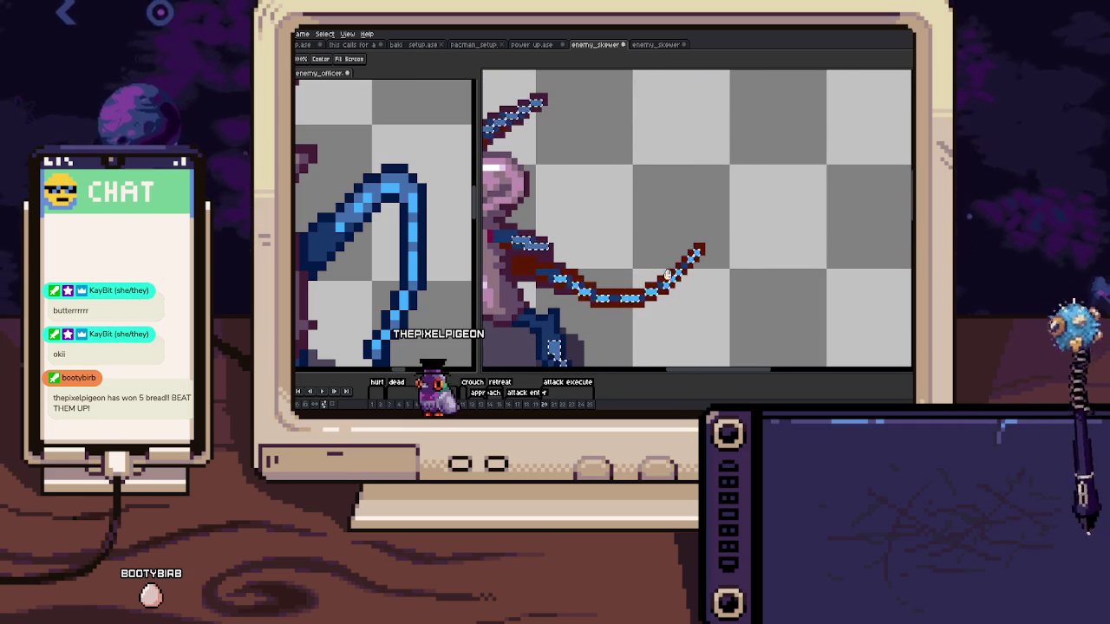
pyautogui.moveTo(667, 276); pyautogui.dragTo(692, 240)
pyautogui.press('Right')
pyautogui.press('w')
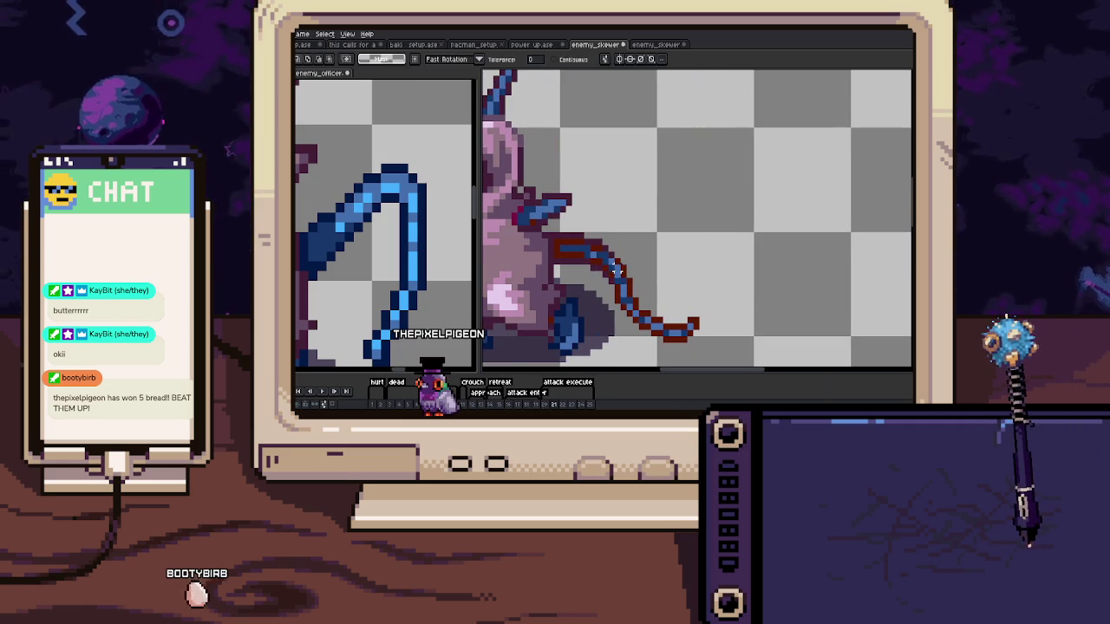
pyautogui.press('b')
pyautogui.press('Right')
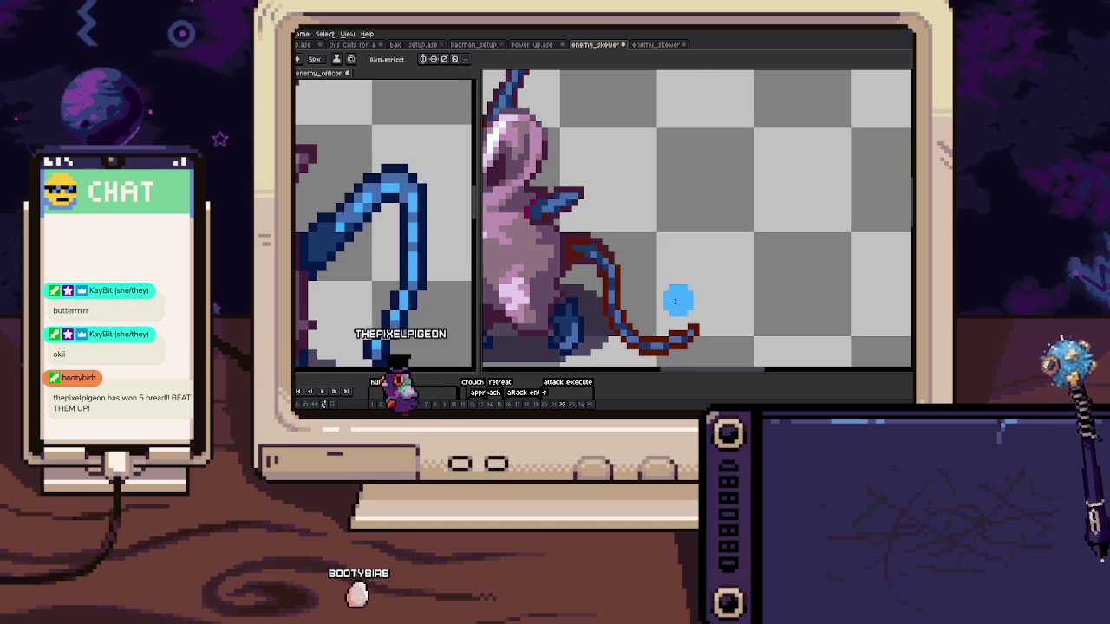
pyautogui.moveTo(678, 301)
pyautogui.mouseDown()
pyautogui.moveTo(719, 322)
pyautogui.moveTo(589, 316)
pyautogui.mouseUp()
# Transform and commit the reshaped tail on frames 23–25, then view the whole rat
pyautogui.press('Right')
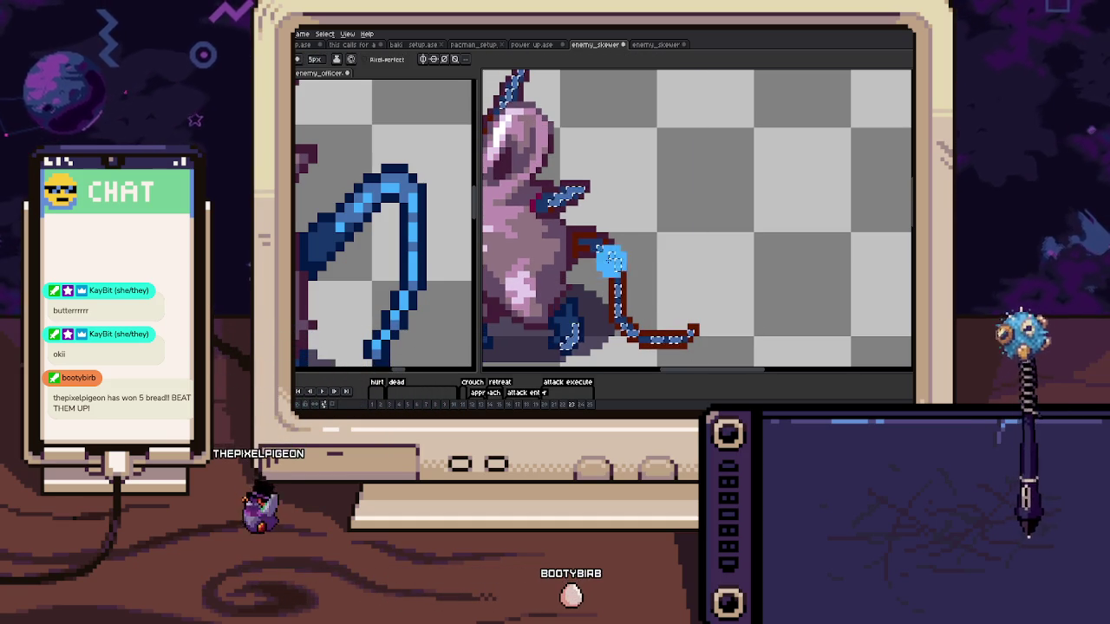
pyautogui.press('Right')
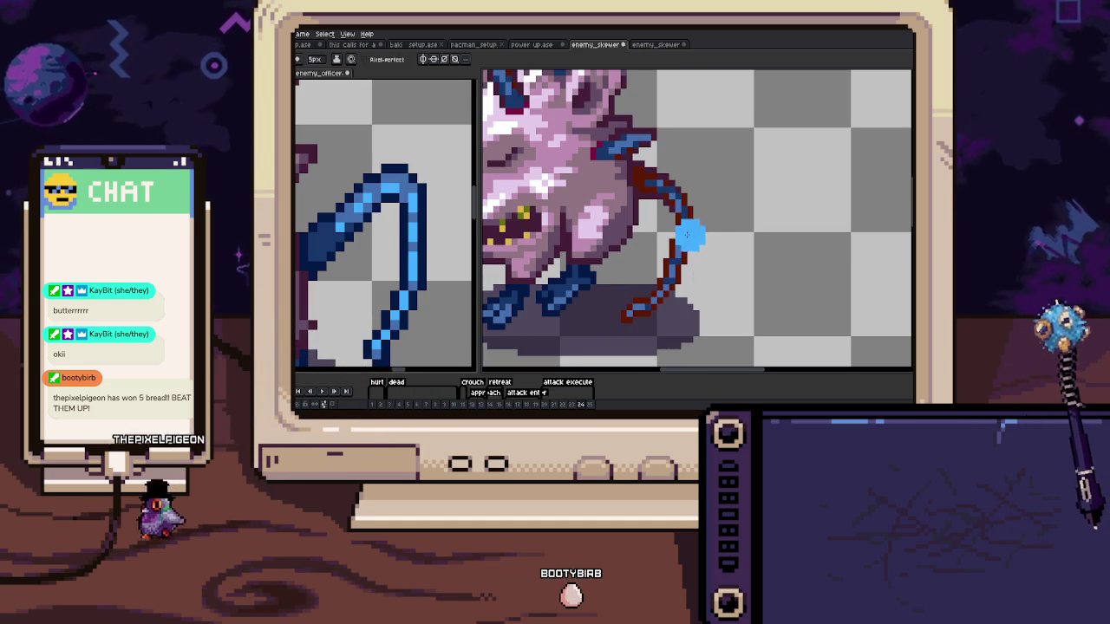
pyautogui.press('w')
pyautogui.press('b')
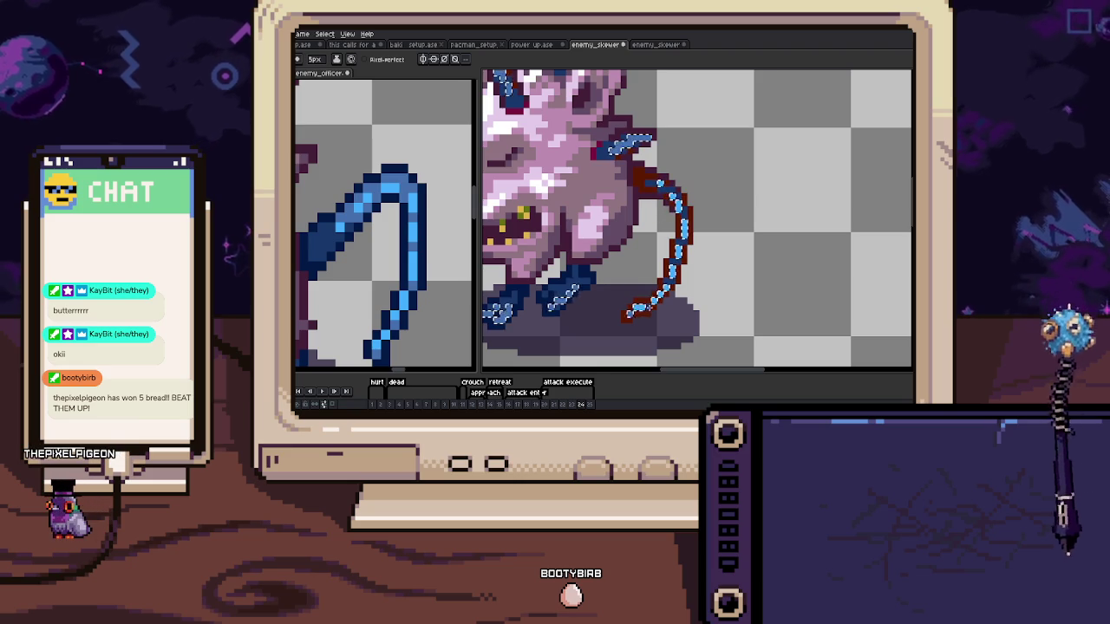
pyautogui.press('Right')
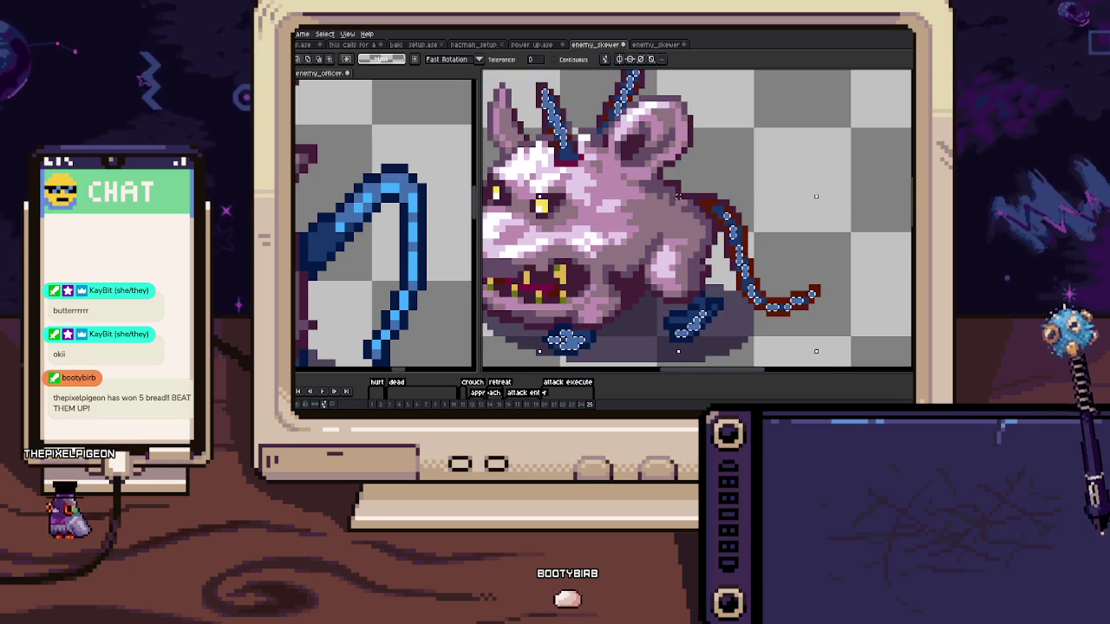
pyautogui.press('b')
pyautogui.scroll(-2, 813, 289)
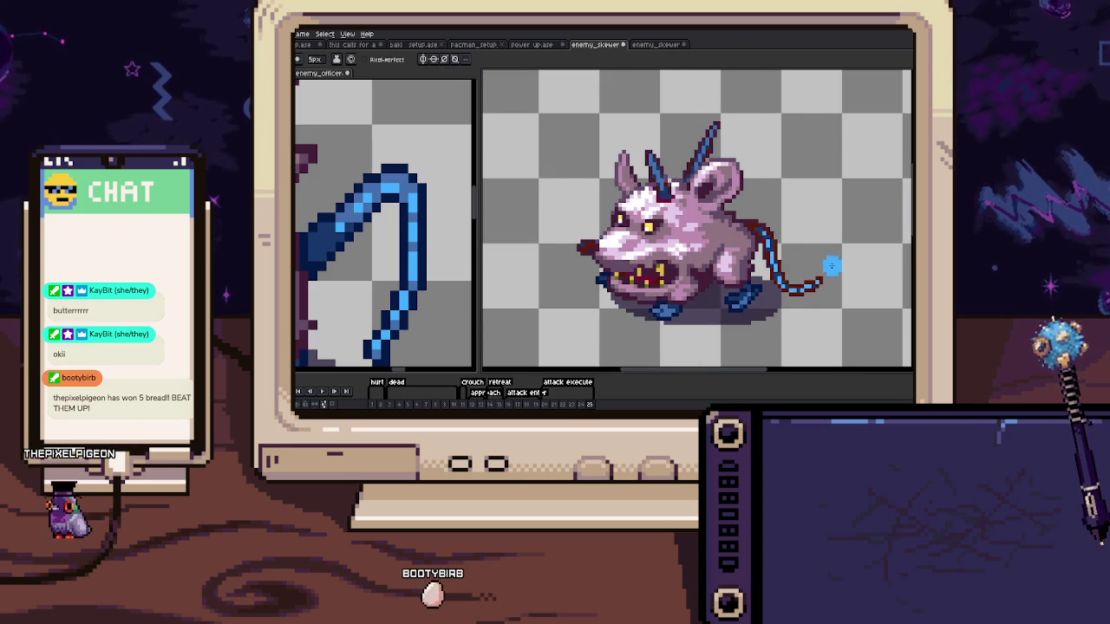
pyautogui.press('Right')
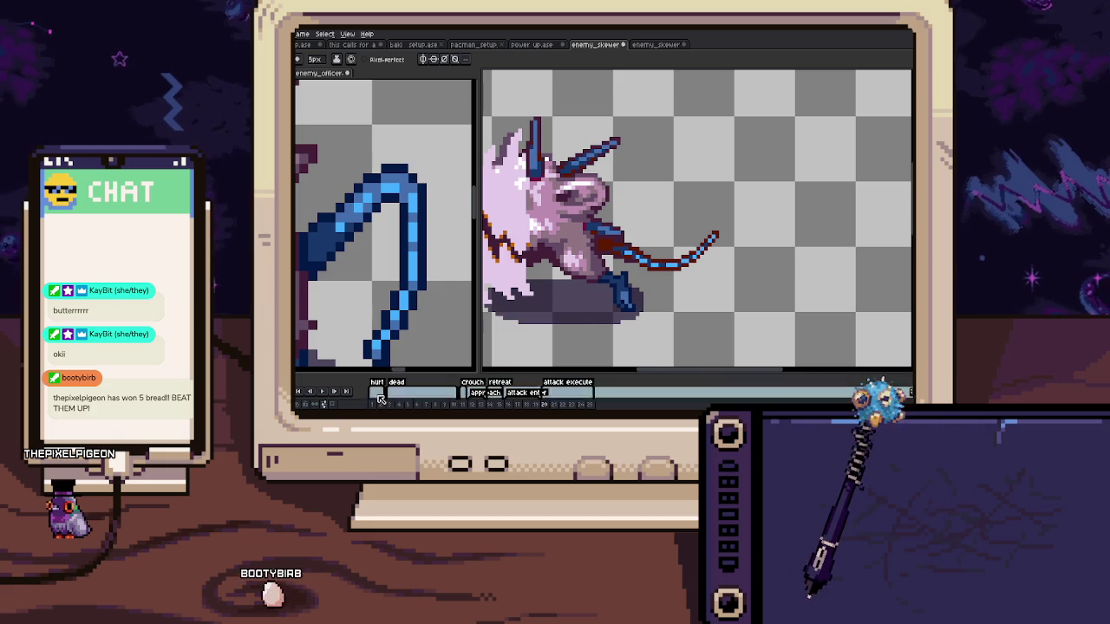
# Return to the first frame and select the blue tail pixels
pyautogui.press('Home')
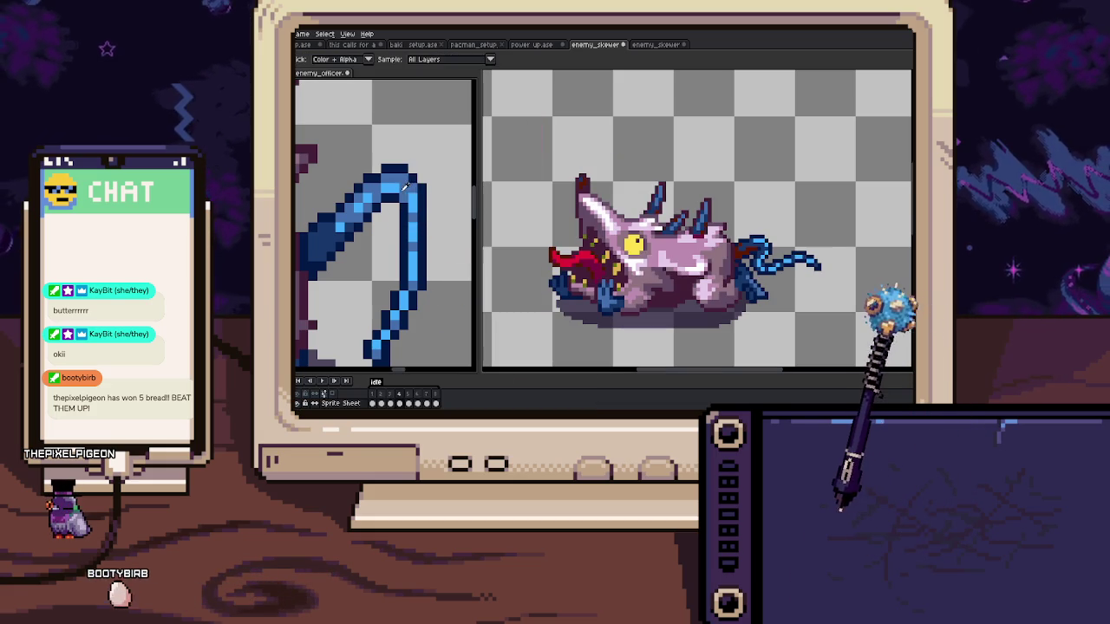
pyautogui.scroll(3, 781, 250)
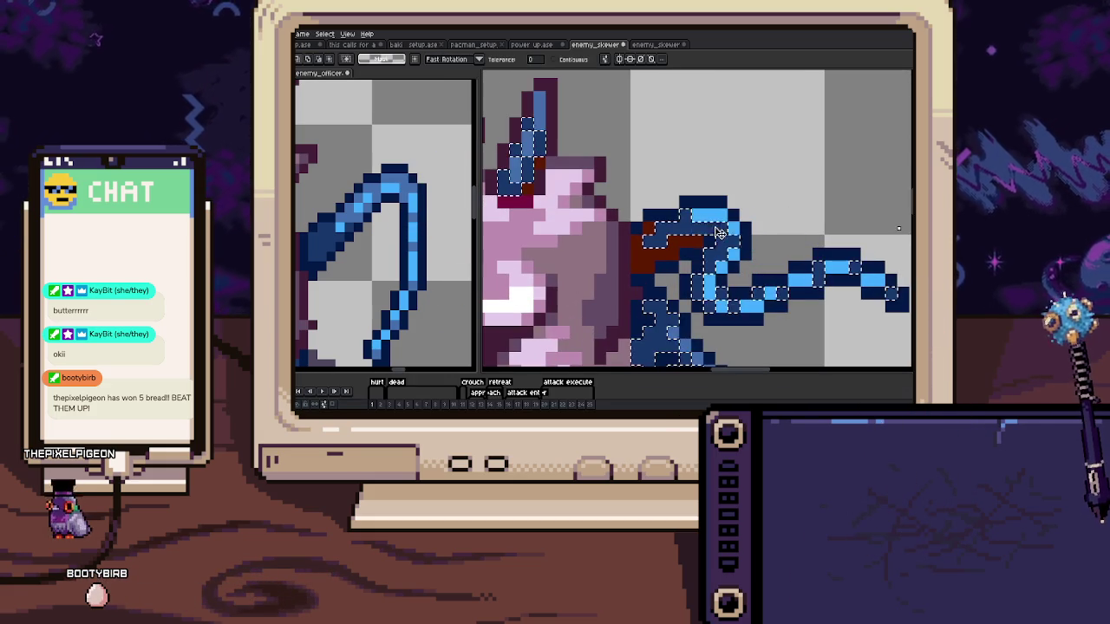
pyautogui.click(715, 219)
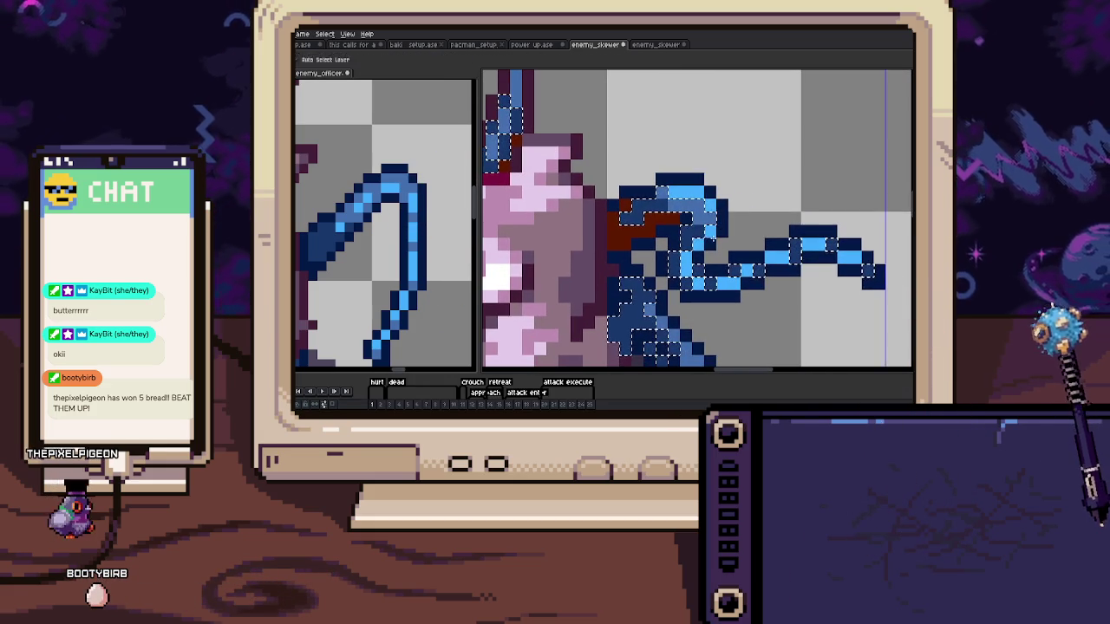
pyautogui.moveTo(744, 233); pyautogui.dragTo(720, 209)
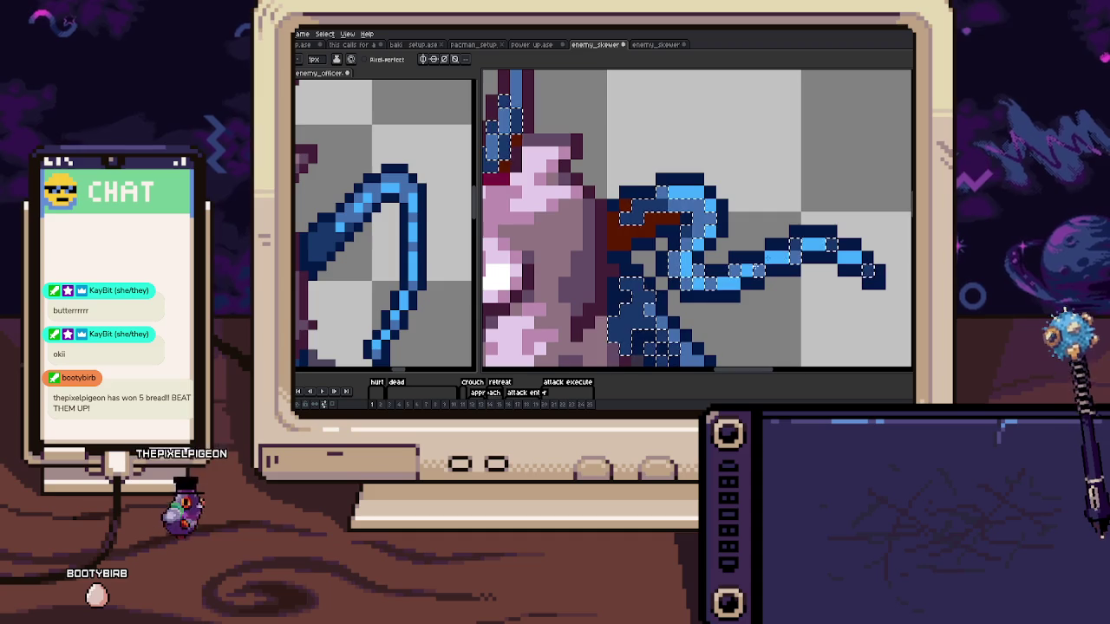
pyautogui.scroll(-3, 872, 273)
pyautogui.scroll(2, 871, 273)
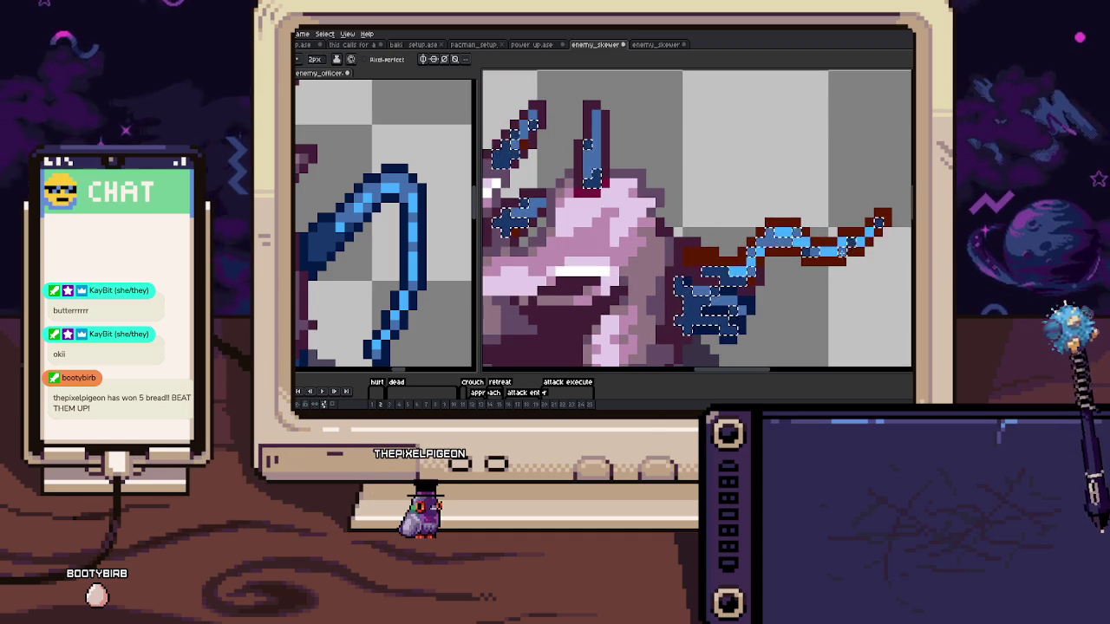
# Step through the early frames and select the tail by colour on the next pose
pyautogui.press('b')
pyautogui.press(',')
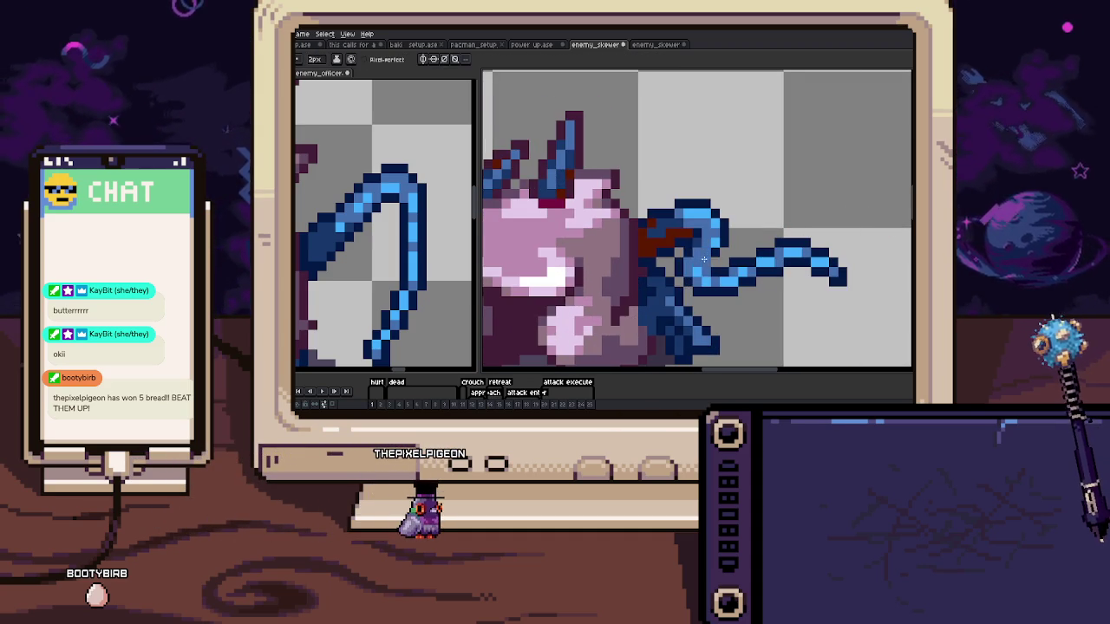
pyautogui.press(',')
pyautogui.press(',')
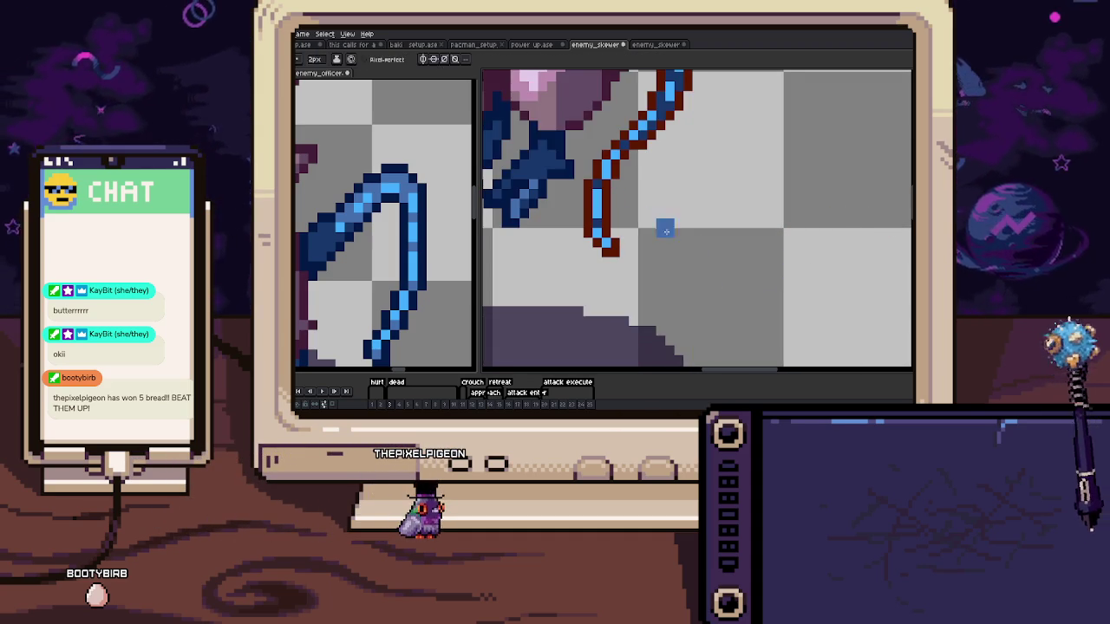
pyautogui.press(',')
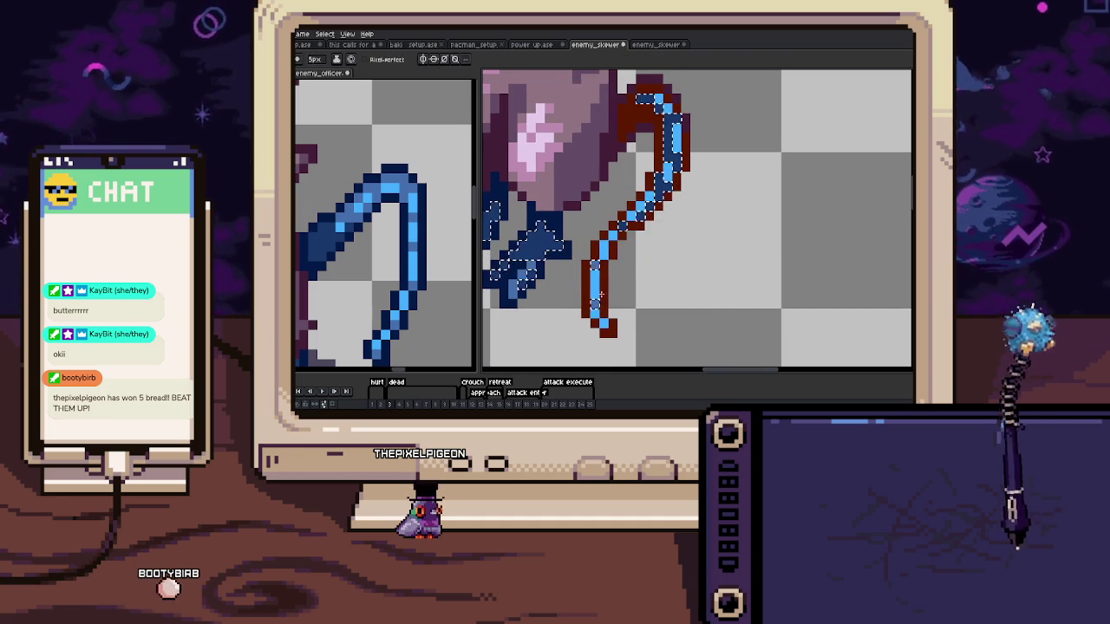
pyautogui.scroll(2, 641, 234)
pyautogui.press(',')
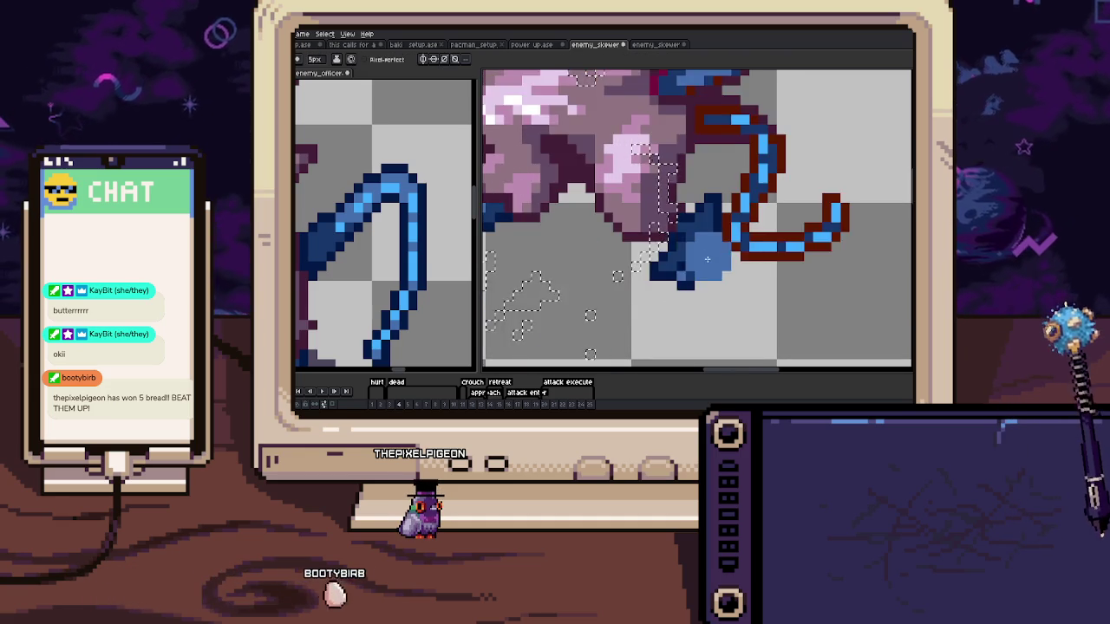
pyautogui.press('w')
pyautogui.click(724, 205)
pyautogui.press('b')
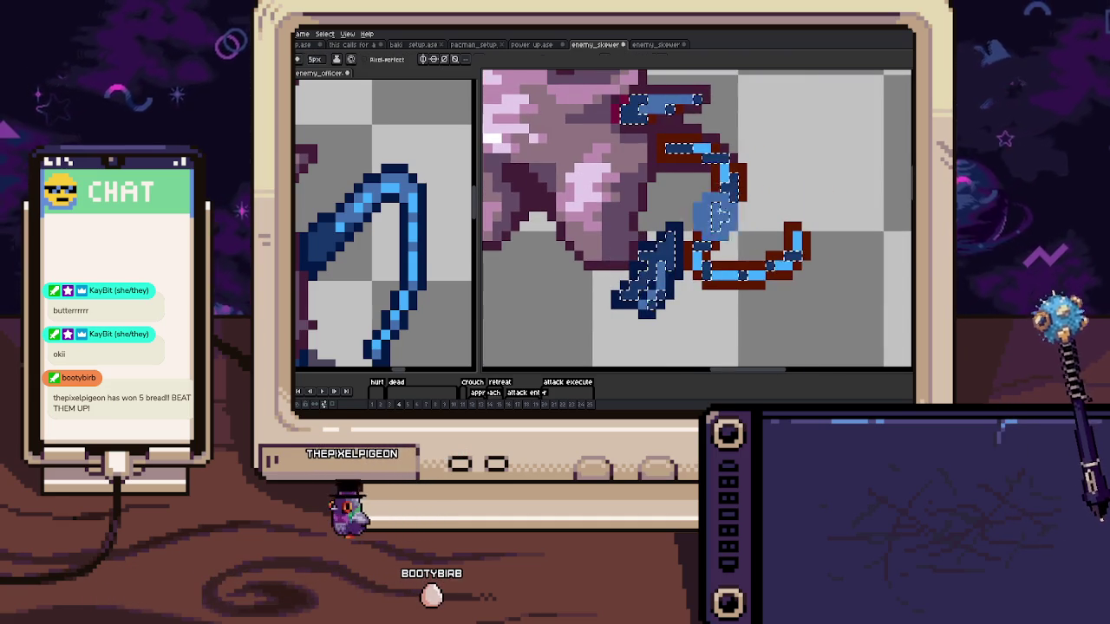
# Advance to frame 5 and paint over part of the tail
pyautogui.press('.')
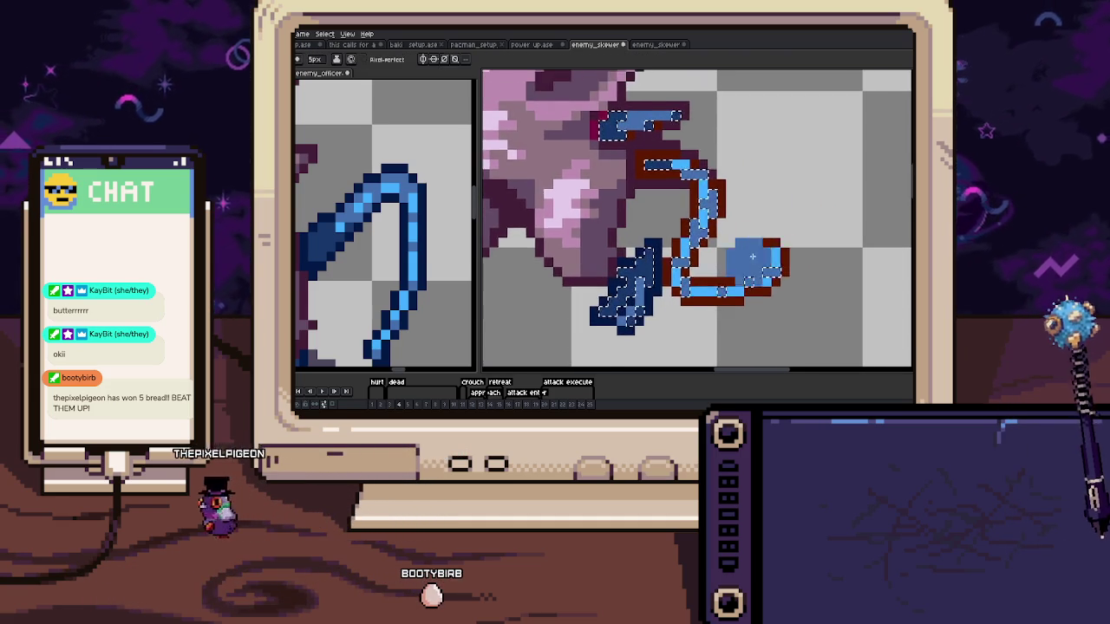
pyautogui.press('.')
pyautogui.press(',')
pyautogui.press(',')
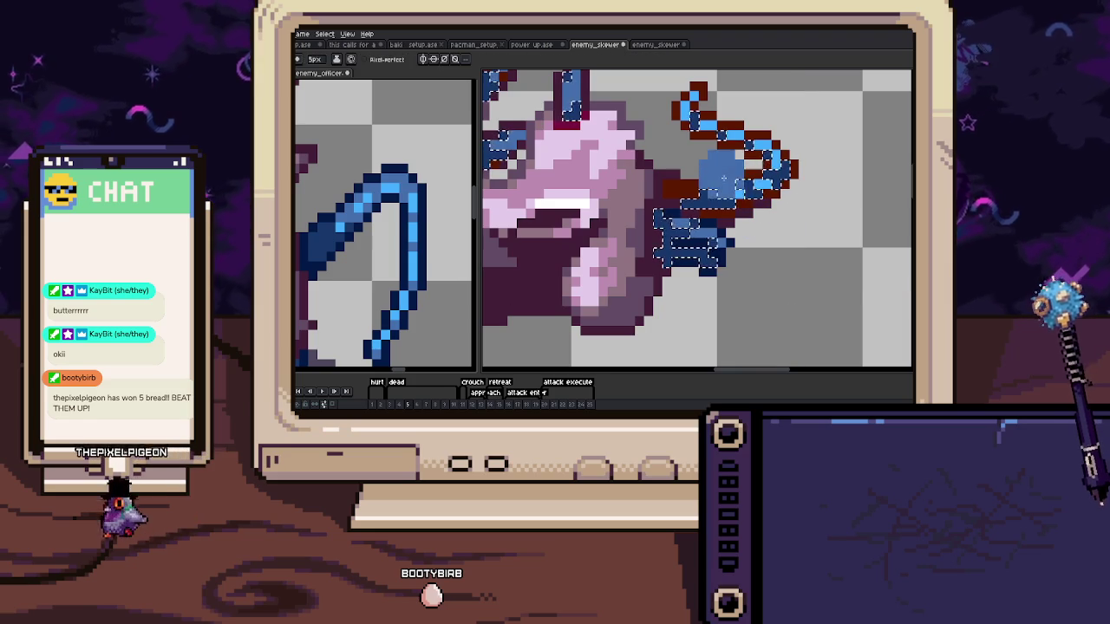
pyautogui.moveTo(747, 174); pyautogui.dragTo(771, 207)
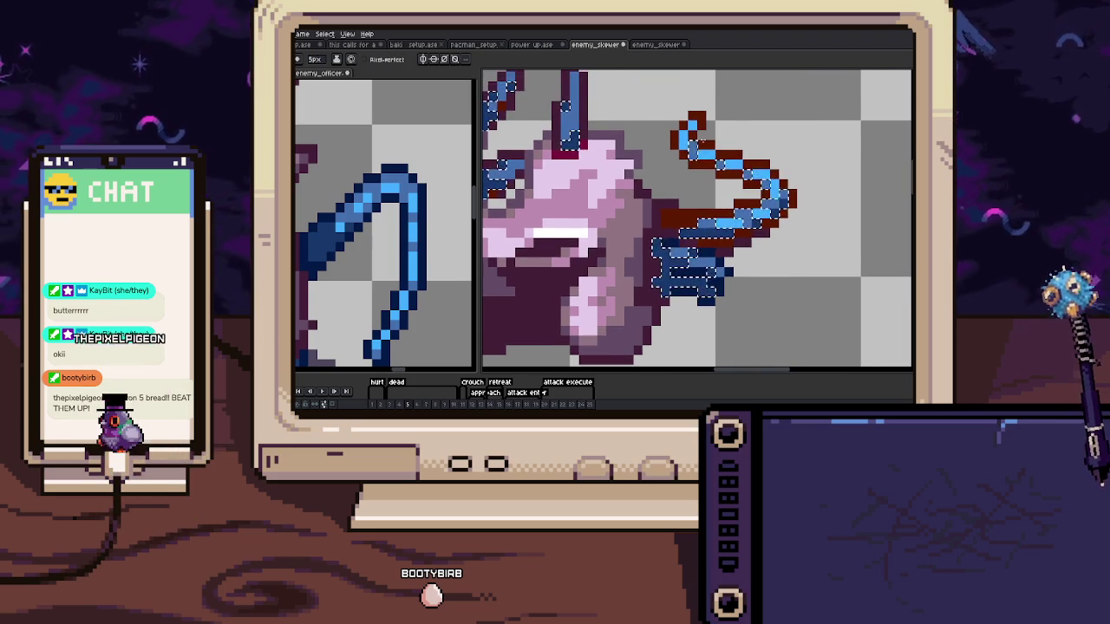
# Select the blue tail pixels by colour on frames 6 through 8
pyautogui.press('.')
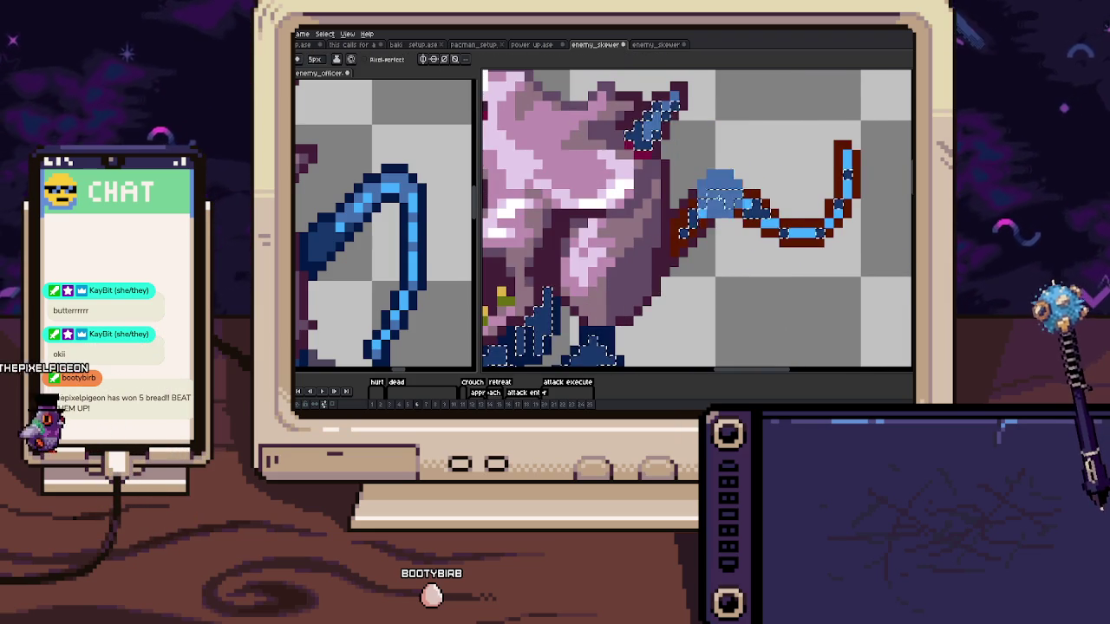
pyautogui.press('.')
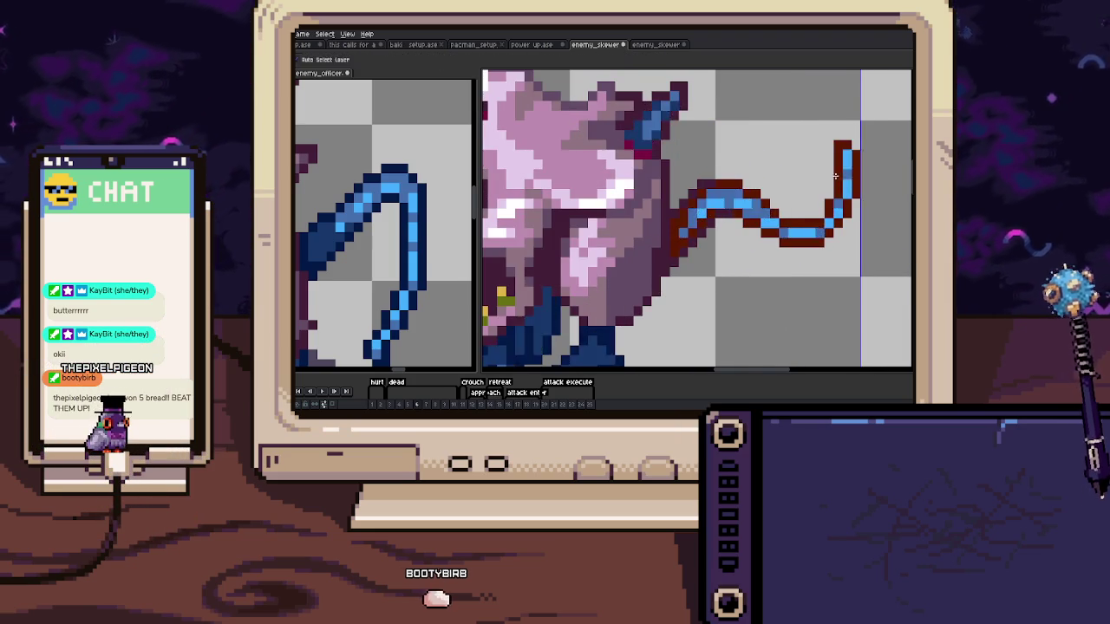
pyautogui.press('w')
pyautogui.click(747, 264)
pyautogui.press('b')
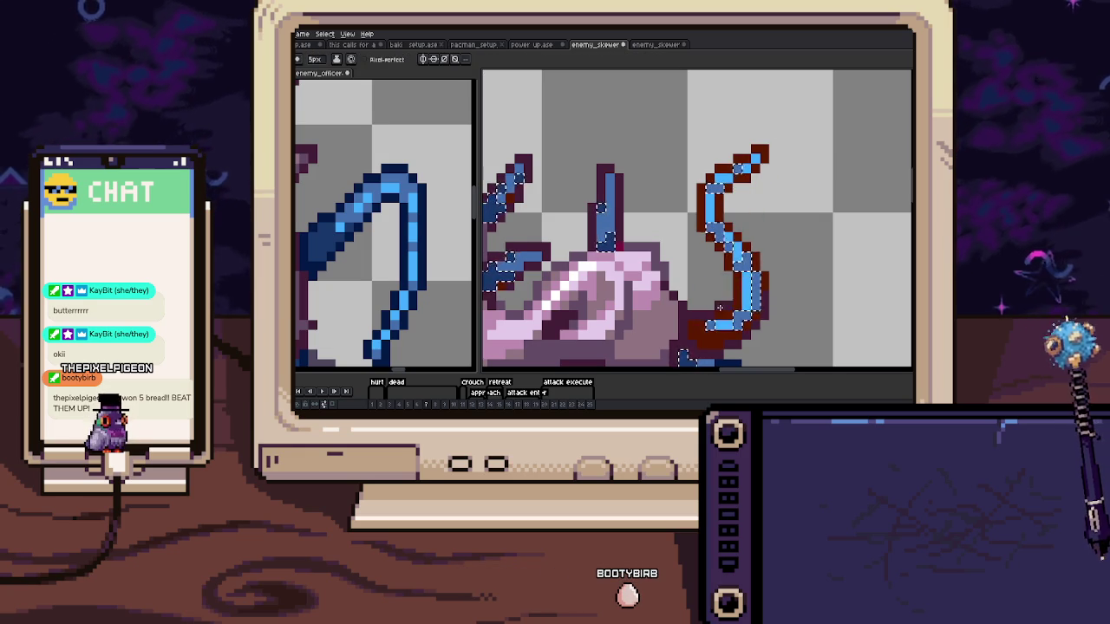
pyautogui.press('.')
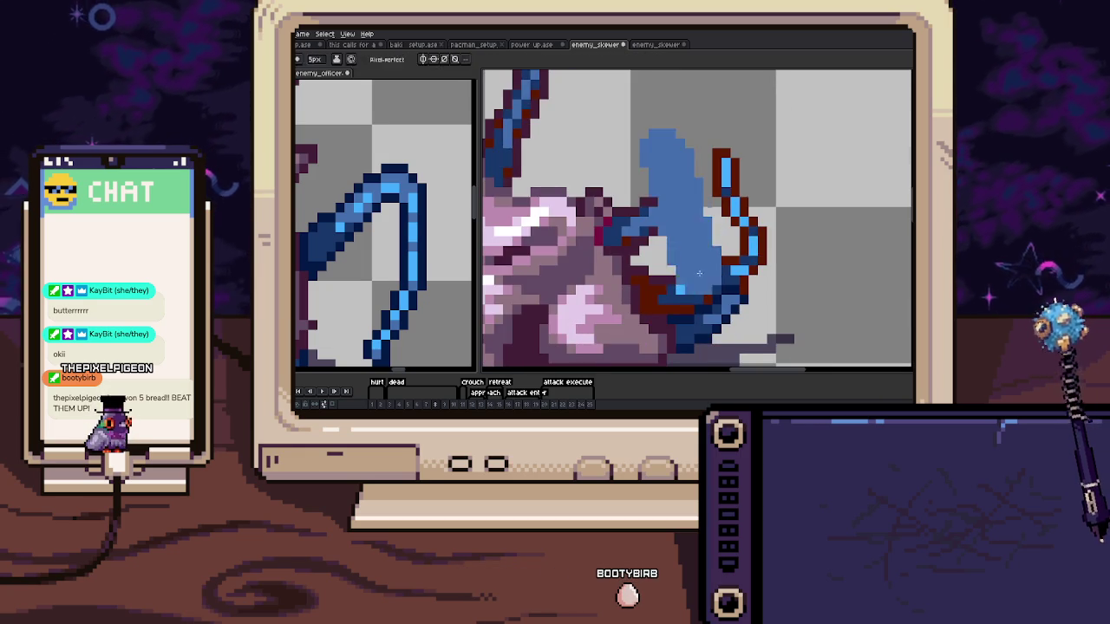
pyautogui.press('w')
pyautogui.click(685, 282)
pyautogui.press('b')
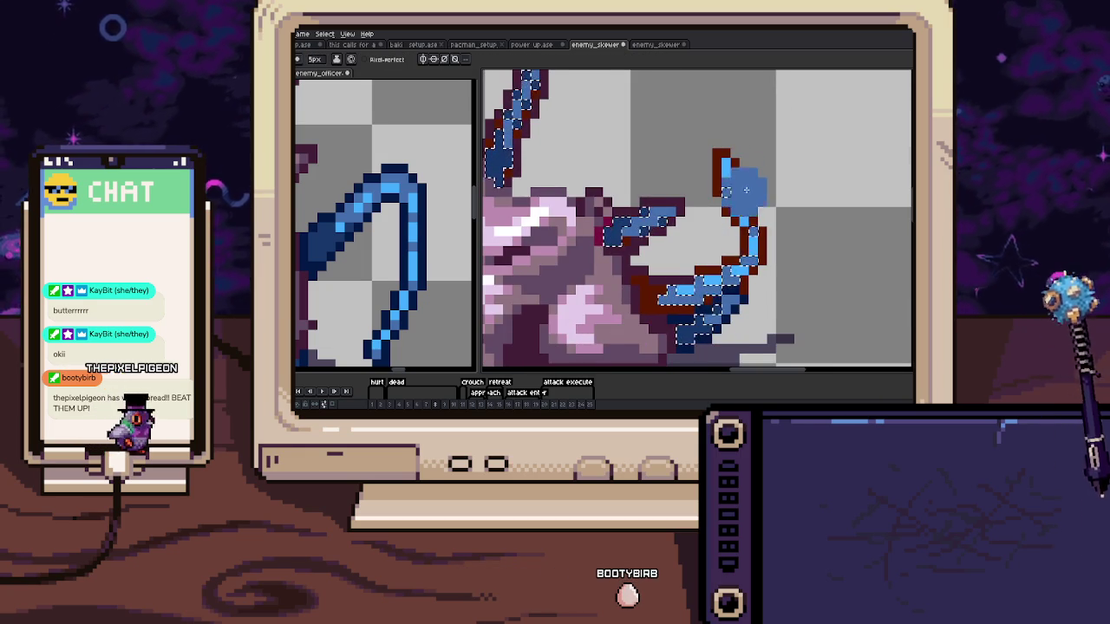
# On frame 11, move and rotate the tail pieces to angle down to the right
pyautogui.press('.')
pyautogui.press('.')
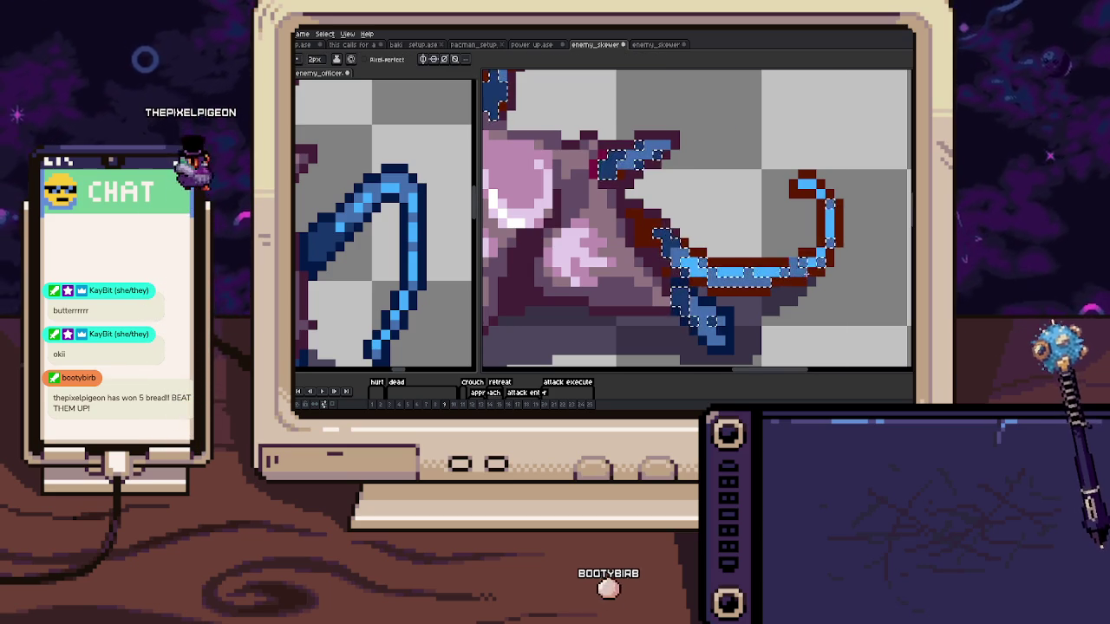
pyautogui.press('.')
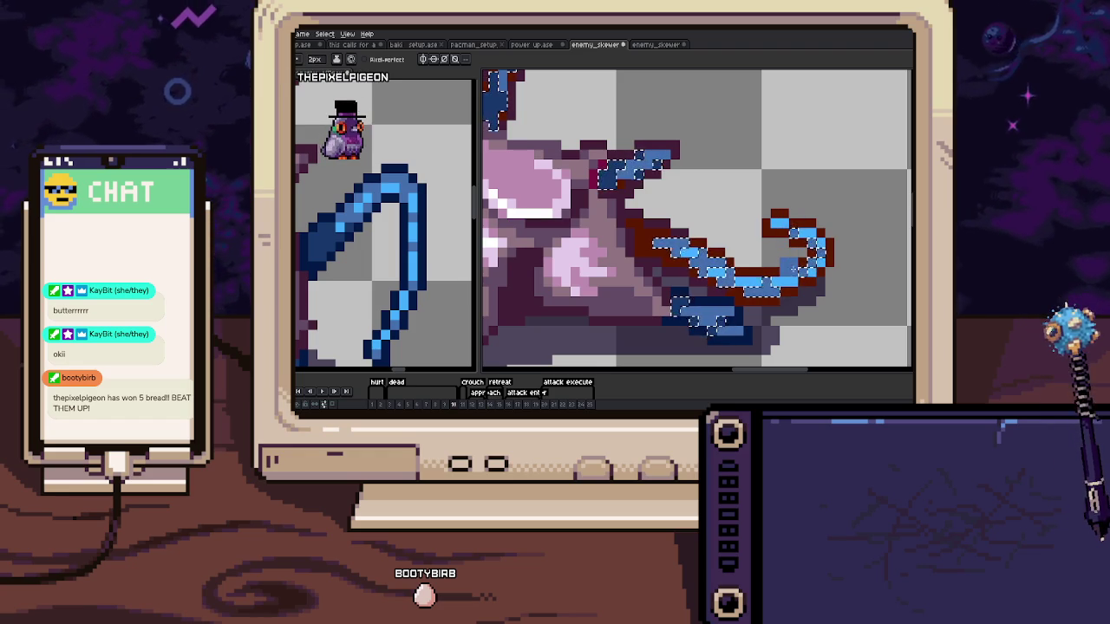
pyautogui.press('.')
pyautogui.hotkey('ctrl', 'v')
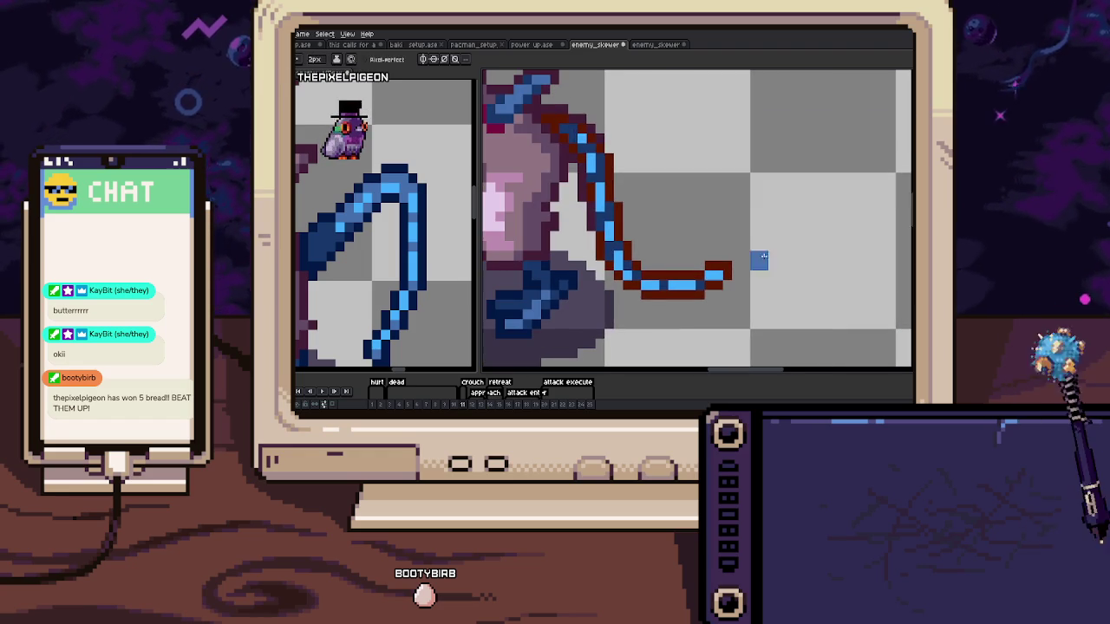
pyautogui.press('b')
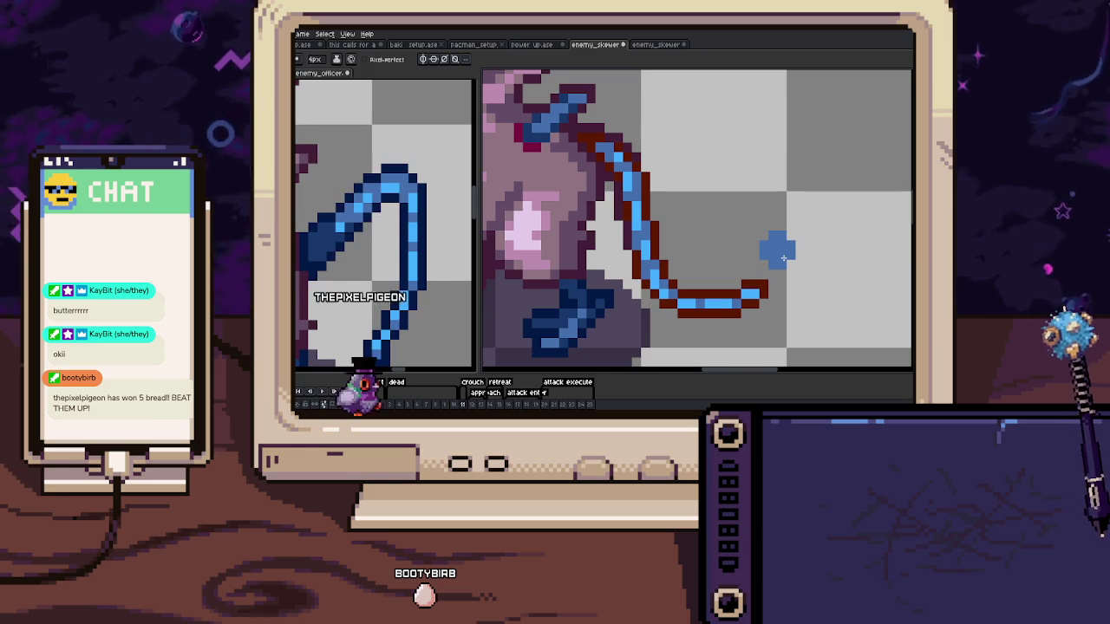
pyautogui.moveTo(783, 257); pyautogui.dragTo(624, 258)
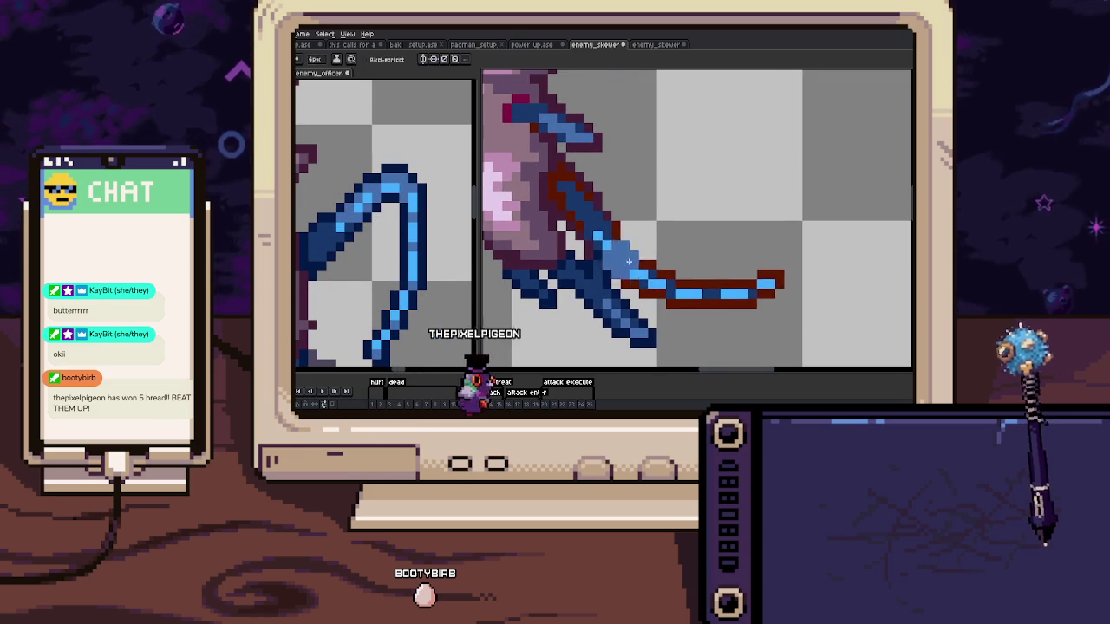
pyautogui.press('v')
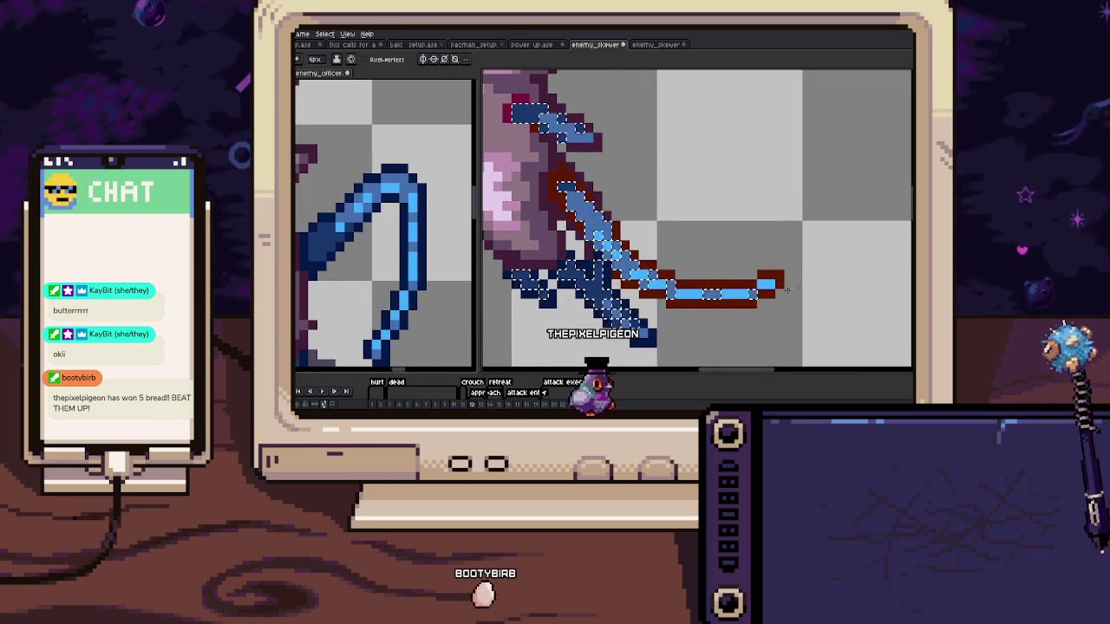
pyautogui.hotkey('ctrl', 'z')
pyautogui.hotkey('ctrl', 'z')
pyautogui.hotkey('ctrl', 'z')
pyautogui.press('b')
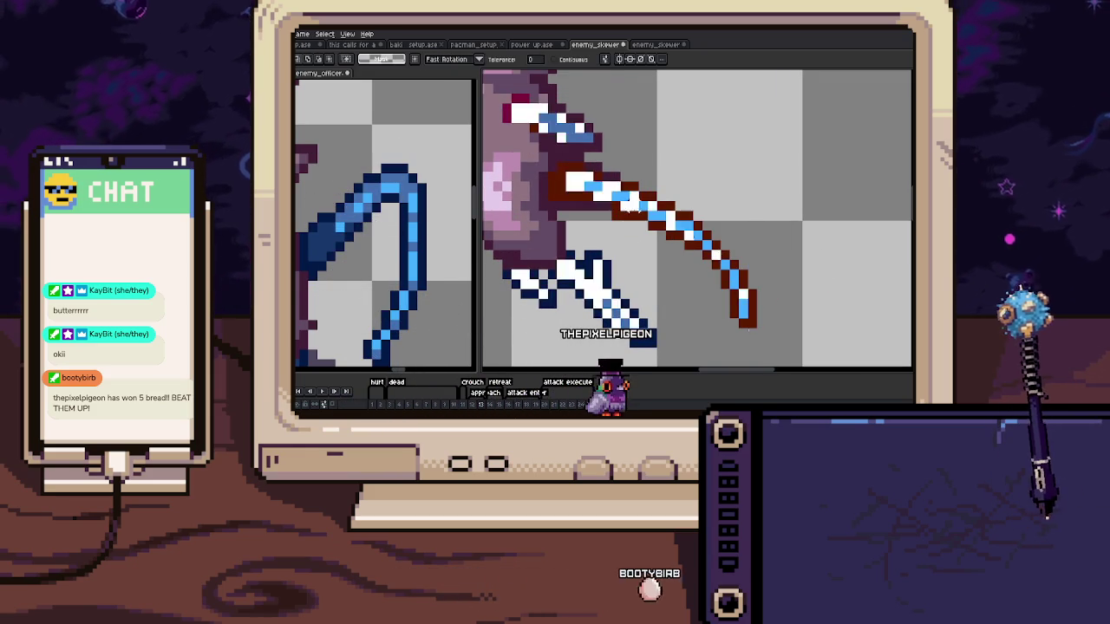
pyautogui.hotkey('ctrl', 'z')
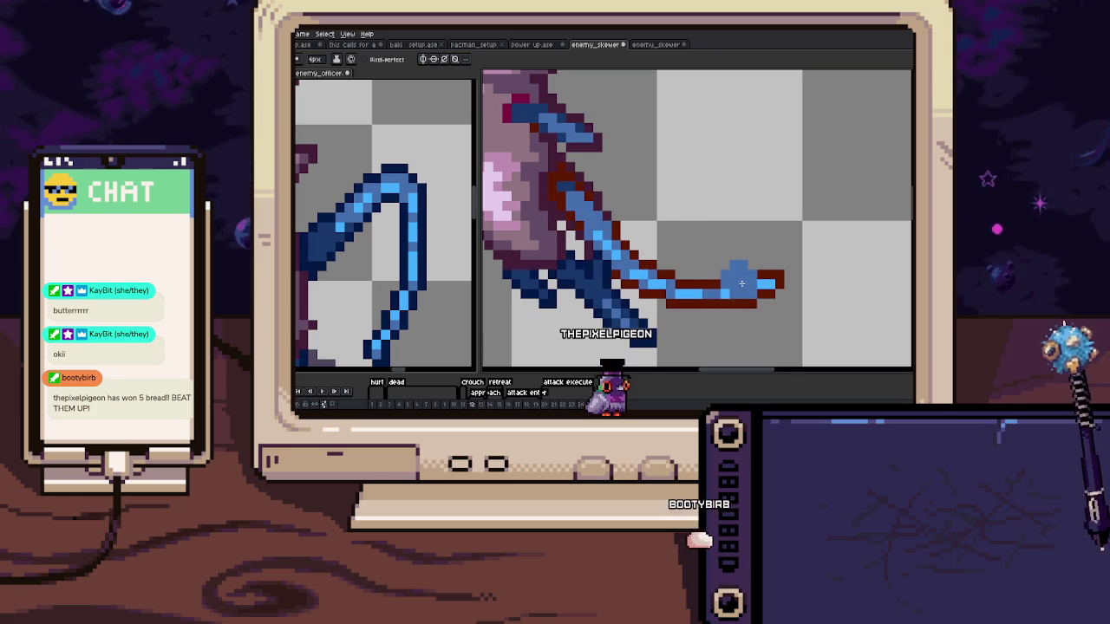
# On frame 14, curve the tail under the head sweeping toward the lower left
pyautogui.press('Right')
pyautogui.press('Right')
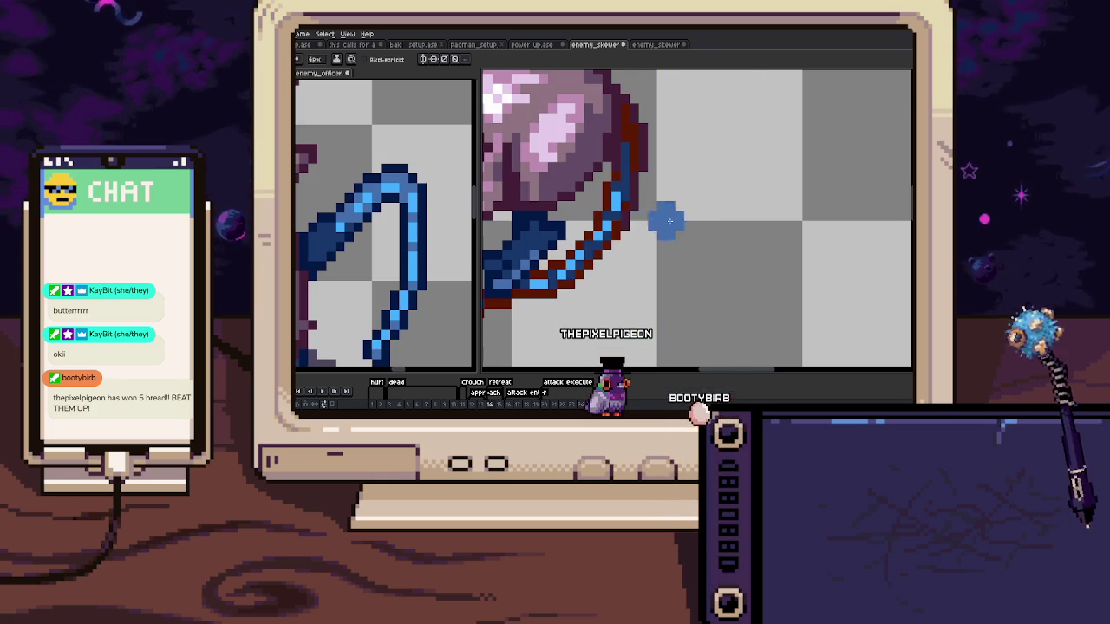
pyautogui.moveTo(668, 222); pyautogui.dragTo(737, 260)
pyautogui.hotkey('ctrl', 'z')
pyautogui.hotkey('ctrl', 'z')
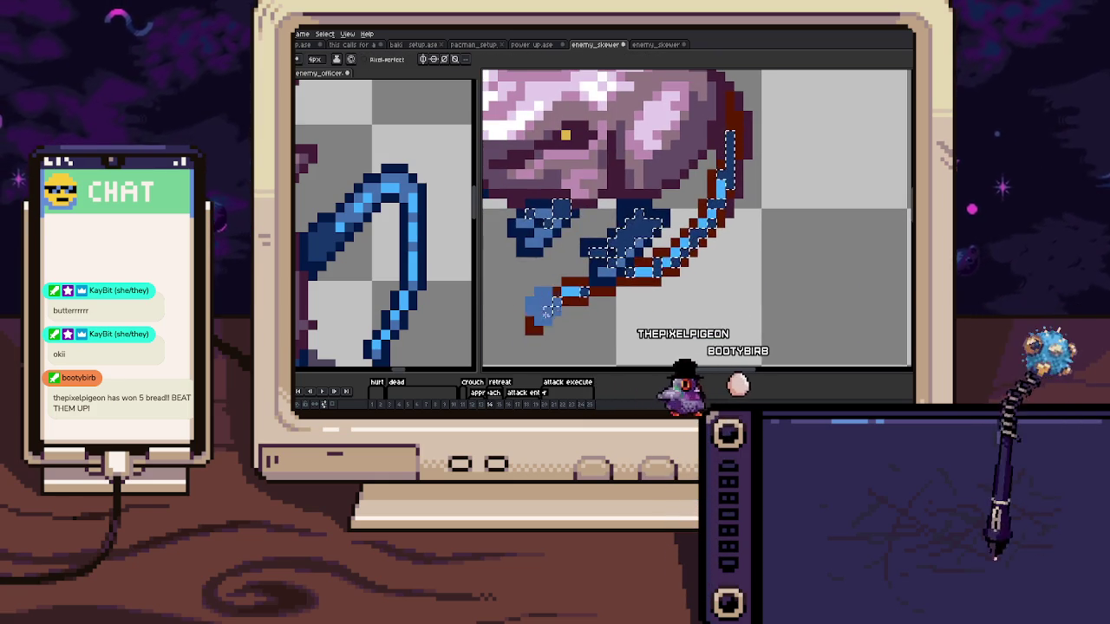
pyautogui.hotkey('ctrl', 'z')
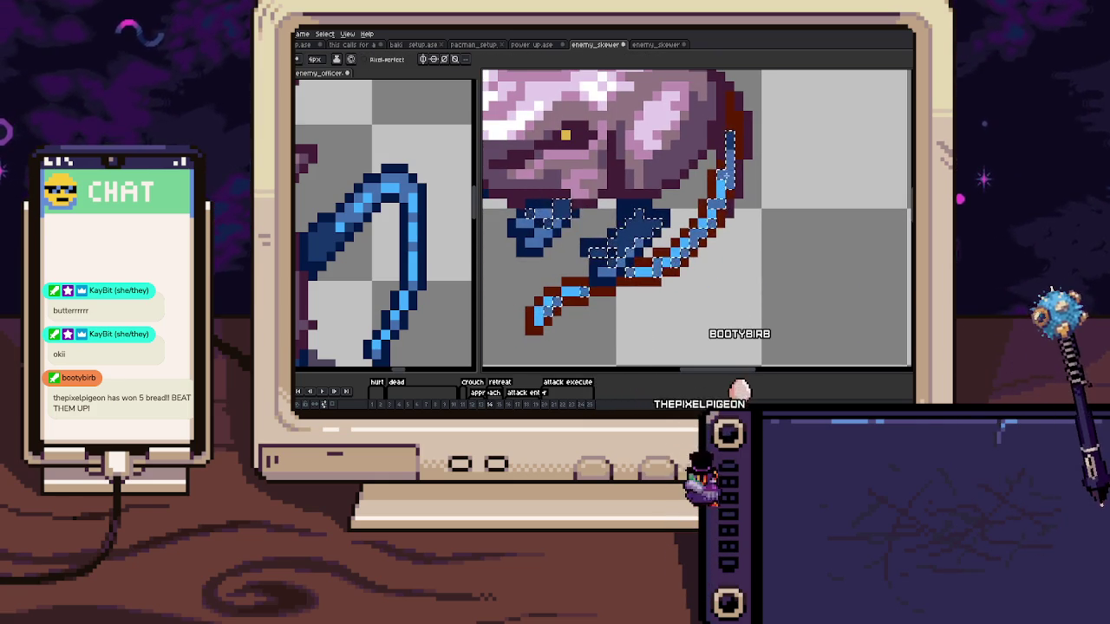
pyautogui.press('Right')
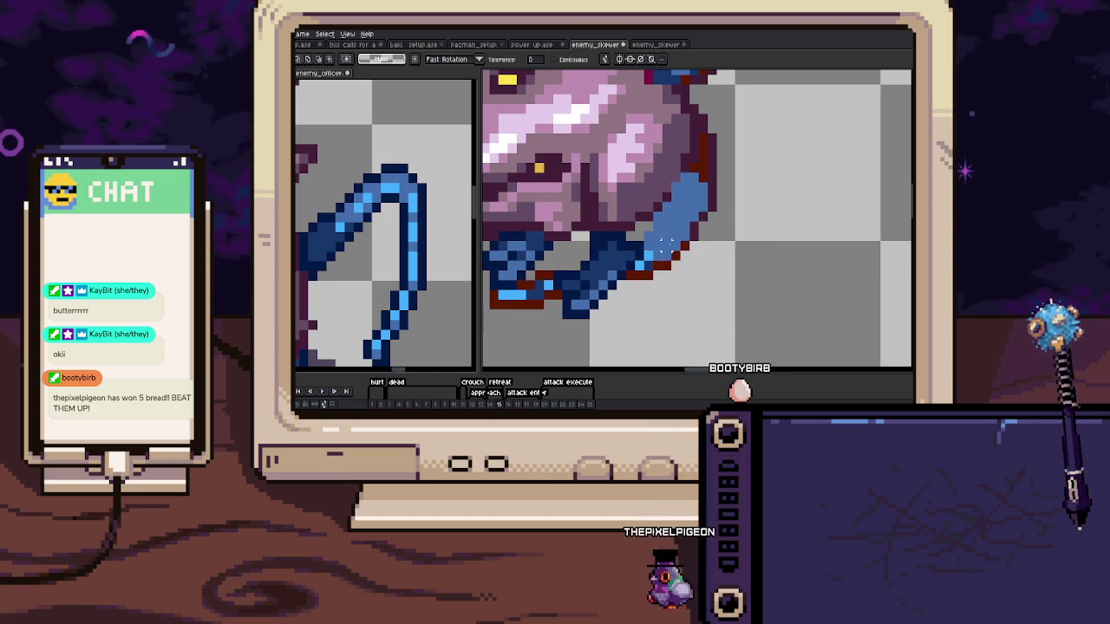
# Release the tail selection on frame 14 and move on to frame 17
pyautogui.hotkey('ctrl', 'z')
pyautogui.press('Left')
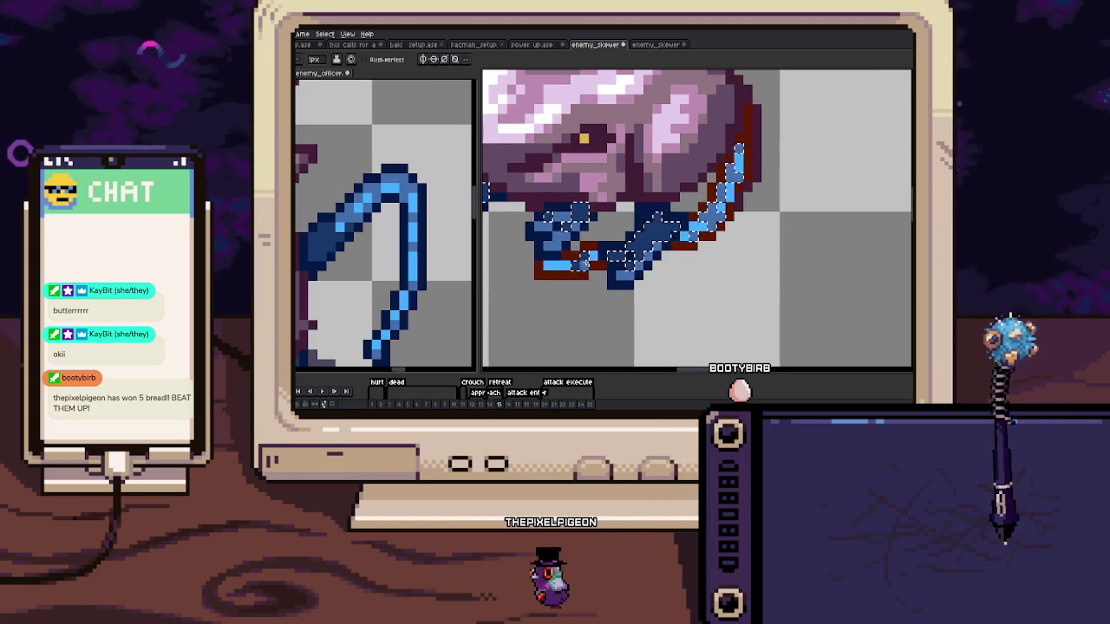
pyautogui.hotkey('ctrl', 'd')
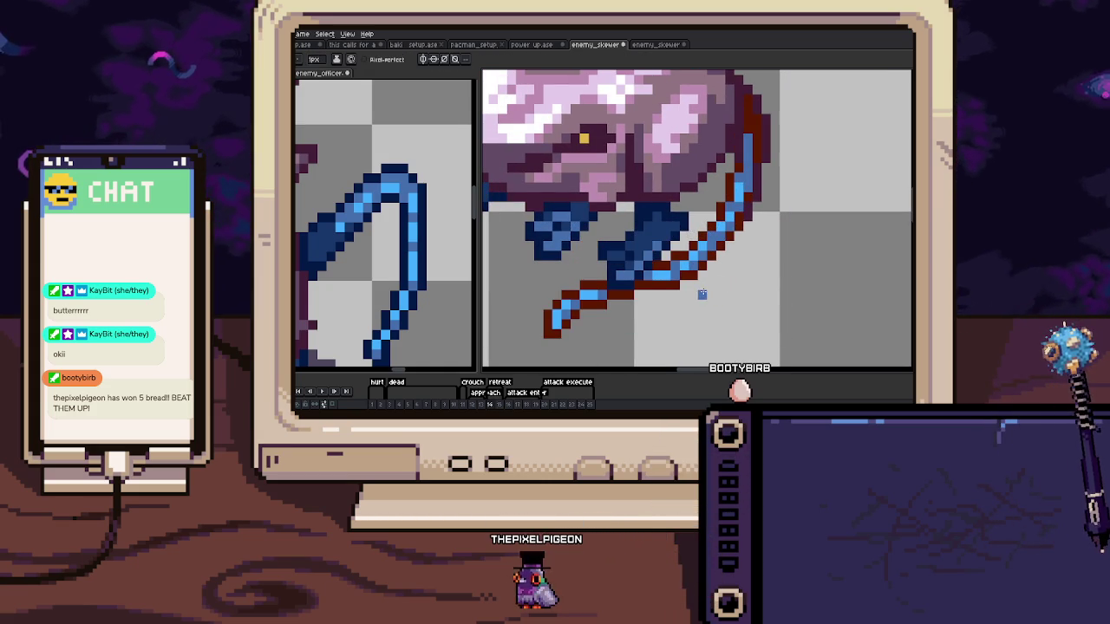
pyautogui.press('Right')
pyautogui.press('Right')
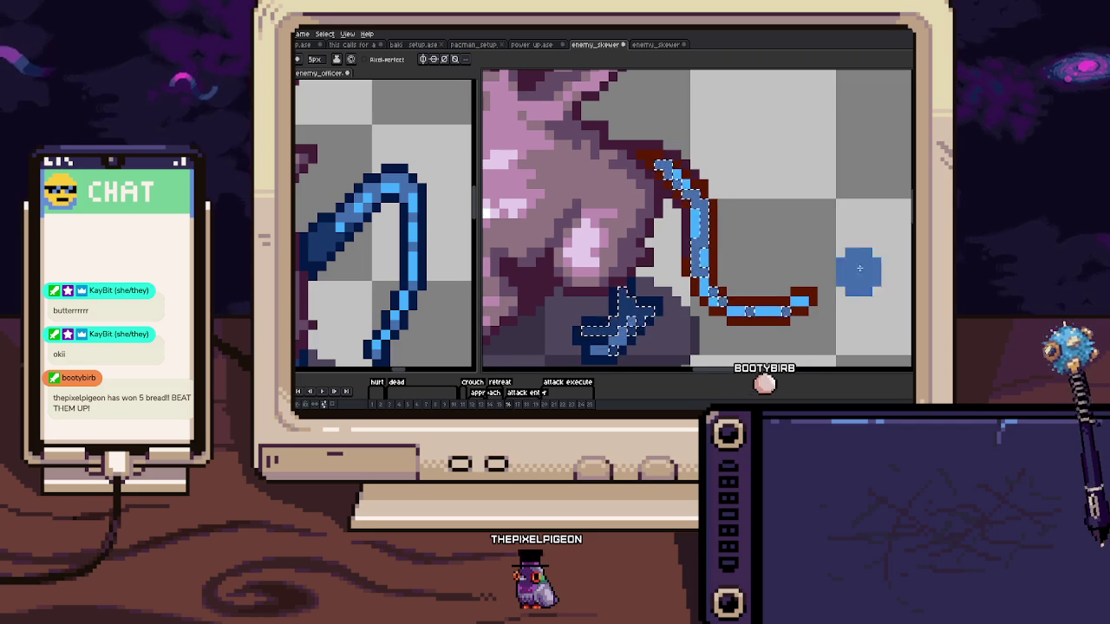
pyautogui.press('Right')
# Select the blue tail pixels on frames 17 and 18 and check the tail through frame 20
pyautogui.click(718, 226)
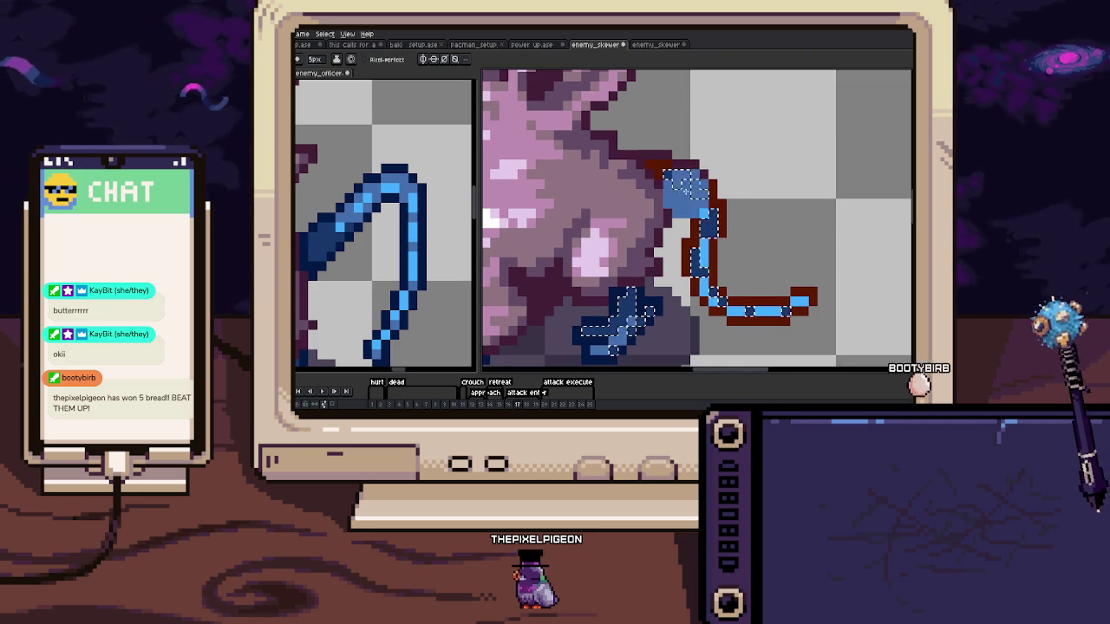
pyautogui.press('Right')
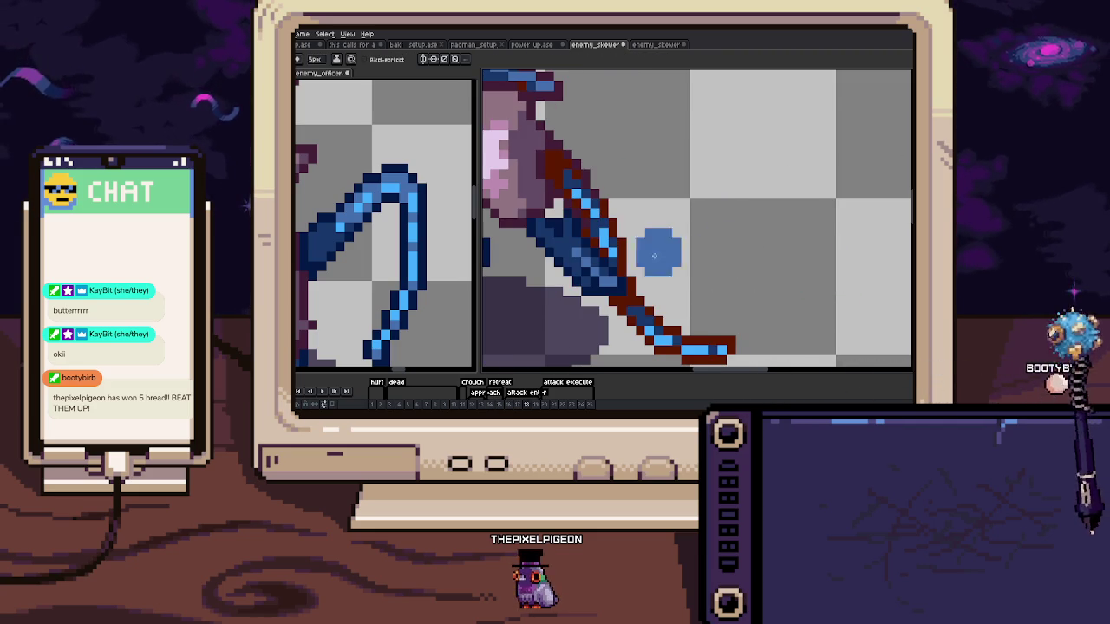
pyautogui.click(628, 246)
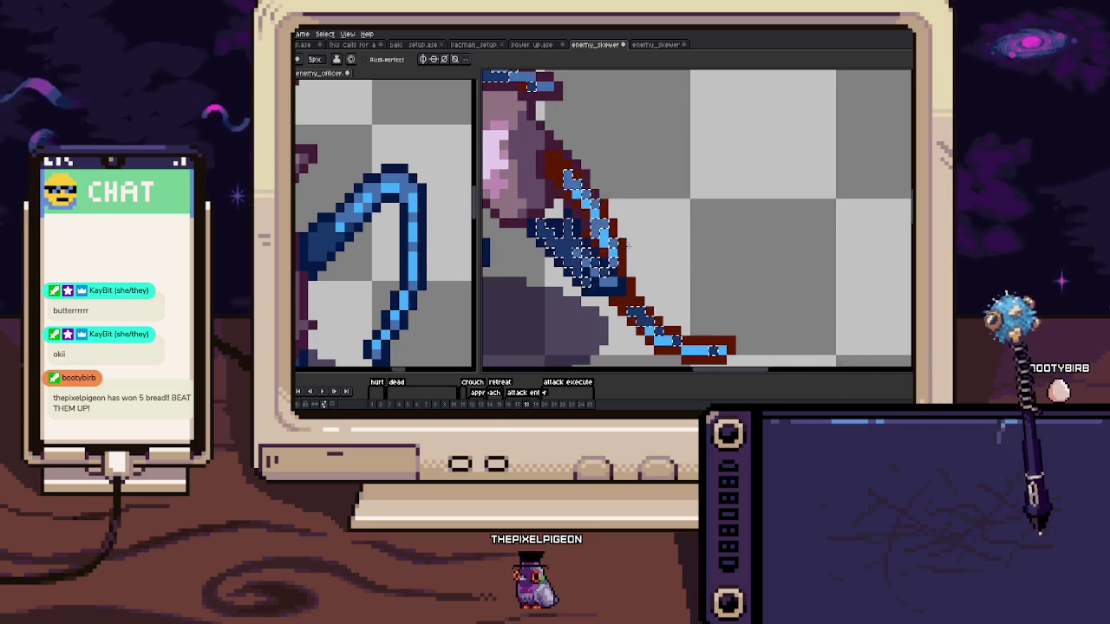
pyautogui.press('Right')
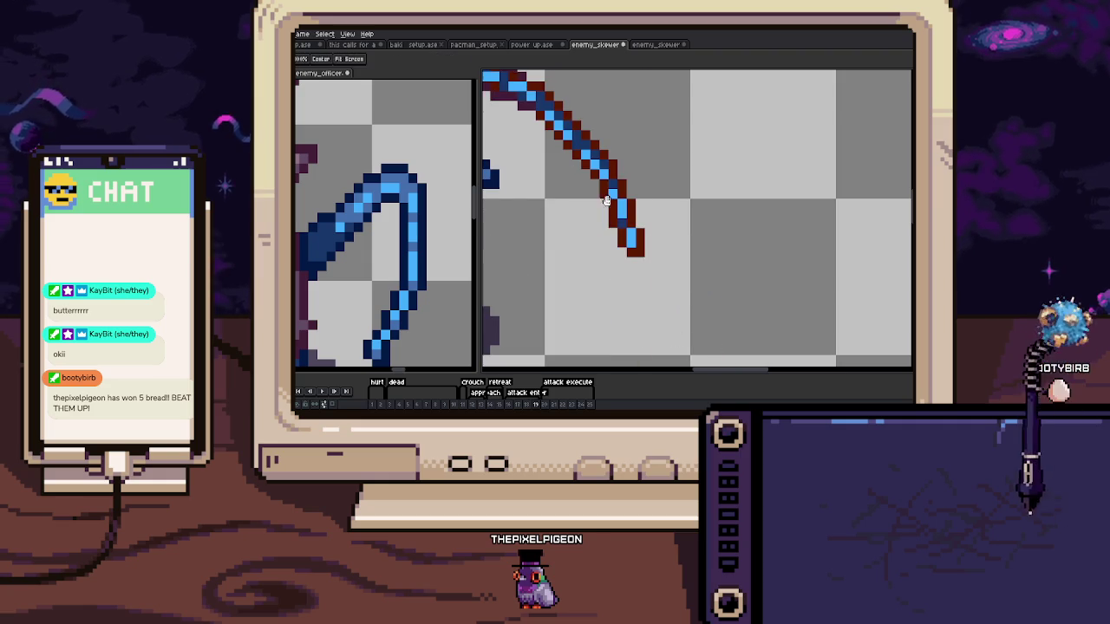
pyautogui.moveTo(607, 200); pyautogui.dragTo(667, 282)
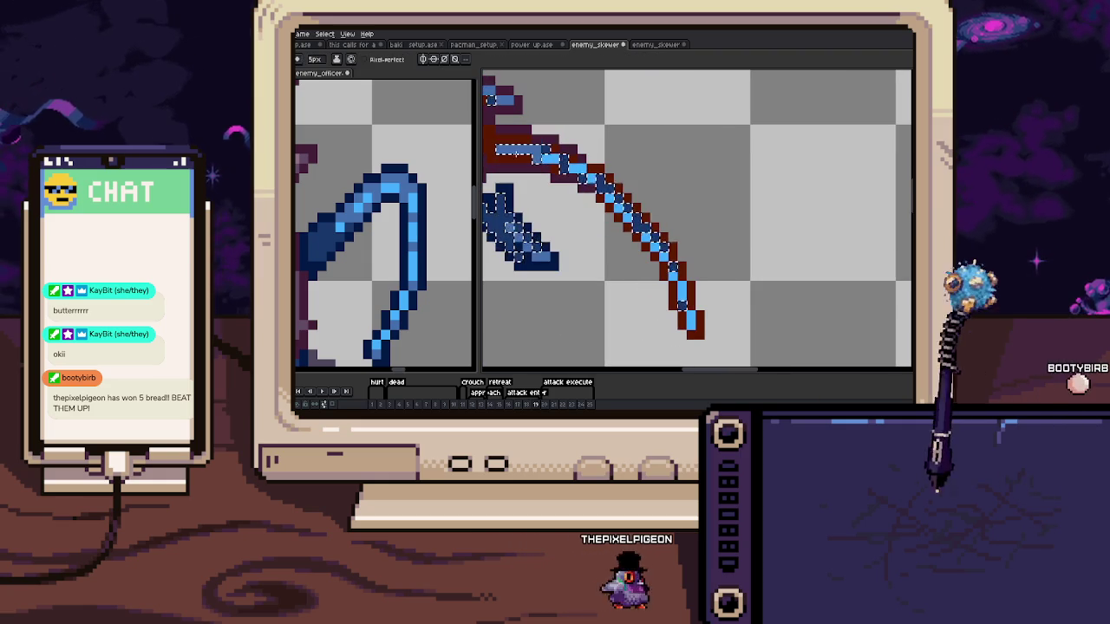
pyautogui.moveTo(607, 286); pyautogui.dragTo(700, 276)
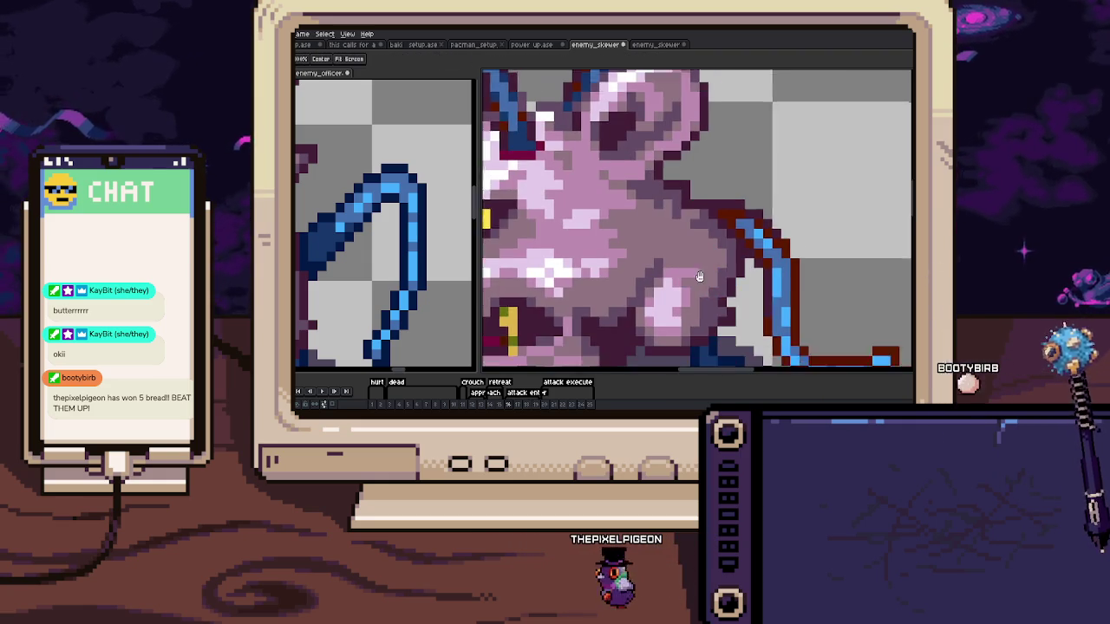
pyautogui.press('Right')
pyautogui.press('Right')
pyautogui.press('Right')
pyautogui.press('Right')
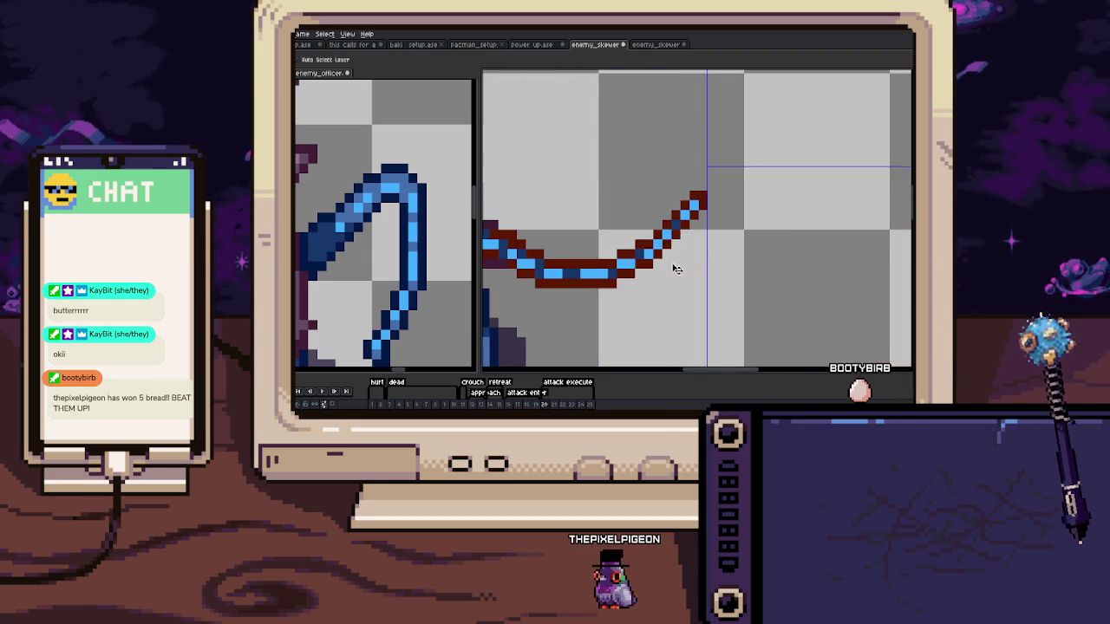
pyautogui.moveTo(676, 269); pyautogui.dragTo(732, 283)
# Rework the tail pixels on frame 21, then continue through frames 22 and 23
pyautogui.press('b')
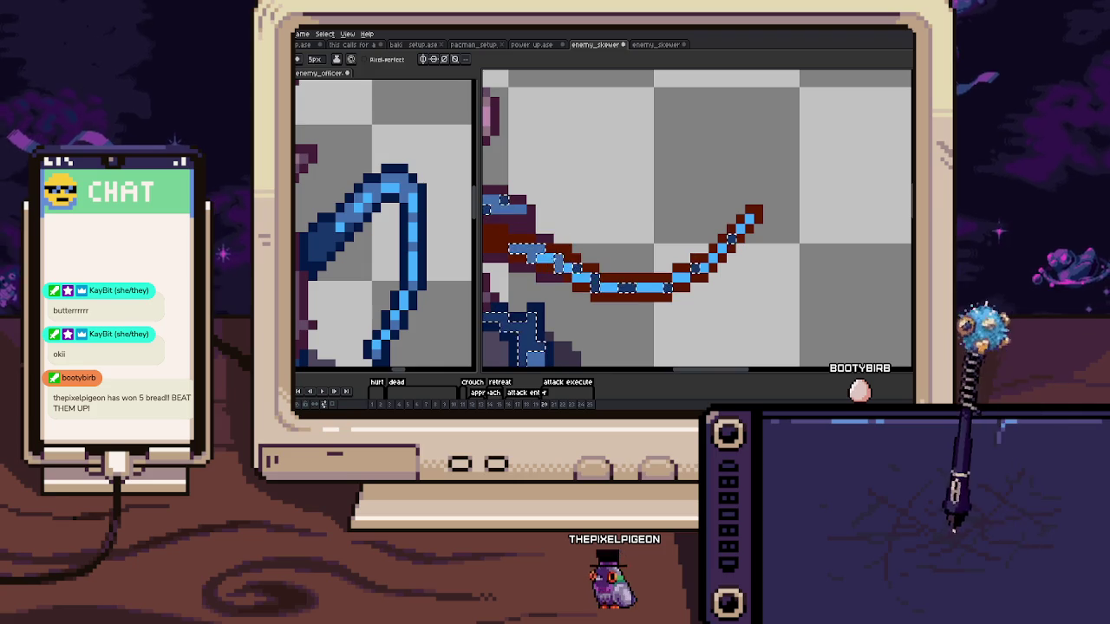
pyautogui.press('w')
pyautogui.press('Right')
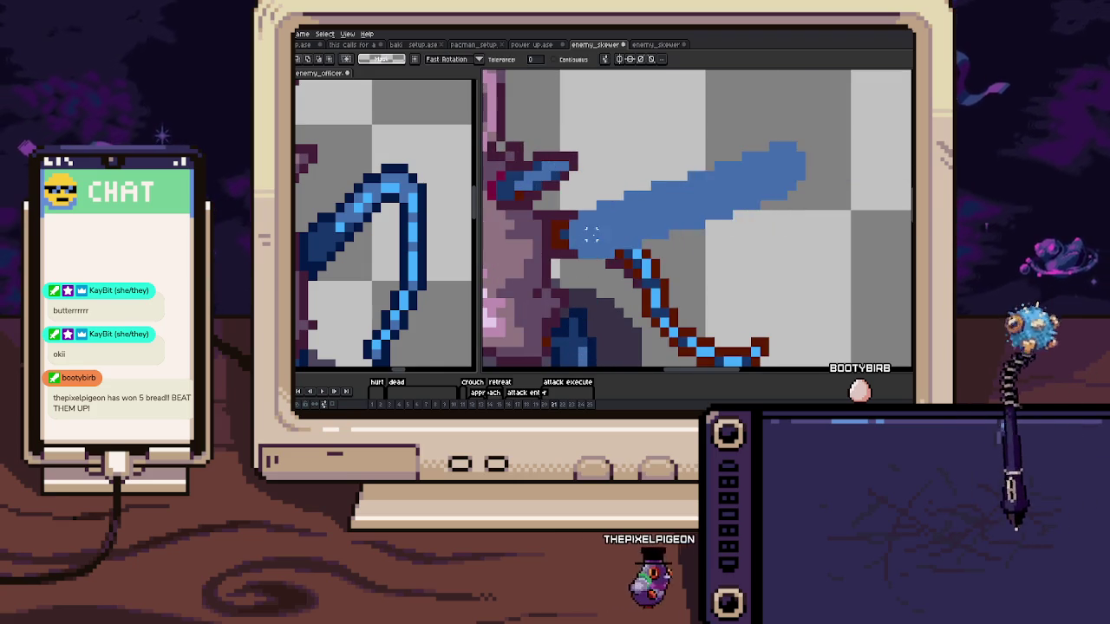
pyautogui.hotkey('ctrl', 'z')
pyautogui.moveTo(812, 317); pyautogui.dragTo(790, 264)
pyautogui.press('b')
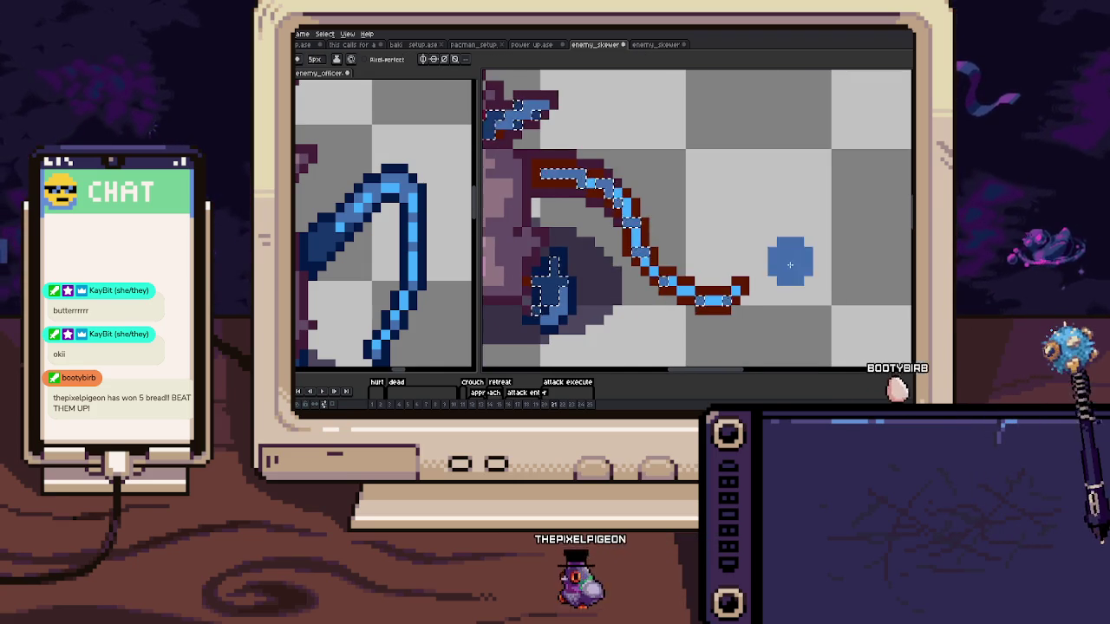
pyautogui.press('Right')
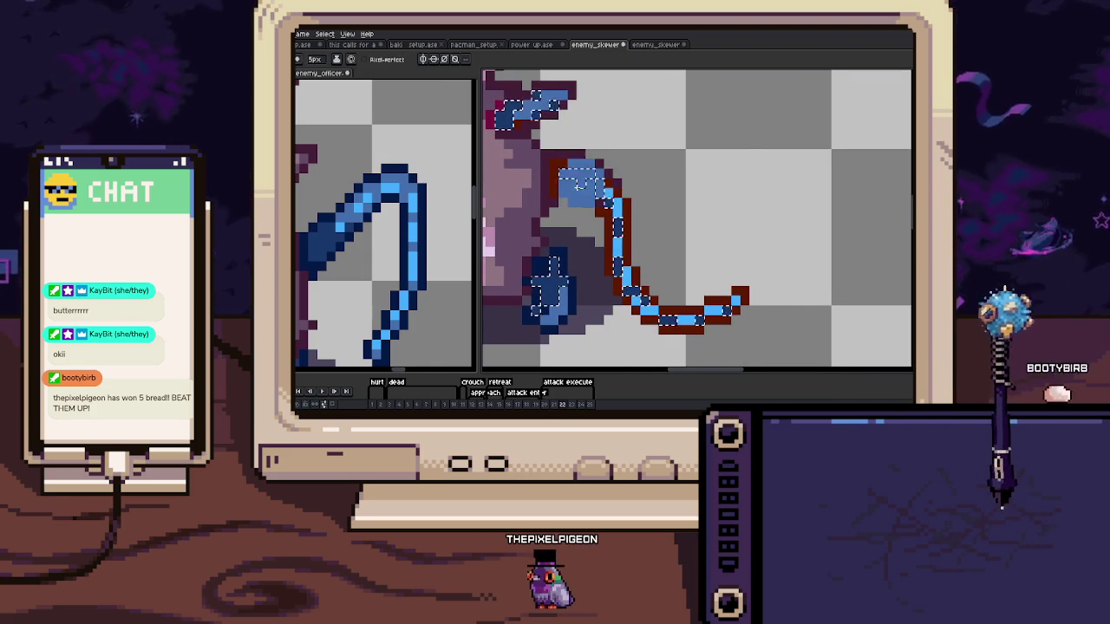
pyautogui.press('Right')
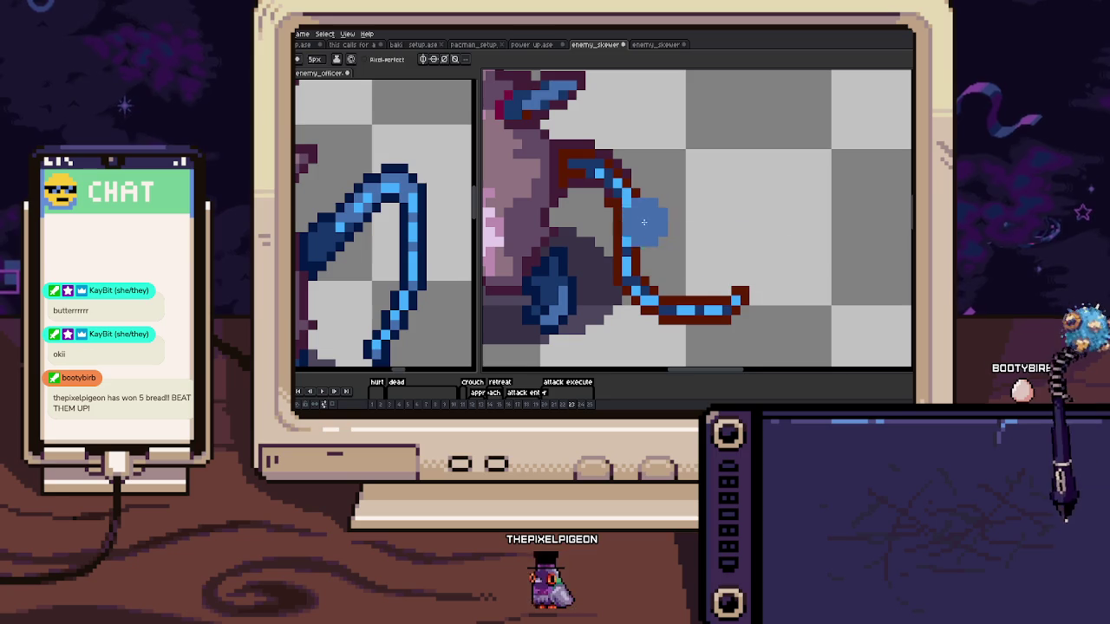
# Settle the tail on frames 24 and 25, then deselect
pyautogui.press('Right')
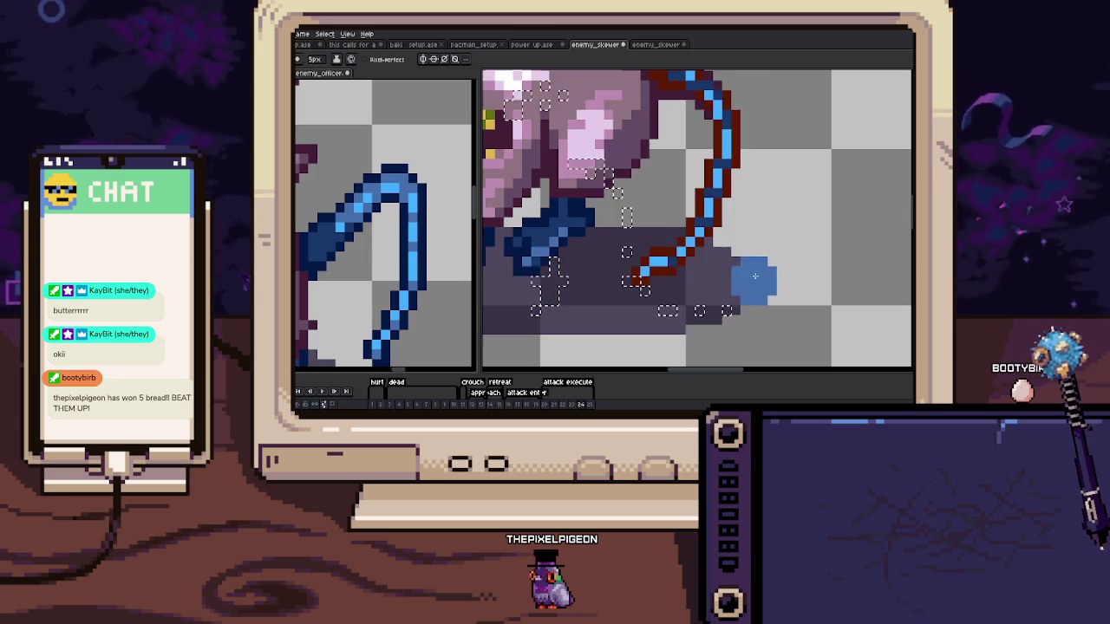
pyautogui.scroll(2, 716, 238)
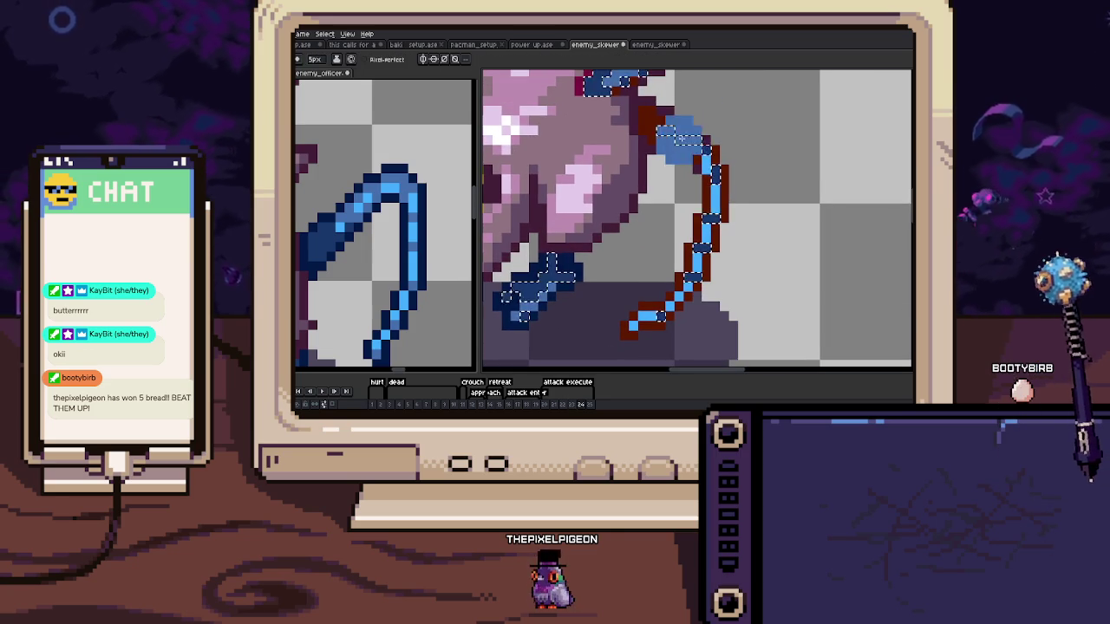
pyautogui.press('Right')
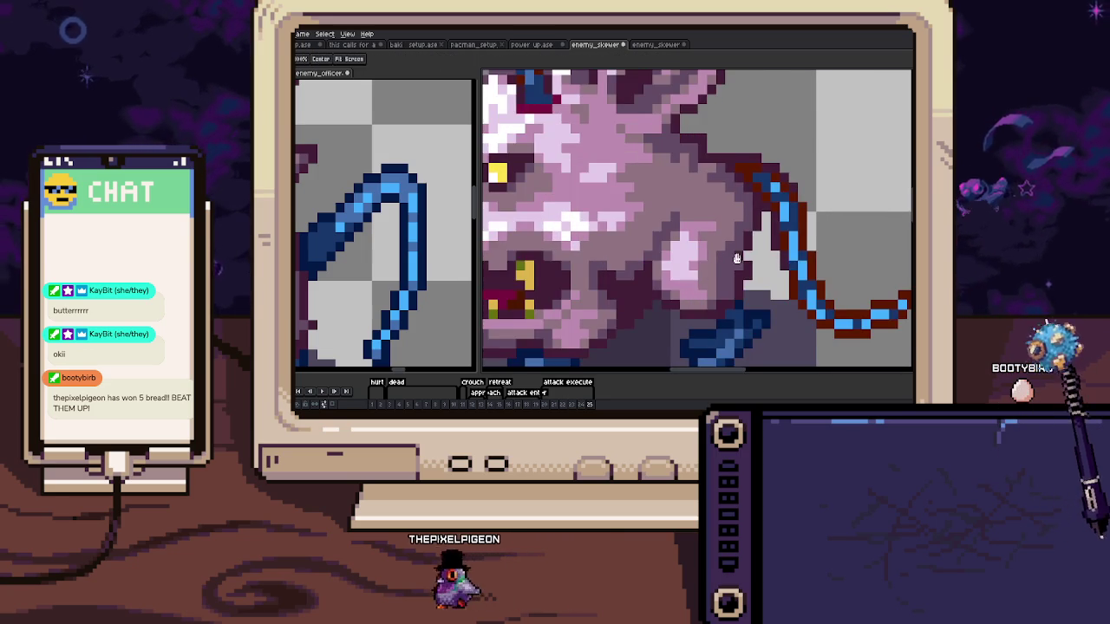
pyautogui.scroll(2, 700, 245)
pyautogui.press('Left')
pyautogui.press('b')
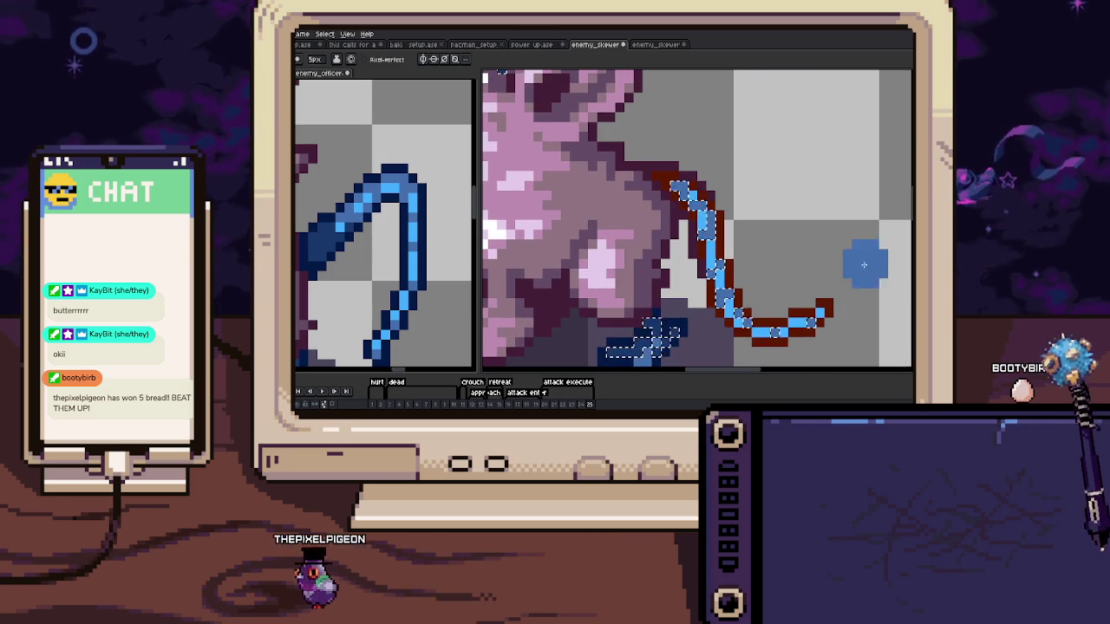
pyautogui.press('Left')
pyautogui.press('Left')
pyautogui.press('Left')
pyautogui.hotkey('ctrl', 'd')
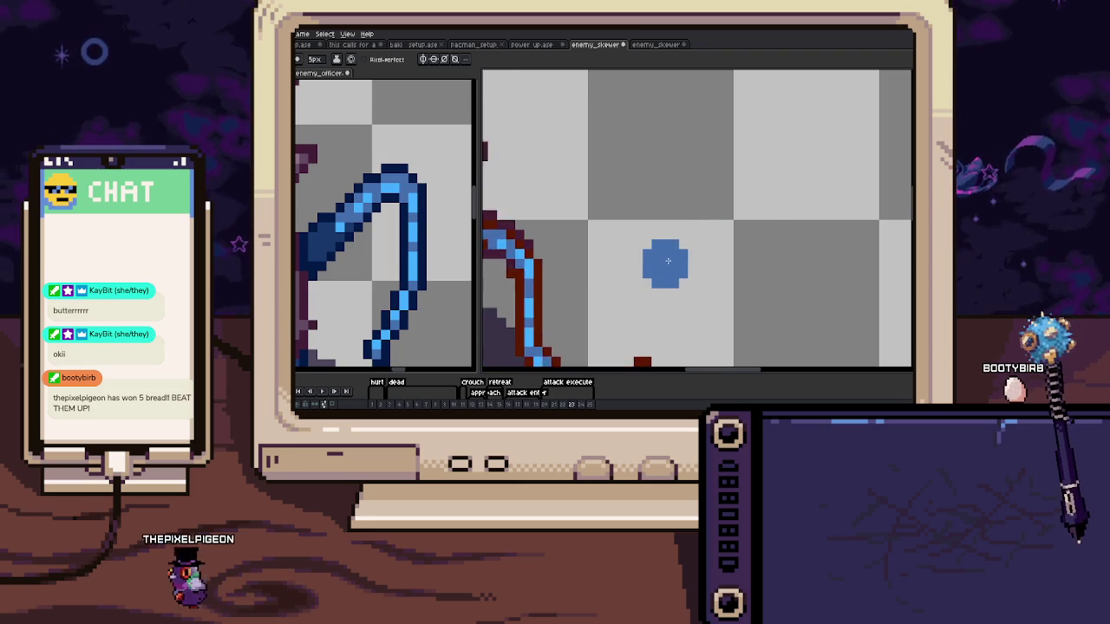
pyautogui.scroll(-2, 664, 257)
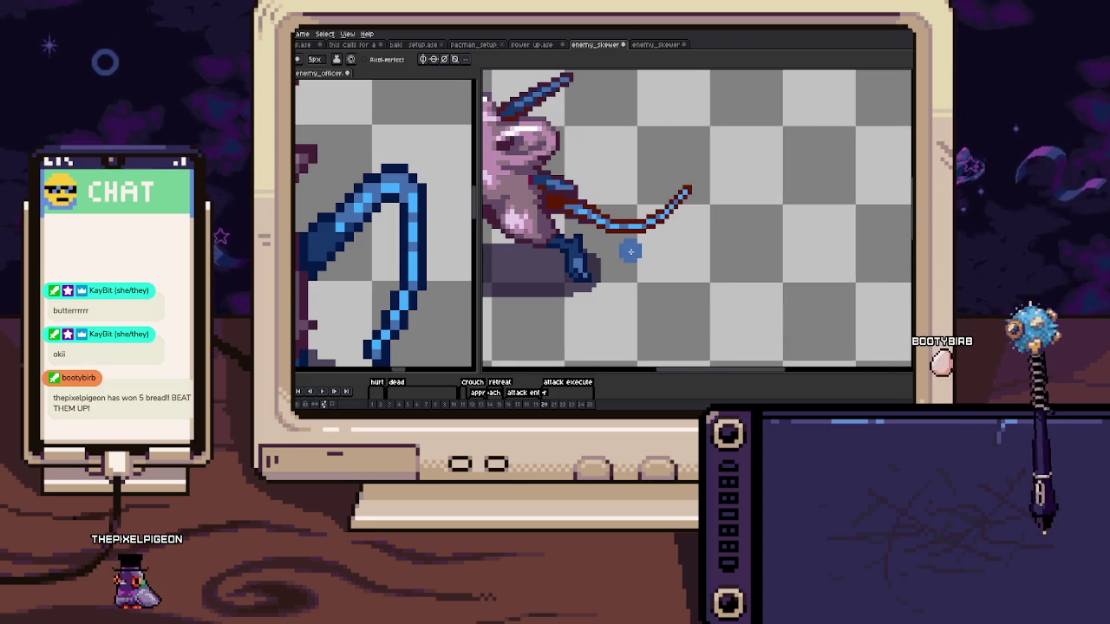
# Jump to frame 1 and zoom in to inspect its curving blue tail
pyautogui.click(374, 404)
pyautogui.scroll(4, 614, 227)
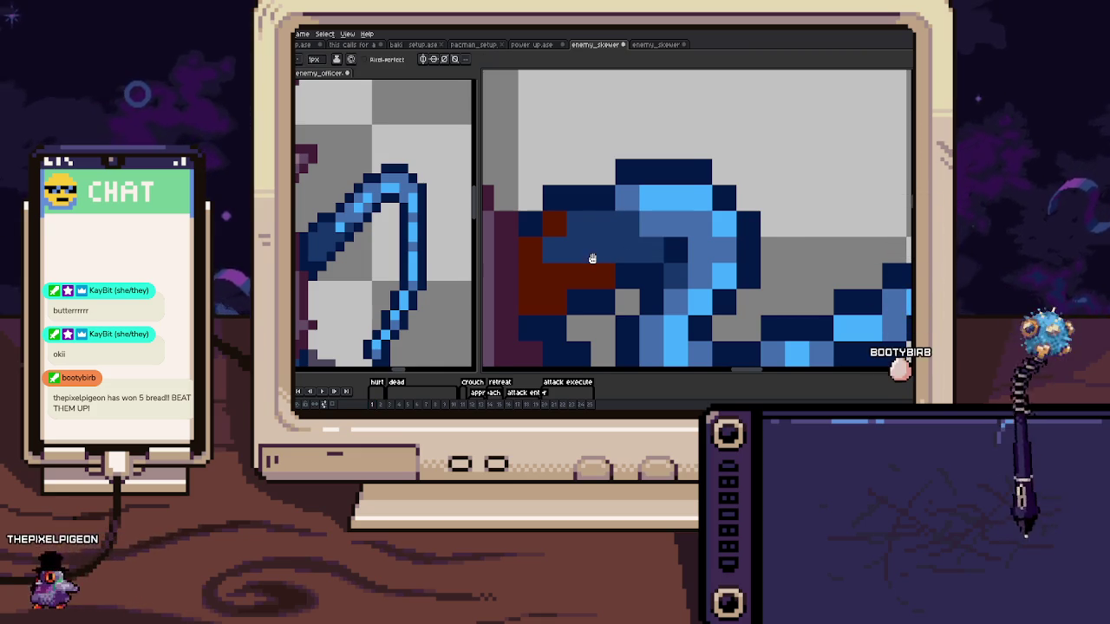
pyautogui.moveTo(589, 255); pyautogui.dragTo(603, 237)
pyautogui.scroll(-3, 728, 222)
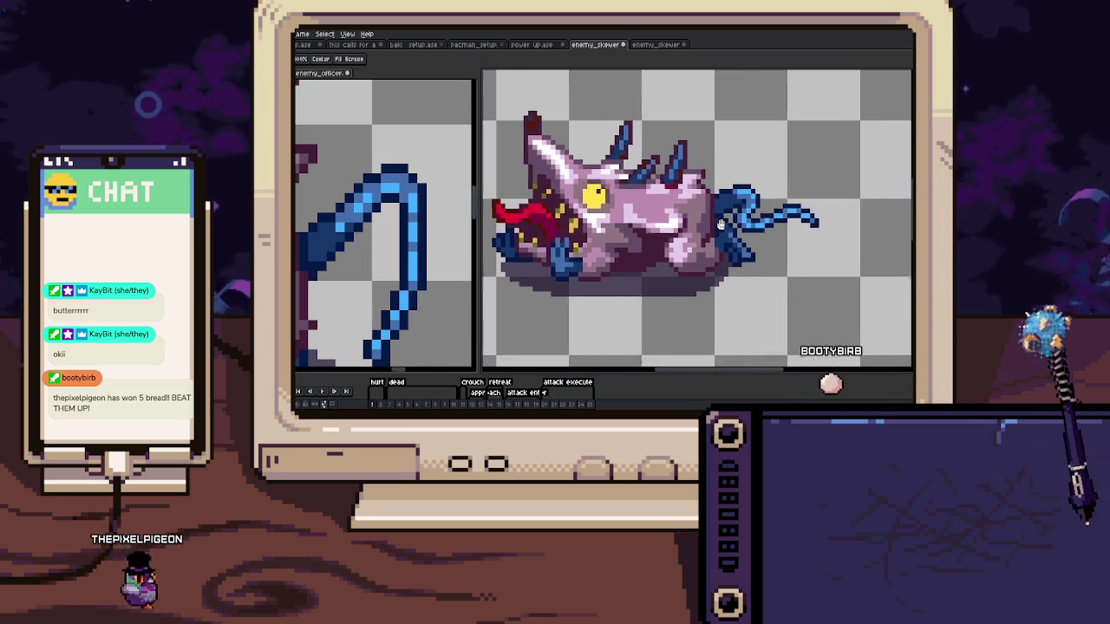
pyautogui.scroll(-2, 728, 221)
# Advance to frame 2, pick the colour-selection tool, and pan over its tail
pyautogui.press('Right')
pyautogui.scroll(2, 718, 232)
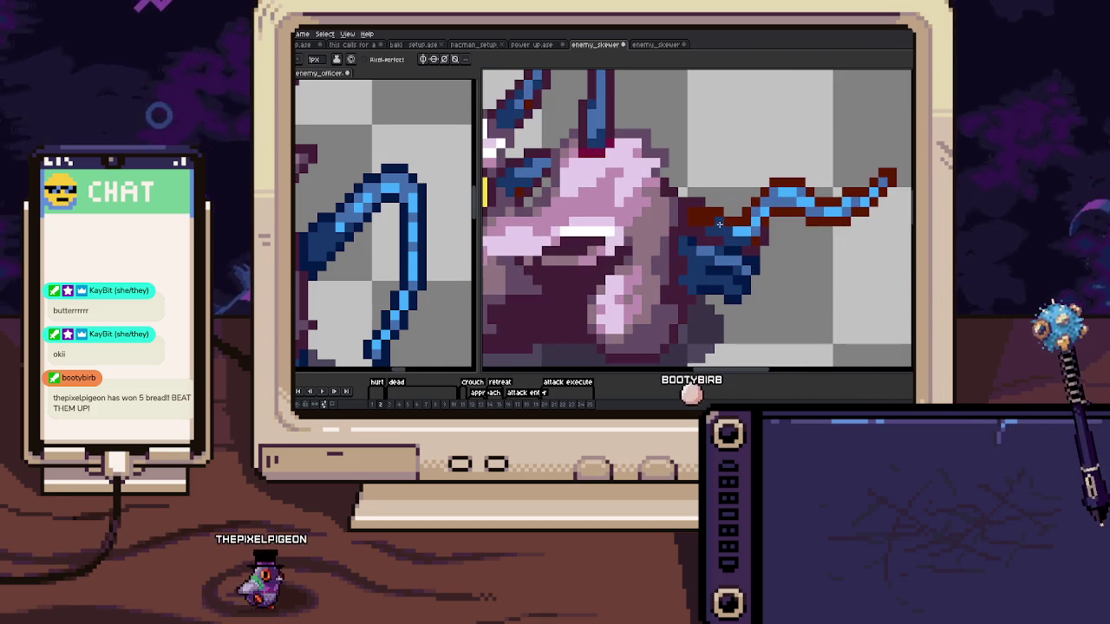
pyautogui.scroll(1, 738, 224)
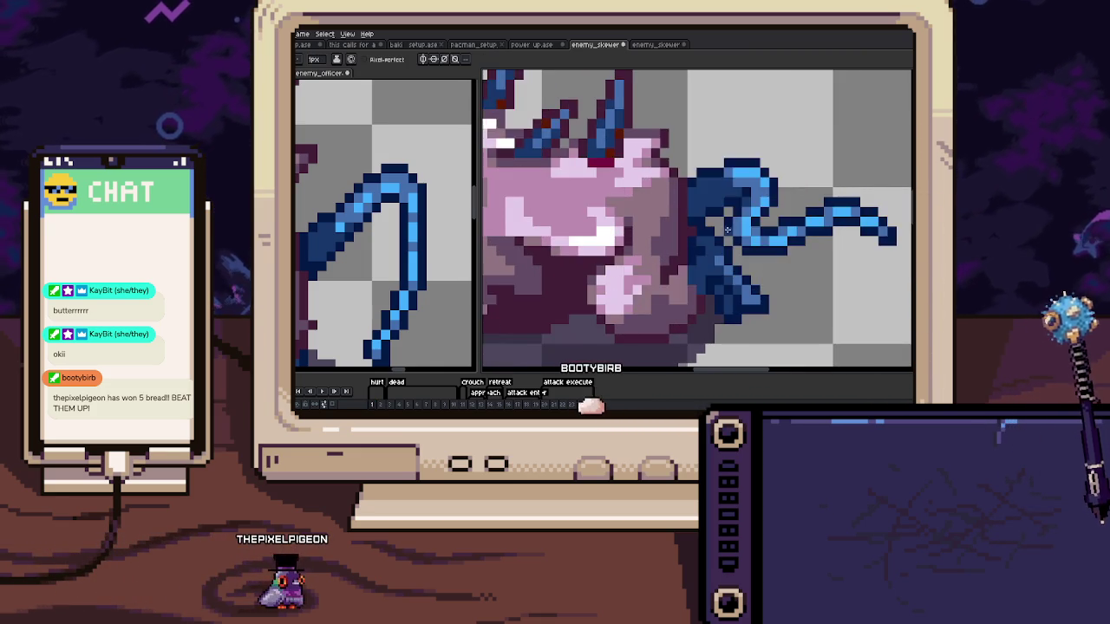
pyautogui.scroll(1, 729, 224)
pyautogui.scroll(1, 695, 224)
pyautogui.scroll(-3, 598, 224)
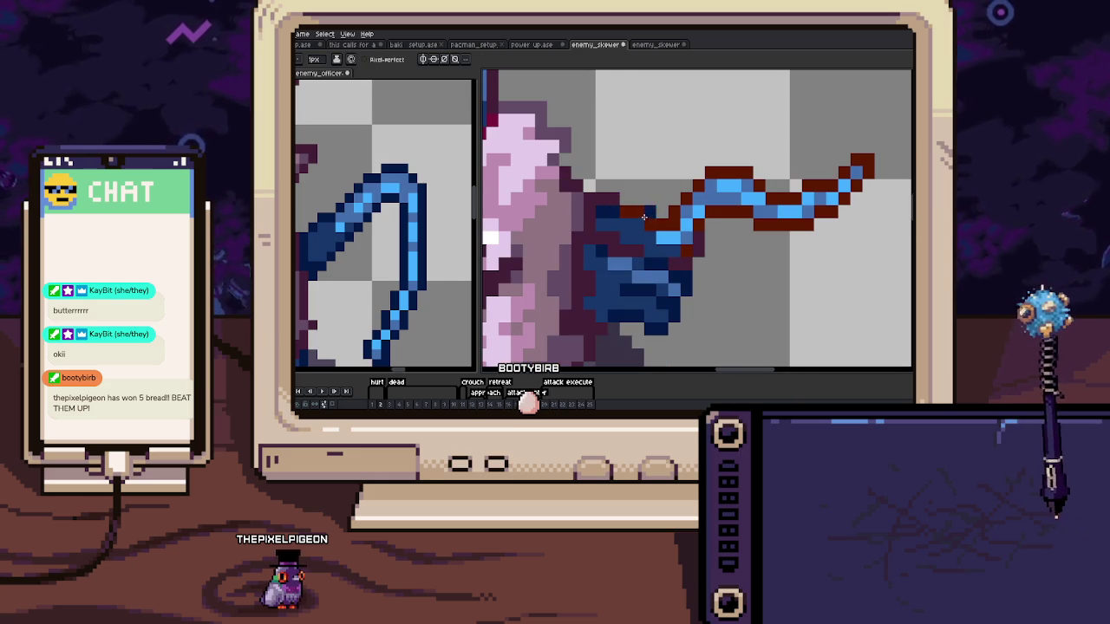
pyautogui.press('g')
pyautogui.scroll(-3, 644, 217)
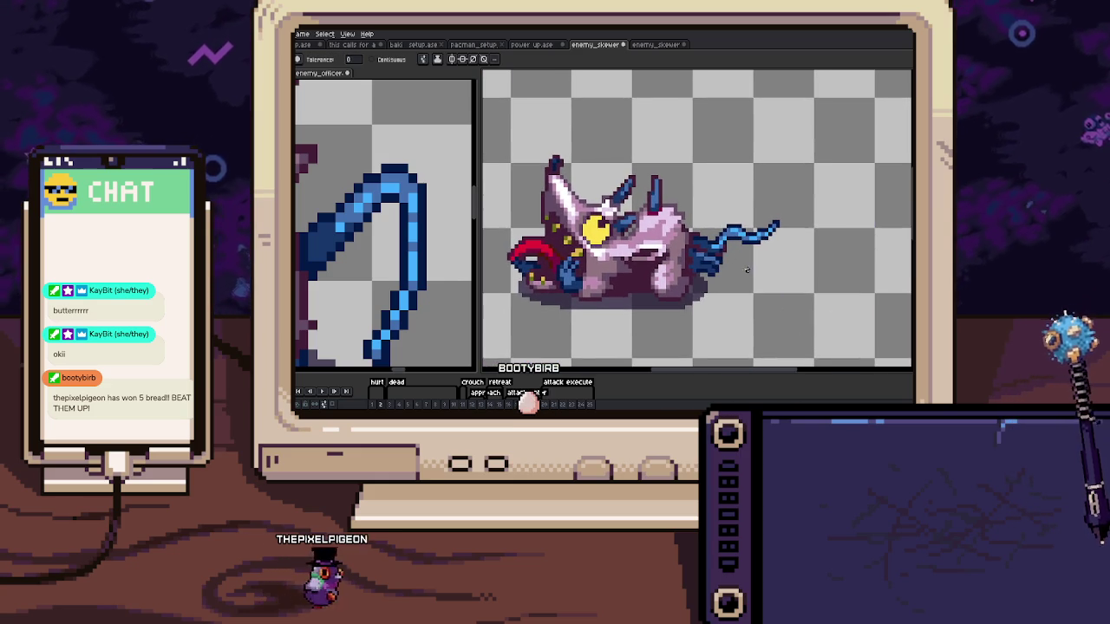
pyautogui.scroll(3, 715, 245)
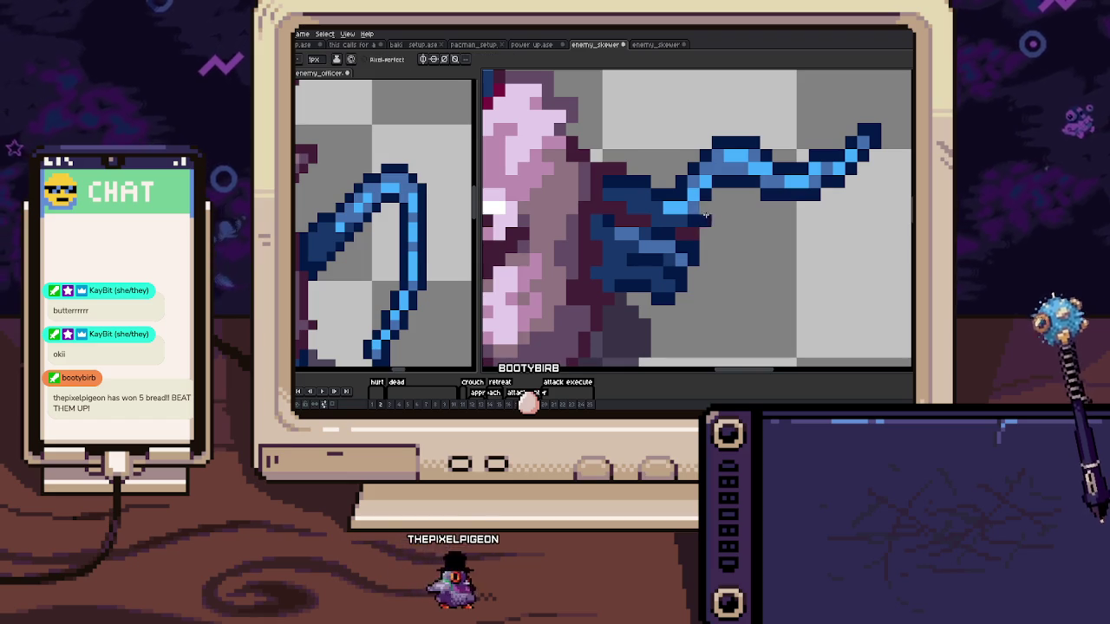
pyautogui.moveTo(704, 233)
pyautogui.mouseDown()
pyautogui.moveTo(653, 225)
pyautogui.moveTo(671, 277)
pyautogui.mouseUp()
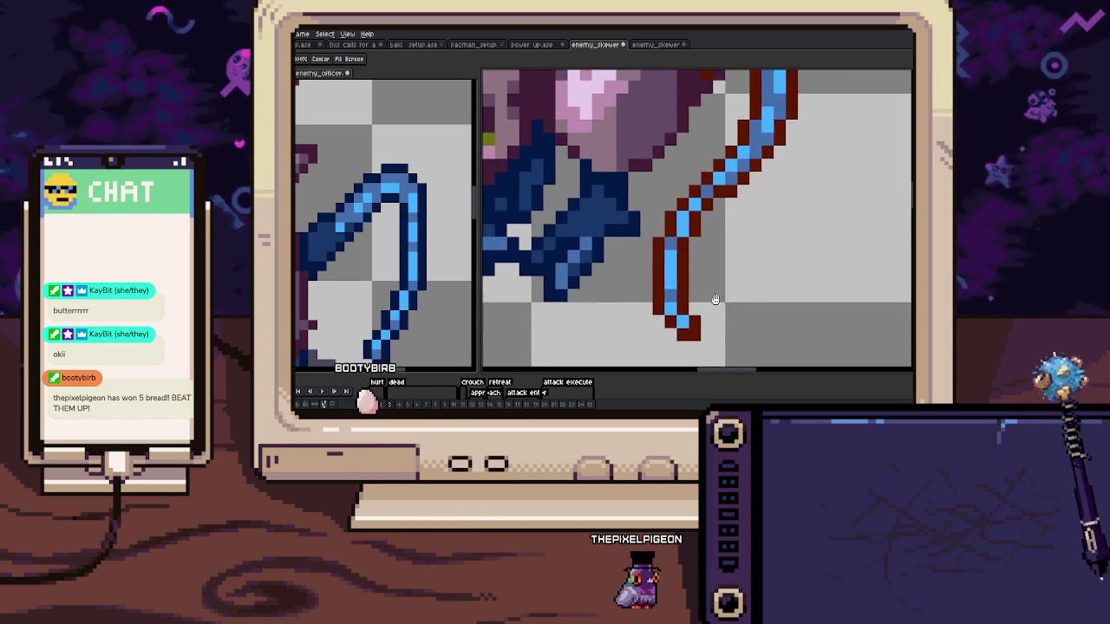
pyautogui.scroll(-1, 668, 282)
pyautogui.scroll(-1, 663, 285)
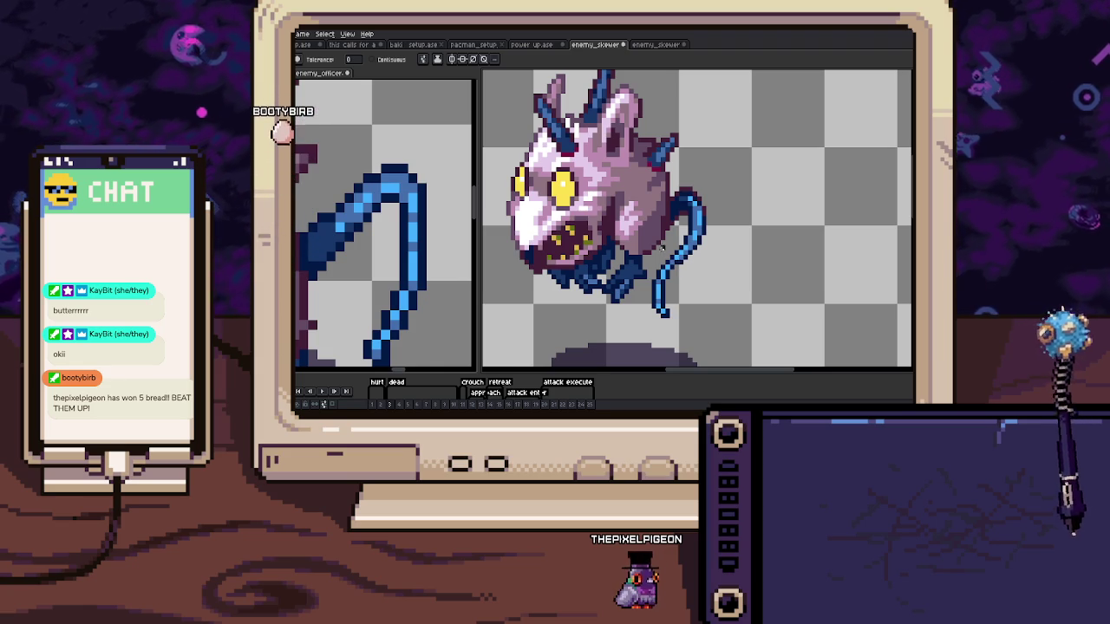
# On frame 3, repaint the maroon tail outline dark navy with the Pencil, including the tip
pyautogui.press('b')
pyautogui.scroll(3, 672, 204)
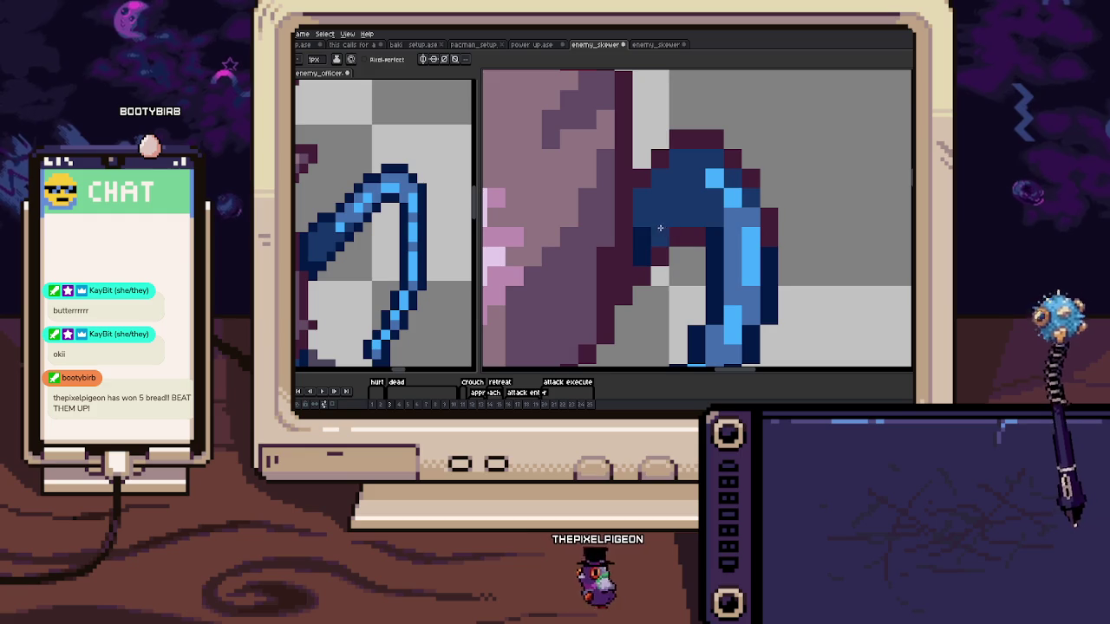
pyautogui.click(694, 237)
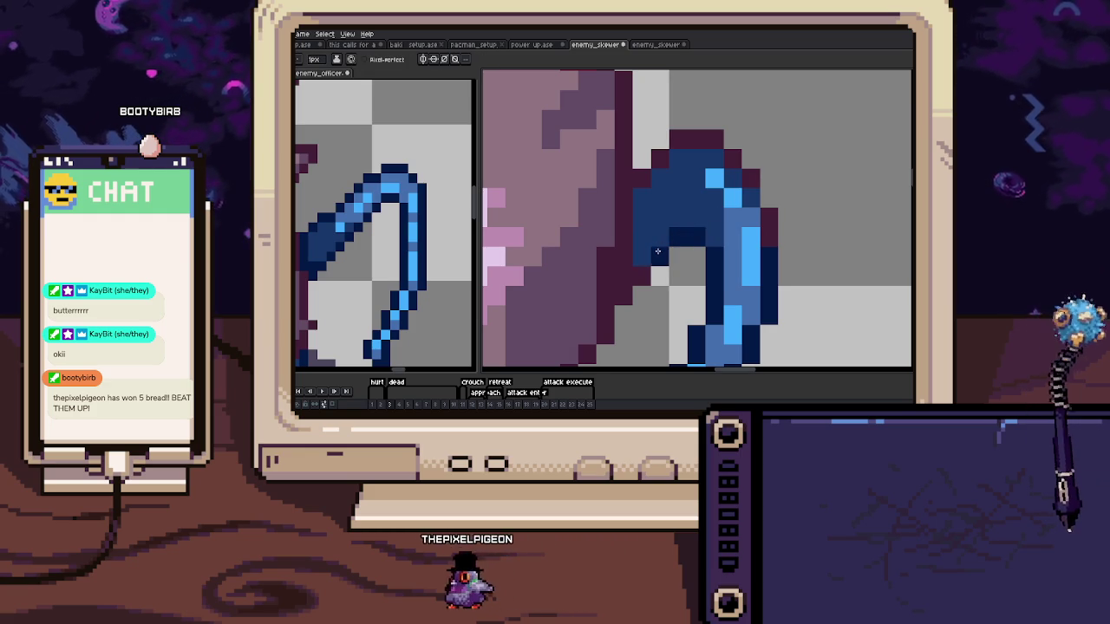
pyautogui.moveTo(659, 158); pyautogui.dragTo(691, 138)
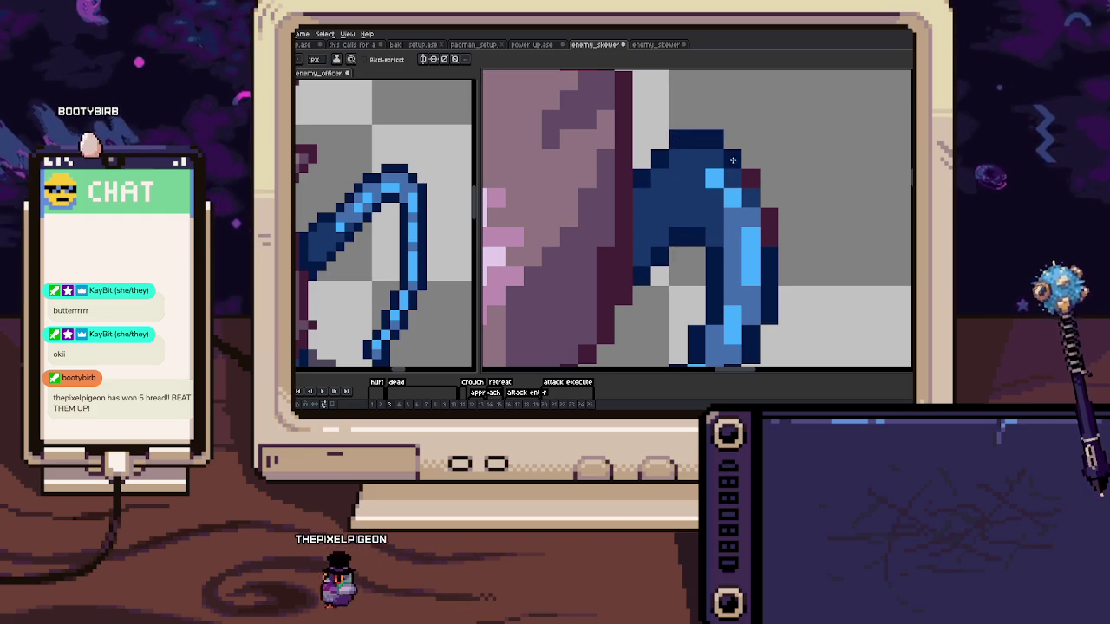
pyautogui.scroll(-4, 765, 239)
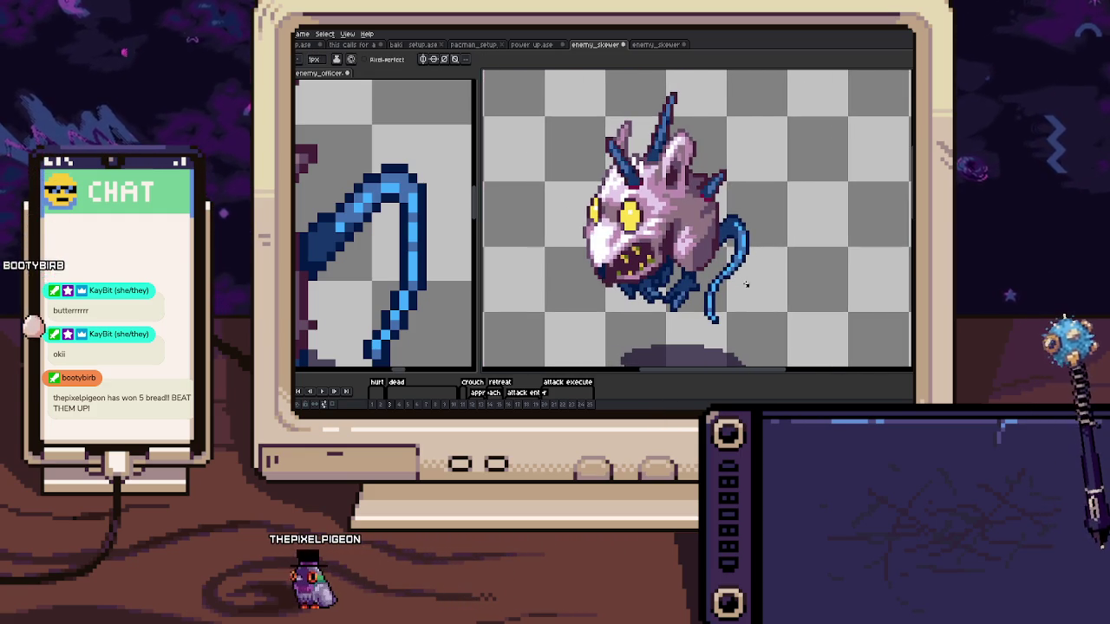
# Advance to frame 4 and zoom in on its tail
pyautogui.press('Right')
pyautogui.scroll(1, 733, 208)
pyautogui.scroll(1, 734, 208)
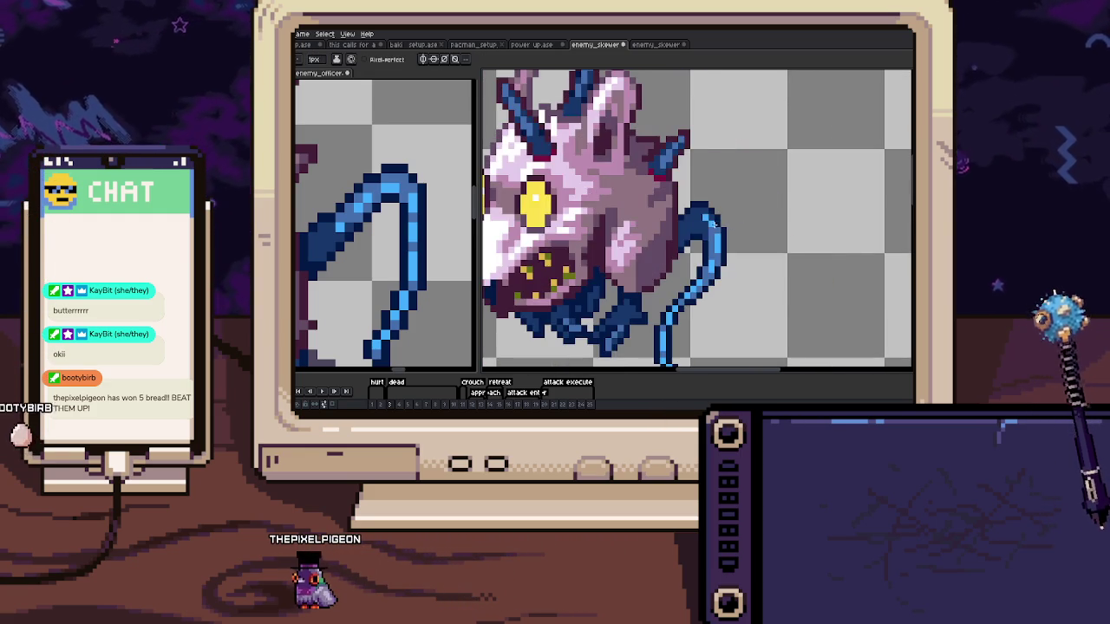
pyautogui.scroll(1, 734, 208)
pyautogui.scroll(2, 733, 208)
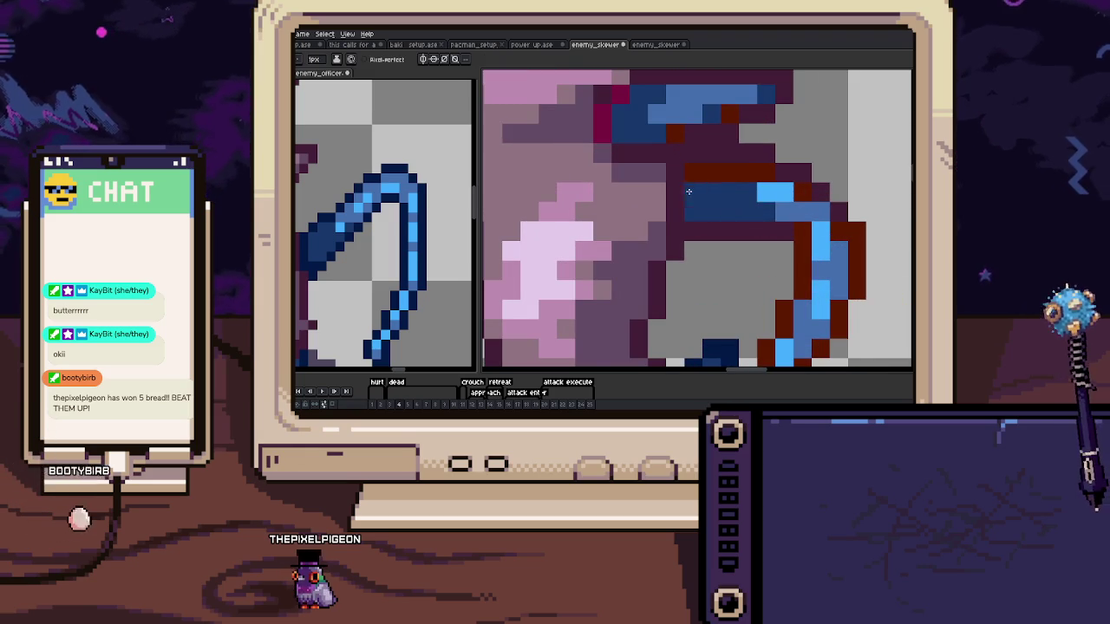
pyautogui.scroll(-3, 809, 194)
pyautogui.scroll(1, 742, 228)
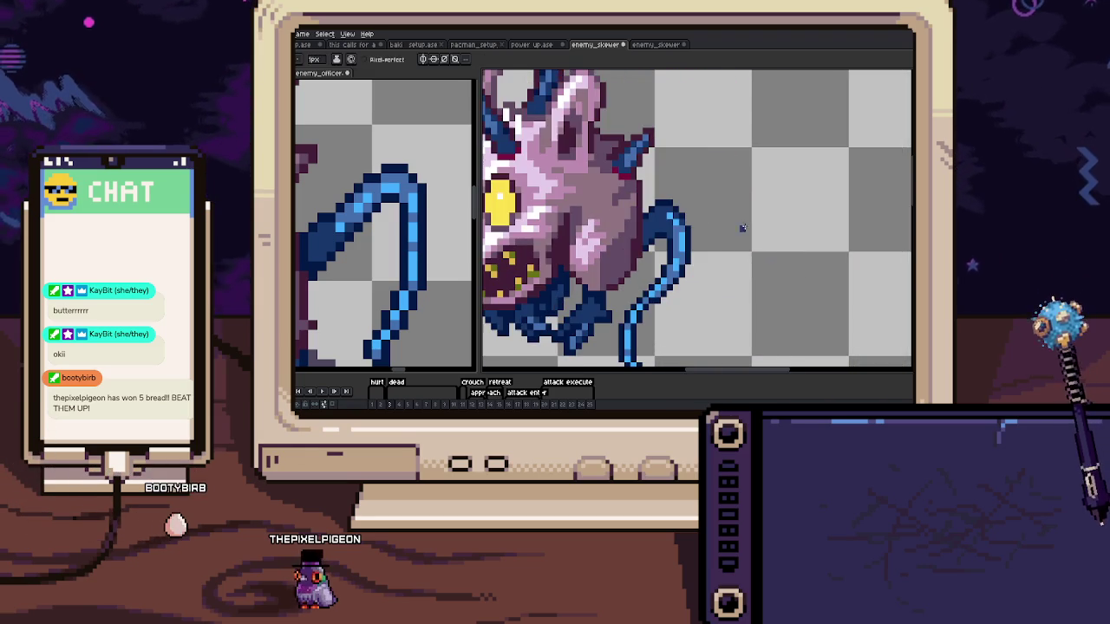
pyautogui.scroll(-2, 688, 203)
# Try a dark navy Paint Bucket fill, undo the stray background fill, and return to the Pencil
pyautogui.press('g')
pyautogui.scroll(3, 720, 217)
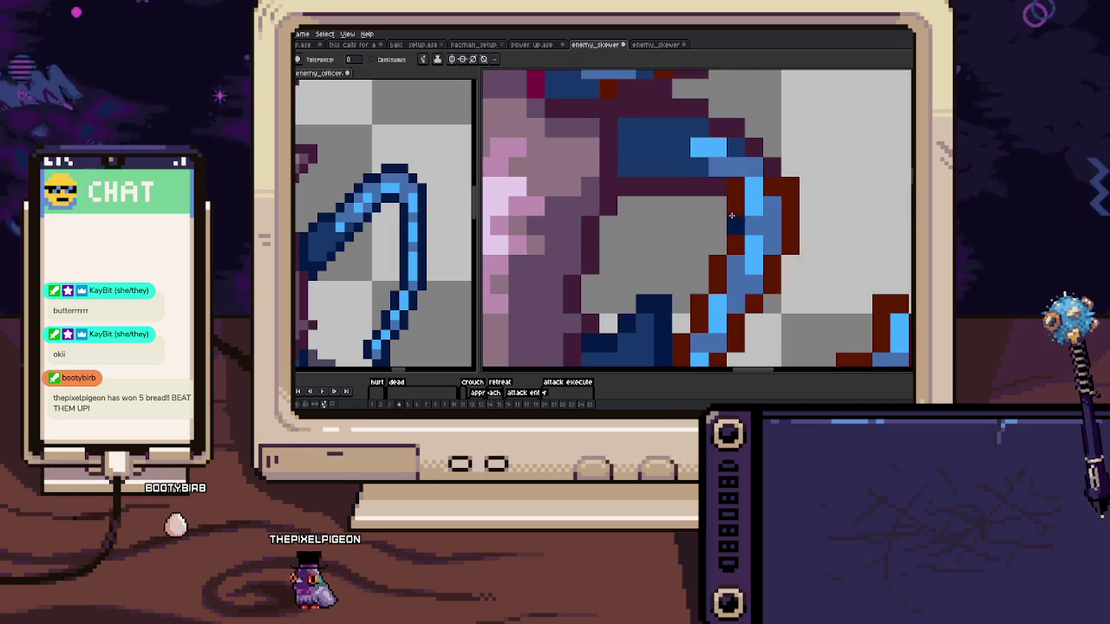
pyautogui.scroll(-3, 751, 231)
pyautogui.scroll(2, 677, 217)
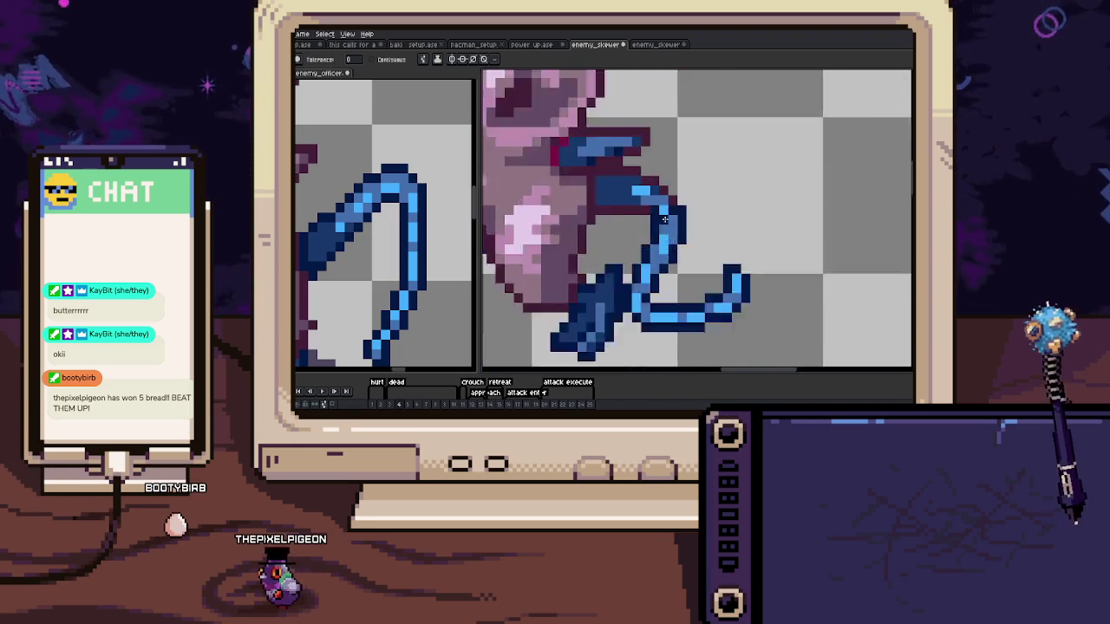
pyautogui.scroll(2, 651, 204)
pyautogui.click(636, 197)
pyautogui.hotkey('ctrl', 'z')
pyautogui.press('b')
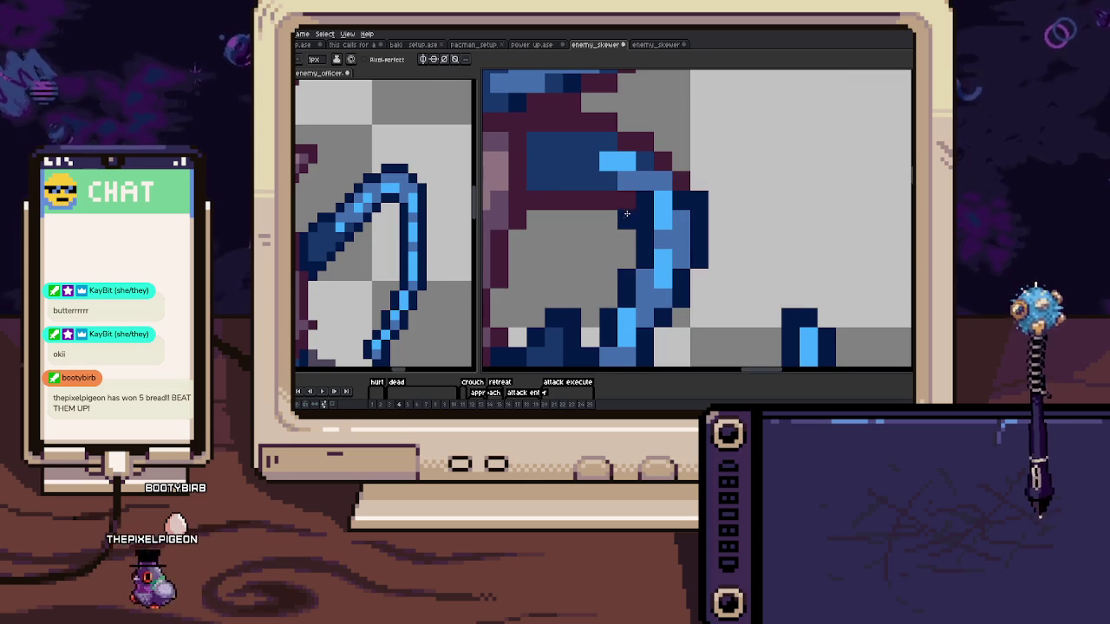
# Pan over frame 4's tail to check the recoloured outline
pyautogui.scroll(-1, 642, 211)
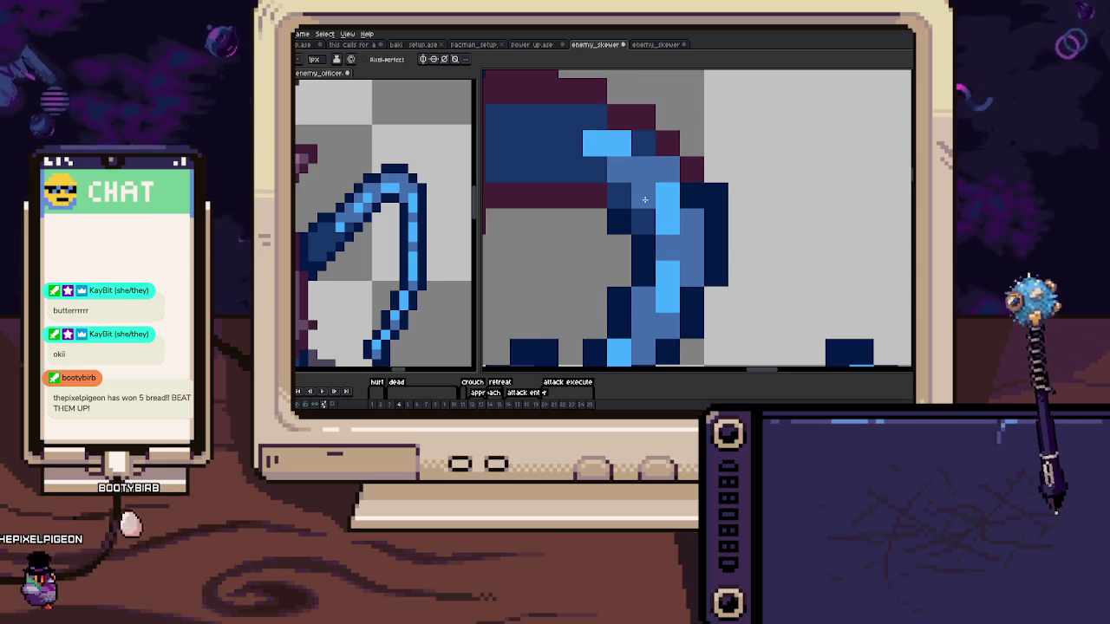
pyautogui.scroll(-2, 683, 195)
pyautogui.scroll(1, 682, 195)
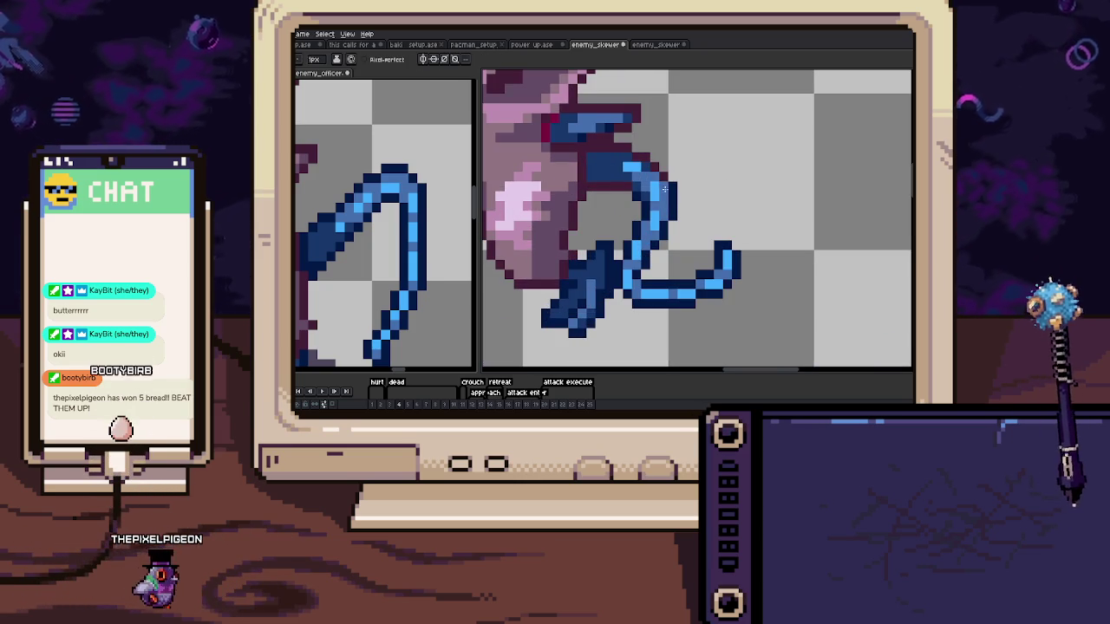
pyautogui.scroll(-2, 678, 256)
pyautogui.moveTo(678, 256); pyautogui.dragTo(708, 258)
pyautogui.press('b')
pyautogui.press('.')
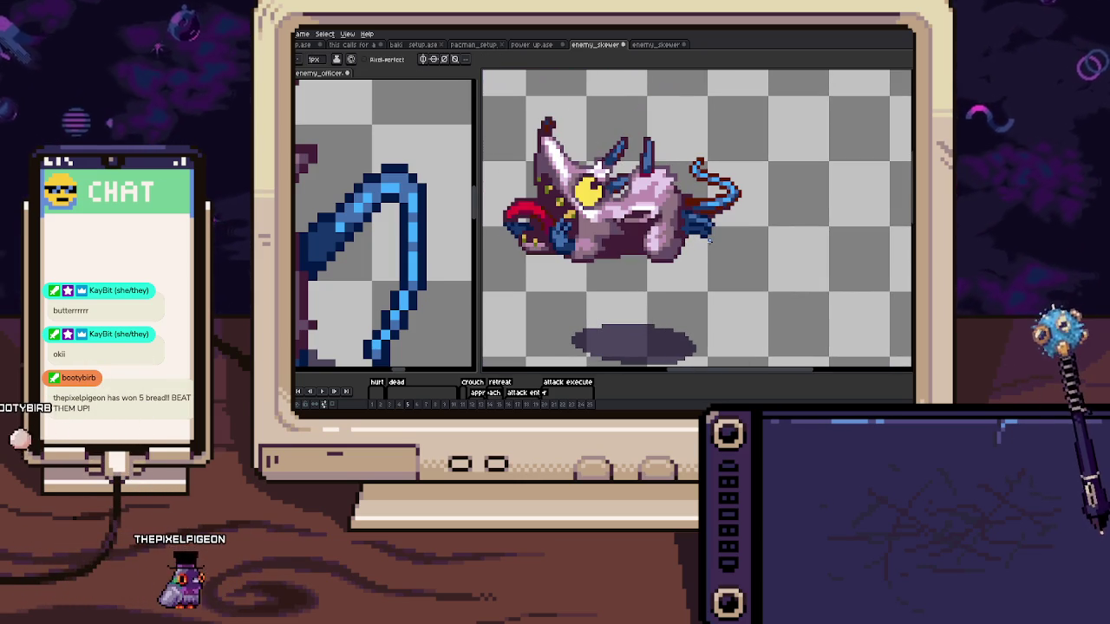
pyautogui.scroll(2, 698, 235)
# Compare frames 4 and 5, then repaint a row of frame 5's dark-red tail outline navy
pyautogui.press('.')
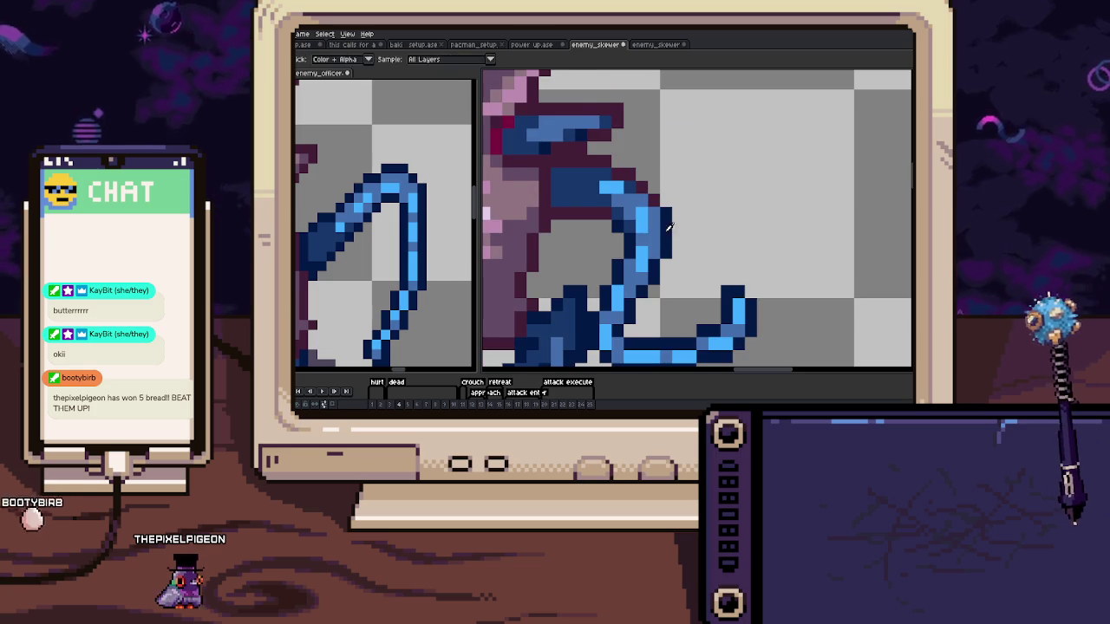
pyautogui.press(',')
pyautogui.moveTo(668, 228); pyautogui.dragTo(668, 246)
pyautogui.press(',')
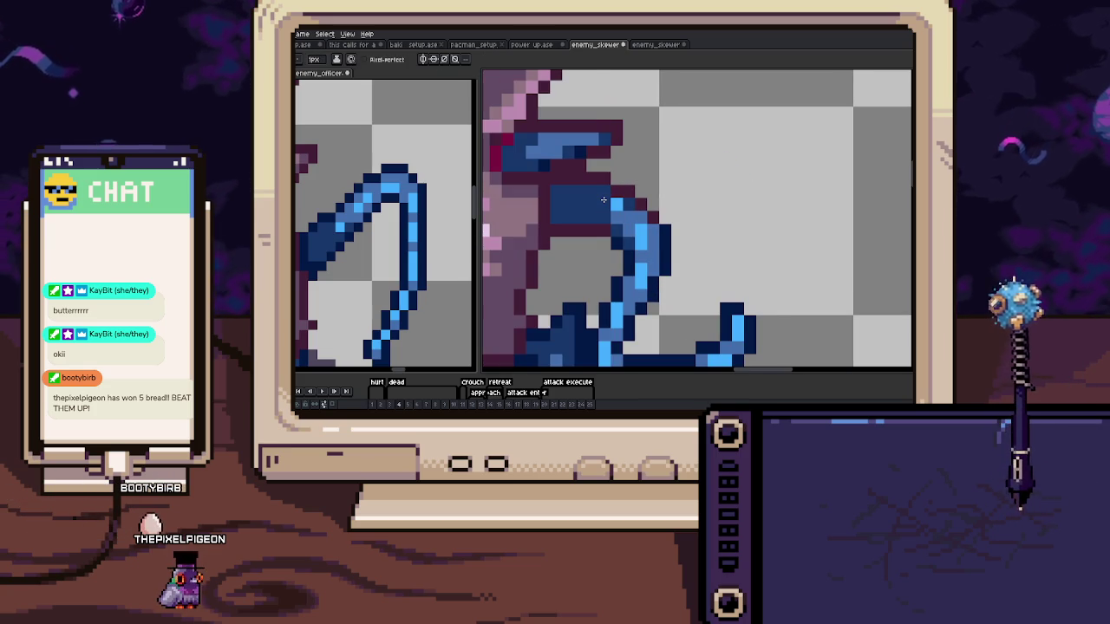
pyautogui.press('.')
pyautogui.moveTo(626, 242); pyautogui.dragTo(646, 244)
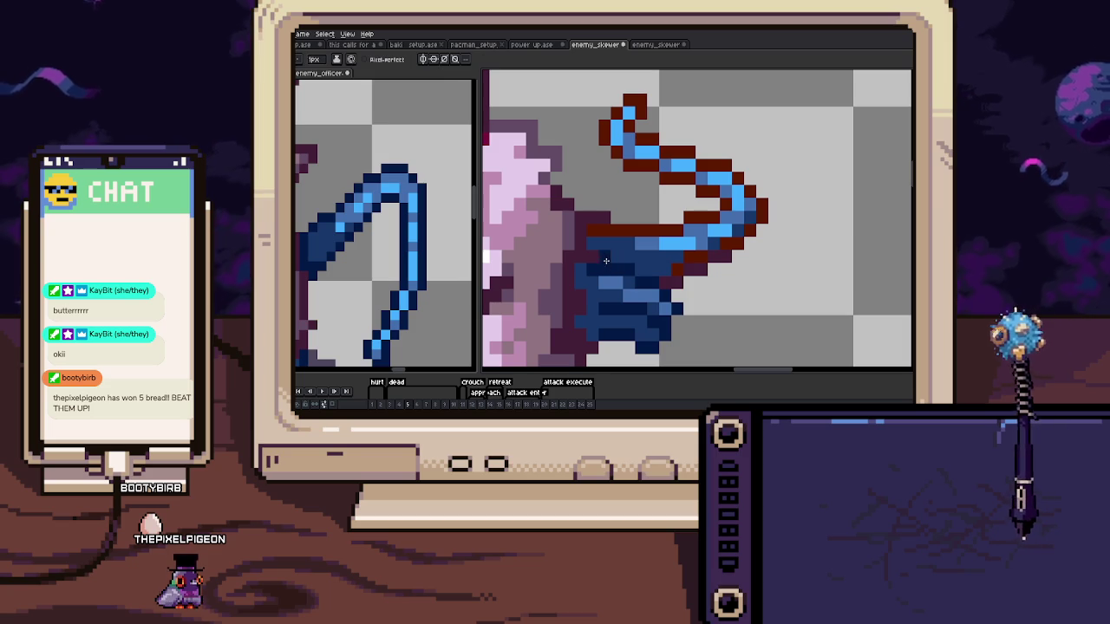
# Compare with the neighbouring frame, then flood-fill the tail's dark-red outline dark blue
pyautogui.press(',')
pyautogui.press('.')
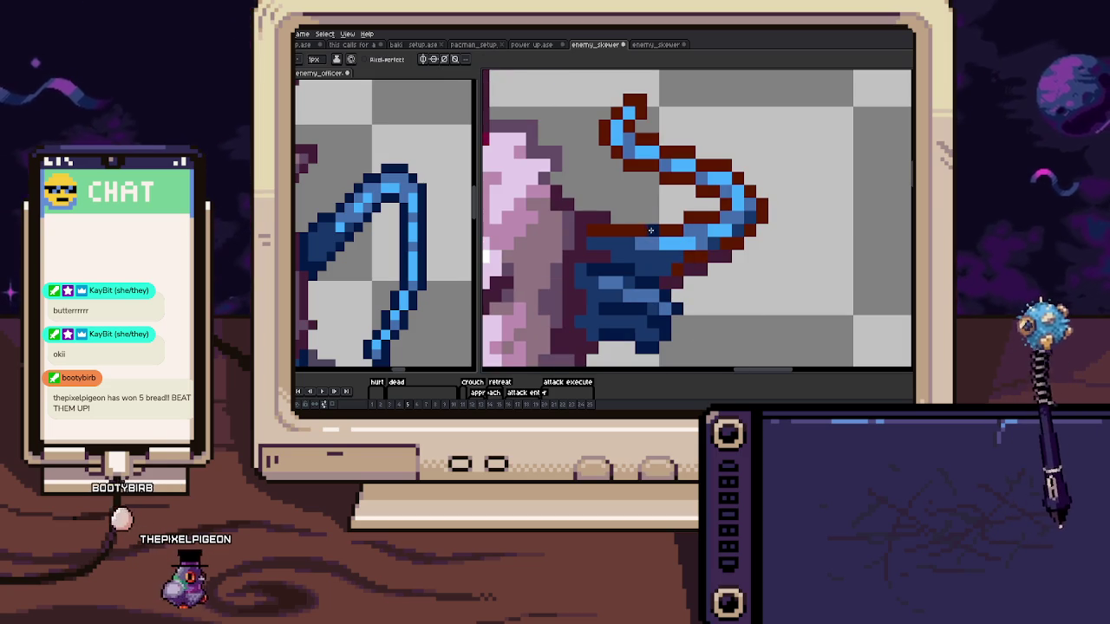
pyautogui.press('g')
pyautogui.click(650, 230)
pyautogui.scroll(-2, 698, 224)
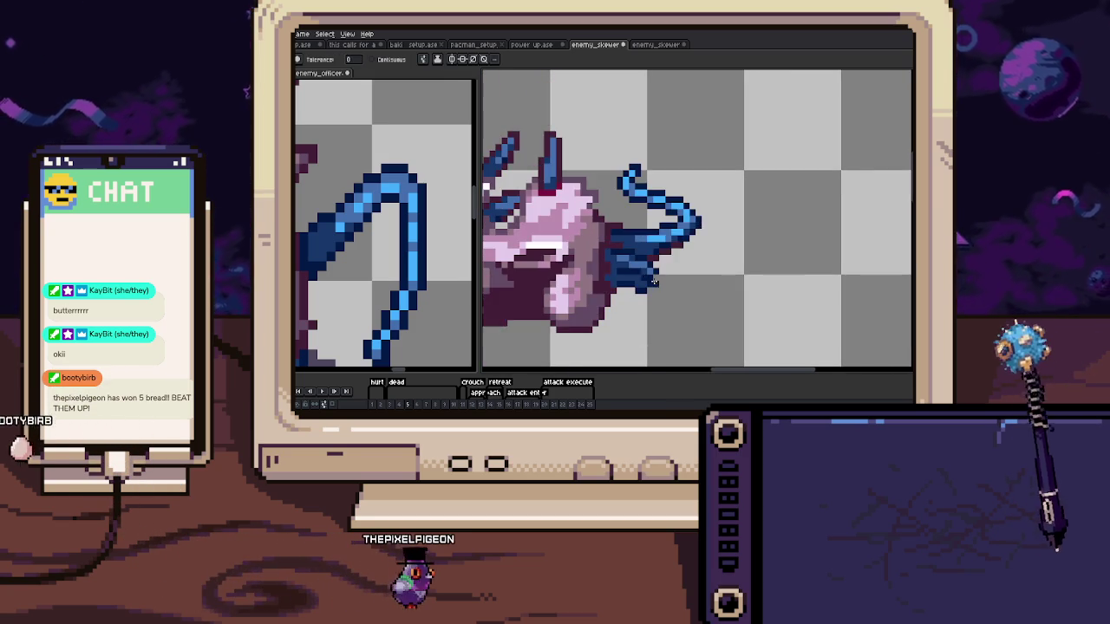
pyautogui.press('b')
pyautogui.scroll(3, 654, 280)
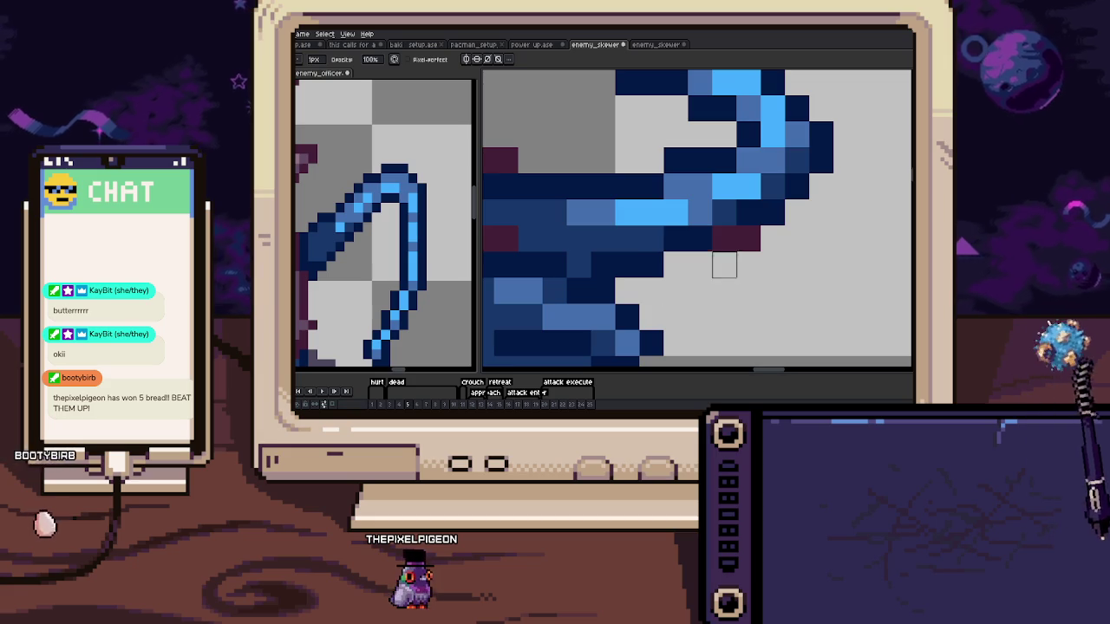
pyautogui.scroll(-2, 736, 256)
pyautogui.scroll(-2, 755, 253)
pyautogui.scroll(4, 768, 251)
pyautogui.scroll(-3, 768, 252)
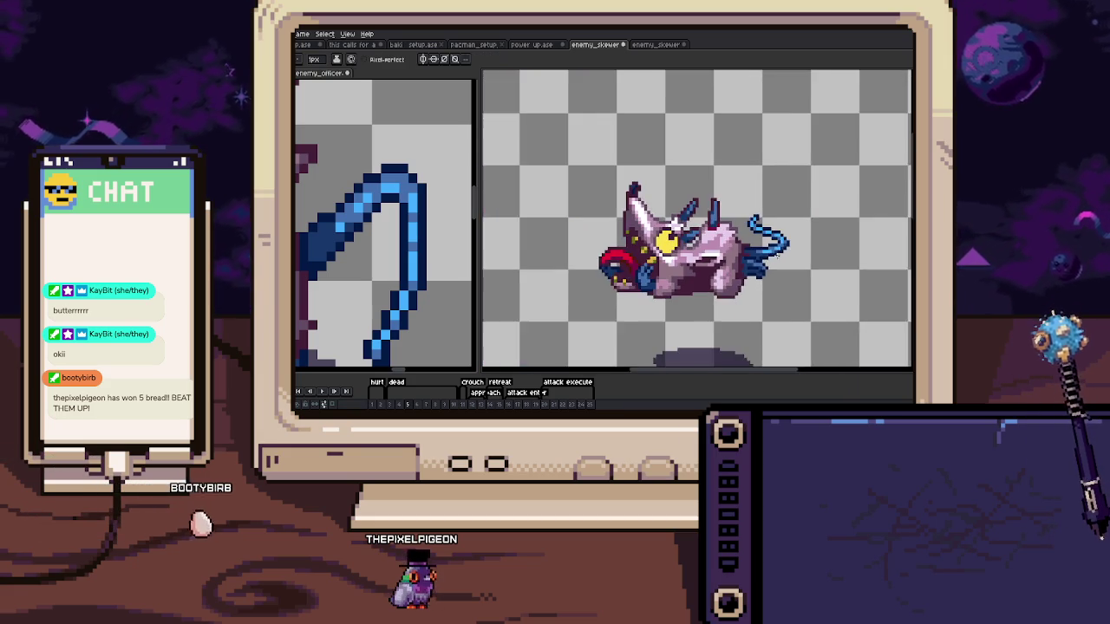
# On the next frame, fill the tail's dark-red outline dark navy
pyautogui.press('Right')
pyautogui.scroll(3, 678, 239)
pyautogui.scroll(2, 678, 238)
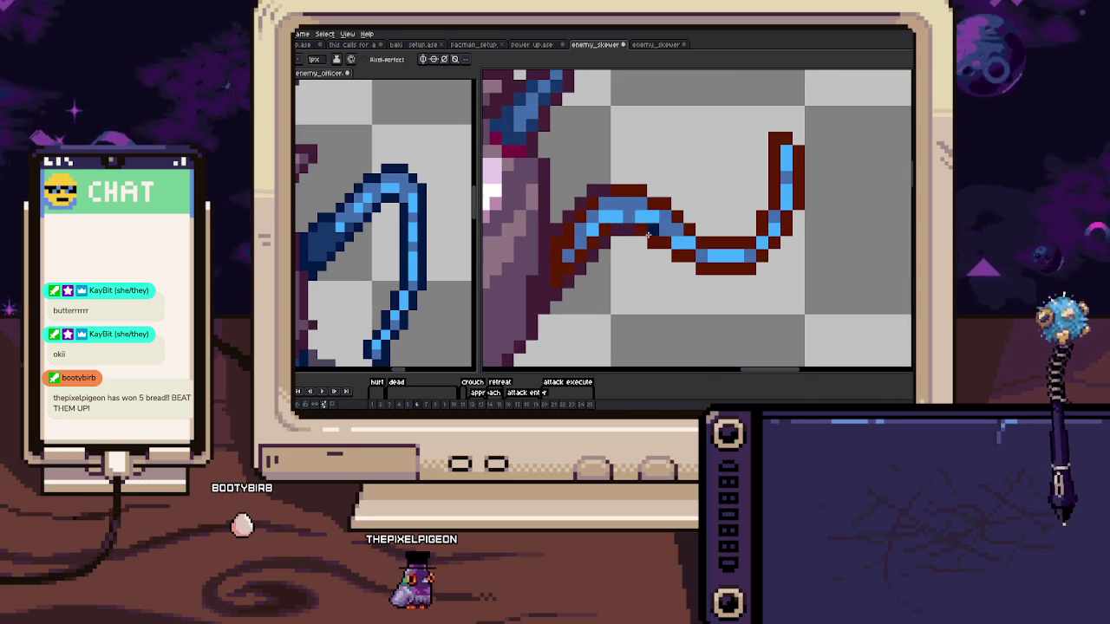
pyautogui.click(645, 234)
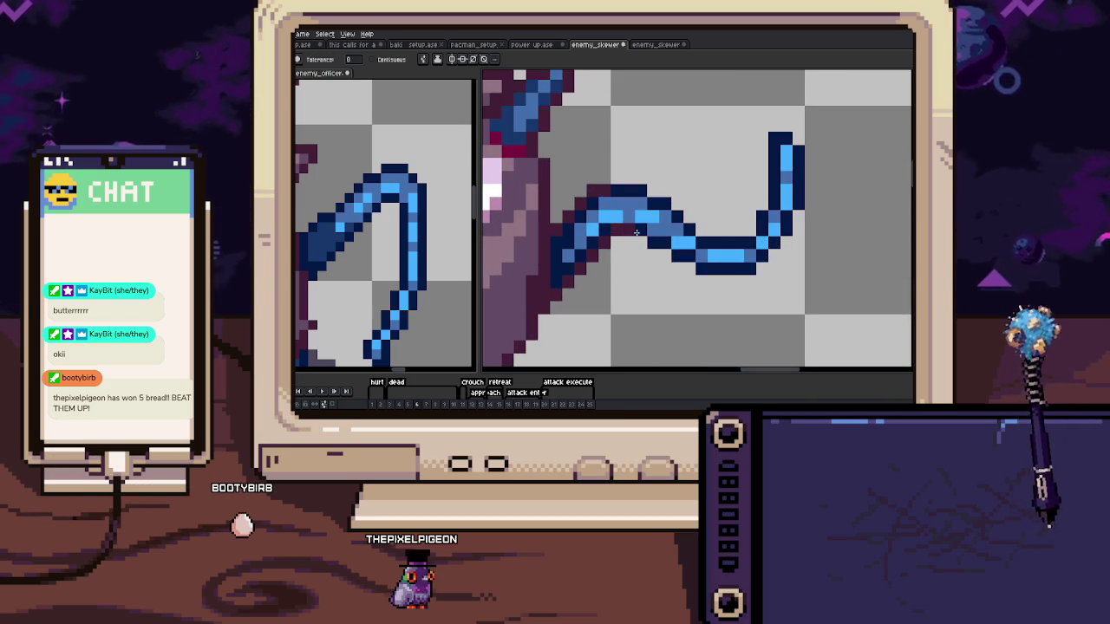
pyautogui.press('Left')
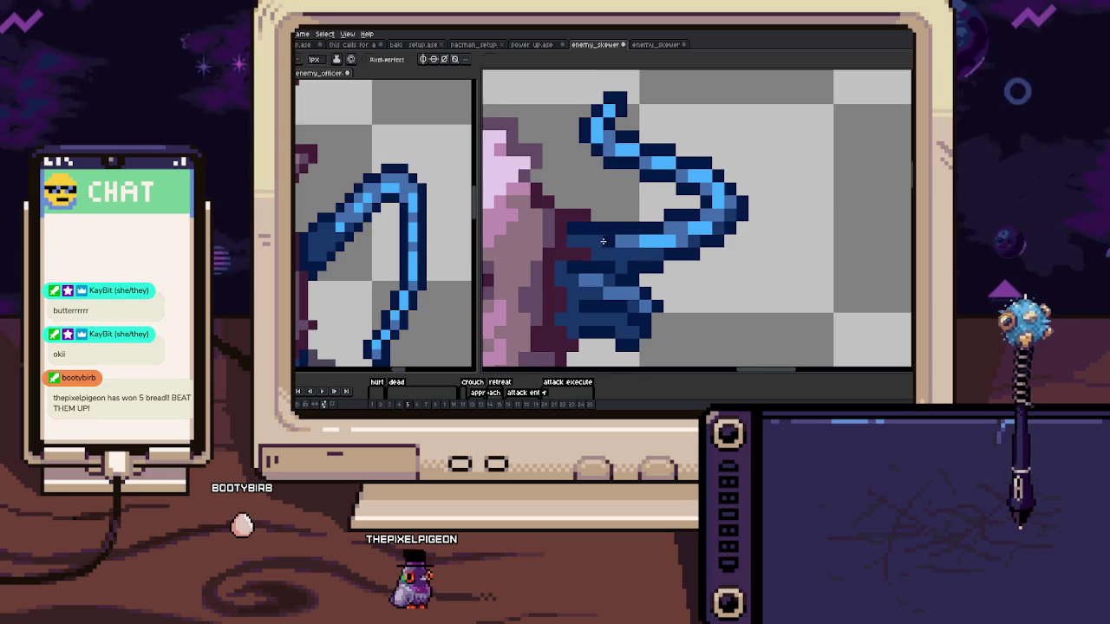
pyautogui.press('Right')
pyautogui.scroll(2, 609, 213)
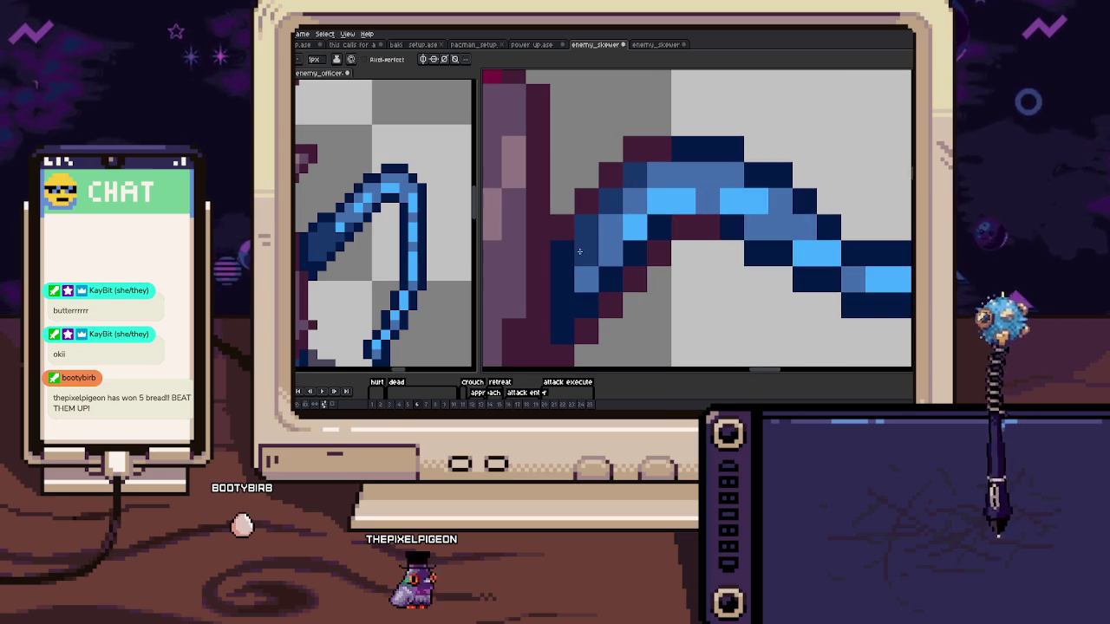
# Repaint the base of the tail in mid blue with the Pencil
pyautogui.moveTo(562, 245); pyautogui.dragTo(562, 308)
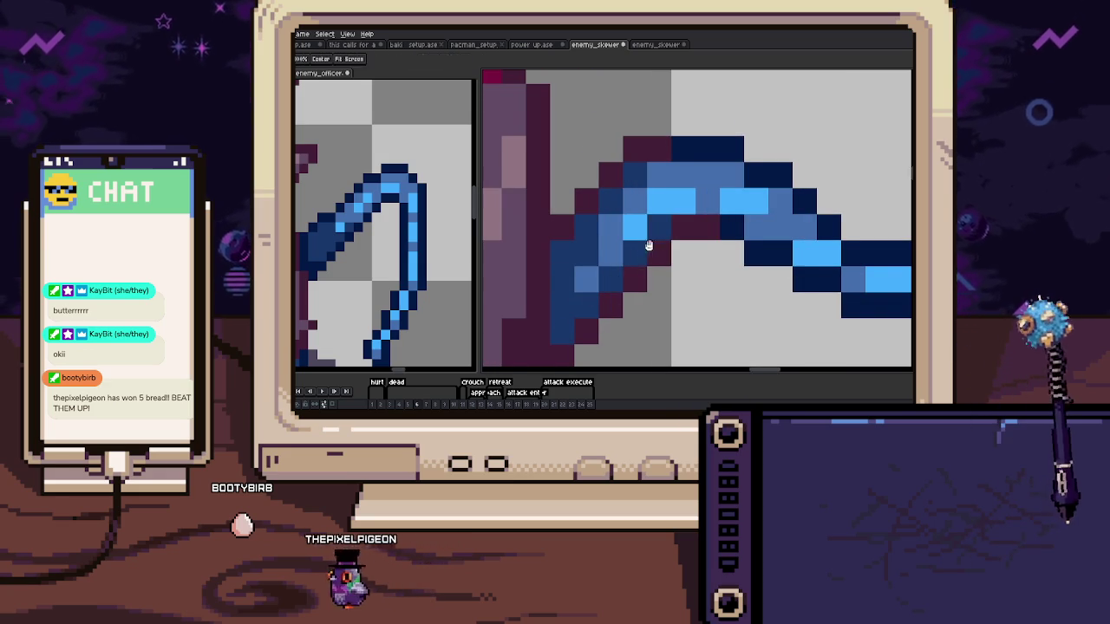
pyautogui.scroll(-1, 647, 243)
pyautogui.scroll(-1, 671, 202)
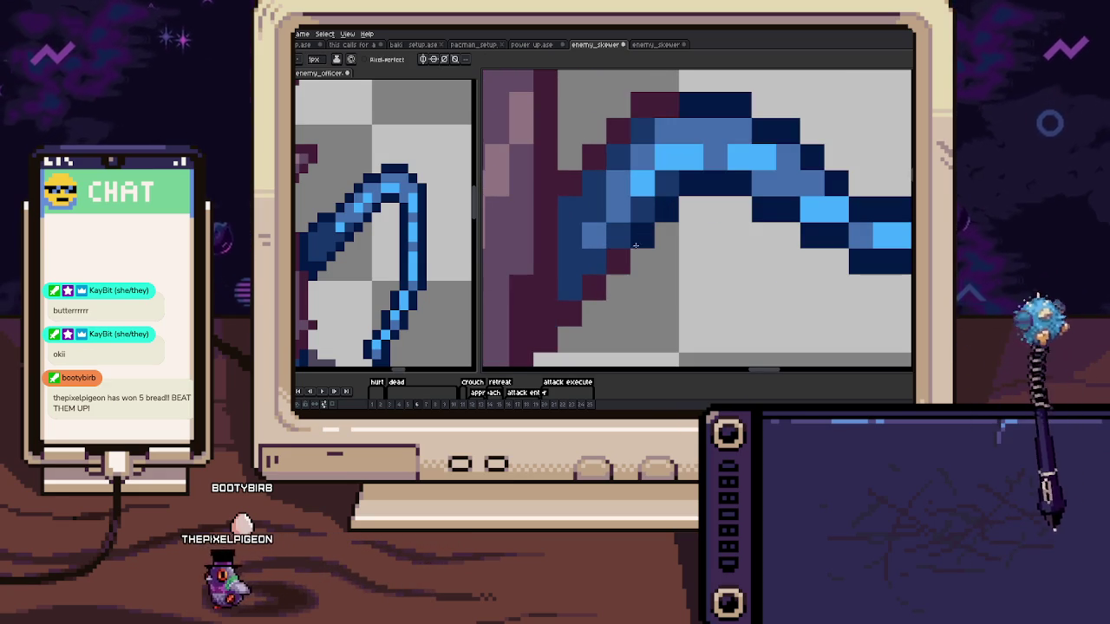
pyautogui.scroll(3, 556, 245)
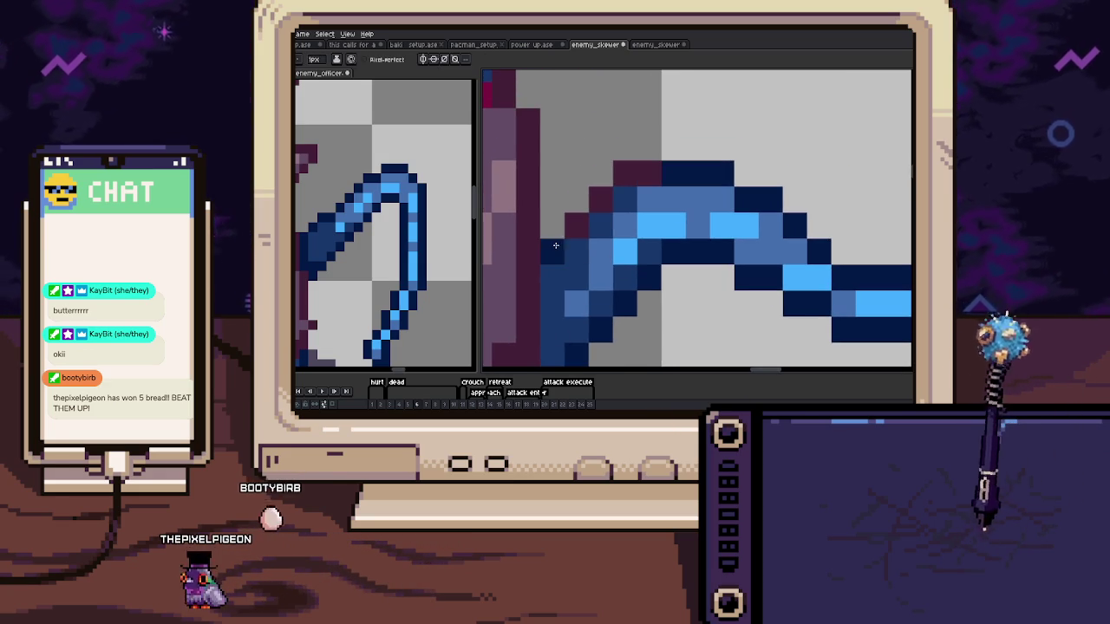
pyautogui.scroll(-5, 619, 255)
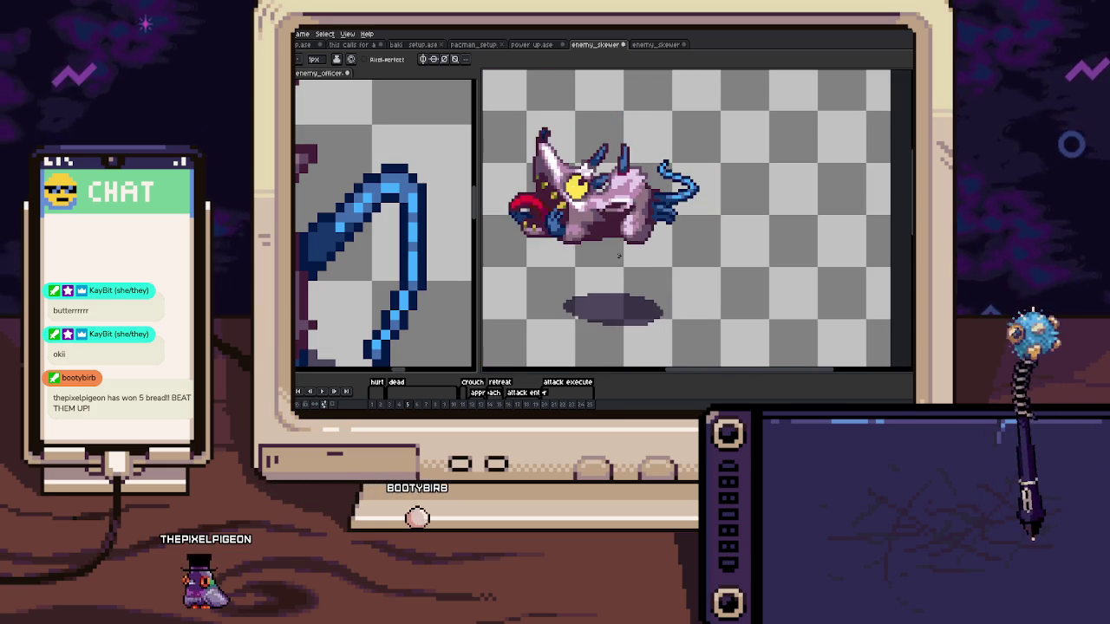
pyautogui.scroll(2, 685, 238)
pyautogui.scroll(2, 691, 234)
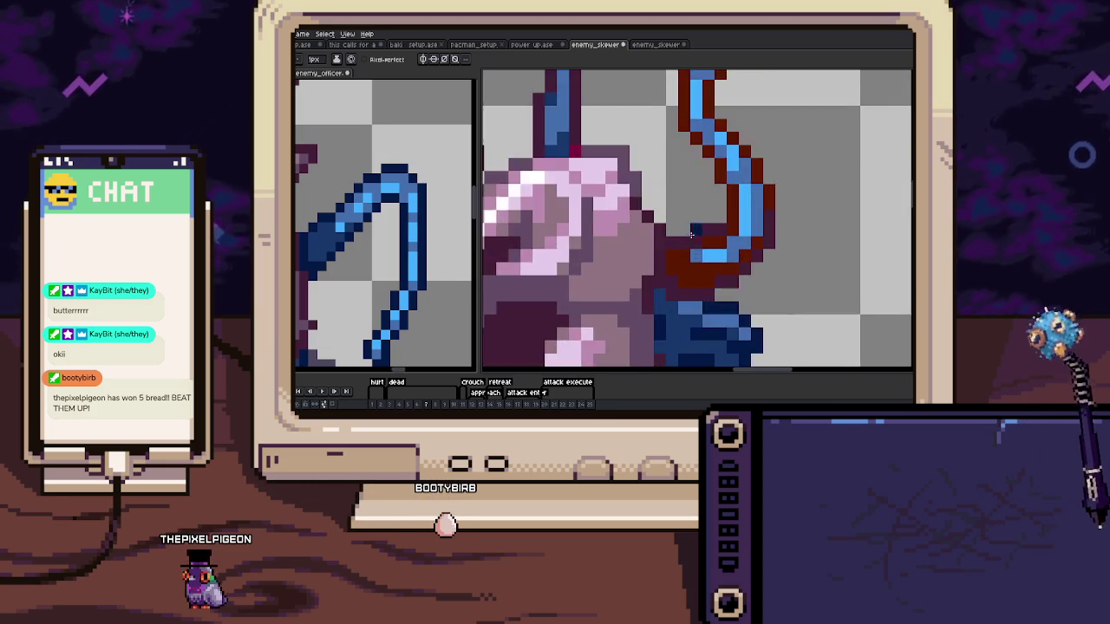
pyautogui.scroll(2, 691, 234)
pyautogui.scroll(-1, 649, 278)
pyautogui.scroll(-2, 701, 257)
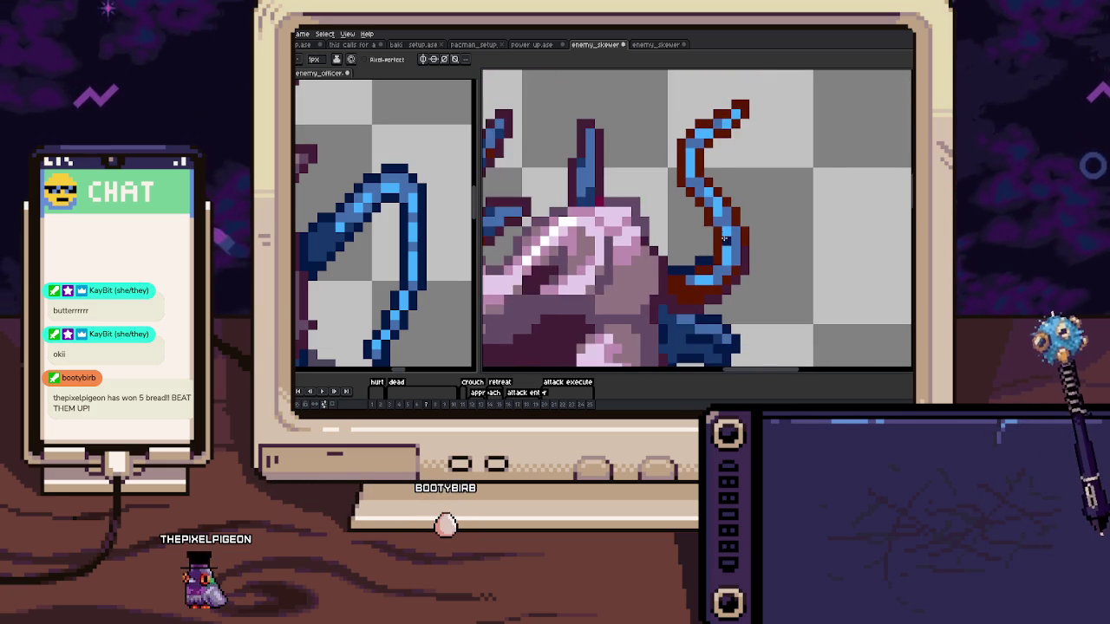
# Darken part of the tail's light-blue highlight after checking the previous frame
pyautogui.press('Left')
pyautogui.scroll(3, 694, 277)
pyautogui.scroll(2, 670, 177)
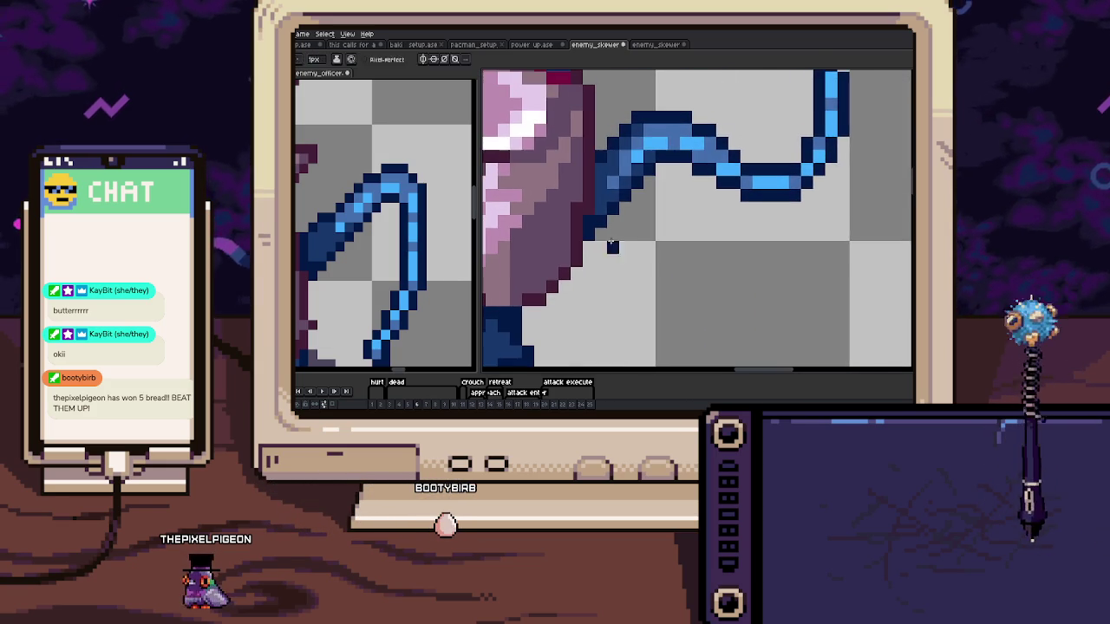
pyautogui.press('Right')
pyautogui.scroll(-2, 642, 252)
pyautogui.scroll(2, 643, 213)
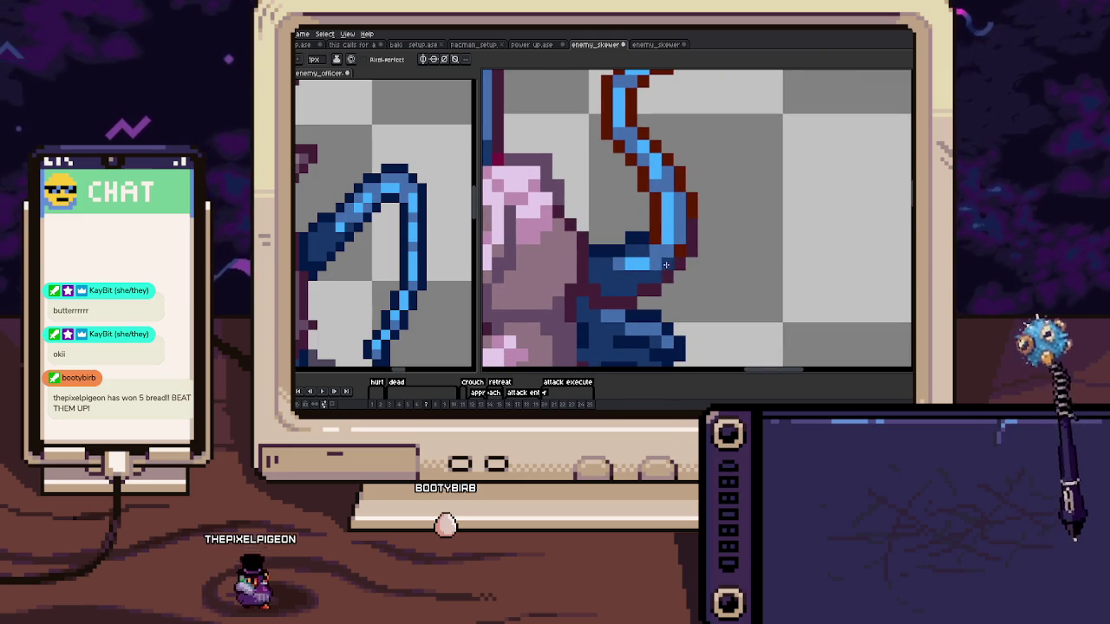
pyautogui.moveTo(666, 265); pyautogui.dragTo(661, 246)
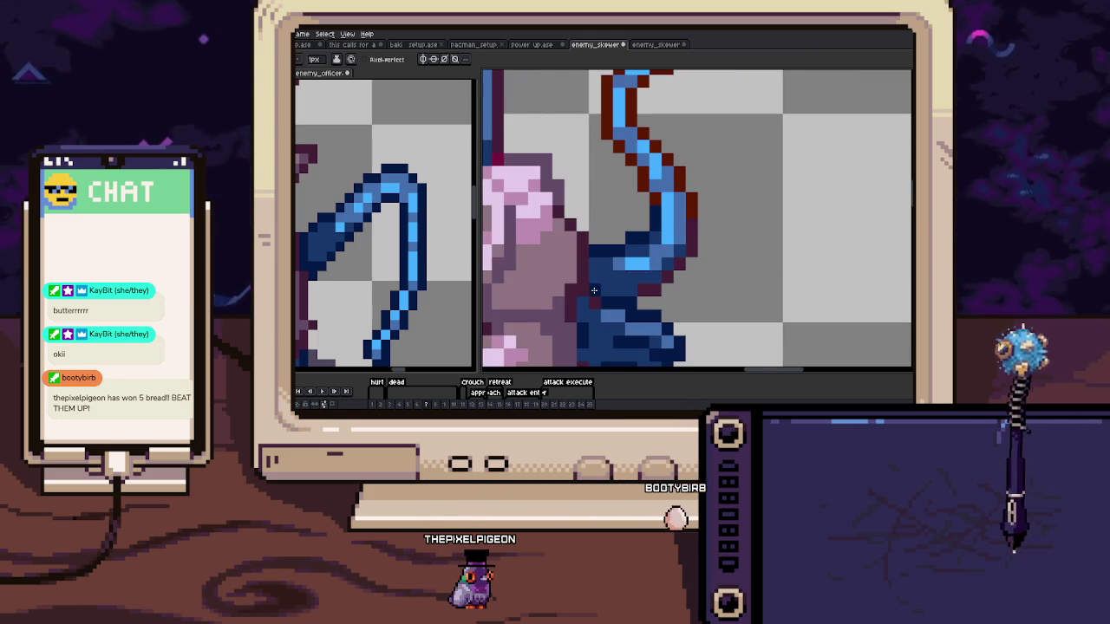
pyautogui.moveTo(685, 256); pyautogui.dragTo(684, 283)
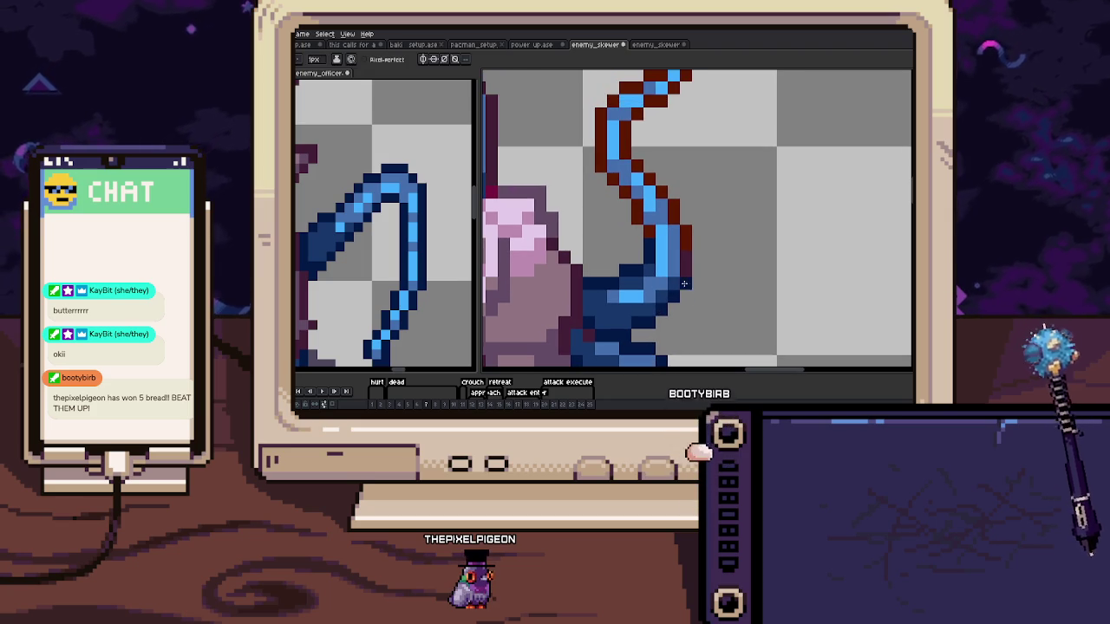
pyautogui.press('g')
pyautogui.scroll(-3, 687, 244)
pyautogui.scroll(-2, 689, 256)
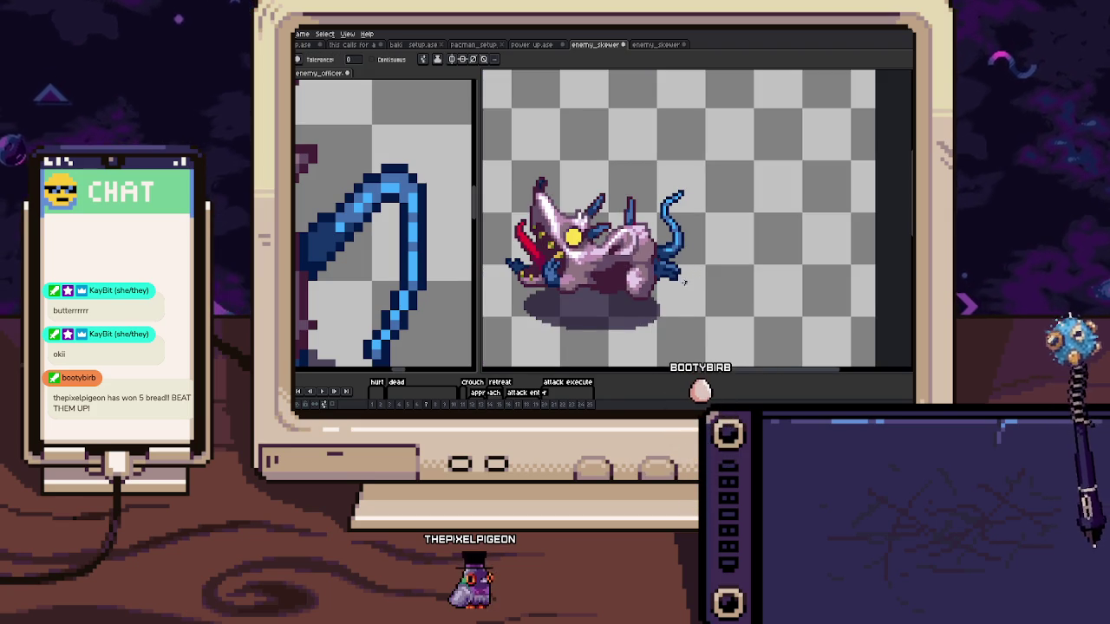
# Pencil over the red outline at the tail's base and nearby pixels in dark blue
pyautogui.press('b')
pyautogui.scroll(2, 685, 282)
pyautogui.scroll(2, 659, 274)
pyautogui.scroll(2, 625, 267)
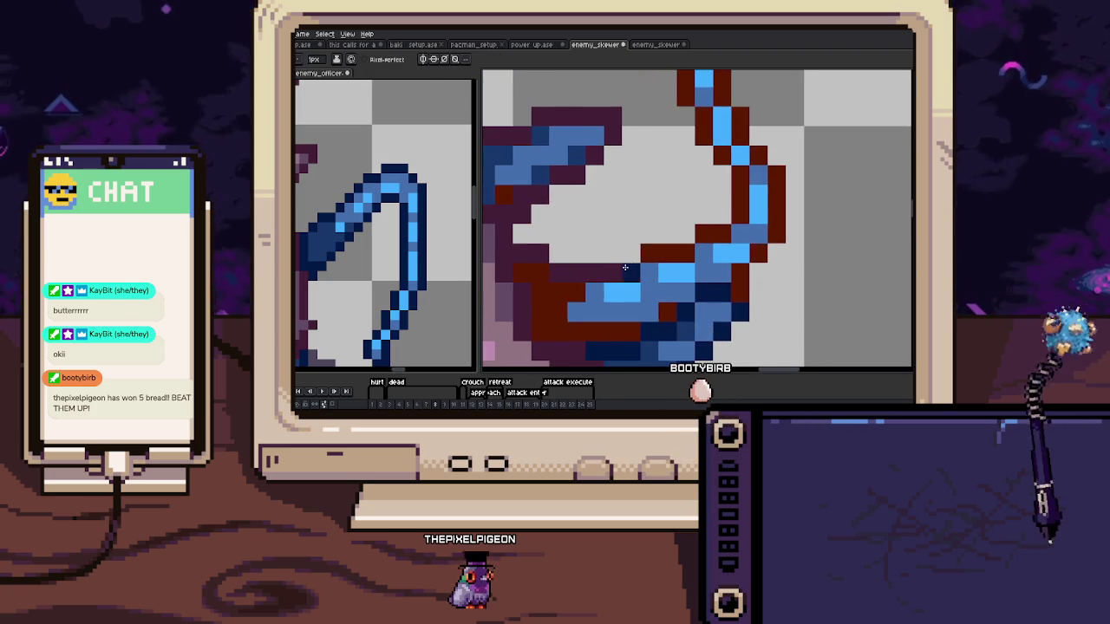
pyautogui.scroll(1, 624, 267)
pyautogui.scroll(-1, 585, 226)
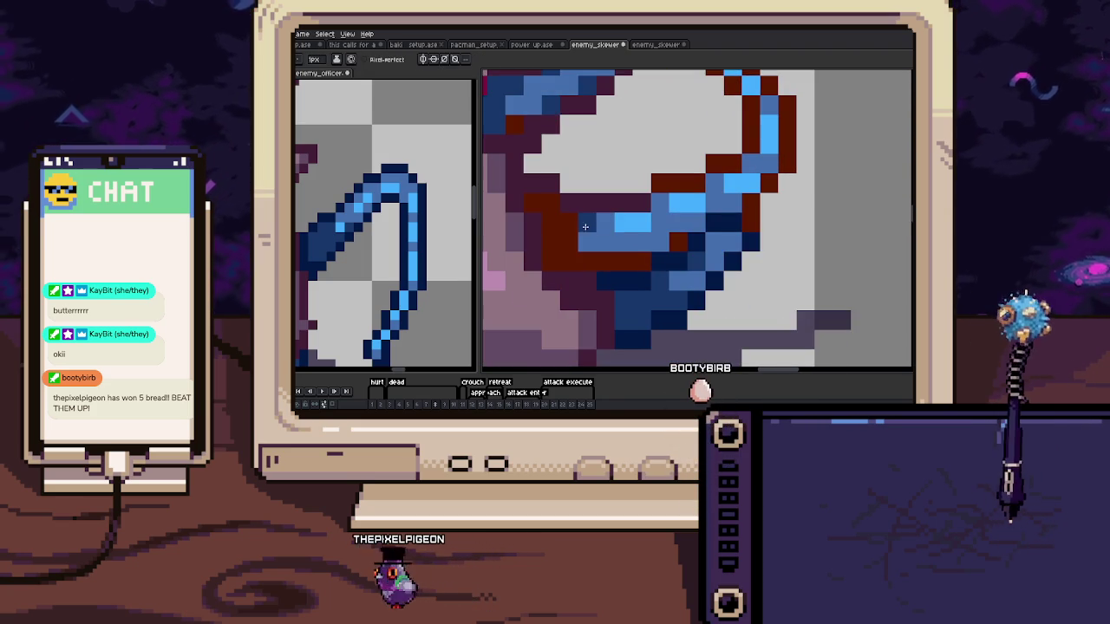
pyautogui.moveTo(585, 226); pyautogui.dragTo(625, 259)
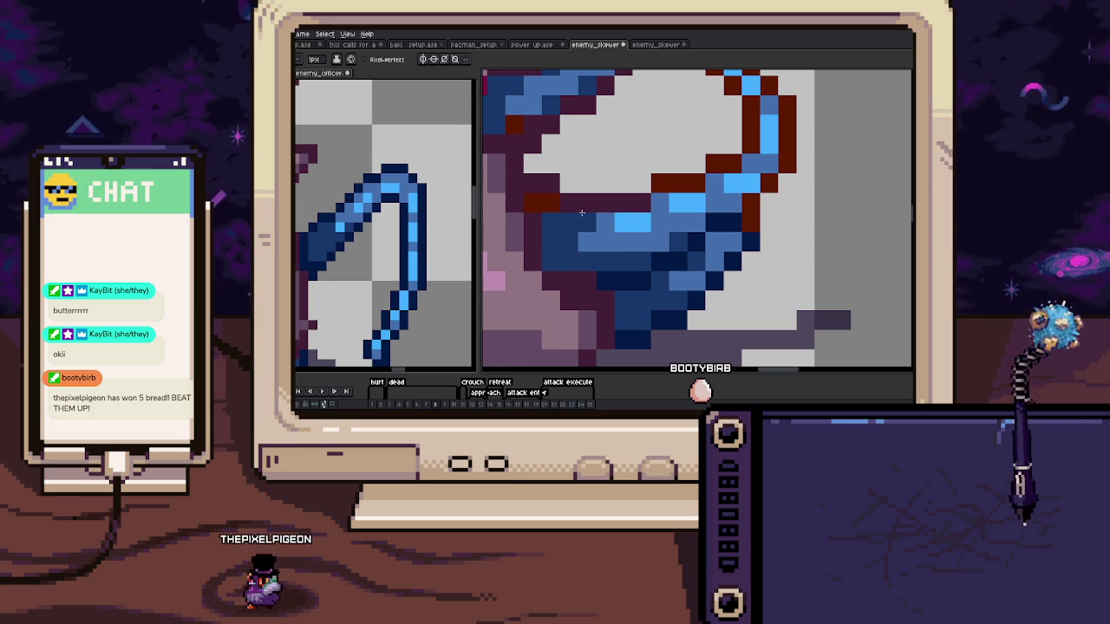
pyautogui.moveTo(594, 204); pyautogui.dragTo(534, 189)
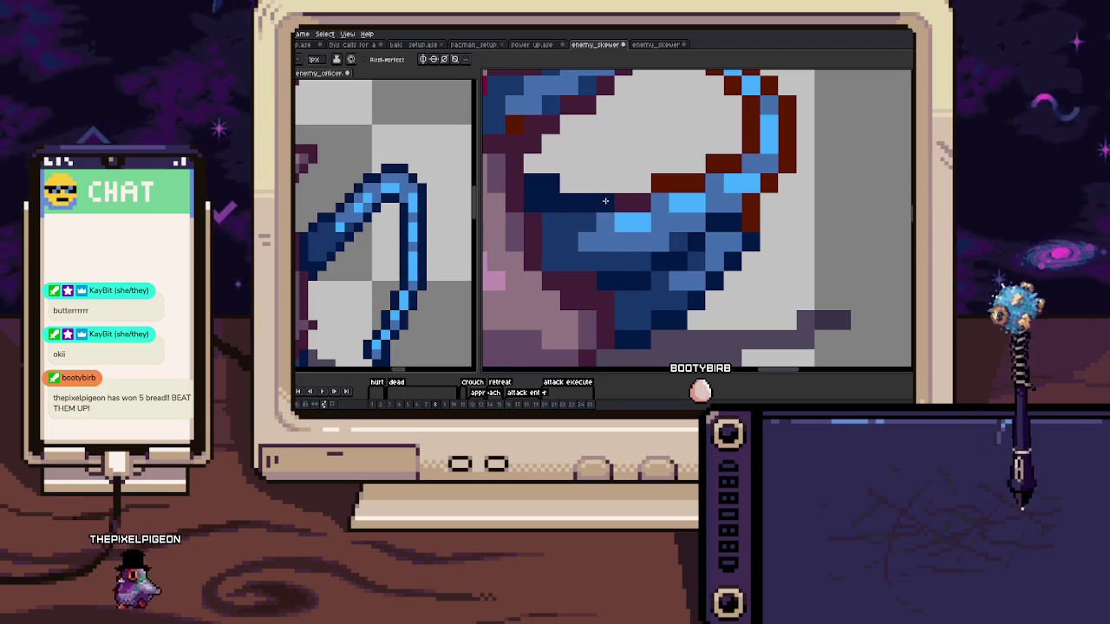
pyautogui.scroll(1, 589, 217)
pyautogui.scroll(-1, 635, 240)
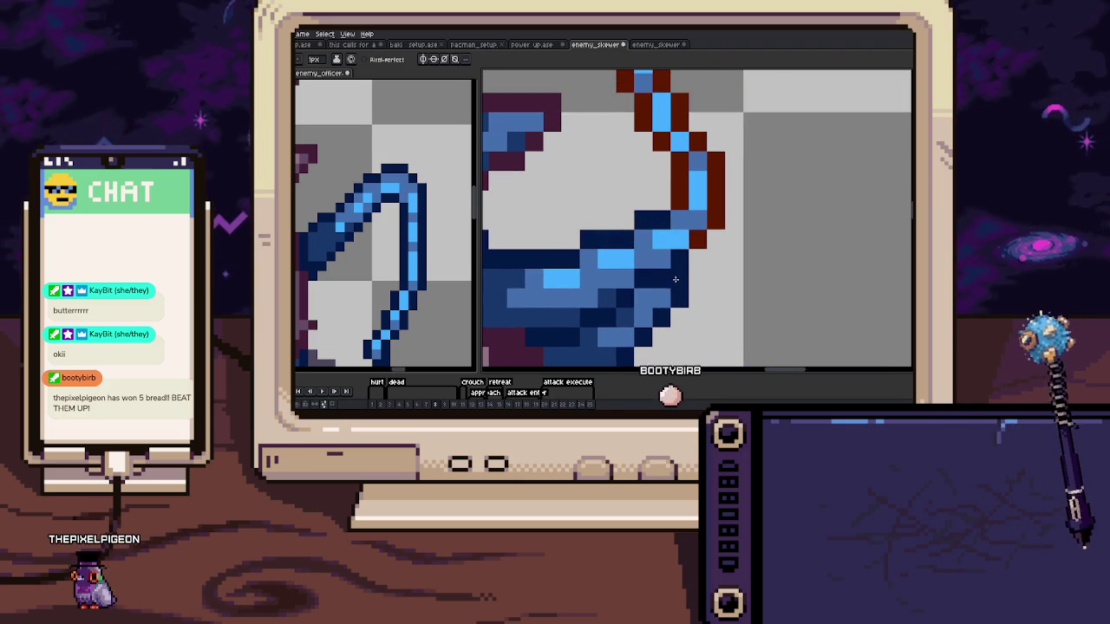
# Recolour the upper tail's red outline navy and add a dark-blue outline along its base
pyautogui.moveTo(668, 224); pyautogui.dragTo(700, 282)
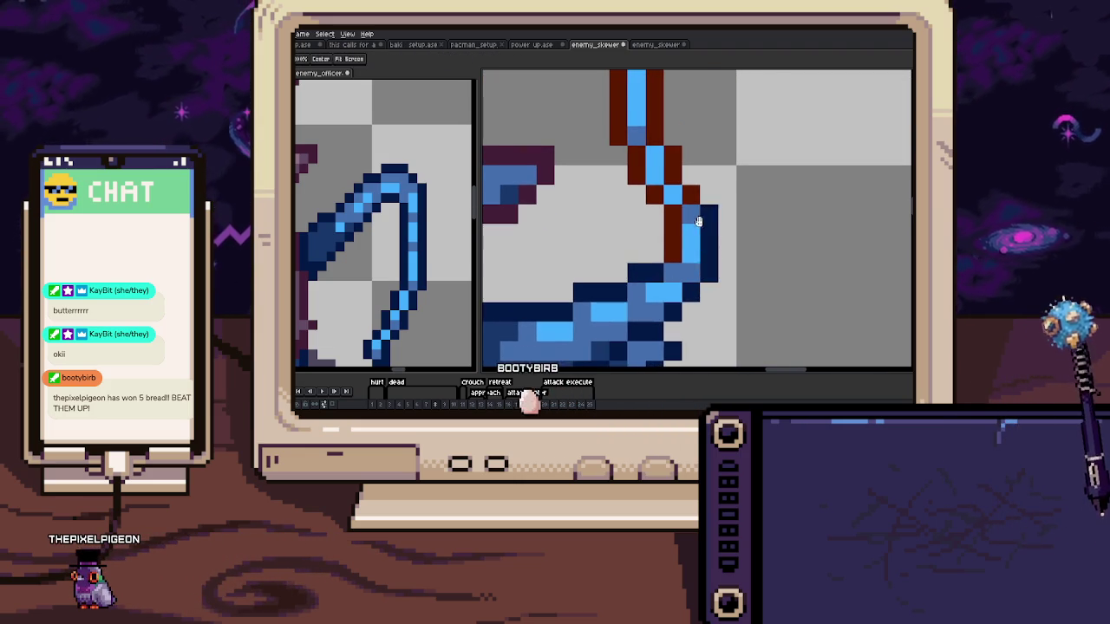
pyautogui.moveTo(674, 229); pyautogui.dragTo(668, 273)
pyautogui.moveTo(703, 321); pyautogui.dragTo(667, 274)
pyautogui.press('g')
pyautogui.scroll(-2, 652, 247)
pyautogui.scroll(-1, 655, 252)
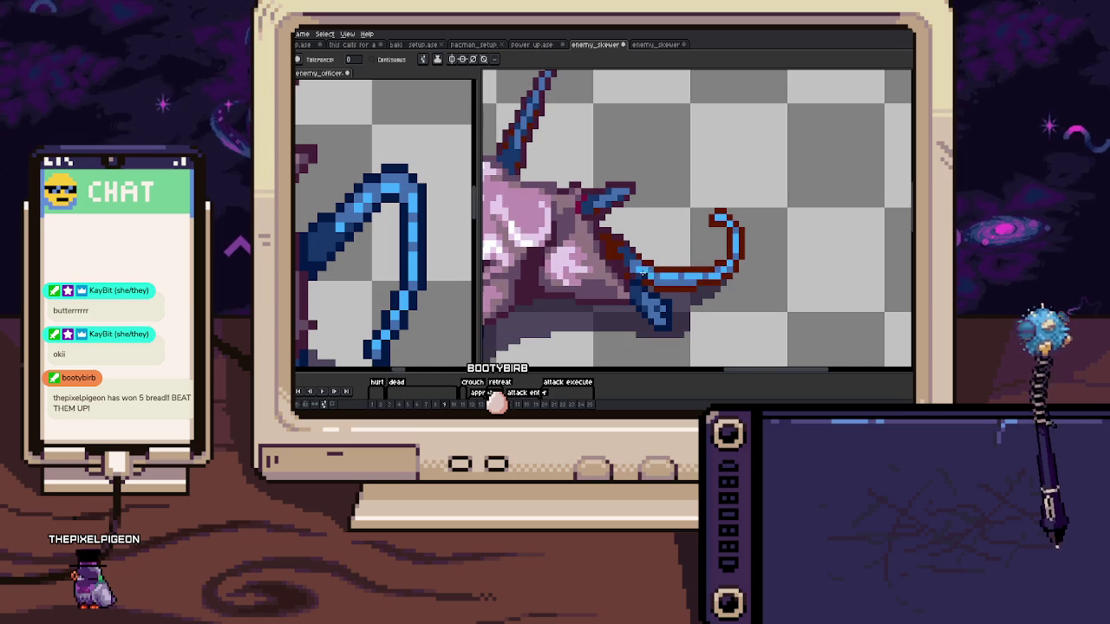
pyautogui.scroll(2, 659, 262)
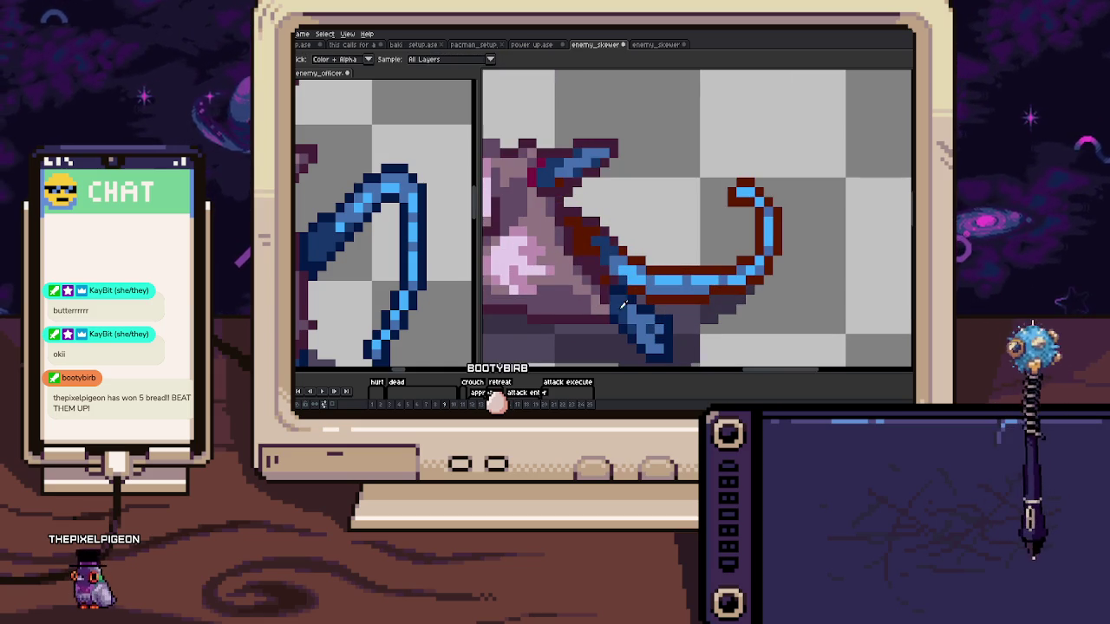
pyautogui.scroll(2, 622, 304)
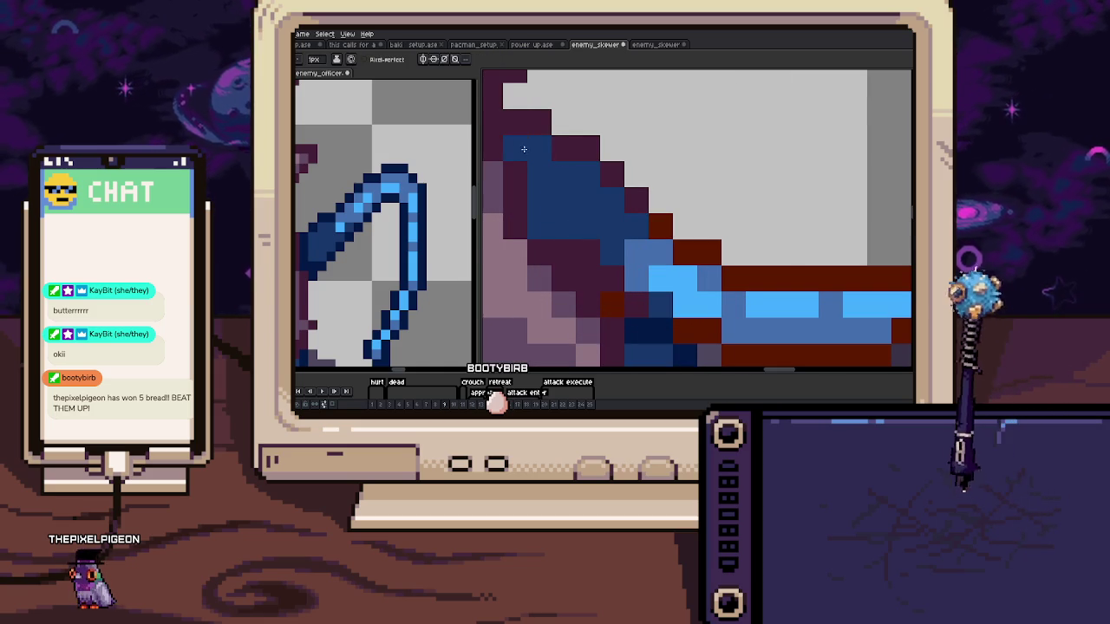
pyautogui.scroll(-2, 598, 255)
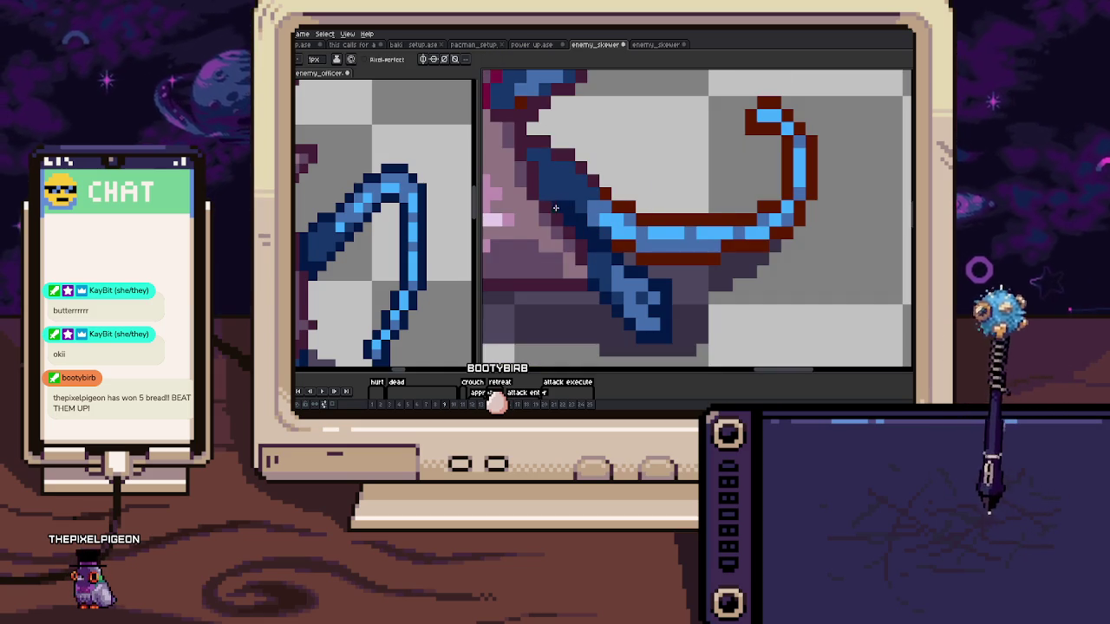
pyautogui.moveTo(531, 141); pyautogui.dragTo(638, 217)
# Advance to the next frame and try different tools for touching up the tail
pyautogui.press('Right')
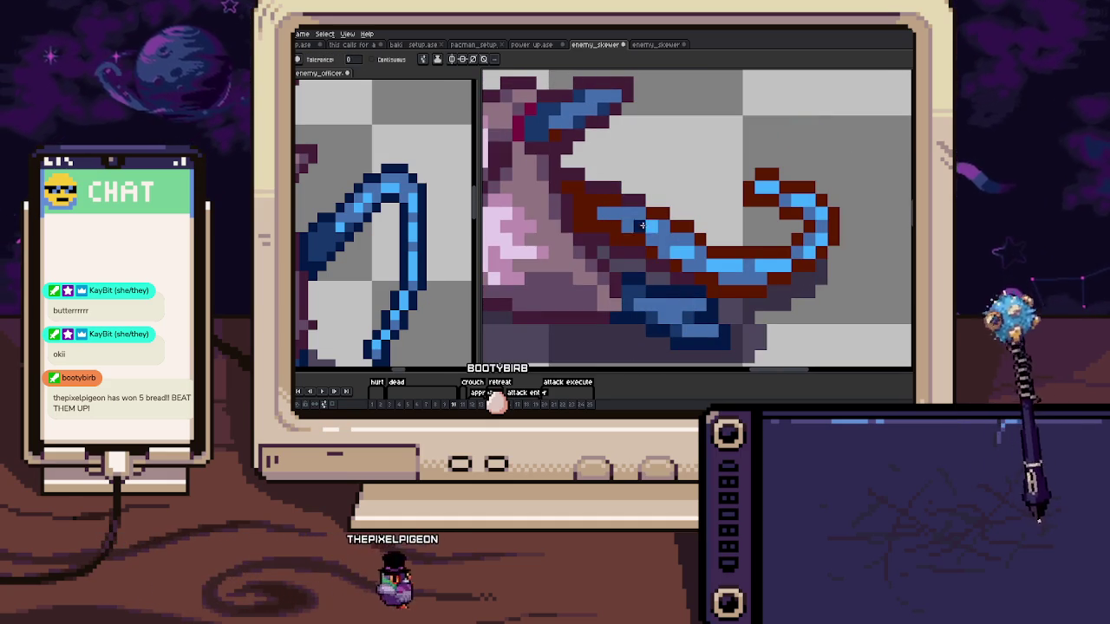
pyautogui.press('b')
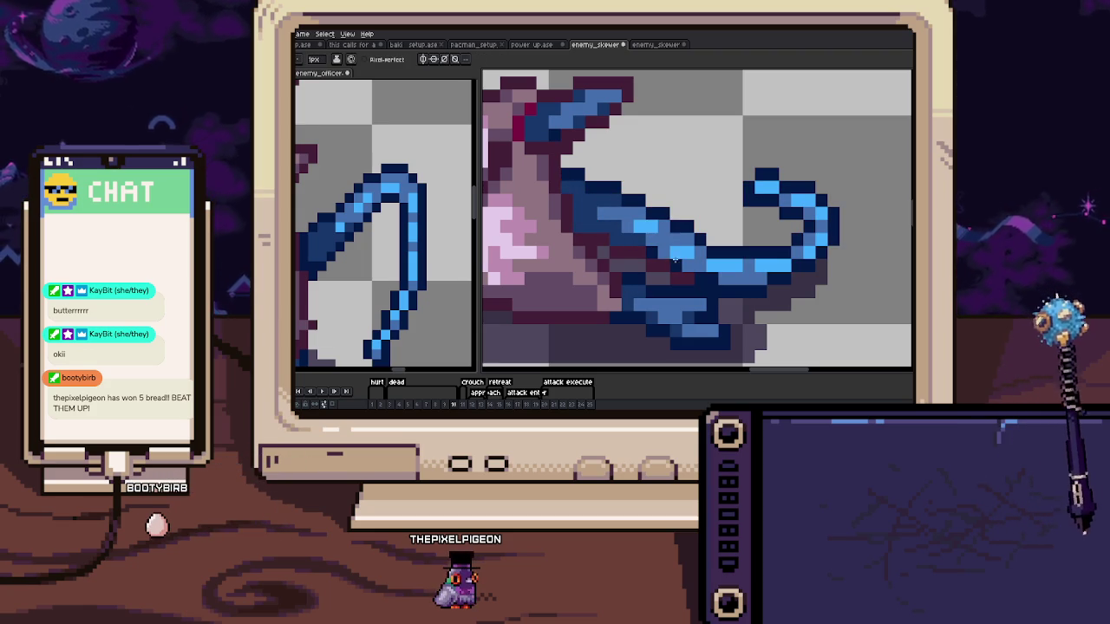
pyautogui.scroll(2, 658, 260)
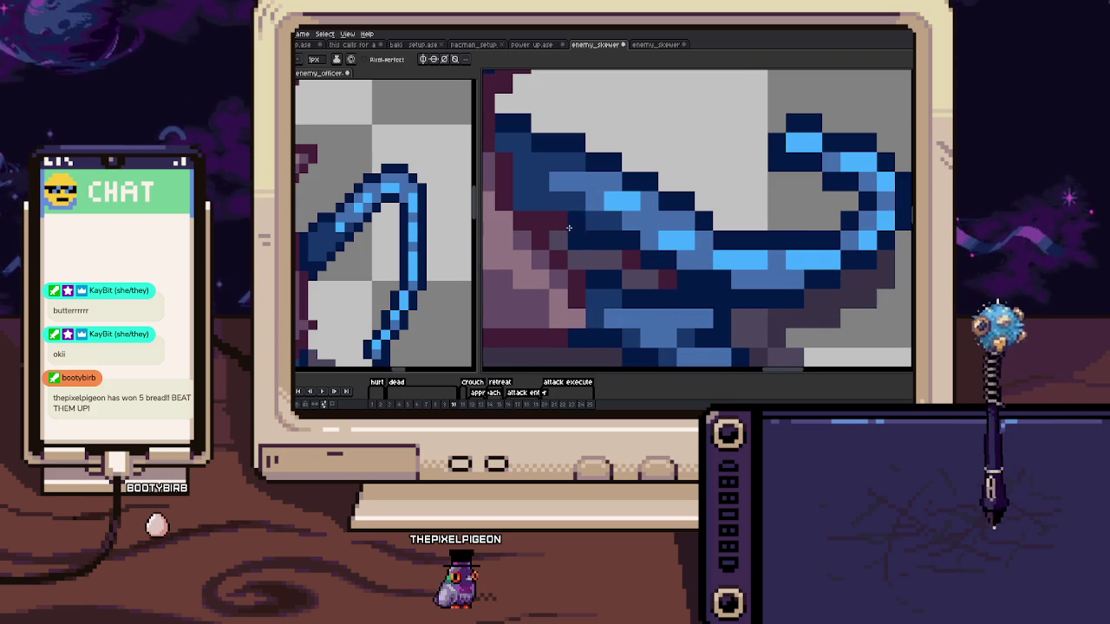
pyautogui.press('e')
pyautogui.scroll(-3, 575, 218)
pyautogui.scroll(2, 655, 278)
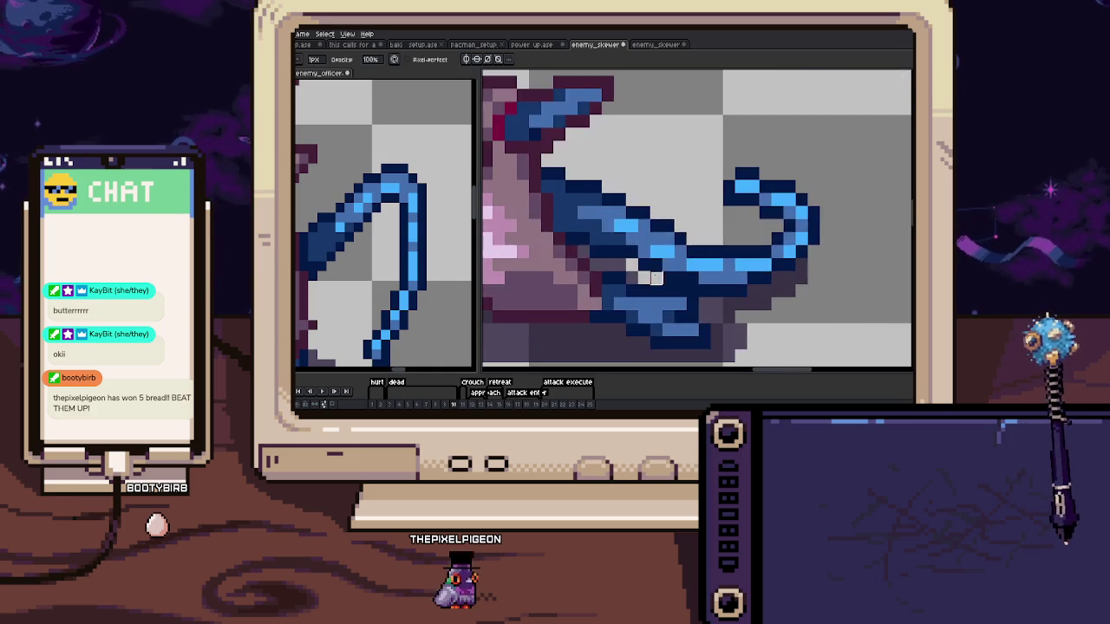
pyautogui.scroll(-2, 655, 277)
pyautogui.scroll(-1, 622, 308)
pyautogui.press('b')
pyautogui.scroll(2, 649, 291)
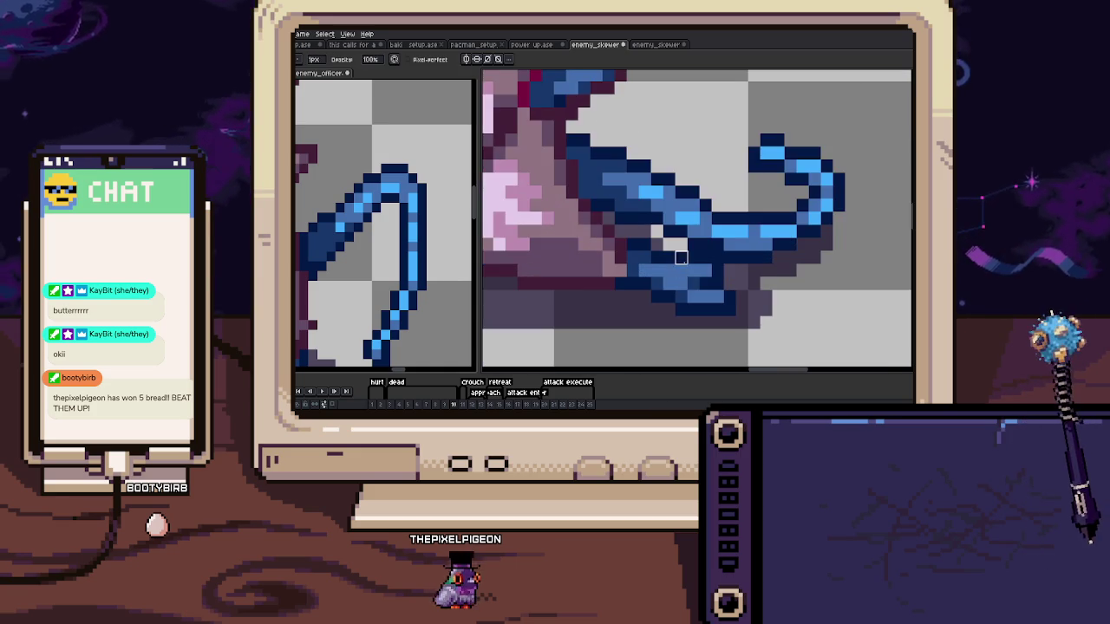
pyautogui.scroll(1, 635, 264)
# Play back the animation to review the tail across frames
pyautogui.press('h')
pyautogui.scroll(-1, 635, 264)
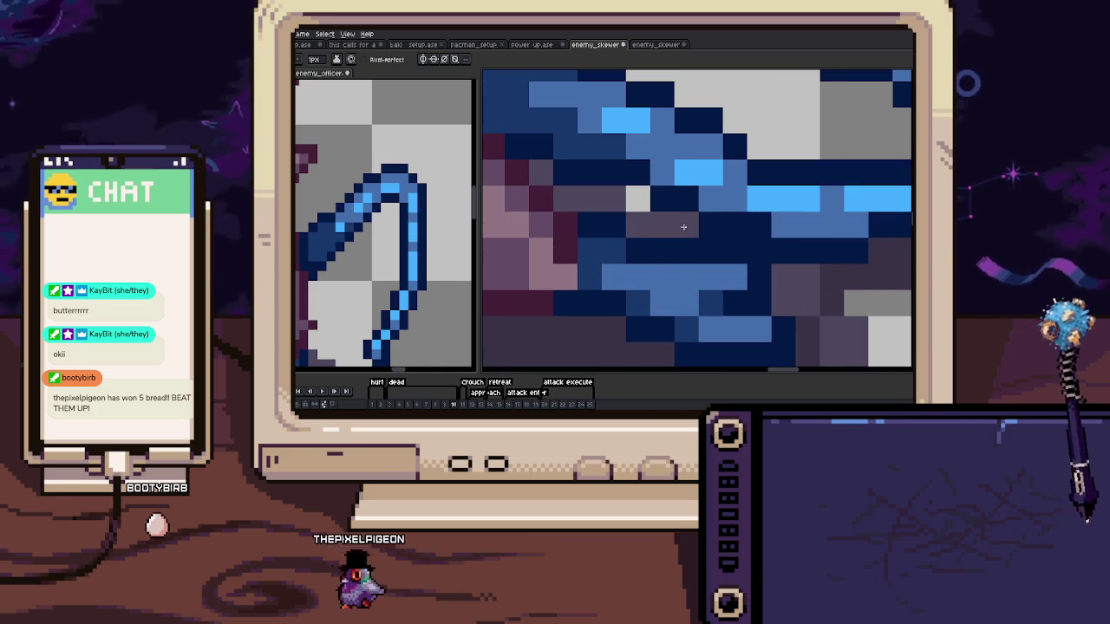
pyautogui.scroll(-1, 636, 267)
pyautogui.scroll(-1, 636, 270)
pyautogui.press('Return')
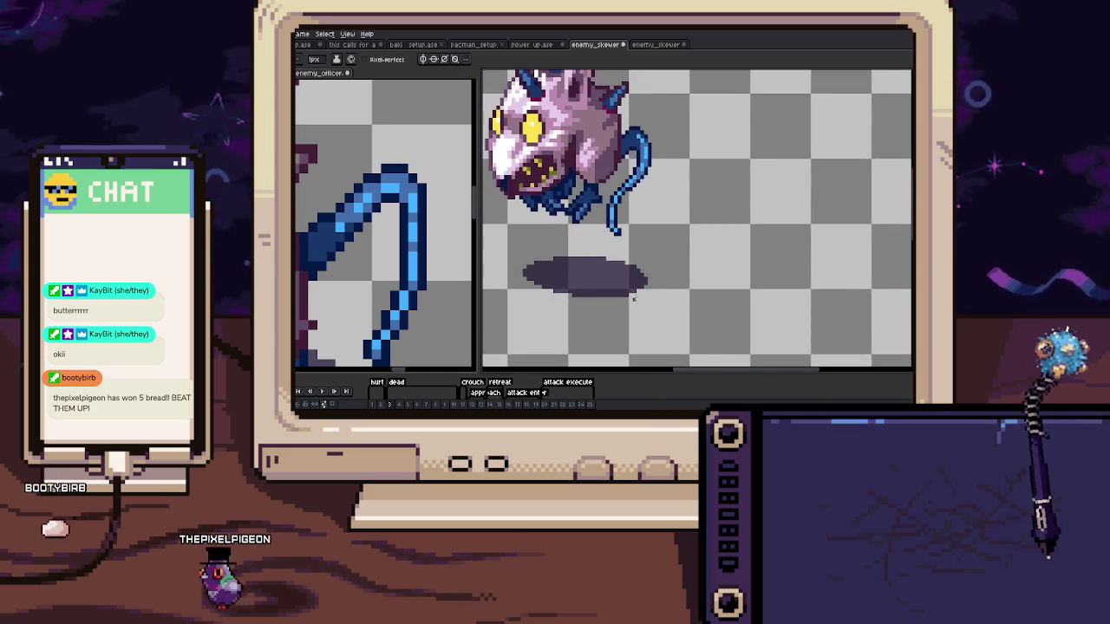
pyautogui.press('v')
pyautogui.press('Right')
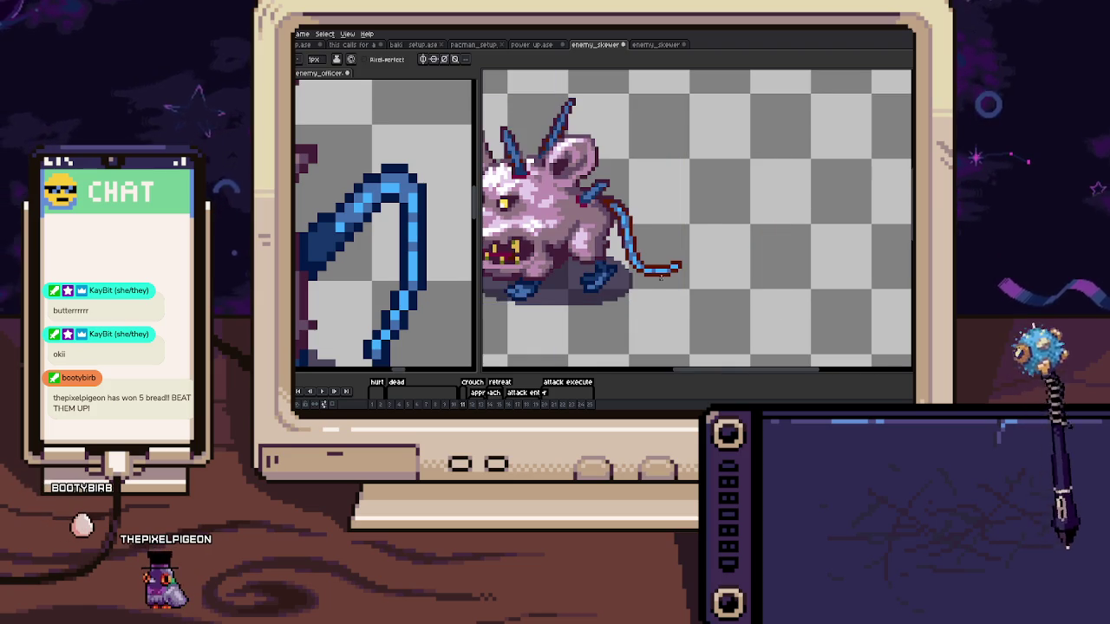
# Repaint the tail's remaining red outline pixels navy with the Pencil
pyautogui.press('b')
pyautogui.scroll(1, 620, 277)
pyautogui.scroll(2, 611, 260)
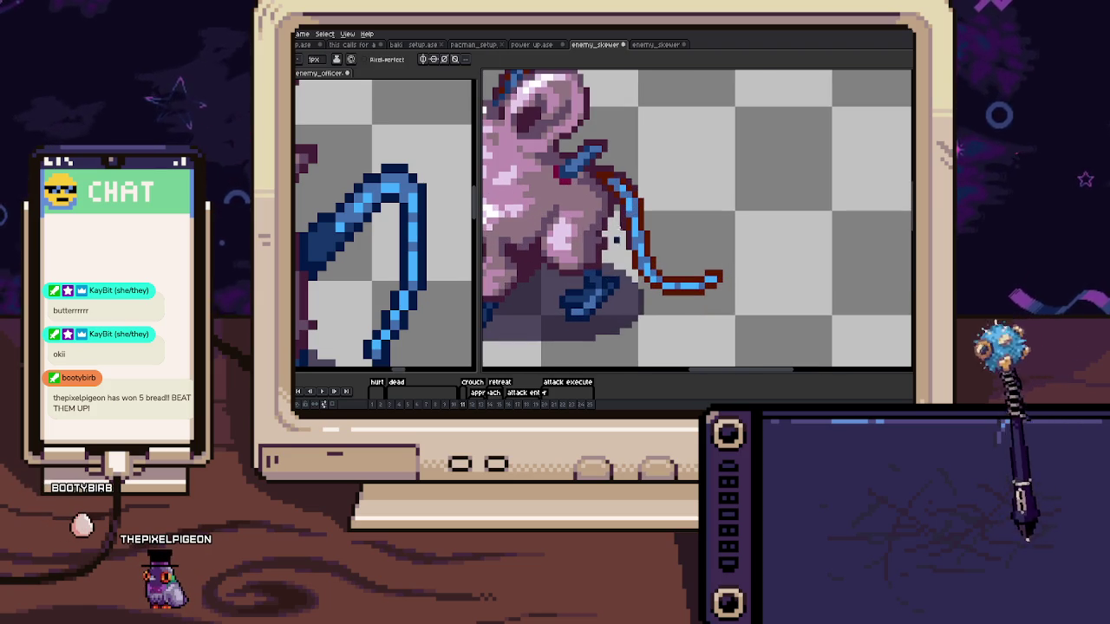
pyautogui.scroll(2, 615, 241)
pyautogui.scroll(-1, 599, 170)
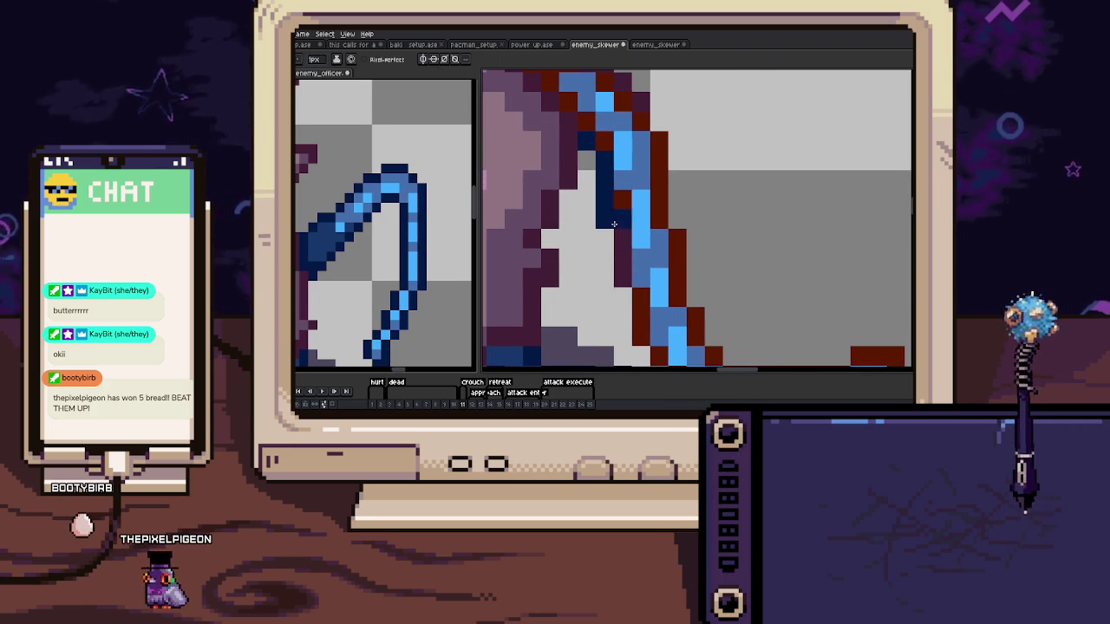
pyautogui.scroll(-2, 618, 260)
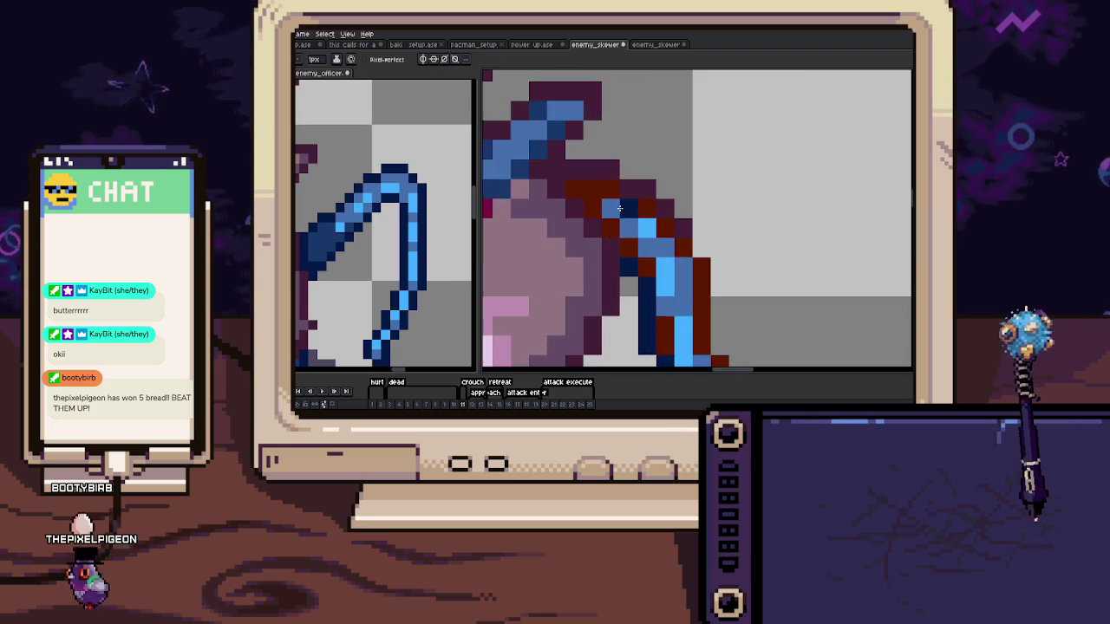
pyautogui.scroll(-2, 618, 236)
pyautogui.scroll(3, 644, 257)
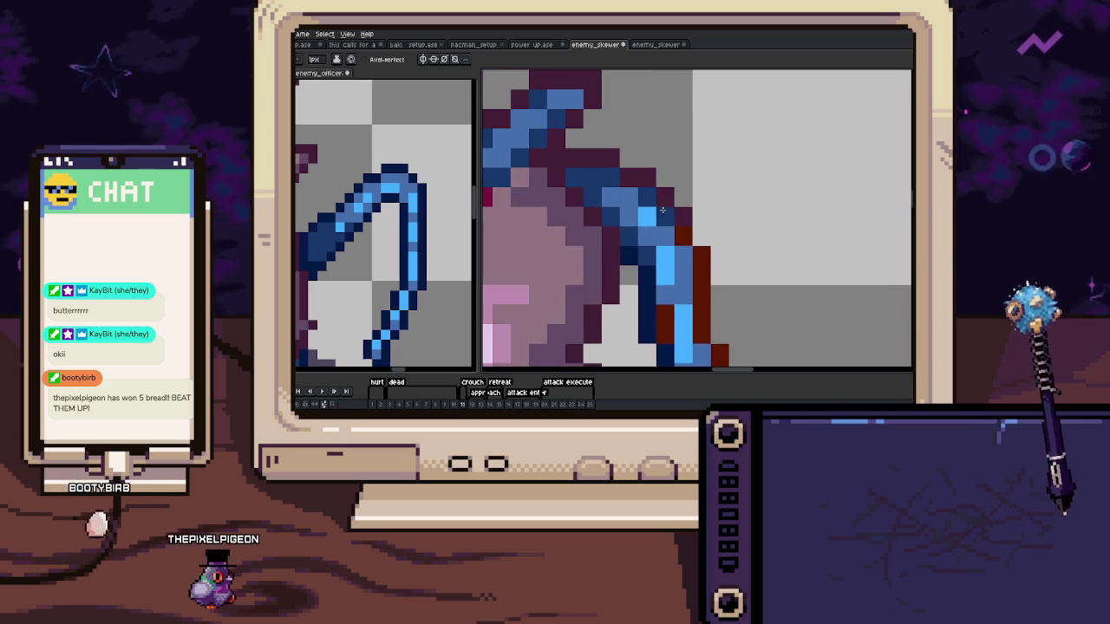
pyautogui.moveTo(646, 197)
pyautogui.mouseDown()
pyautogui.moveTo(683, 232)
pyautogui.moveTo(660, 209)
pyautogui.mouseUp()
# Pan down to inspect the lower part and end of the tail
pyautogui.moveTo(614, 239); pyautogui.dragTo(613, 170)
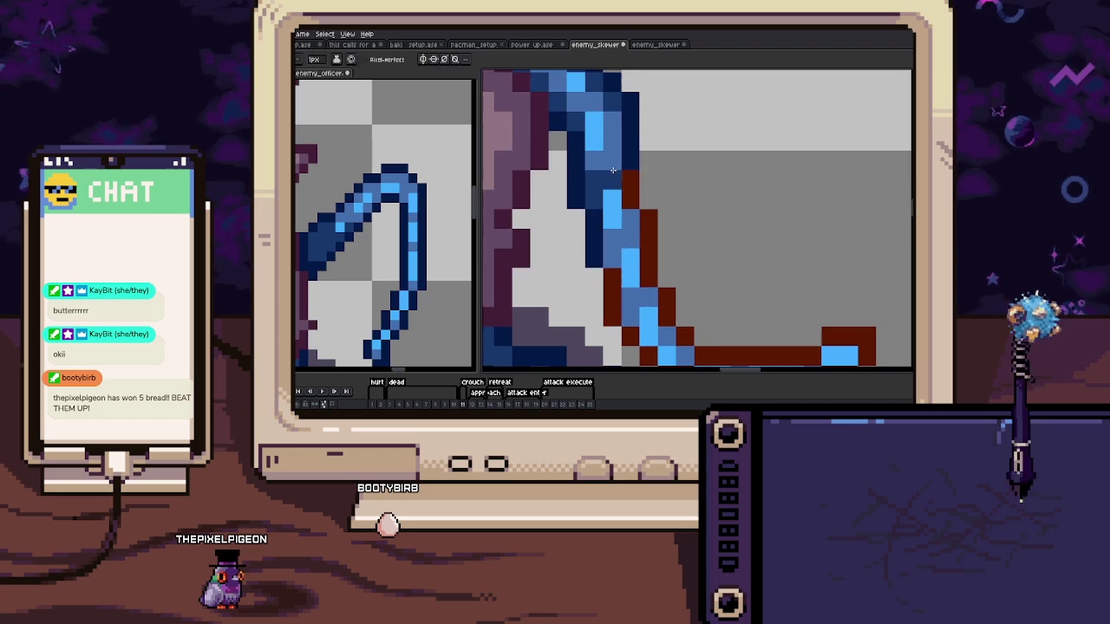
pyautogui.press('g')
pyautogui.scroll(-5, 633, 184)
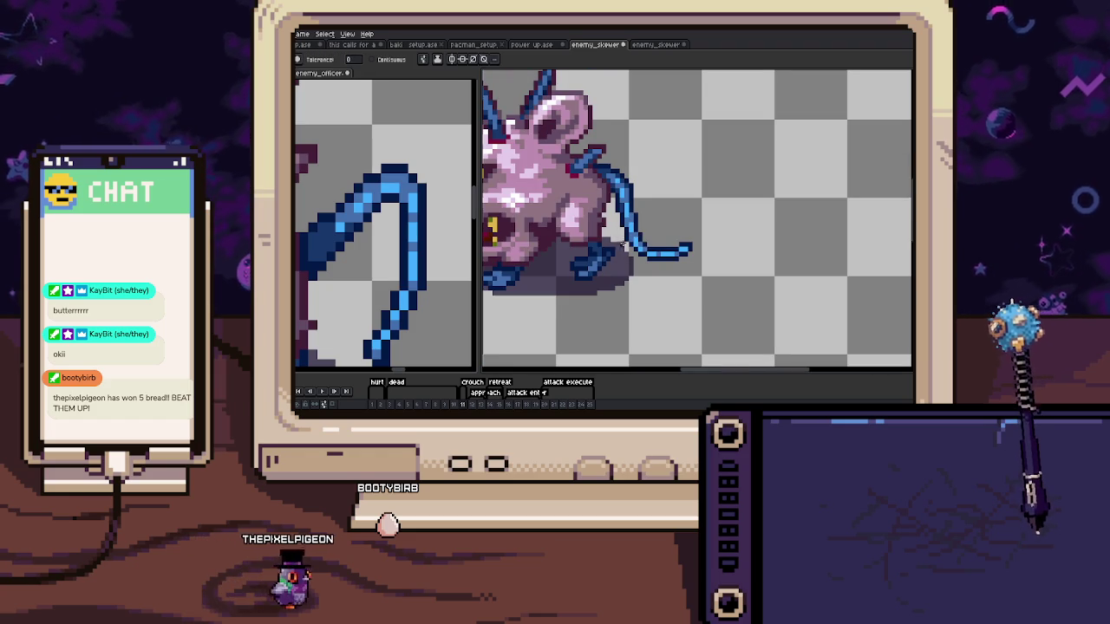
pyautogui.moveTo(623, 247); pyautogui.dragTo(605, 195)
pyautogui.scroll(3, 604, 195)
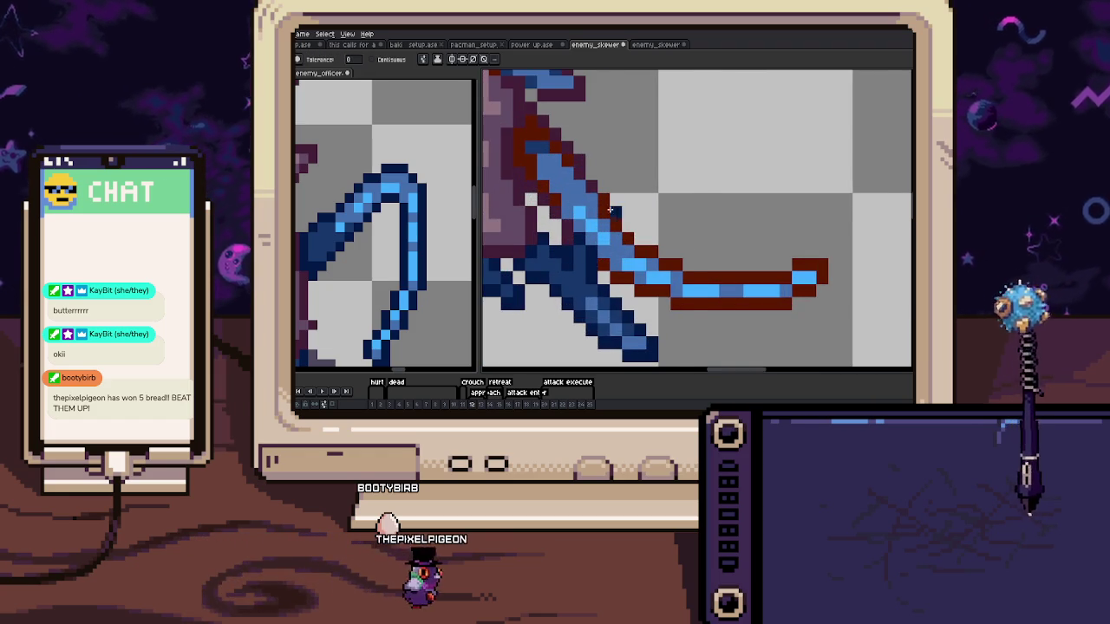
pyautogui.scroll(2, 610, 210)
pyautogui.press('b')
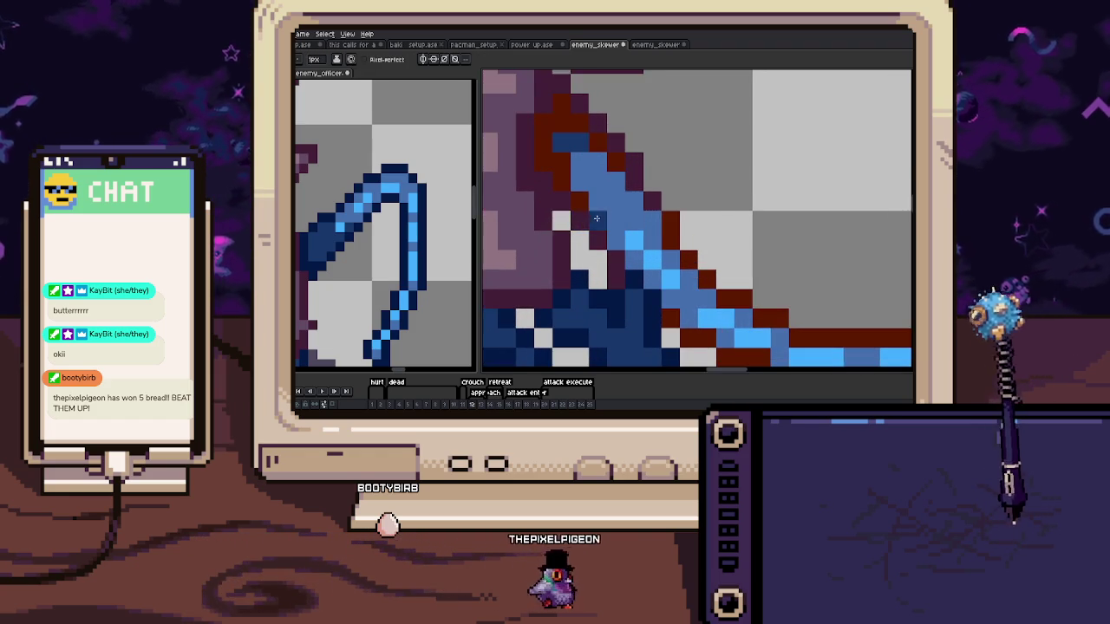
pyautogui.scroll(1, 597, 218)
pyautogui.scroll(1, 582, 185)
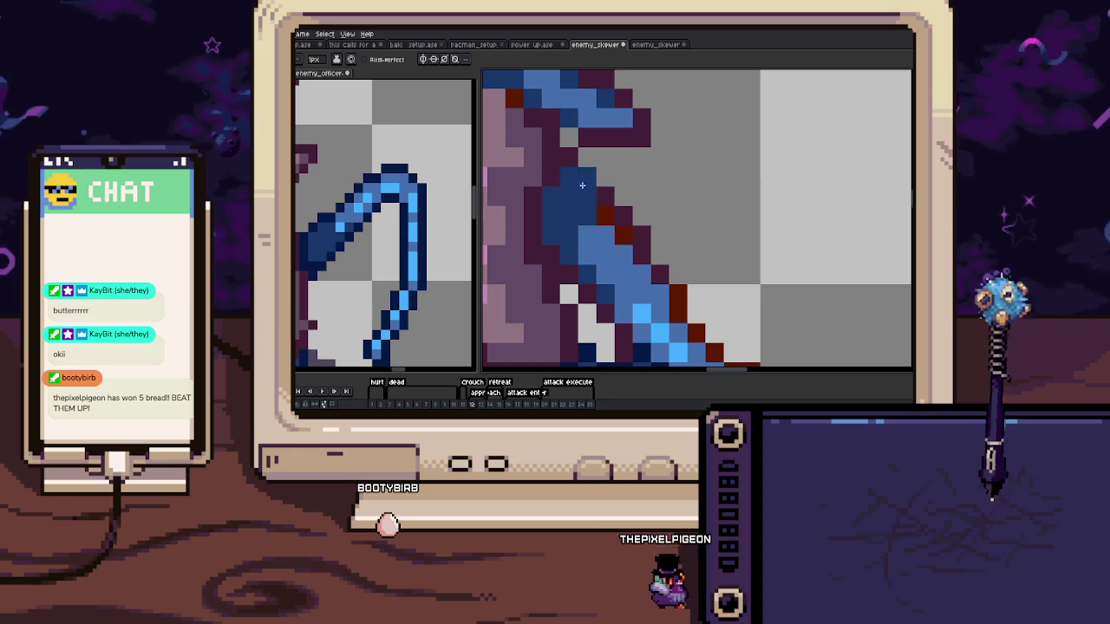
# Pick the navy colour and fill the tail's red outline and adjacent mauve area dark blue
pyautogui.press('i')
pyautogui.scroll(-2, 578, 217)
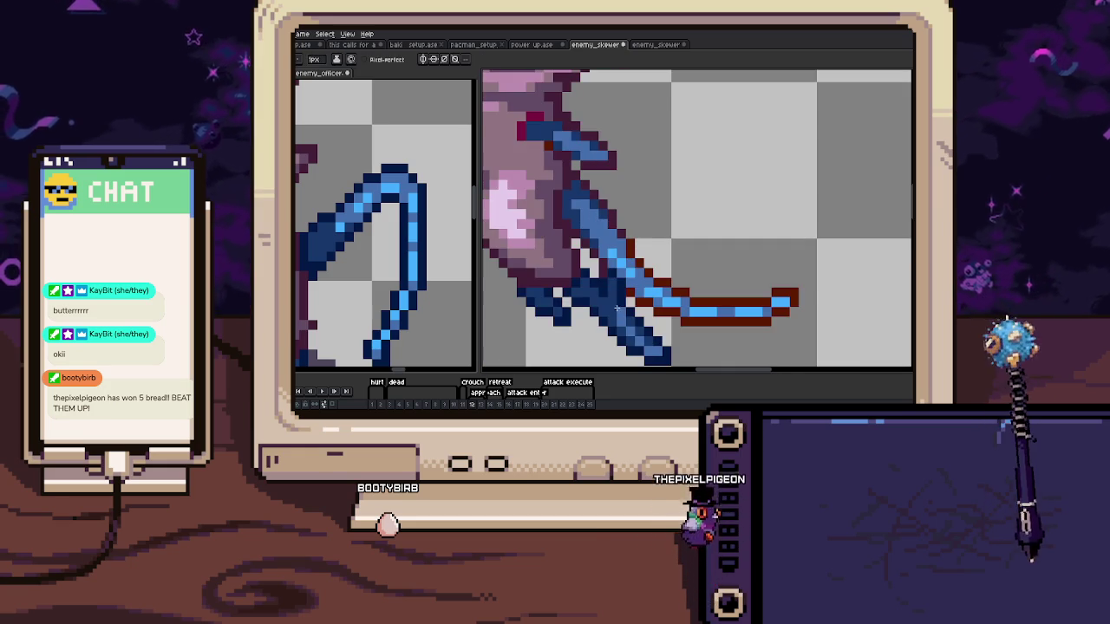
pyautogui.press('b')
pyautogui.scroll(-1, 633, 277)
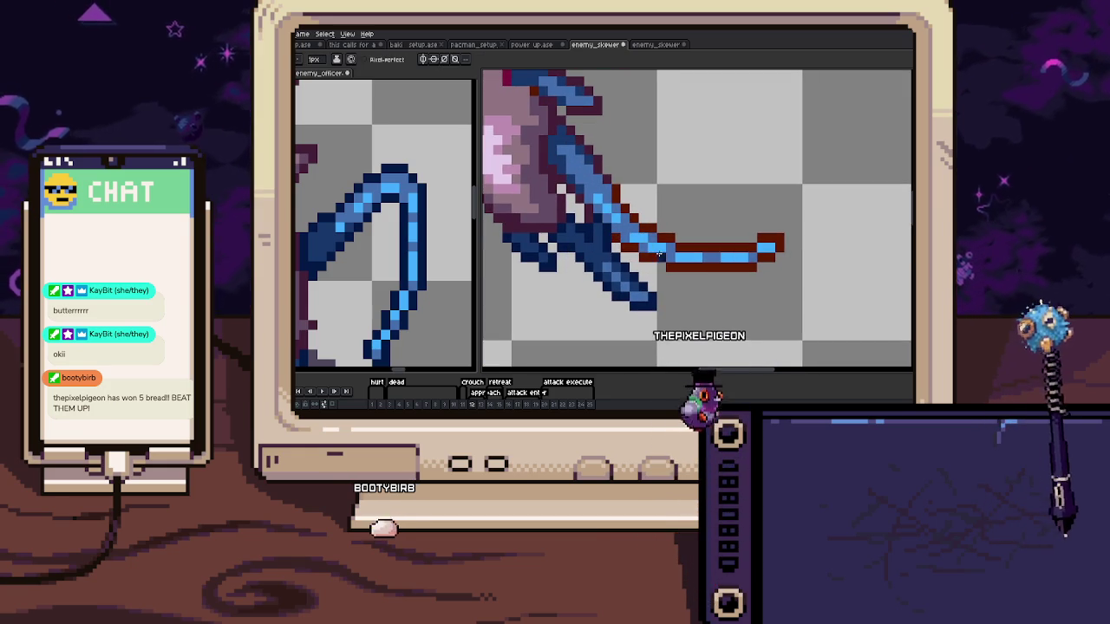
pyautogui.press('g')
pyautogui.click(659, 264)
pyautogui.scroll(1, 609, 232)
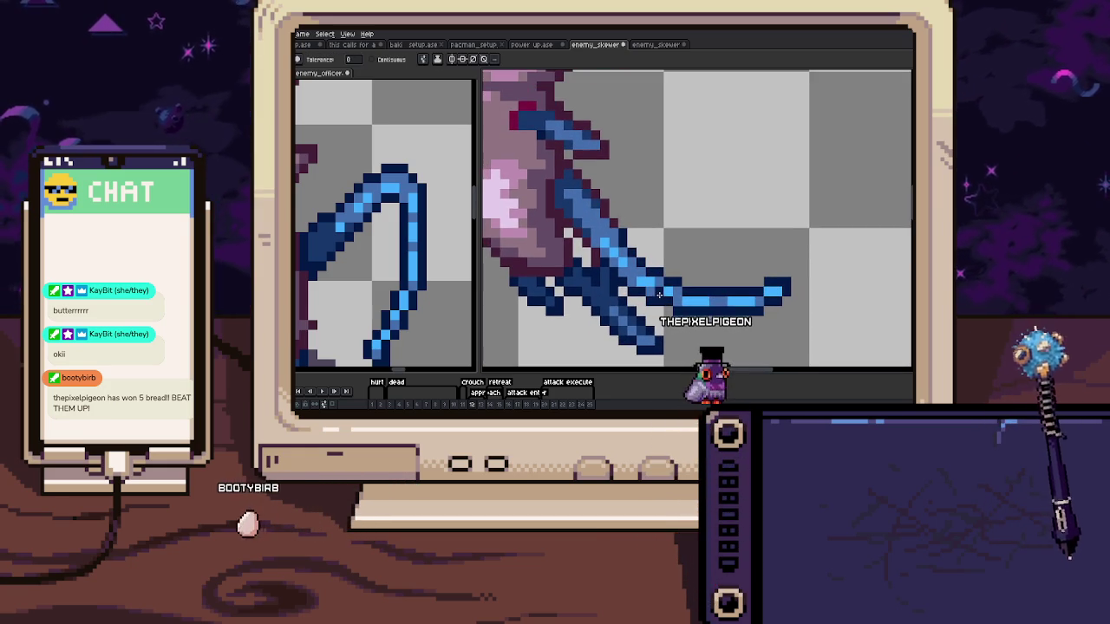
pyautogui.scroll(2, 609, 232)
pyautogui.click(605, 204)
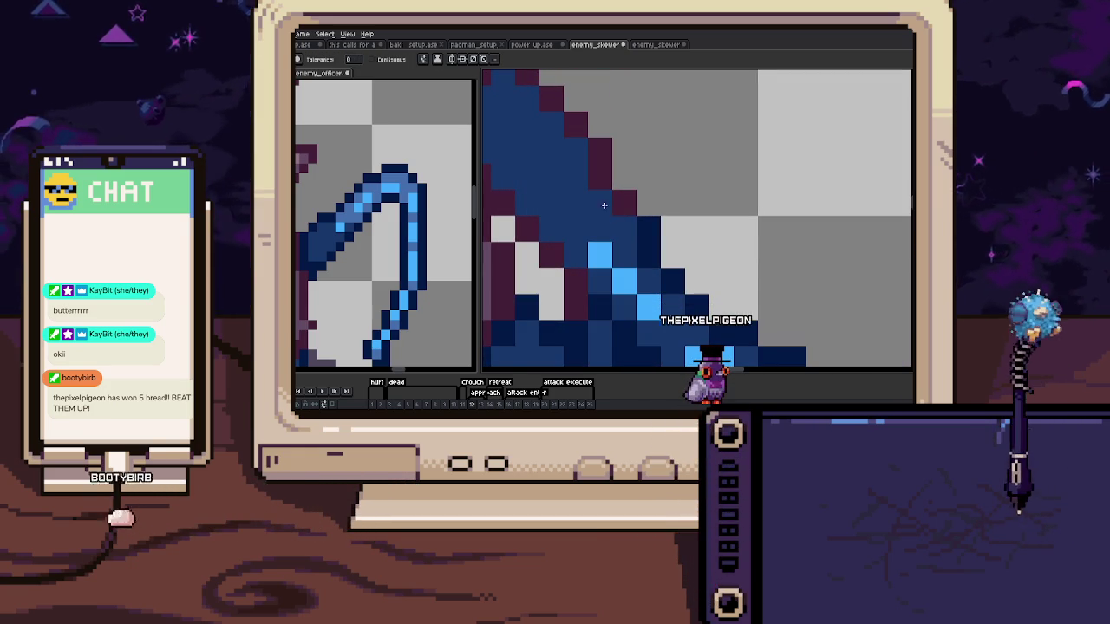
pyautogui.scroll(-1, 617, 211)
# Zoom in on the tail and add a dark-blue pixel to it
pyautogui.scroll(-4, 619, 218)
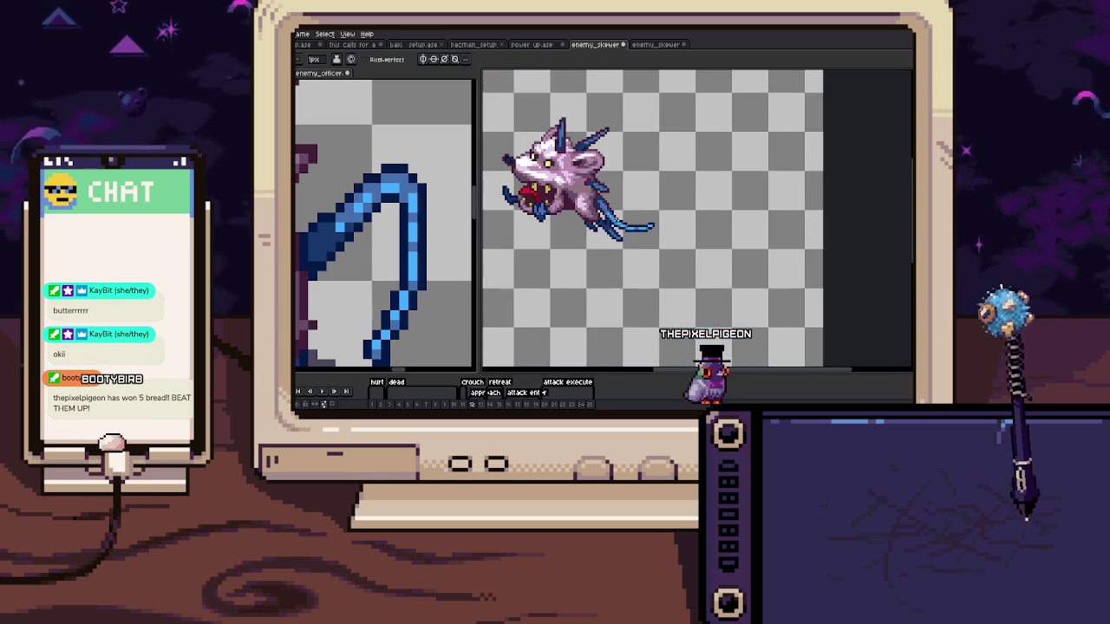
pyautogui.scroll(-2, 689, 251)
pyautogui.scroll(2, 656, 209)
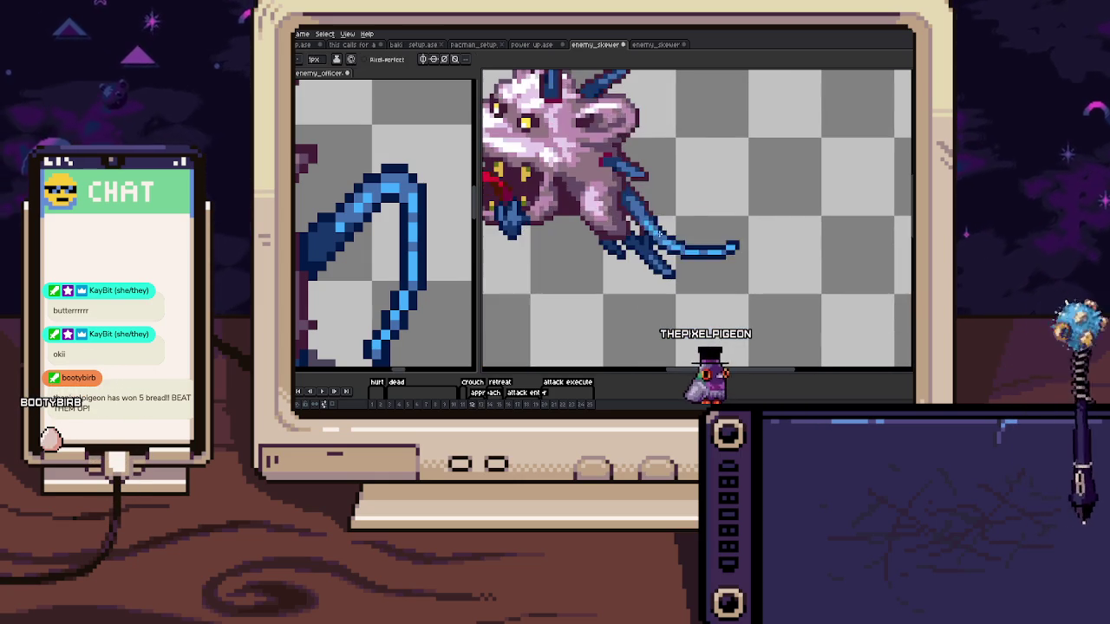
pyautogui.scroll(2, 656, 209)
pyautogui.click(654, 232)
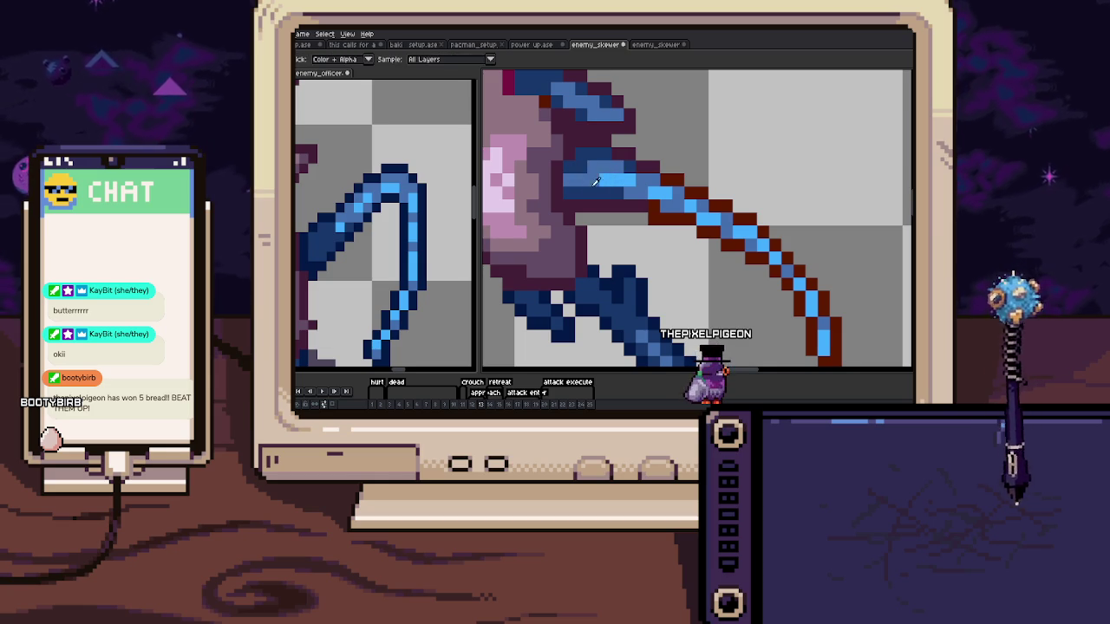
# With the Pencil, paint a line of navy pixels down the tail
pyautogui.scroll(-2, 577, 177)
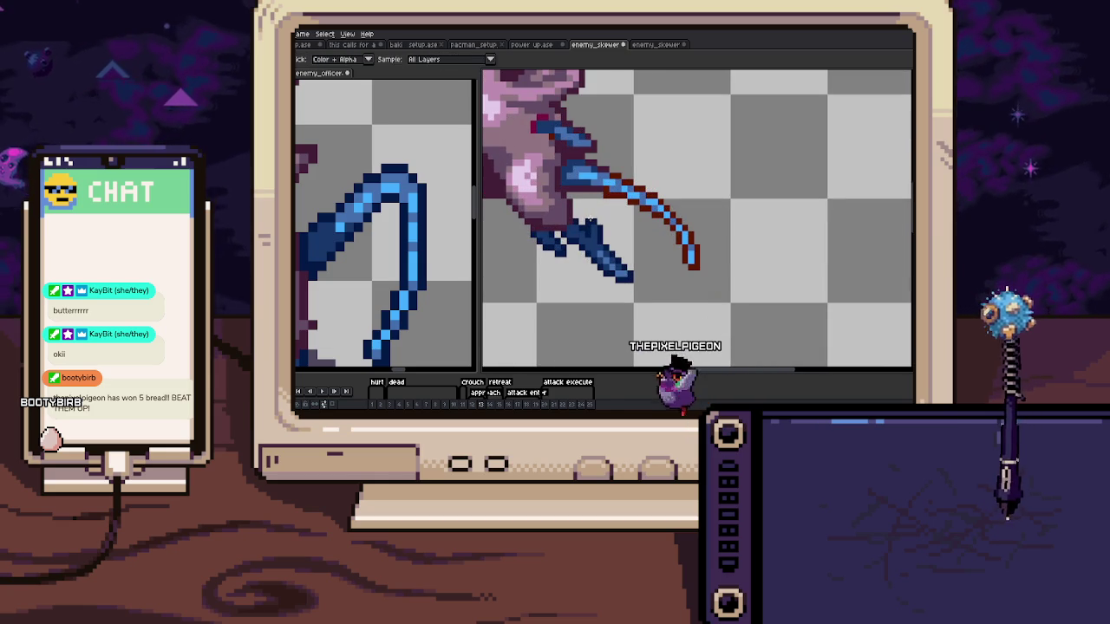
pyautogui.scroll(-1, 614, 192)
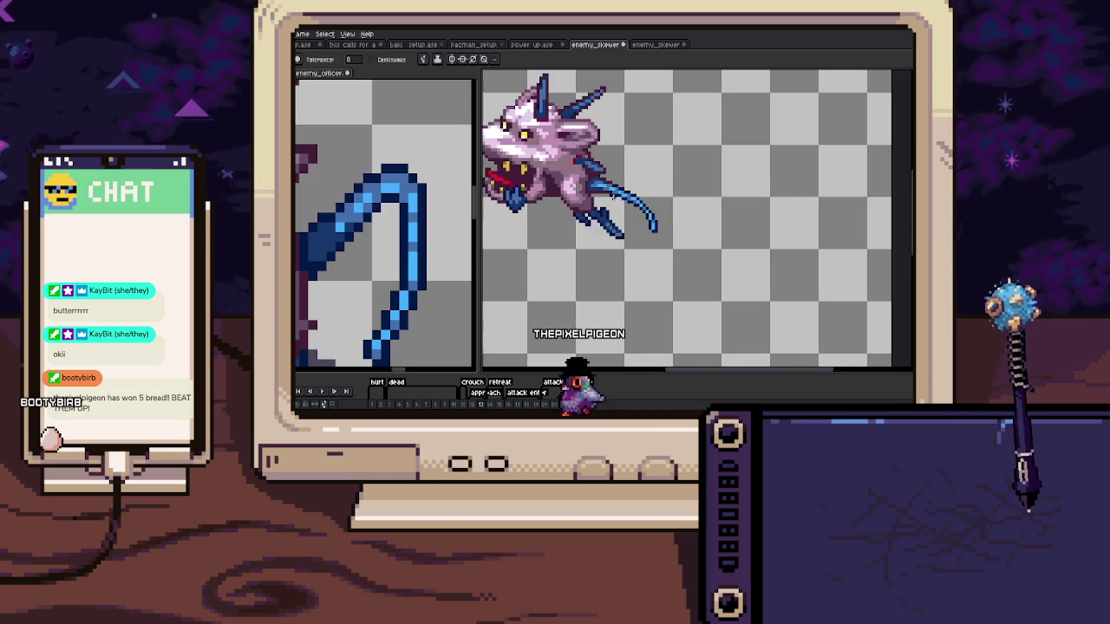
pyautogui.scroll(1, 612, 198)
pyautogui.press('b')
pyautogui.scroll(1, 607, 206)
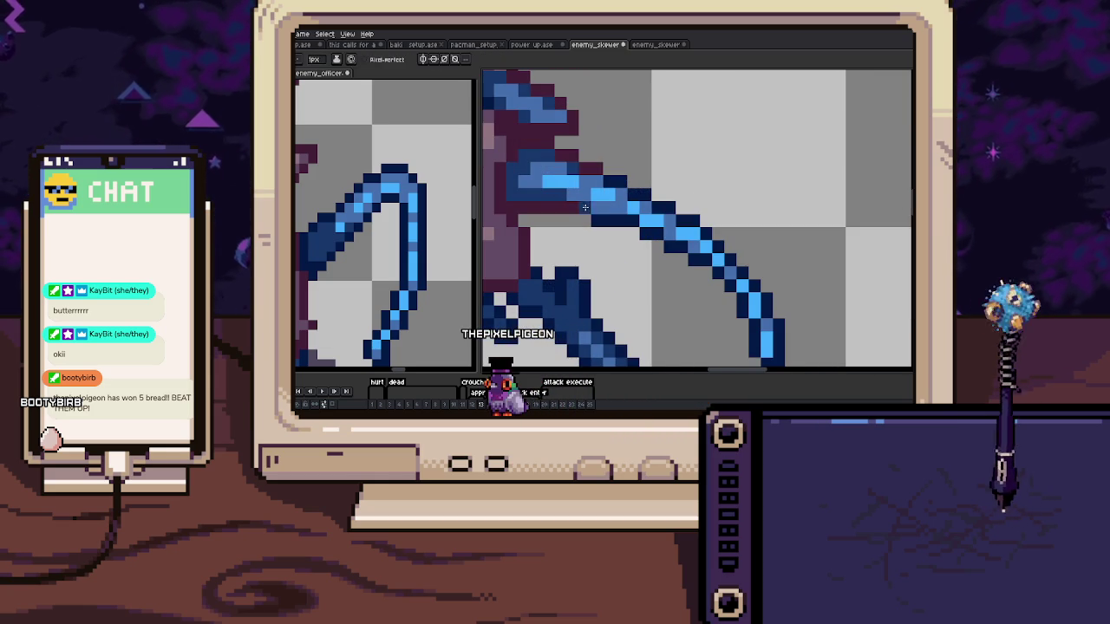
pyautogui.scroll(-1, 598, 217)
pyautogui.scroll(-1, 598, 217)
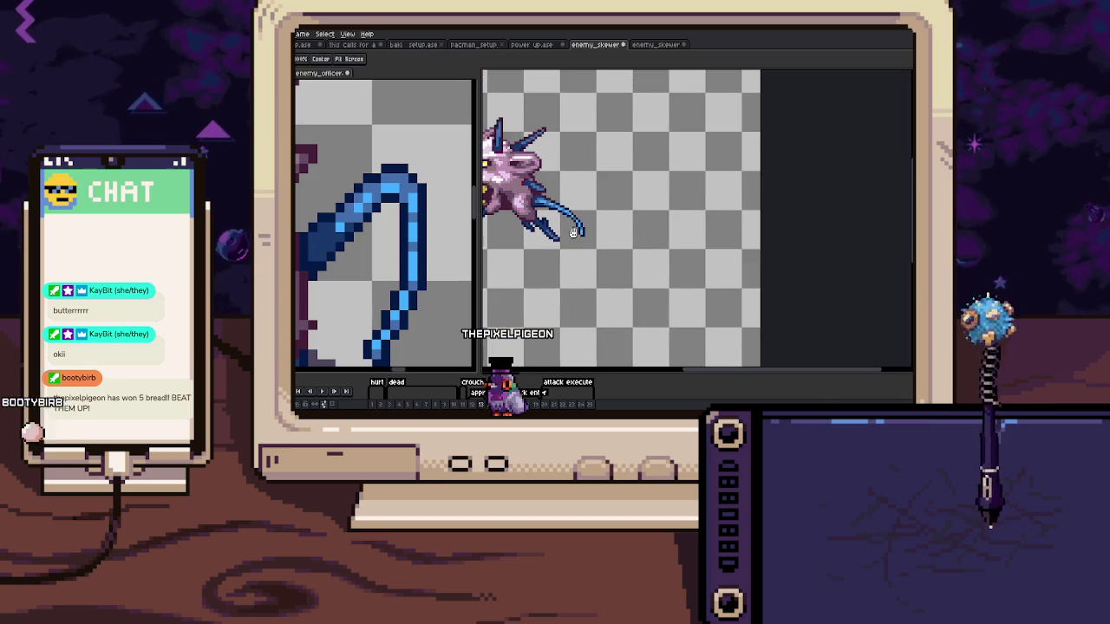
pyautogui.scroll(-1, 599, 216)
pyautogui.scroll(1, 628, 224)
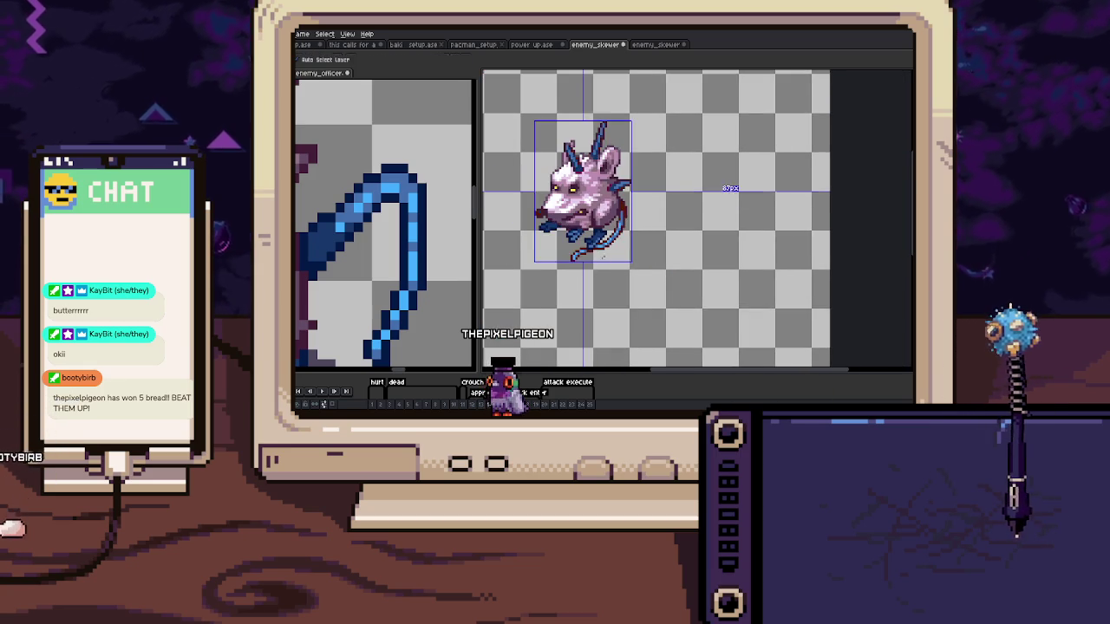
pyautogui.scroll(1, 628, 224)
pyautogui.scroll(1, 629, 224)
pyautogui.scroll(1, 629, 224)
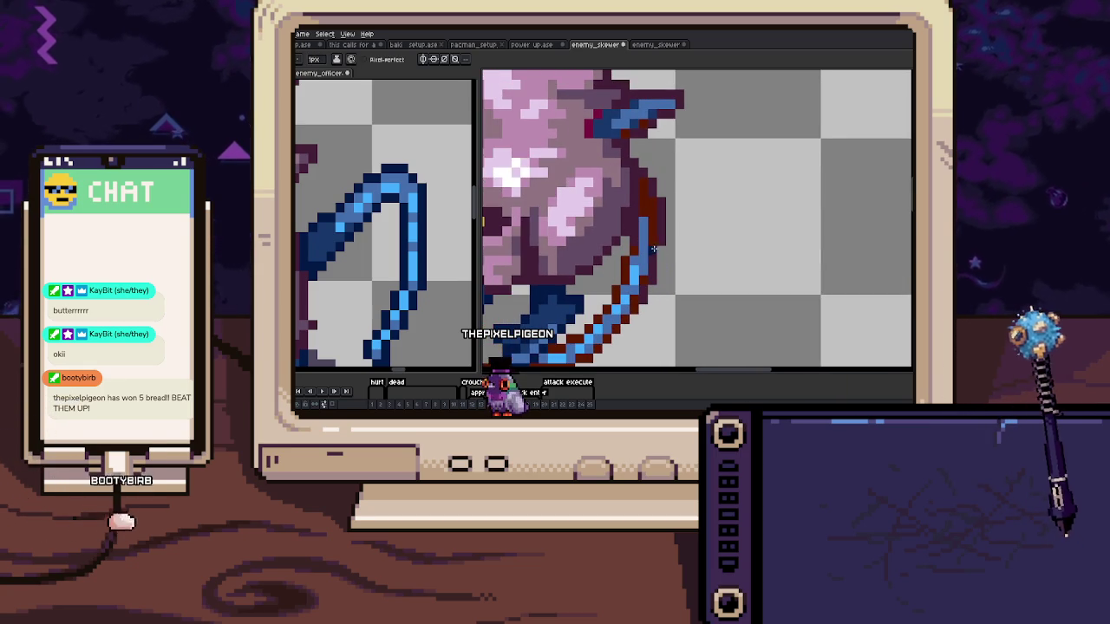
pyautogui.scroll(1, 659, 207)
pyautogui.moveTo(659, 207)
pyautogui.mouseDown()
pyautogui.moveTo(660, 286)
pyautogui.moveTo(653, 210)
pyautogui.moveTo(627, 289)
pyautogui.mouseUp()
# Pan along the tail and paint another stray tail pixel navy
pyautogui.scroll(-1, 627, 289)
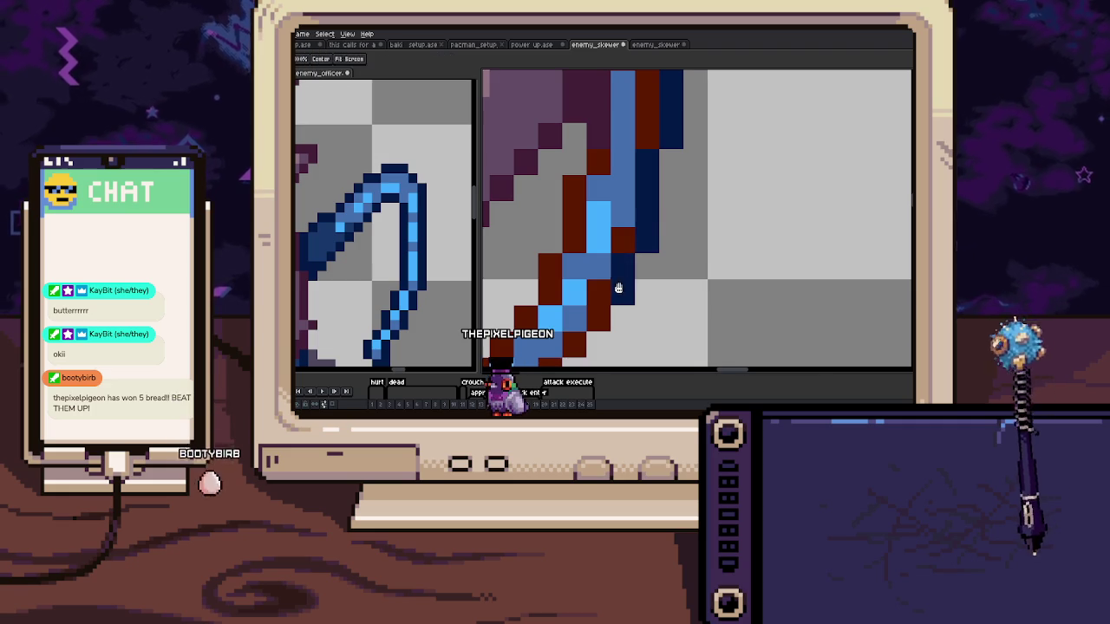
pyautogui.scroll(-1, 633, 260)
pyautogui.scroll(-2, 637, 236)
pyautogui.scroll(1, 638, 235)
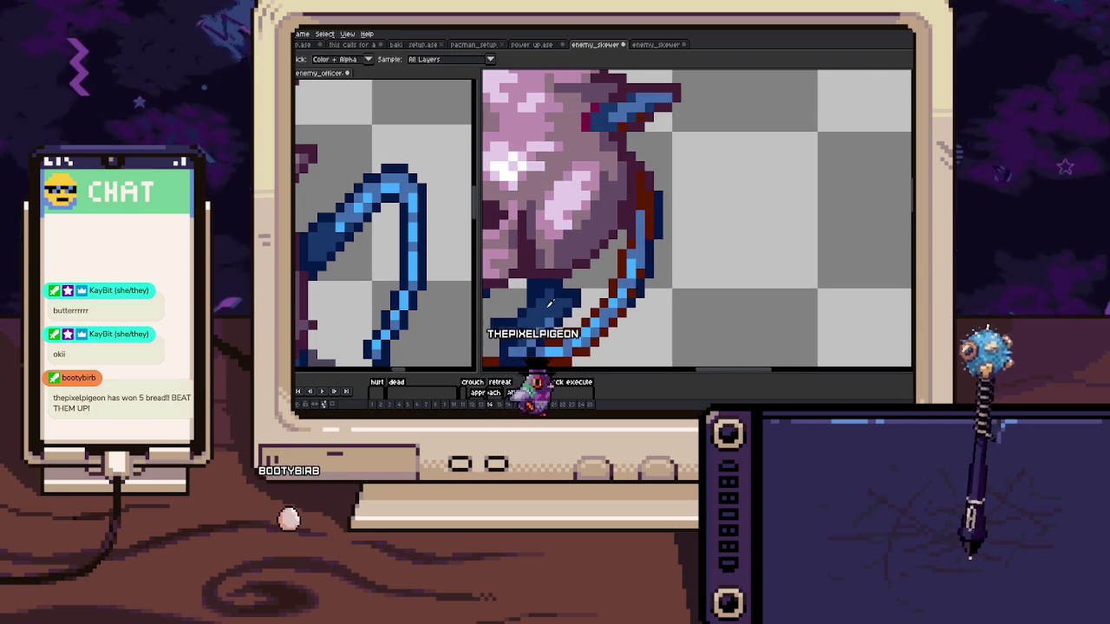
pyautogui.scroll(1, 635, 217)
pyautogui.scroll(1, 633, 198)
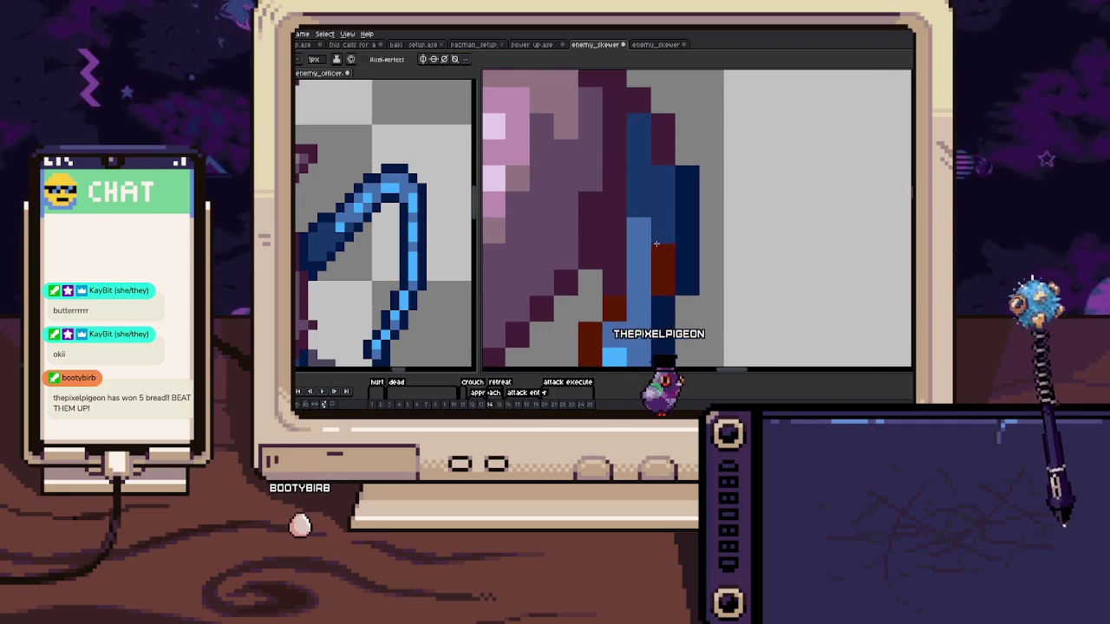
pyautogui.moveTo(609, 261); pyautogui.dragTo(641, 186)
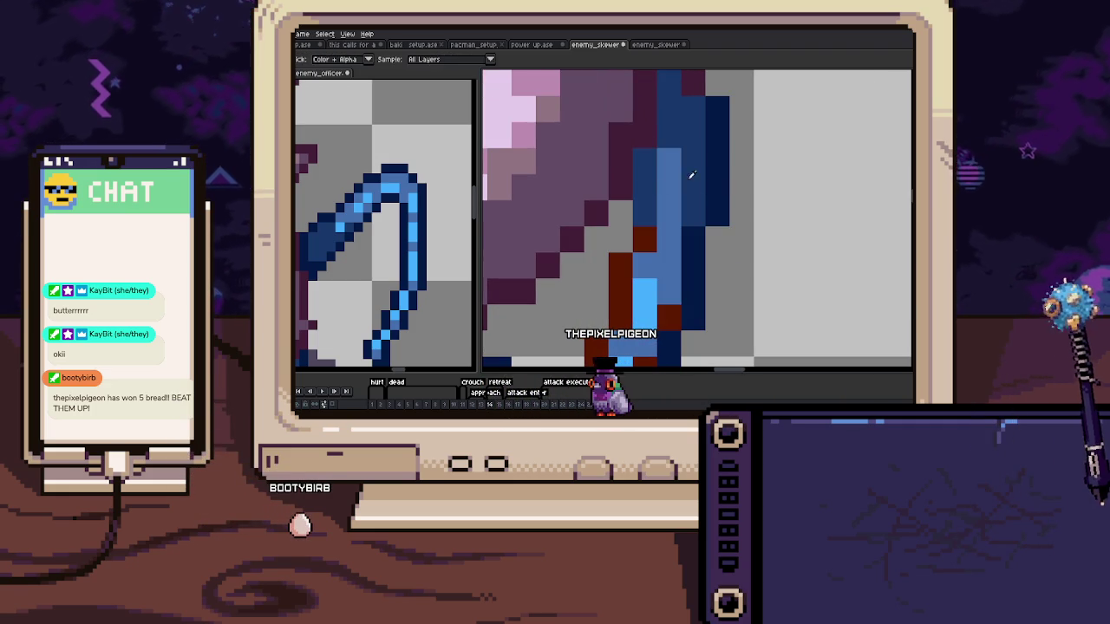
pyautogui.click(634, 152)
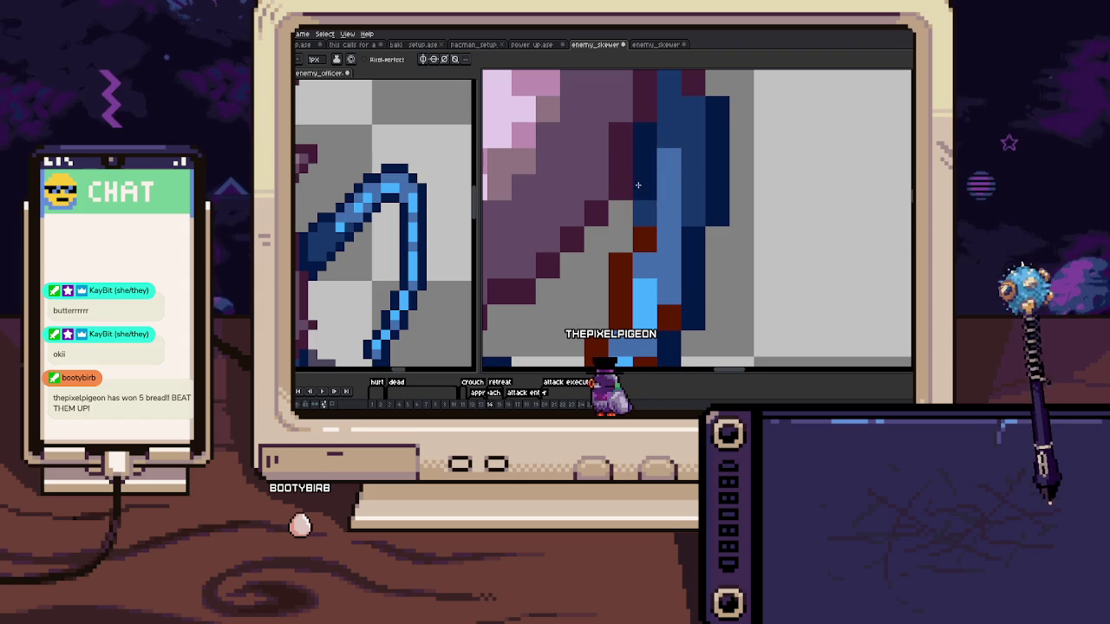
# Turn the last dark-red tail pixel navy and check the whole tail
pyautogui.moveTo(617, 254); pyautogui.dragTo(625, 190)
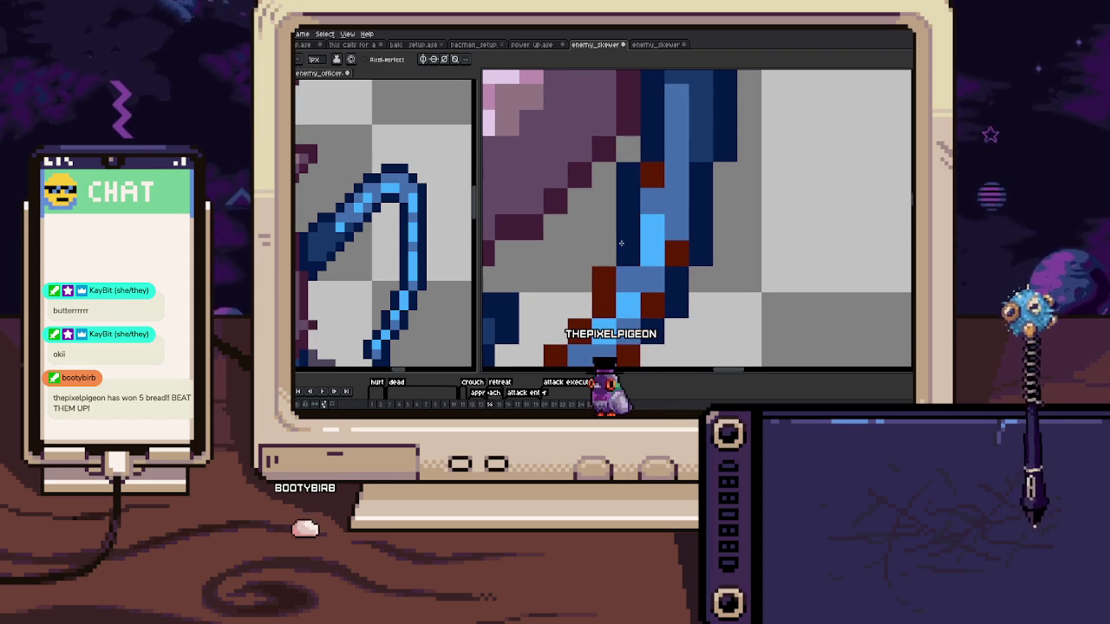
pyautogui.click(647, 177)
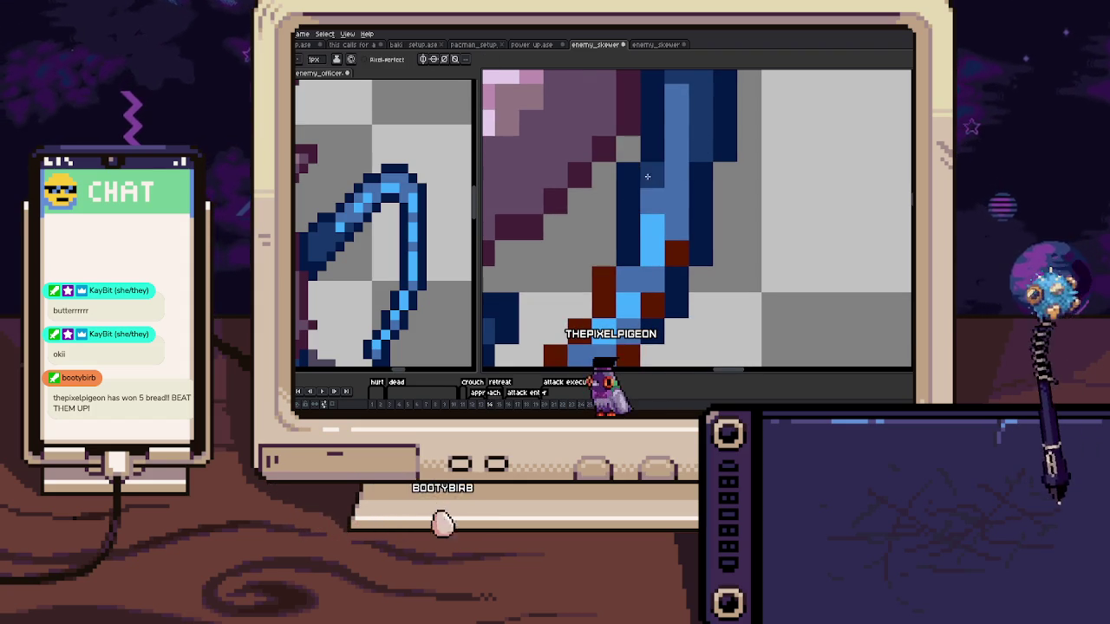
pyautogui.moveTo(647, 177); pyautogui.dragTo(685, 187)
pyautogui.scroll(-1, 691, 183)
pyautogui.scroll(2, 676, 190)
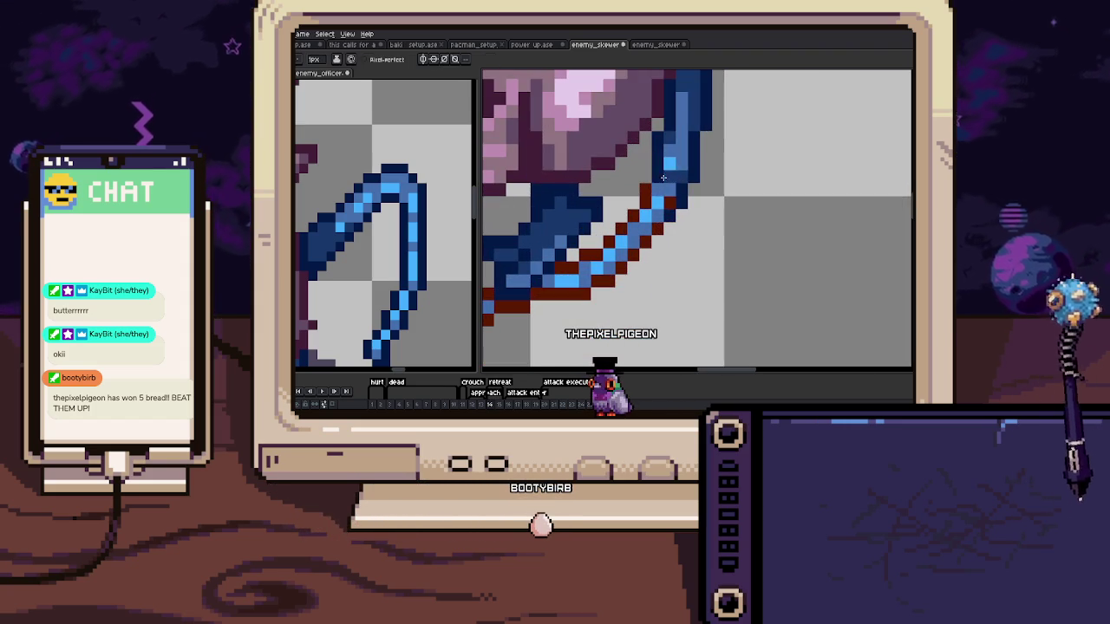
pyautogui.scroll(-2, 647, 193)
pyautogui.scroll(2, 662, 208)
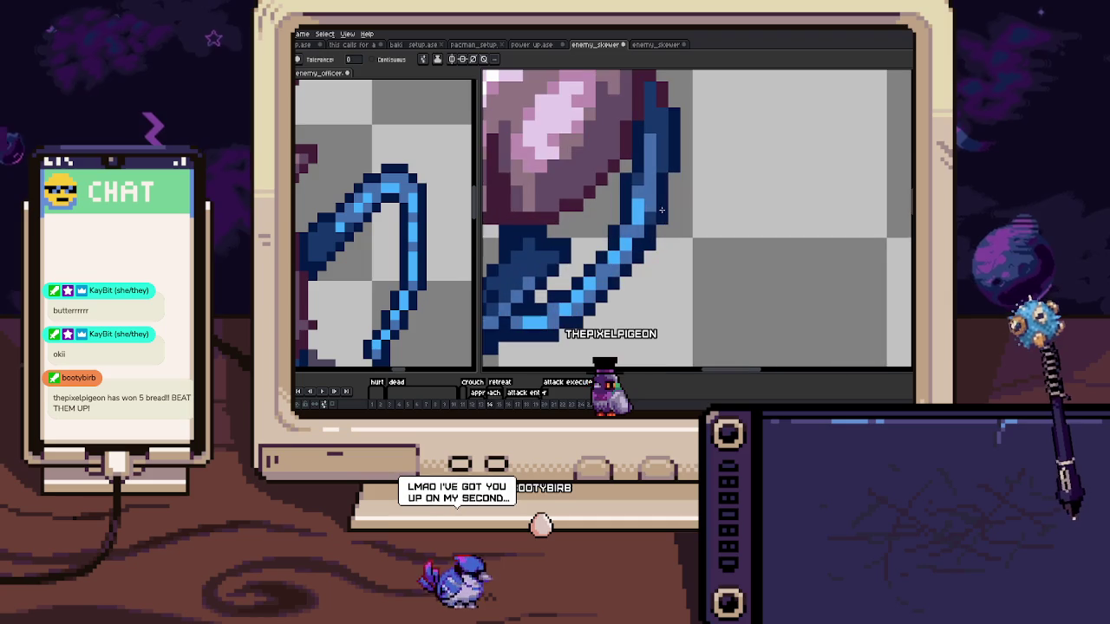
pyautogui.scroll(-2, 645, 219)
pyautogui.scroll(2, 638, 224)
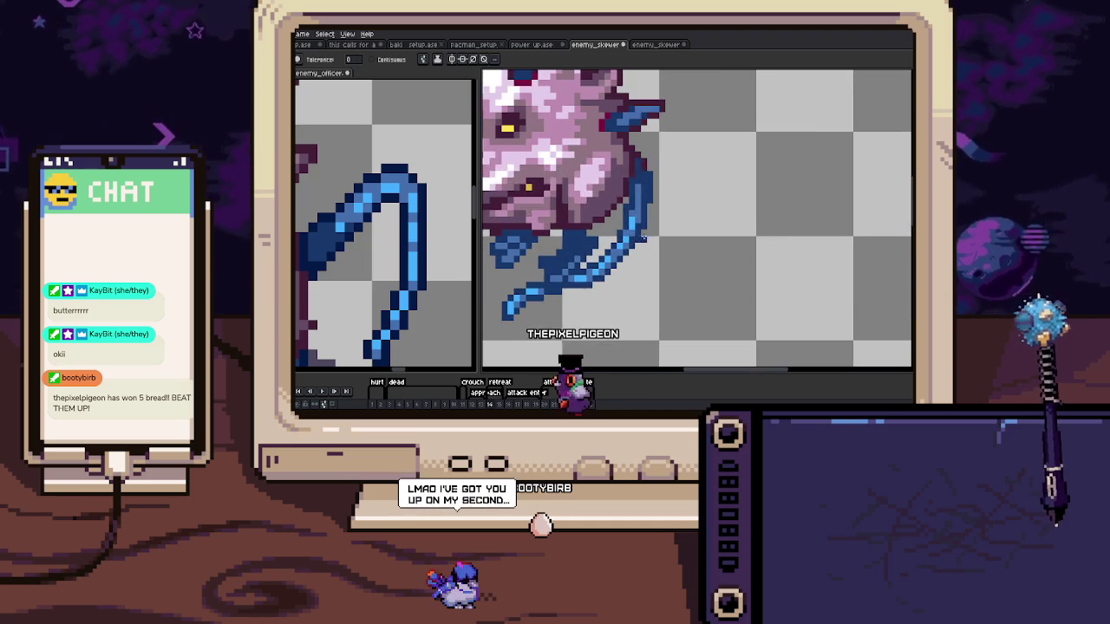
pyautogui.scroll(1, 628, 232)
# Switch back to the Pencil and zoom in on the next frame's tail
pyautogui.scroll(-2, 628, 232)
pyautogui.scroll(-1, 633, 239)
pyautogui.press('b')
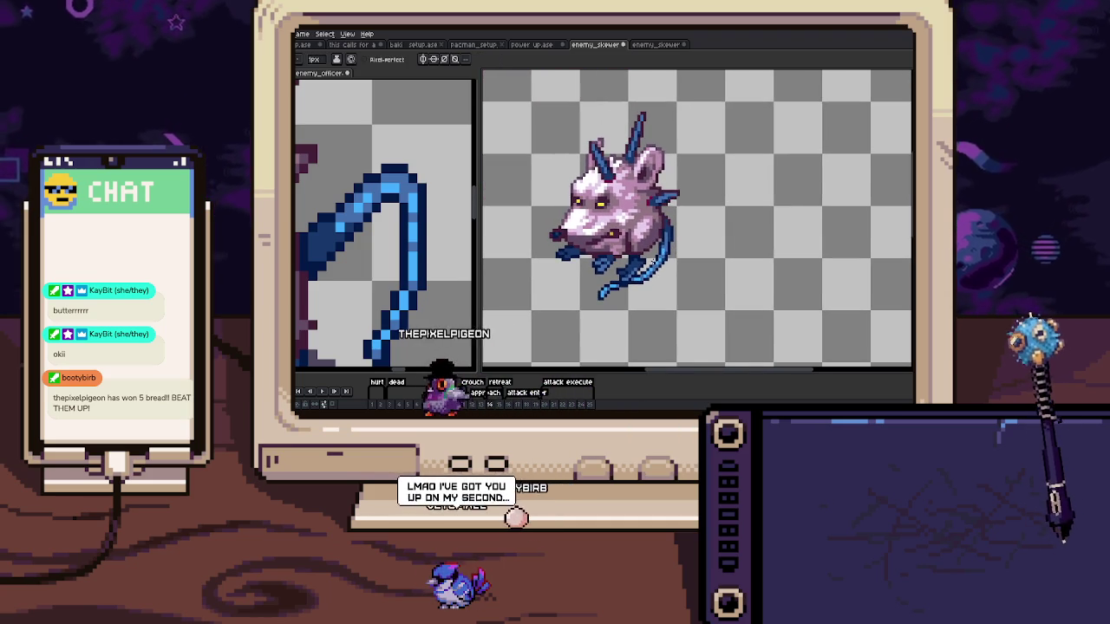
pyautogui.scroll(3, 670, 252)
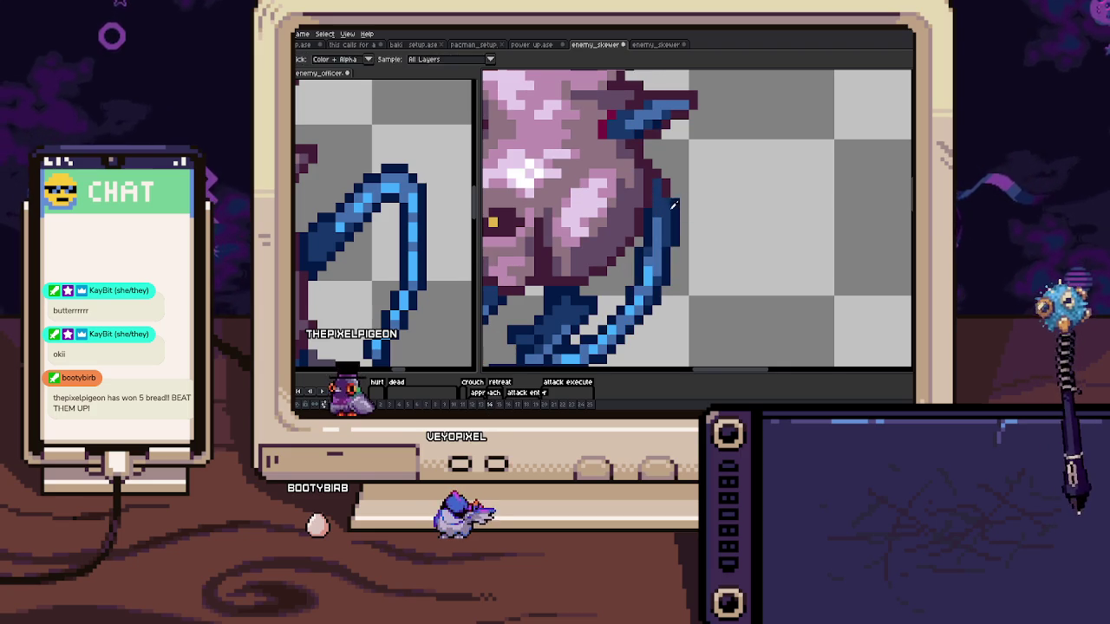
pyautogui.scroll(1, 677, 221)
pyautogui.scroll(1, 689, 236)
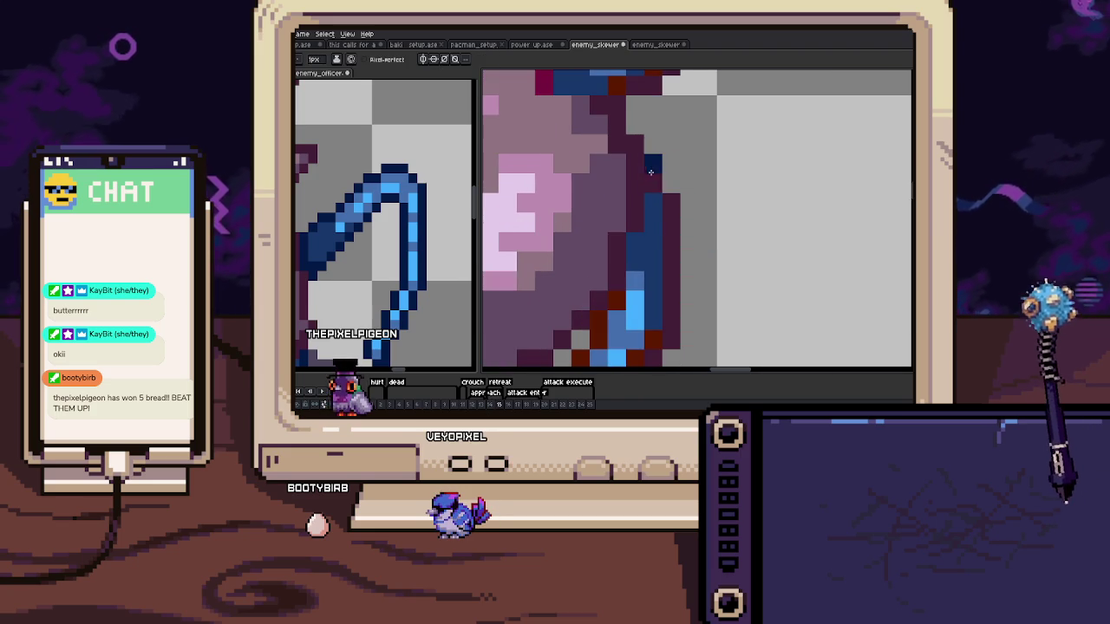
pyautogui.scroll(-1, 666, 203)
pyautogui.scroll(-1, 681, 204)
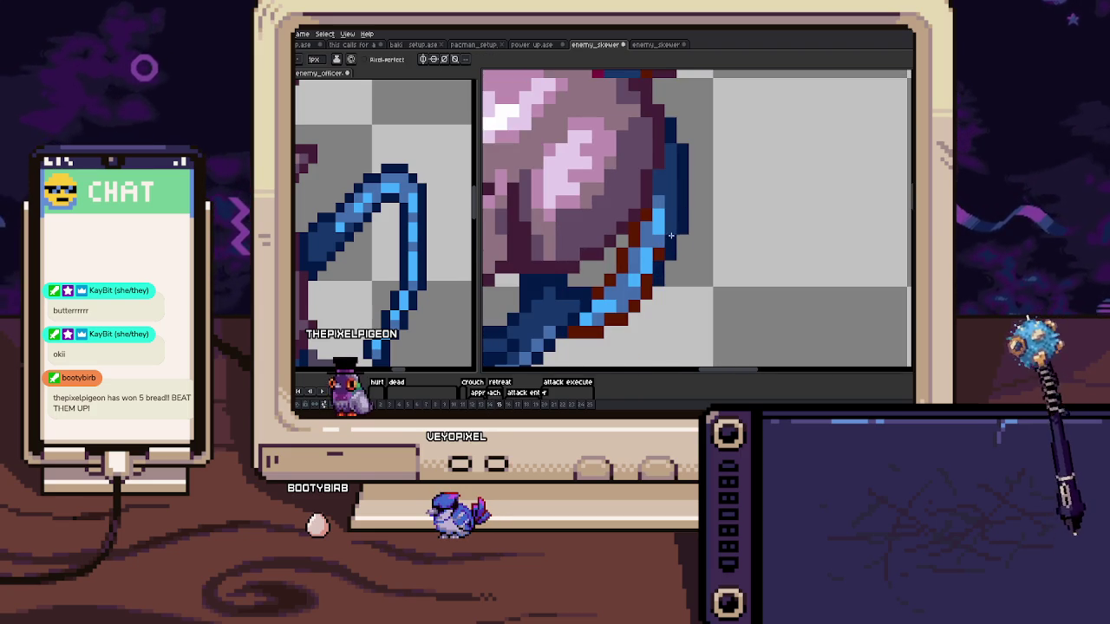
# Sample a tail colour from the reference art, then return to the rat canvas
pyautogui.press('alt')
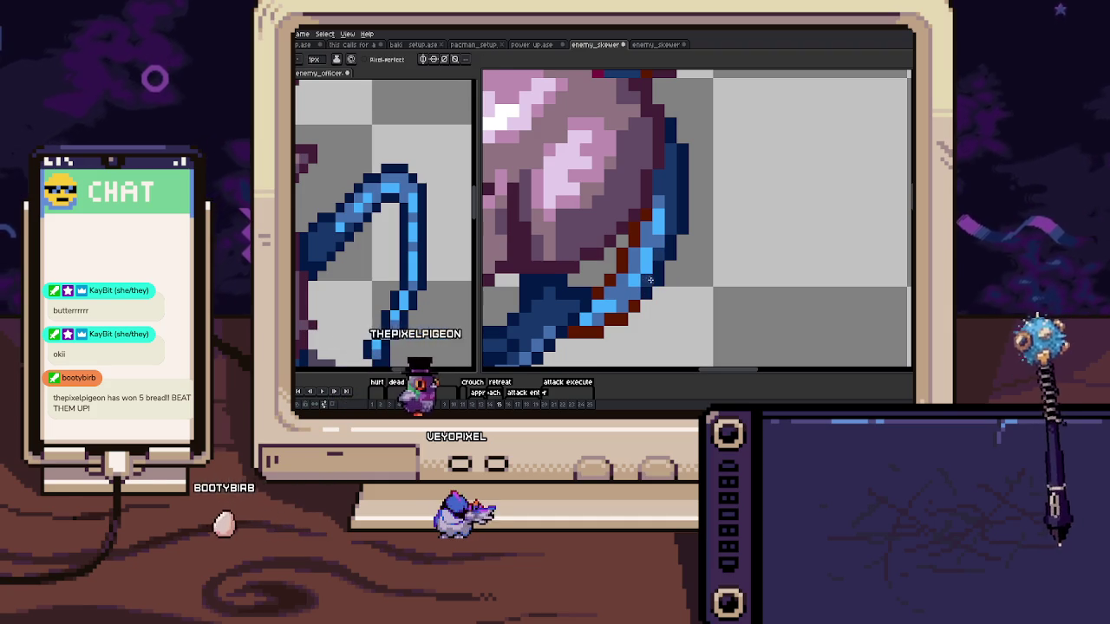
pyautogui.press('g')
pyautogui.scroll(-3, 651, 280)
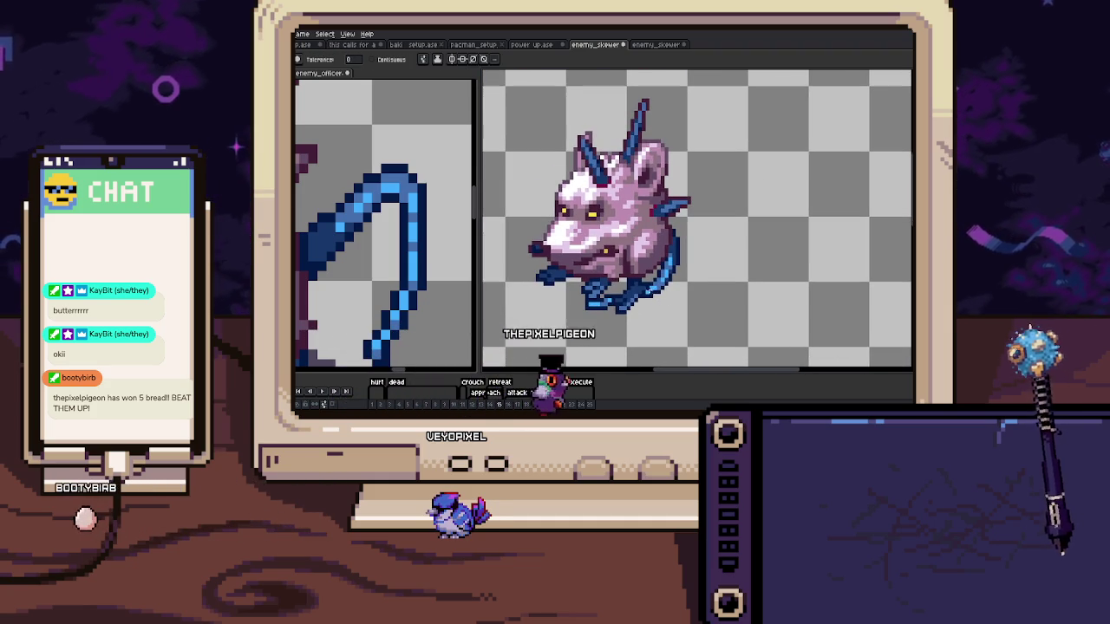
pyautogui.press('space')
pyautogui.scroll(2, 685, 290)
pyautogui.scroll(1, 694, 303)
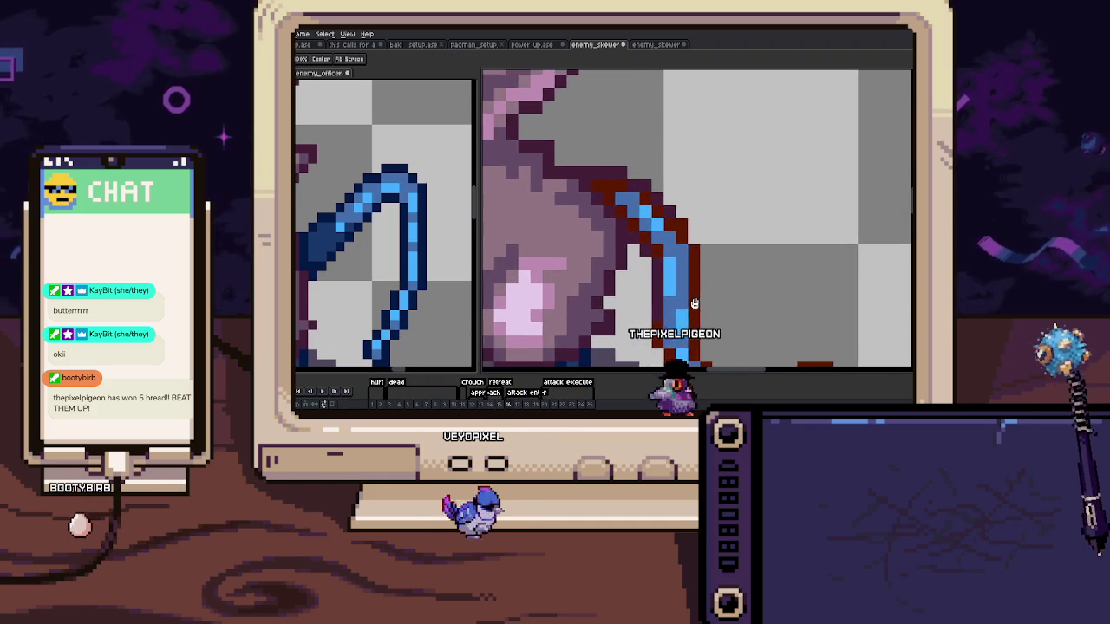
pyautogui.keyDown('alt'); pyautogui.click(329, 230); pyautogui.keyUp('alt')
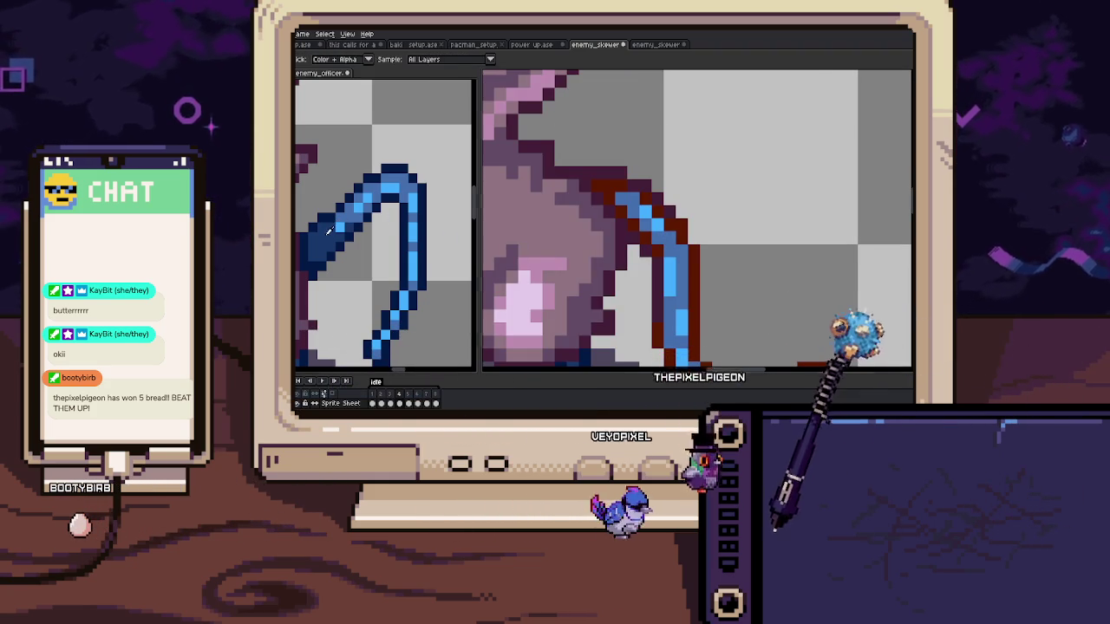
pyautogui.scroll(1, 641, 263)
pyautogui.click(641, 263)
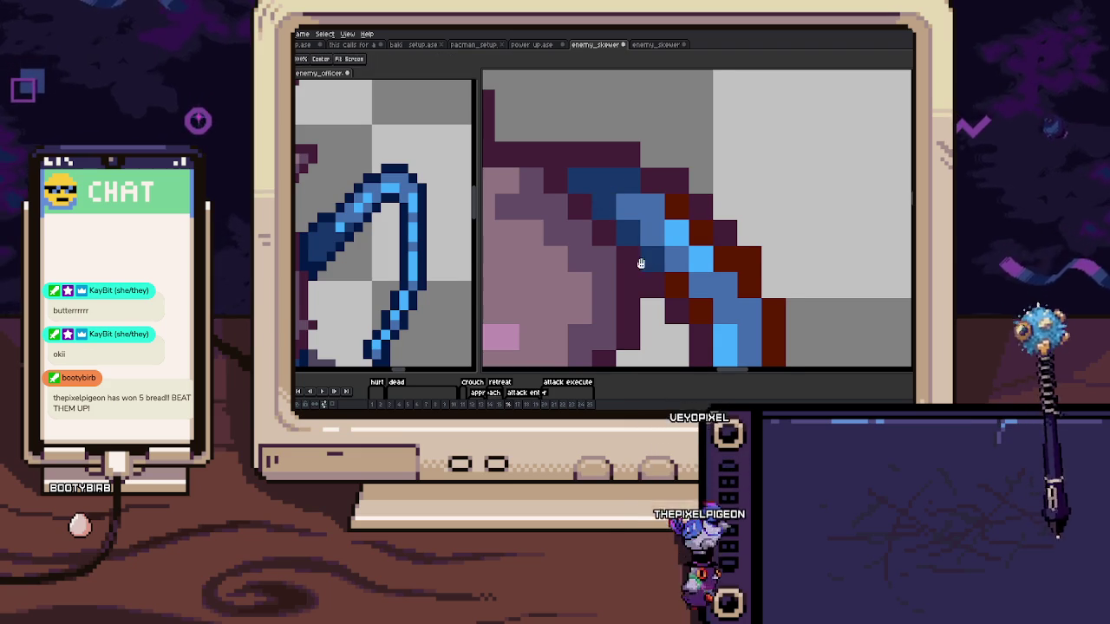
# With the Fill tool active, work on the tail's base on frame 17
pyautogui.scroll(-1, 641, 263)
pyautogui.scroll(1, 636, 268)
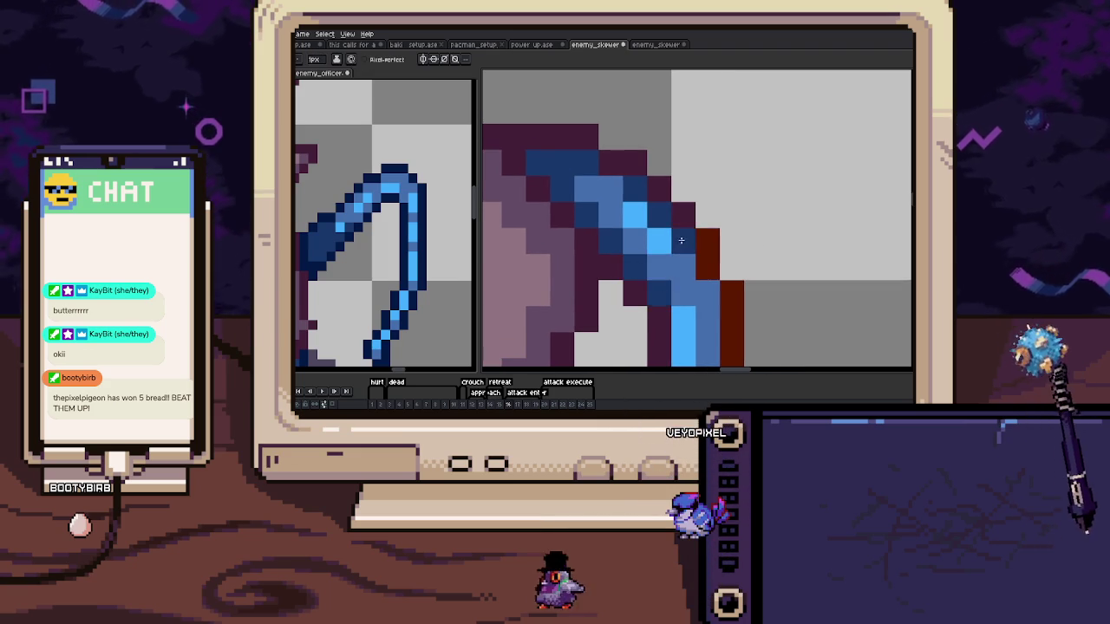
pyautogui.scroll(-2, 680, 240)
pyautogui.scroll(-1, 704, 233)
pyautogui.scroll(1, 661, 258)
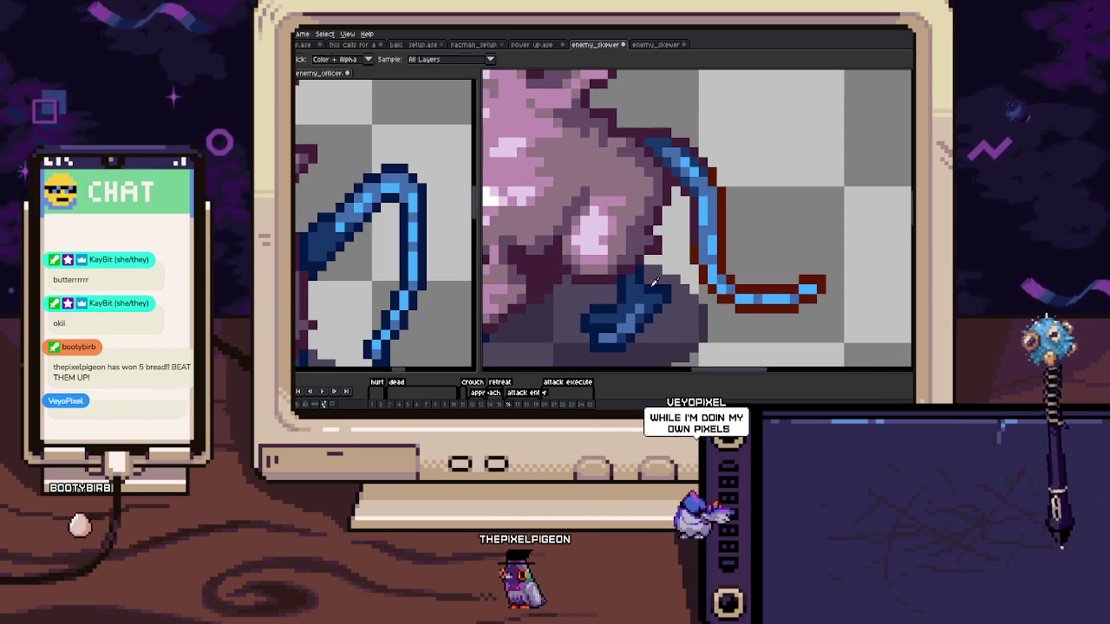
pyautogui.press('g')
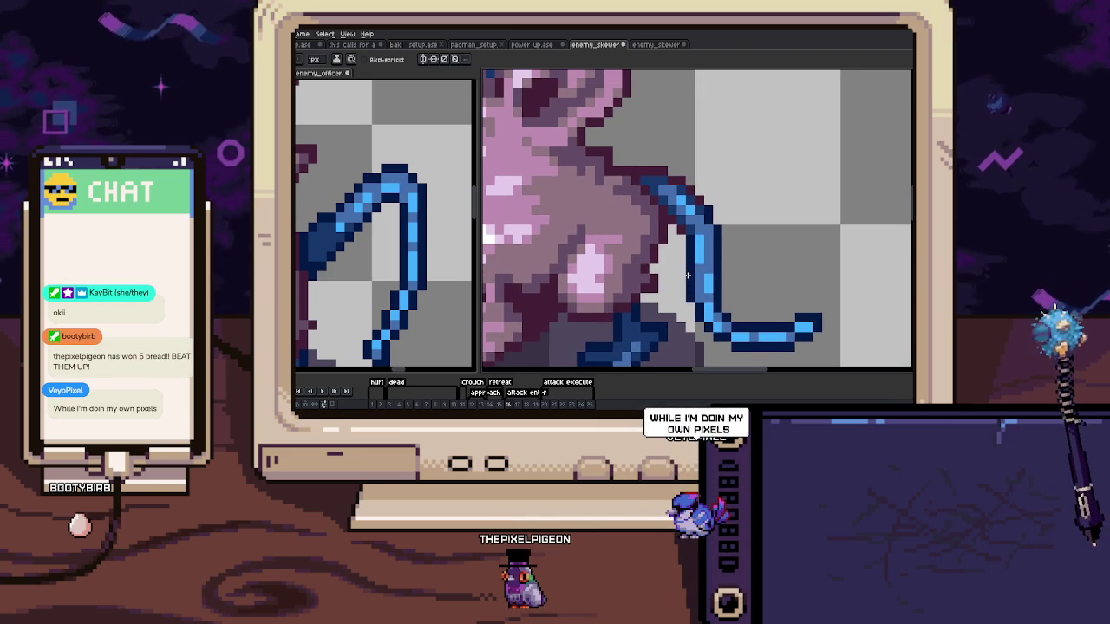
pyautogui.scroll(1, 681, 231)
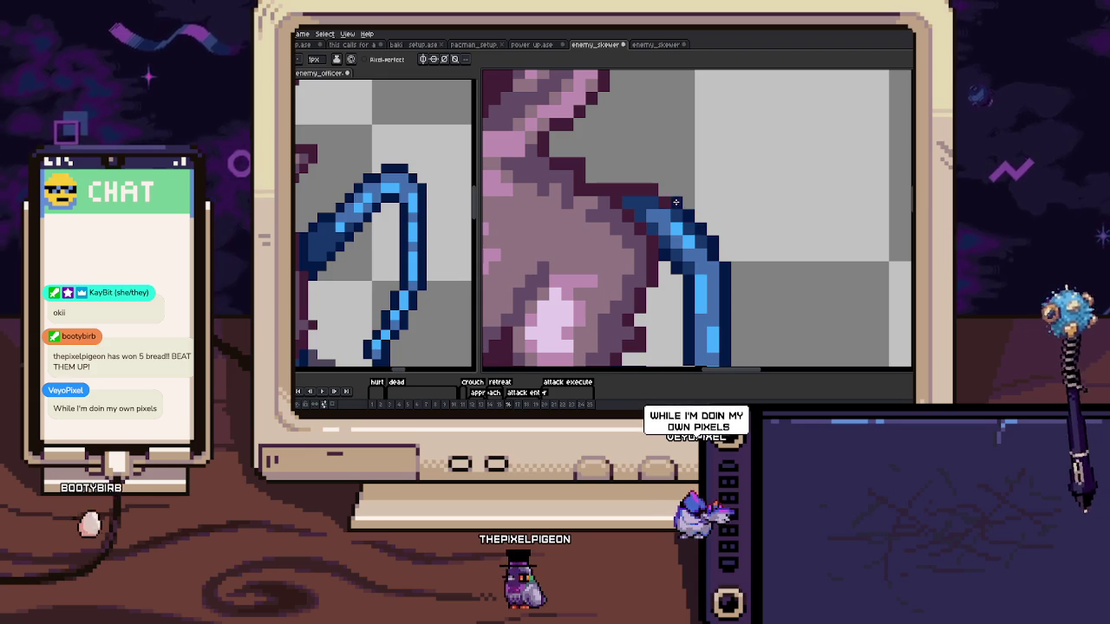
pyautogui.scroll(-2, 652, 191)
pyautogui.scroll(-1, 659, 221)
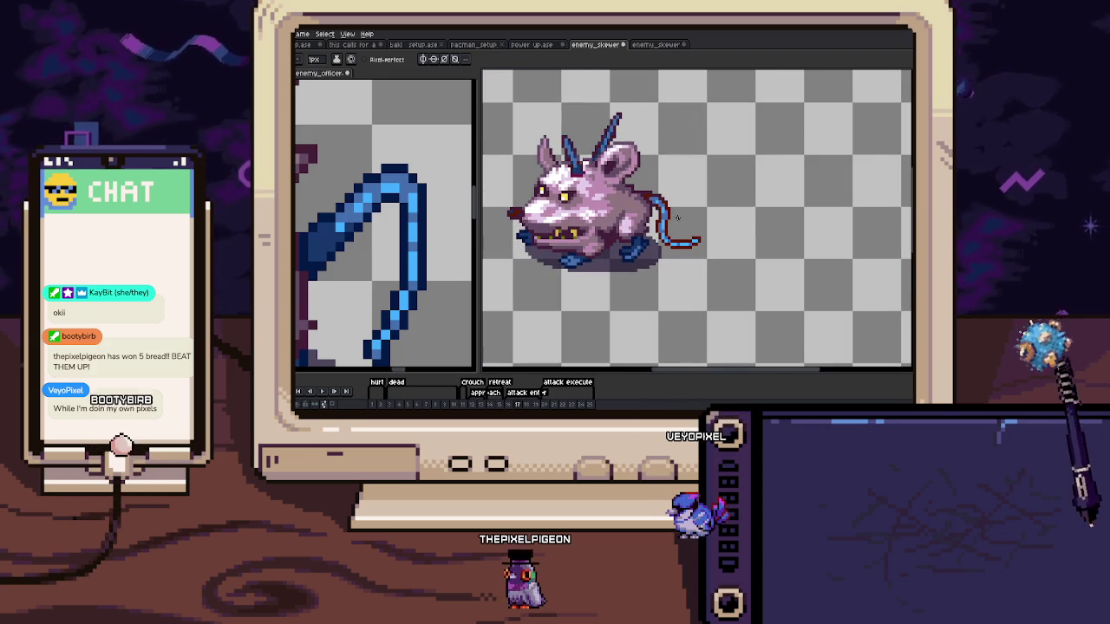
pyautogui.scroll(2, 661, 226)
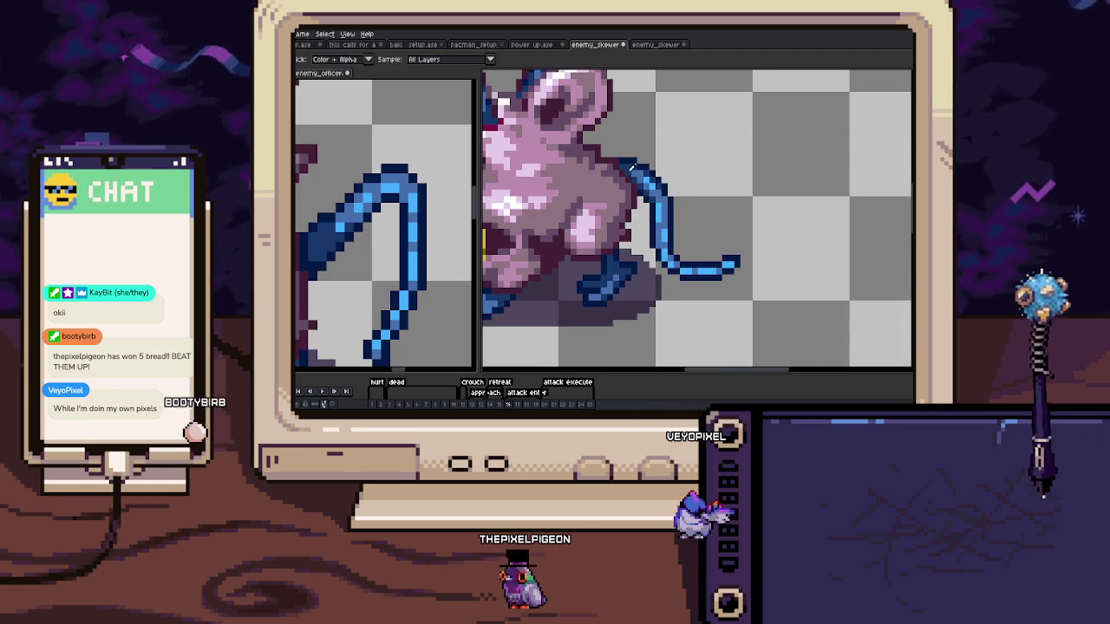
pyautogui.scroll(2, 624, 165)
pyautogui.scroll(1, 611, 208)
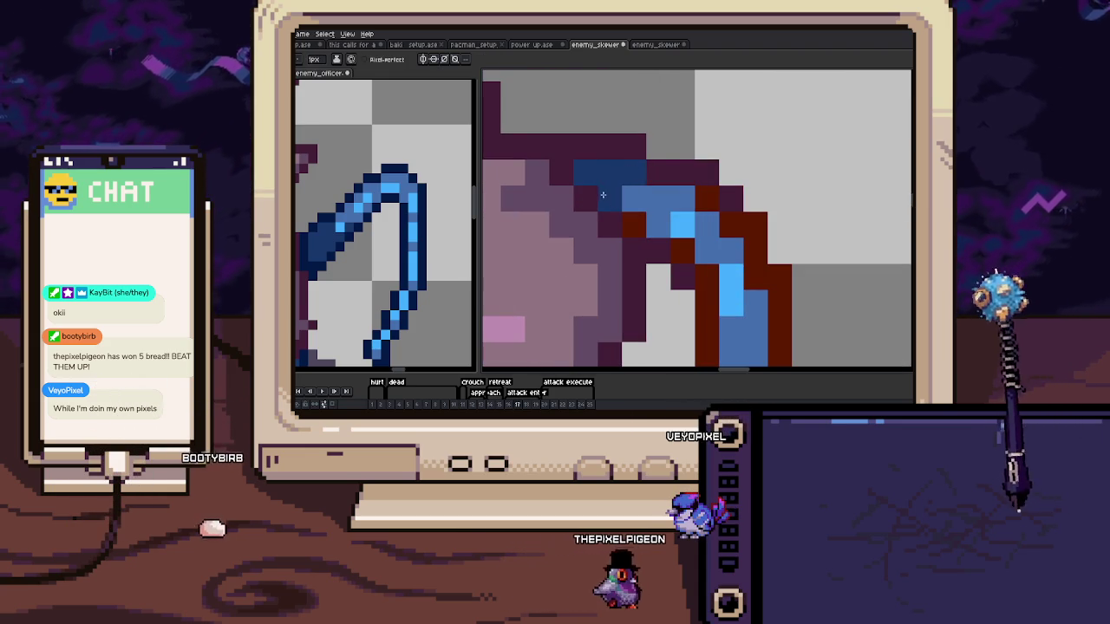
# Compare with the previous frame, then advance to frame 18
pyautogui.press(',')
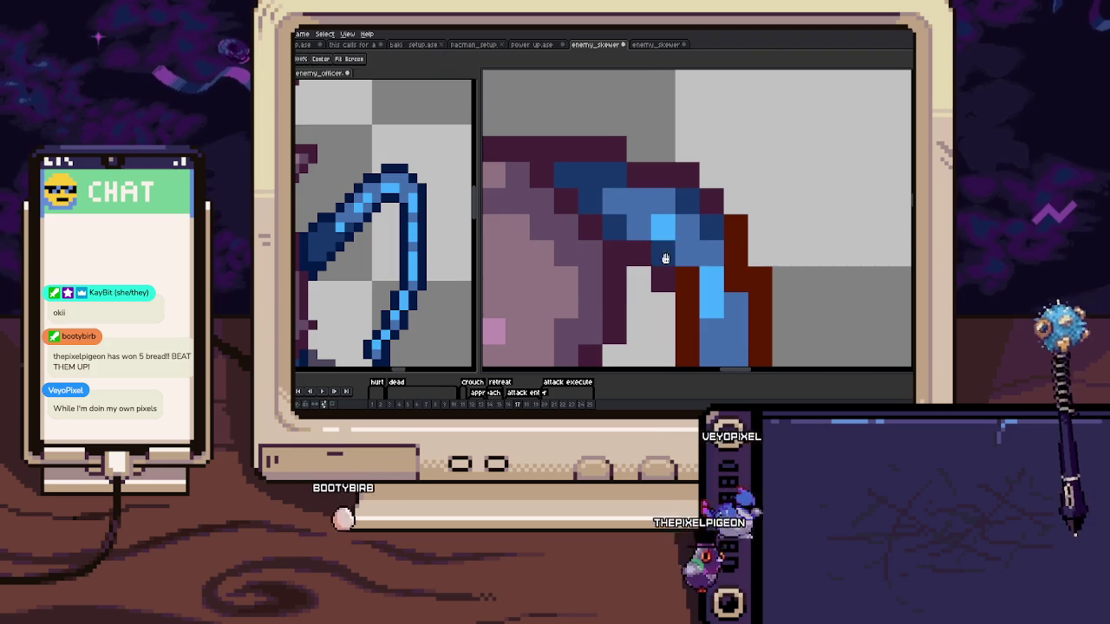
pyautogui.press('b')
pyautogui.press('.')
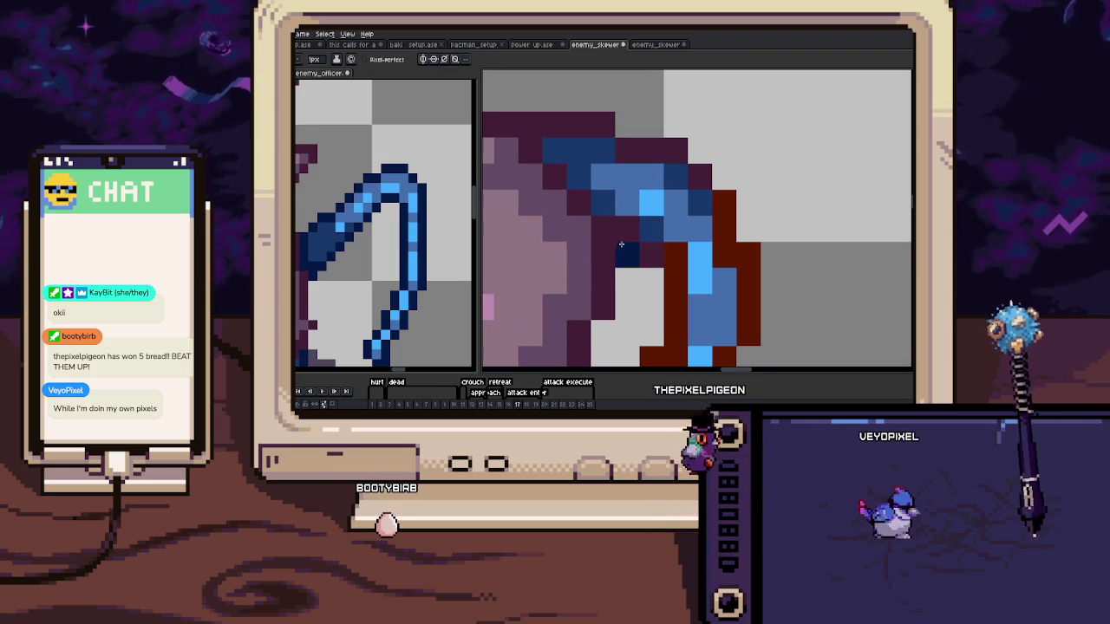
pyautogui.scroll(-1, 646, 255)
pyautogui.press('b')
pyautogui.scroll(-1, 645, 187)
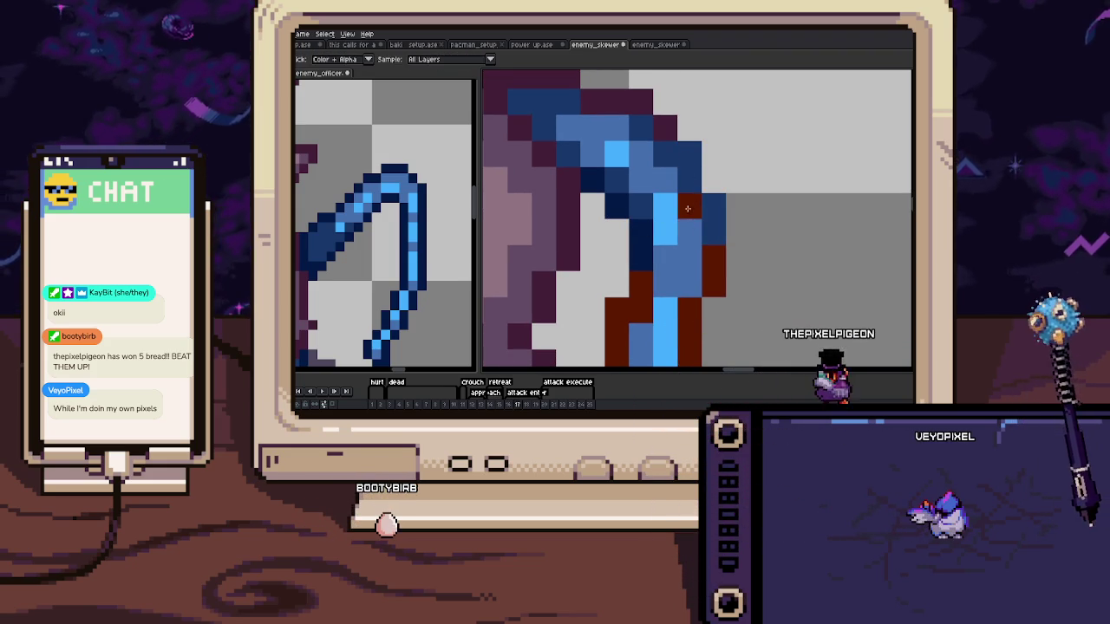
pyautogui.scroll(-3, 694, 186)
pyautogui.scroll(3, 689, 213)
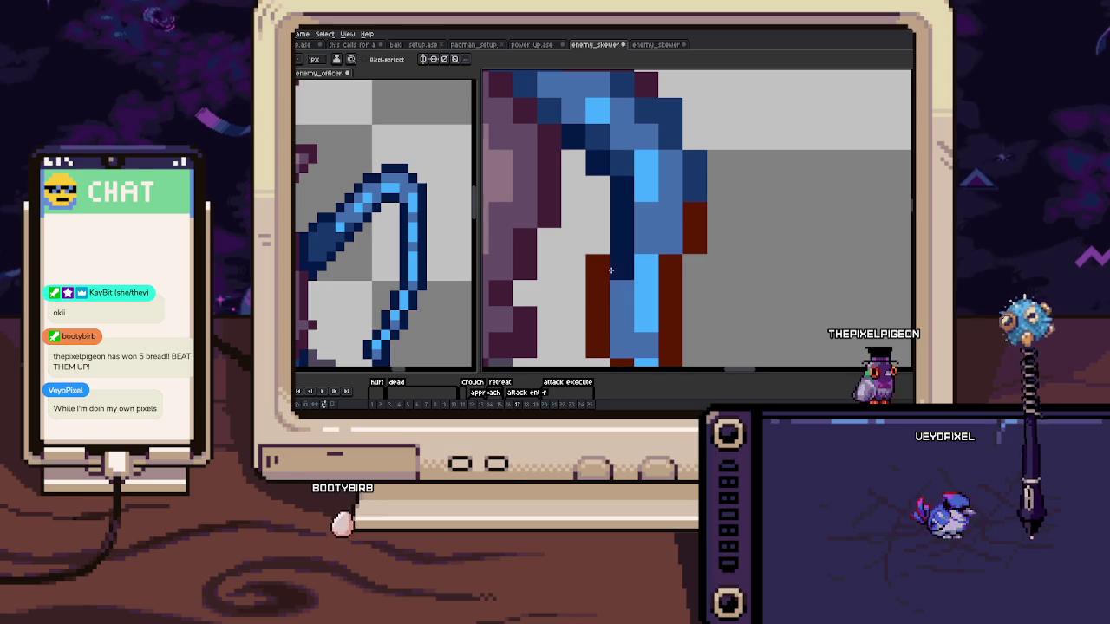
pyautogui.scroll(-1, 675, 224)
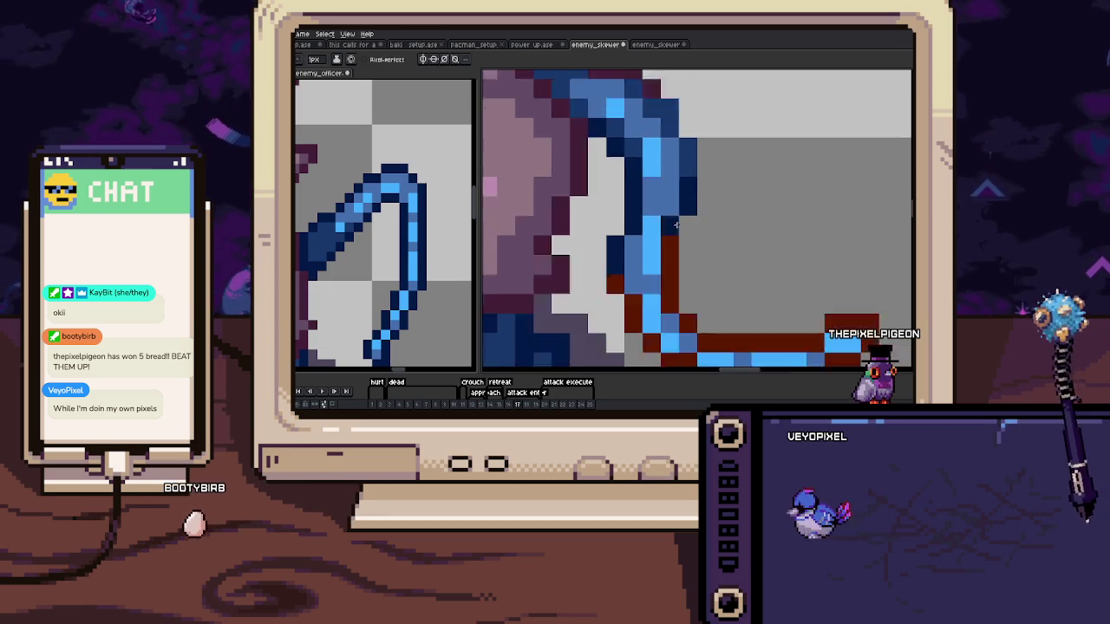
pyautogui.scroll(-2, 676, 225)
pyautogui.scroll(-2, 672, 241)
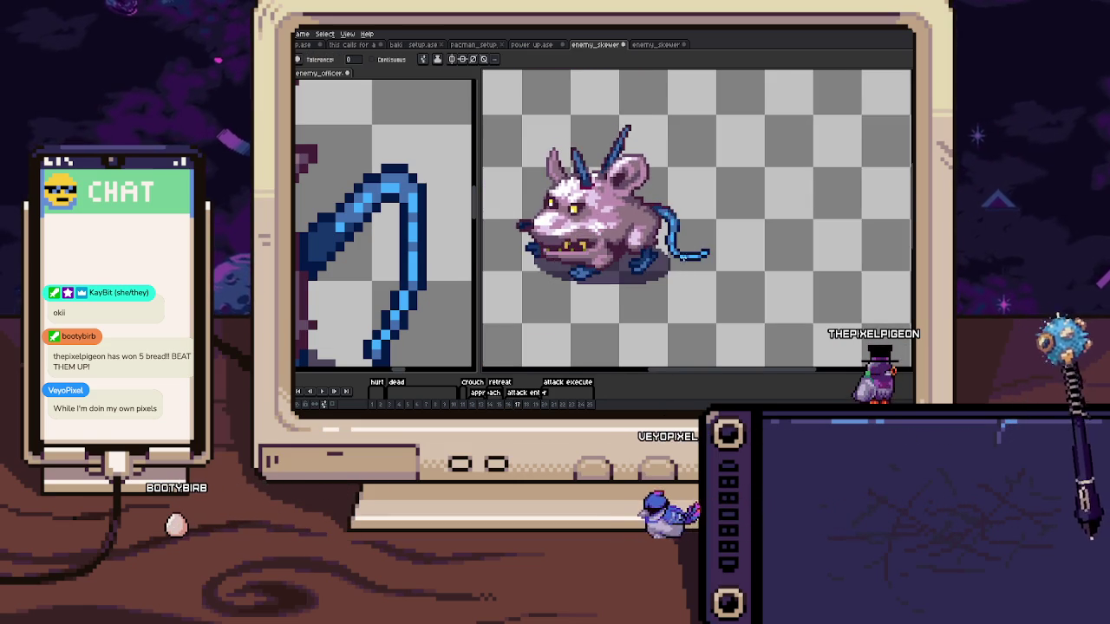
pyautogui.press('Right')
# Repaint the pixels along frame 18's tail diagonal with the Pencil
pyautogui.scroll(3, 650, 260)
pyautogui.scroll(-1, 651, 276)
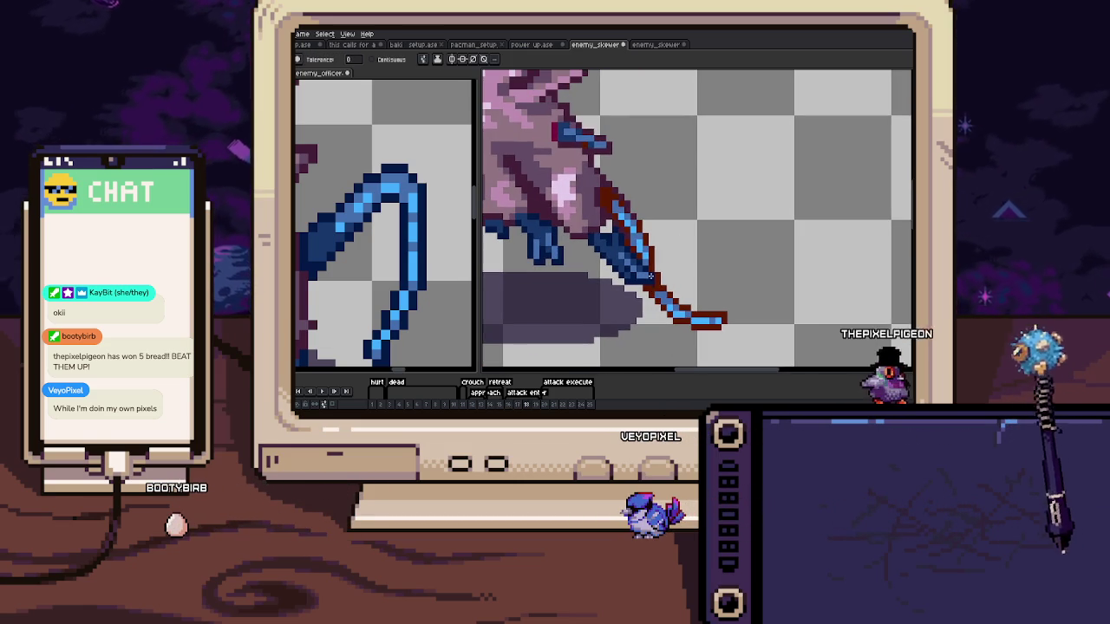
pyautogui.press('b')
pyautogui.scroll(4, 600, 250)
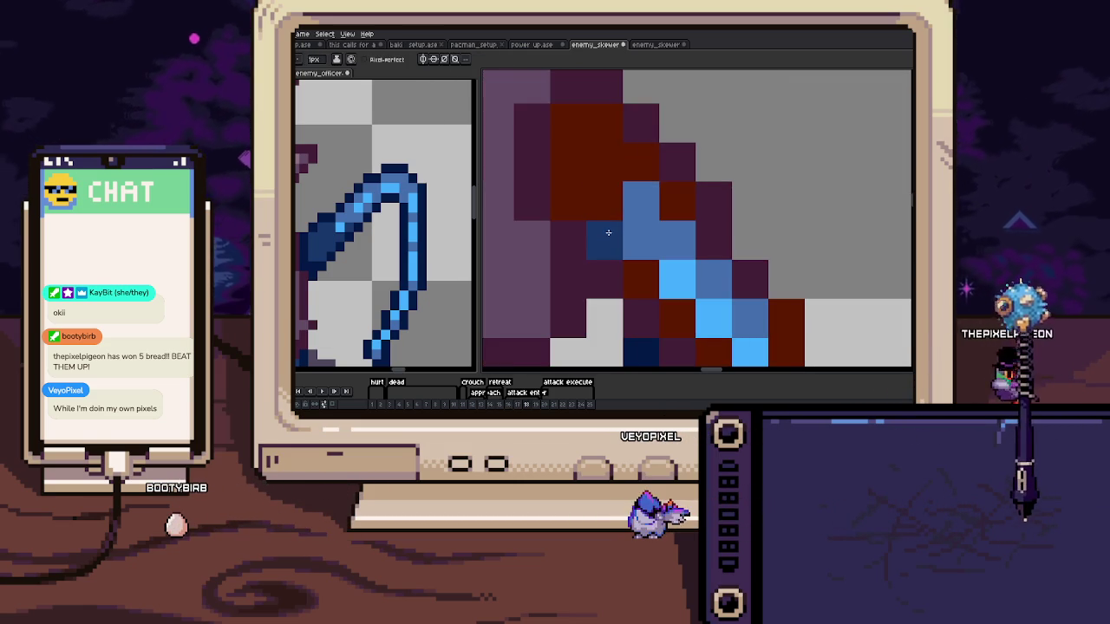
pyautogui.moveTo(583, 179); pyautogui.dragTo(639, 211)
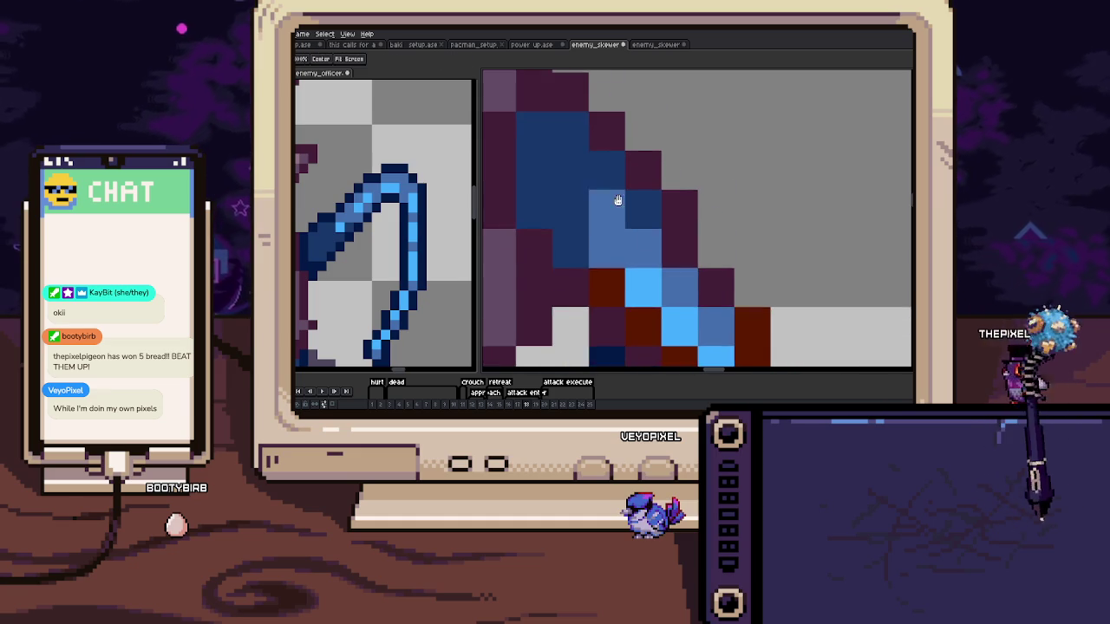
pyautogui.scroll(-3, 616, 261)
pyautogui.scroll(1, 621, 287)
pyautogui.scroll(1, 621, 286)
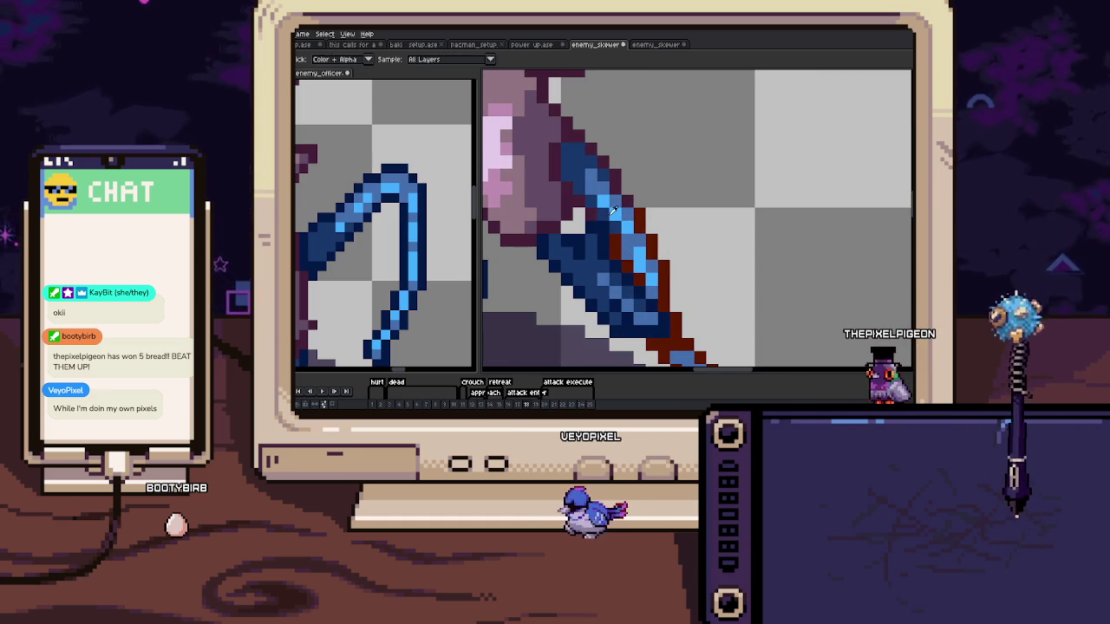
# Flood-fill the medium-blue tail area dark navy and play the animation to preview
pyautogui.press('g')
pyautogui.scroll(-3, 669, 244)
pyautogui.scroll(2, 665, 256)
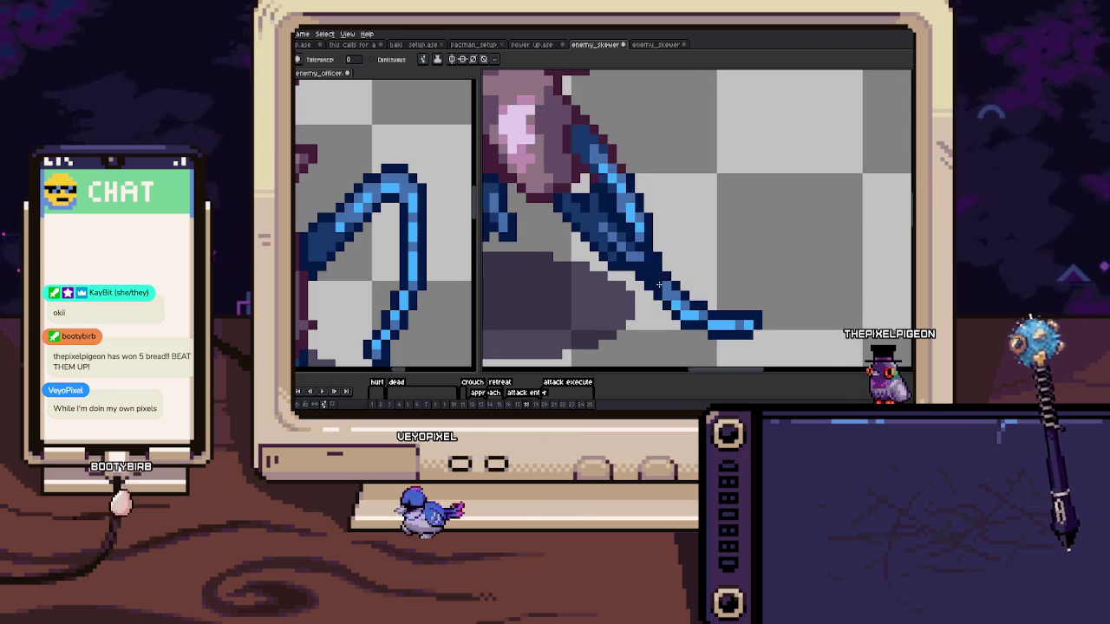
pyautogui.click(657, 278)
pyautogui.press('b')
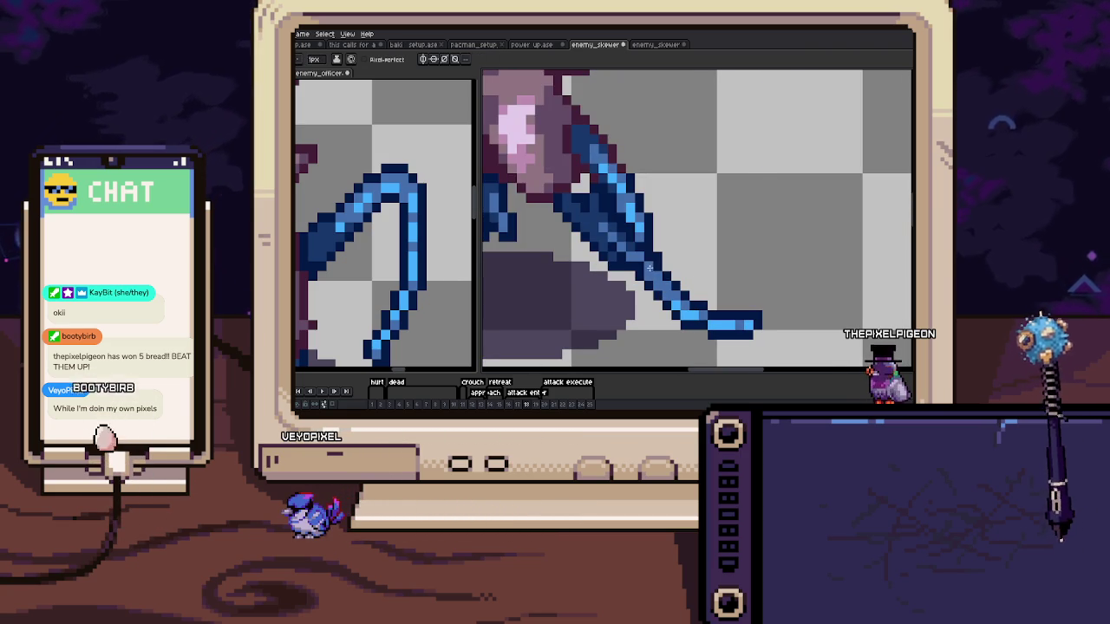
pyautogui.scroll(-3, 657, 267)
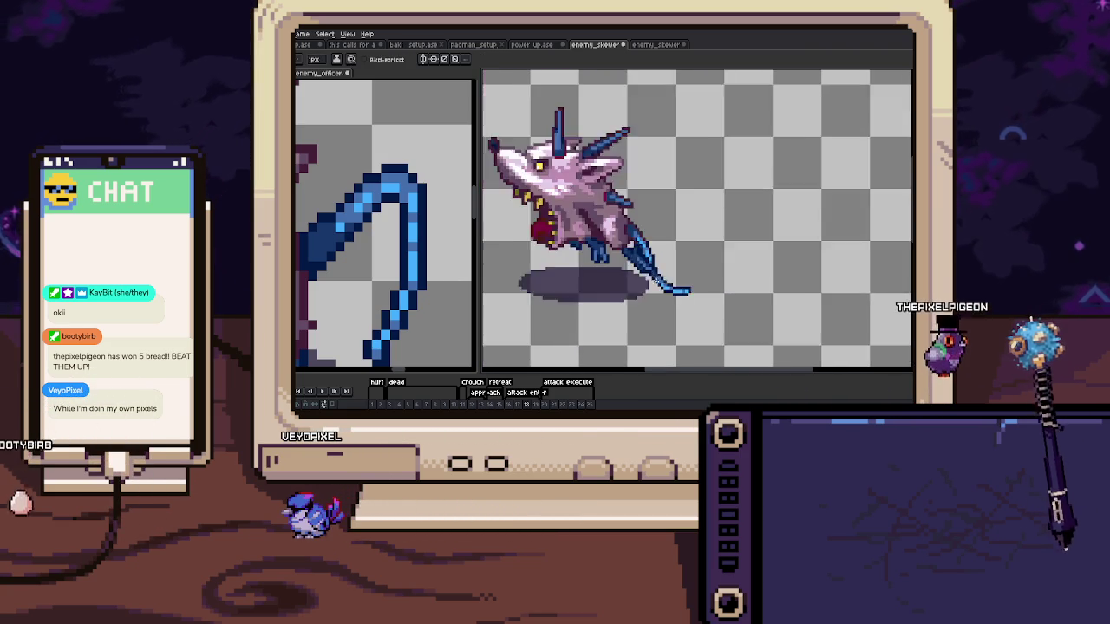
pyautogui.scroll(-1, 665, 259)
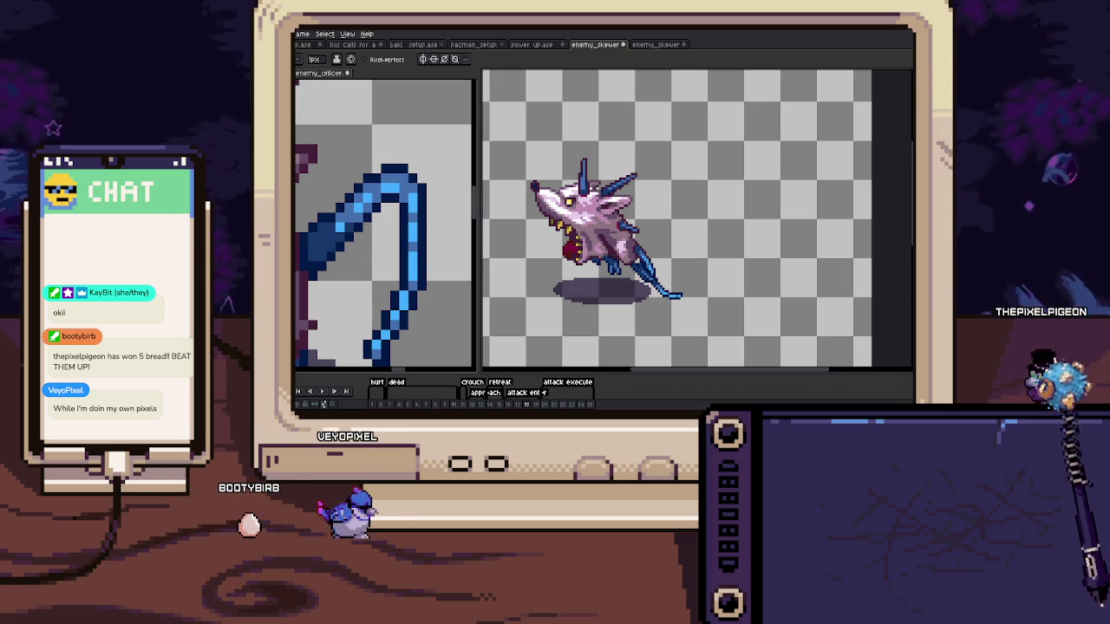
pyautogui.press('Return')
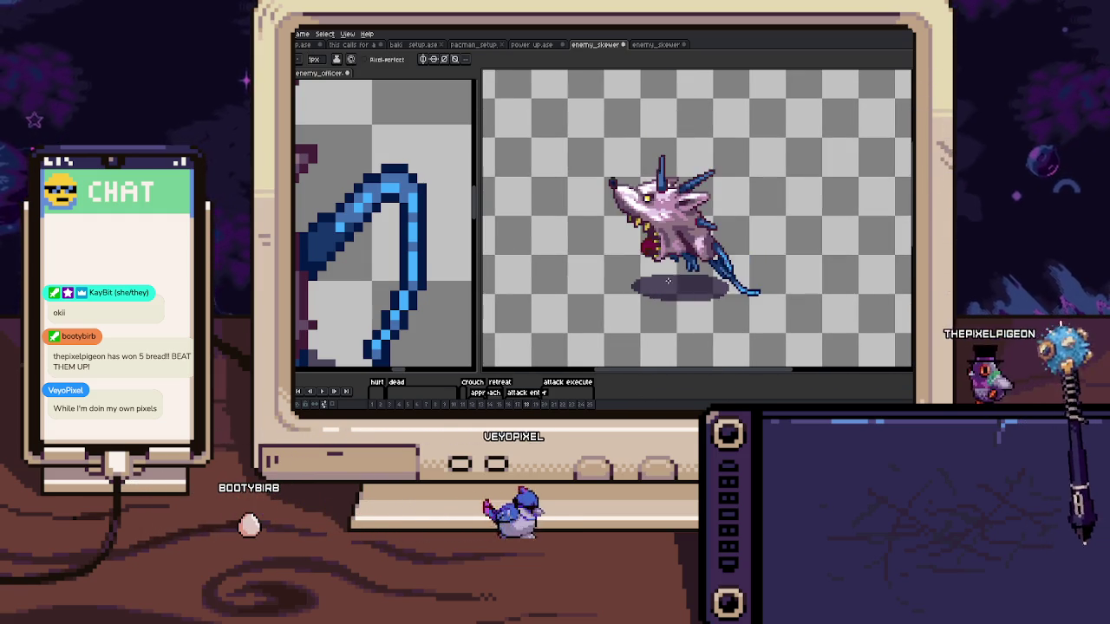
# Pan to frame 19's tail base and paint a dark navy stroke over its maroon pixels
pyautogui.scroll(2, 739, 262)
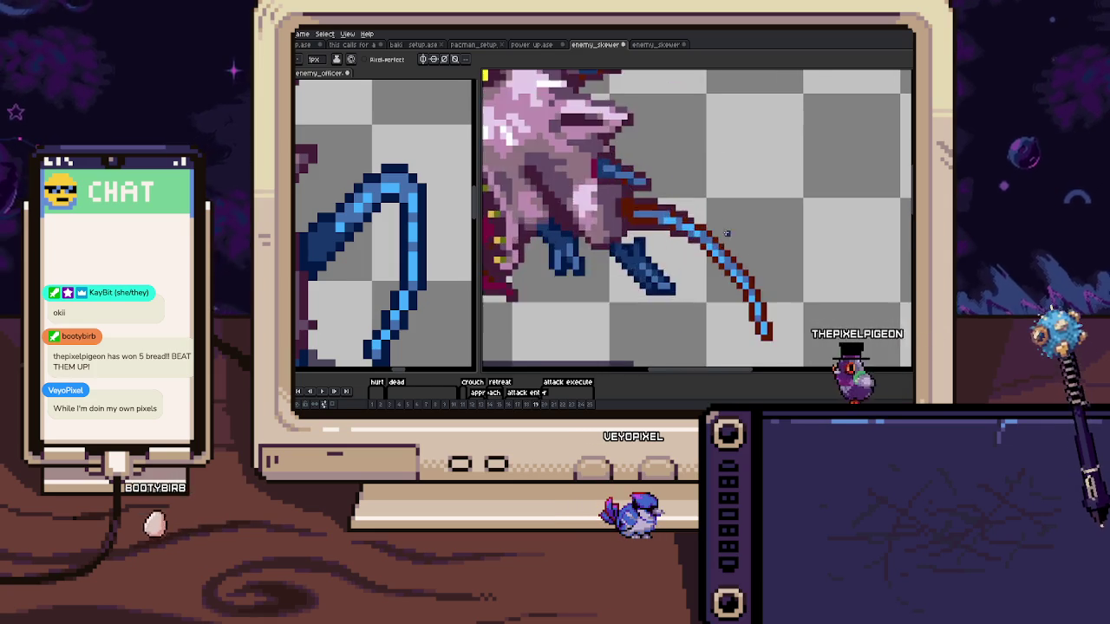
pyautogui.scroll(2, 766, 325)
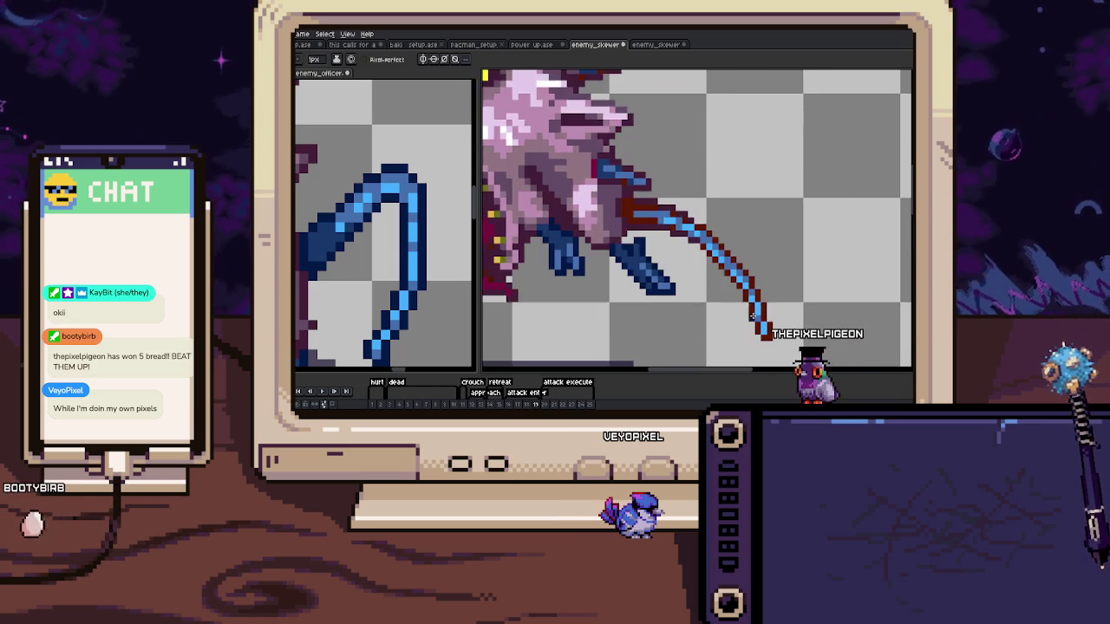
pyautogui.moveTo(696, 240); pyautogui.dragTo(682, 223)
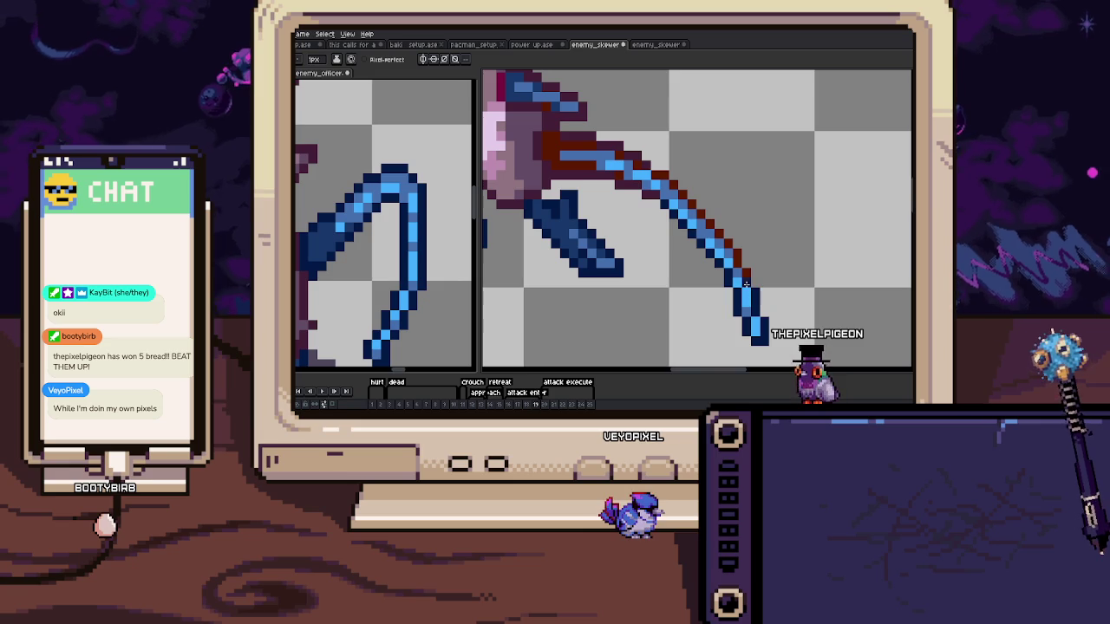
pyautogui.moveTo(737, 262); pyautogui.dragTo(744, 276)
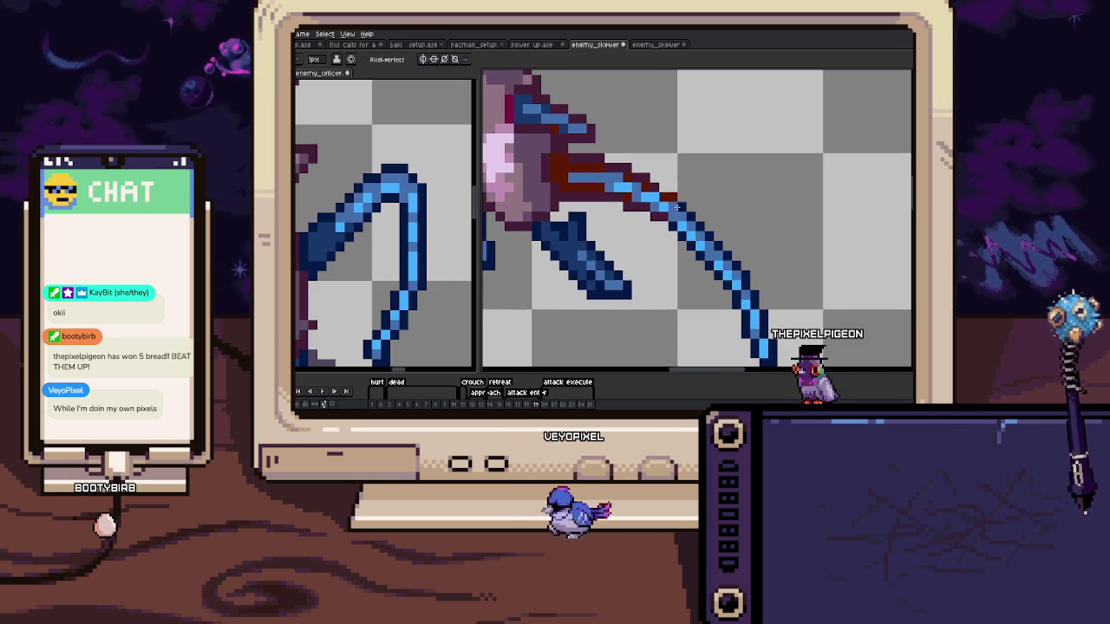
pyautogui.scroll(2, 663, 221)
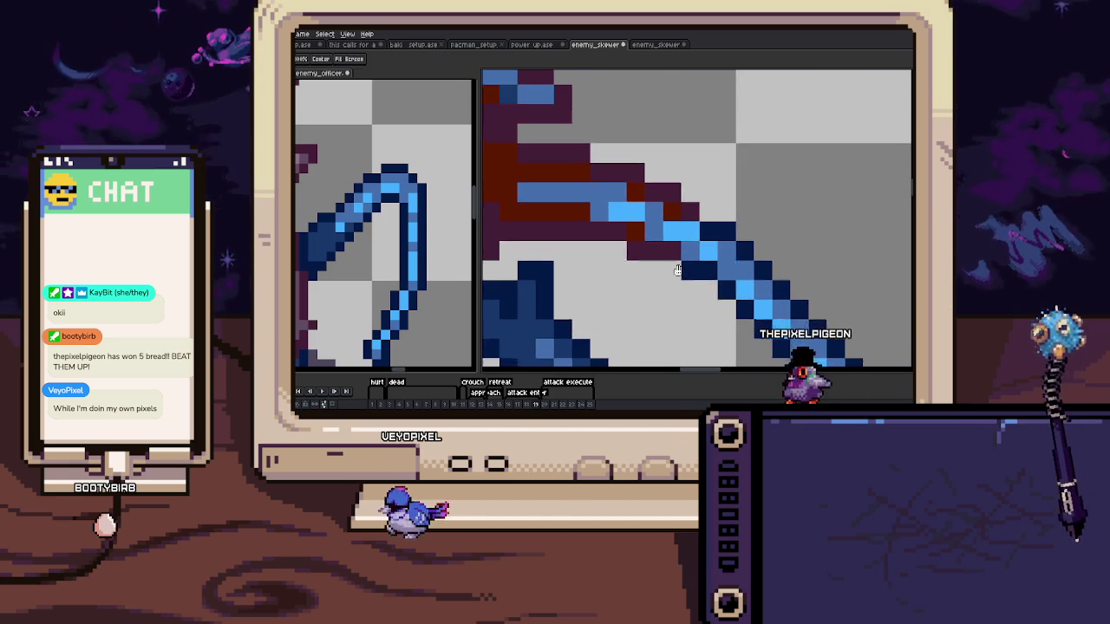
pyautogui.moveTo(650, 256); pyautogui.dragTo(692, 270)
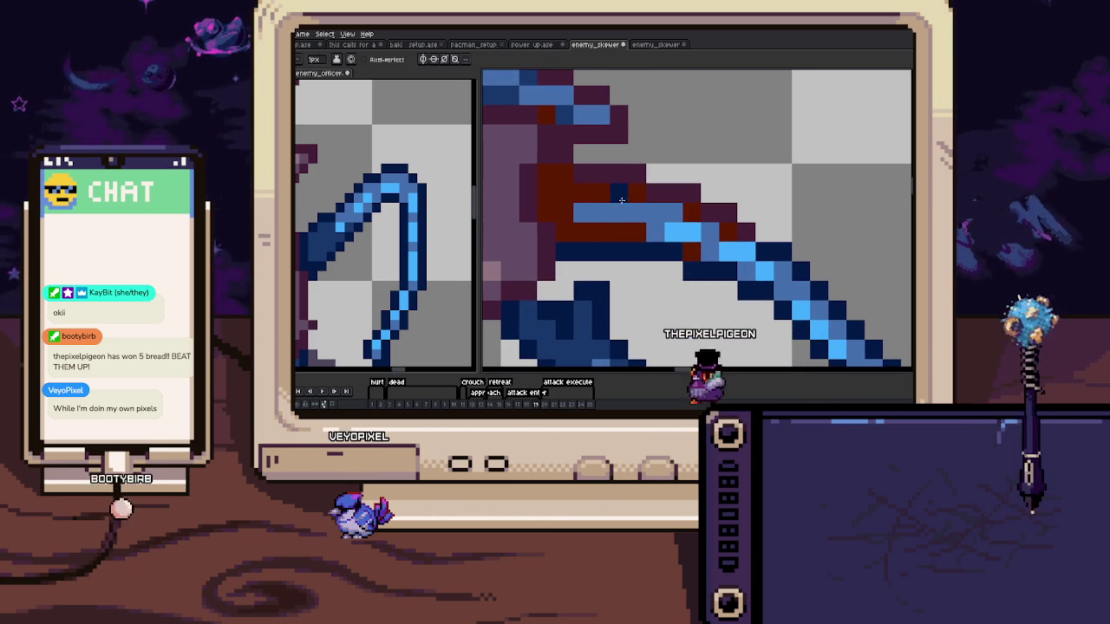
pyautogui.moveTo(564, 157); pyautogui.dragTo(659, 184)
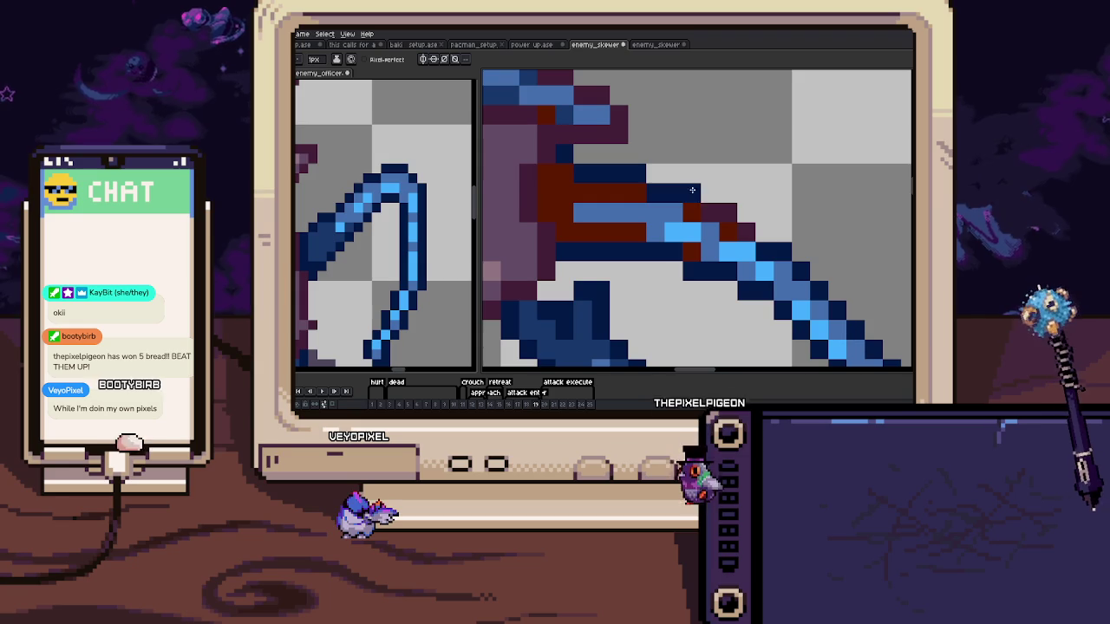
pyautogui.scroll(-3, 727, 209)
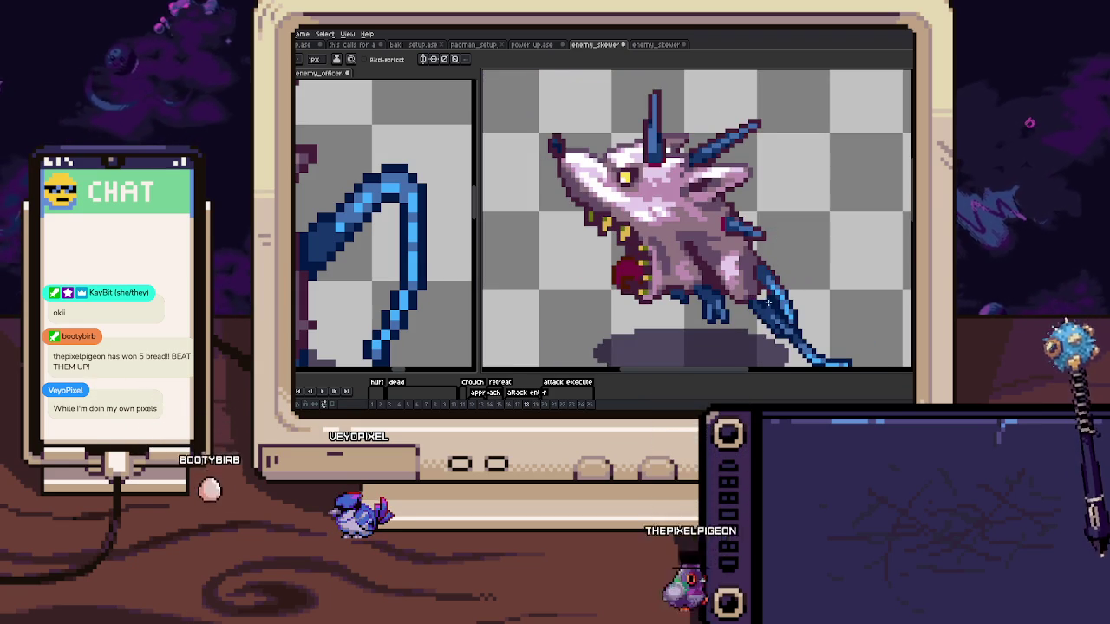
pyautogui.scroll(5, 651, 254)
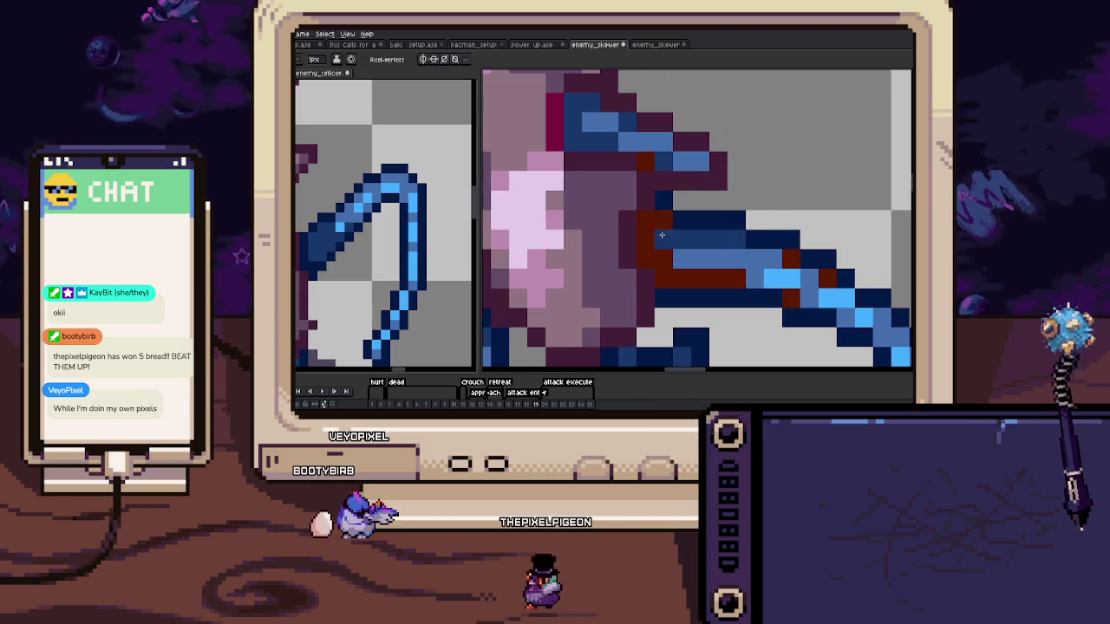
pyautogui.scroll(-2, 725, 277)
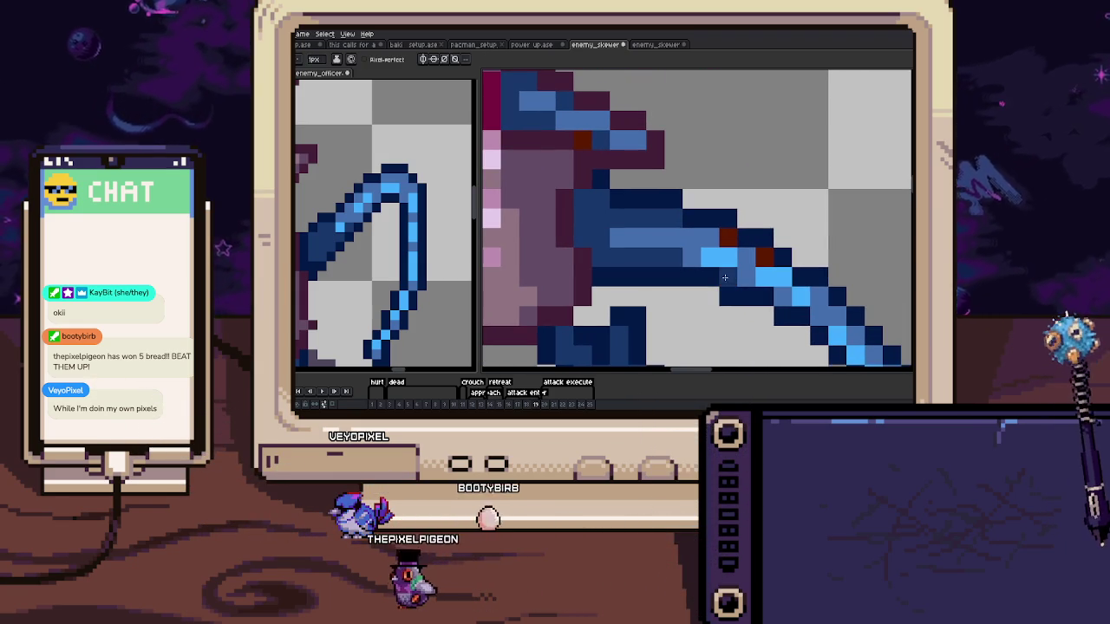
pyautogui.scroll(-3, 739, 245)
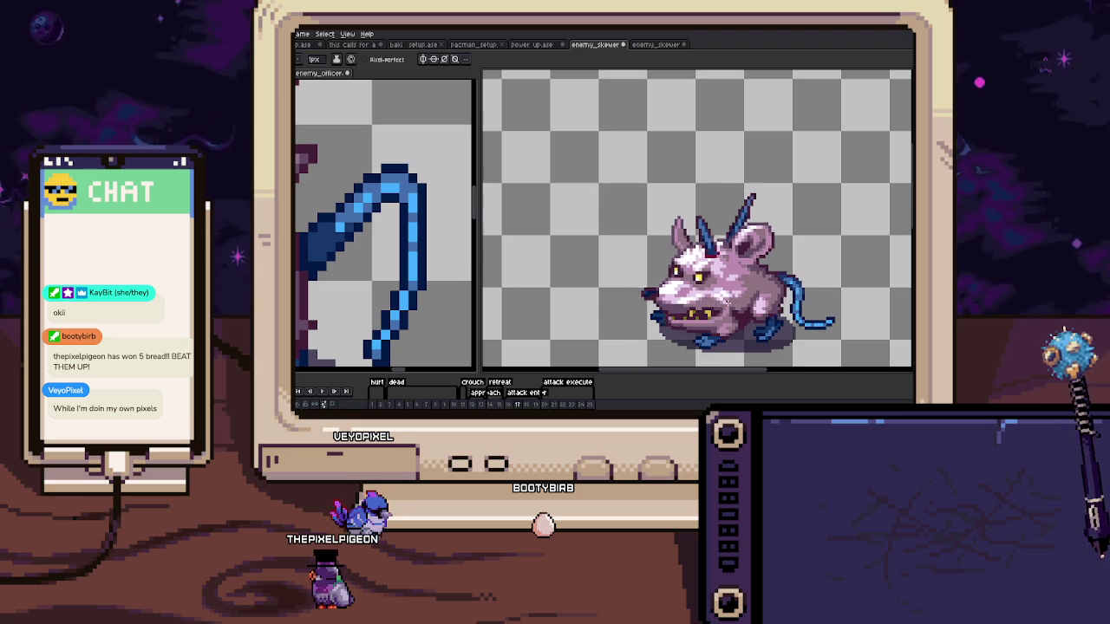
pyautogui.scroll(3, 734, 302)
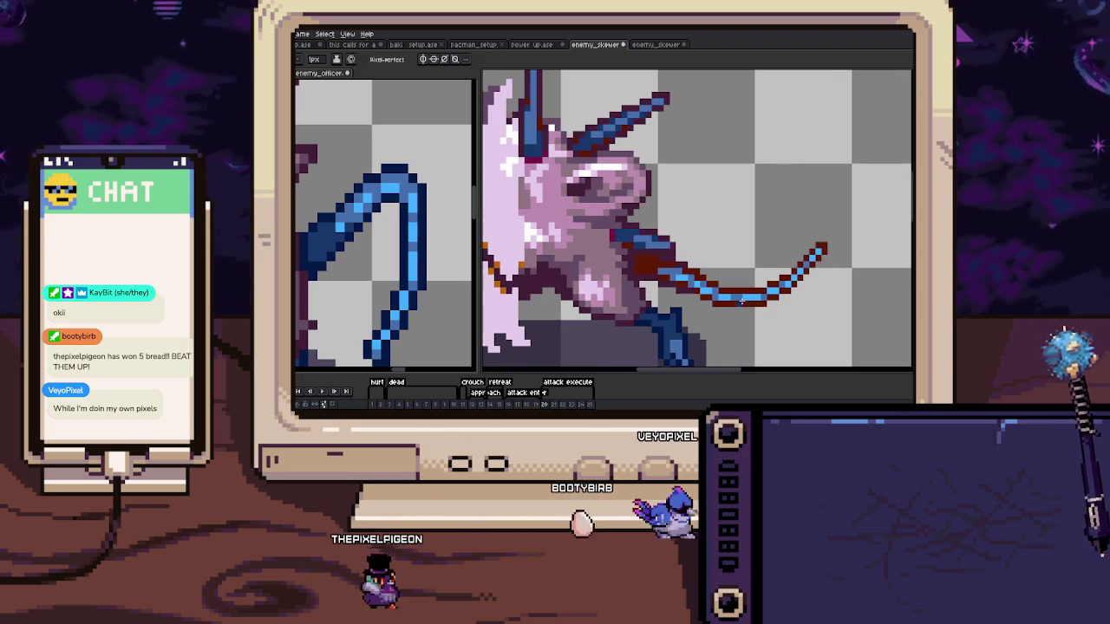
# Pick navy, recolour frame 20's dark-red tail outline, deselect, and play the animation
pyautogui.press('i')
pyautogui.scroll(2, 696, 310)
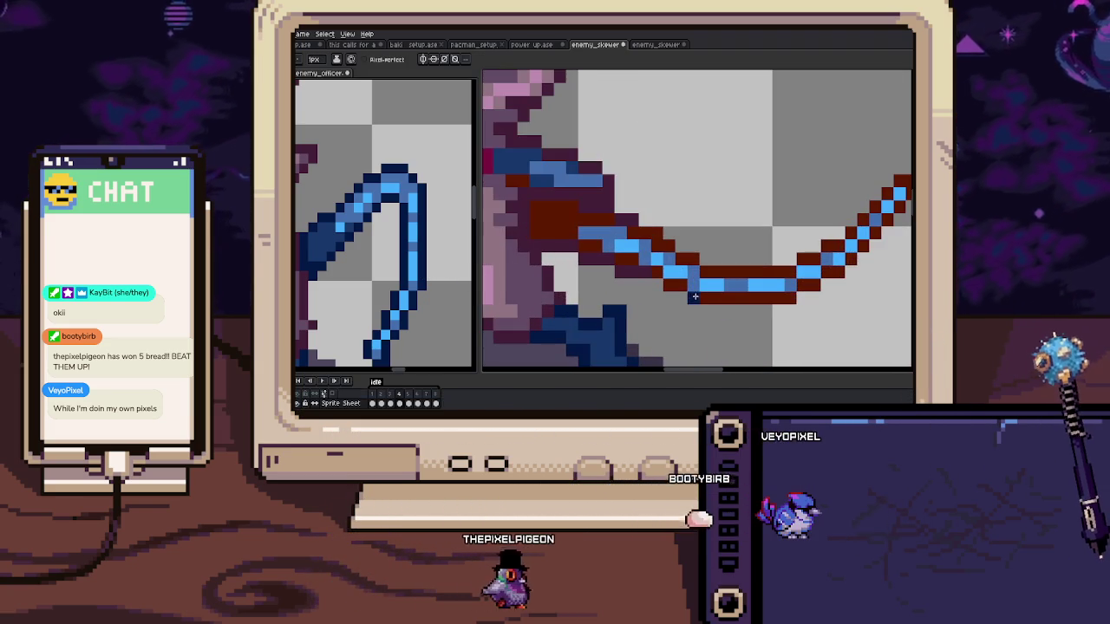
pyautogui.press('b')
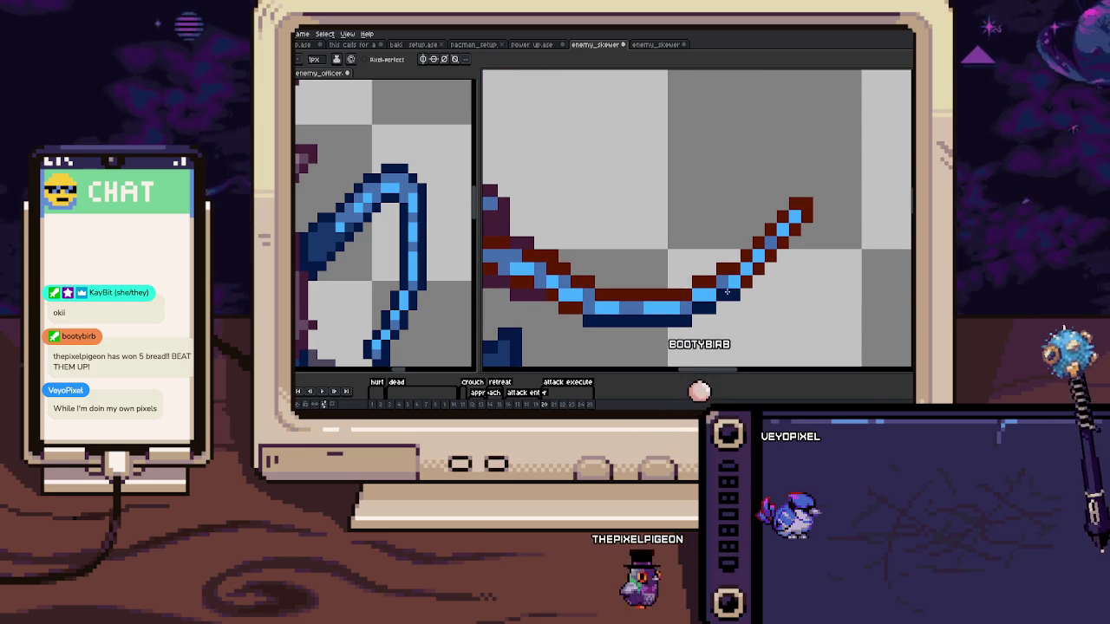
pyautogui.click(727, 293)
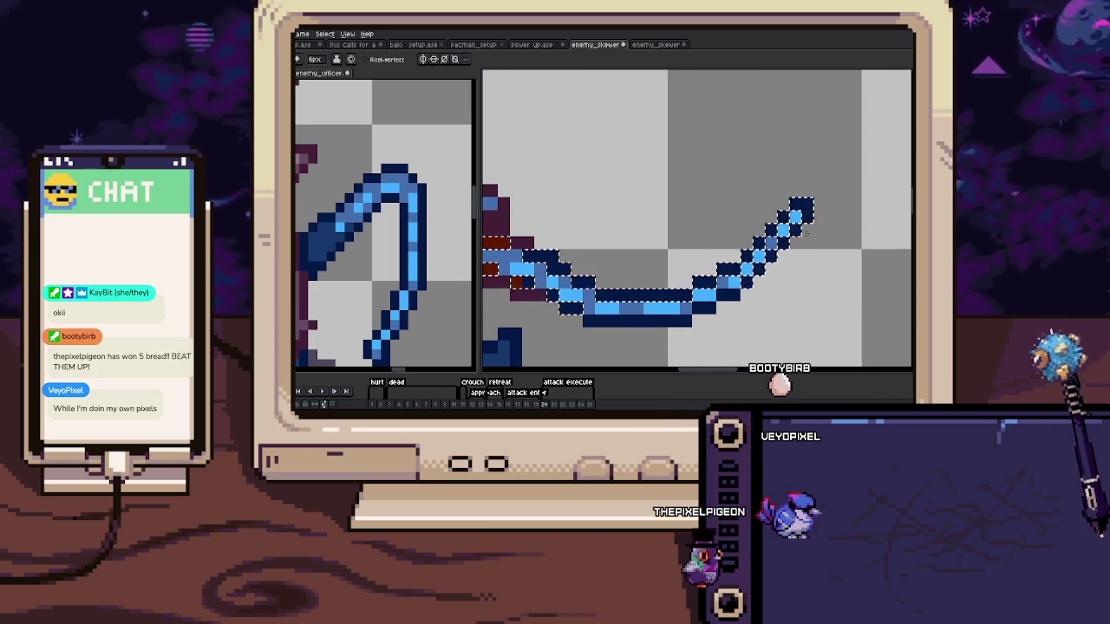
pyautogui.hotkey('ctrl', 'd')
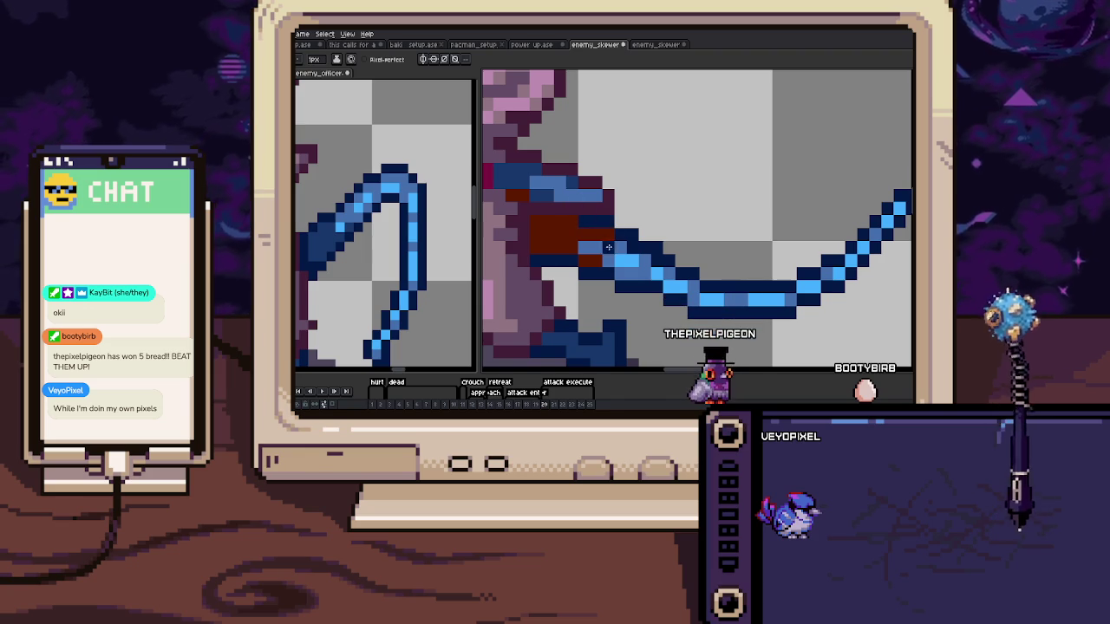
pyautogui.press('Return')
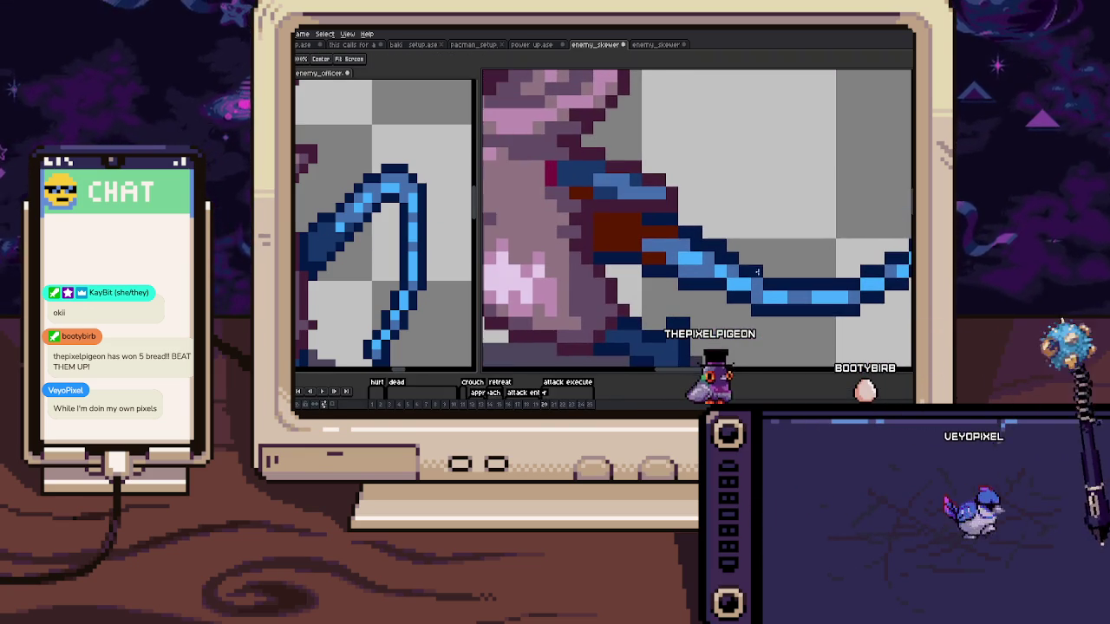
pyautogui.scroll(-2, 632, 239)
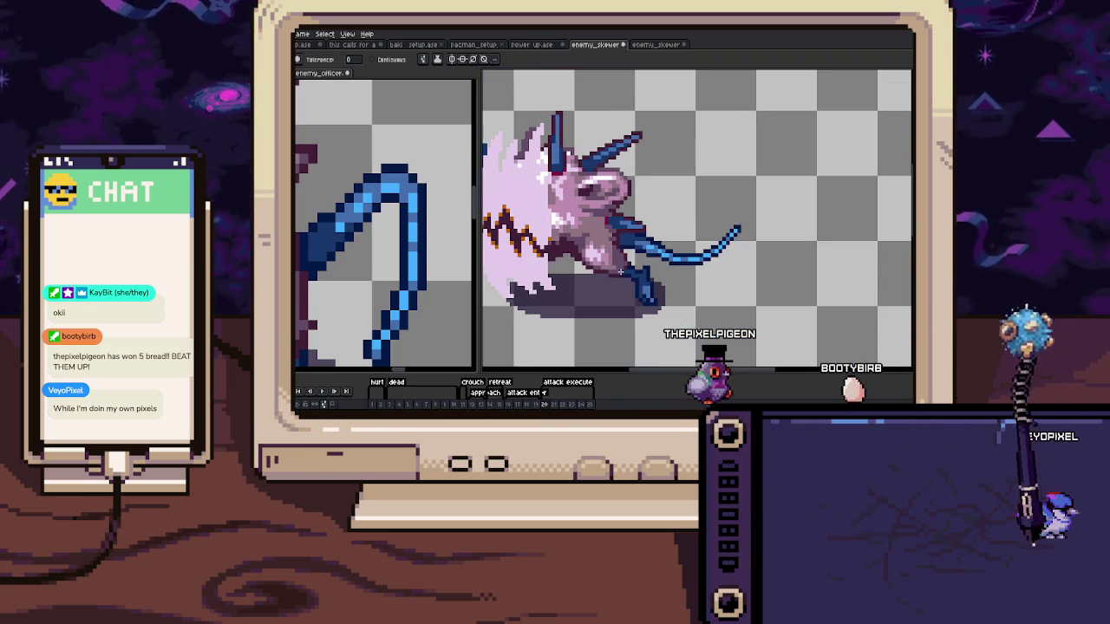
# Advance to frame 21 with the Pencil and pan along the tail
pyautogui.press('Right')
pyautogui.scroll(2, 637, 248)
pyautogui.press('b')
pyautogui.scroll(1, 632, 252)
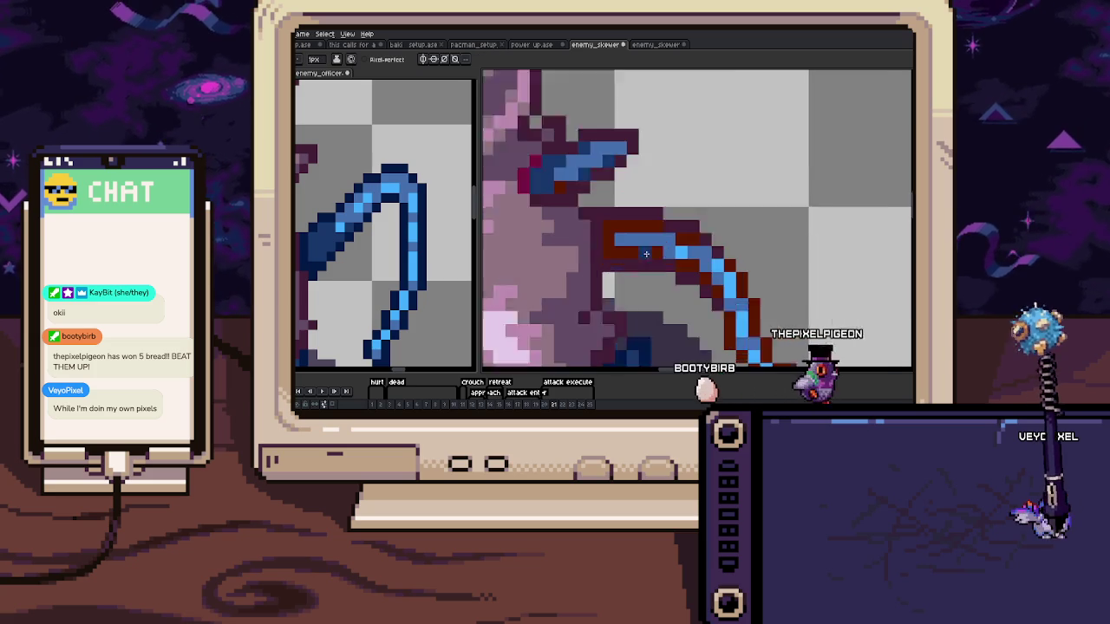
pyautogui.scroll(1, 642, 243)
pyautogui.moveTo(698, 239); pyautogui.dragTo(659, 225)
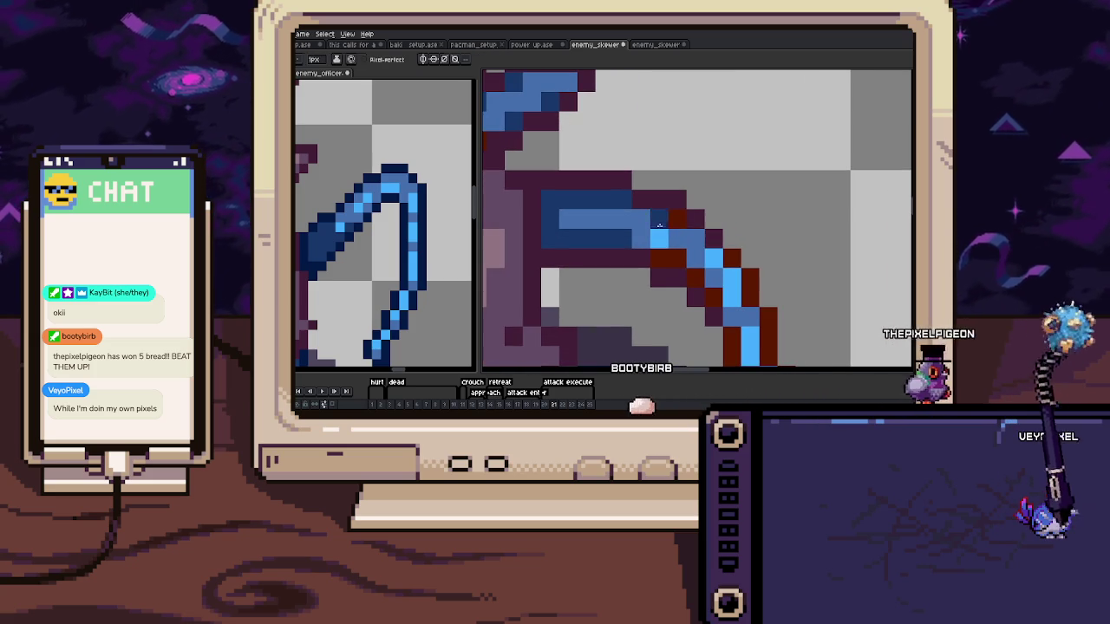
pyautogui.scroll(-2, 667, 235)
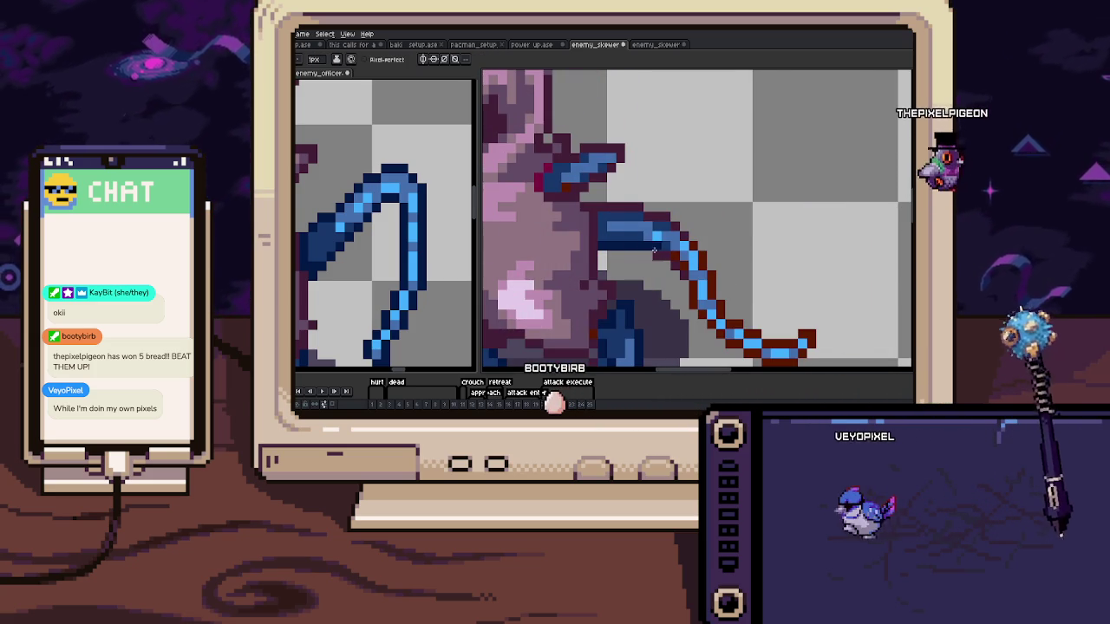
pyautogui.scroll(2, 690, 260)
# Bring the tail's curled end into view and recolour its lower row navy
pyautogui.moveTo(726, 300); pyautogui.dragTo(684, 258)
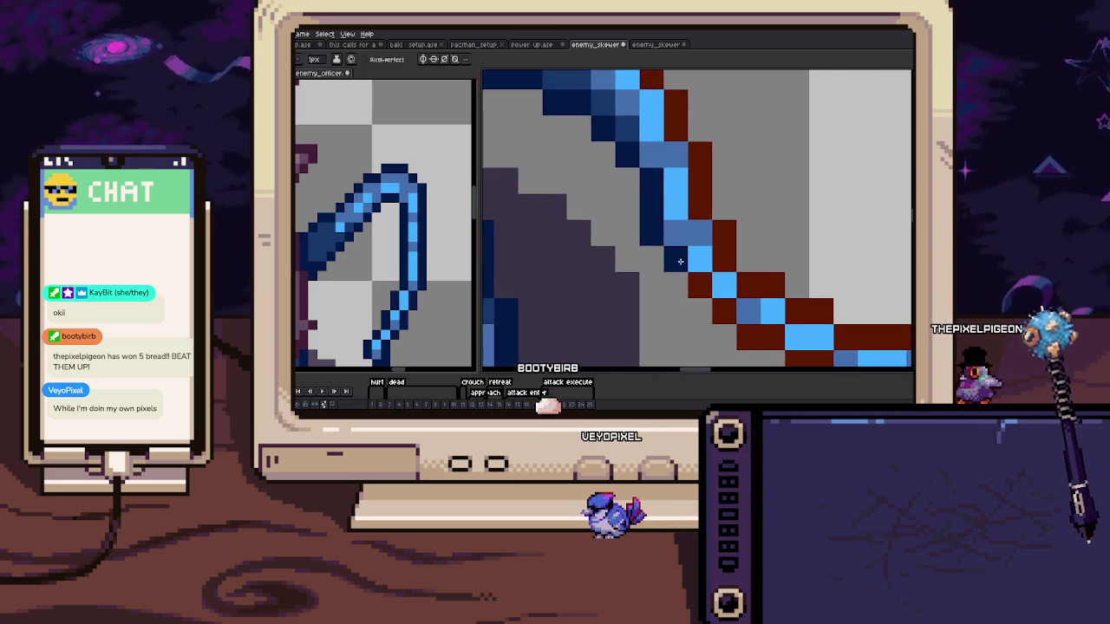
pyautogui.moveTo(683, 258); pyautogui.dragTo(644, 245)
pyautogui.moveTo(754, 319); pyautogui.dragTo(659, 276)
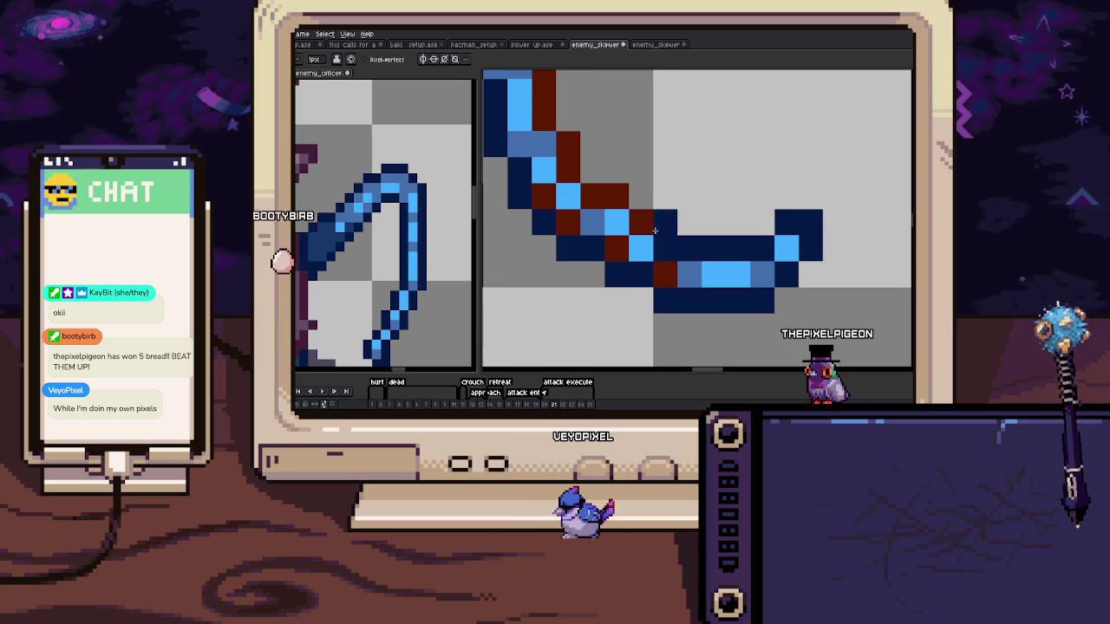
pyautogui.moveTo(716, 249)
pyautogui.mouseDown()
pyautogui.moveTo(641, 269)
pyautogui.moveTo(654, 280)
pyautogui.mouseUp()
pyautogui.scroll(5, 621, 250)
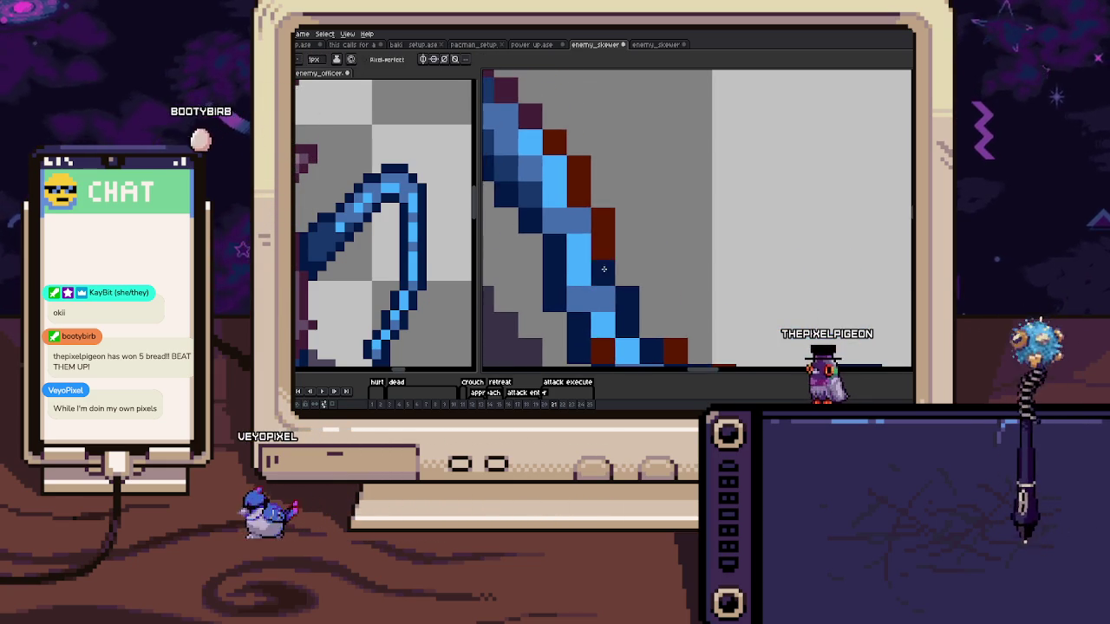
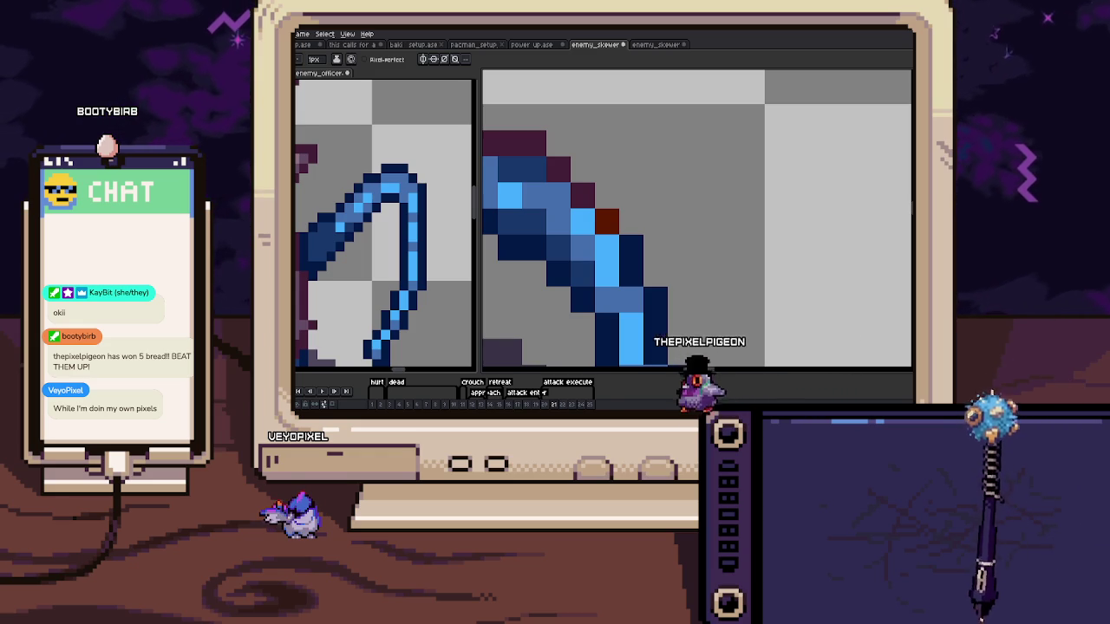
# Zoom and pan around the blade stroke, then zoom in on the rat's red-outlined tail
pyautogui.scroll(3, 683, 301)
pyautogui.scroll(3, 683, 301)
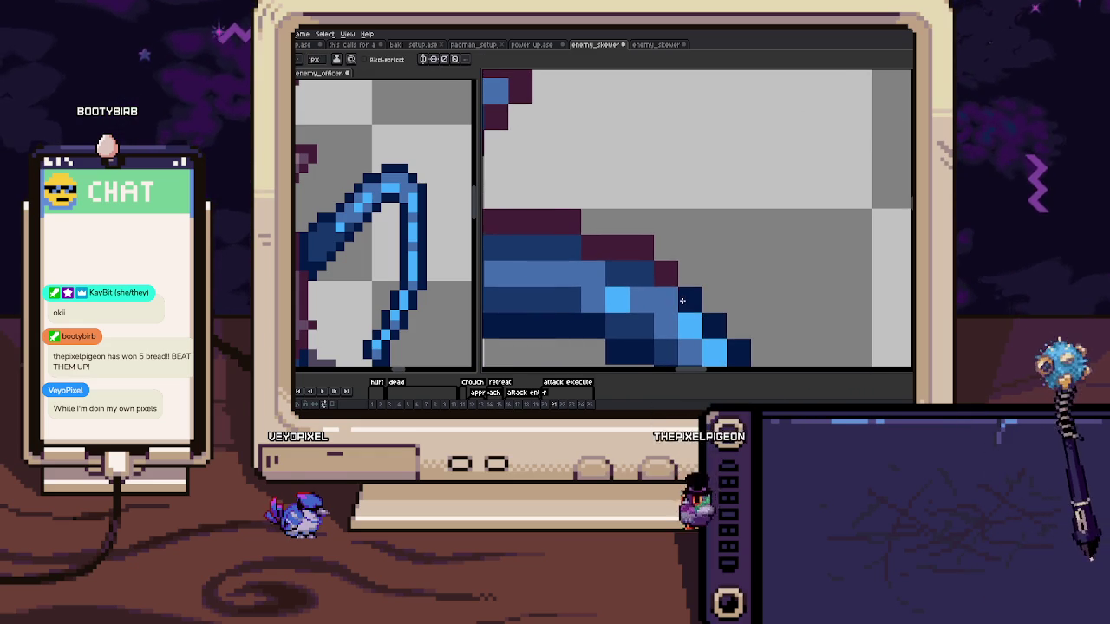
pyautogui.hscroll(-3, 682, 301)
pyautogui.scroll(1, 721, 272)
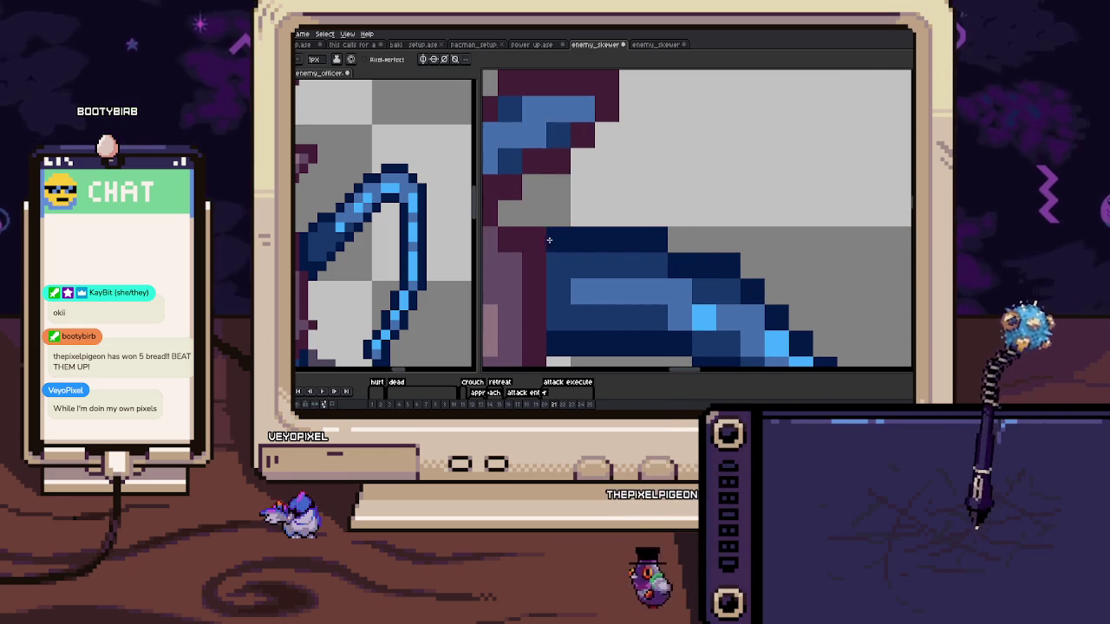
pyautogui.scroll(-3, 659, 241)
pyautogui.scroll(2, 622, 273)
pyautogui.scroll(1, 621, 273)
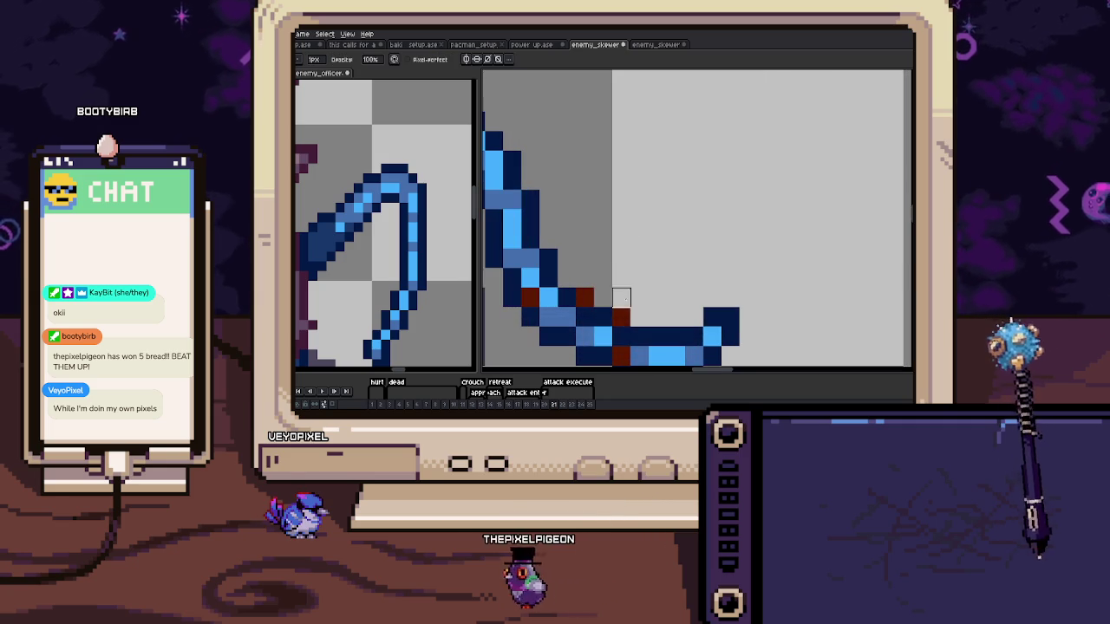
pyautogui.scroll(1, 621, 273)
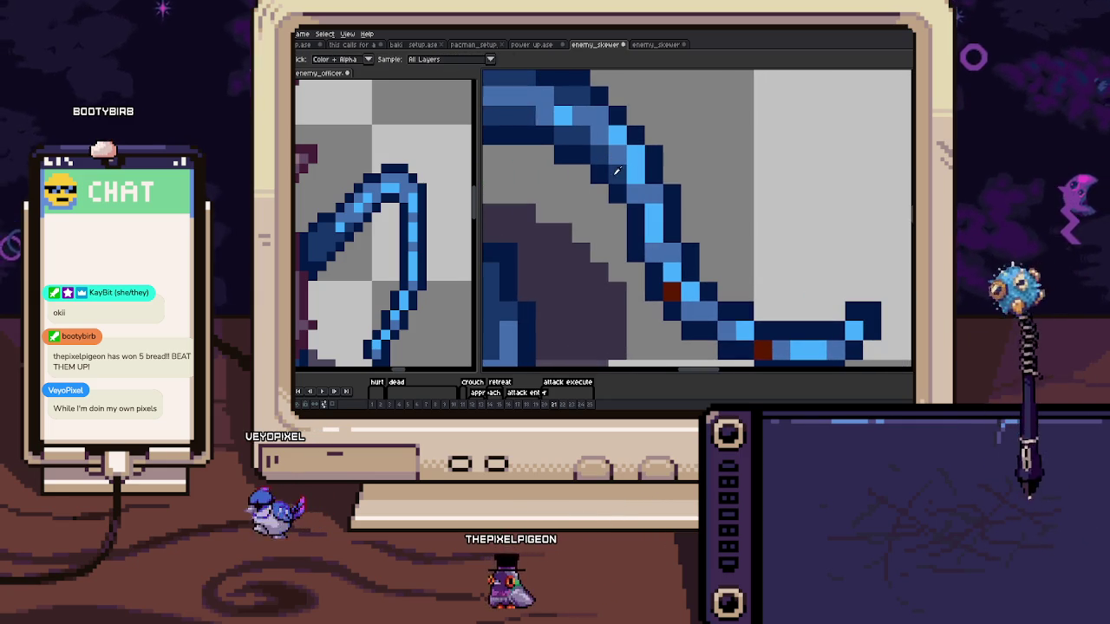
pyautogui.scroll(-2, 650, 255)
pyautogui.hscroll(2, 719, 306)
pyautogui.scroll(-3, 719, 306)
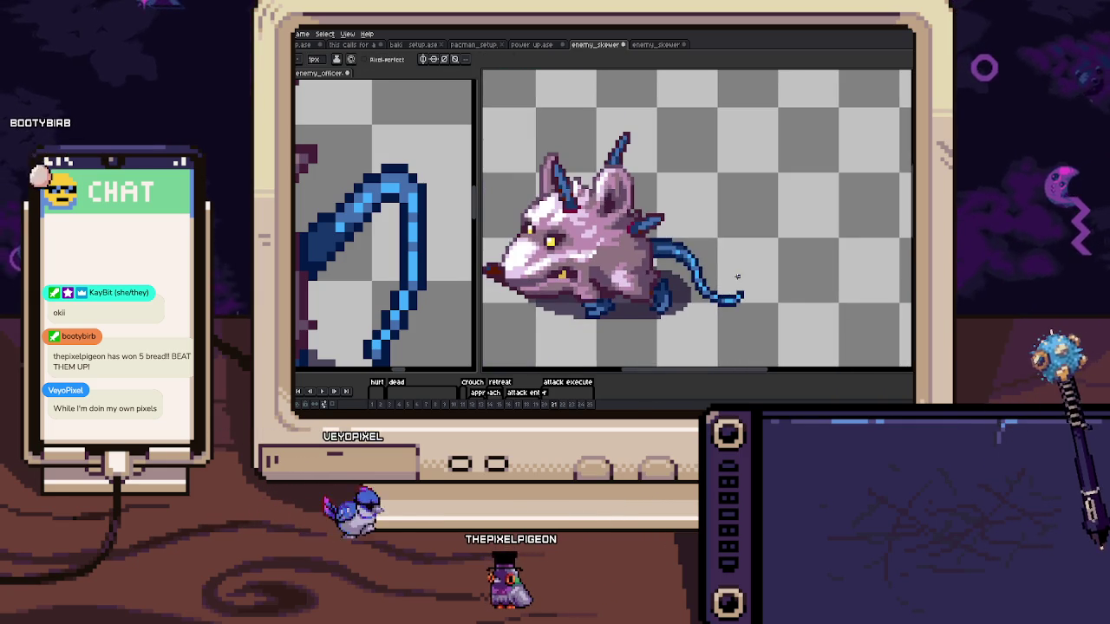
pyautogui.scroll(1, 692, 276)
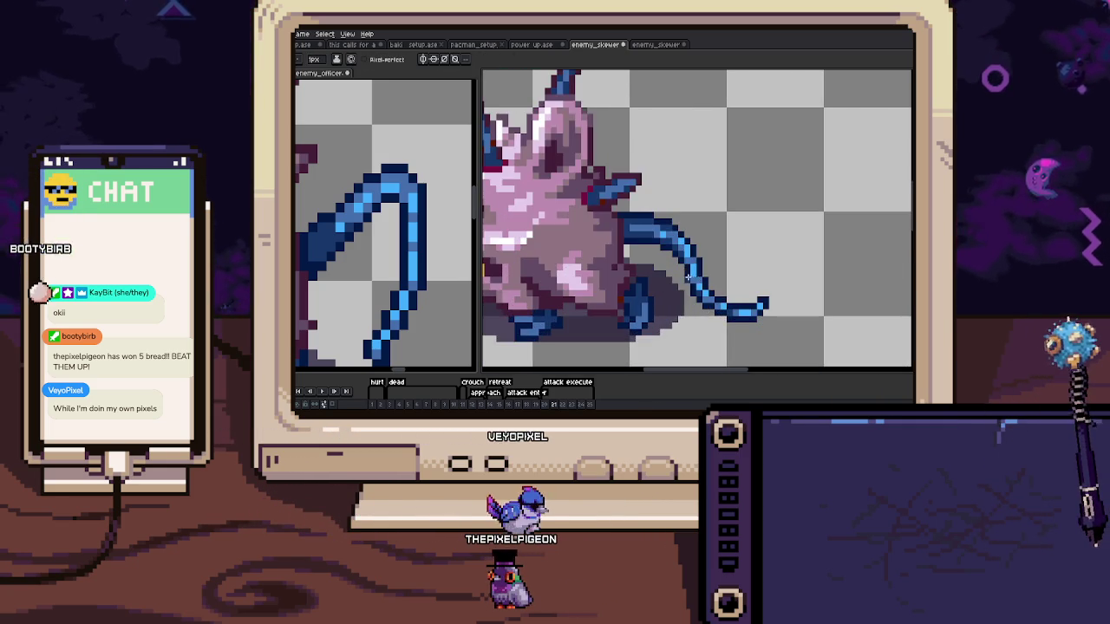
pyautogui.scroll(1, 683, 274)
pyautogui.scroll(1, 675, 272)
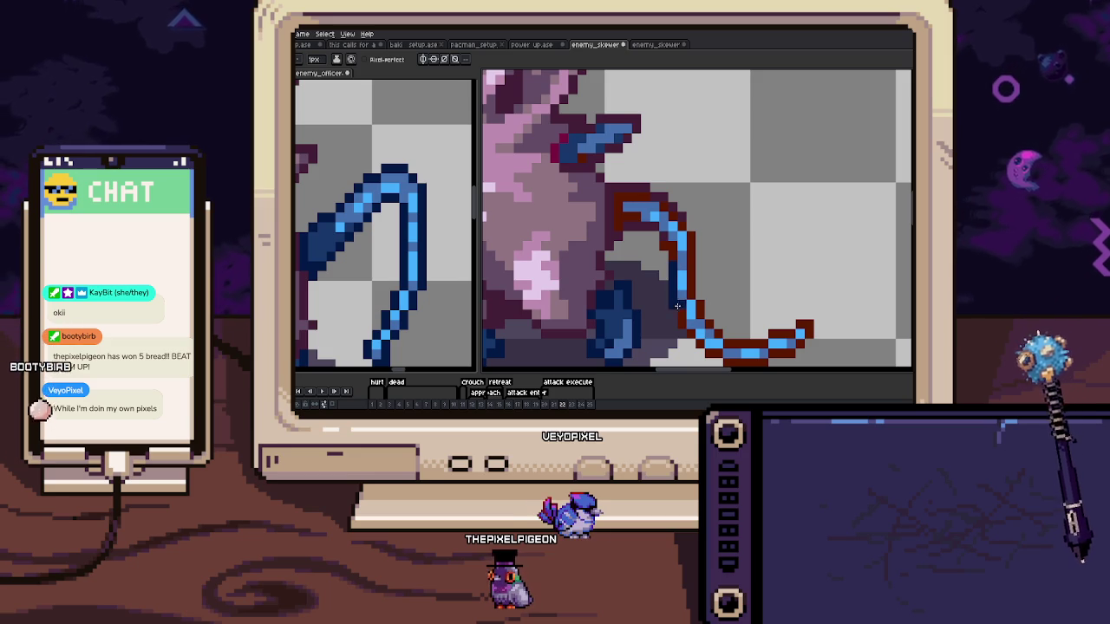
# Repaint the red pixels on the tail's upper curve dark blue with the 1px pencil
pyautogui.moveTo(685, 320); pyautogui.dragTo(669, 302)
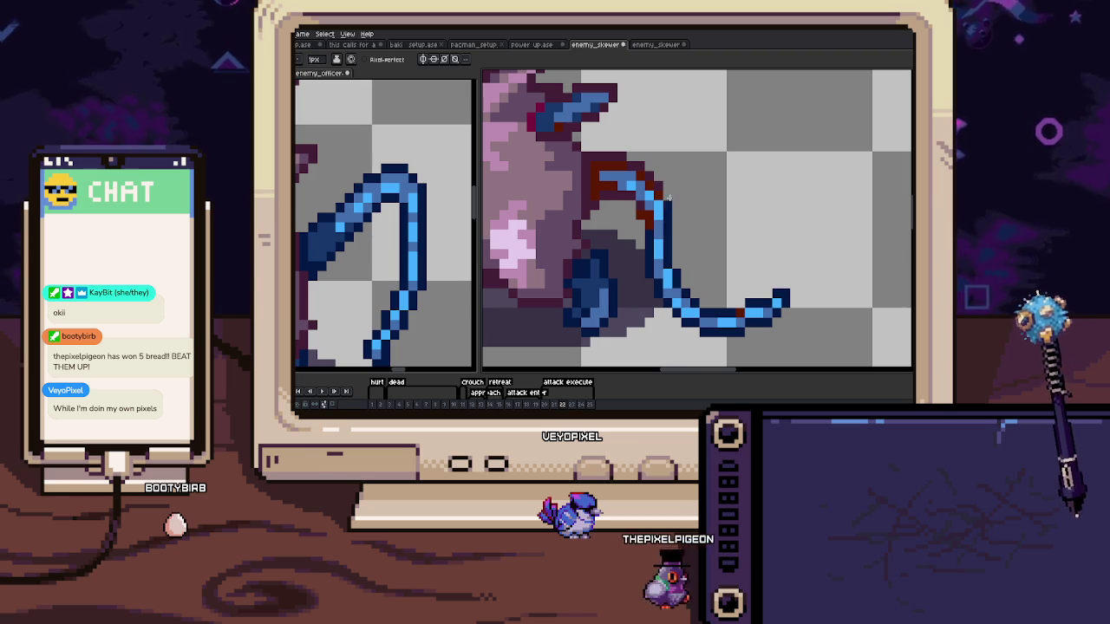
pyautogui.scroll(1, 668, 199)
pyautogui.scroll(1, 659, 196)
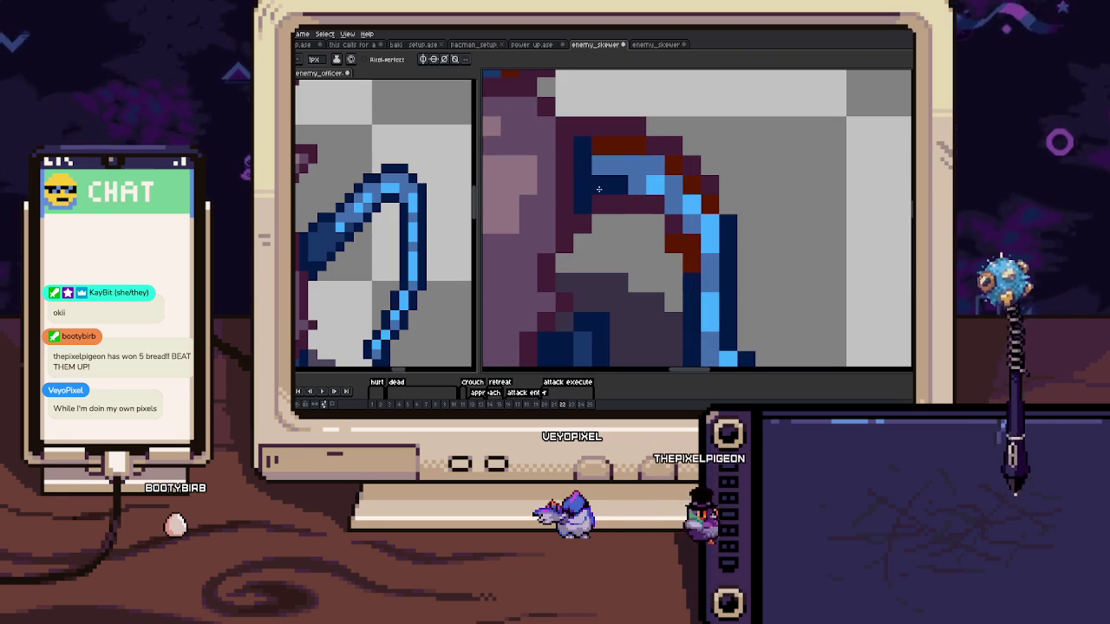
pyautogui.moveTo(599, 189); pyautogui.dragTo(593, 240)
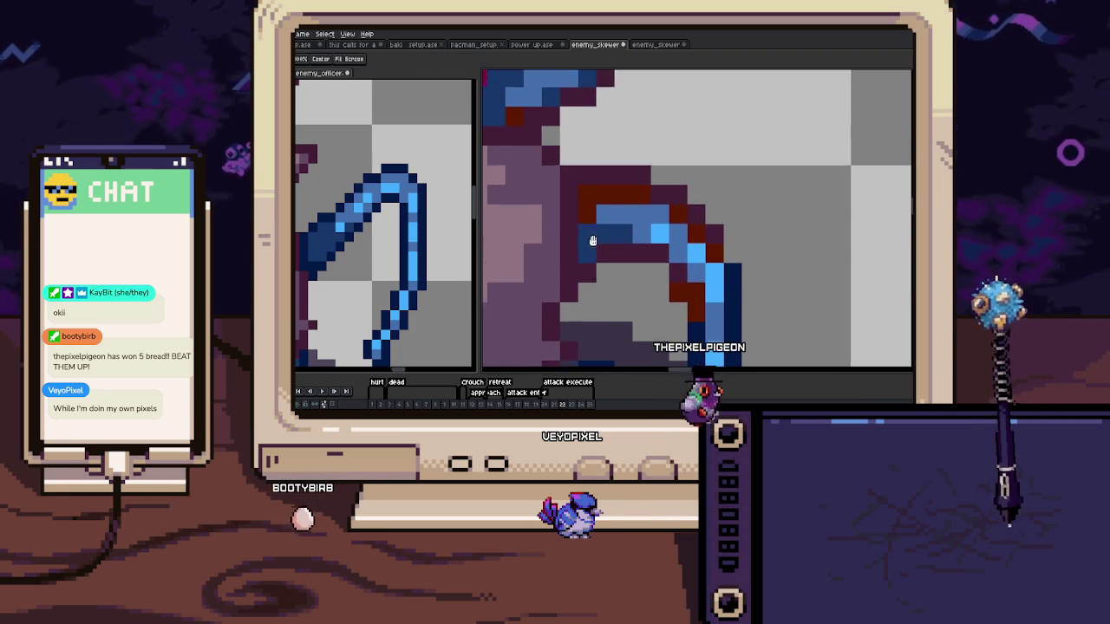
pyautogui.press('b')
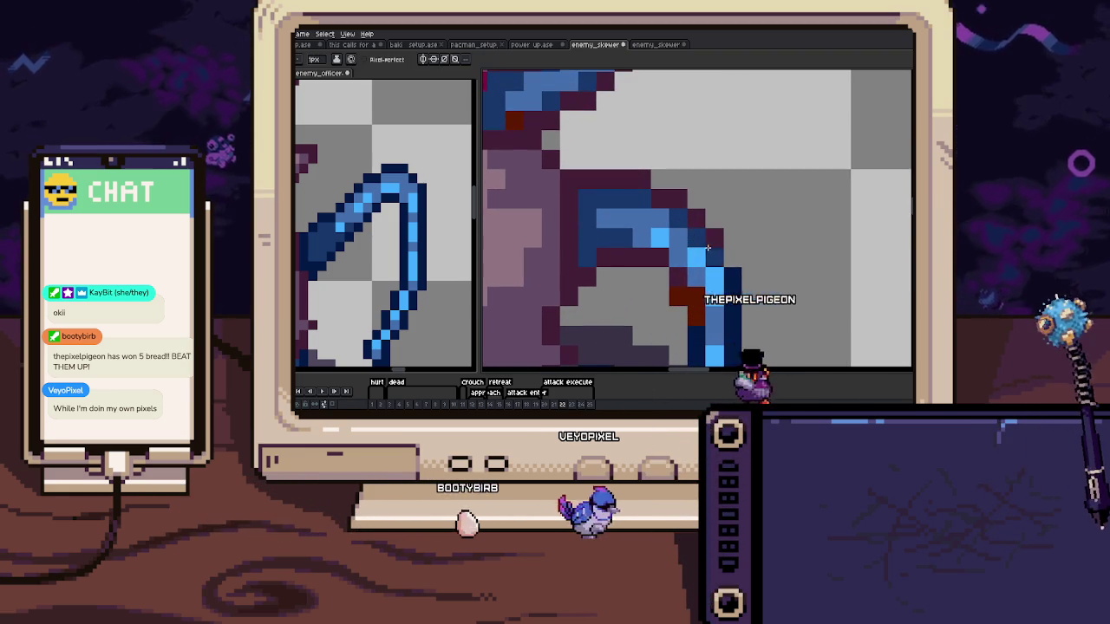
pyautogui.moveTo(695, 294)
pyautogui.mouseDown()
pyautogui.moveTo(695, 322)
pyautogui.moveTo(660, 277)
pyautogui.mouseUp()
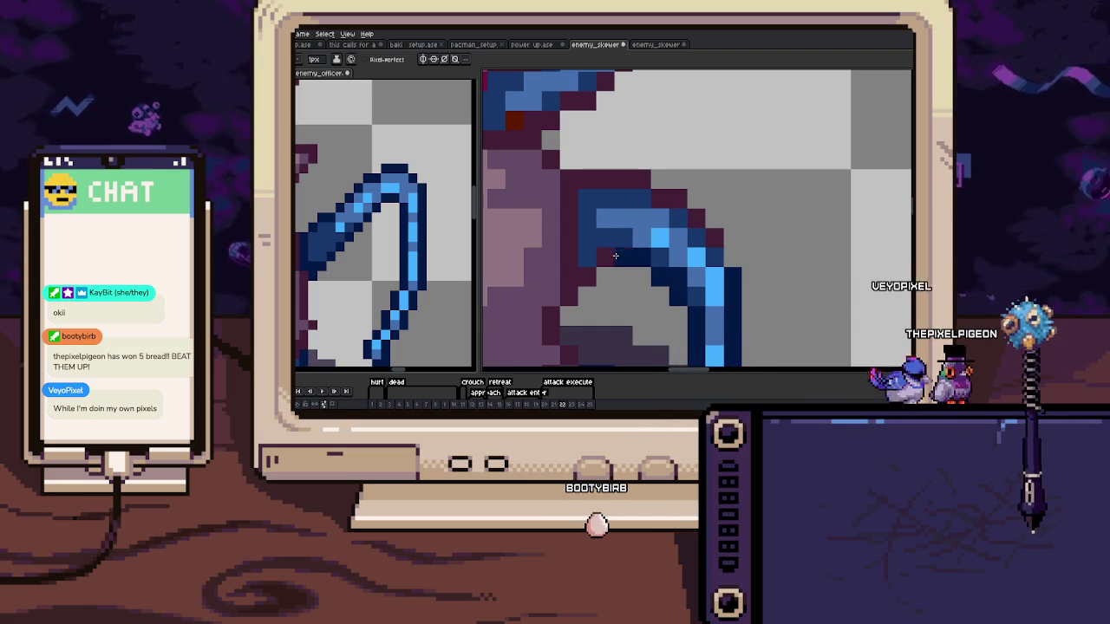
# Pan and zoom to check the repainted curve, then move to frame 23
pyautogui.moveTo(621, 250); pyautogui.dragTo(651, 233)
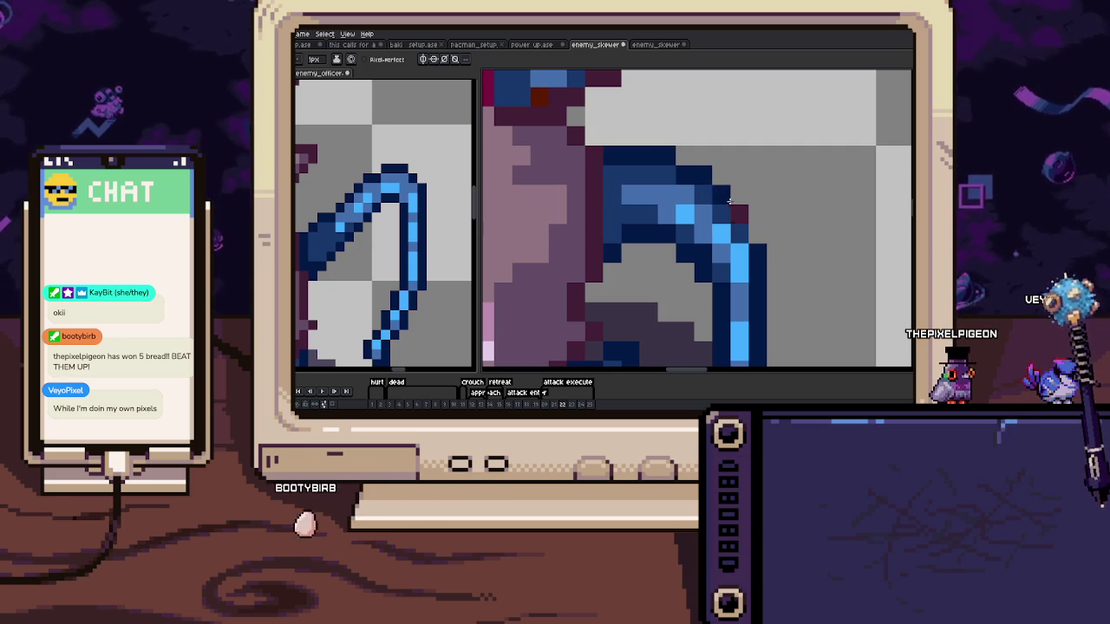
pyautogui.scroll(-4, 755, 230)
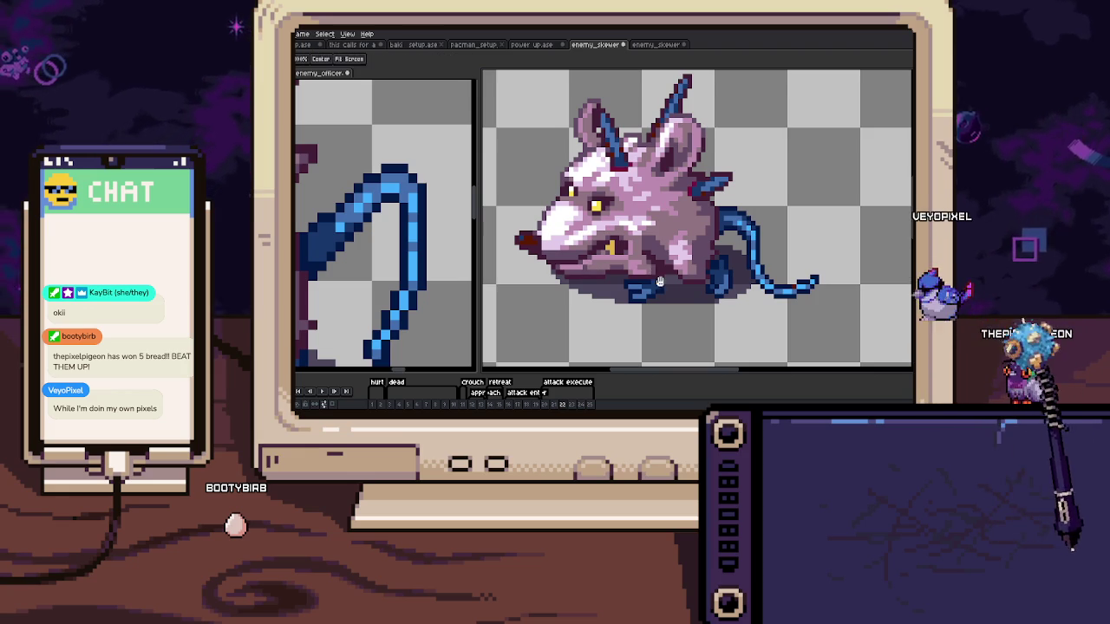
pyautogui.scroll(4, 753, 257)
pyautogui.scroll(-4, 752, 257)
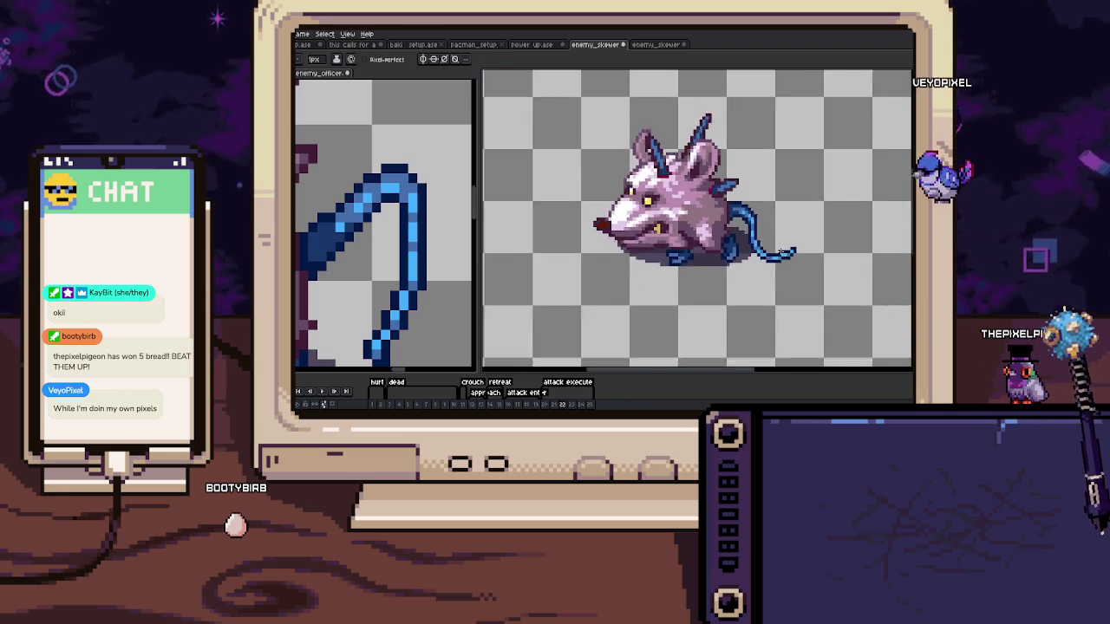
pyautogui.scroll(-1, 745, 242)
pyautogui.scroll(1, 744, 236)
# Draw a dark-blue outline along the bottom edge of the tail
pyautogui.scroll(2, 755, 218)
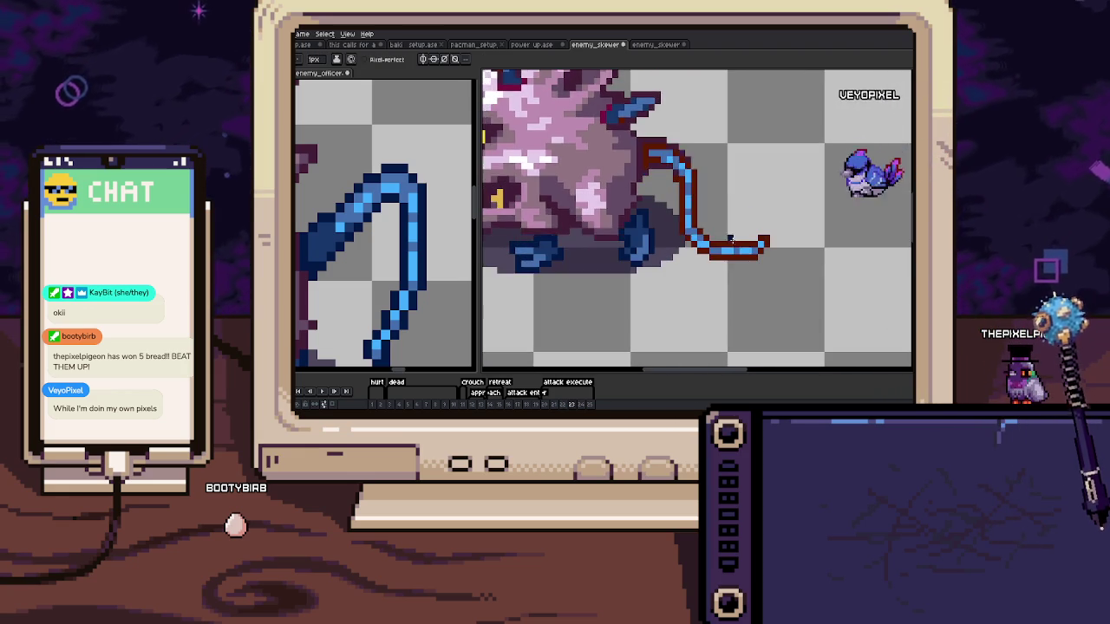
pyautogui.scroll(2, 707, 248)
pyautogui.moveTo(712, 274); pyautogui.dragTo(834, 272)
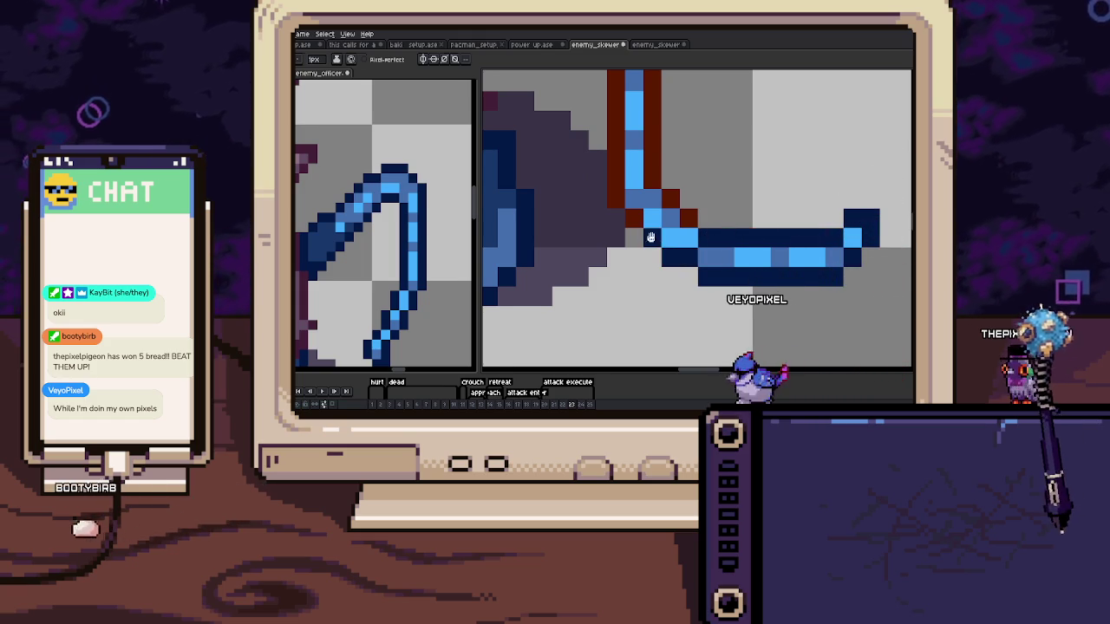
pyautogui.scroll(-1, 683, 255)
pyautogui.scroll(1, 674, 243)
pyautogui.scroll(1, 673, 243)
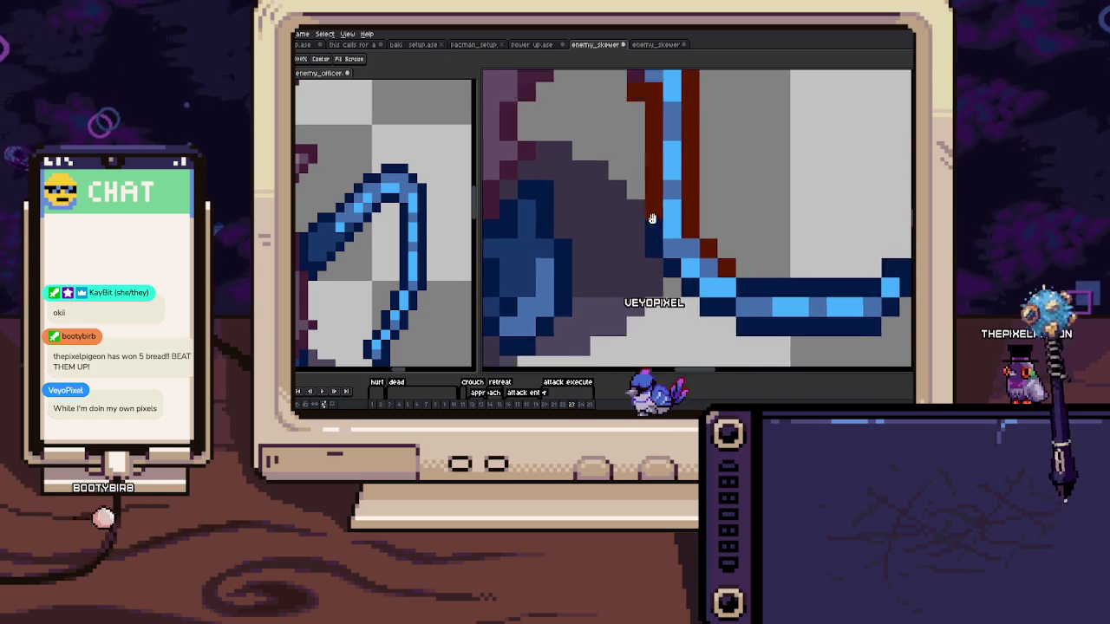
pyautogui.scroll(2, 646, 182)
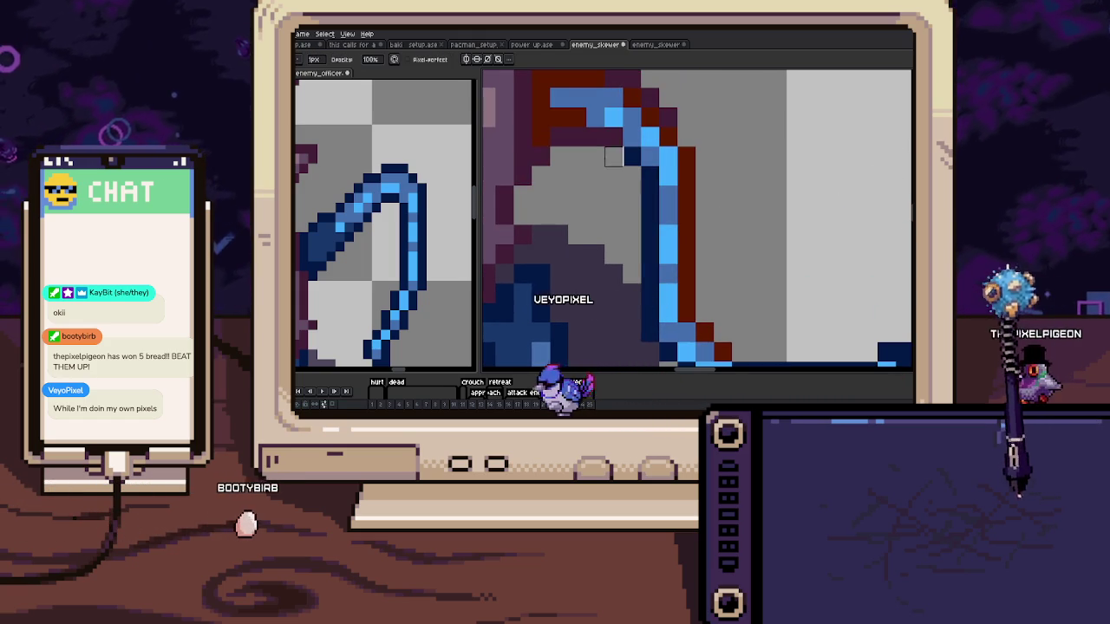
pyautogui.scroll(1, 634, 160)
pyautogui.scroll(1, 639, 187)
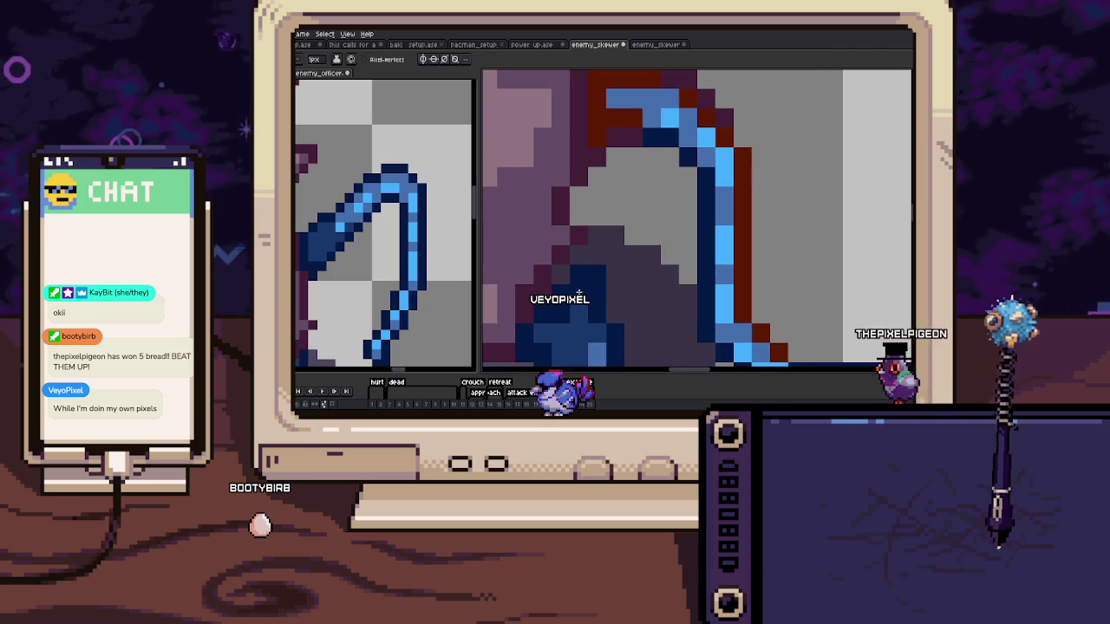
pyautogui.scroll(-1, 627, 189)
# Repaint the tail's red top-left corner blue and darken its top edge to navy
pyautogui.moveTo(627, 188); pyautogui.dragTo(686, 165)
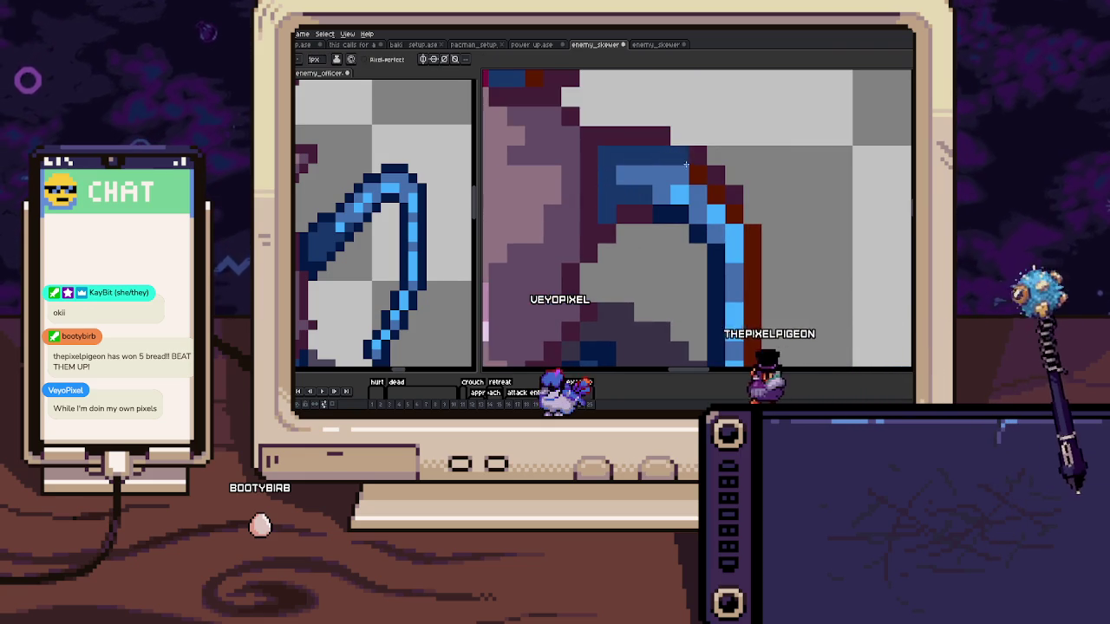
pyautogui.moveTo(669, 211); pyautogui.dragTo(607, 213)
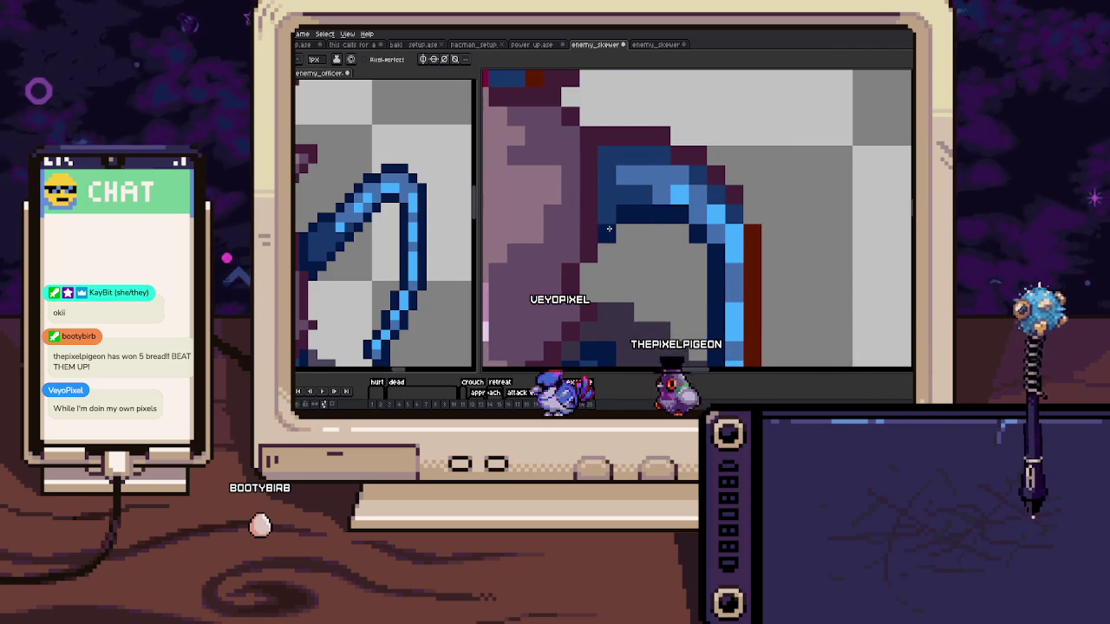
pyautogui.moveTo(607, 136); pyautogui.dragTo(683, 154)
pyautogui.scroll(-2, 716, 176)
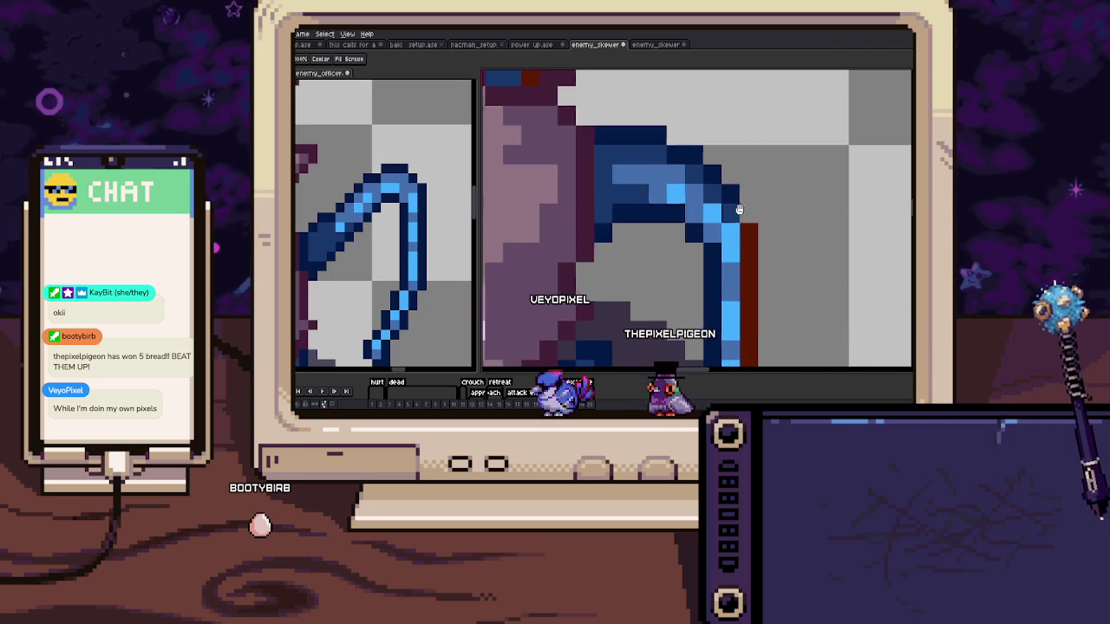
pyautogui.scroll(-1, 731, 199)
pyautogui.scroll(3, 731, 247)
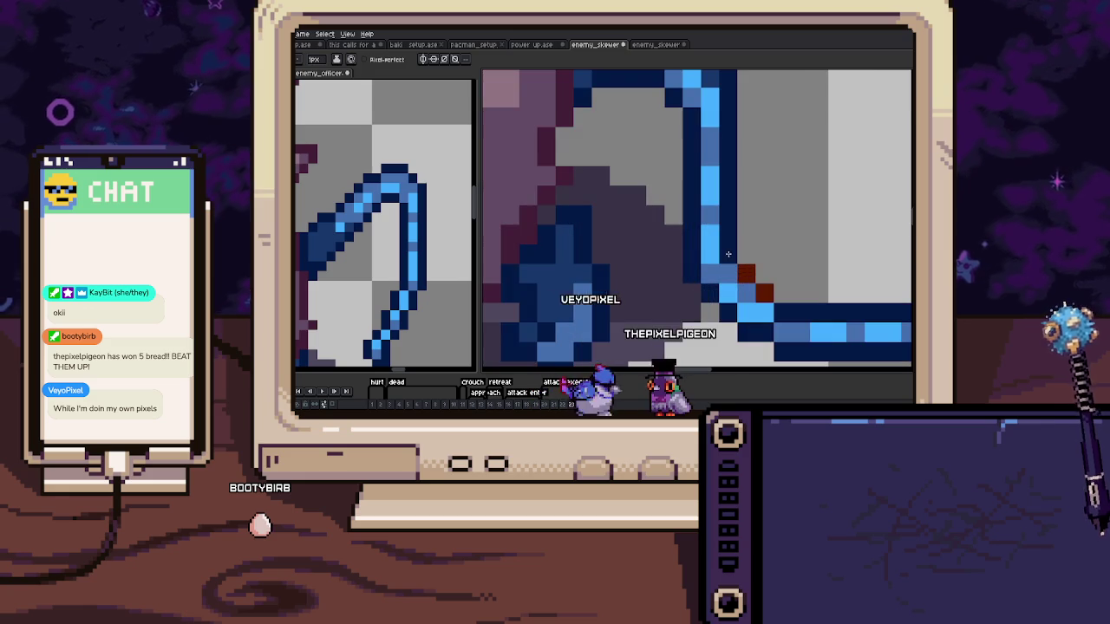
pyautogui.scroll(-3, 766, 294)
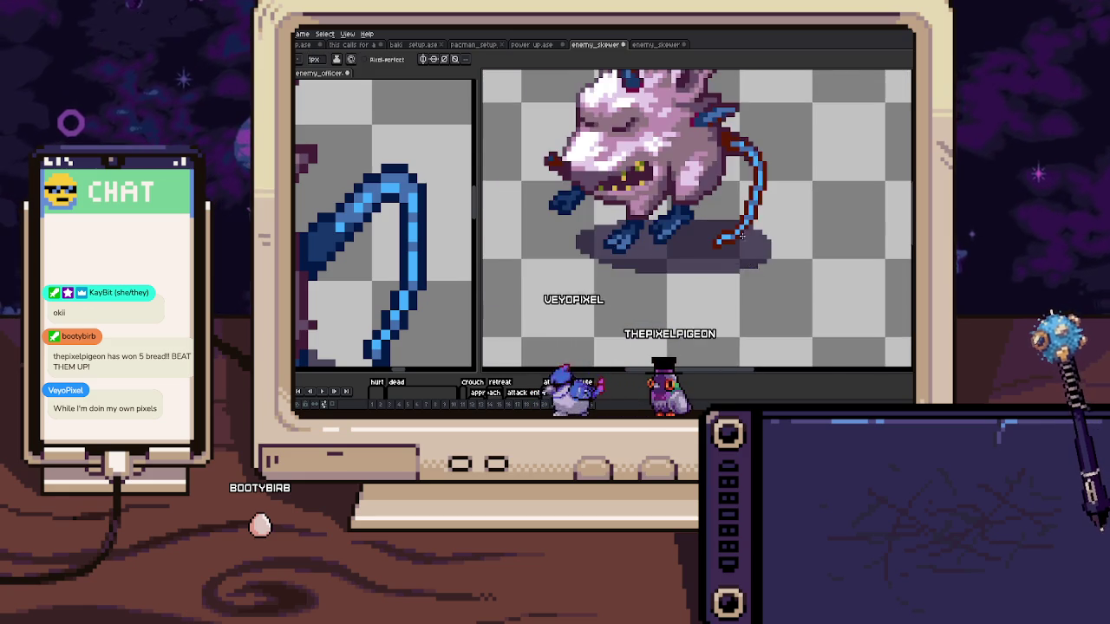
pyautogui.scroll(3, 742, 235)
pyautogui.scroll(-3, 717, 258)
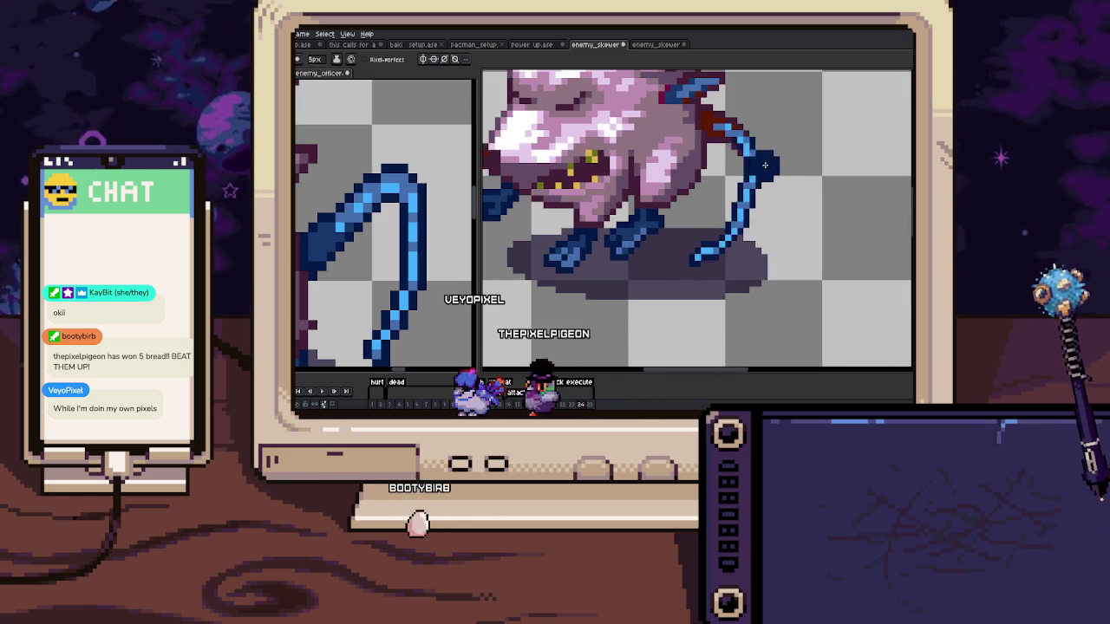
pyautogui.scroll(3, 712, 149)
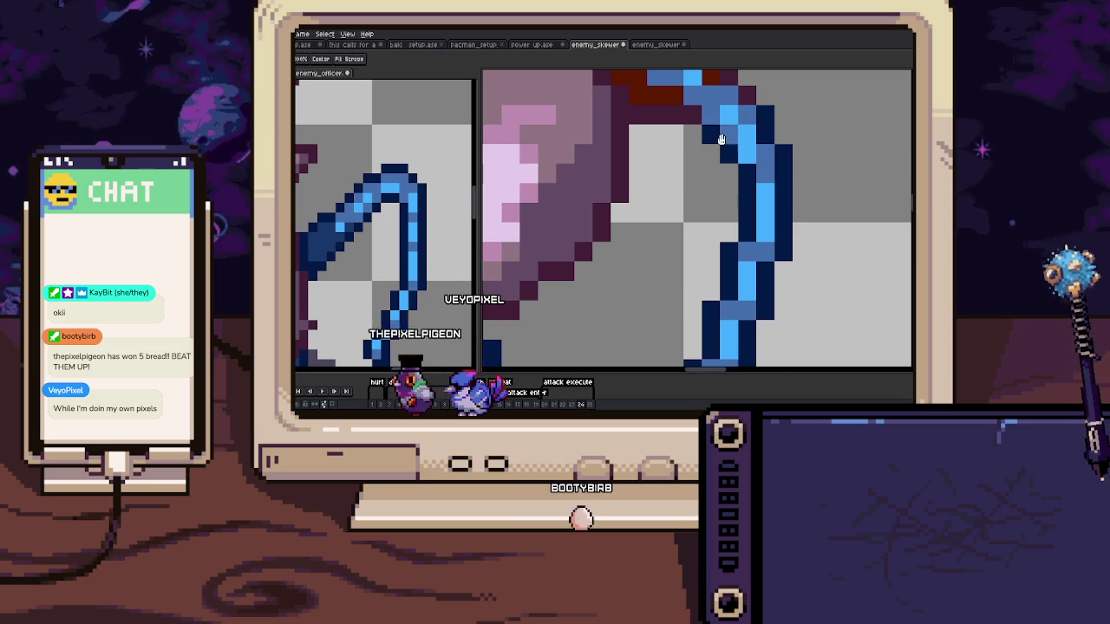
# Paint the remaining red pixels at the very top of the tail dark blue
pyautogui.moveTo(712, 133)
pyautogui.mouseDown()
pyautogui.moveTo(705, 166)
pyautogui.moveTo(743, 176)
pyautogui.mouseUp()
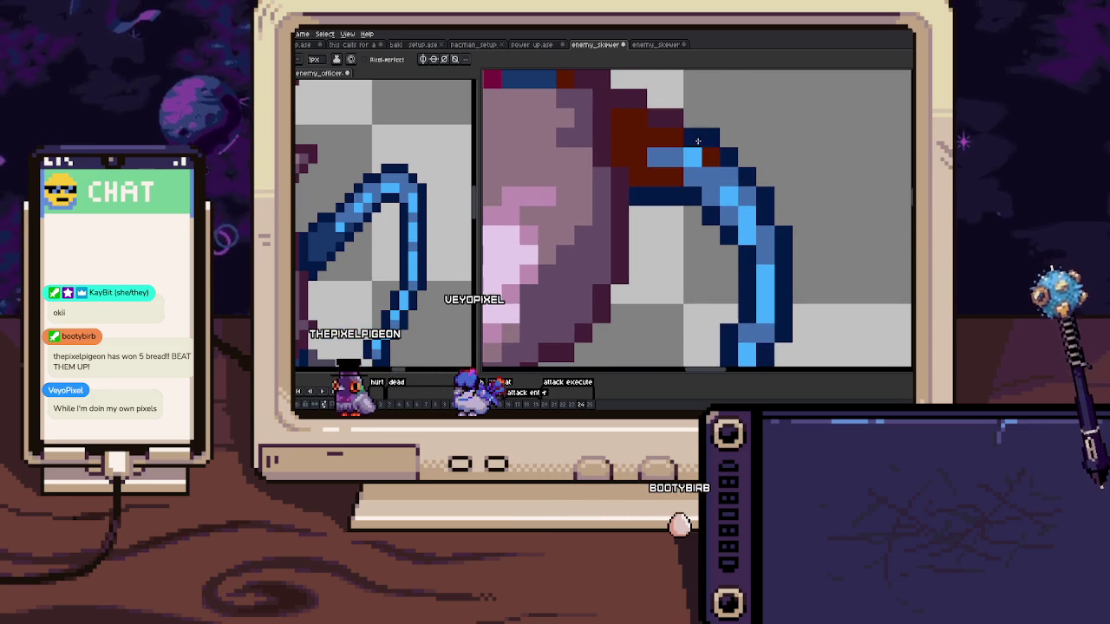
pyautogui.scroll(-3, 619, 101)
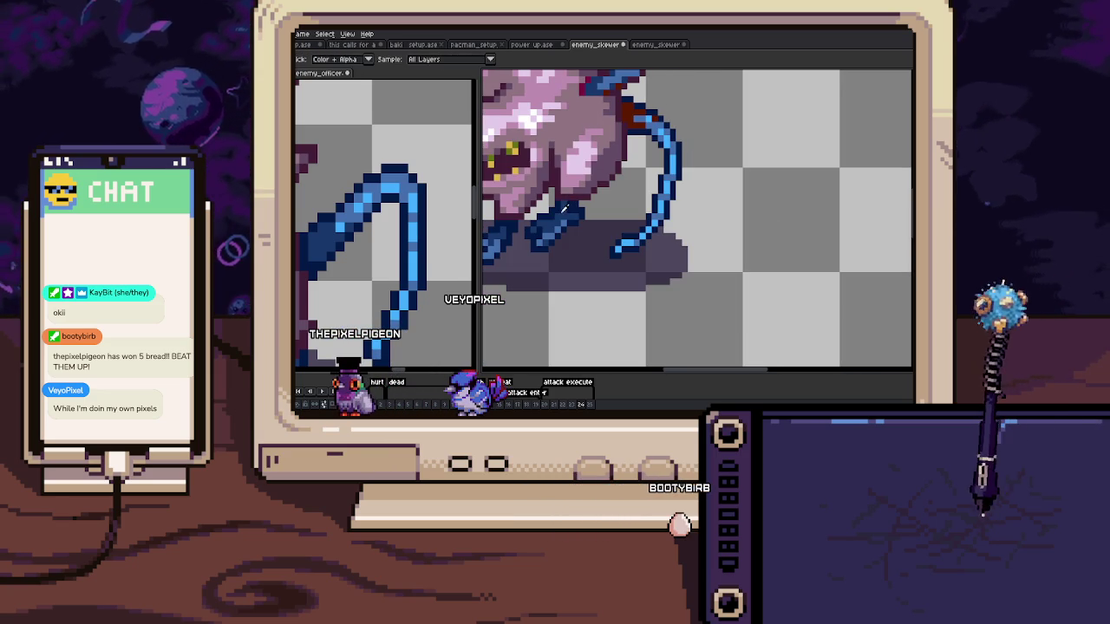
pyautogui.scroll(2, 655, 148)
pyautogui.scroll(1, 660, 154)
pyautogui.moveTo(611, 127); pyautogui.dragTo(648, 110)
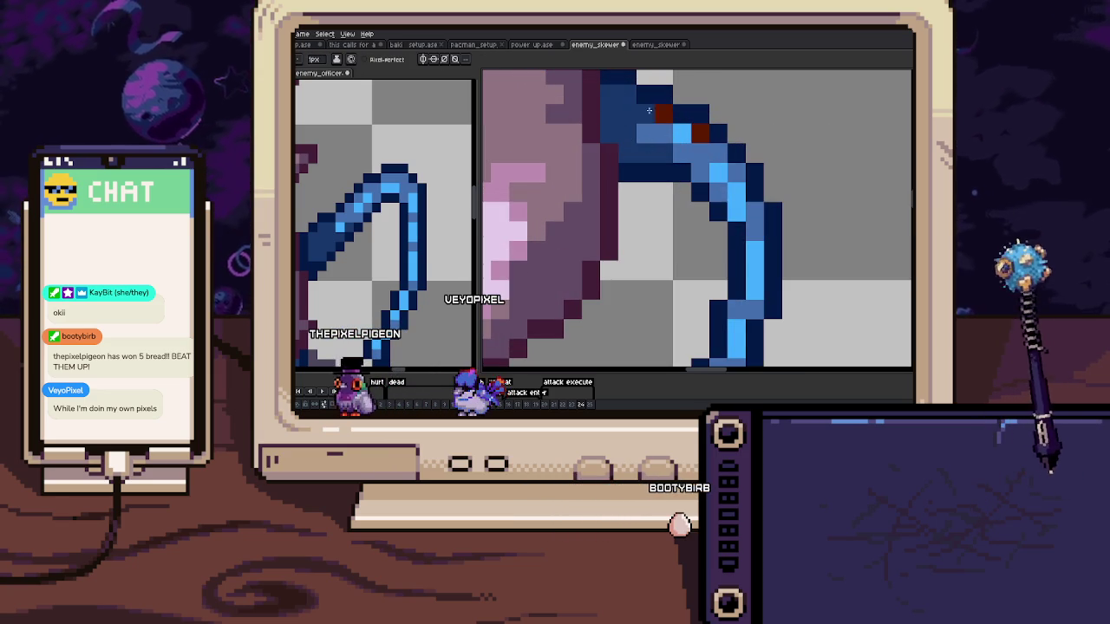
pyautogui.scroll(-3, 698, 133)
pyautogui.scroll(1, 728, 161)
# Magic Wand-select the tail and recolour its outline dark navy with the pencil
pyautogui.scroll(1, 754, 178)
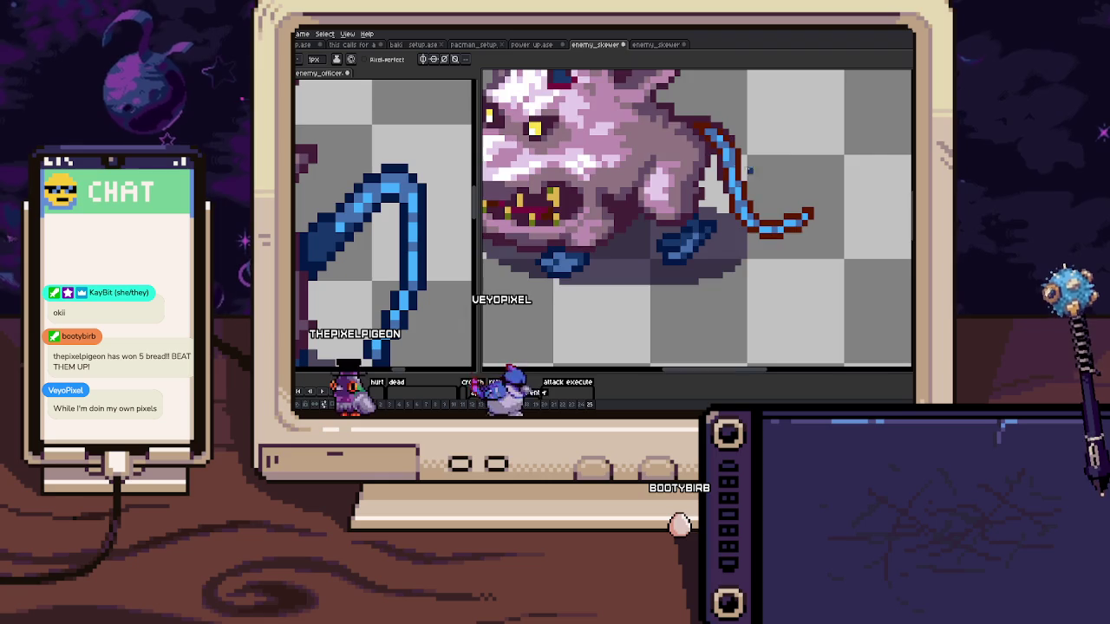
pyautogui.scroll(1, 767, 190)
pyautogui.scroll(-2, 767, 190)
pyautogui.scroll(2, 719, 208)
pyautogui.scroll(1, 693, 221)
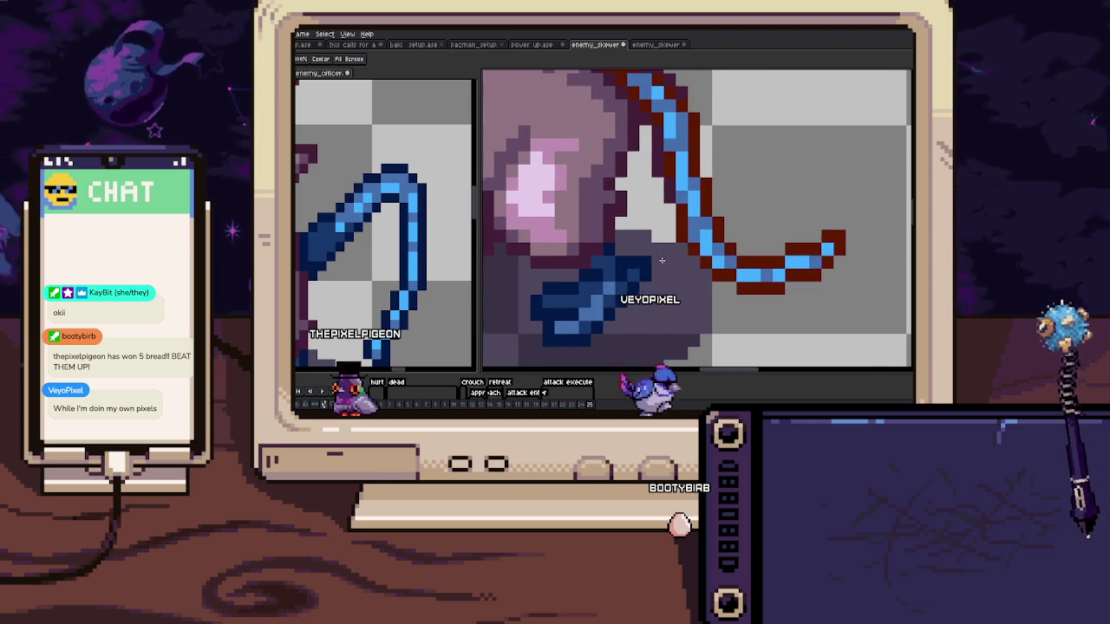
pyautogui.press('w')
pyautogui.click(683, 227)
pyautogui.press('b')
pyautogui.moveTo(646, 82); pyautogui.dragTo(828, 248)
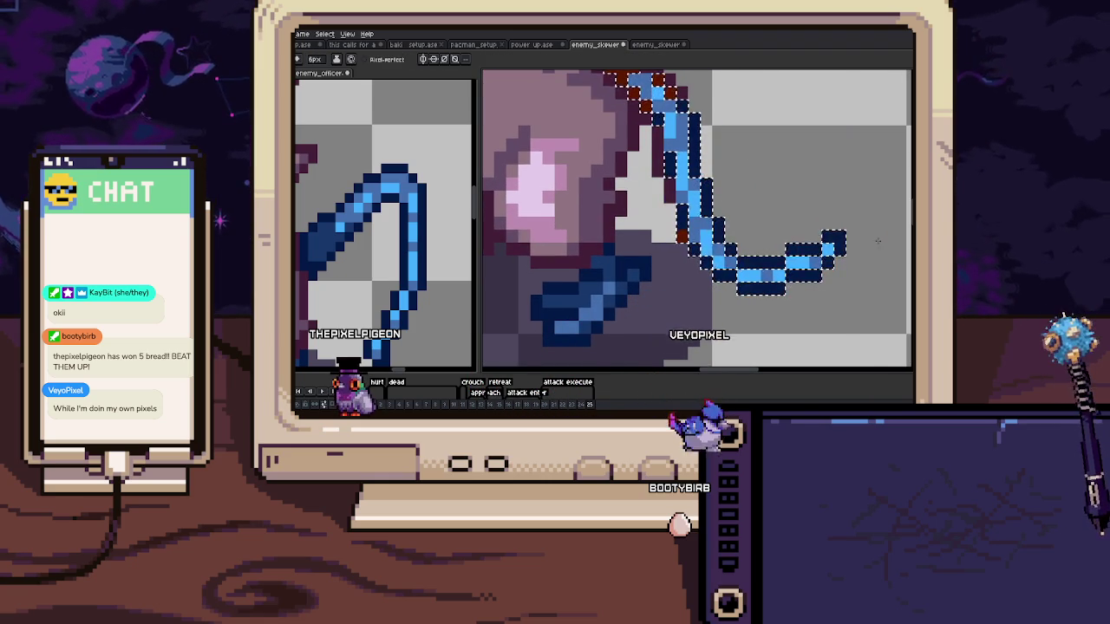
# Deselect, then paint the leftover red pixels at the tail's top navy
pyautogui.scroll(1, 702, 183)
pyautogui.hotkey('ctrl', 'd')
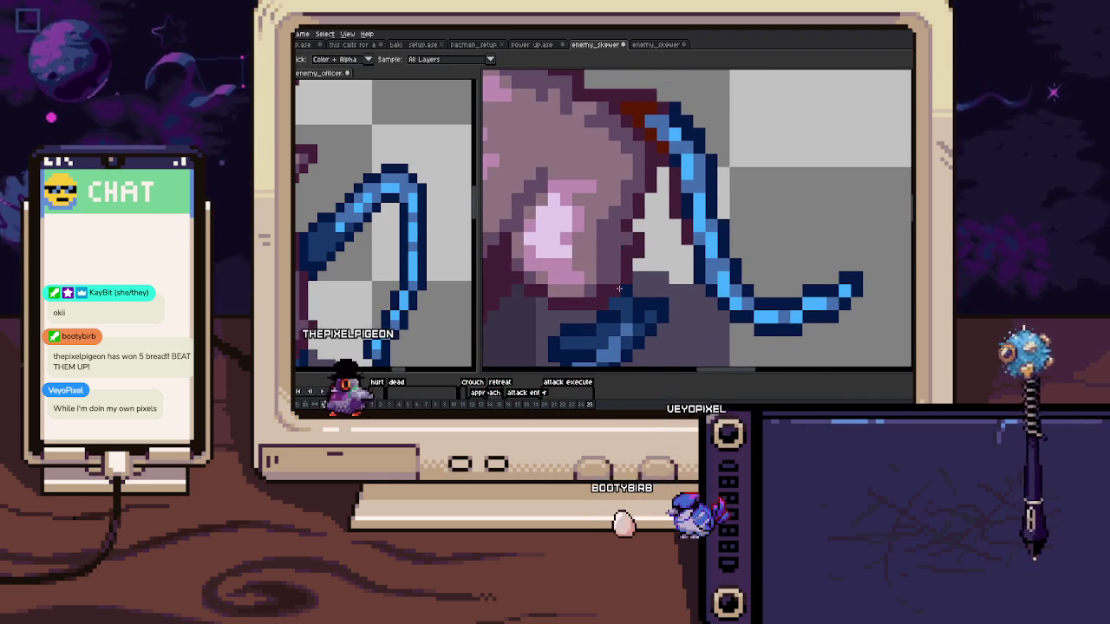
pyautogui.scroll(1, 668, 181)
pyautogui.moveTo(589, 155); pyautogui.dragTo(646, 213)
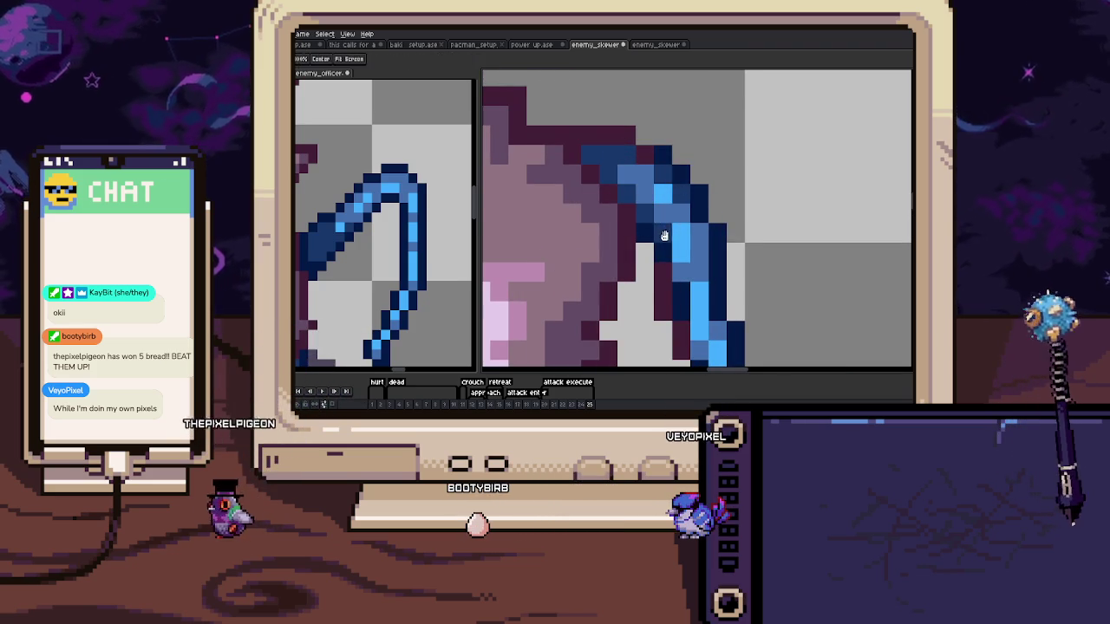
pyautogui.scroll(-1, 664, 231)
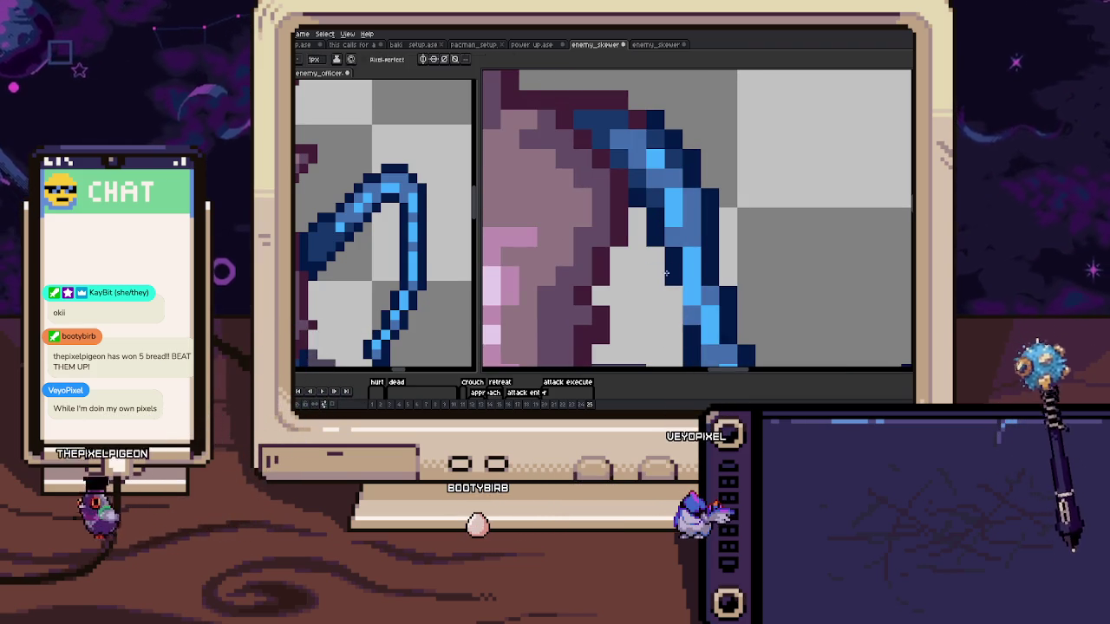
pyautogui.scroll(1, 679, 239)
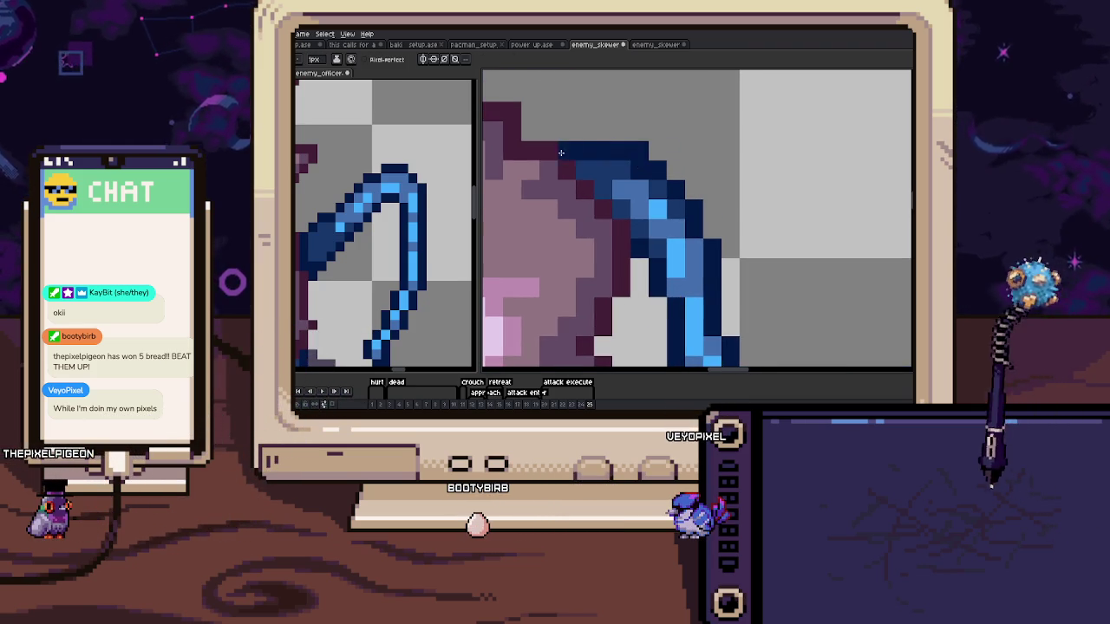
pyautogui.scroll(-4, 659, 182)
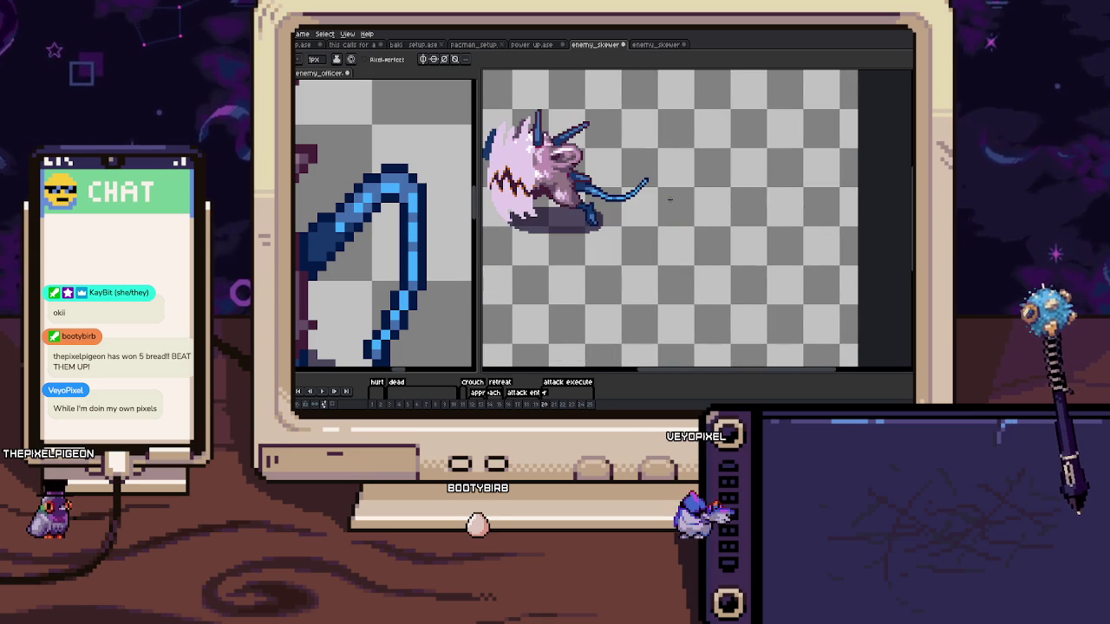
# Recentre the rat, show its lying-down pose, and zoom out the enemy_officer reference
pyautogui.moveTo(628, 201); pyautogui.dragTo(846, 213)
pyautogui.click(397, 392)
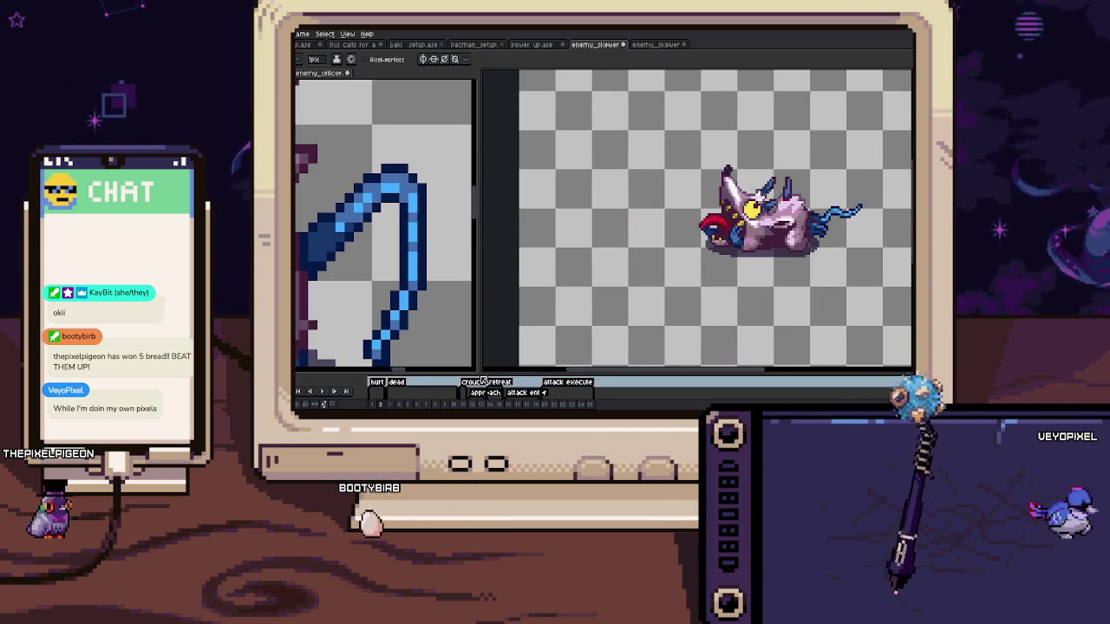
pyautogui.scroll(-2, 370, 242)
pyautogui.scroll(-1, 369, 242)
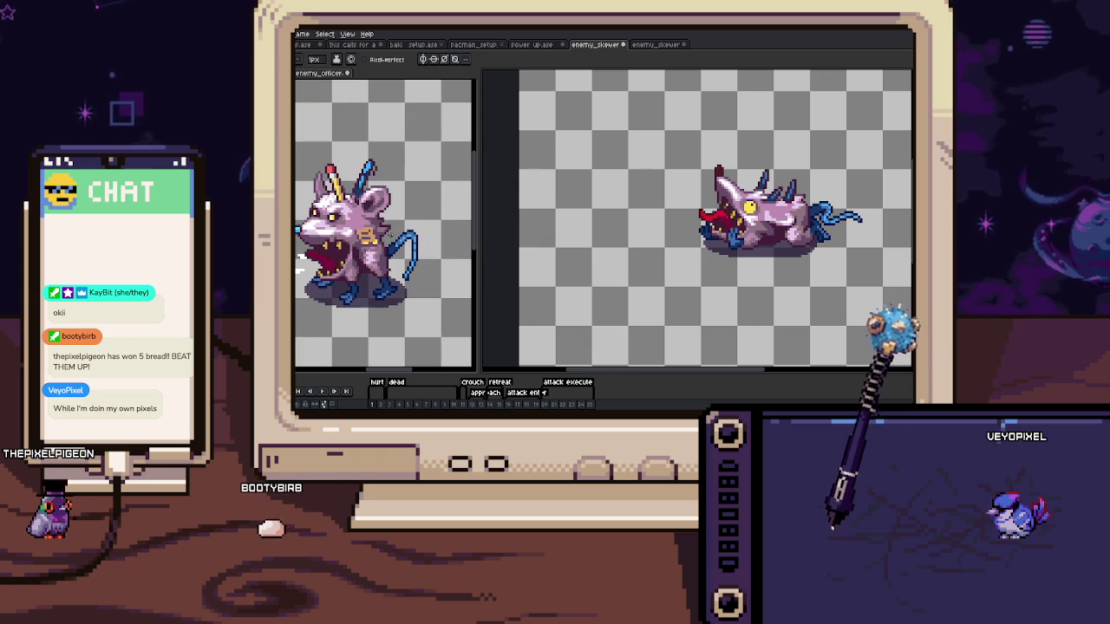
pyautogui.click(370, 242)
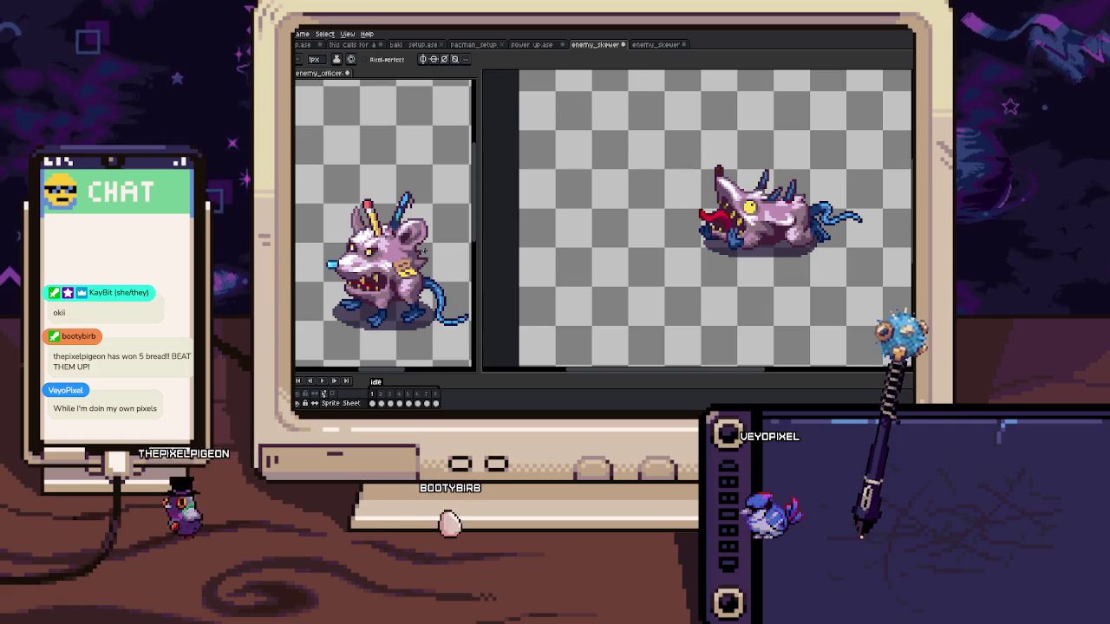
# Return to the skewer rat, go to frame 11, then jump to frame 1
pyautogui.moveTo(647, 309); pyautogui.dragTo(626, 311)
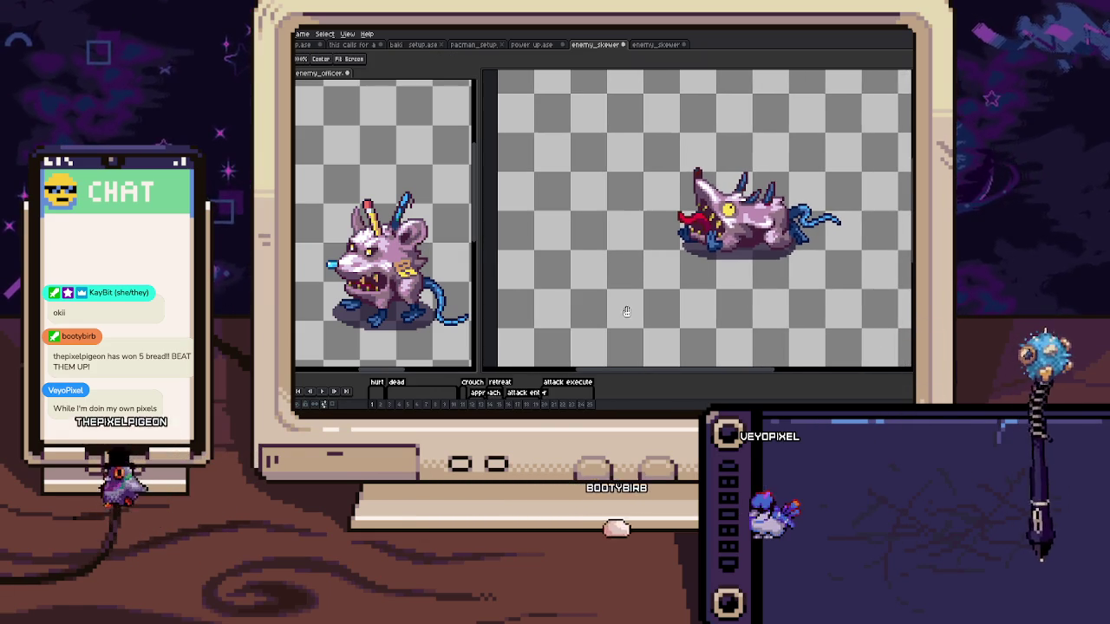
pyautogui.click(463, 405)
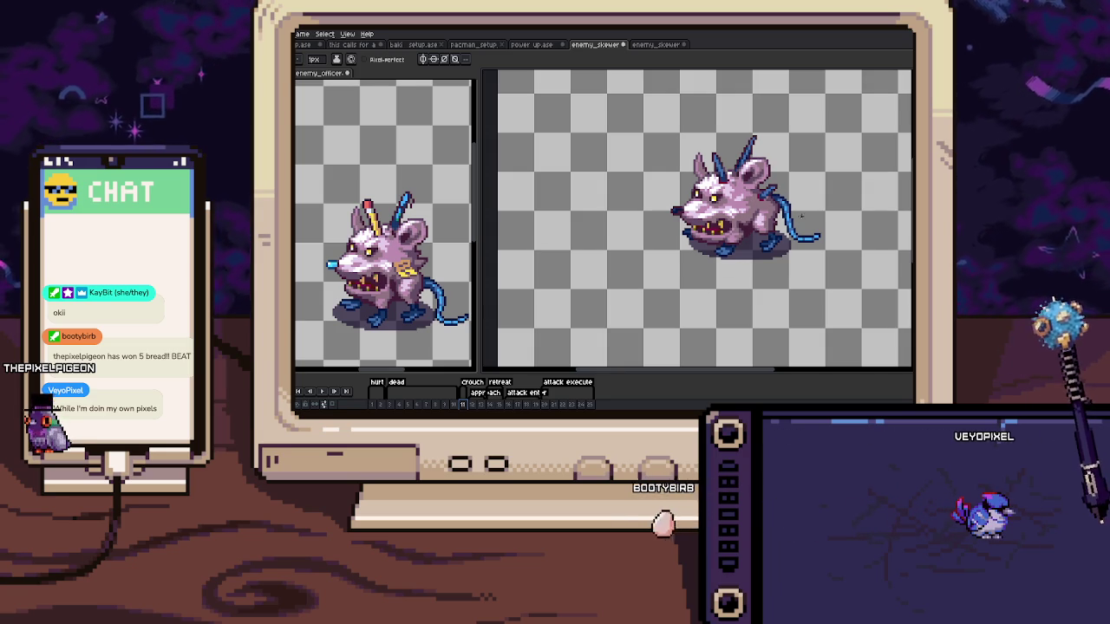
pyautogui.press('Home')
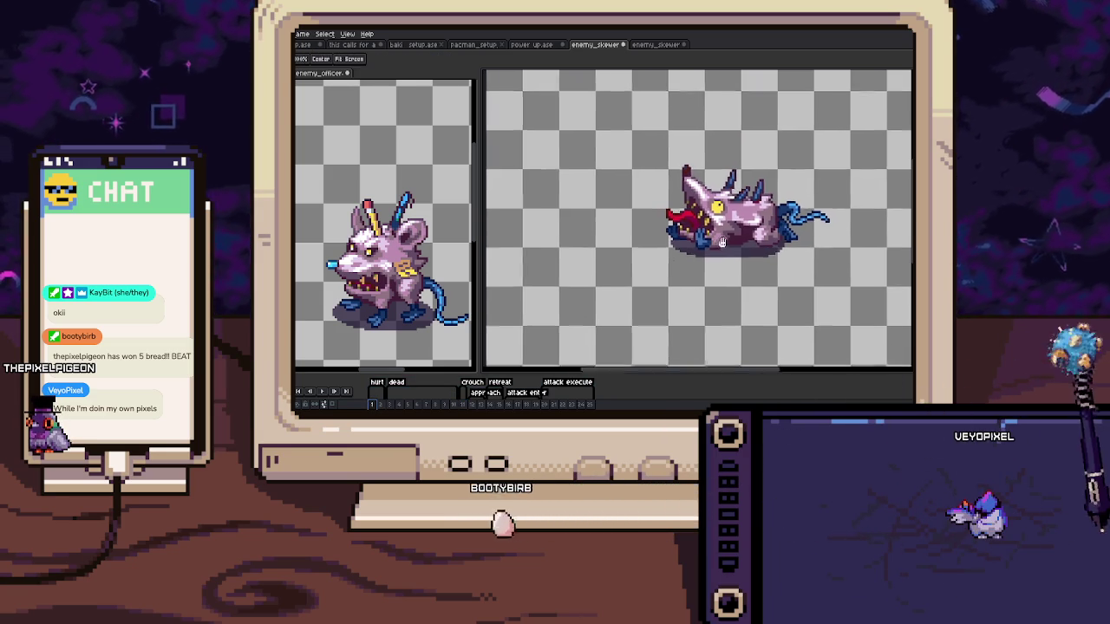
# Erase stray spike pixels above the rat's back and retouch where the spike meets it
pyautogui.scroll(5, 607, 235)
pyautogui.moveTo(607, 235); pyautogui.dragTo(613, 164)
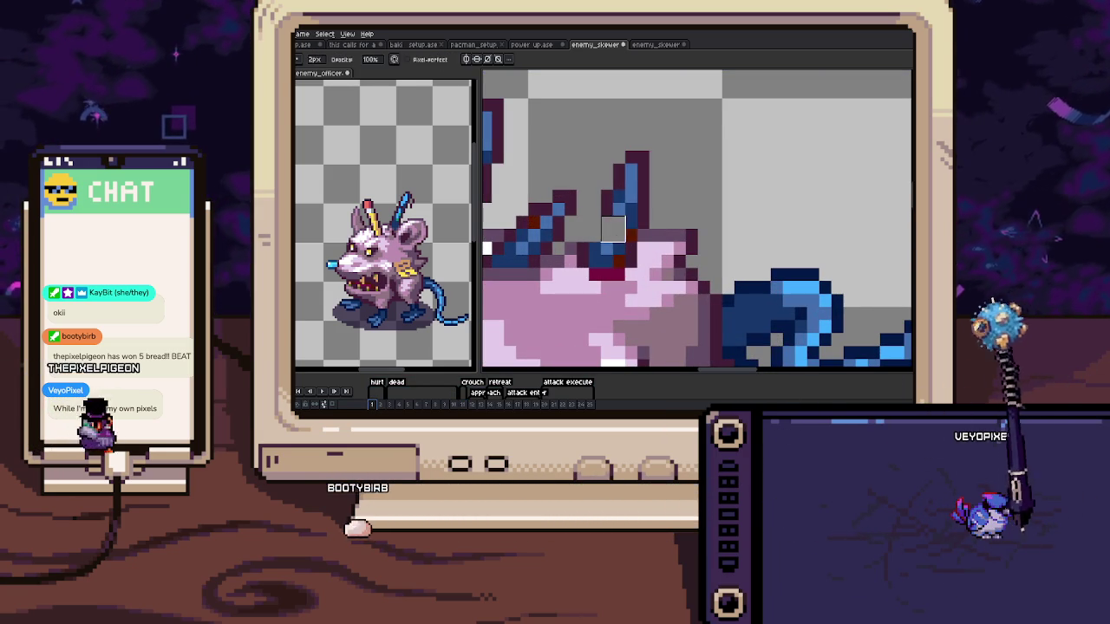
pyautogui.press('b')
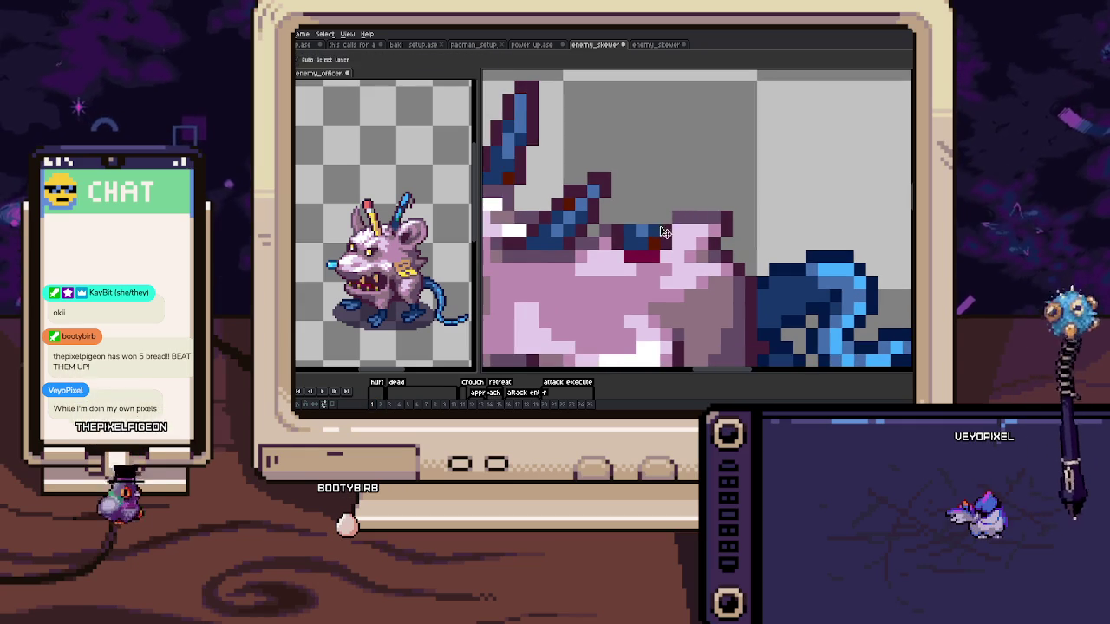
pyautogui.scroll(1, 615, 231)
pyautogui.press('i')
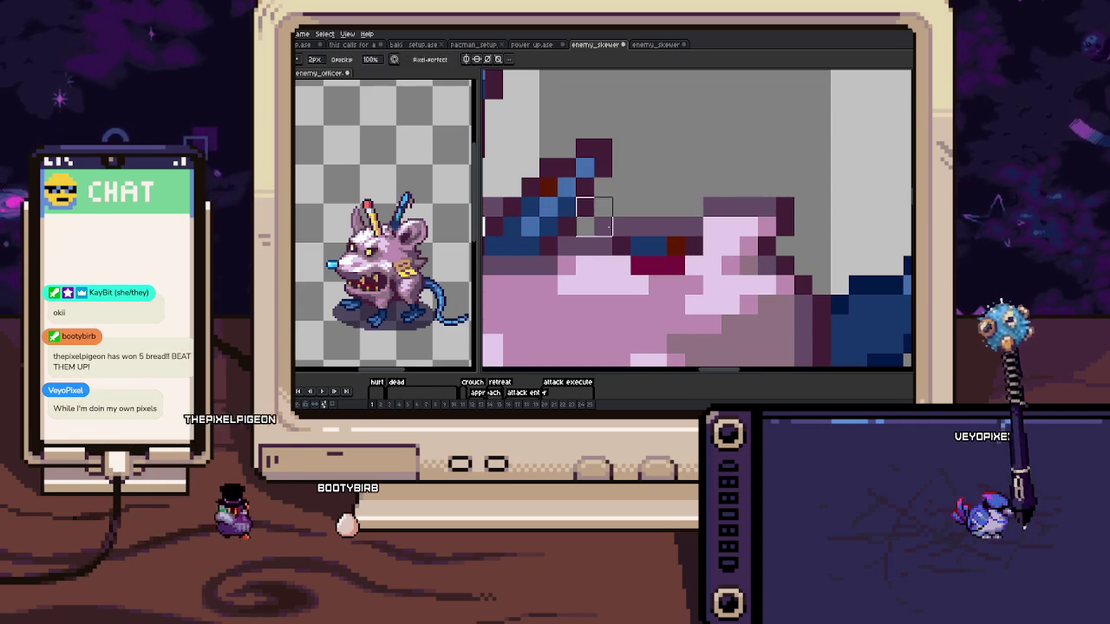
pyautogui.press('b')
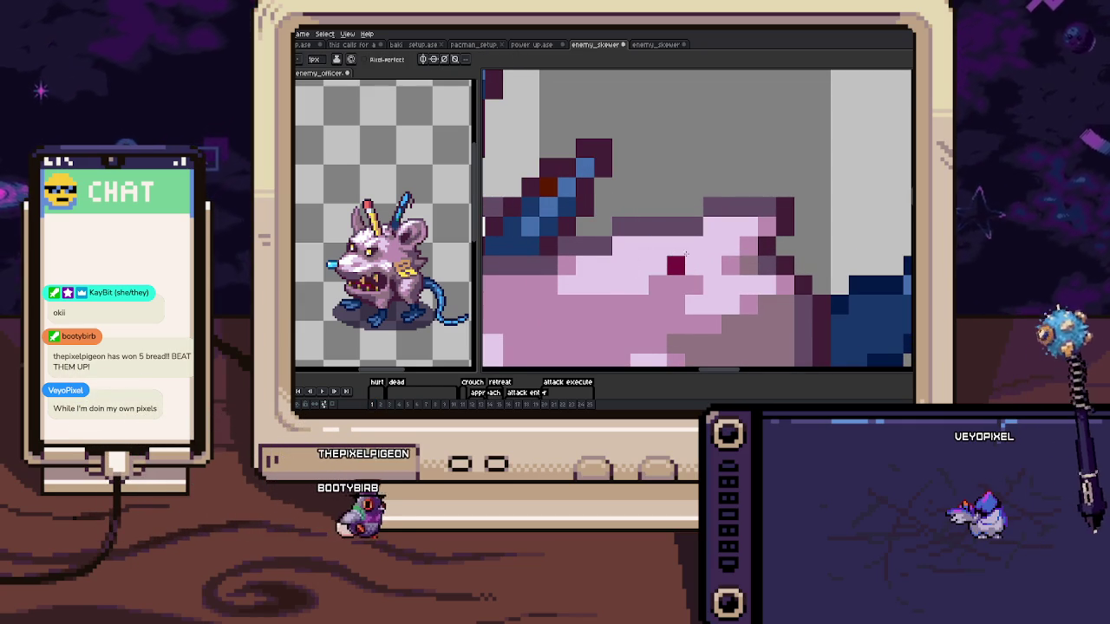
pyautogui.moveTo(632, 287); pyautogui.dragTo(672, 274)
pyautogui.scroll(-5, 671, 274)
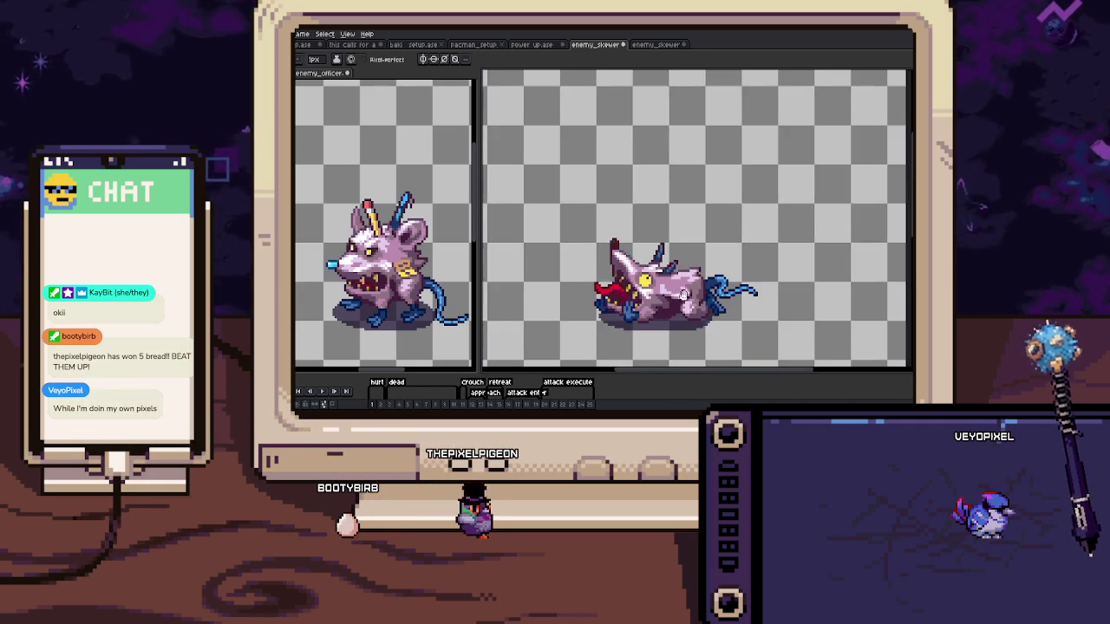
pyautogui.scroll(1, 659, 260)
pyautogui.press(',')
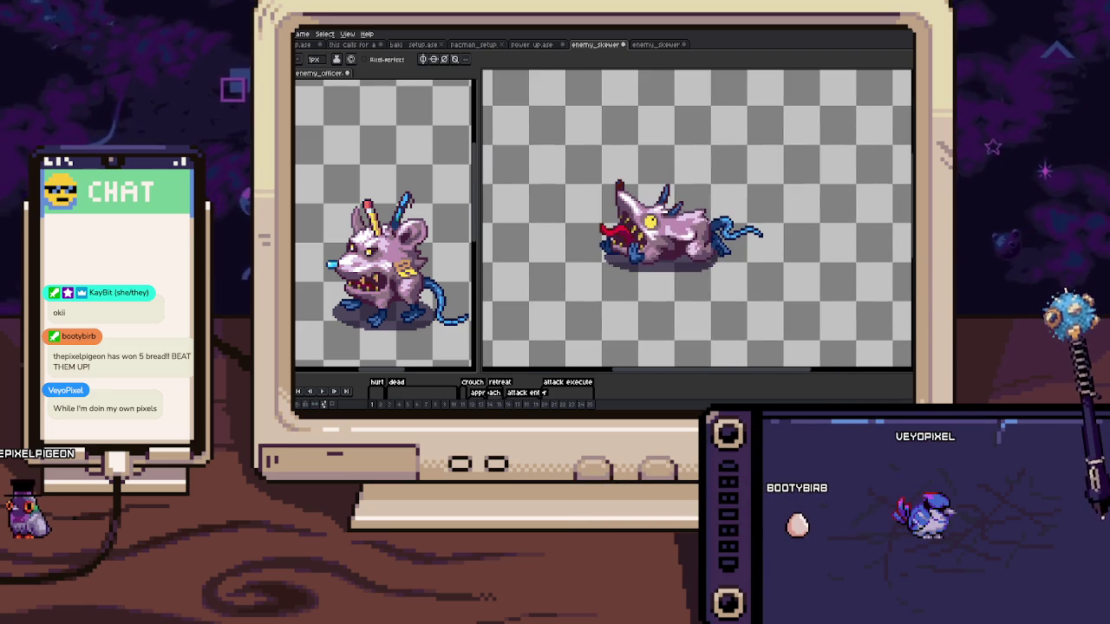
# Zoom in on frame 1 and pick the rat's cheek colour for the pencil
pyautogui.scroll(1, 695, 192)
pyautogui.scroll(4, 694, 193)
pyautogui.scroll(2, 695, 193)
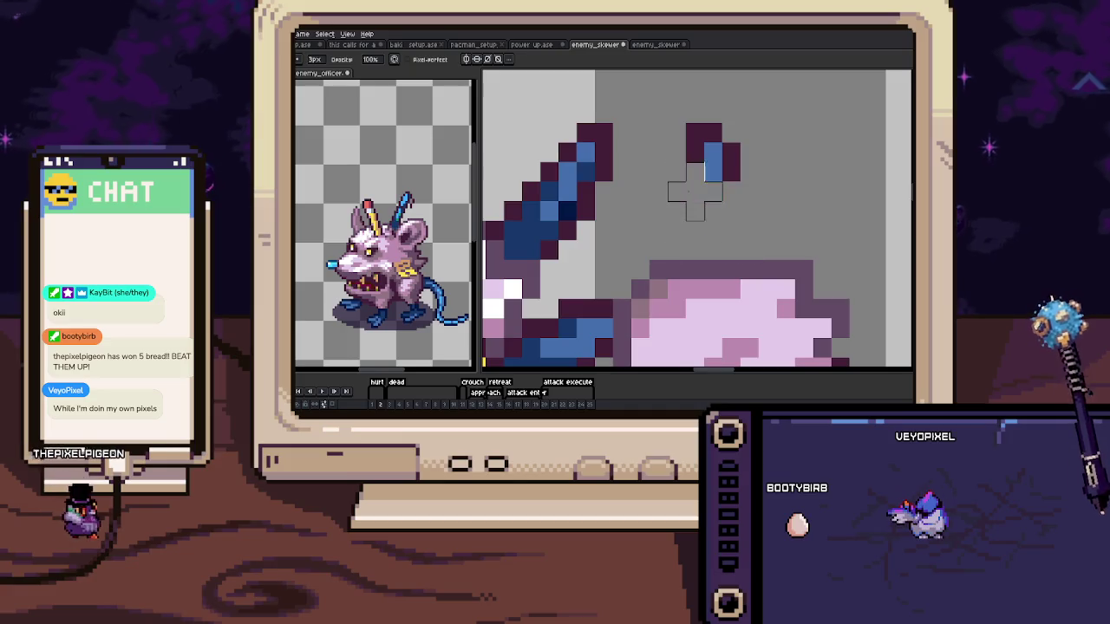
pyautogui.scroll(-3, 695, 192)
pyautogui.scroll(-1, 733, 182)
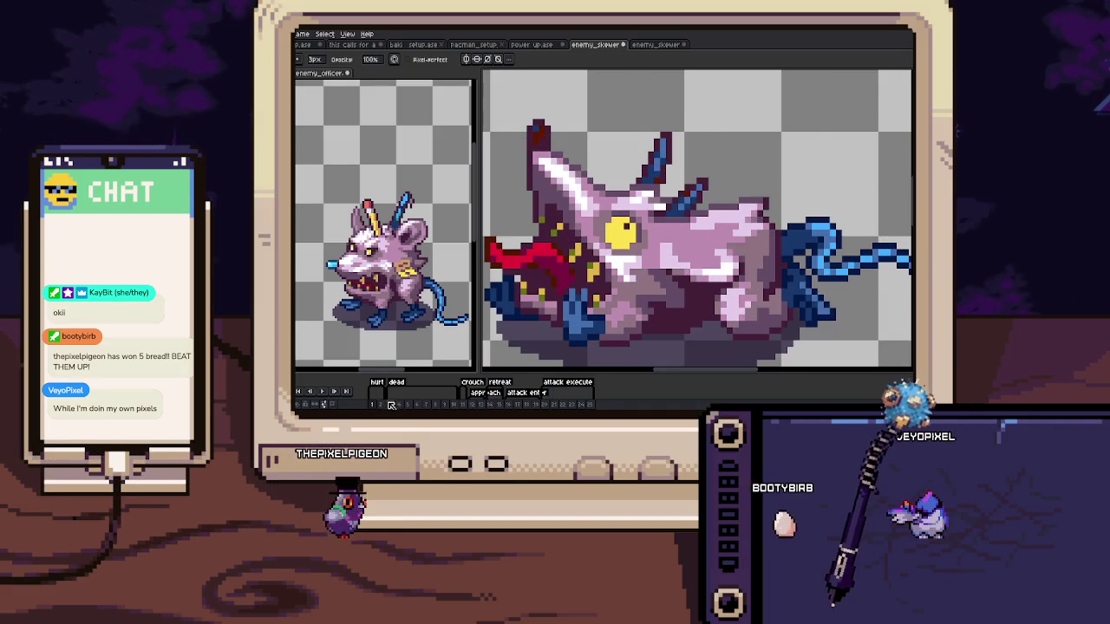
pyautogui.scroll(2, 608, 270)
pyautogui.scroll(1, 612, 265)
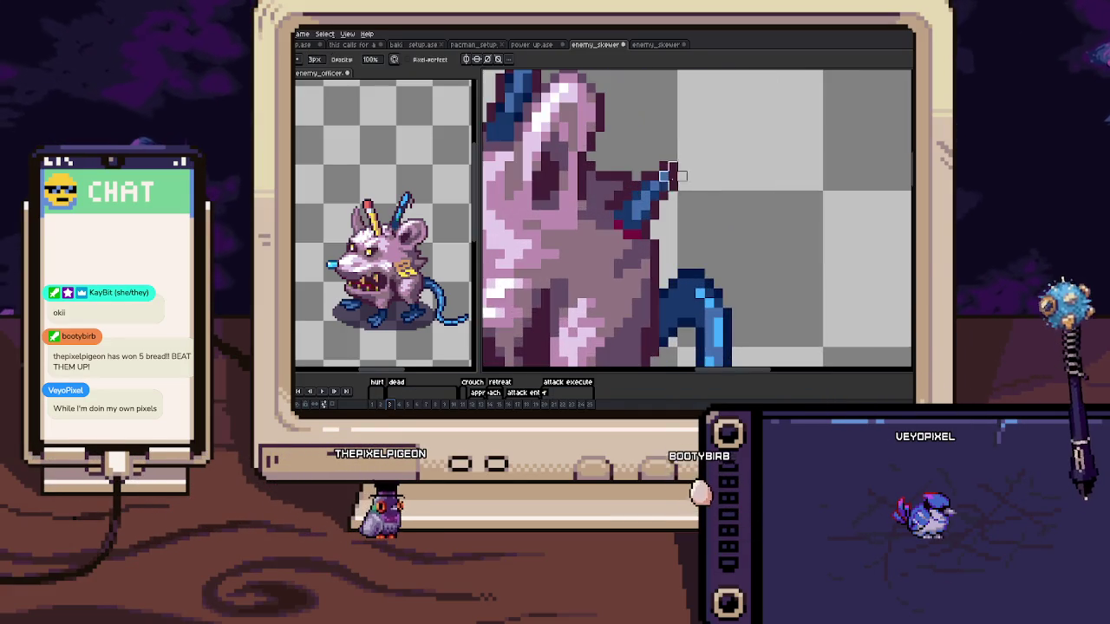
pyautogui.scroll(1, 633, 243)
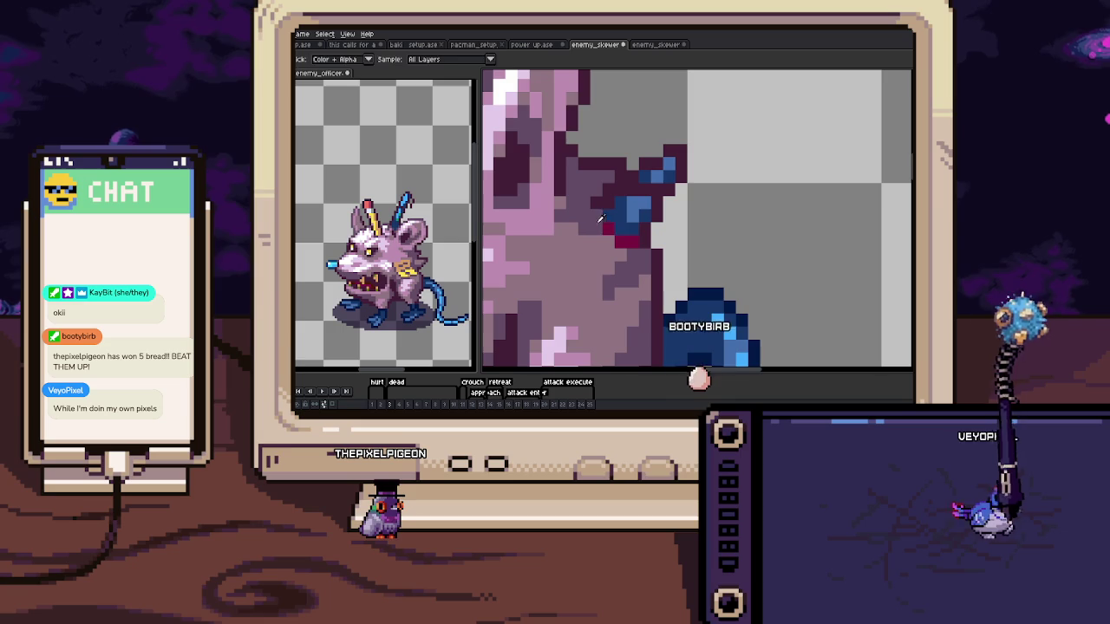
pyautogui.press('i')
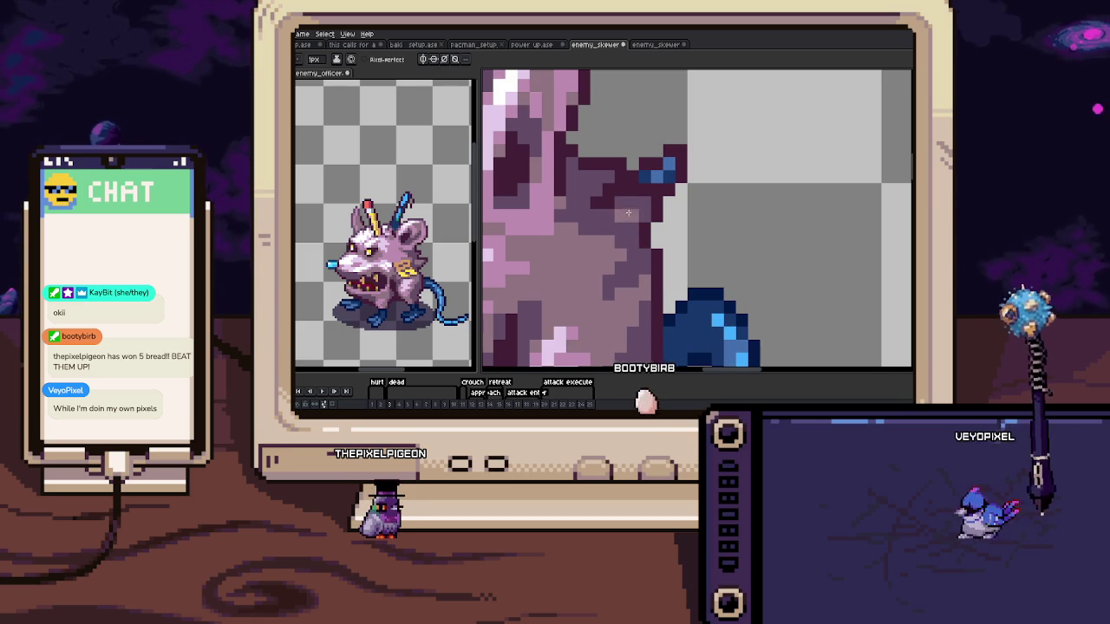
pyautogui.press('b')
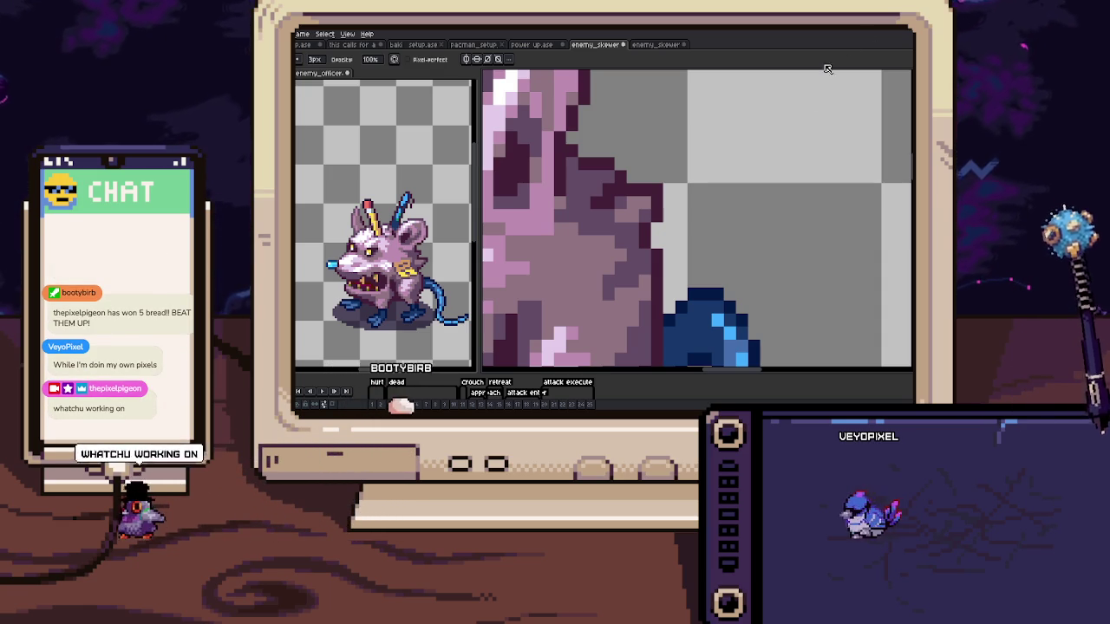
pyautogui.scroll(-3, 634, 189)
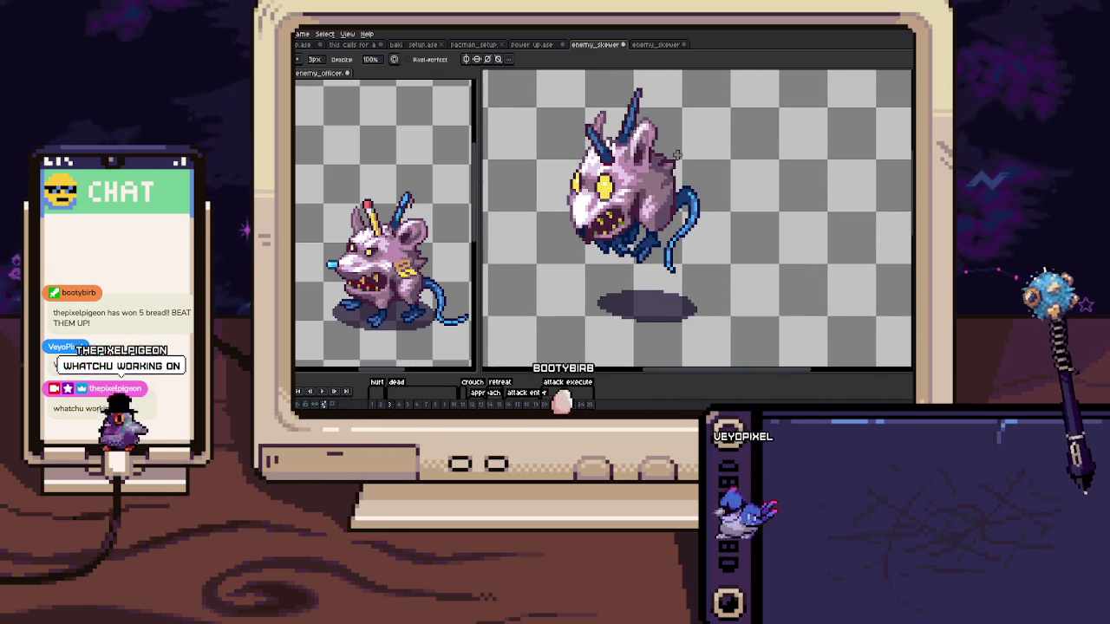
# On the lunge frame, cover the stray red and blue spike pixels and redraw the dark back outline
pyautogui.press('Right')
pyautogui.scroll(5, 681, 158)
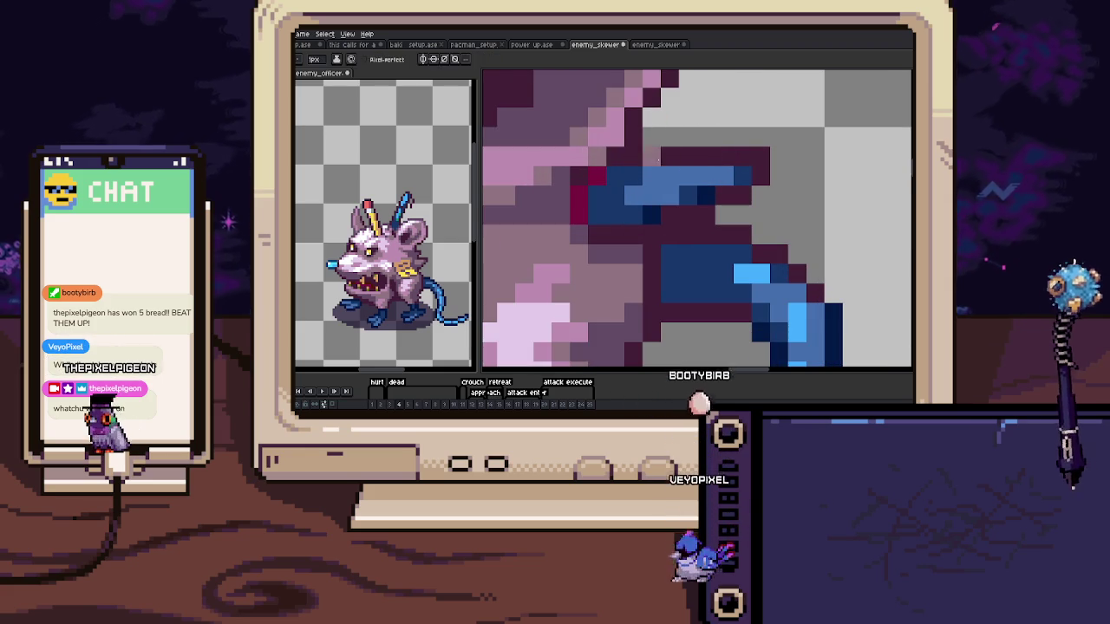
pyautogui.press('e')
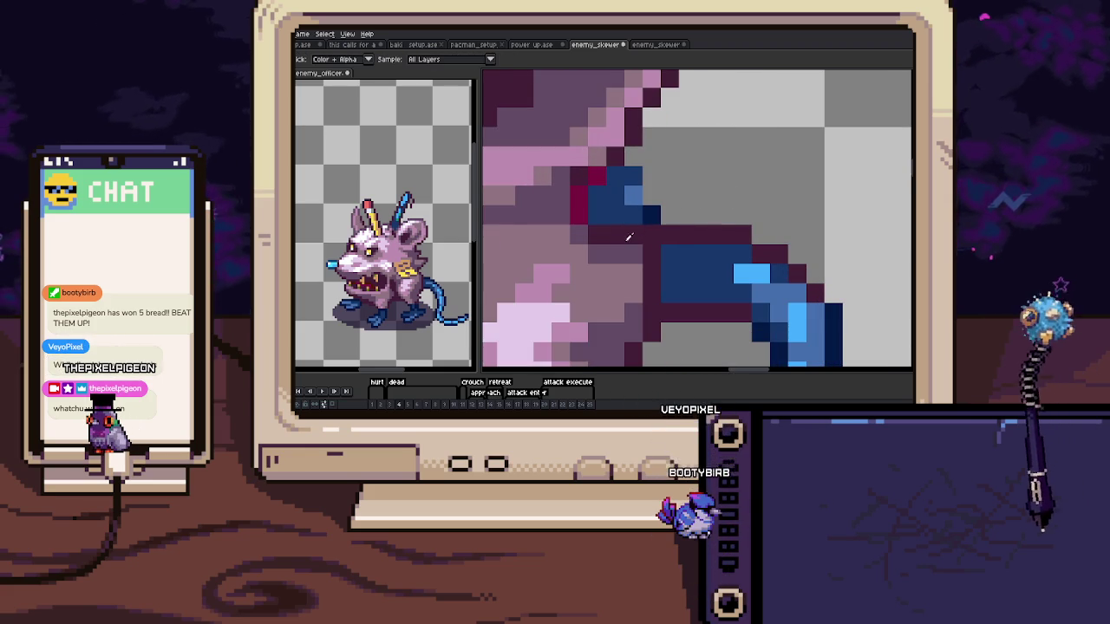
pyautogui.moveTo(599, 187)
pyautogui.mouseDown()
pyautogui.moveTo(613, 230)
pyautogui.moveTo(621, 176)
pyautogui.mouseUp()
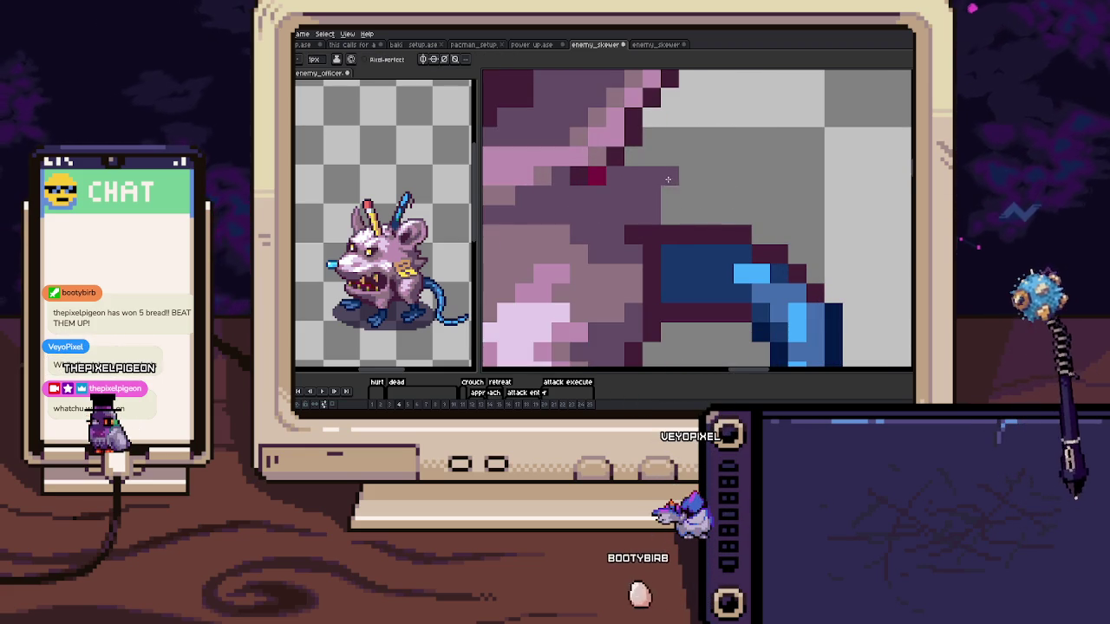
pyautogui.moveTo(688, 174); pyautogui.dragTo(633, 157)
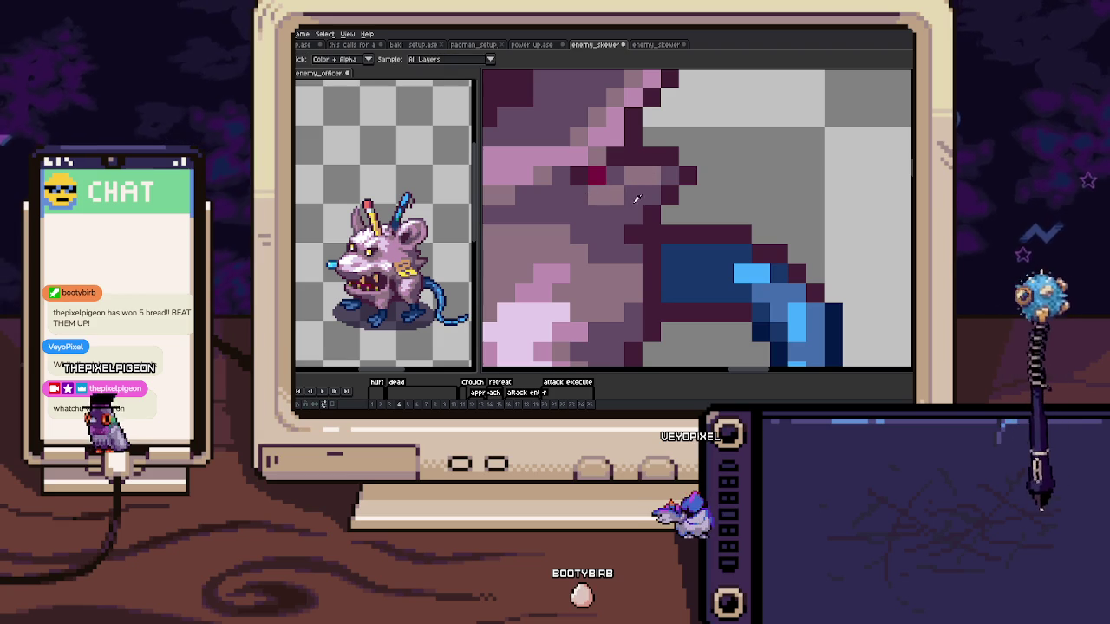
pyautogui.scroll(-5, 605, 176)
pyautogui.scroll(-1, 605, 177)
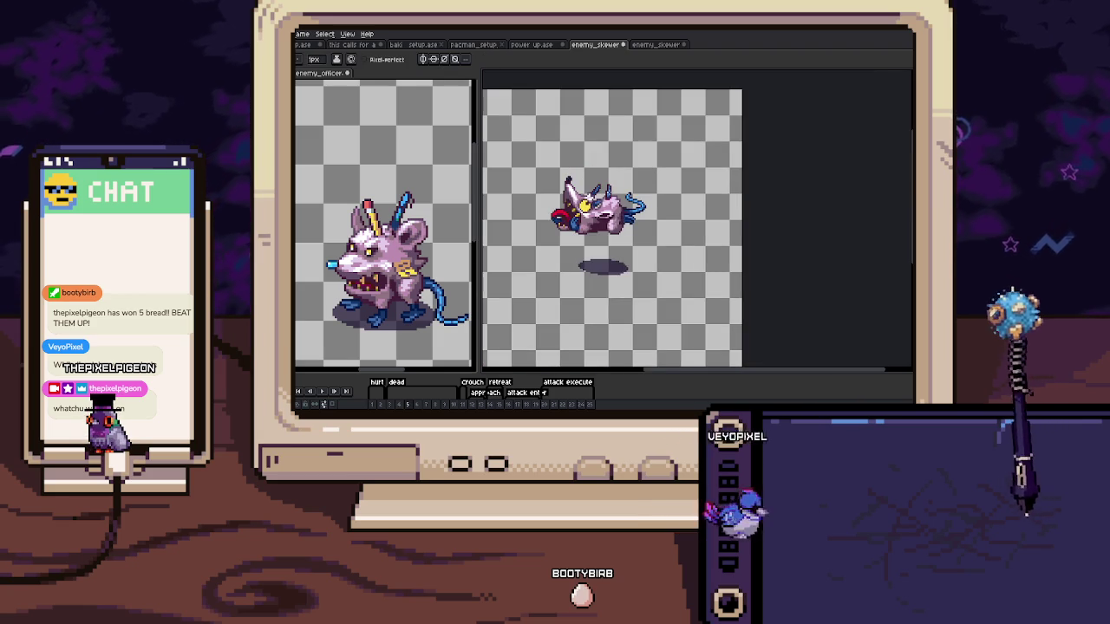
pyautogui.scroll(4, 583, 208)
pyautogui.scroll(1, 581, 212)
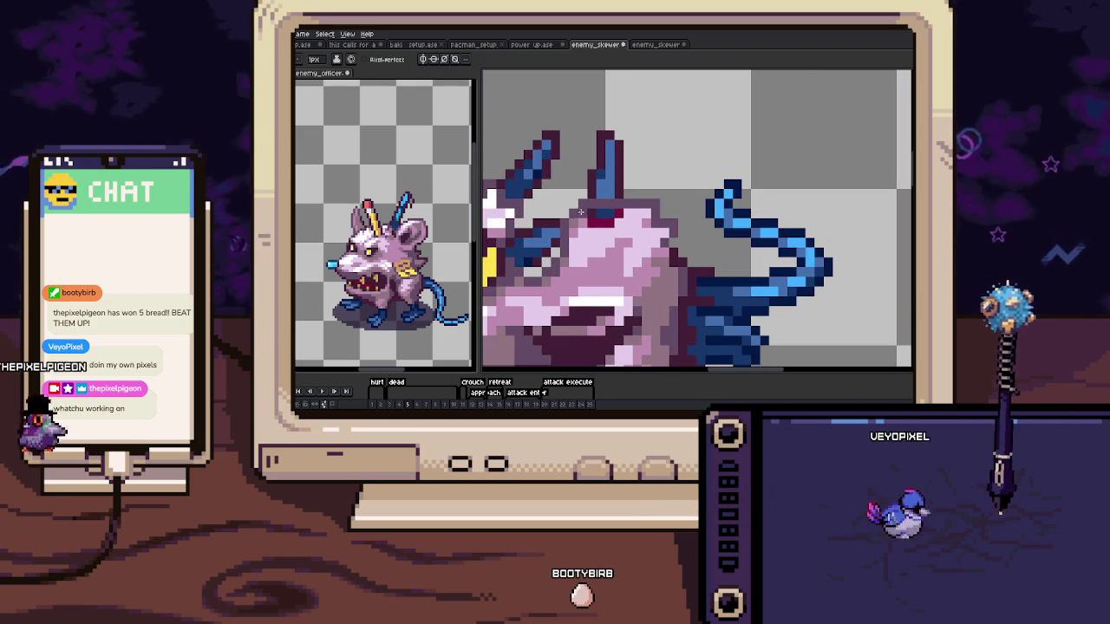
# Erase the dark-red pixels at the base of the back spike and recentre the sprite
pyautogui.press('i')
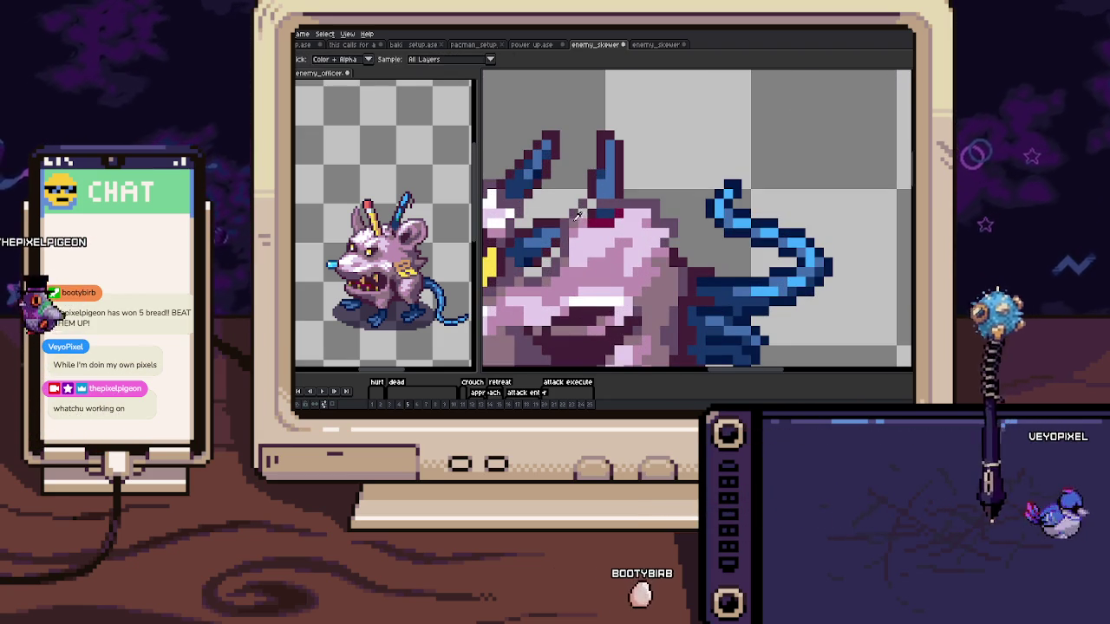
pyautogui.press('b')
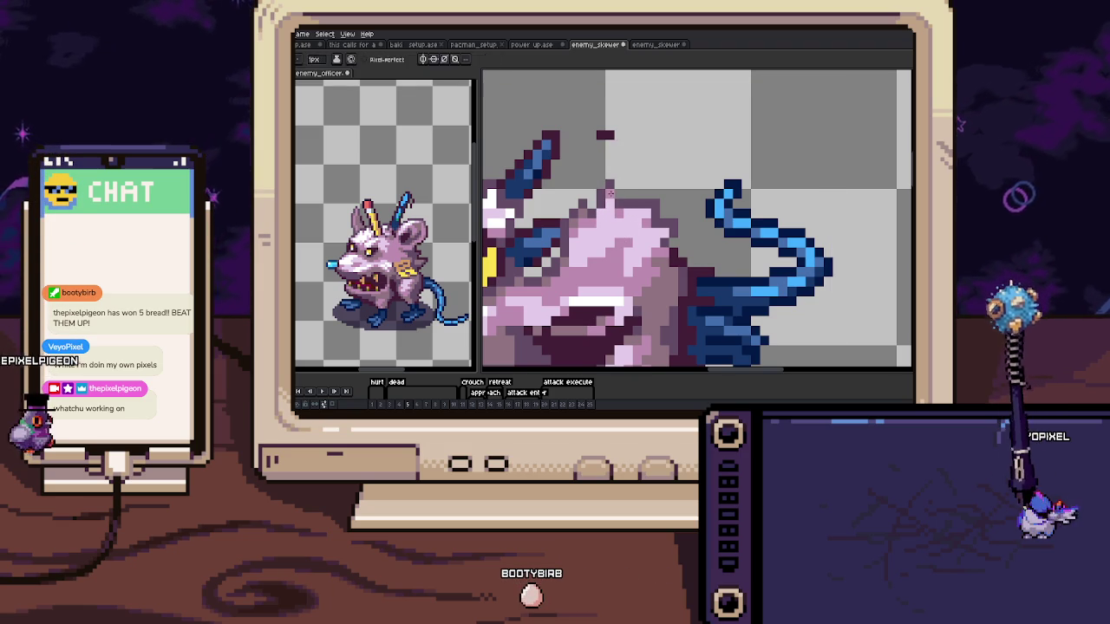
pyautogui.scroll(-3, 610, 143)
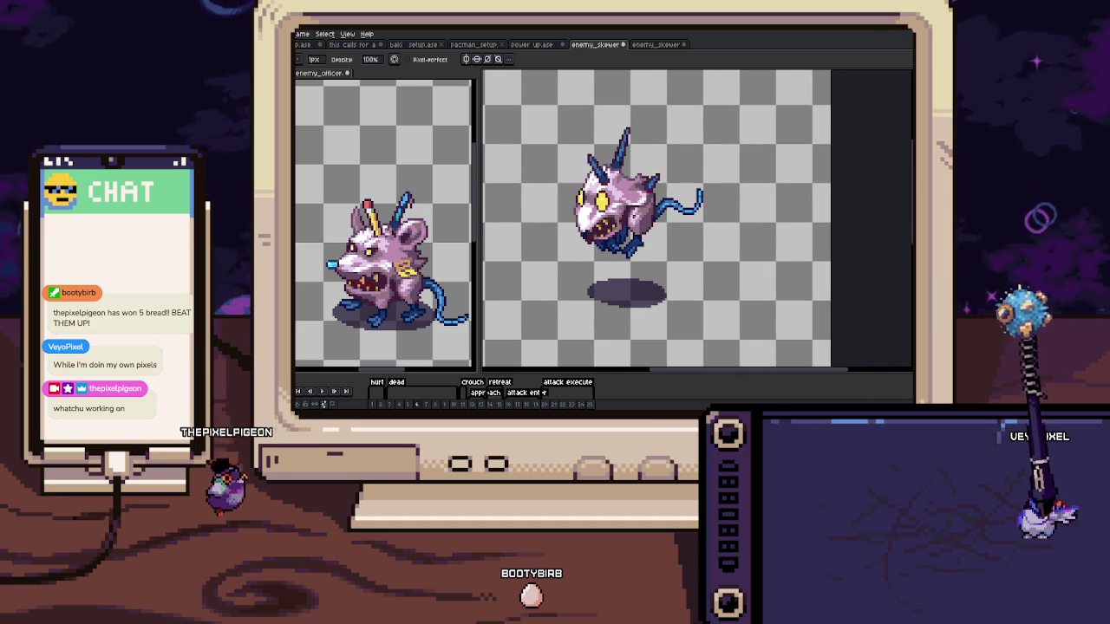
pyautogui.scroll(3, 653, 185)
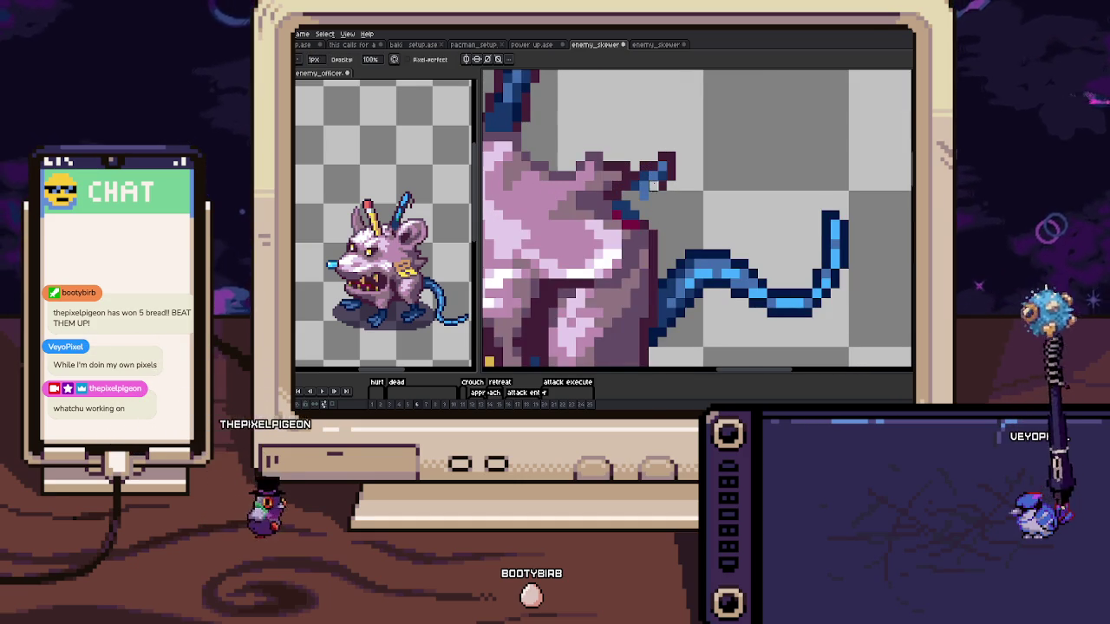
pyautogui.press('e')
pyautogui.moveTo(669, 169); pyautogui.dragTo(633, 195)
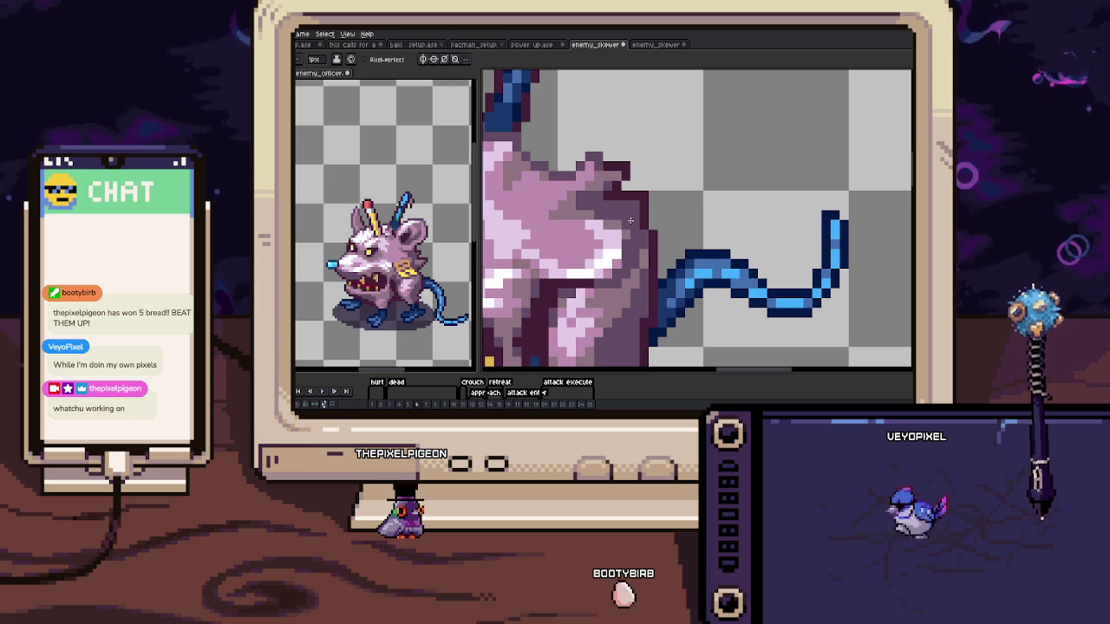
pyautogui.scroll(-4, 613, 213)
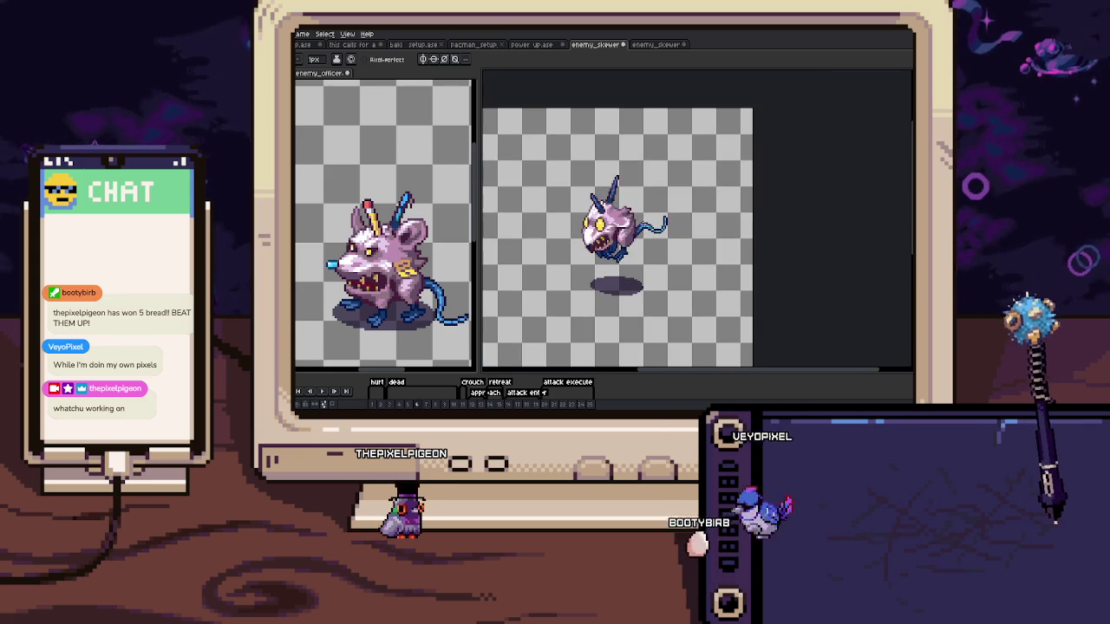
pyautogui.moveTo(627, 211); pyautogui.dragTo(639, 196)
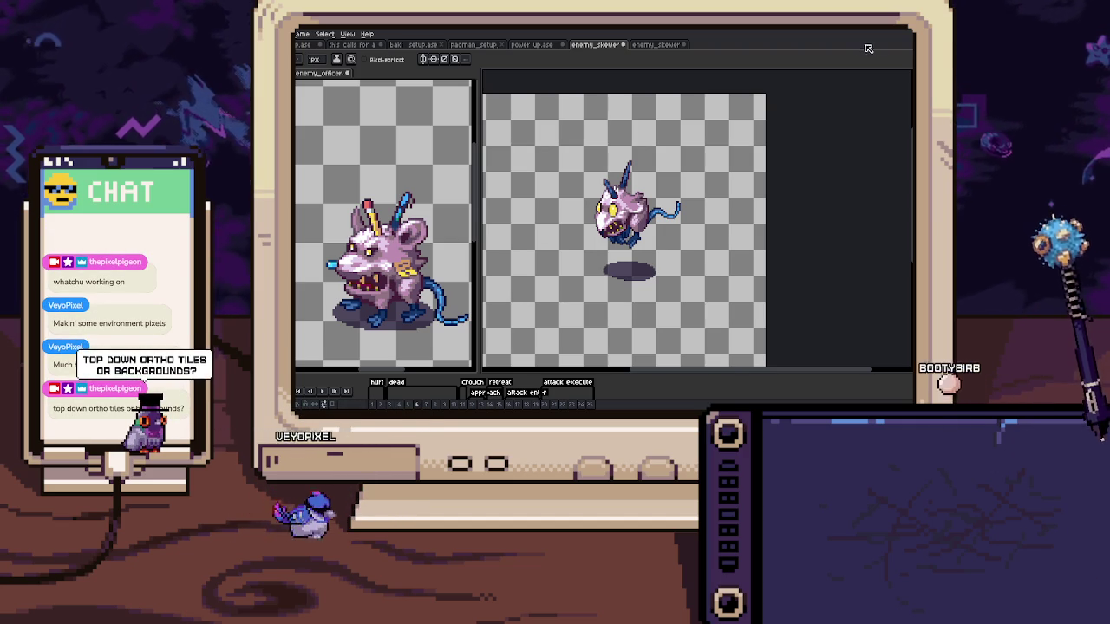
# Erase the dark-red pixels along the rat's spike
pyautogui.moveTo(663, 182); pyautogui.dragTo(690, 168)
pyautogui.scroll(3, 663, 206)
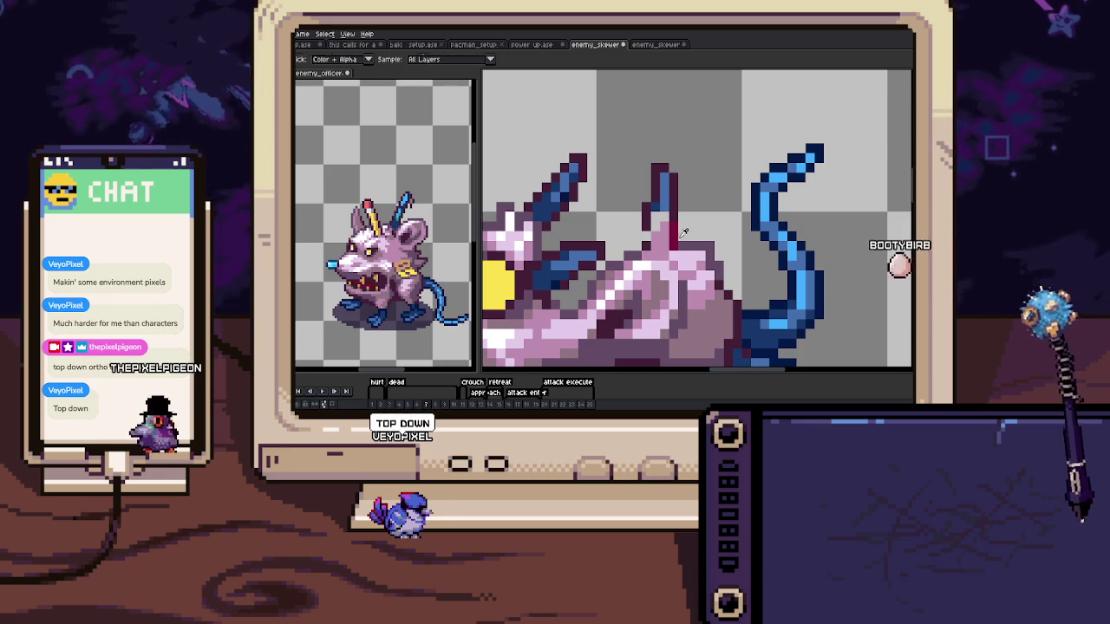
pyautogui.press('e')
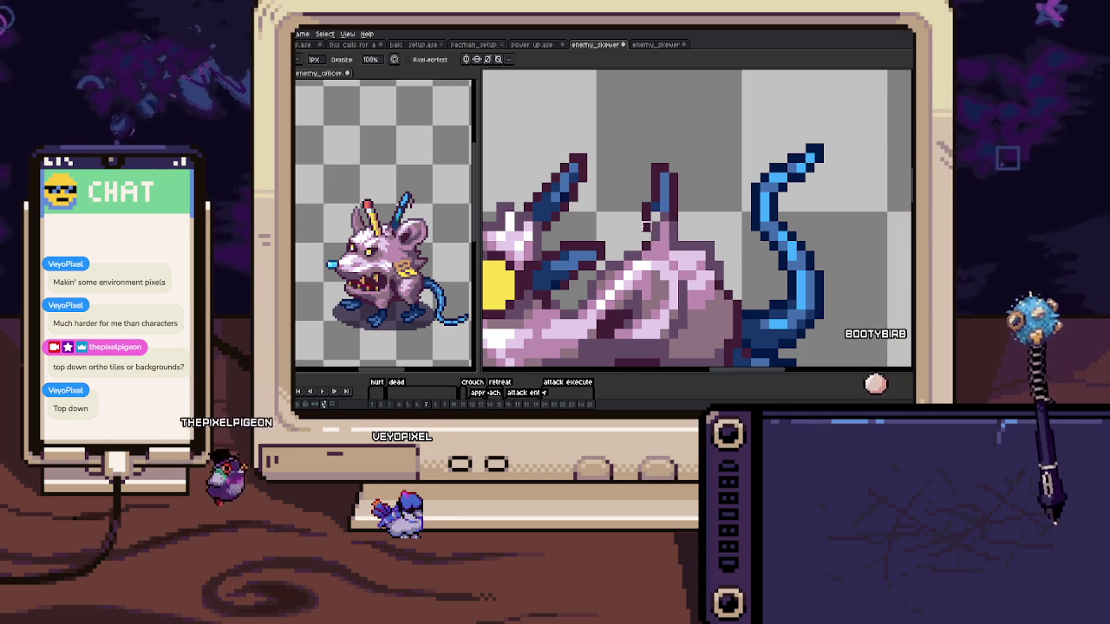
pyautogui.moveTo(659, 169); pyautogui.dragTo(669, 213)
pyautogui.press('Return')
# Sample the dark-red outline colour and paint over stray dark and blue pixels by the spike
pyautogui.scroll(-2, 673, 217)
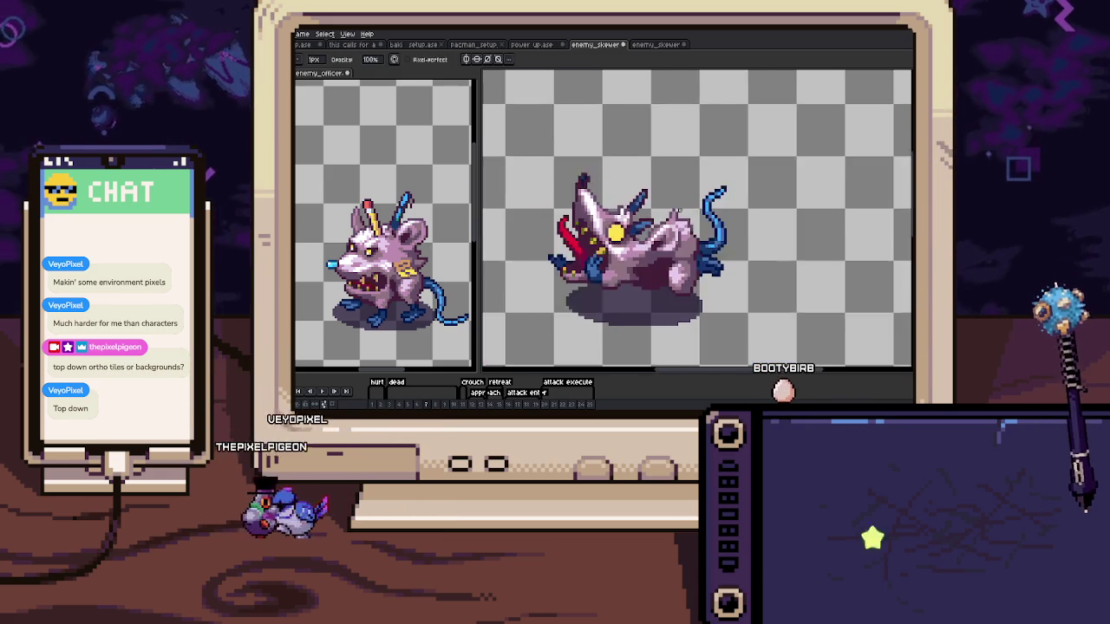
pyautogui.scroll(1, 706, 289)
pyautogui.scroll(1, 707, 288)
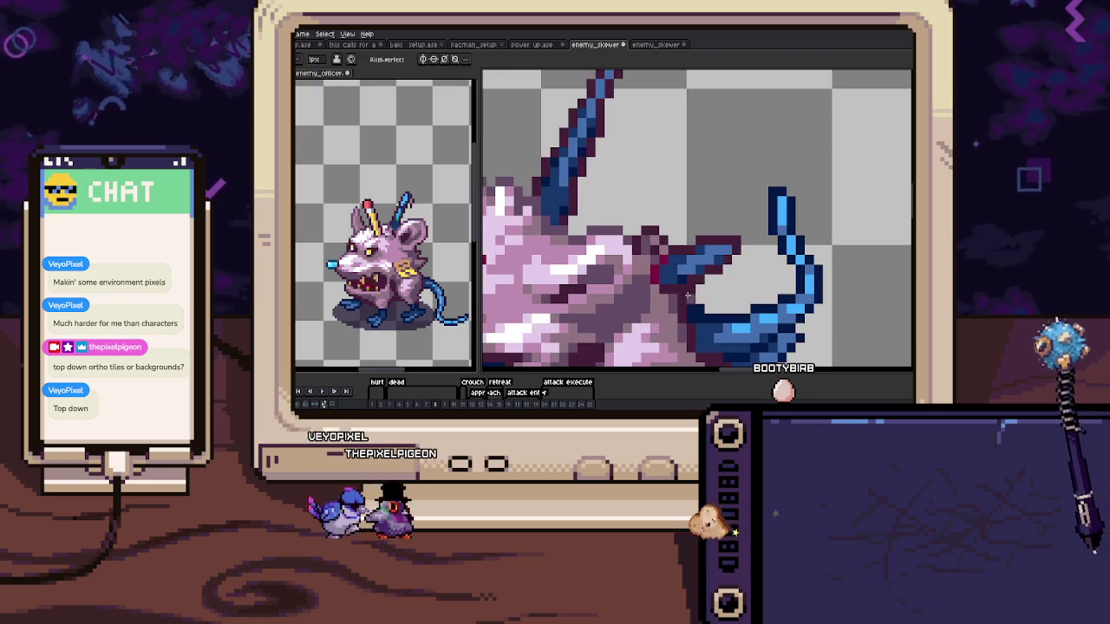
pyautogui.press('b')
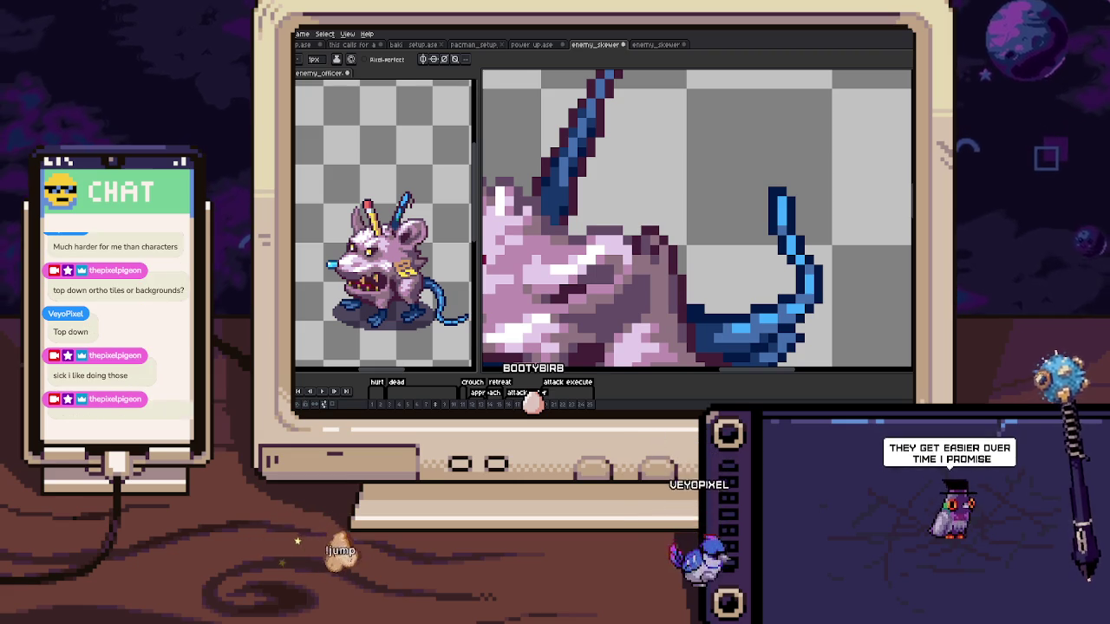
pyautogui.press('-')
pyautogui.press('-')
pyautogui.press('-')
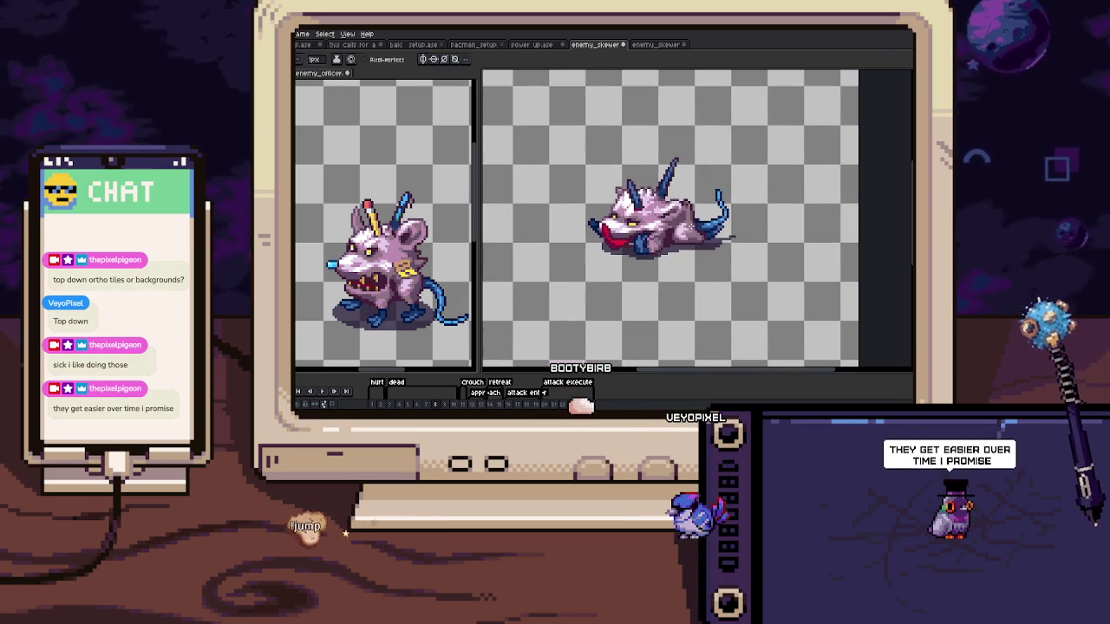
pyautogui.scroll(2, 704, 220)
pyautogui.scroll(3, 682, 184)
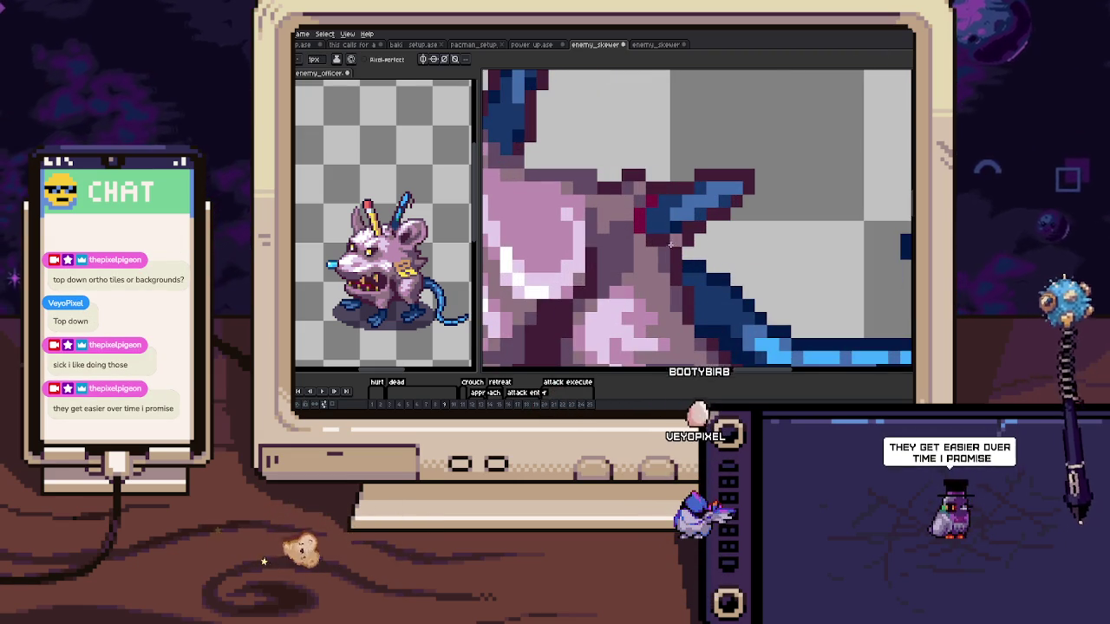
pyautogui.press('i')
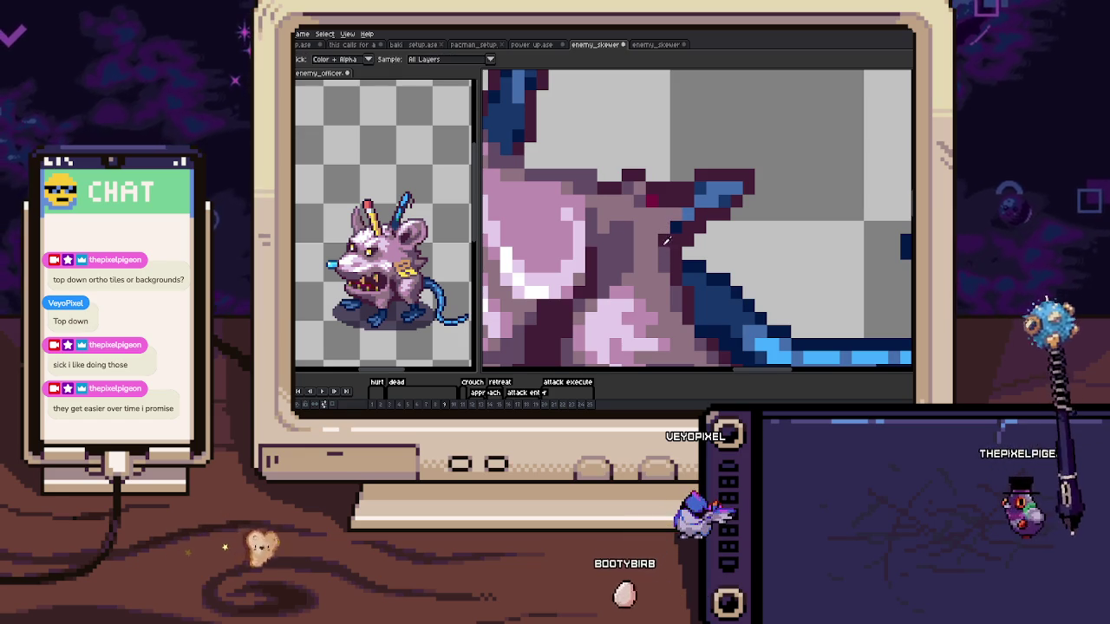
pyautogui.click(655, 197)
pyautogui.press('b')
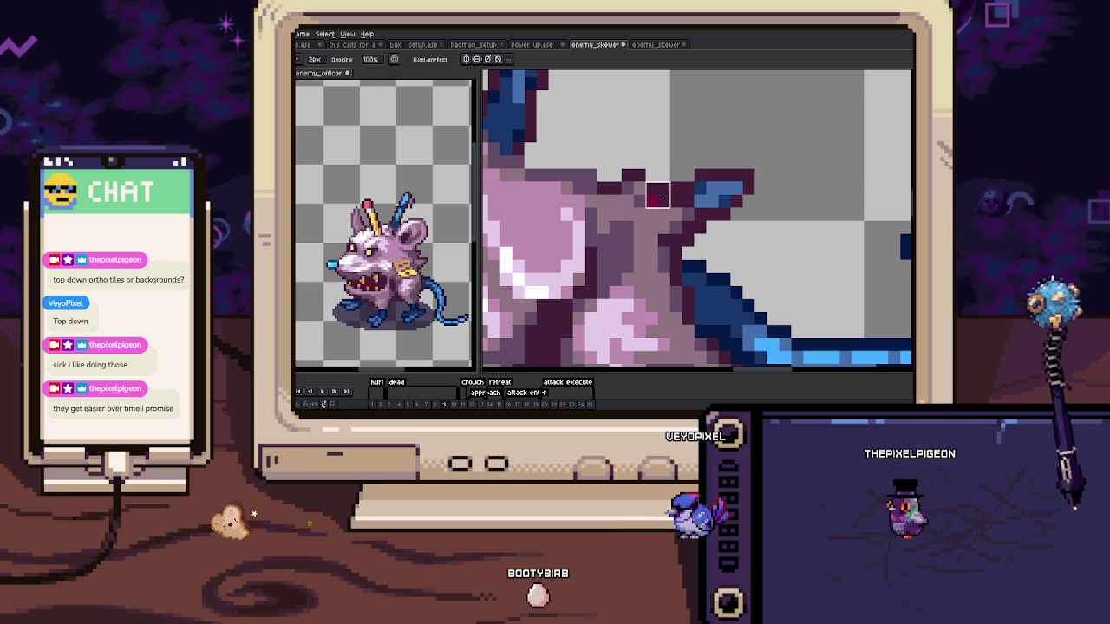
pyautogui.moveTo(658, 195); pyautogui.dragTo(742, 182)
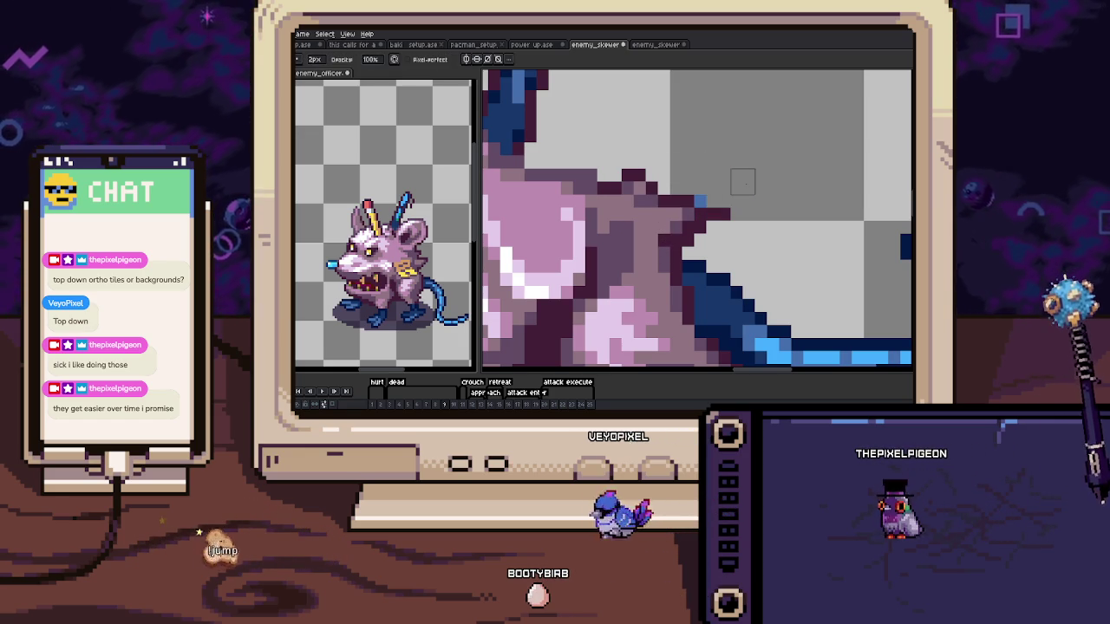
pyautogui.scroll(-3, 716, 203)
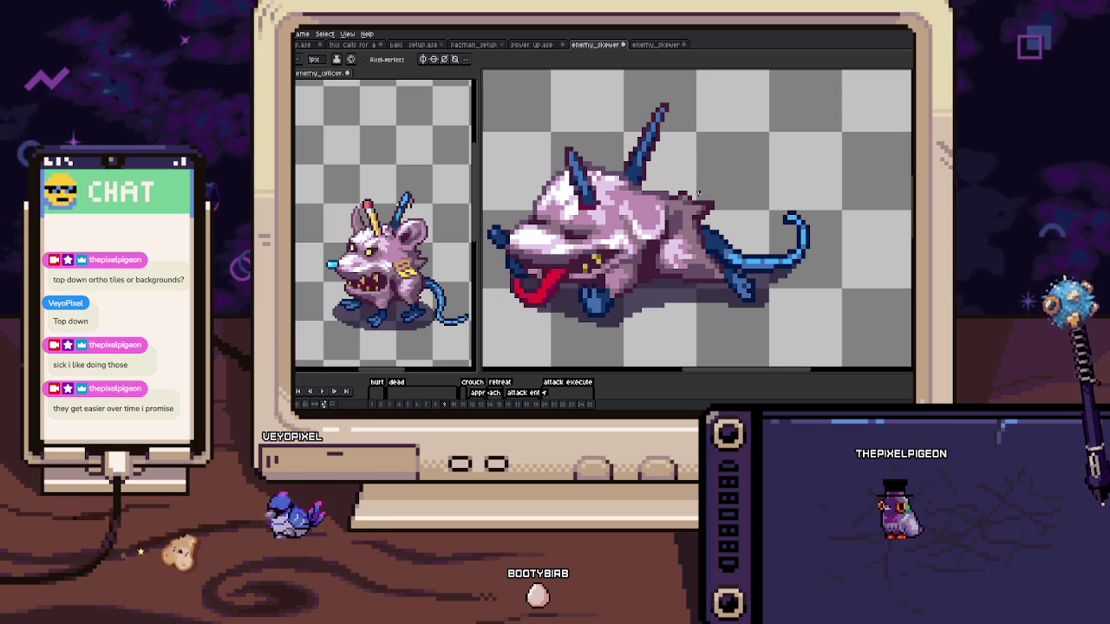
# On the next frame, select the spike pixels on the rat's back and nudge them right
pyautogui.press('Right')
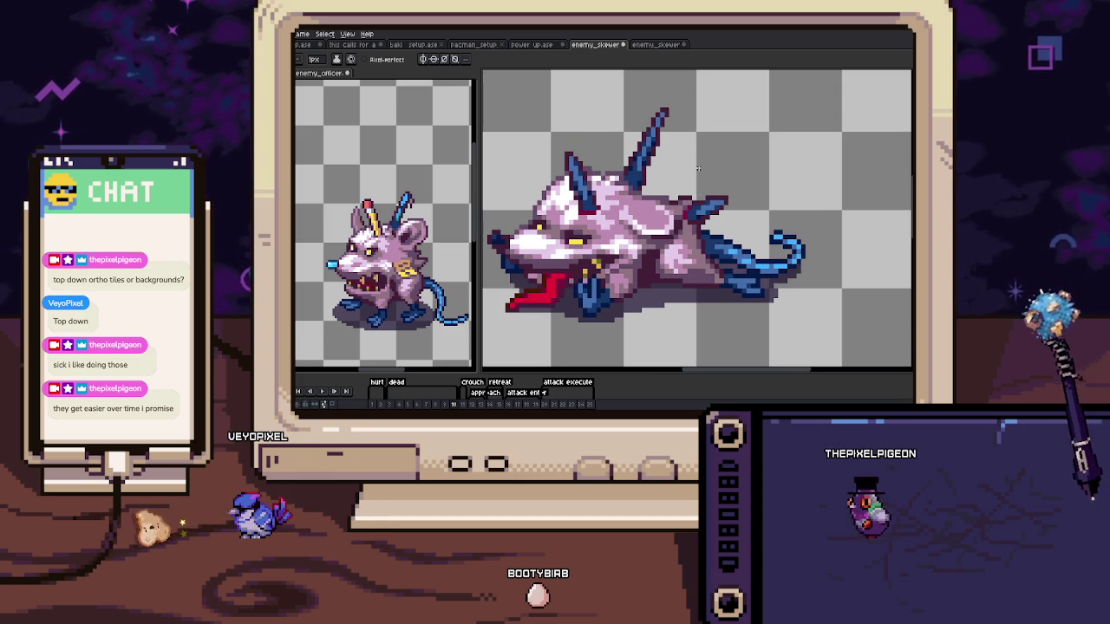
pyautogui.scroll(3, 698, 167)
pyautogui.press('m')
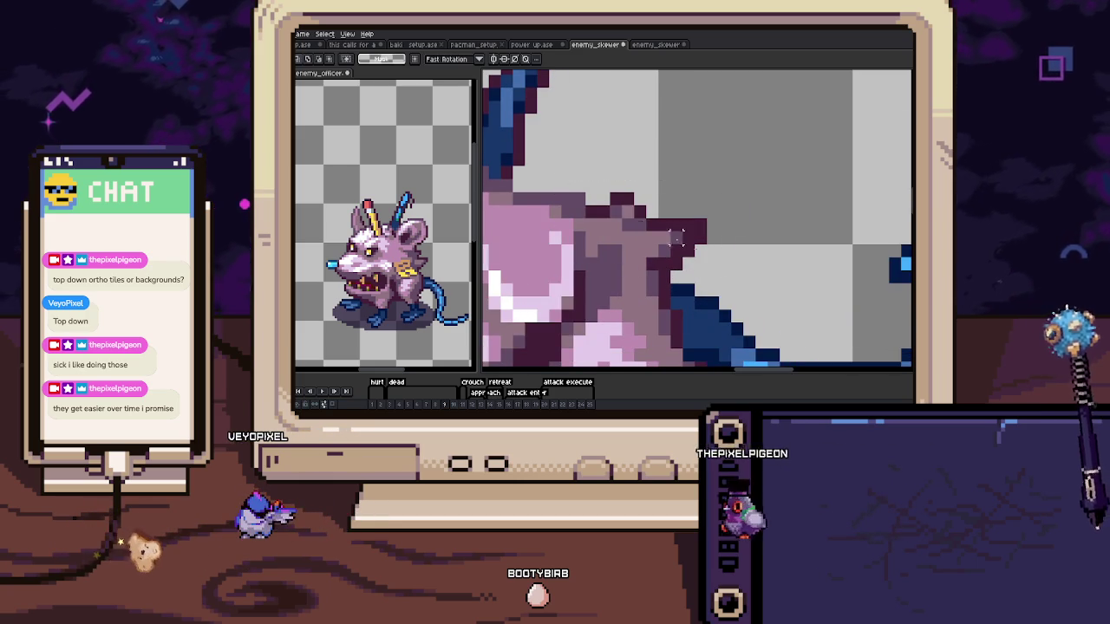
pyautogui.moveTo(621, 217); pyautogui.dragTo(721, 272)
pyautogui.press('Right')
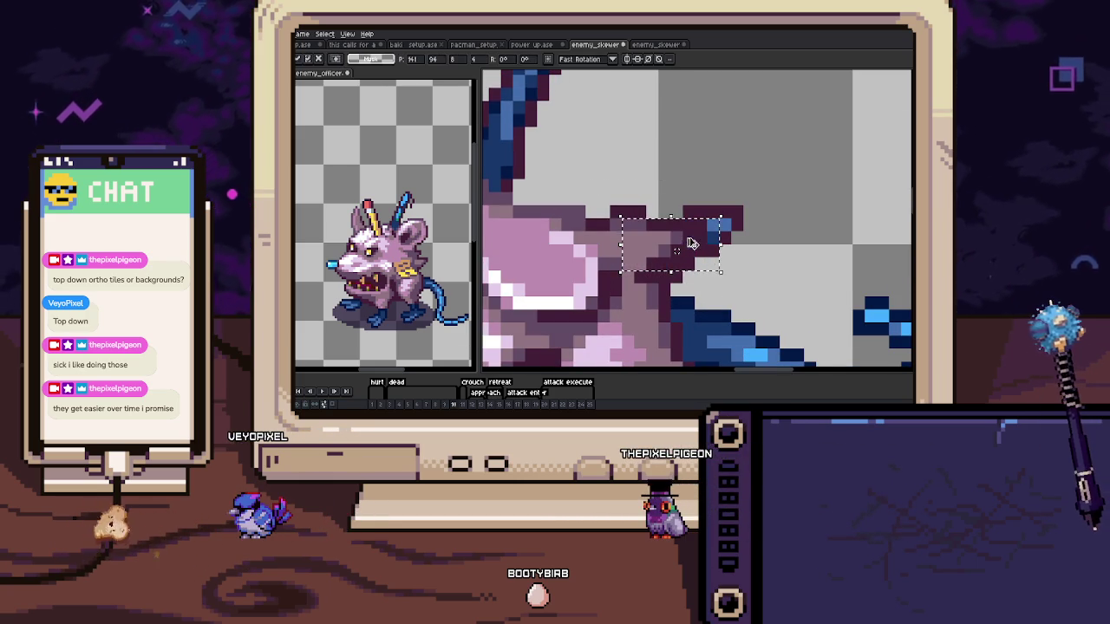
pyautogui.hotkey('ctrl', 'd')
pyautogui.press('b')
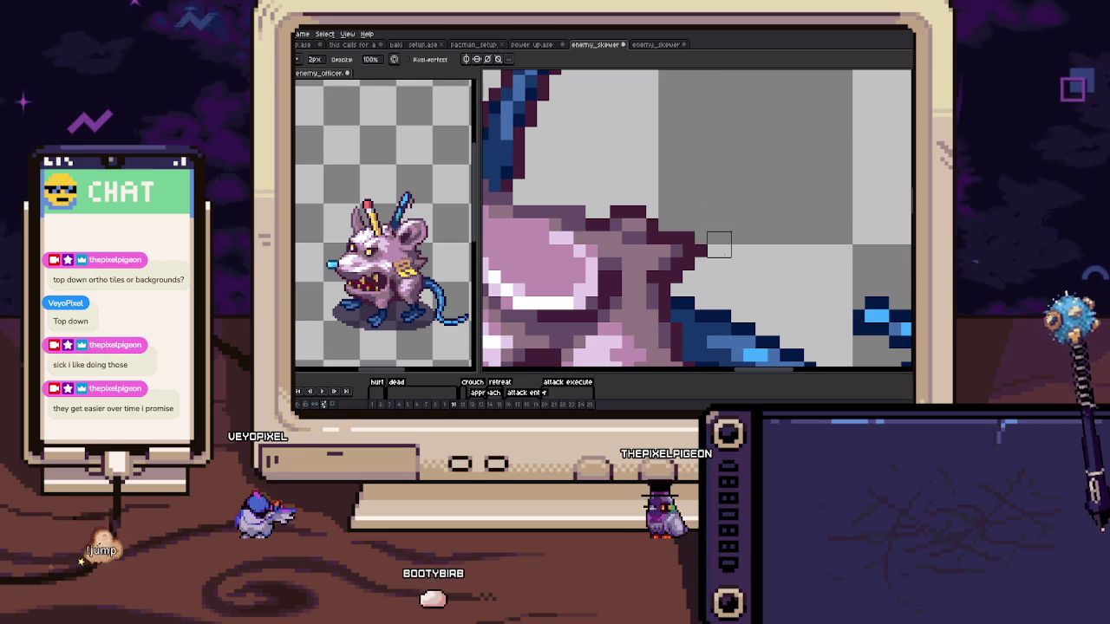
pyautogui.scroll(-3, 719, 257)
# On frame 11, paint over the blue strap with the sampled body colour using a 2px pencil
pyautogui.press('Return')
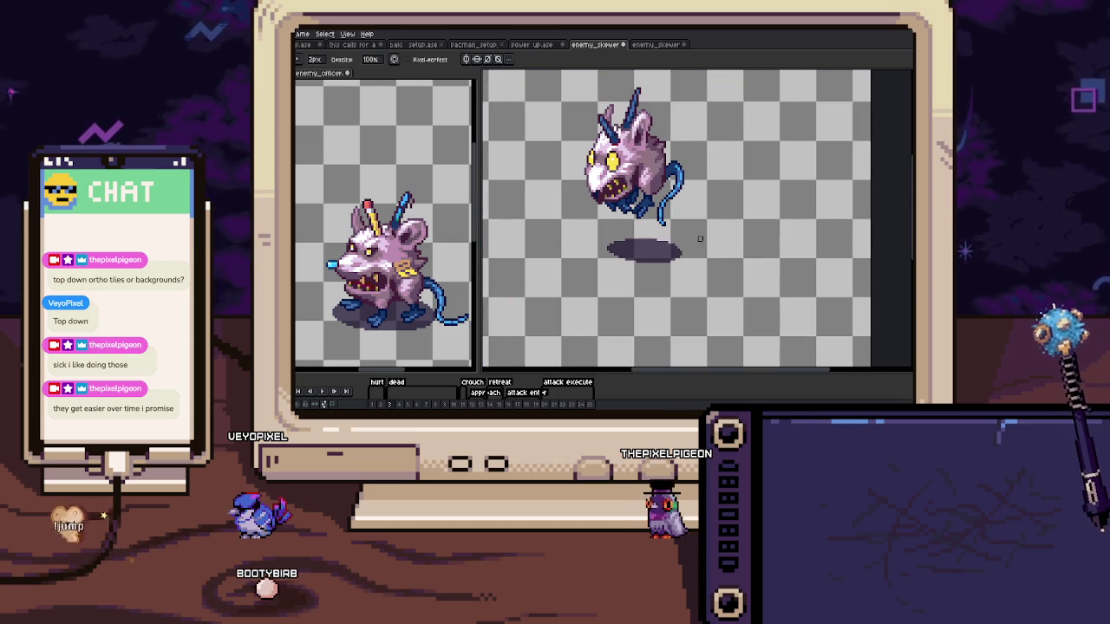
pyautogui.click(464, 406)
pyautogui.scroll(2, 650, 208)
pyautogui.scroll(2, 646, 210)
pyautogui.press('i')
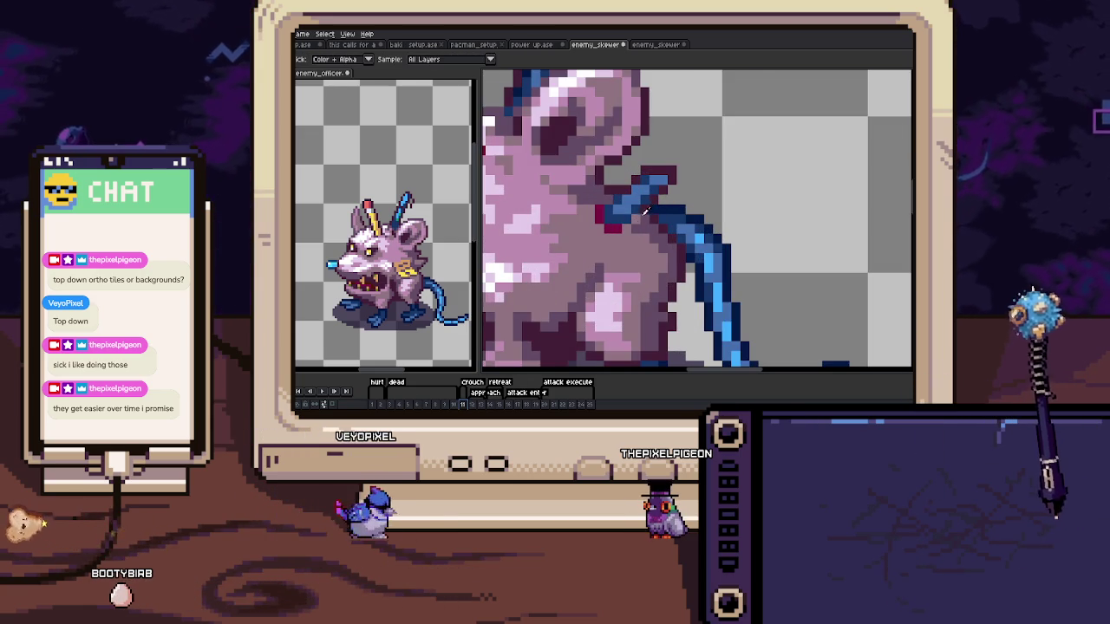
pyautogui.keyDown('alt'); pyautogui.click(646, 210); pyautogui.keyUp('alt')
pyautogui.press('+')
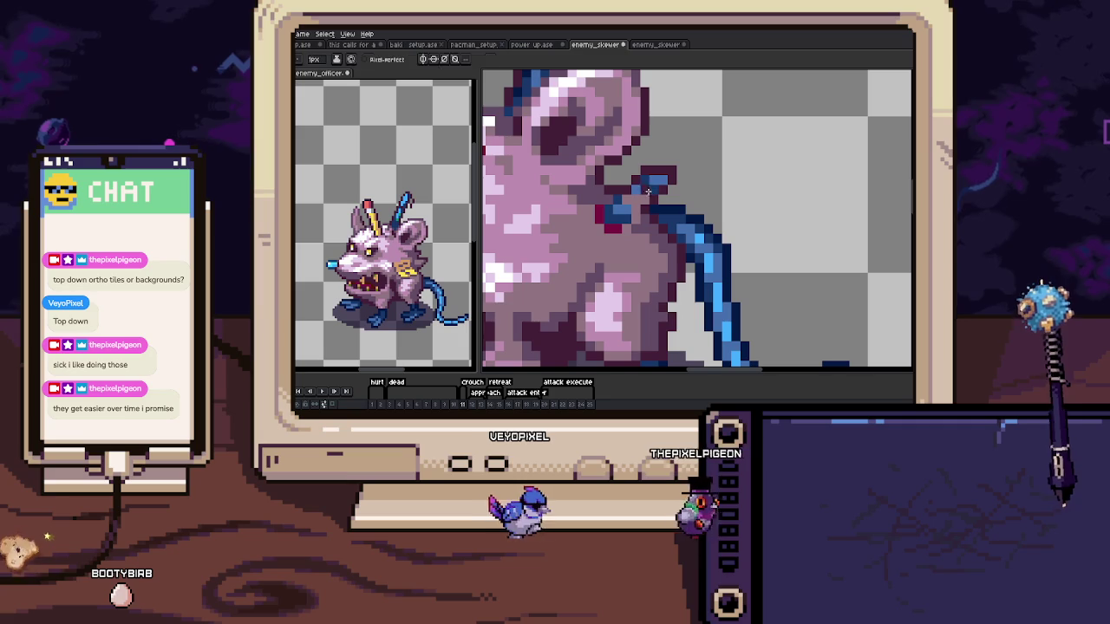
pyautogui.moveTo(646, 201); pyautogui.dragTo(612, 209)
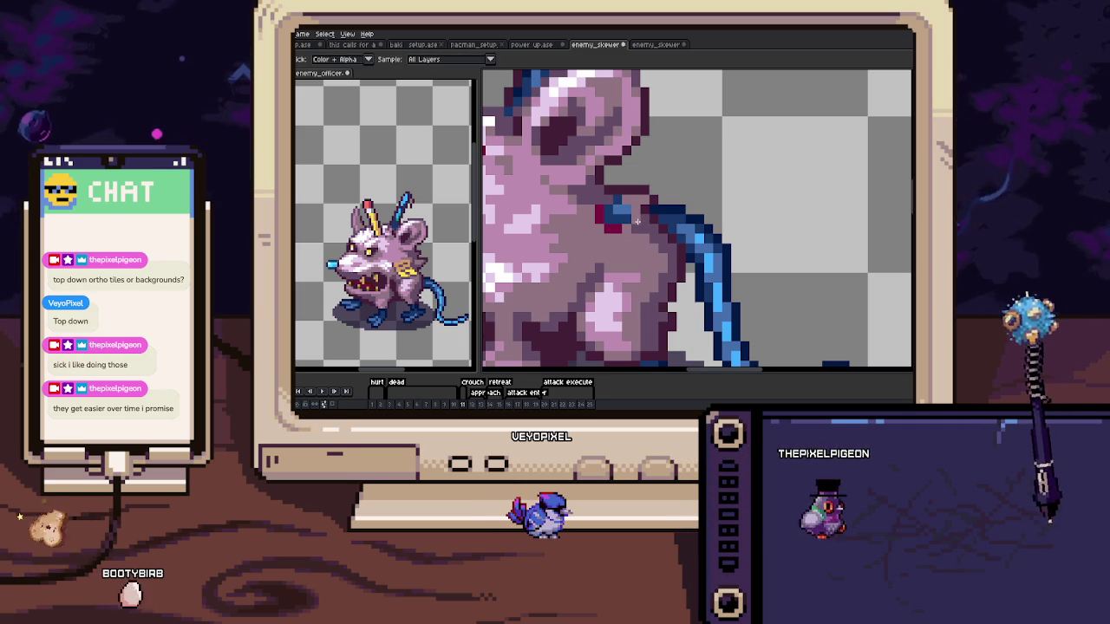
pyautogui.press('-')
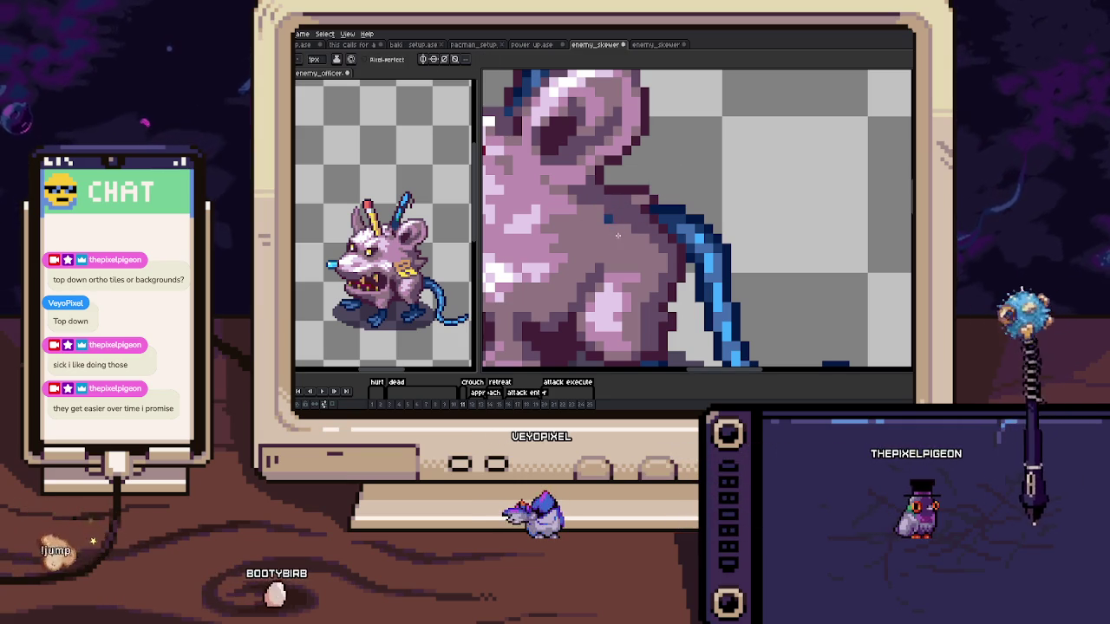
pyautogui.scroll(-3, 613, 209)
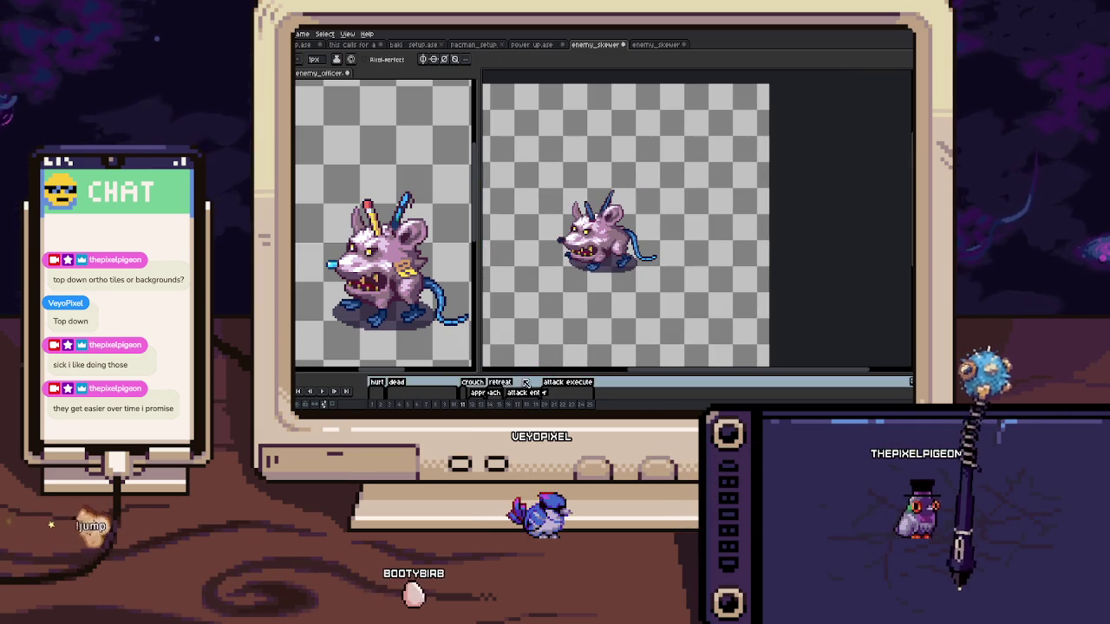
# Jump to the lunging frame, try a pixel by the spear, and undo it
pyautogui.click(476, 394)
pyautogui.scroll(3, 620, 189)
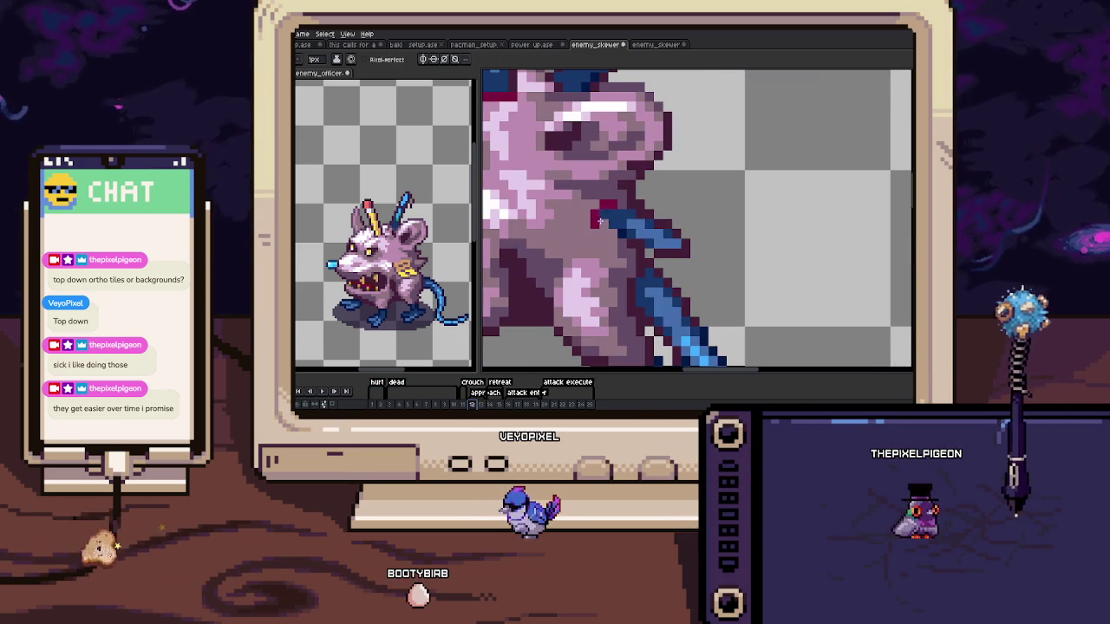
pyautogui.click(610, 205)
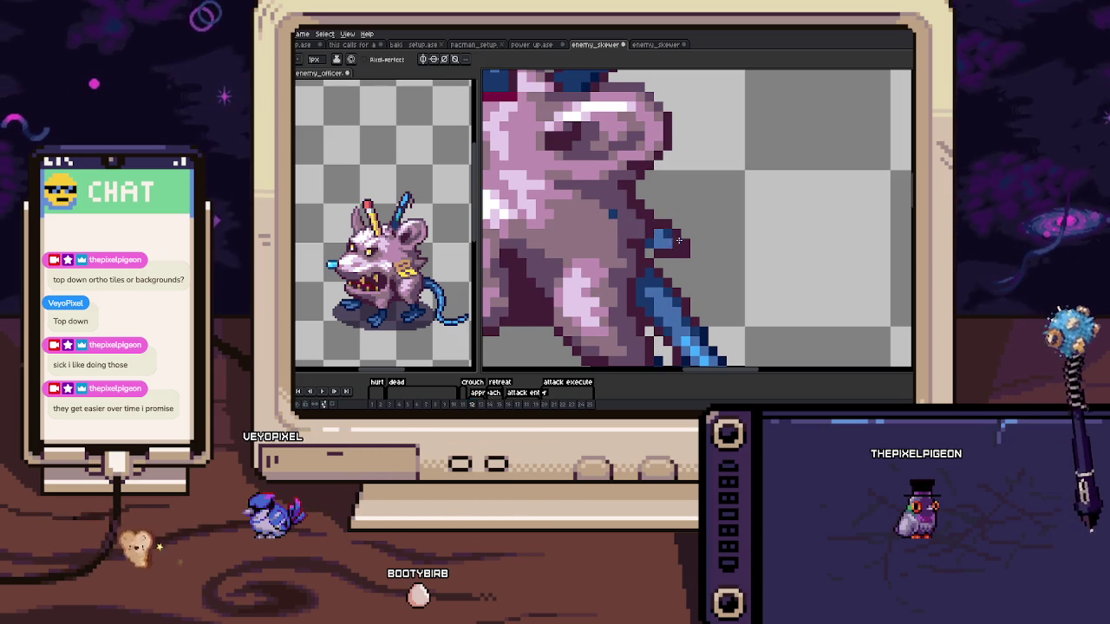
pyautogui.hotkey('ctrl', 'z')
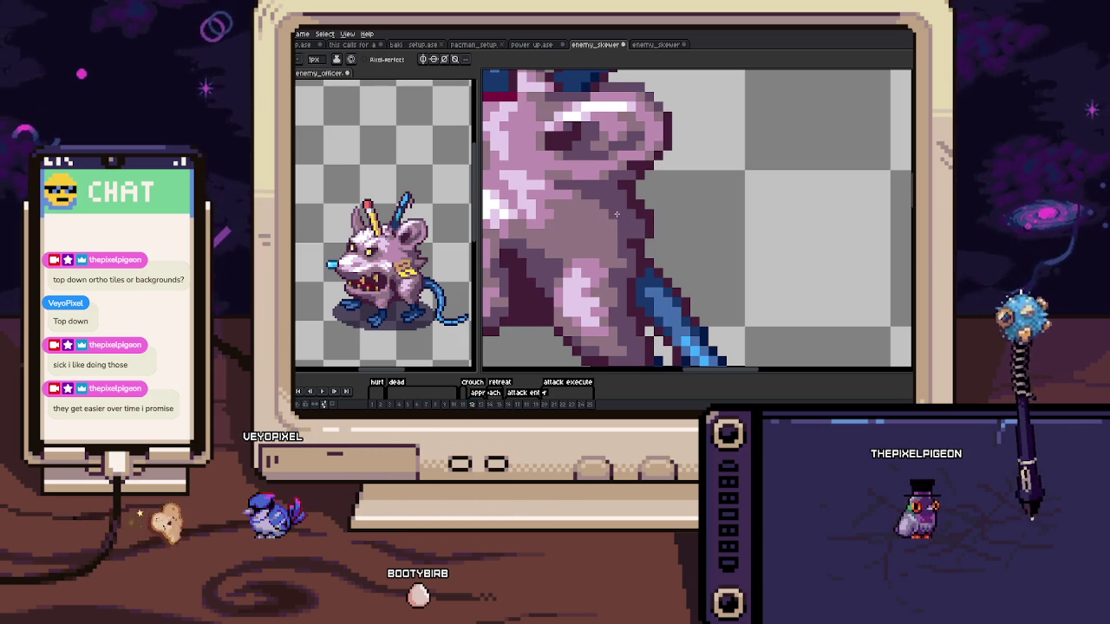
pyautogui.scroll(-5, 617, 213)
pyautogui.scroll(2, 623, 182)
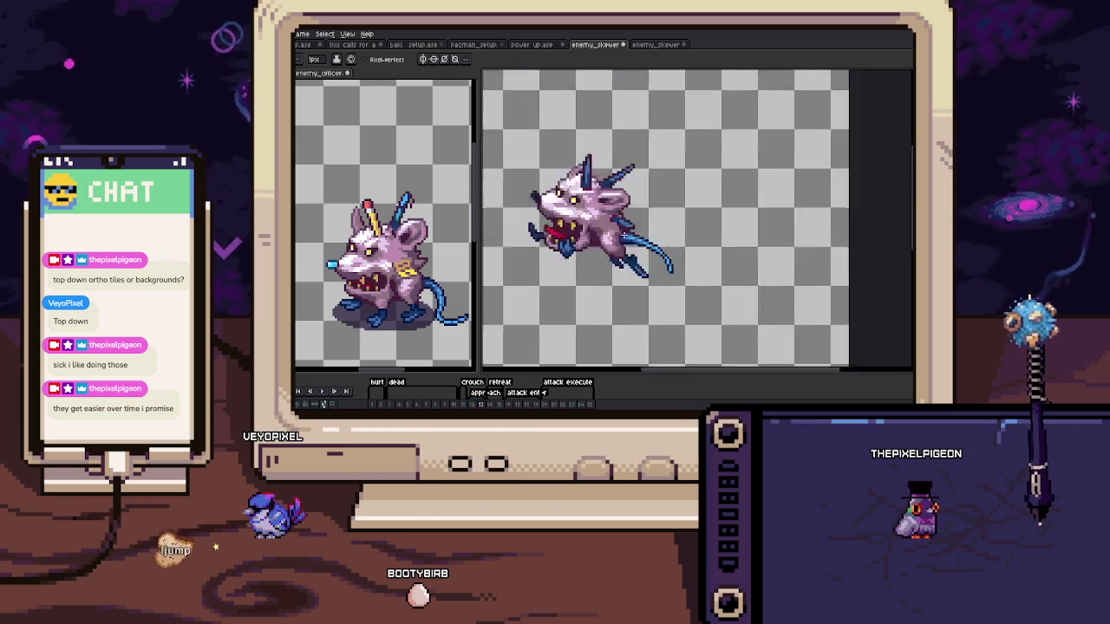
pyautogui.scroll(3, 623, 182)
pyautogui.scroll(2, 622, 182)
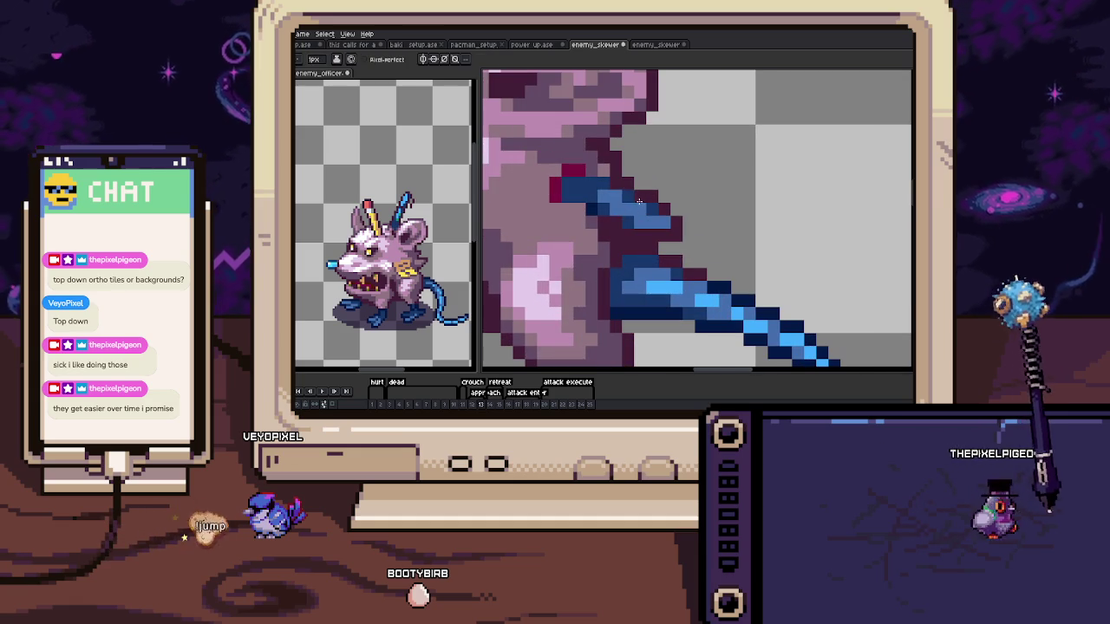
# Repaint the red and blue pixels near the spike in the mauve body colour
pyautogui.press('b')
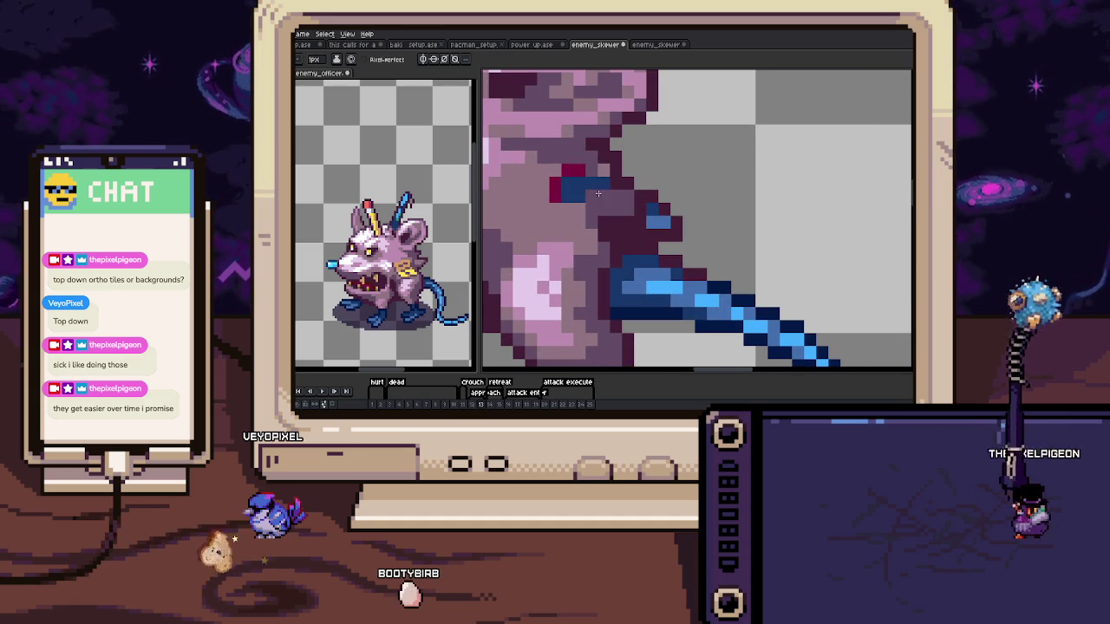
pyautogui.click(597, 194)
pyautogui.press('i')
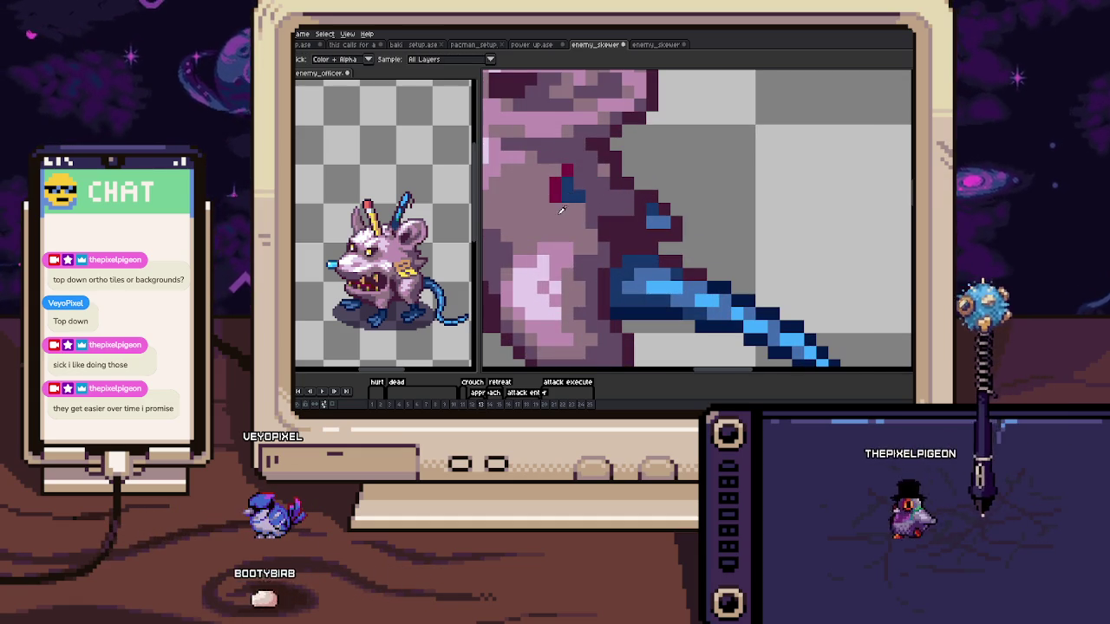
pyautogui.press('b')
pyautogui.click(557, 191)
pyautogui.hscroll(2, 583, 199)
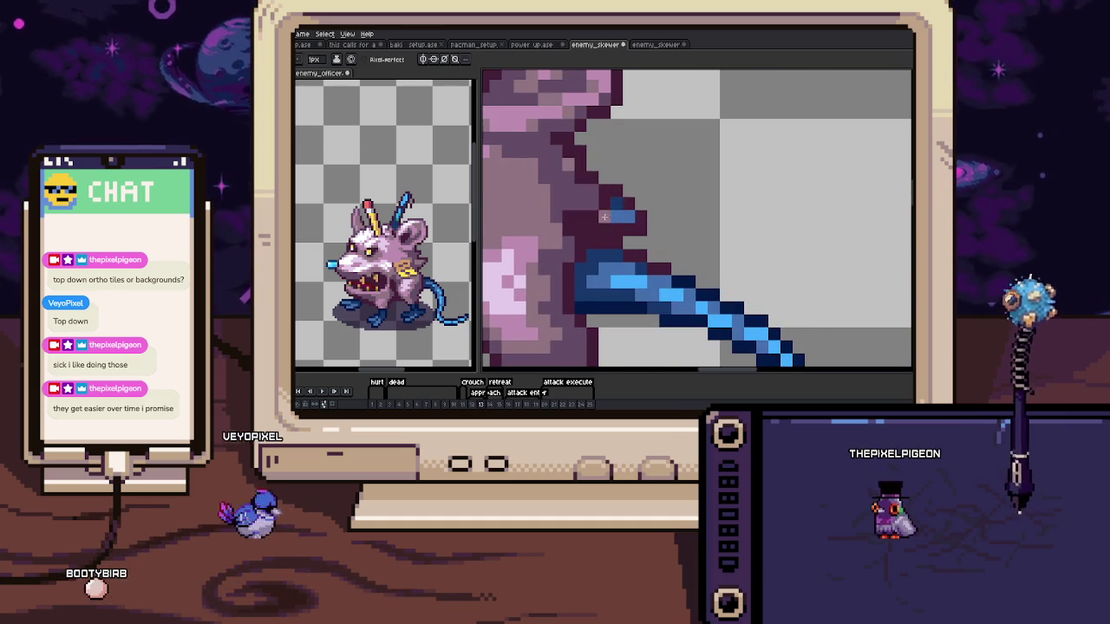
pyautogui.press('e')
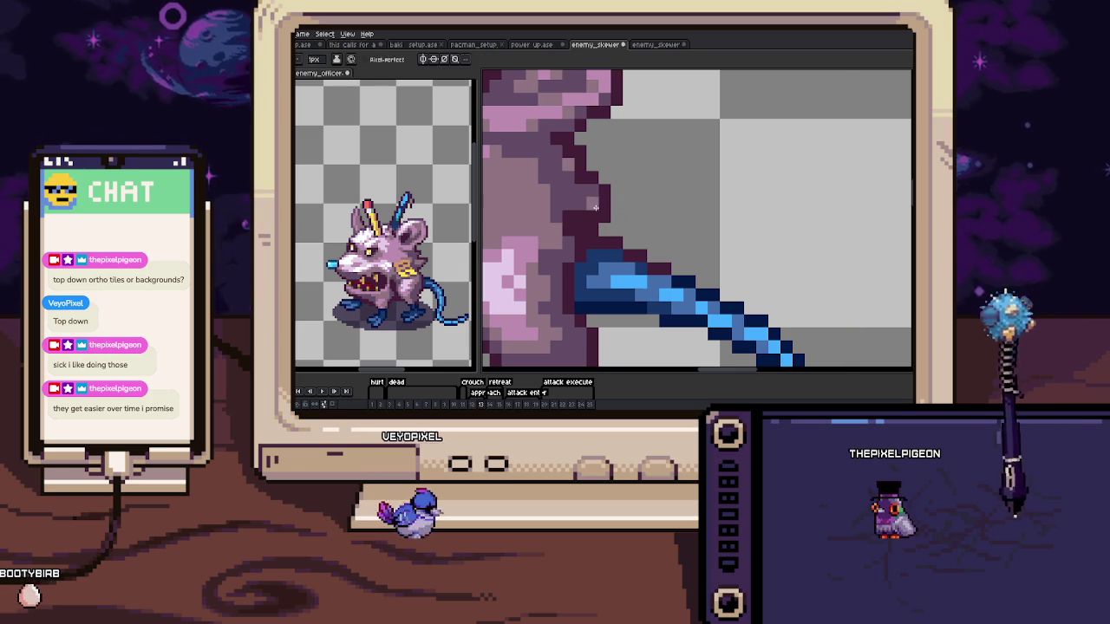
pyautogui.scroll(-5, 596, 207)
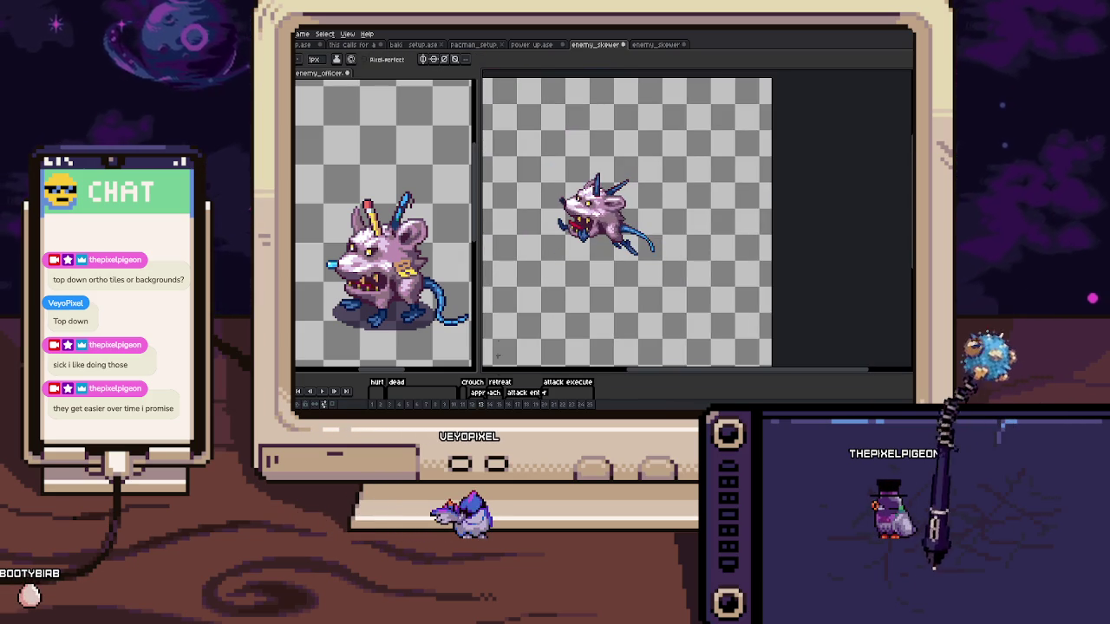
# On the next frame, erase the blue protrusion right of the rat's head
pyautogui.press('Right')
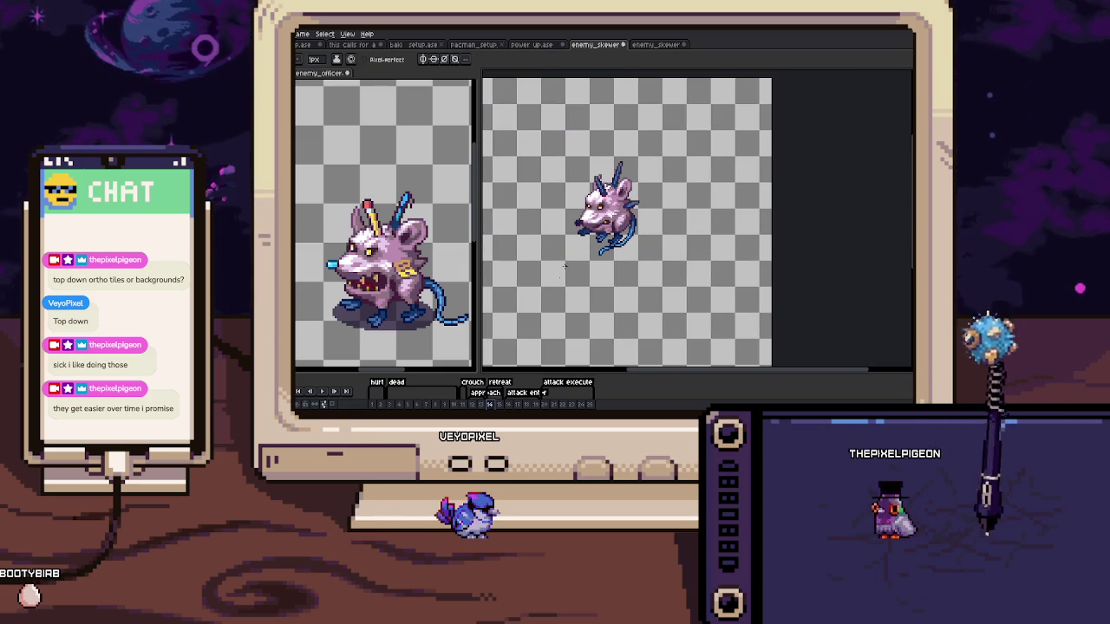
pyautogui.scroll(3, 612, 229)
pyautogui.scroll(2, 616, 233)
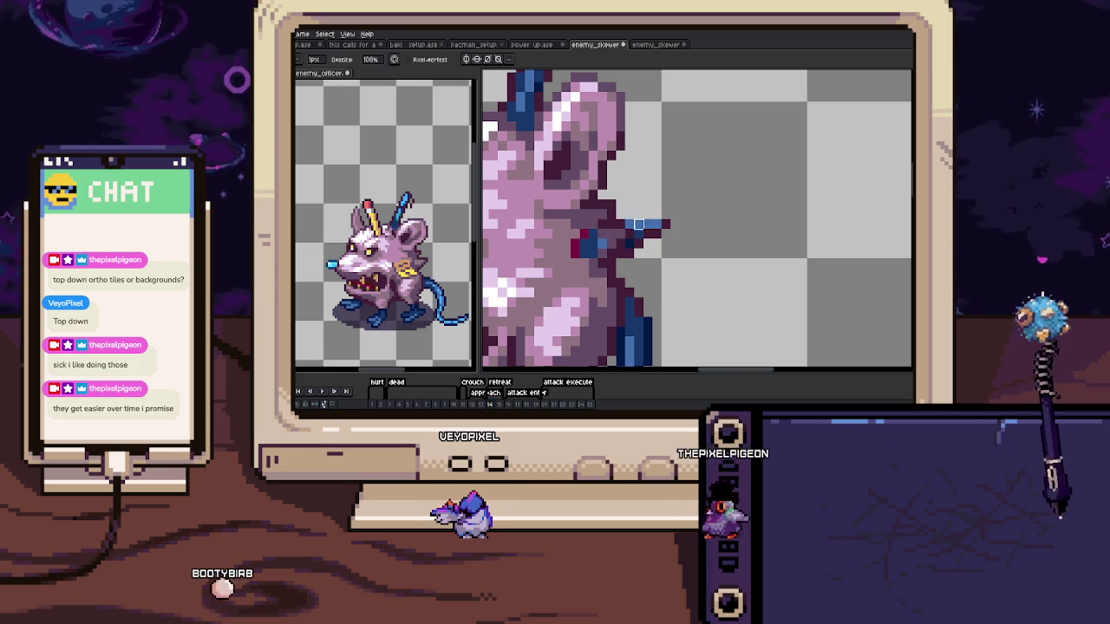
pyautogui.press('e')
pyautogui.moveTo(663, 224); pyautogui.dragTo(630, 254)
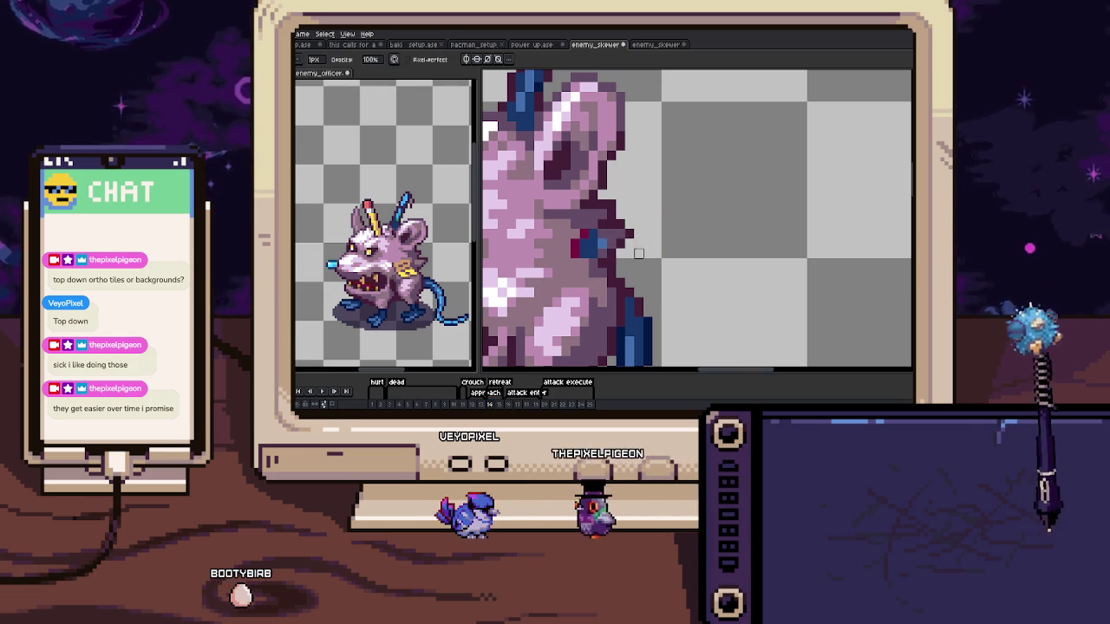
pyautogui.press('b')
pyautogui.keyDown('alt'); pyautogui.click(586, 257); pyautogui.keyUp('alt')
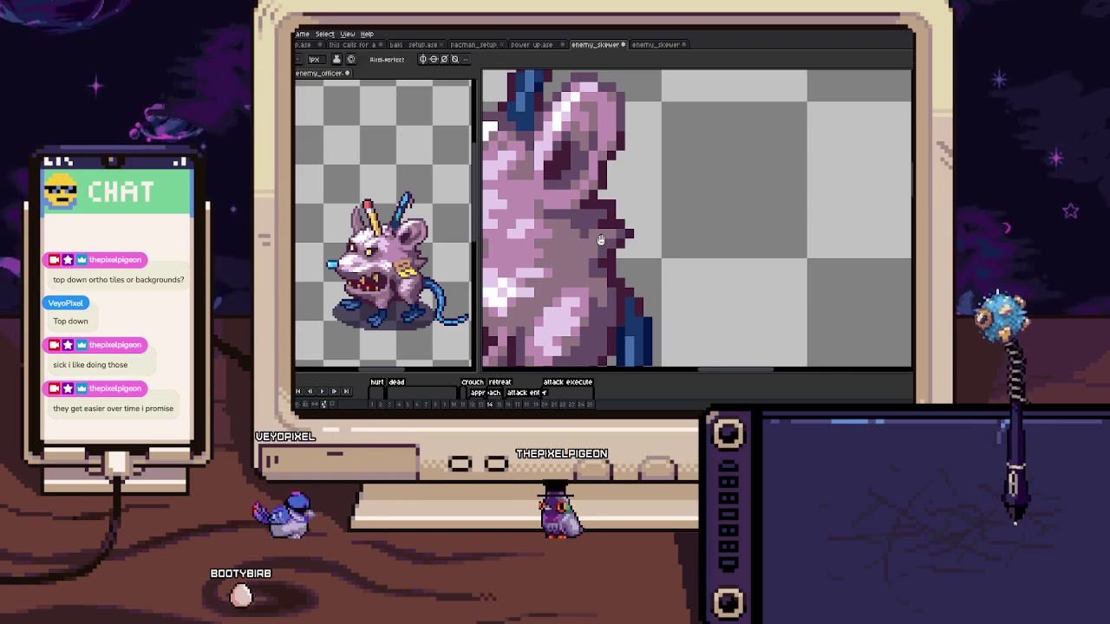
pyautogui.moveTo(601, 240); pyautogui.dragTo(624, 238)
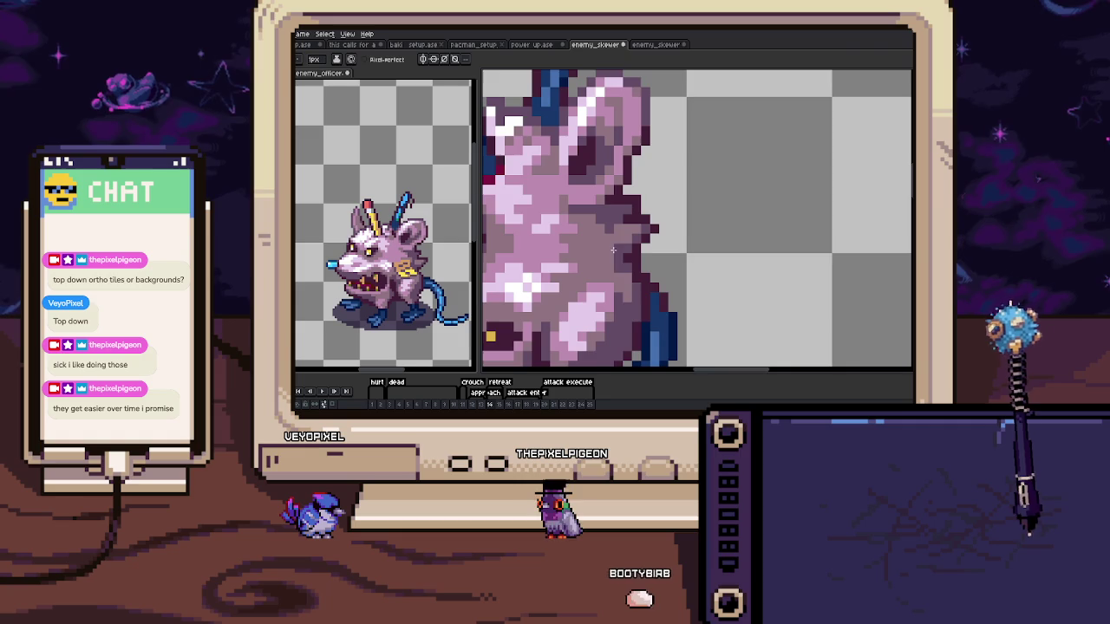
# Select and delete the blue horn pixels beside the head
pyautogui.scroll(-1, 613, 251)
pyautogui.scroll(-2, 613, 251)
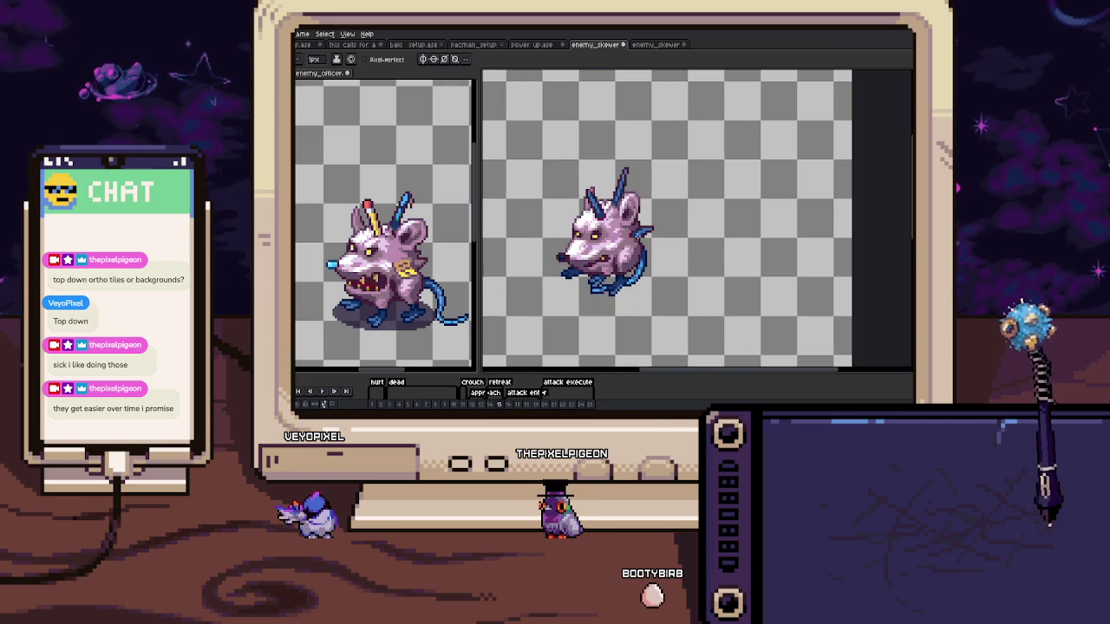
pyautogui.scroll(4, 615, 230)
pyautogui.moveTo(601, 187); pyautogui.dragTo(690, 254)
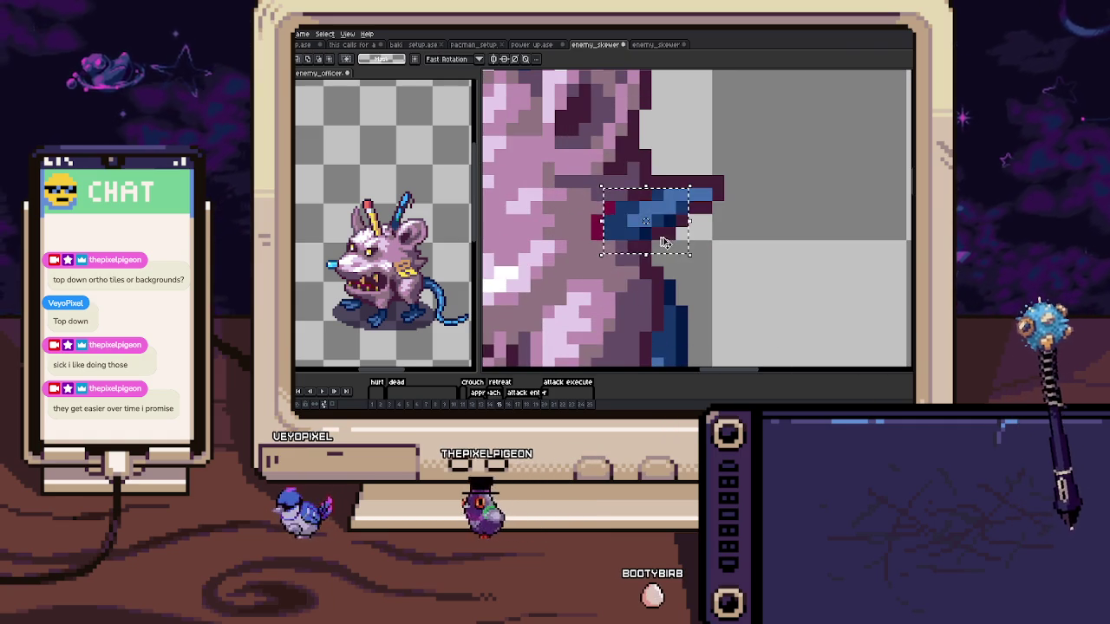
pyautogui.press('Delete')
pyautogui.press('b')
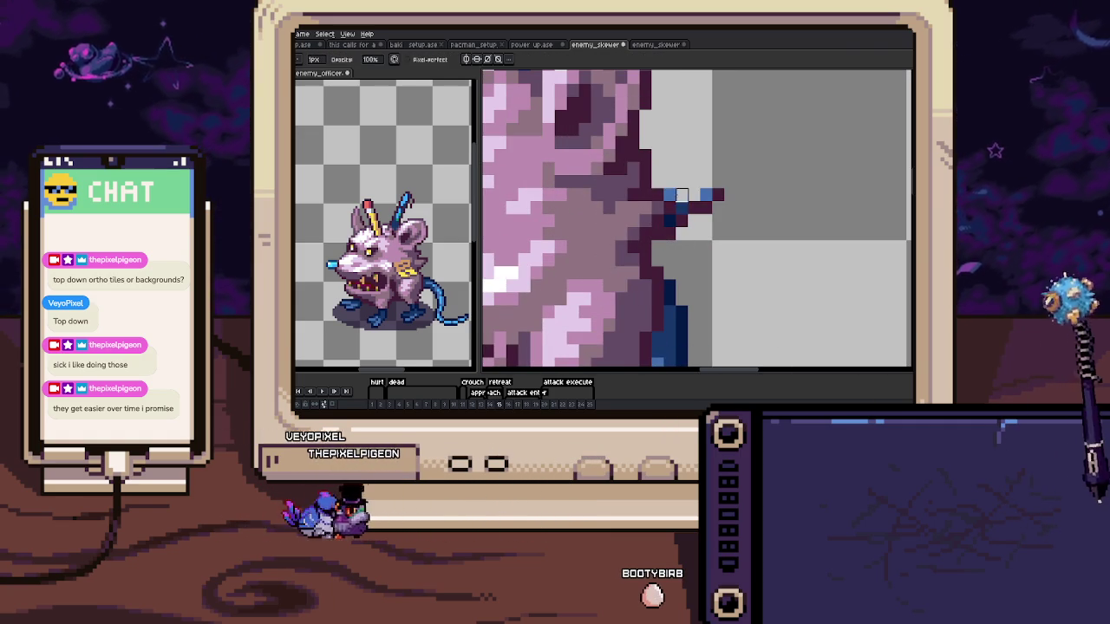
pyautogui.scroll(-3, 680, 218)
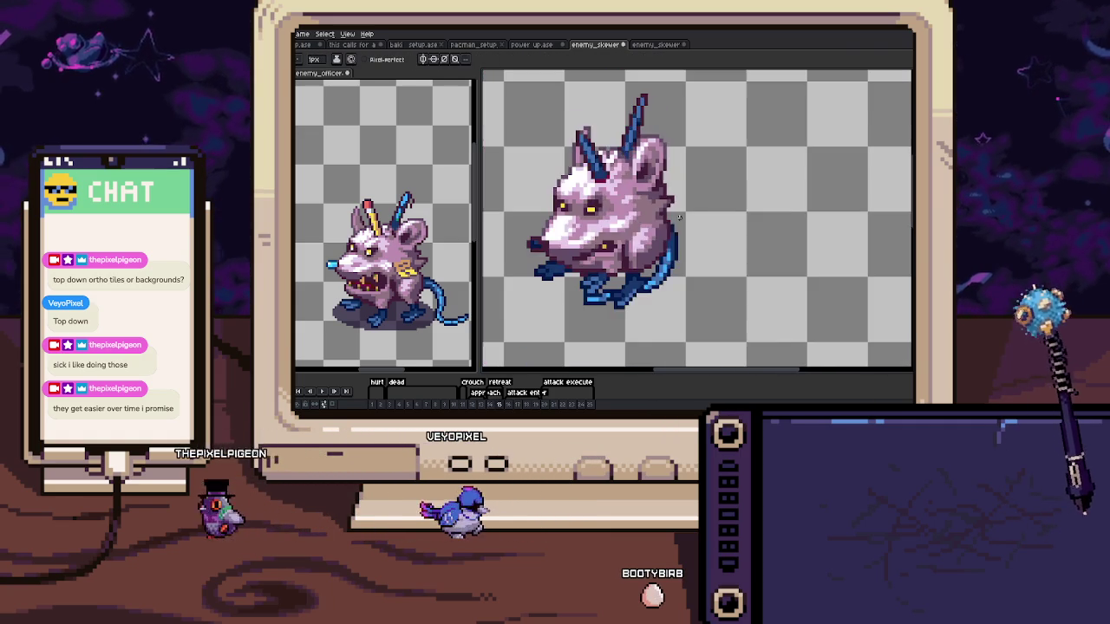
pyautogui.scroll(-1, 680, 218)
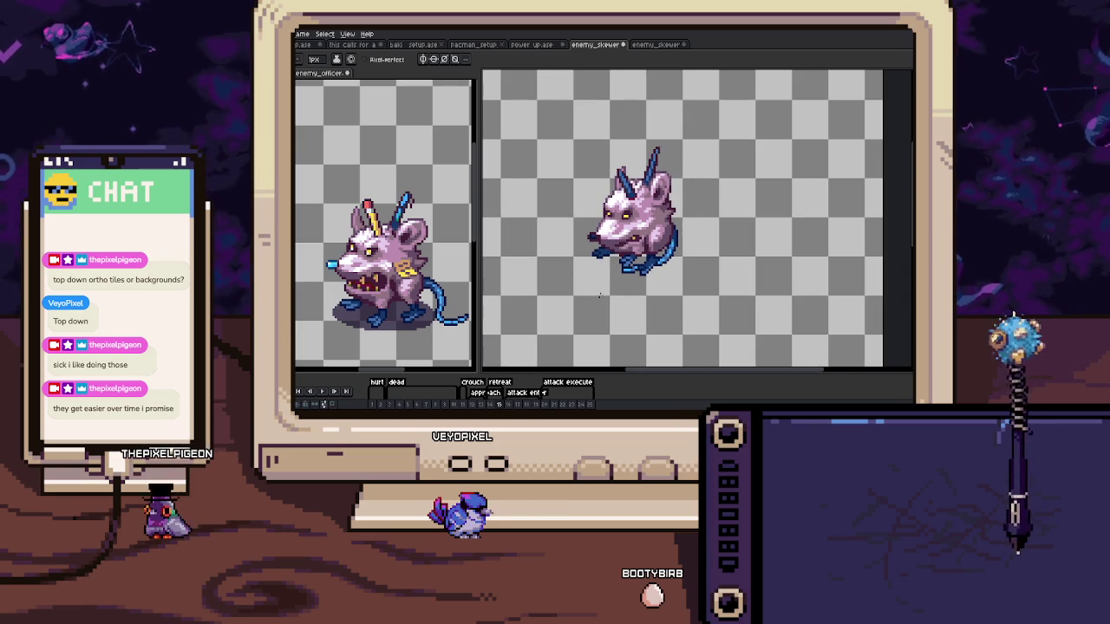
# Step through frames 16 and 17, then advance to the lunging attack frame 18
pyautogui.press('Right')
pyautogui.press('Right')
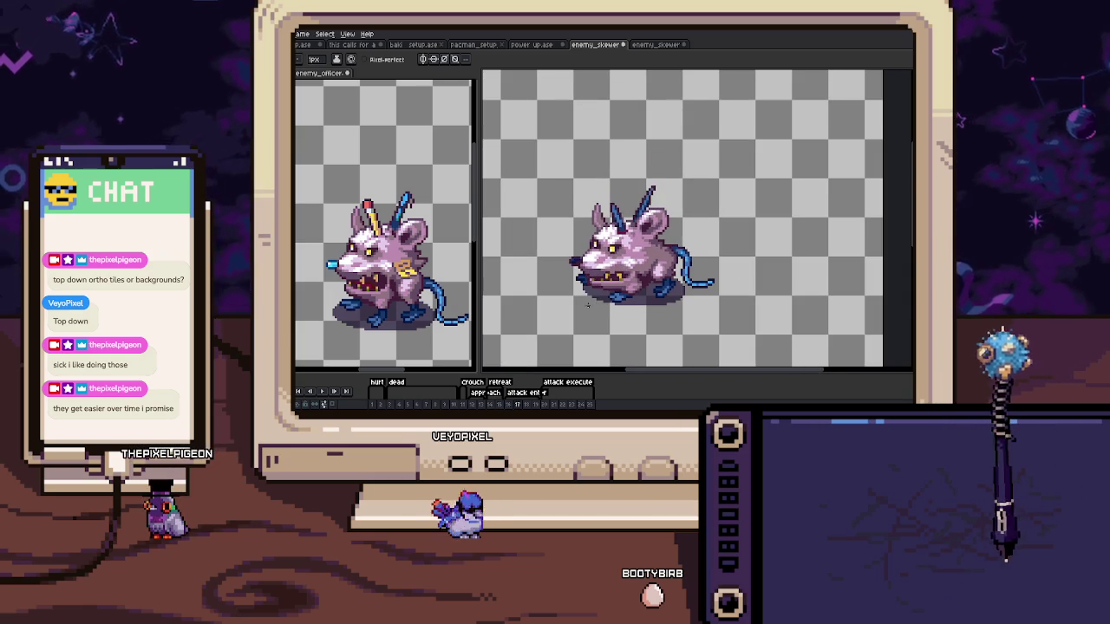
pyautogui.press('Right')
pyautogui.press('Left')
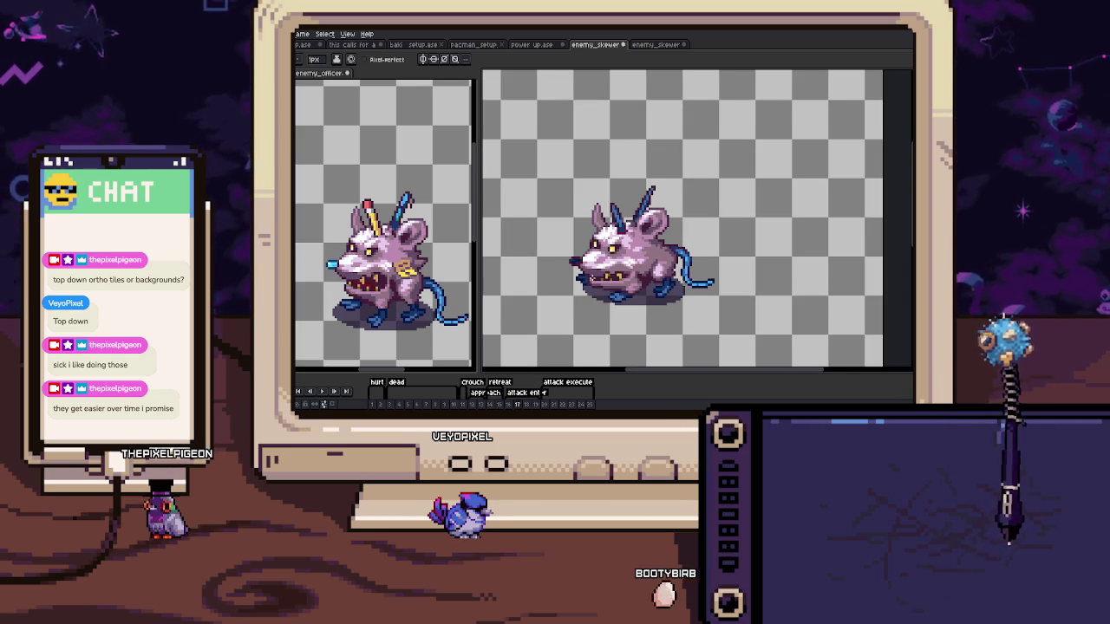
pyautogui.press('Left')
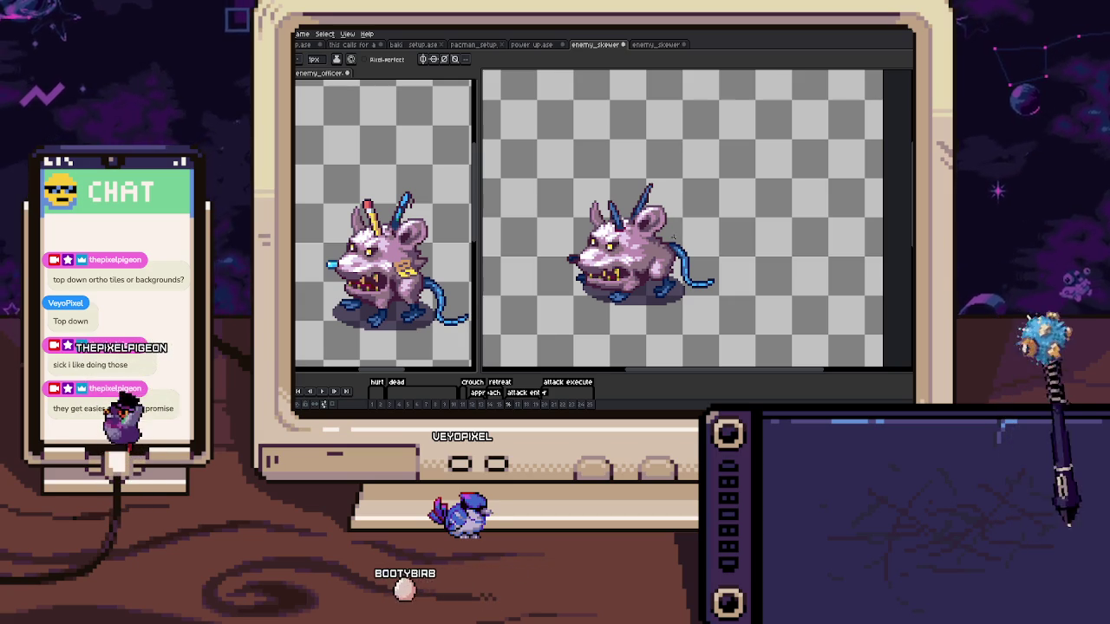
pyautogui.scroll(3, 653, 245)
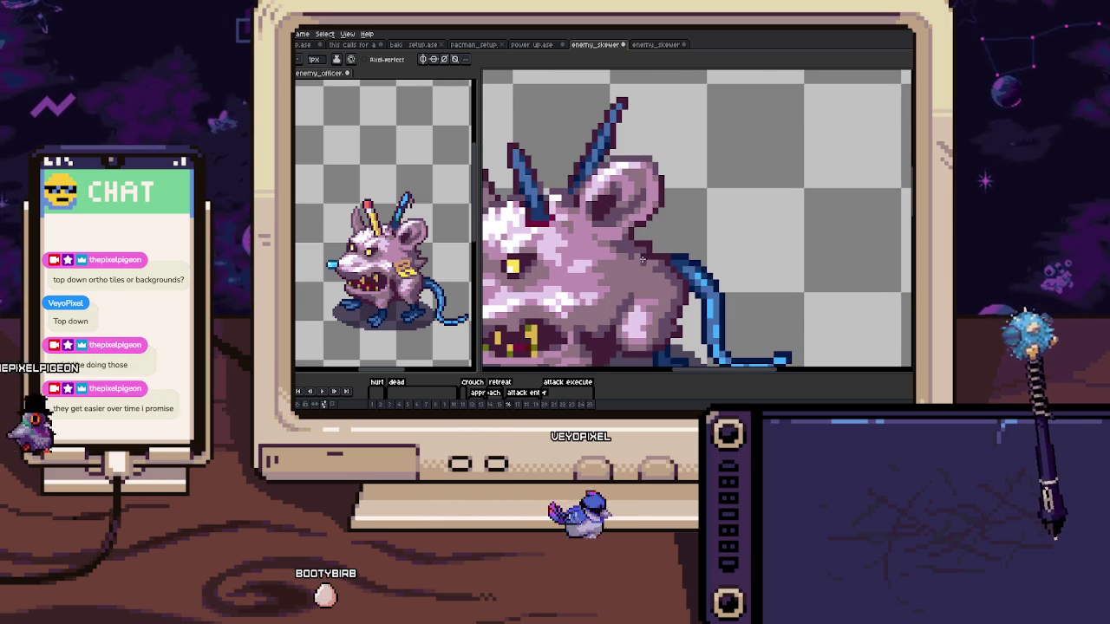
pyautogui.press('Right')
pyautogui.press('Right')
pyautogui.scroll(-3, 641, 258)
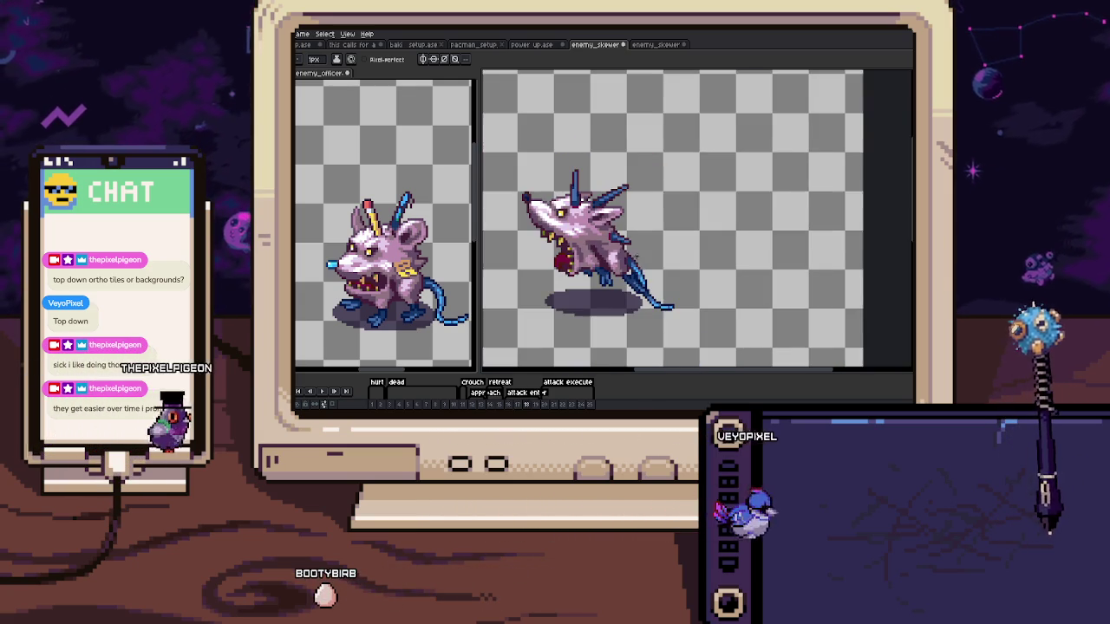
# Switch to the dark rat enemy_skewer document and play its animation as reference
pyautogui.click(657, 45)
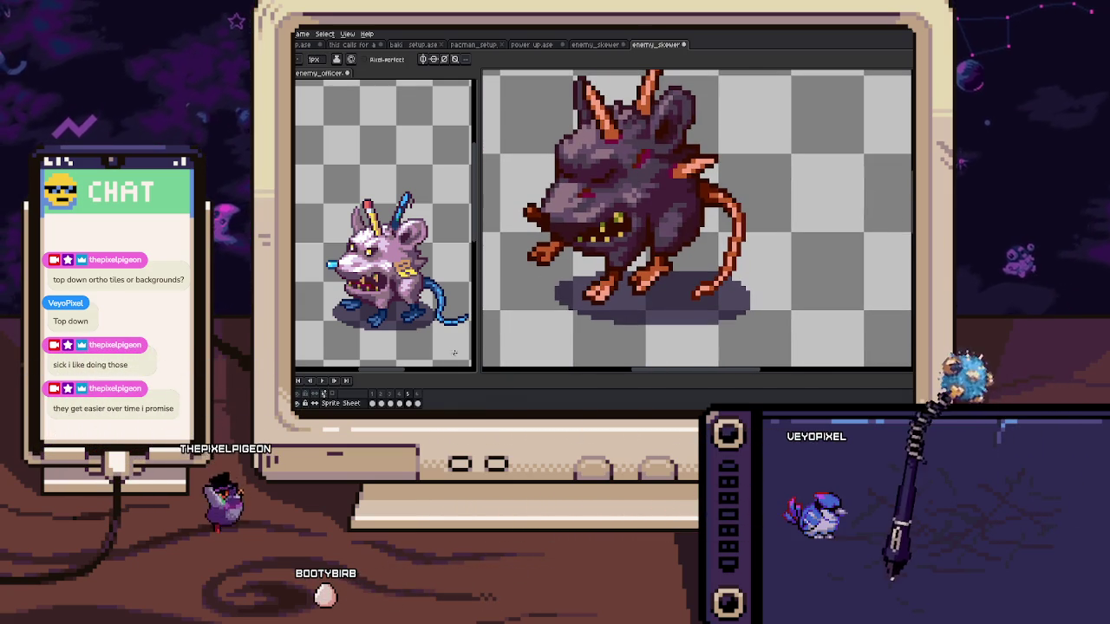
pyautogui.press('Return')
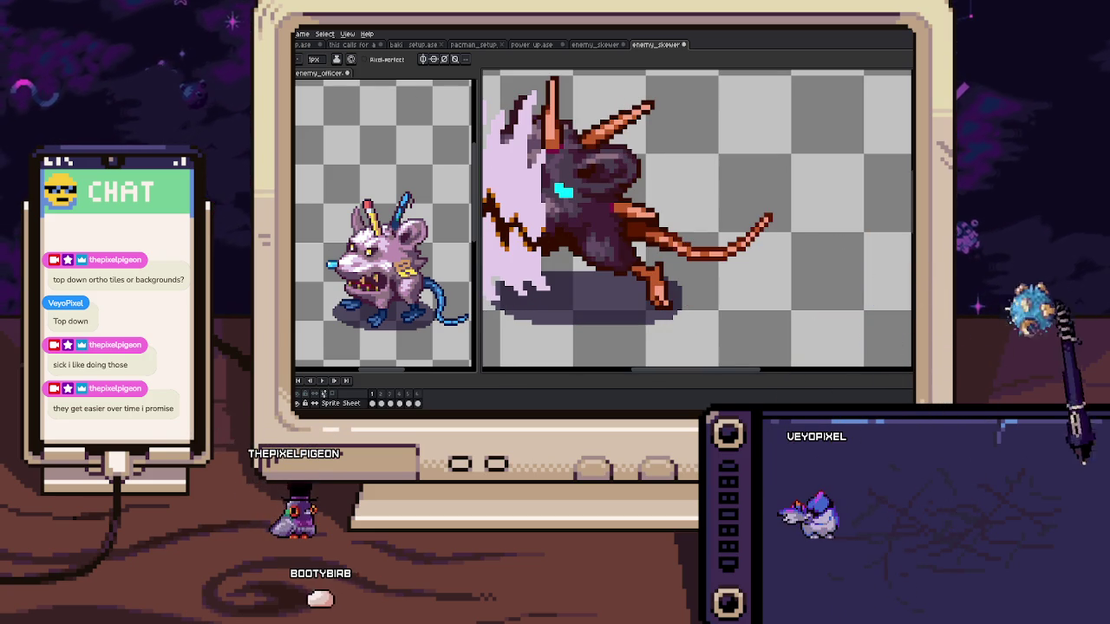
pyautogui.scroll(3, 816, 214)
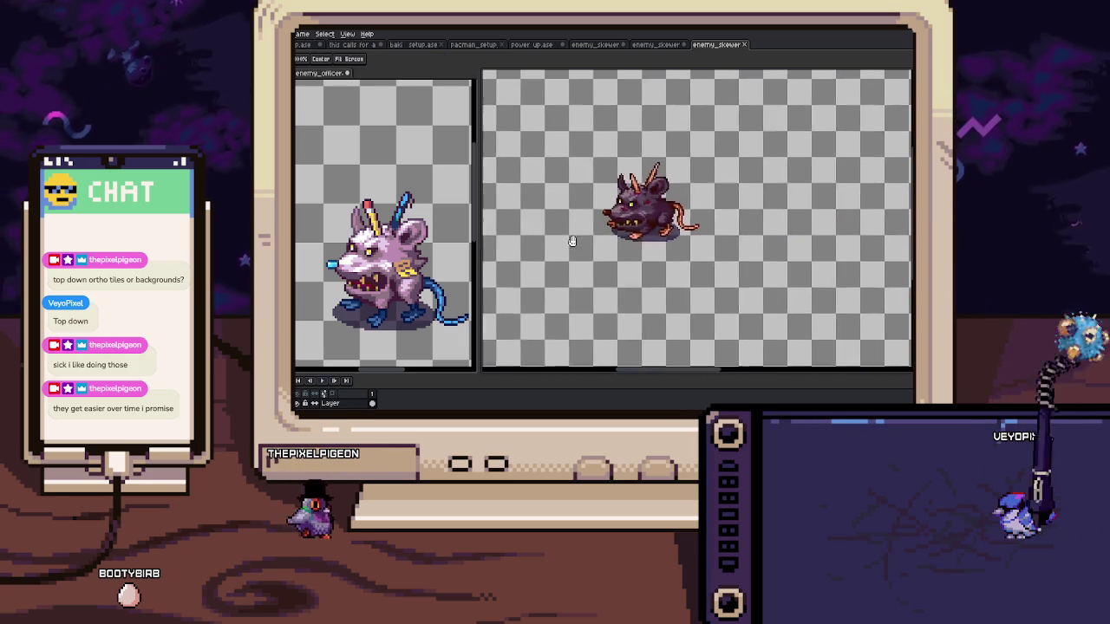
pyautogui.scroll(-3, 555, 226)
pyautogui.scroll(1, 567, 236)
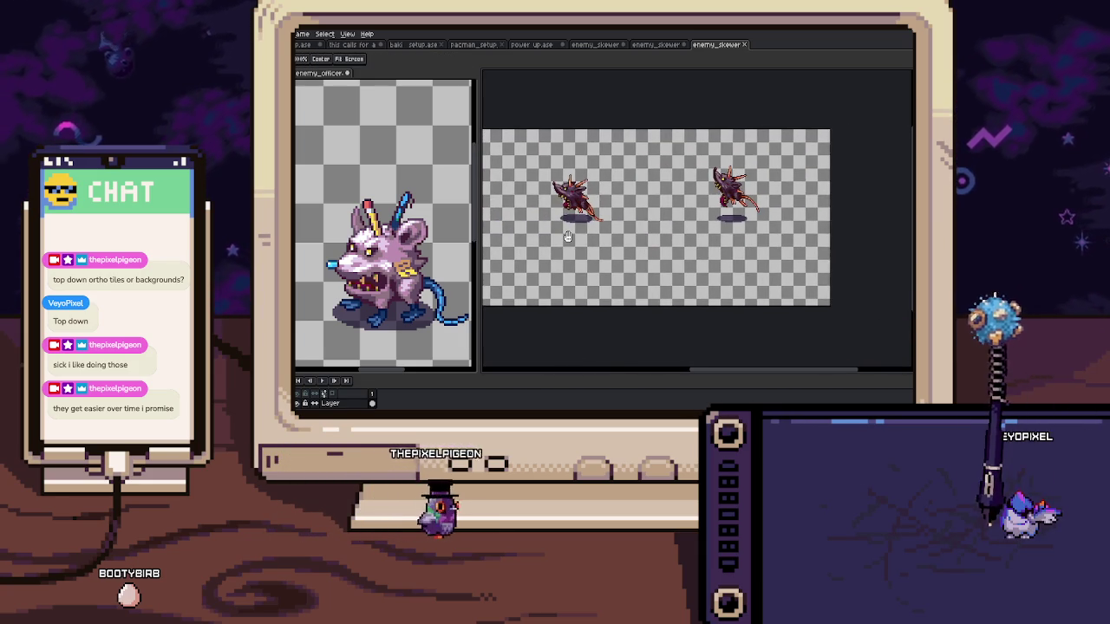
pyautogui.moveTo(568, 236); pyautogui.dragTo(660, 238)
pyautogui.click(659, 46)
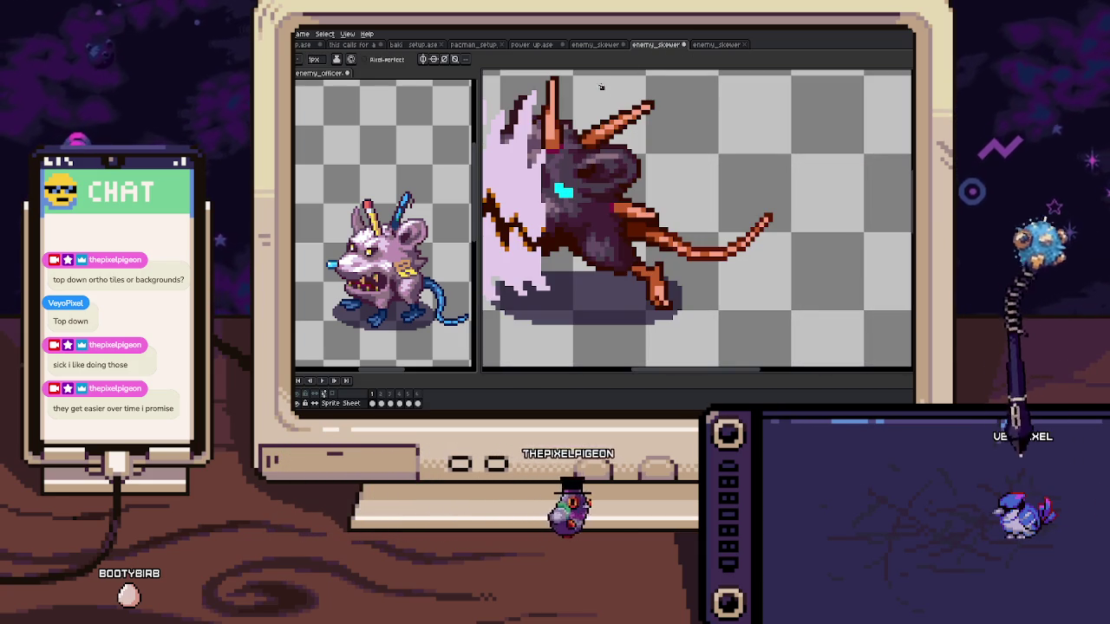
# Back in the pale rat document, paint the stray red pixels in frame 18 mauve
pyautogui.click(598, 44)
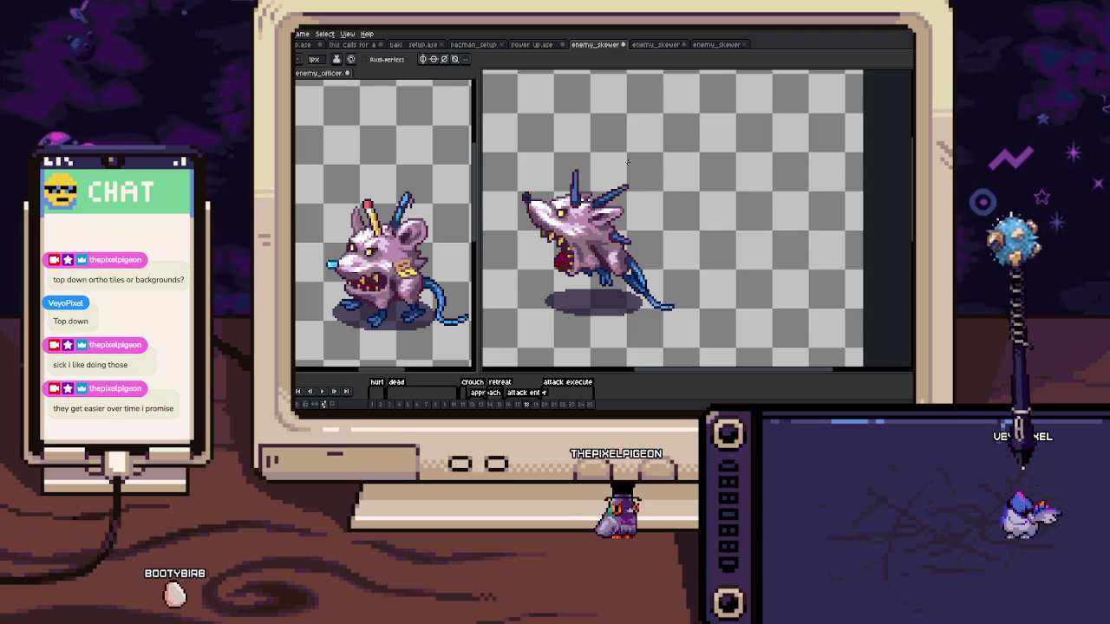
pyautogui.scroll(1, 645, 199)
pyautogui.scroll(2, 645, 199)
pyautogui.scroll(2, 645, 199)
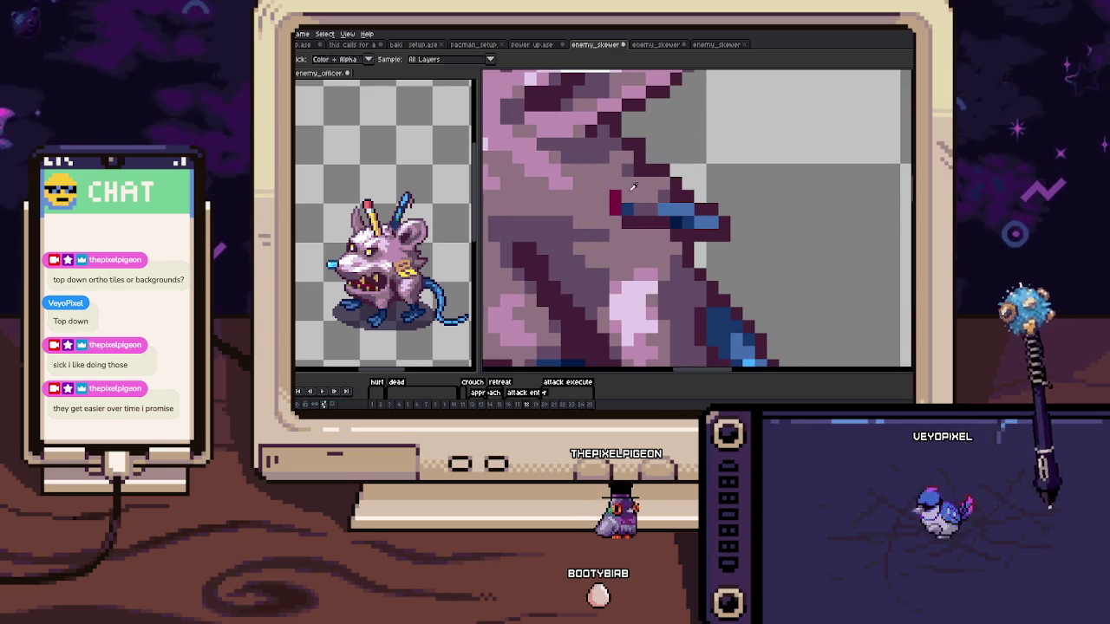
pyautogui.moveTo(615, 197); pyautogui.dragTo(621, 210)
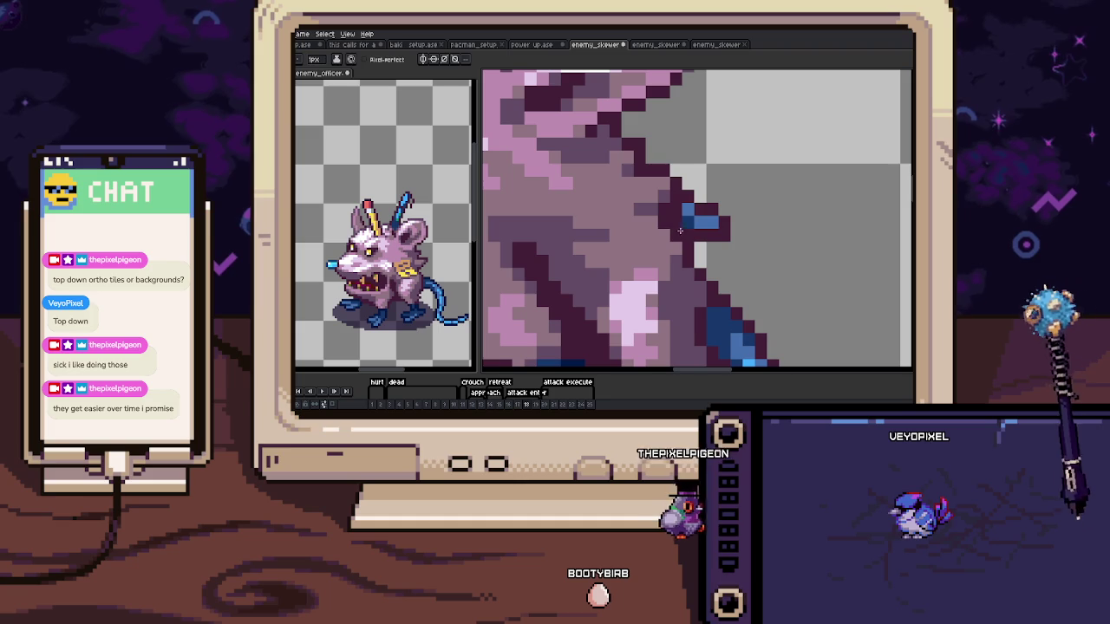
pyautogui.scroll(-5, 680, 230)
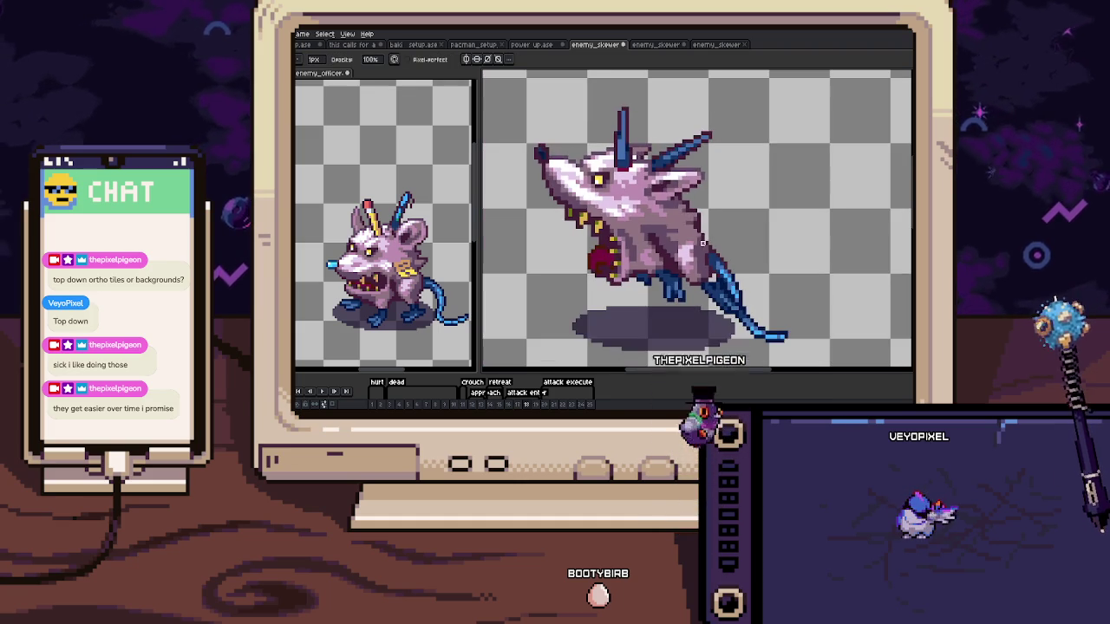
# In frame 19, recolour the dark-blue and red spike-joint pixels dark purple
pyautogui.press('Right')
pyautogui.scroll(5, 563, 175)
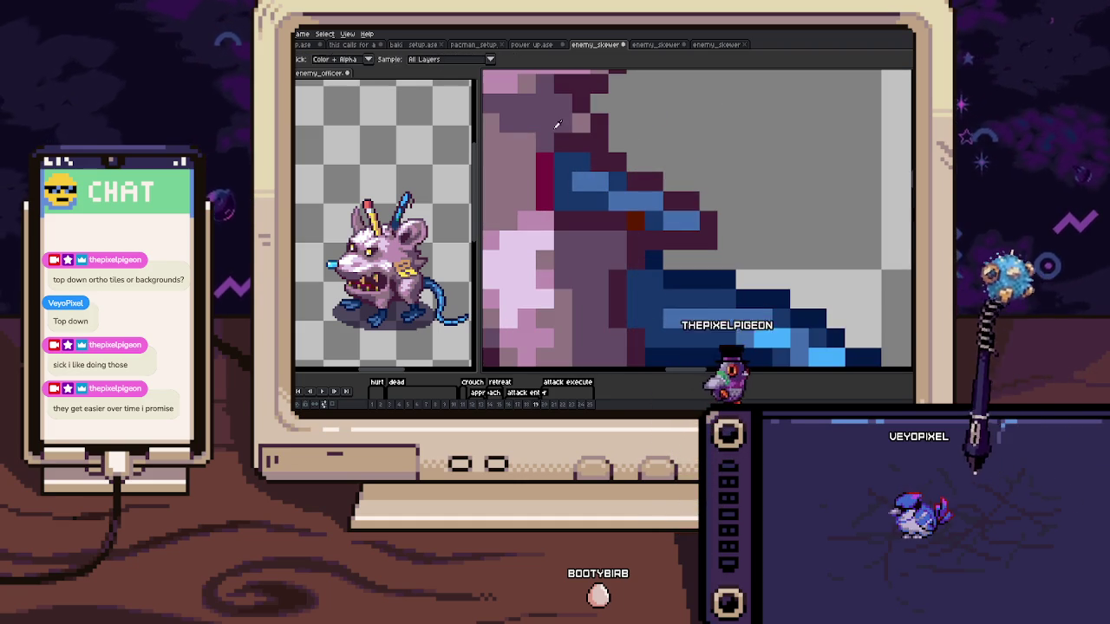
pyautogui.moveTo(563, 169); pyautogui.dragTo(544, 163)
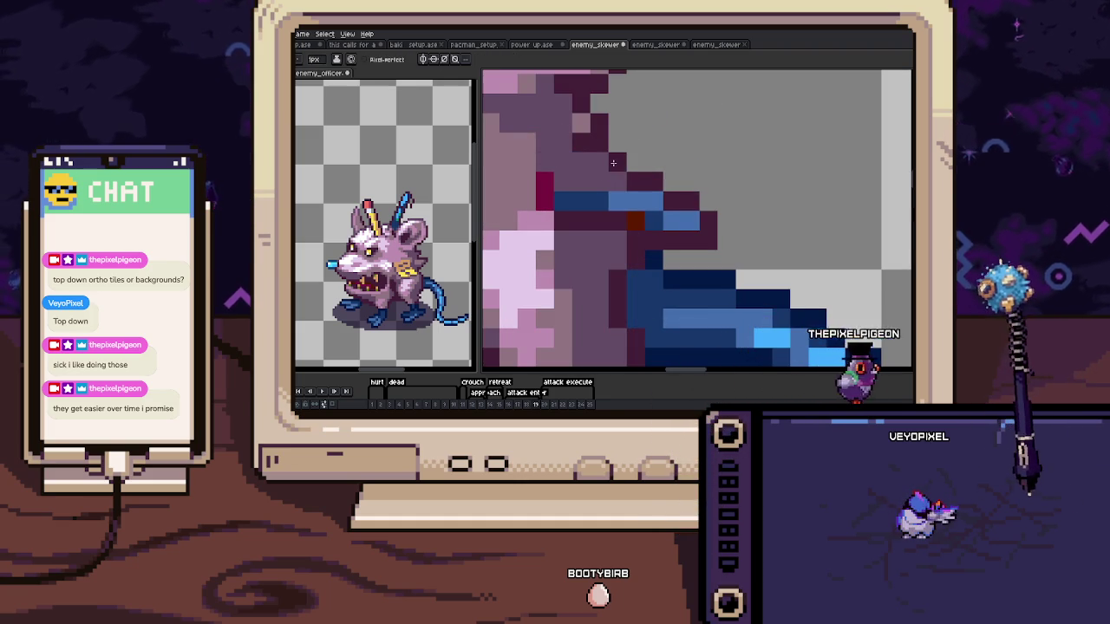
pyautogui.moveTo(623, 182); pyautogui.dragTo(640, 188)
pyautogui.press('alt')
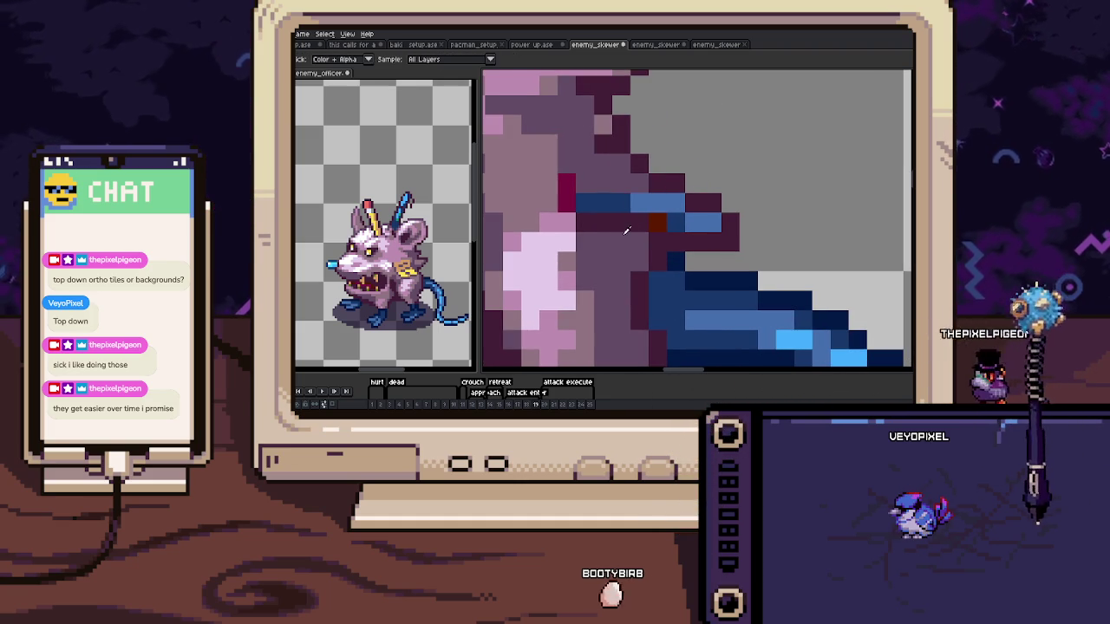
pyautogui.click(577, 199)
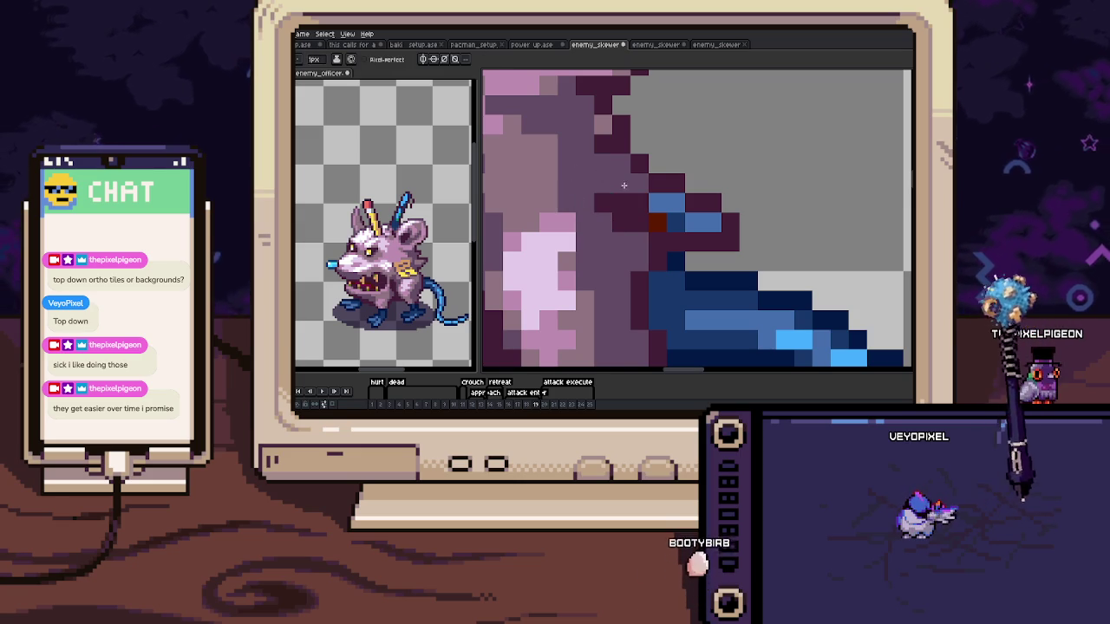
pyautogui.moveTo(575, 160); pyautogui.dragTo(539, 153)
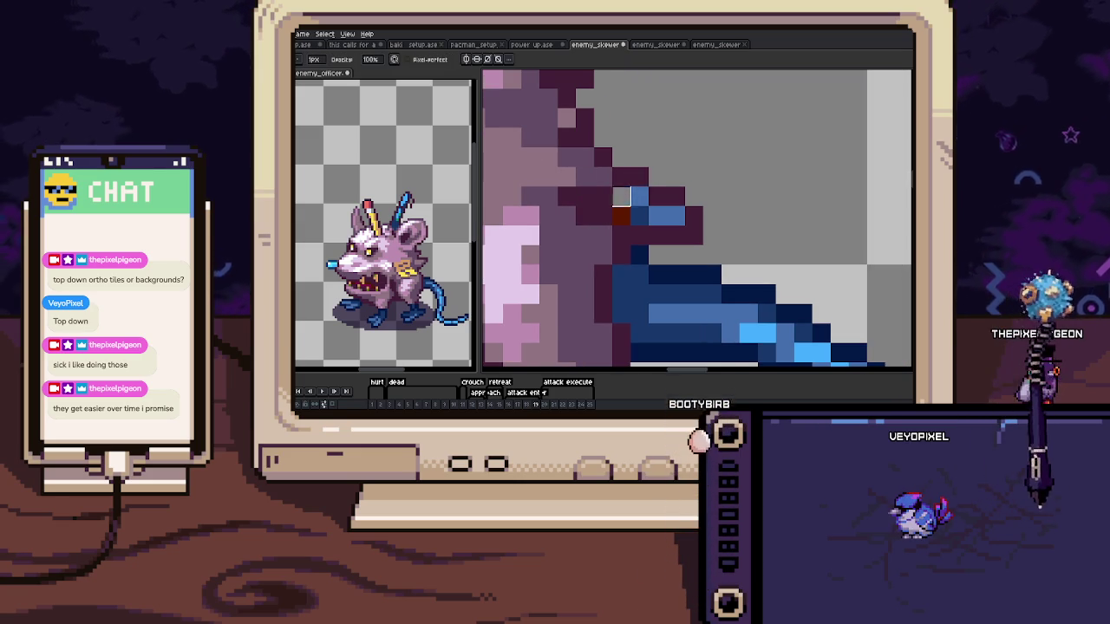
pyautogui.scroll(-3, 658, 216)
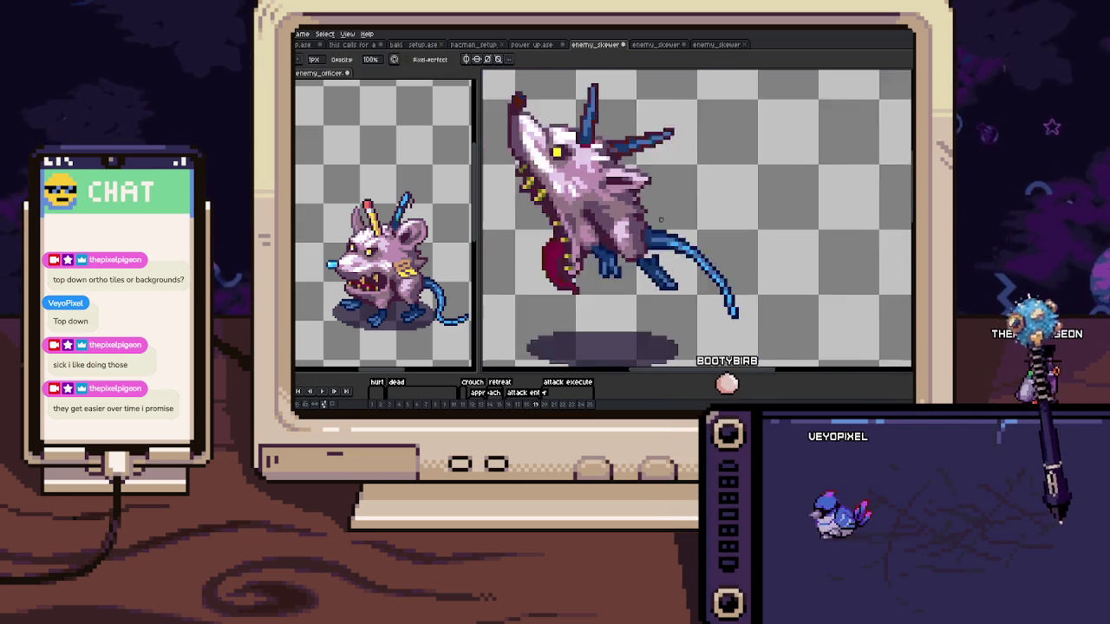
pyautogui.scroll(-2, 657, 215)
pyautogui.scroll(-1, 681, 252)
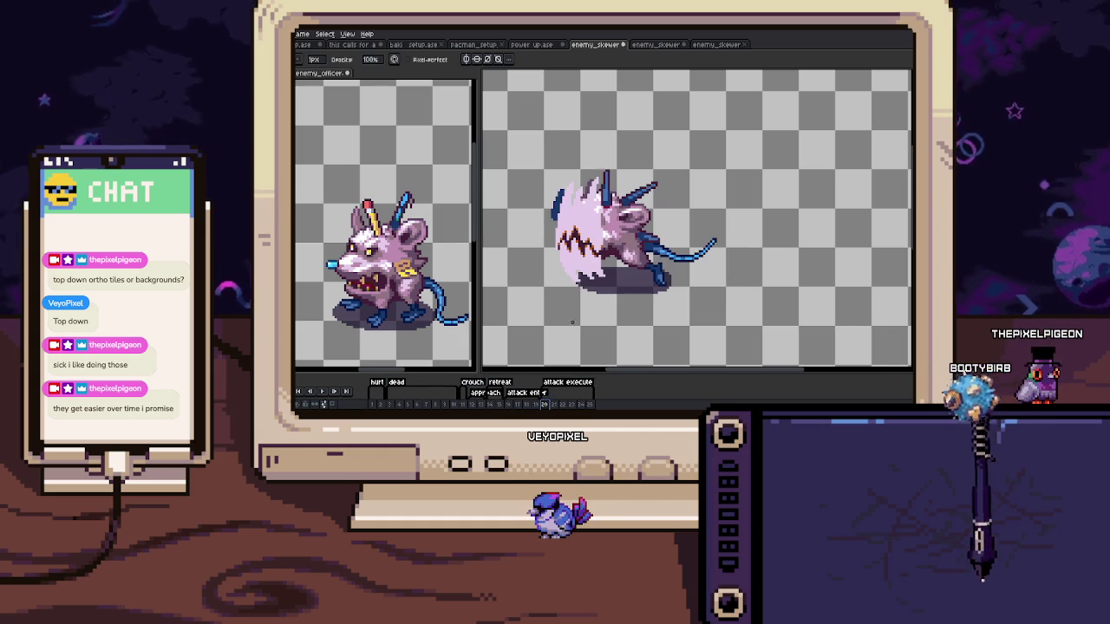
# Erase the row of stray blue spike pixels beside the body in frame 20
pyautogui.scroll(4, 646, 243)
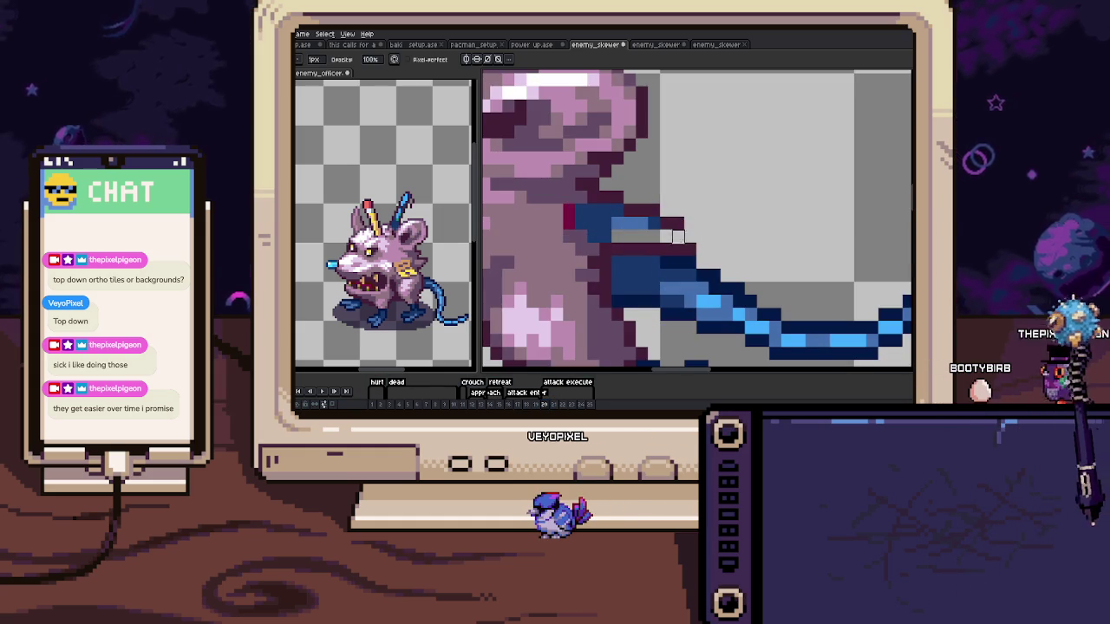
pyautogui.moveTo(702, 237)
pyautogui.mouseDown()
pyautogui.moveTo(617, 211)
pyautogui.moveTo(606, 225)
pyautogui.mouseUp()
pyautogui.press('e')
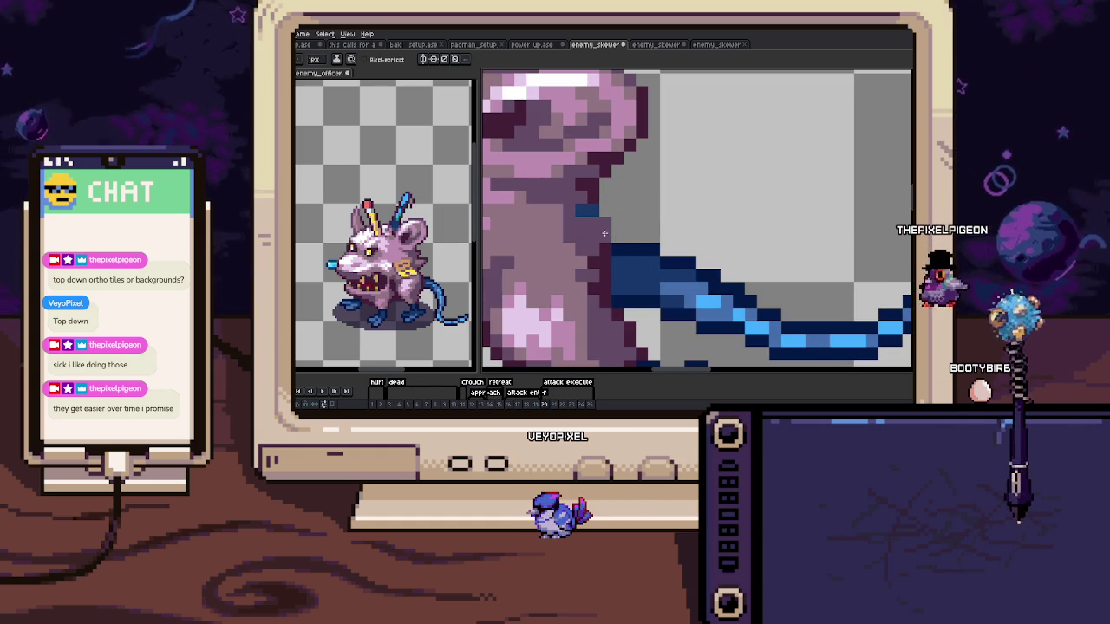
pyautogui.scroll(-4, 621, 240)
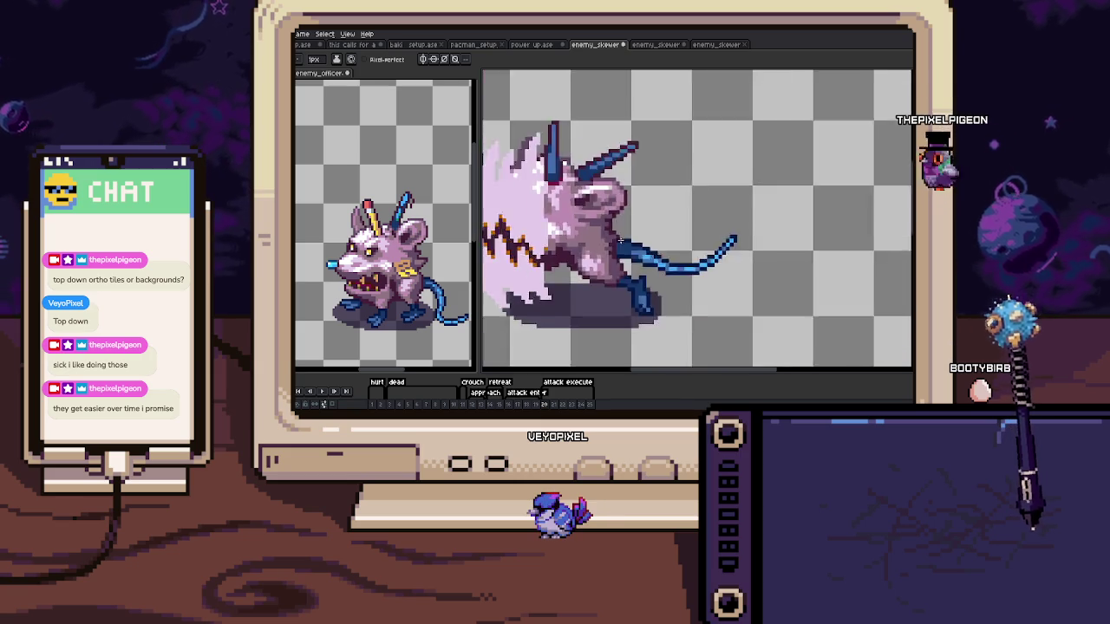
# In frame 21, paint the blue ear pixels pink and erase the blue outline
pyautogui.press('Right')
pyautogui.scroll(3, 663, 231)
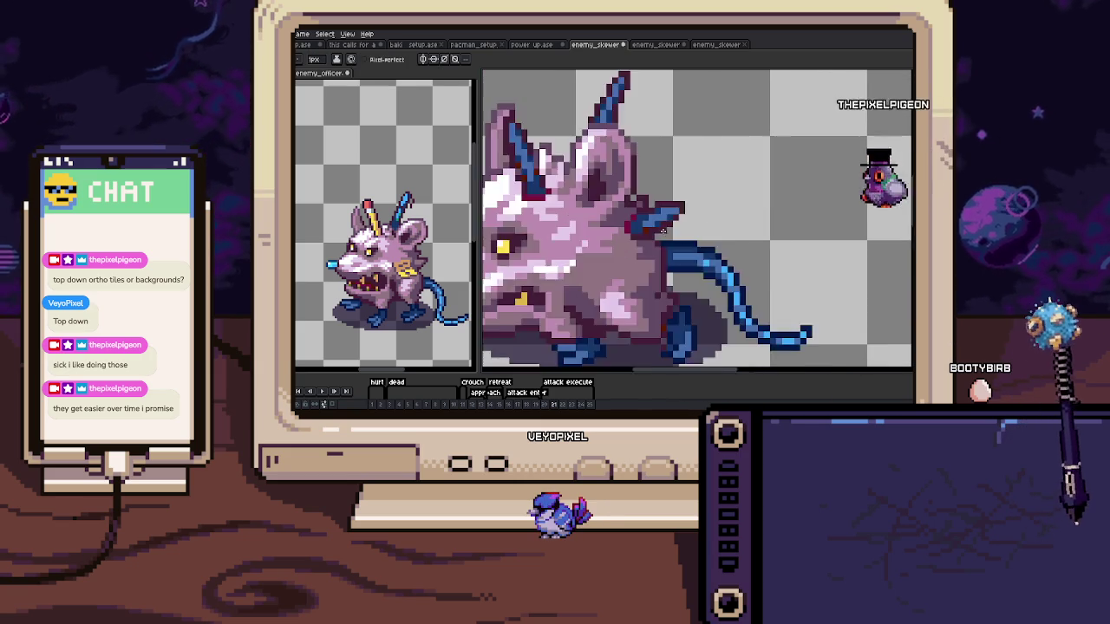
pyautogui.scroll(2, 646, 201)
pyautogui.moveTo(650, 223); pyautogui.dragTo(622, 220)
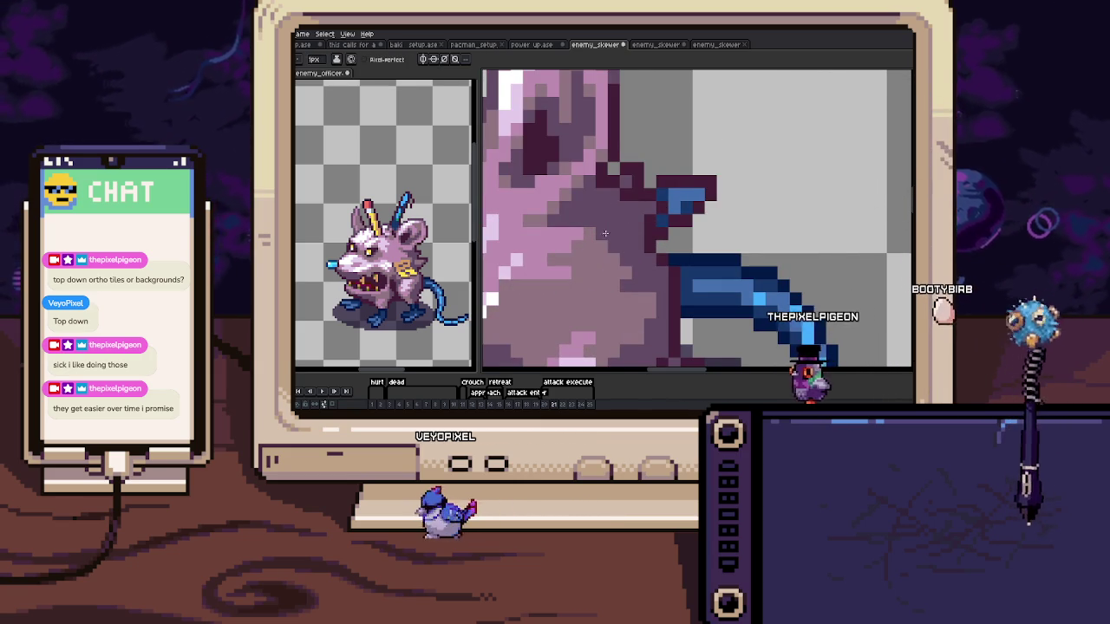
pyautogui.press('e')
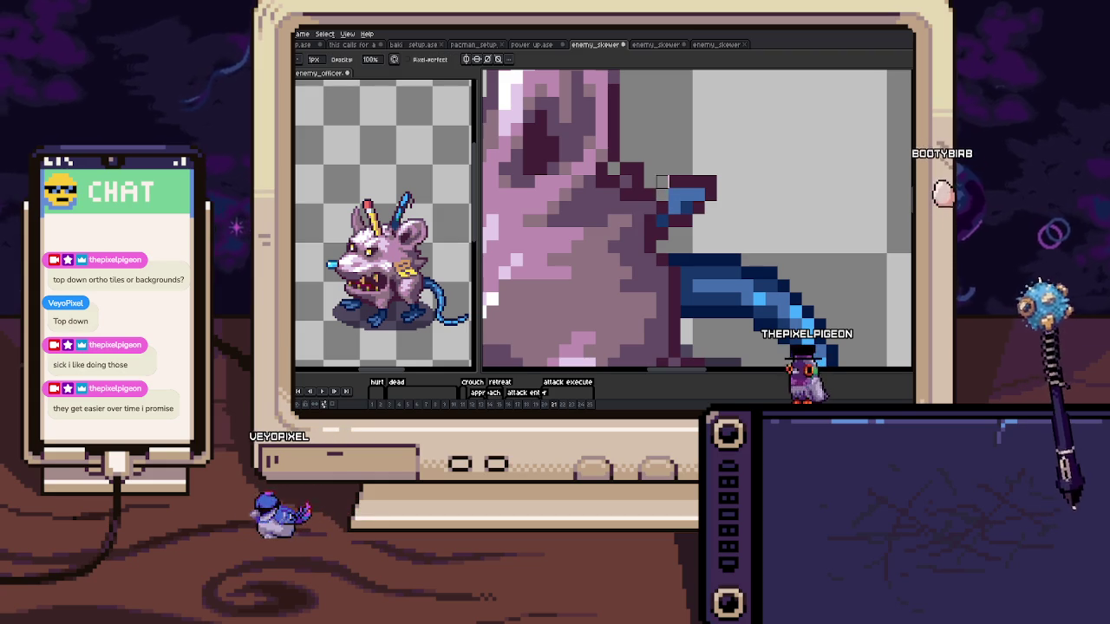
pyautogui.moveTo(666, 192); pyautogui.dragTo(662, 222)
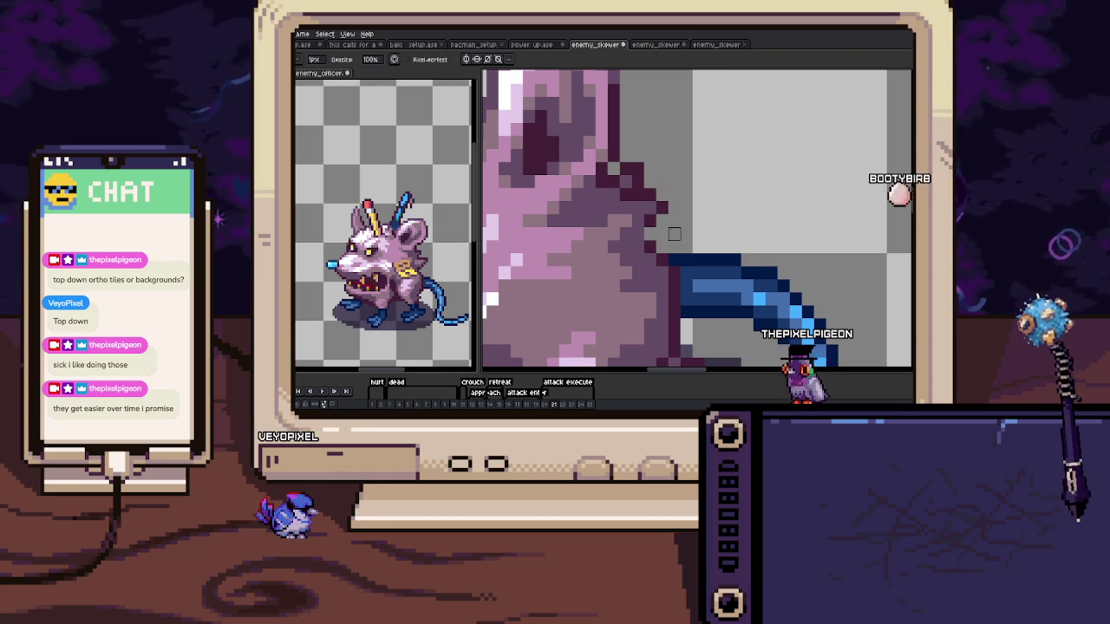
pyautogui.scroll(-3, 653, 214)
pyautogui.scroll(-2, 655, 242)
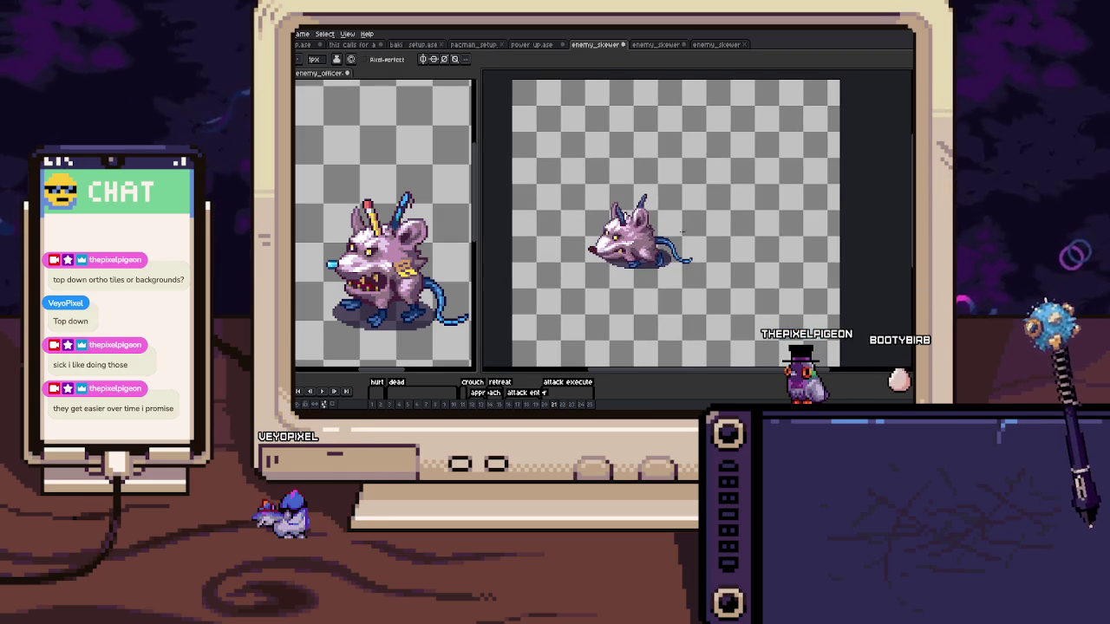
pyautogui.scroll(3, 650, 229)
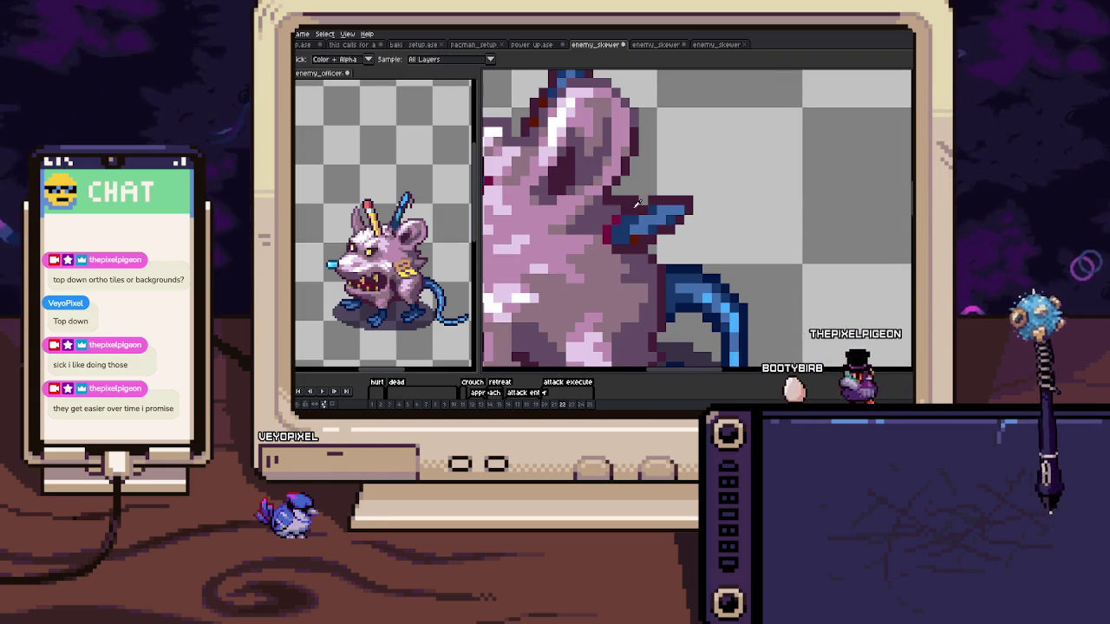
# Zoom and pan onto the rat's ear and sample a body colour for the spike pixels
pyautogui.press('b')
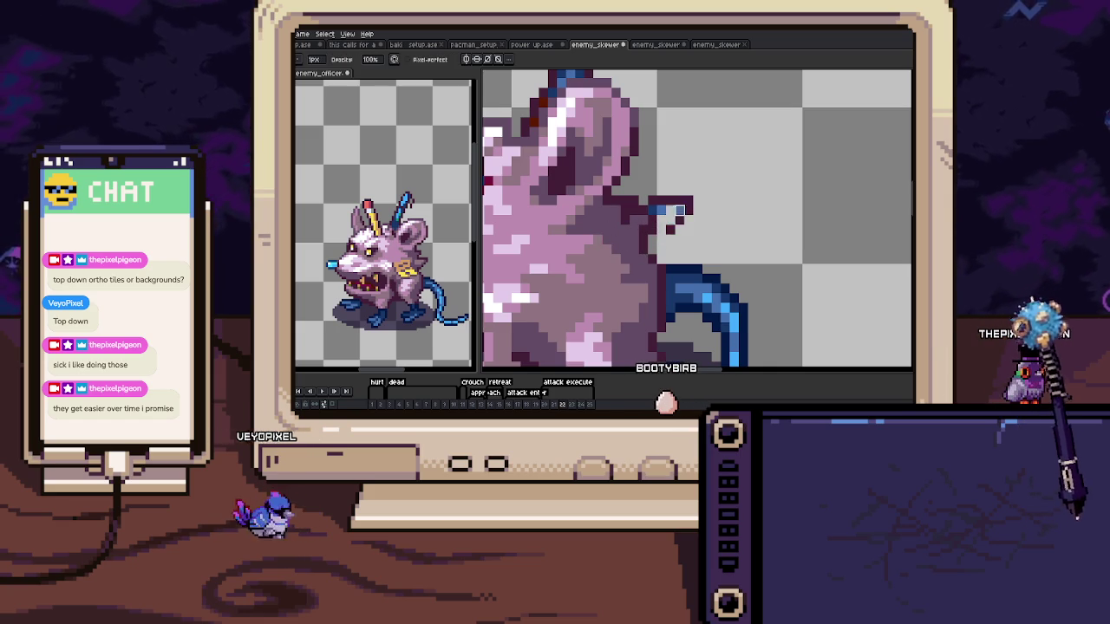
pyautogui.scroll(-2, 670, 209)
pyautogui.scroll(-2, 670, 210)
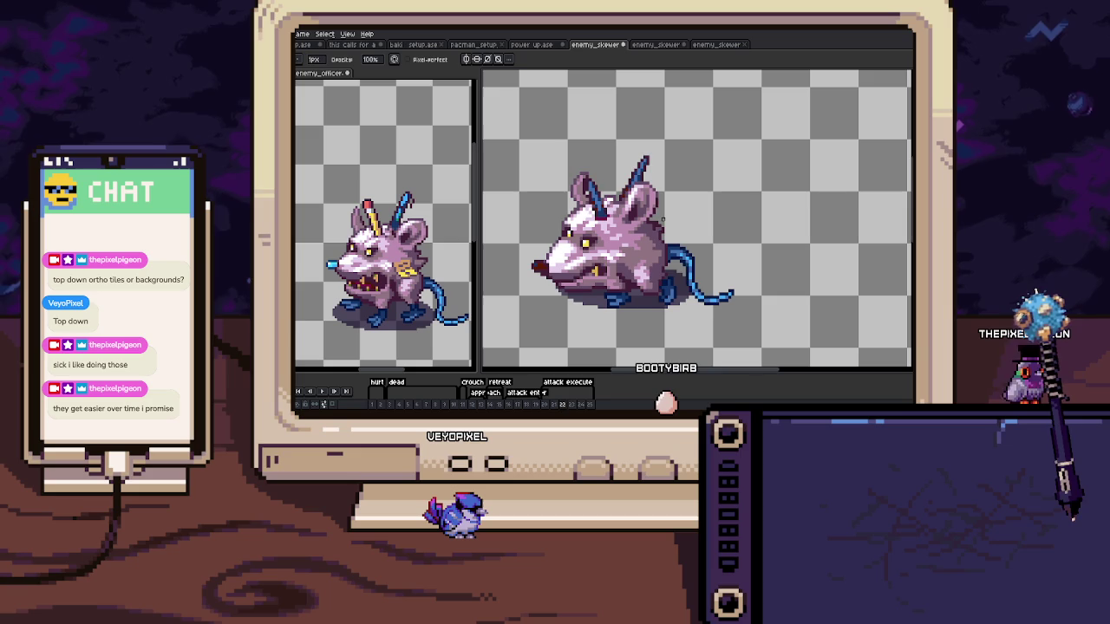
pyautogui.scroll(4, 657, 203)
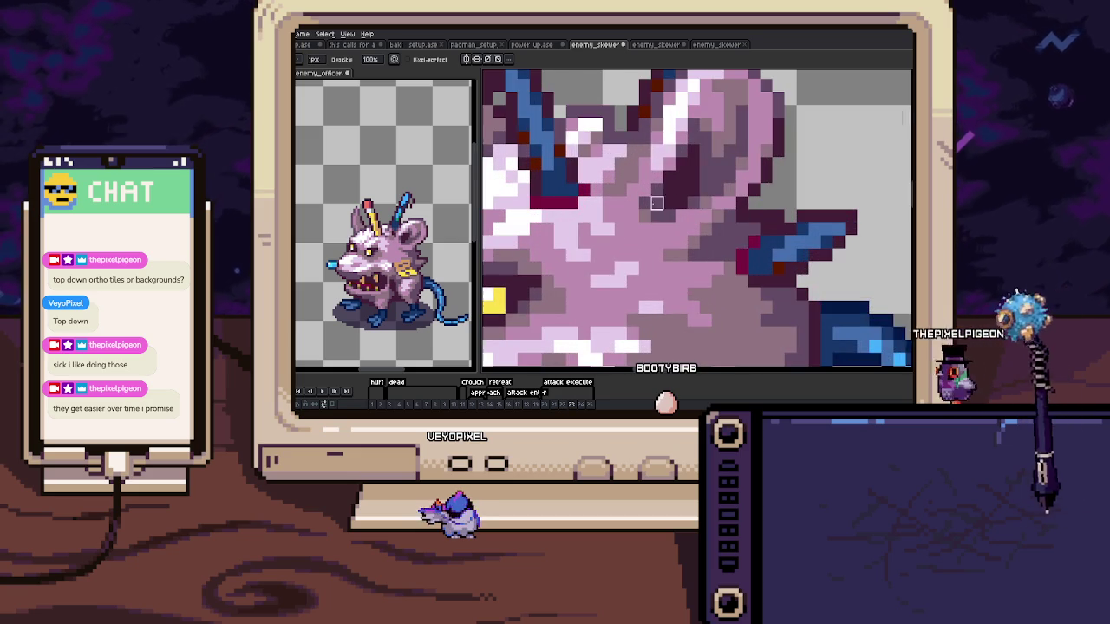
pyautogui.scroll(1, 657, 203)
pyautogui.scroll(-1, 755, 266)
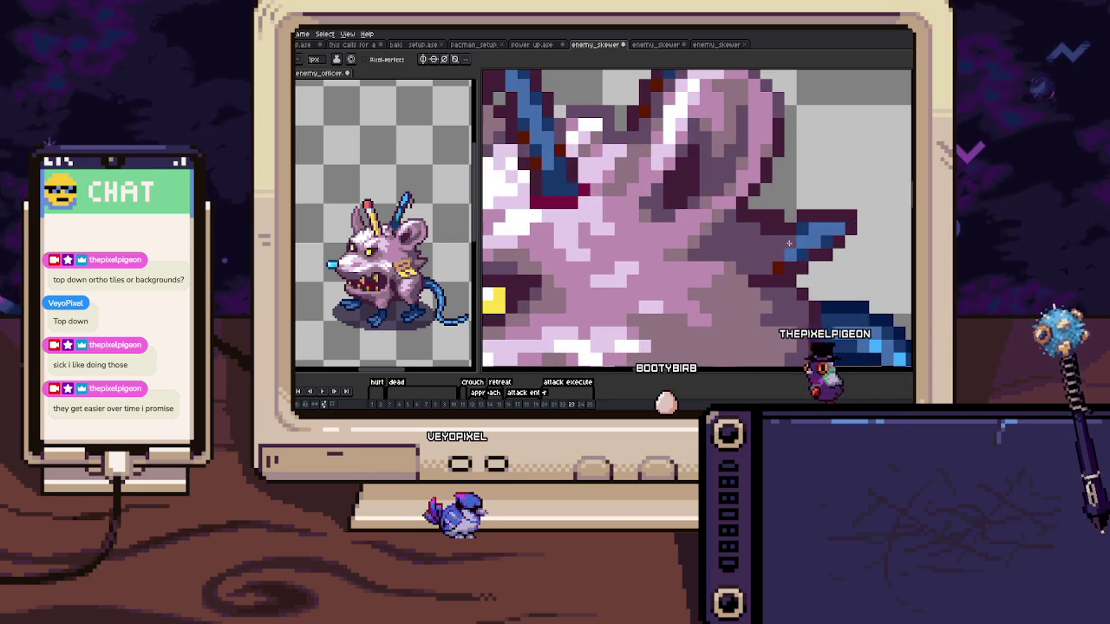
pyautogui.moveTo(766, 241); pyautogui.dragTo(737, 237)
pyautogui.press('i')
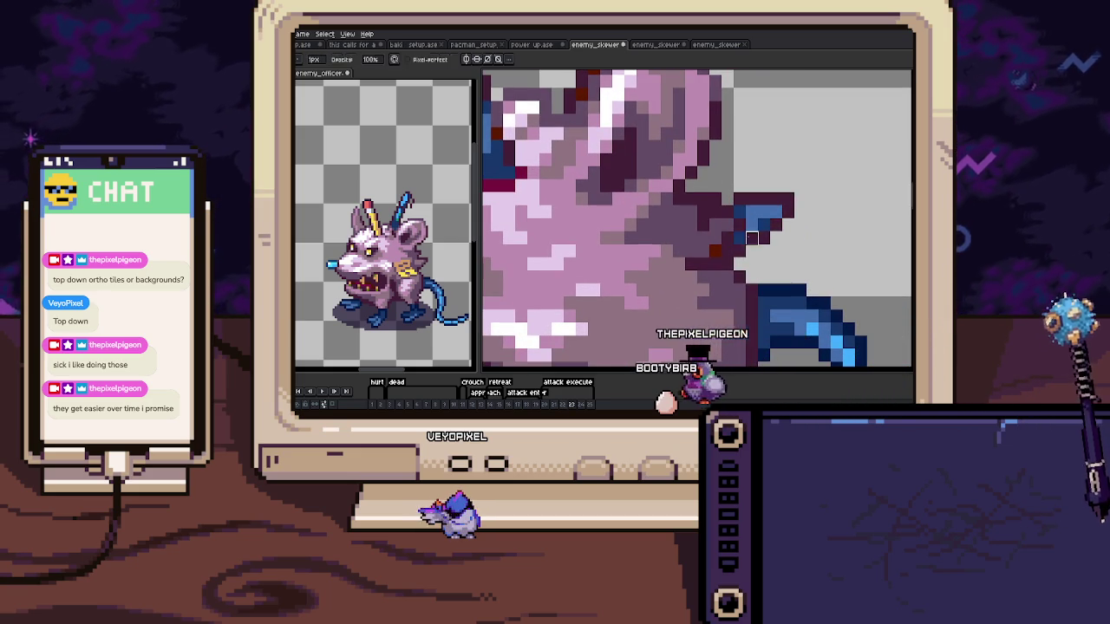
pyautogui.scroll(-1, 696, 261)
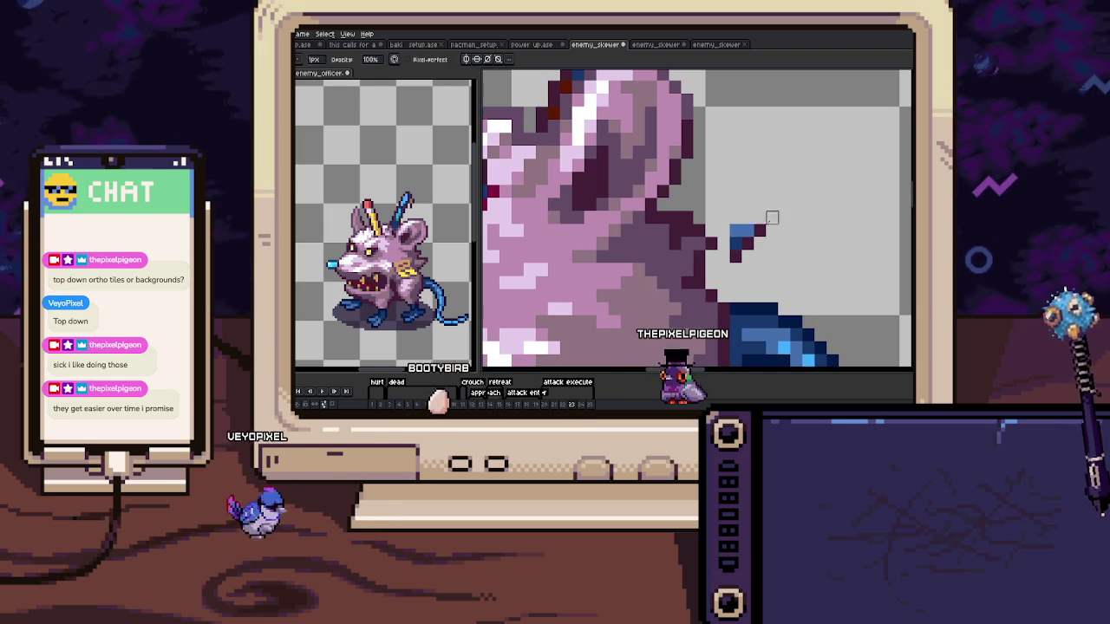
pyautogui.scroll(-3, 731, 240)
pyautogui.scroll(2, 738, 246)
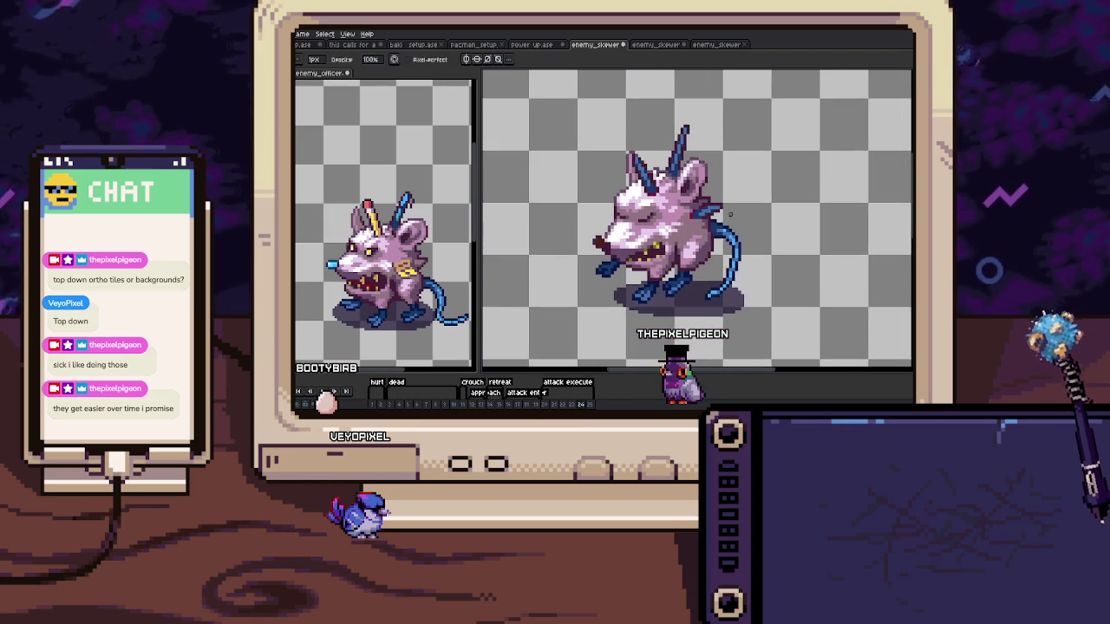
pyautogui.scroll(1, 667, 224)
pyautogui.scroll(1, 684, 232)
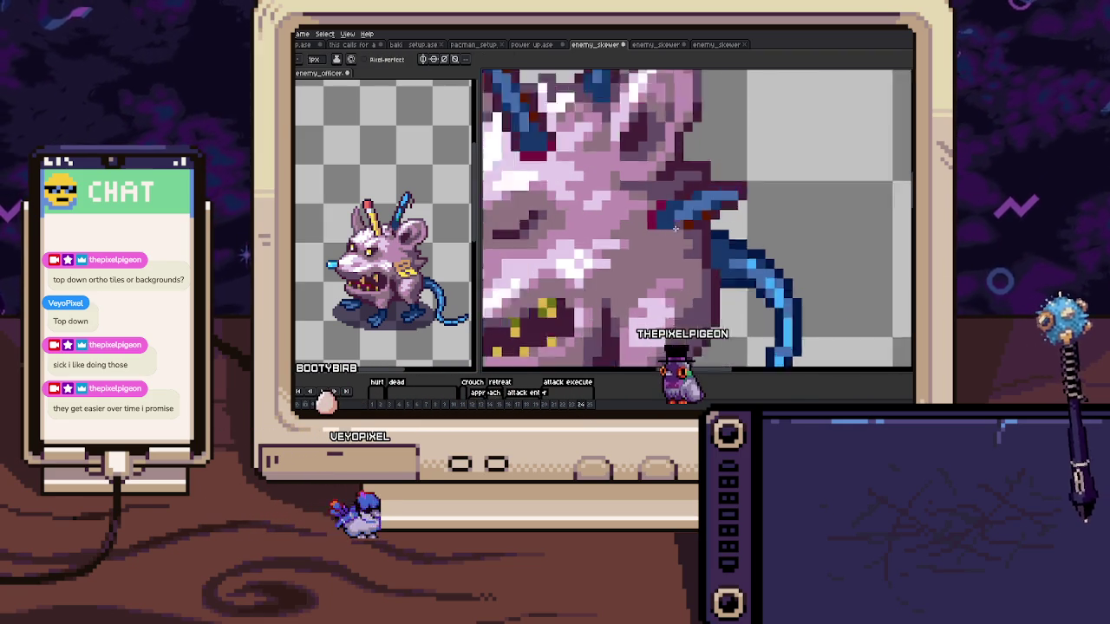
pyautogui.scroll(1, 649, 221)
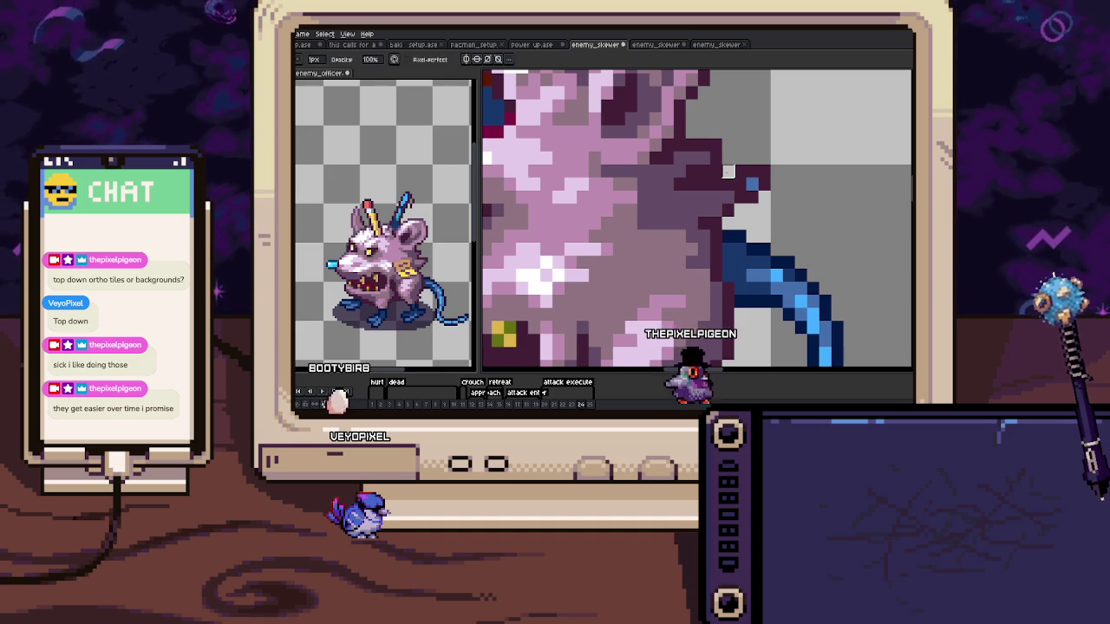
# Scroll over to the dead-pose frame and zoom in on the lying rat's head spikes
pyautogui.scroll(-5, 715, 171)
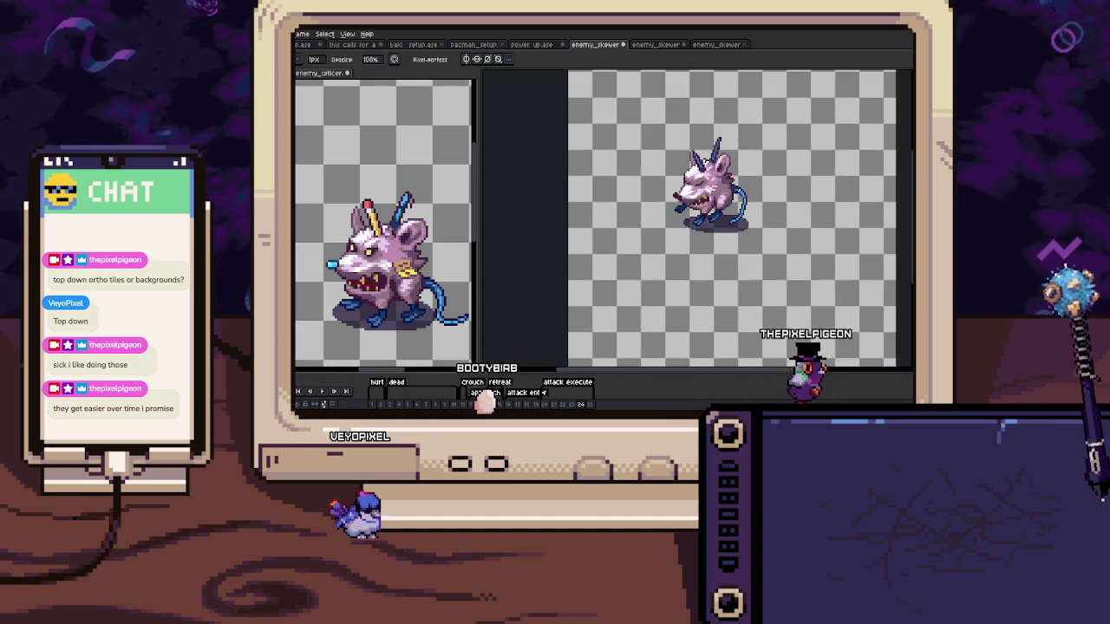
pyautogui.hscroll(1, 724, 216)
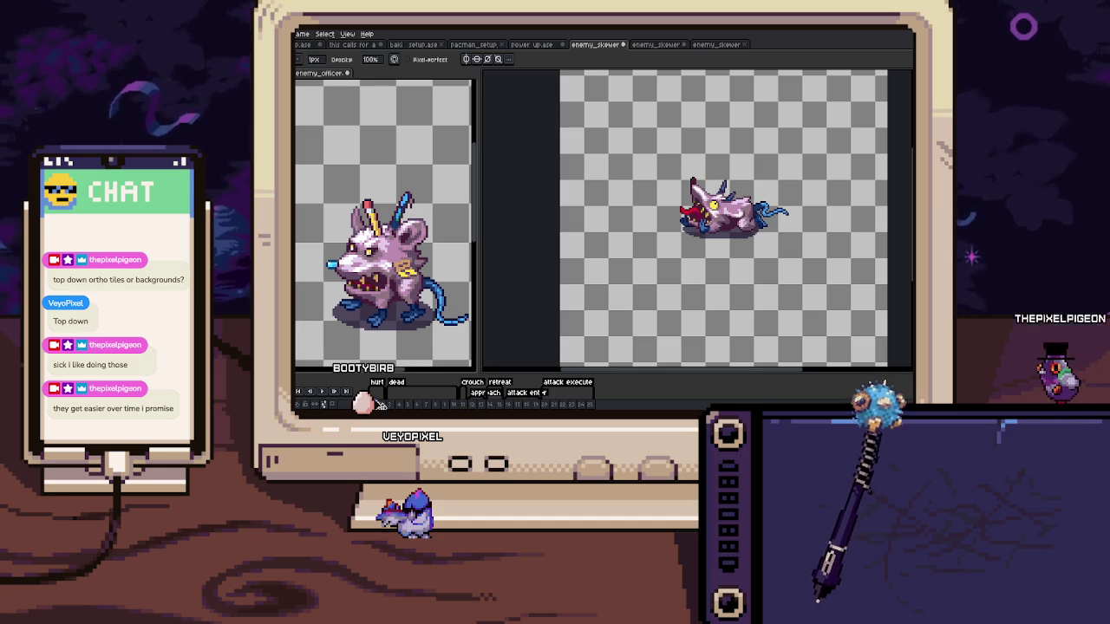
pyautogui.scroll(2, 728, 200)
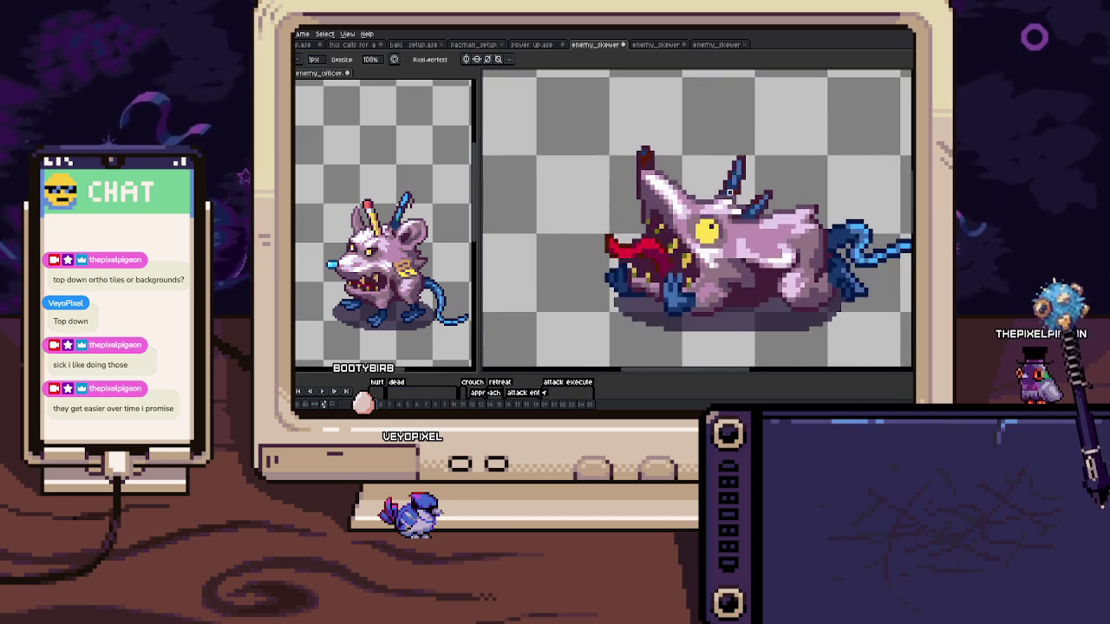
pyautogui.scroll(2, 729, 199)
pyautogui.scroll(2, 729, 199)
pyautogui.scroll(2, 506, 143)
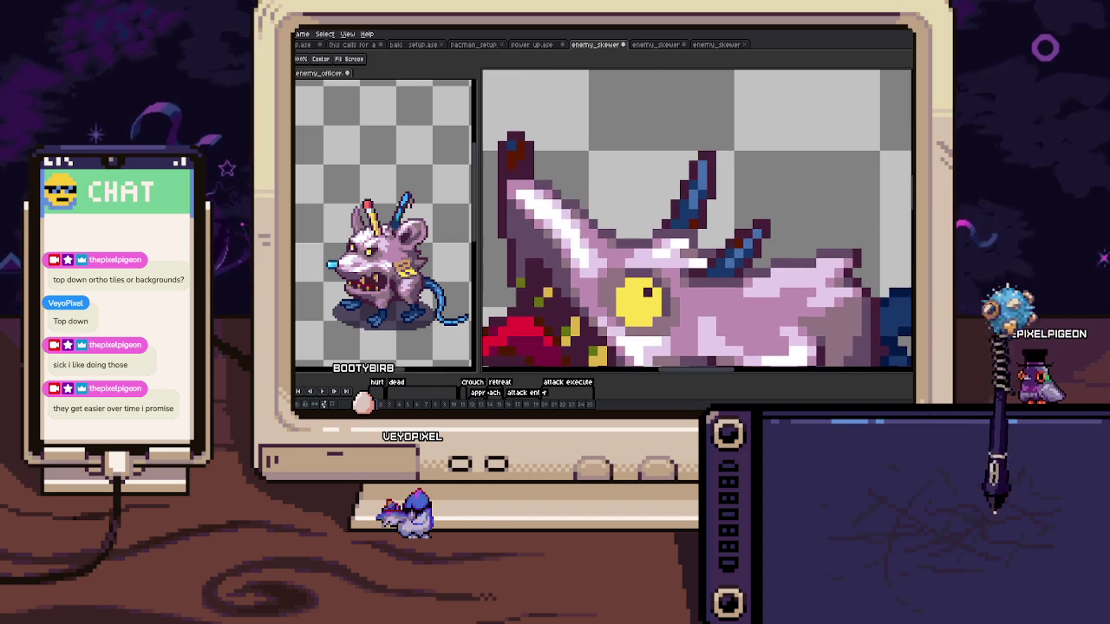
pyautogui.scroll(2, 386, 225)
pyautogui.scroll(1, 691, 208)
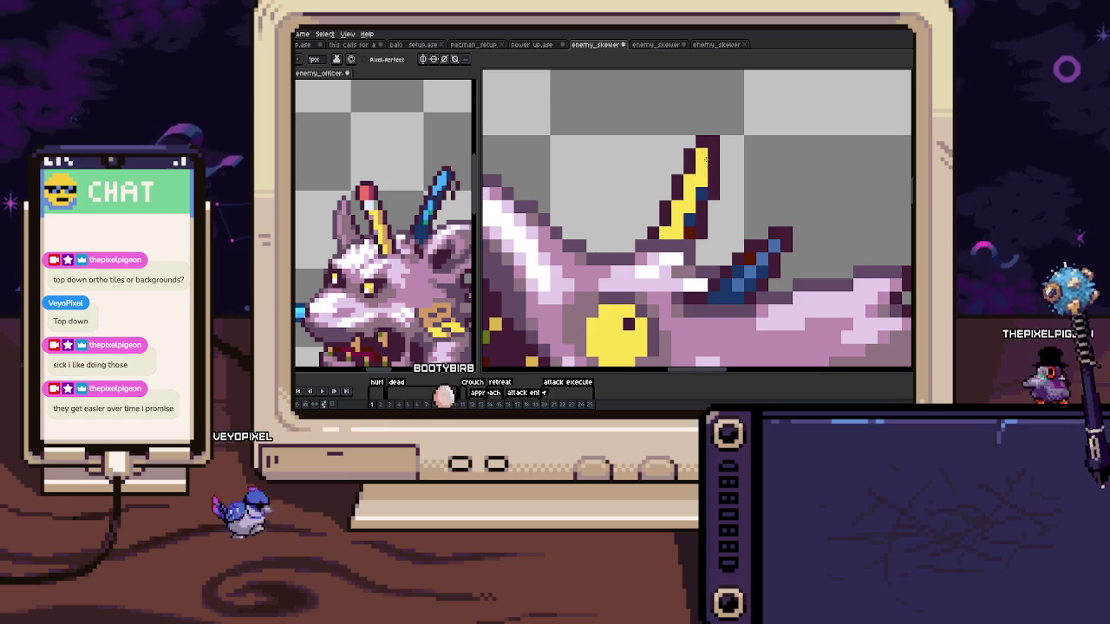
# Paint a red tip on the lying rat's yellow pencil, with a 1px pale band beneath it
pyautogui.click(377, 401)
pyautogui.click(700, 146)
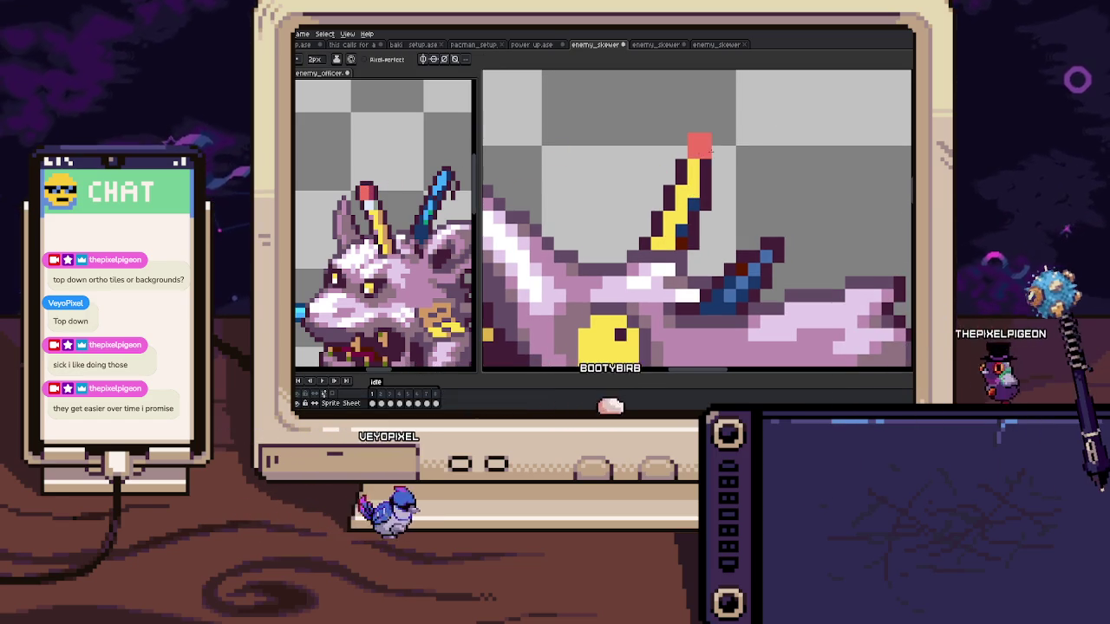
pyautogui.press('-')
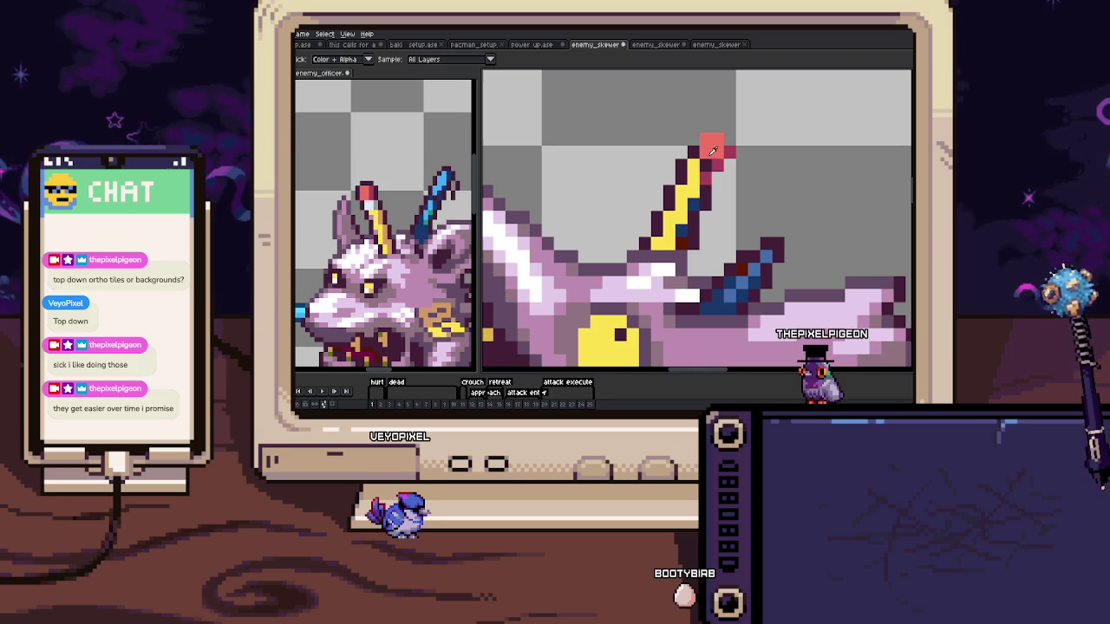
pyautogui.keyDown('alt'); pyautogui.click(426, 191); pyautogui.keyUp('alt')
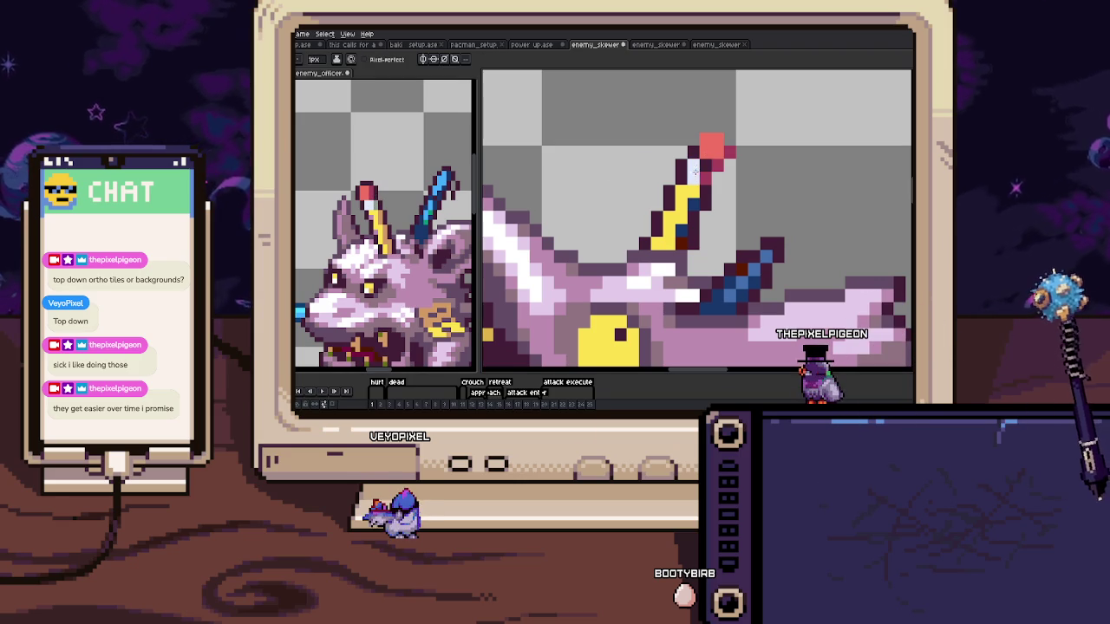
pyautogui.scroll(1, 705, 178)
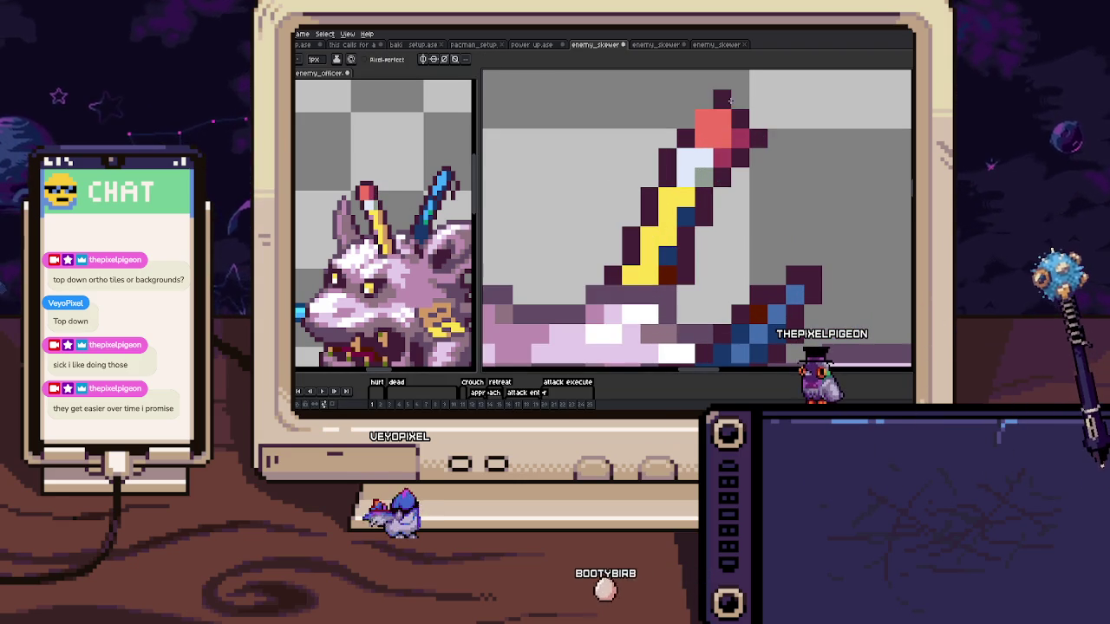
pyautogui.scroll(1, 721, 108)
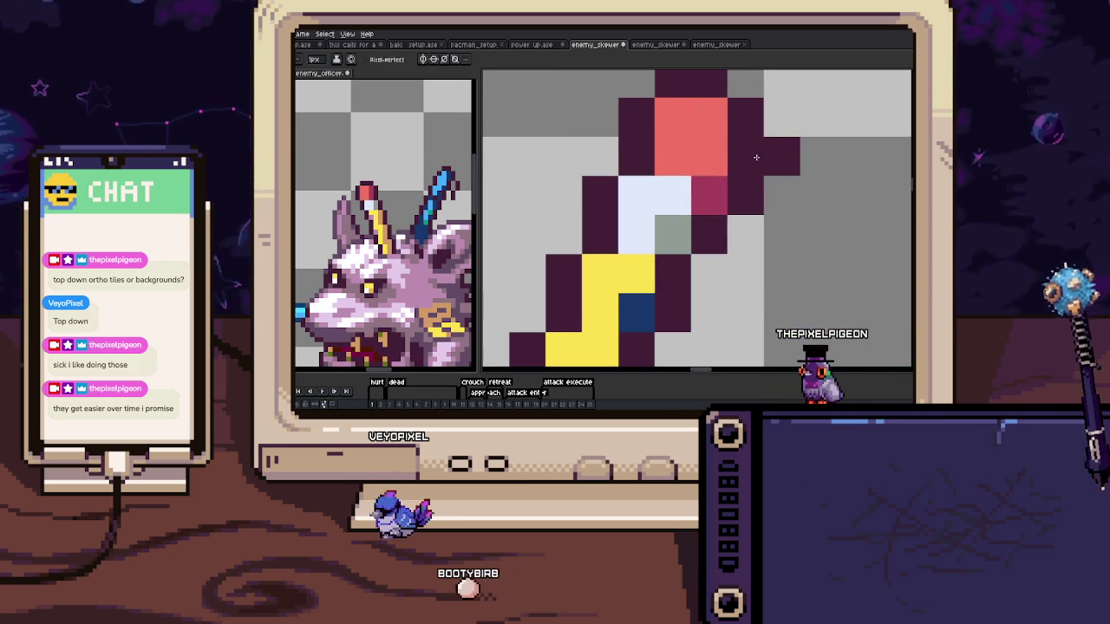
pyautogui.scroll(-2, 782, 156)
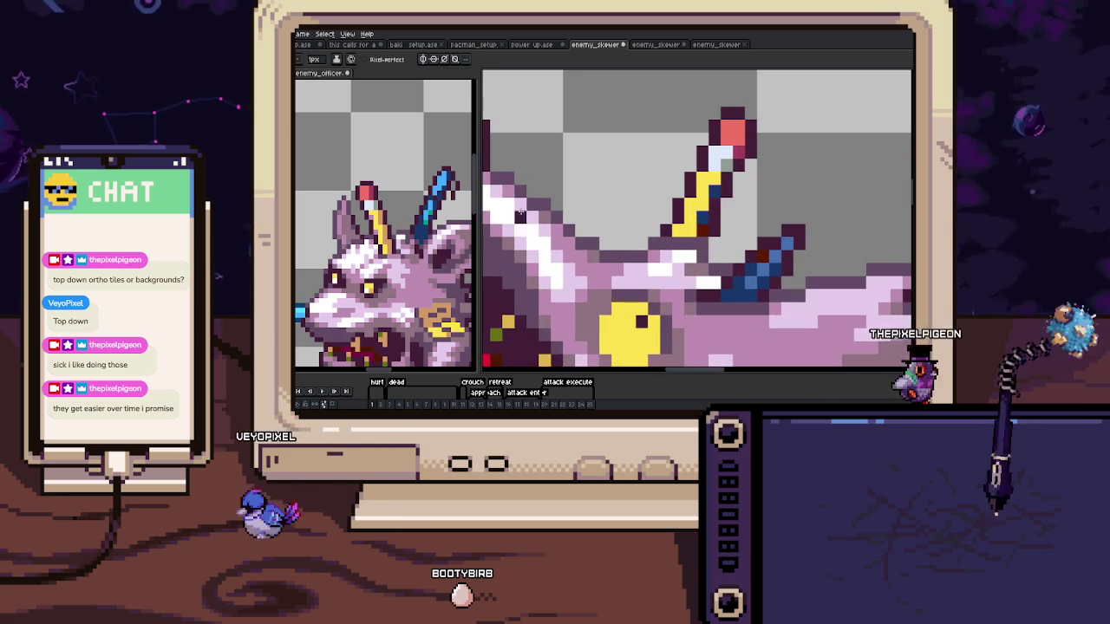
pyautogui.scroll(1, 612, 254)
pyautogui.scroll(1, 612, 254)
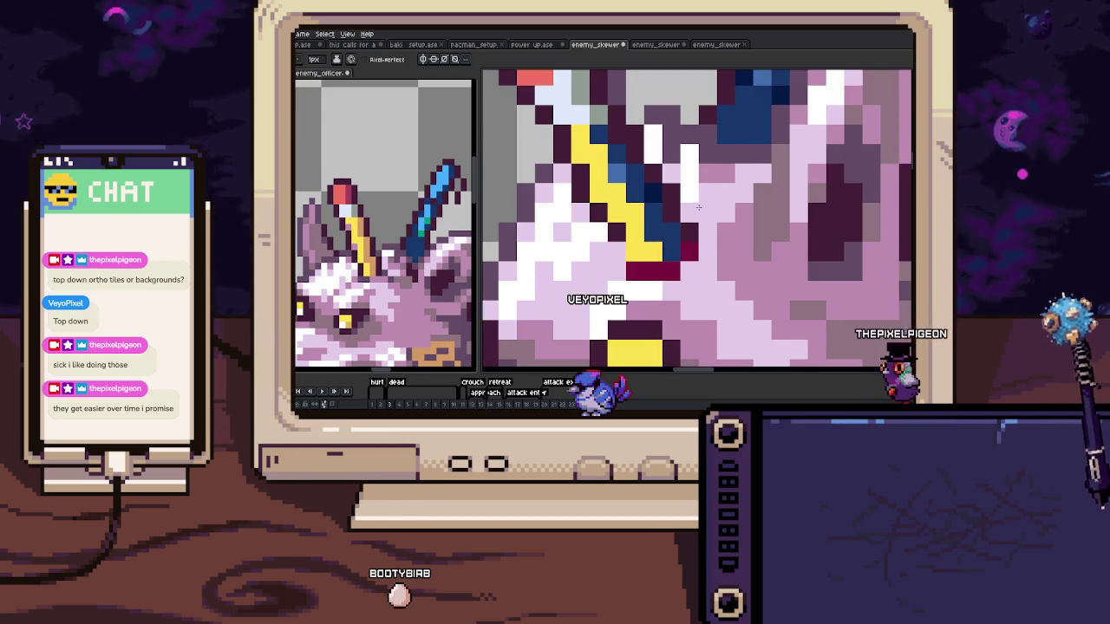
# Shade down the yellow pencil shaft with tan pixels on the front-facing frame
pyautogui.click(642, 268)
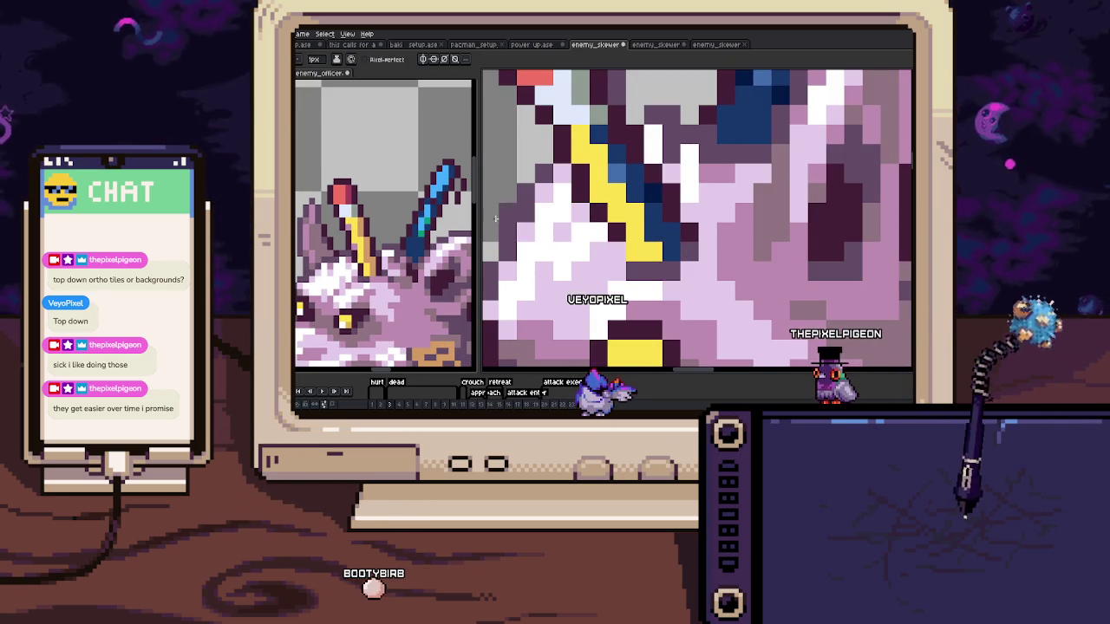
pyautogui.moveTo(654, 210); pyautogui.dragTo(668, 240)
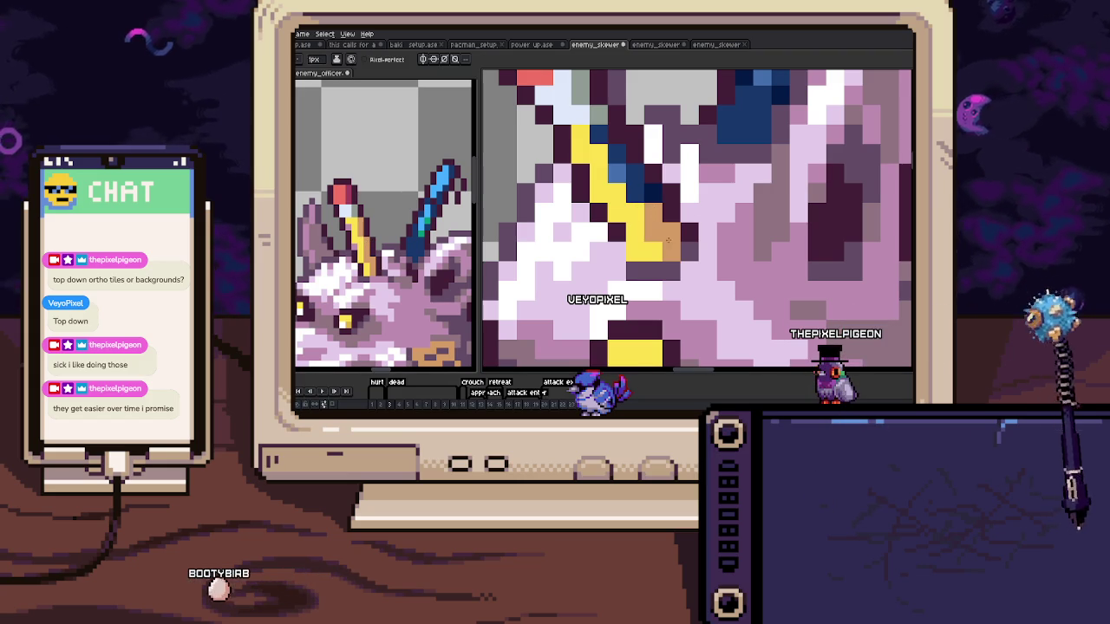
pyautogui.scroll(-3, 628, 174)
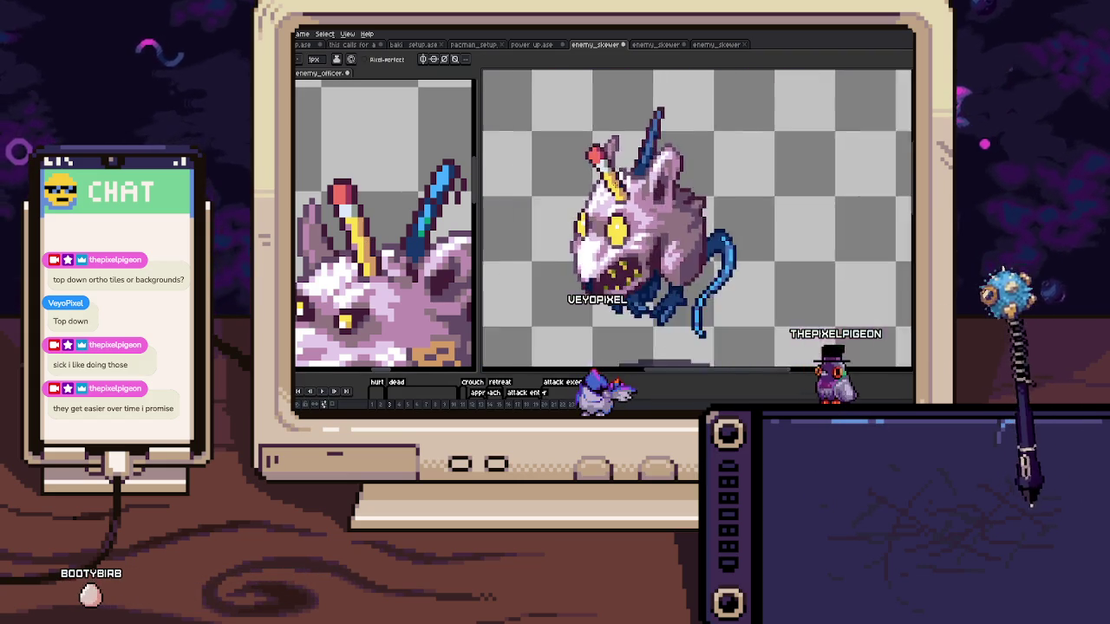
pyautogui.scroll(3, 597, 180)
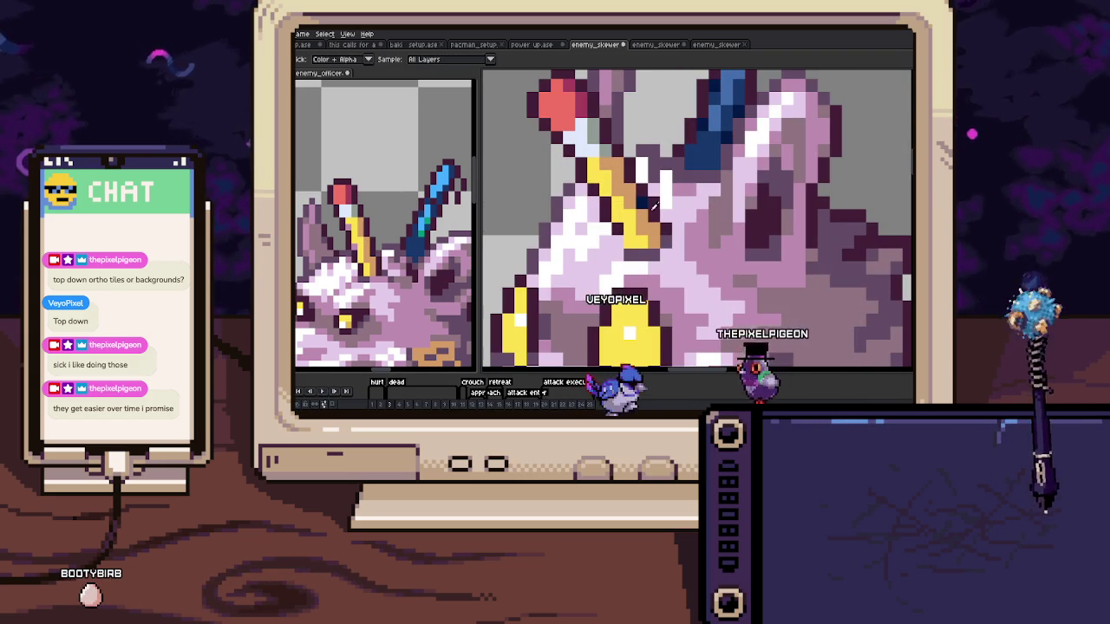
pyautogui.press('i')
pyautogui.press('b')
# Sample a colour from the rat's face and step to the lunging attack frame
pyautogui.scroll(-2, 607, 191)
pyautogui.scroll(-1, 555, 182)
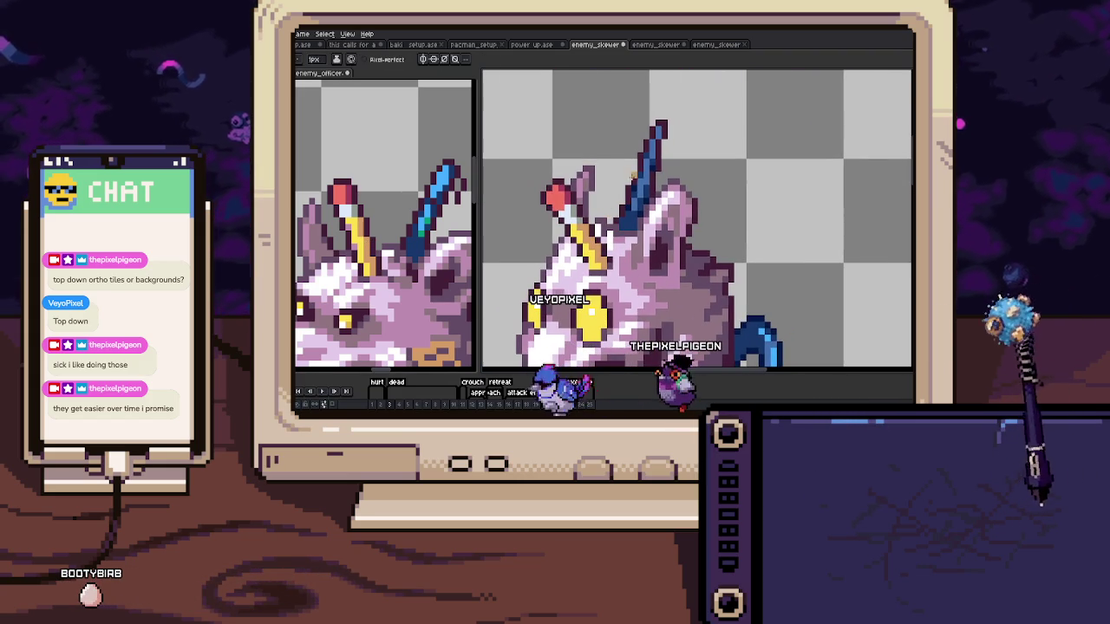
pyautogui.scroll(1, 656, 158)
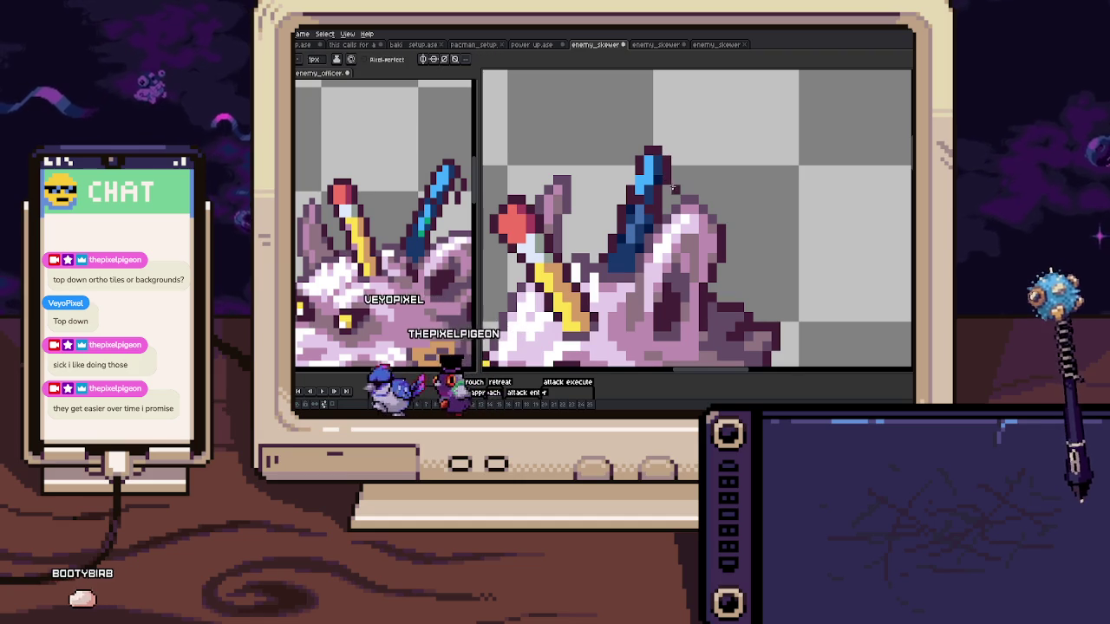
pyautogui.scroll(2, 659, 210)
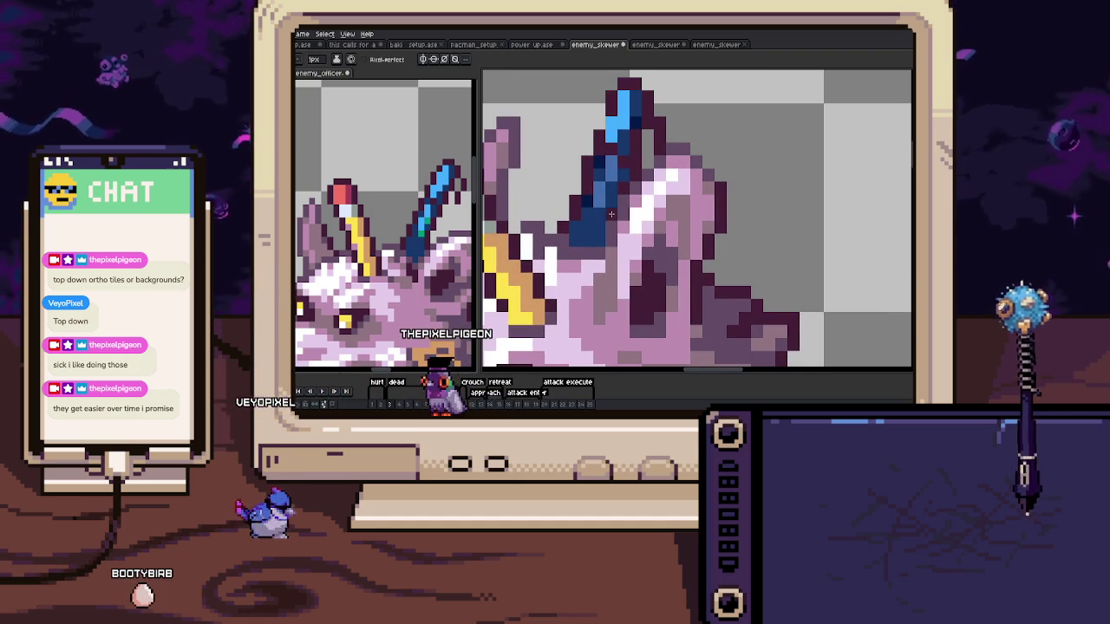
pyautogui.scroll(-3, 611, 214)
pyautogui.scroll(-1, 611, 214)
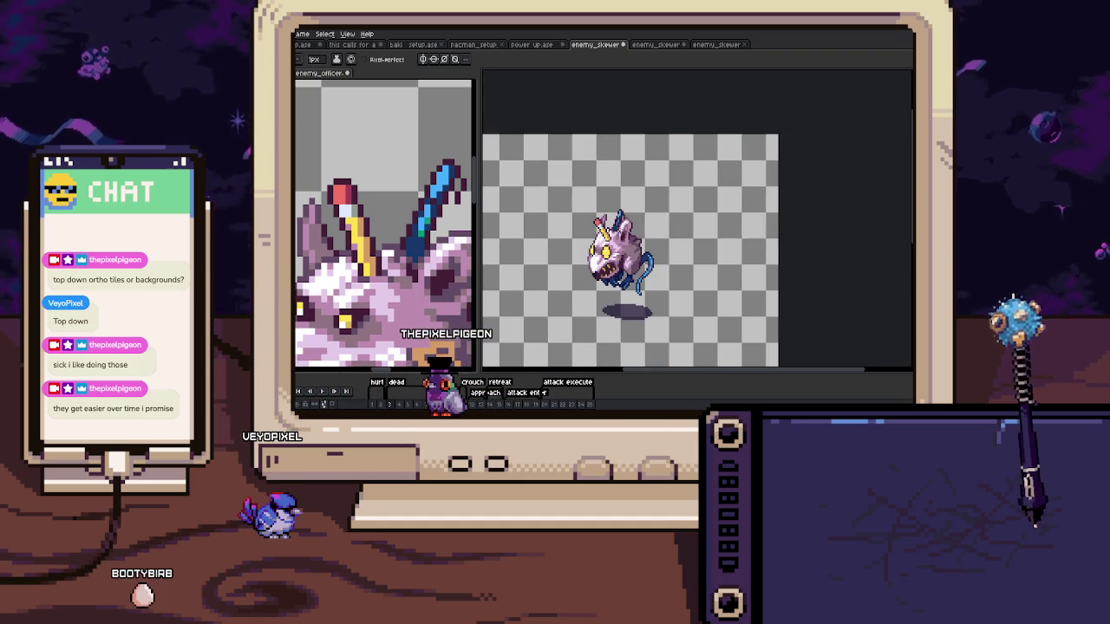
pyautogui.scroll(5, 660, 224)
pyautogui.press('alt')
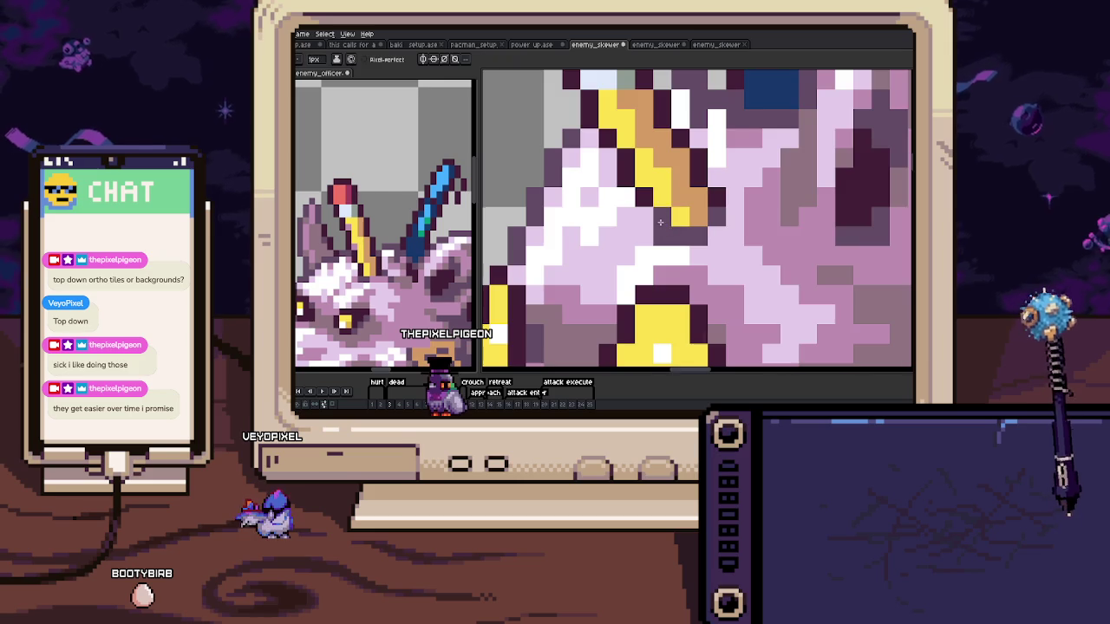
pyautogui.scroll(-4, 660, 223)
pyautogui.press('.')
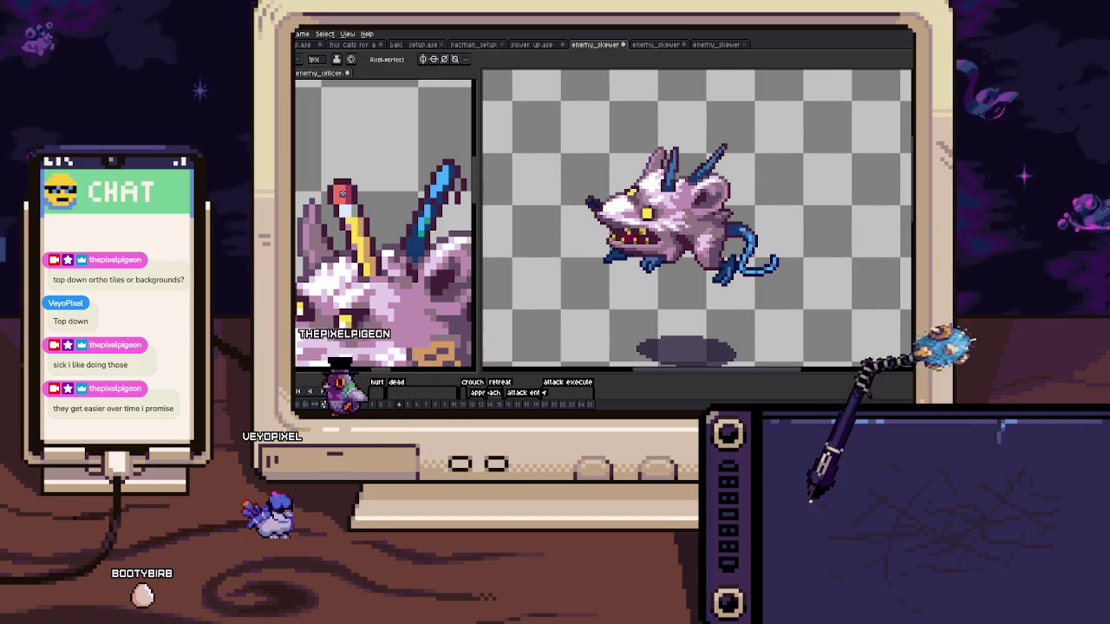
# Sample a colour and try a small selection on the rat's head, undoing and redoing to compare
pyautogui.press('alt')
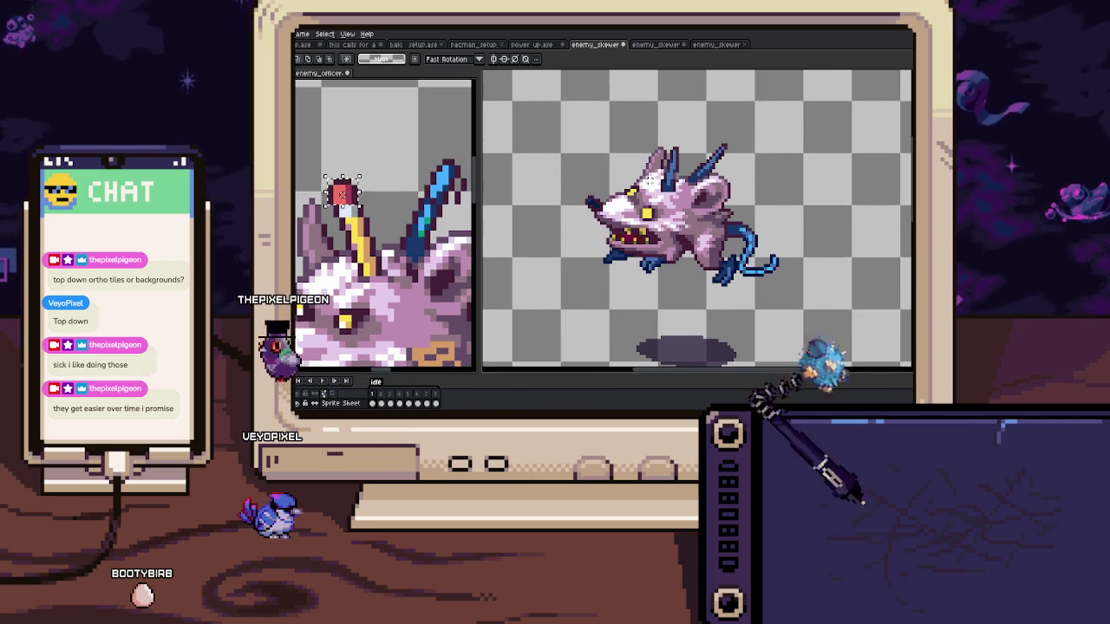
pyautogui.press('ctrl')
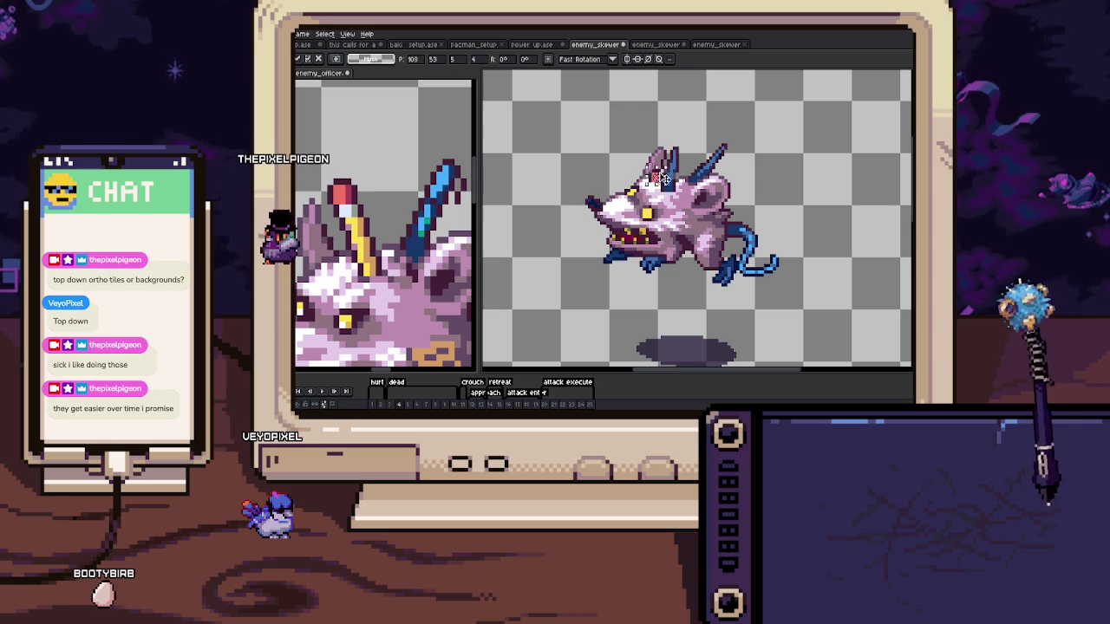
pyautogui.moveTo(670, 144); pyautogui.dragTo(679, 153)
pyautogui.hotkey('ctrl', 'd')
pyautogui.scroll(1, 702, 147)
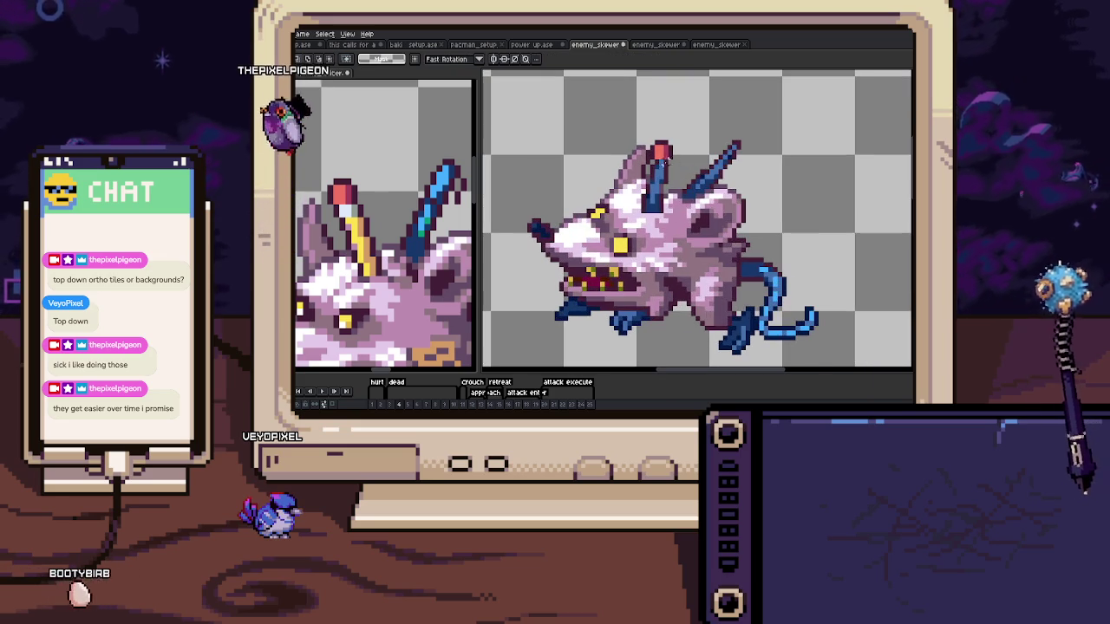
pyautogui.scroll(3, 667, 153)
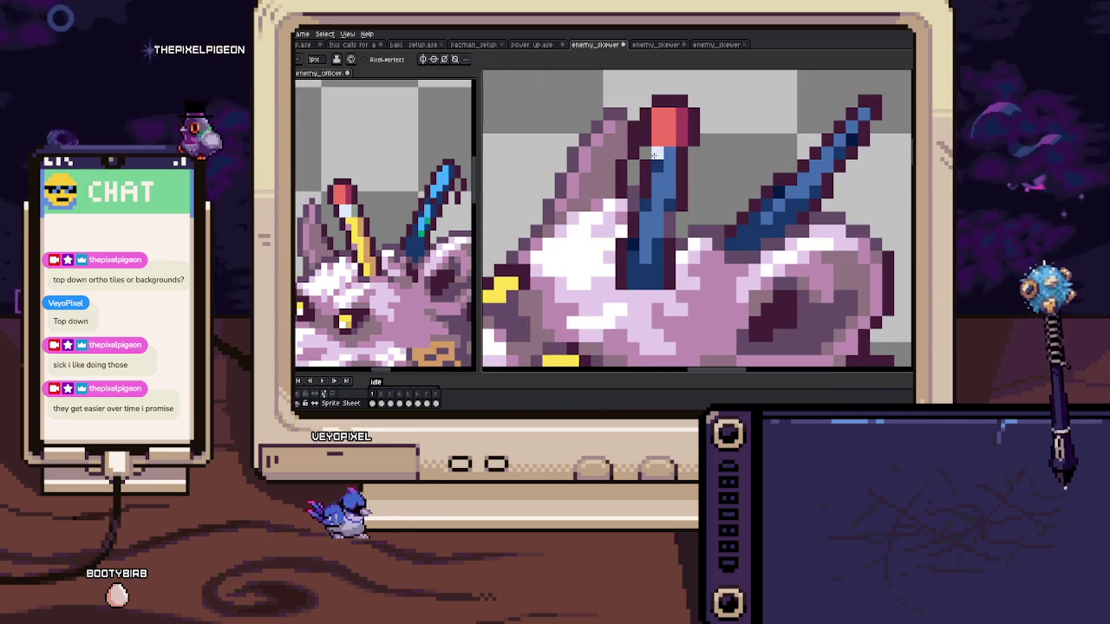
pyautogui.hotkey('ctrl', 'z')
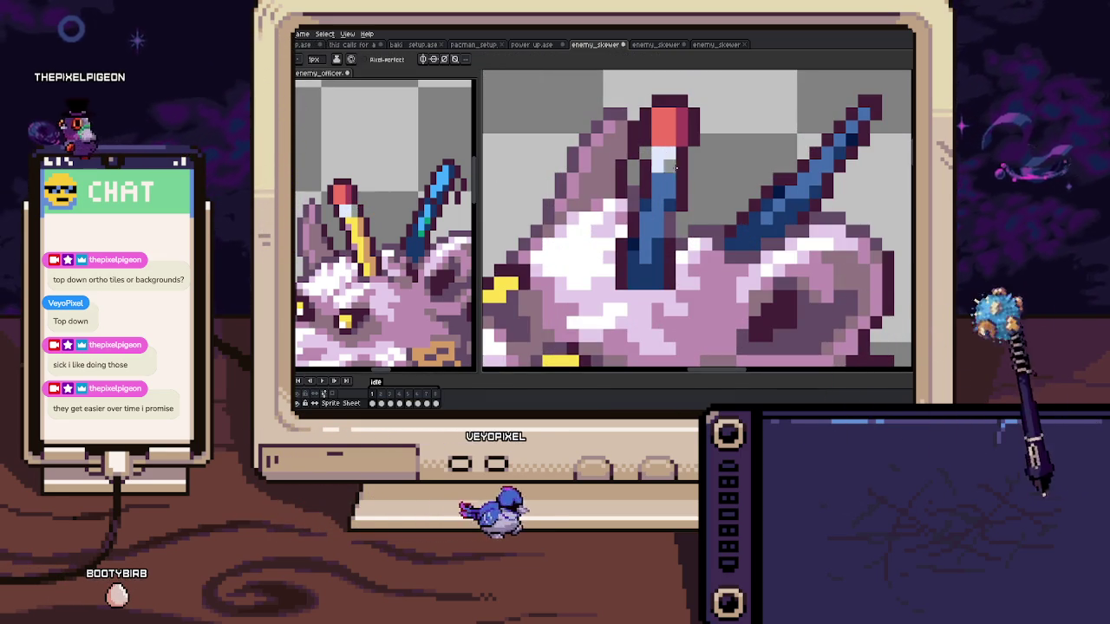
pyautogui.hotkey('ctrl', 'y')
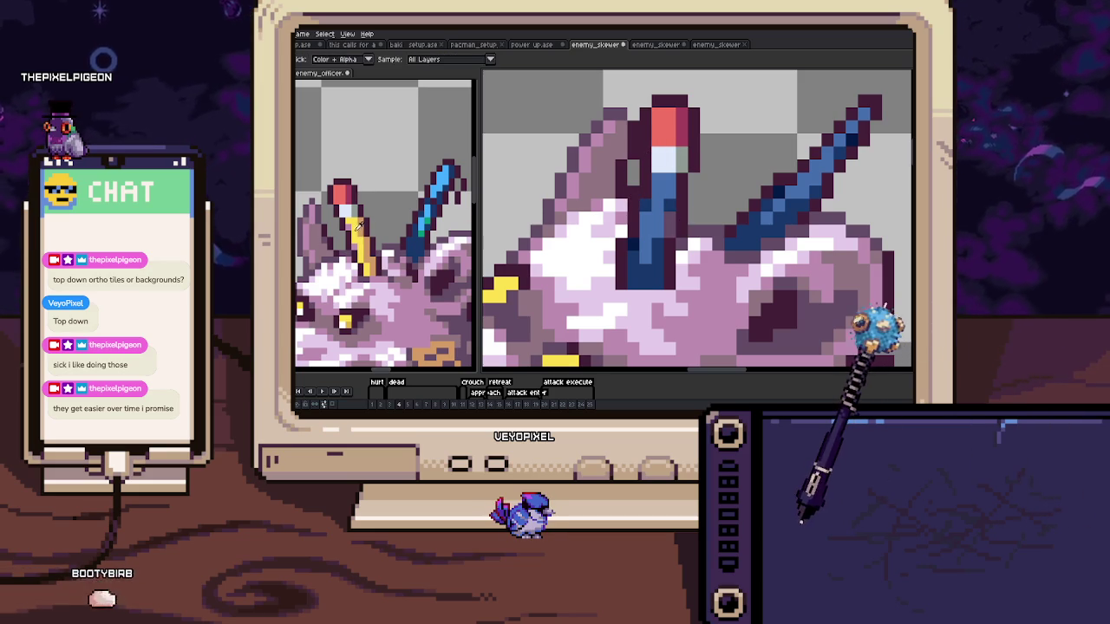
pyautogui.hotkey('ctrl', 'z')
pyautogui.hotkey('ctrl', 'y')
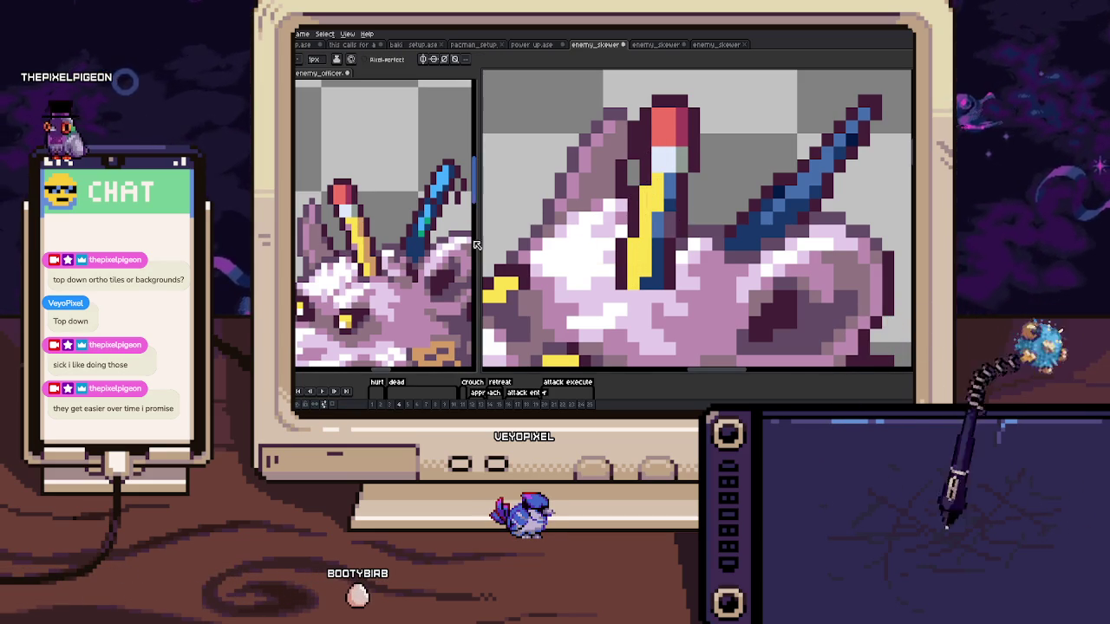
# Repaint the pencil body yellow with tan shading down its lower shaft
pyautogui.click(640, 275)
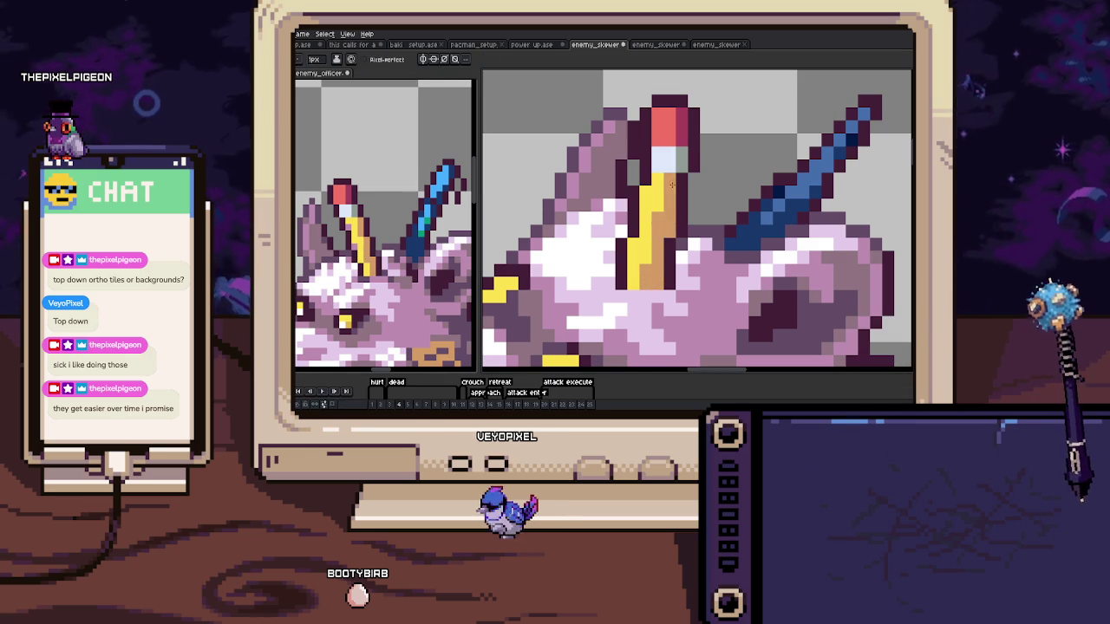
pyautogui.scroll(1, 681, 184)
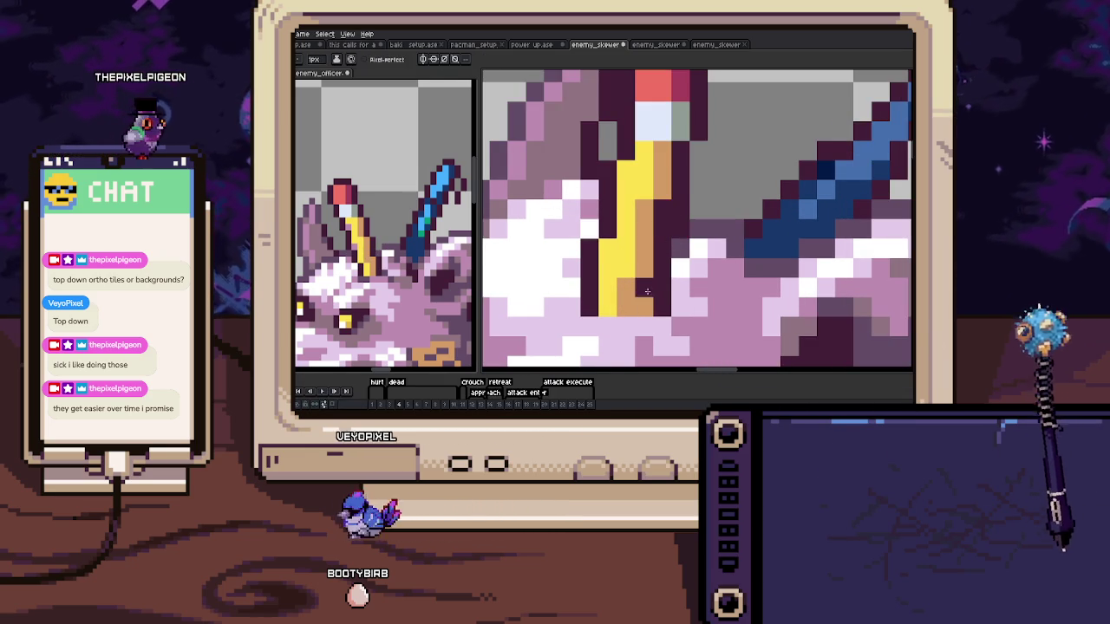
pyautogui.moveTo(684, 245); pyautogui.dragTo(694, 236)
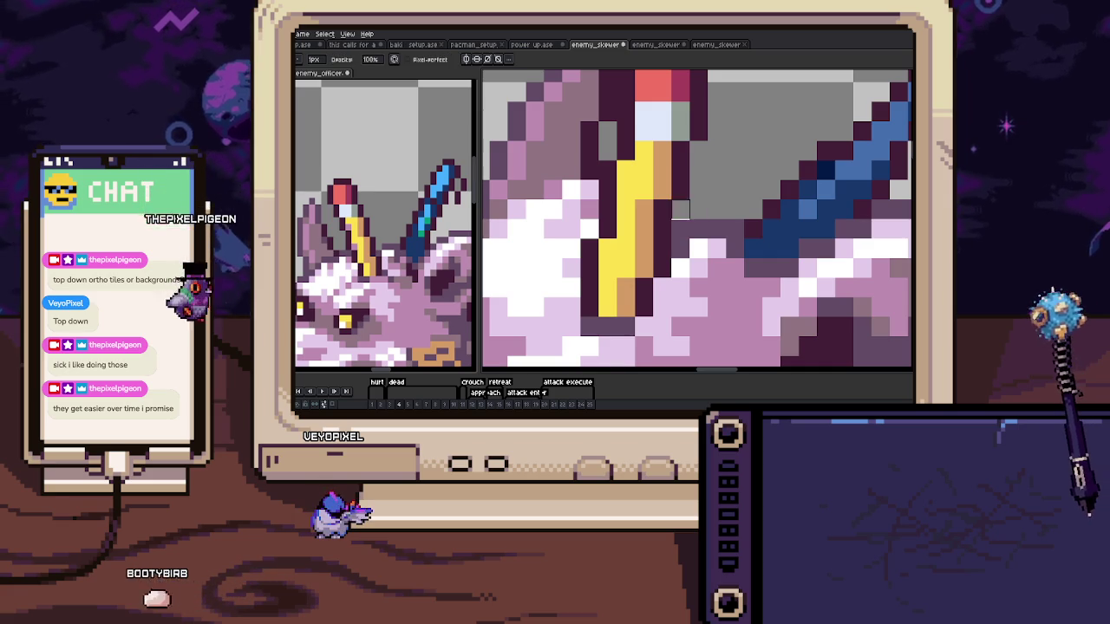
pyautogui.scroll(-3, 694, 237)
pyautogui.moveTo(694, 237); pyautogui.dragTo(645, 222)
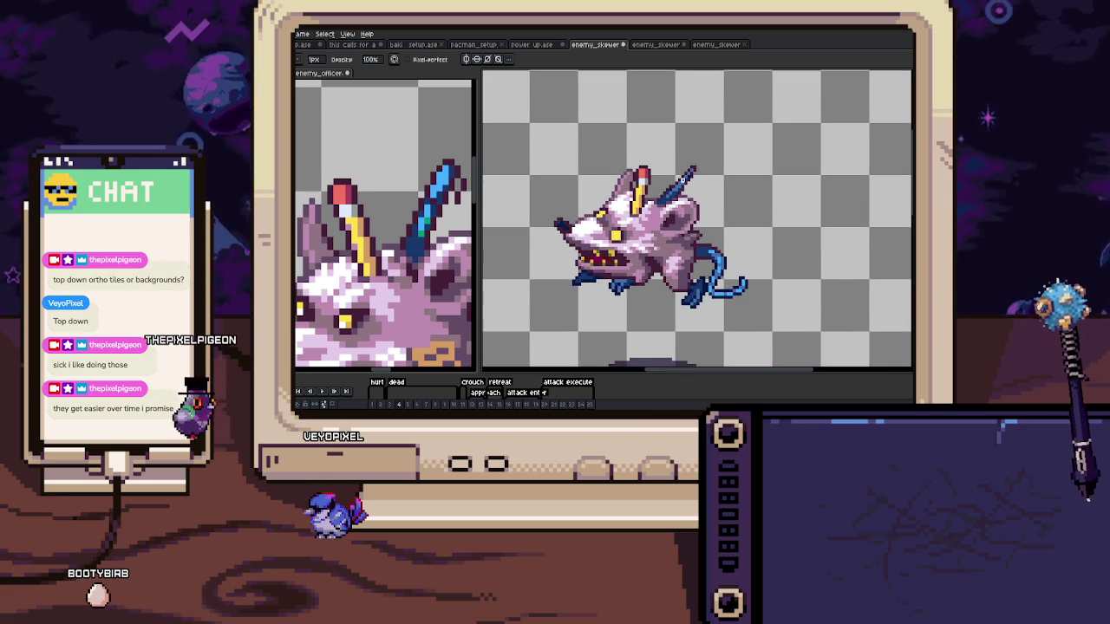
# Paint light-blue highlight pixels at the blue spike's tip, sampling colours from the sprite
pyautogui.scroll(3, 679, 184)
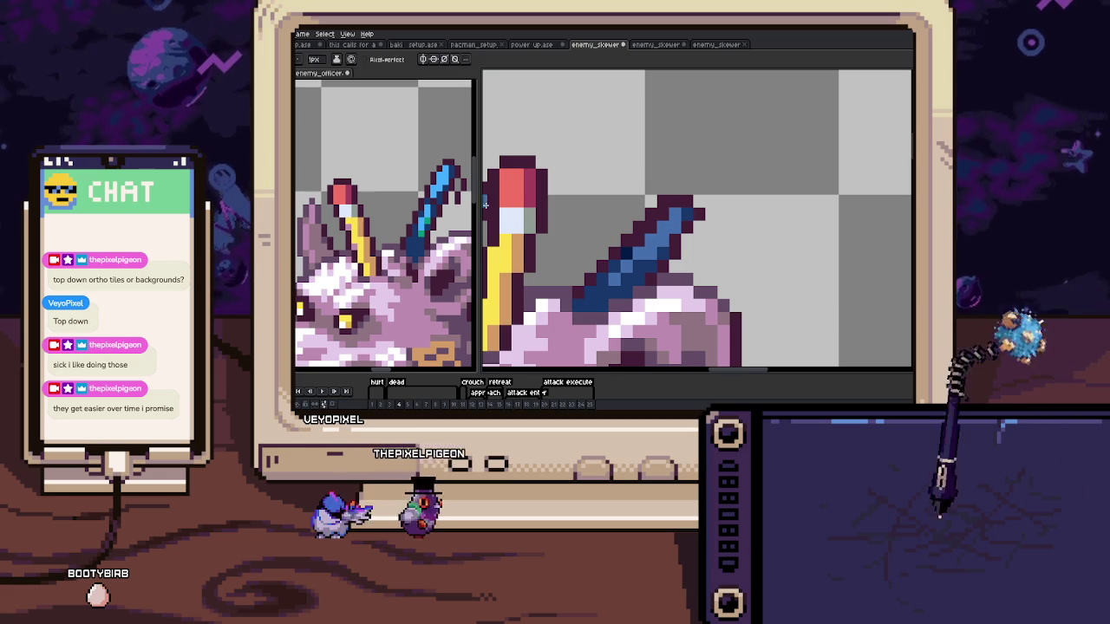
pyautogui.click(673, 216)
pyautogui.moveTo(673, 216); pyautogui.dragTo(668, 226)
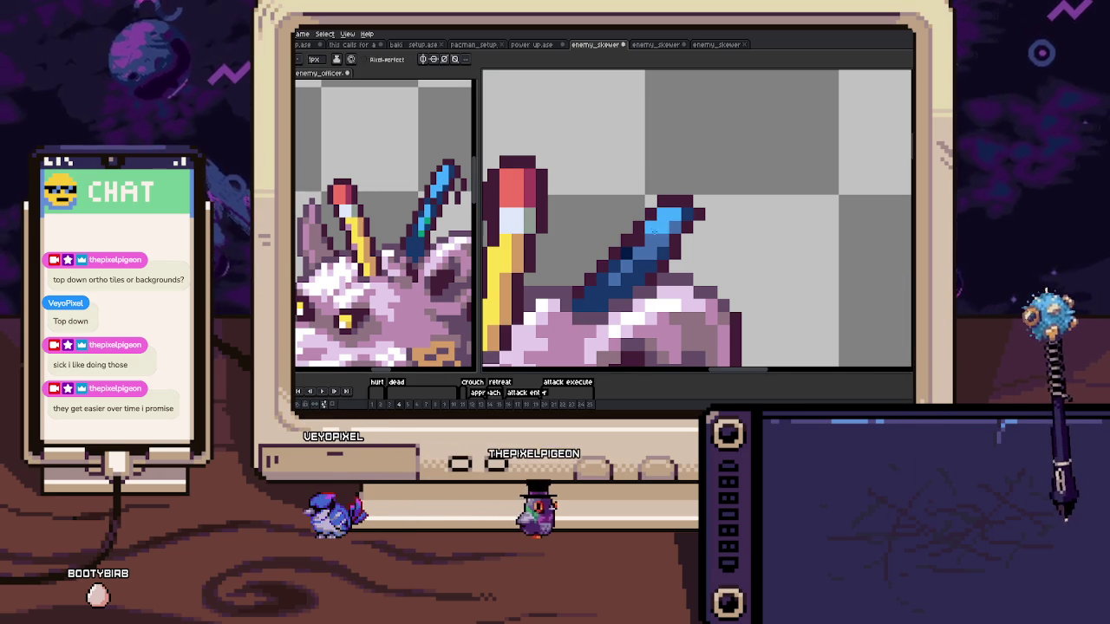
pyautogui.scroll(-1, 670, 227)
pyautogui.press('alt')
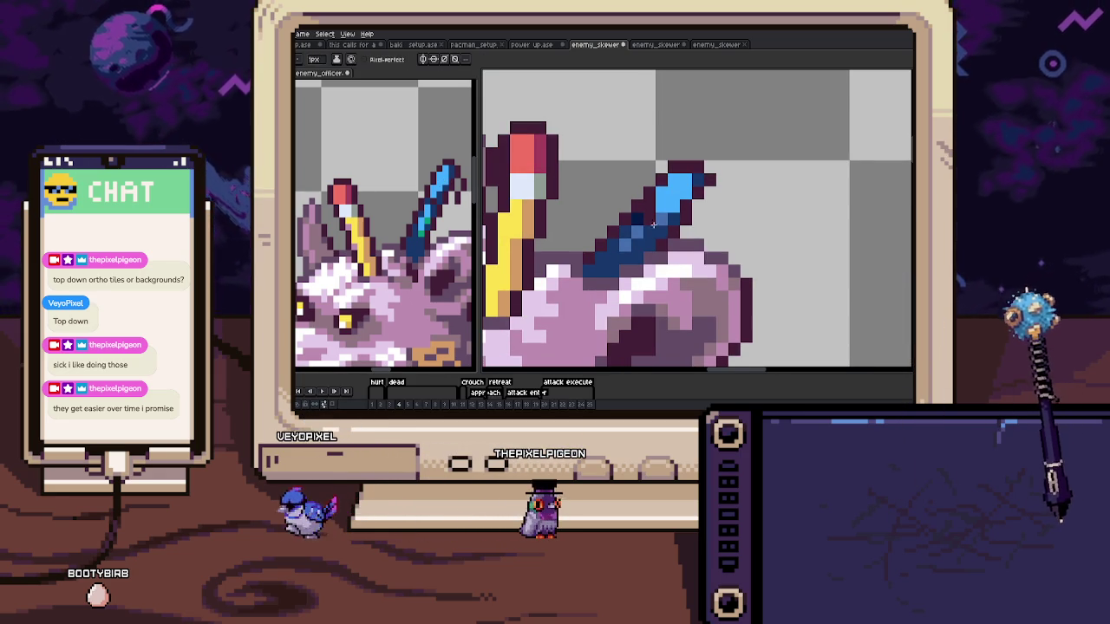
pyautogui.press('alt')
pyautogui.scroll(-1, 649, 209)
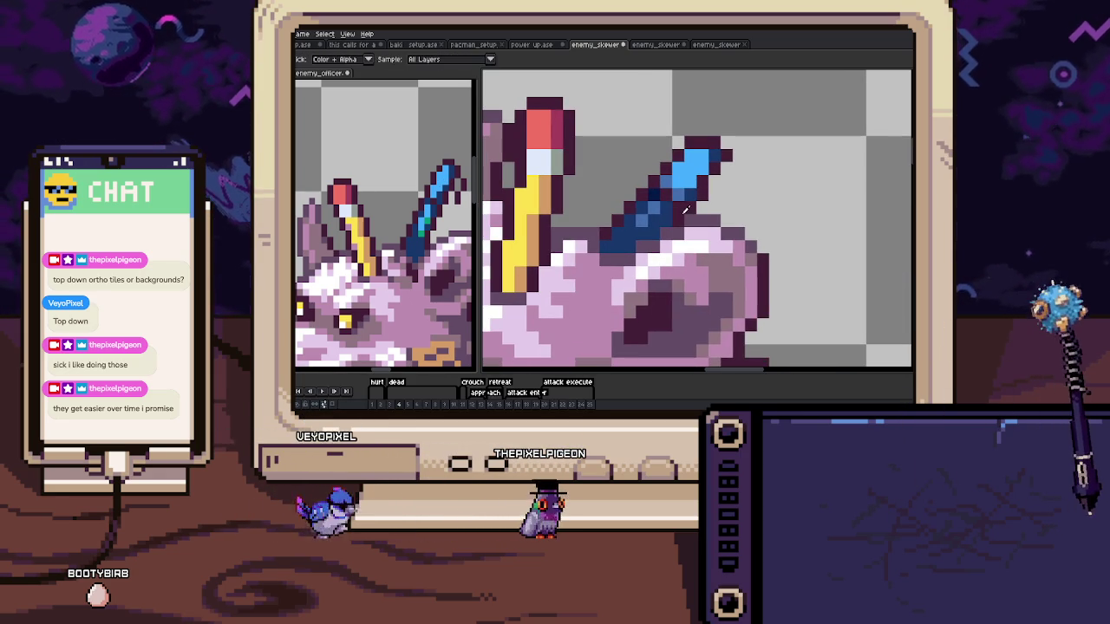
pyautogui.press('alt')
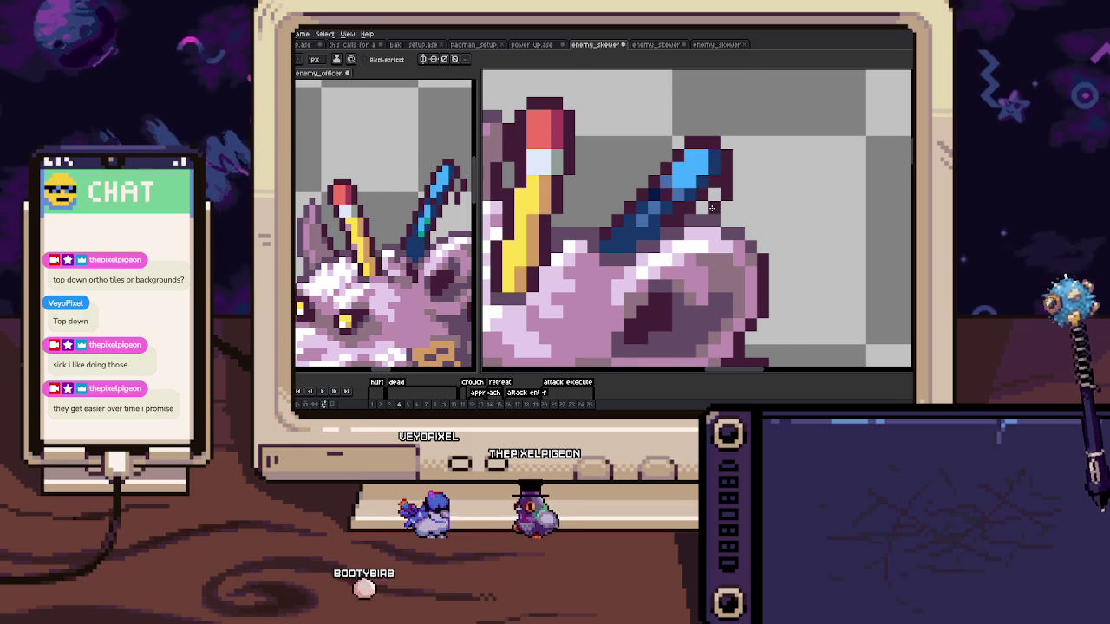
pyautogui.scroll(-5, 725, 180)
pyautogui.scroll(-1, 698, 221)
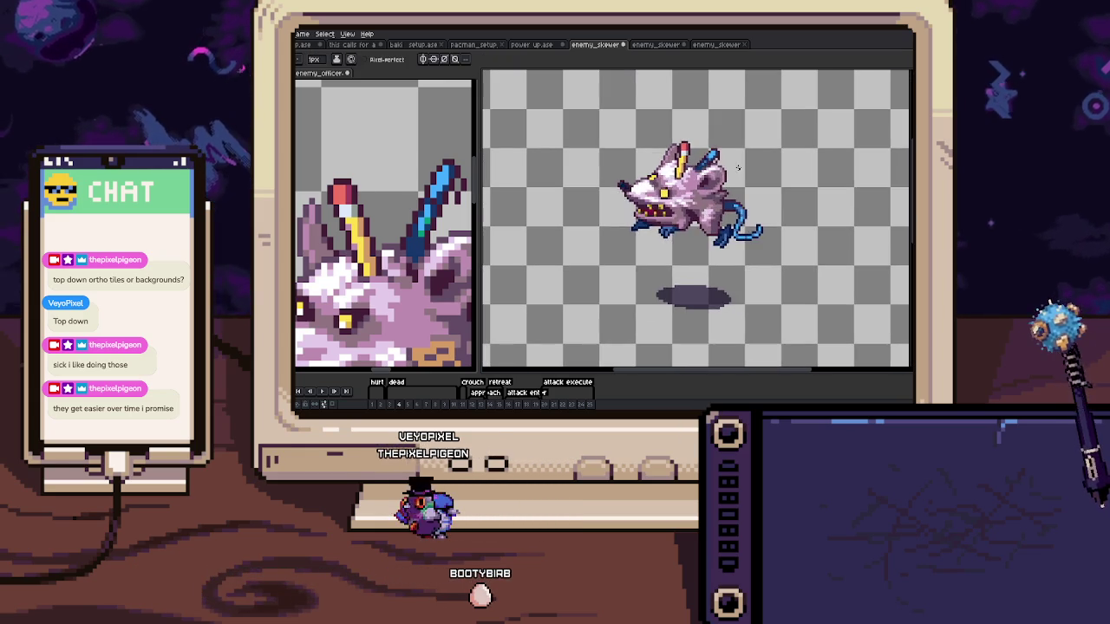
# Stop playback, copy the updated lying rat, and paste it into frame 5
pyautogui.press('Return')
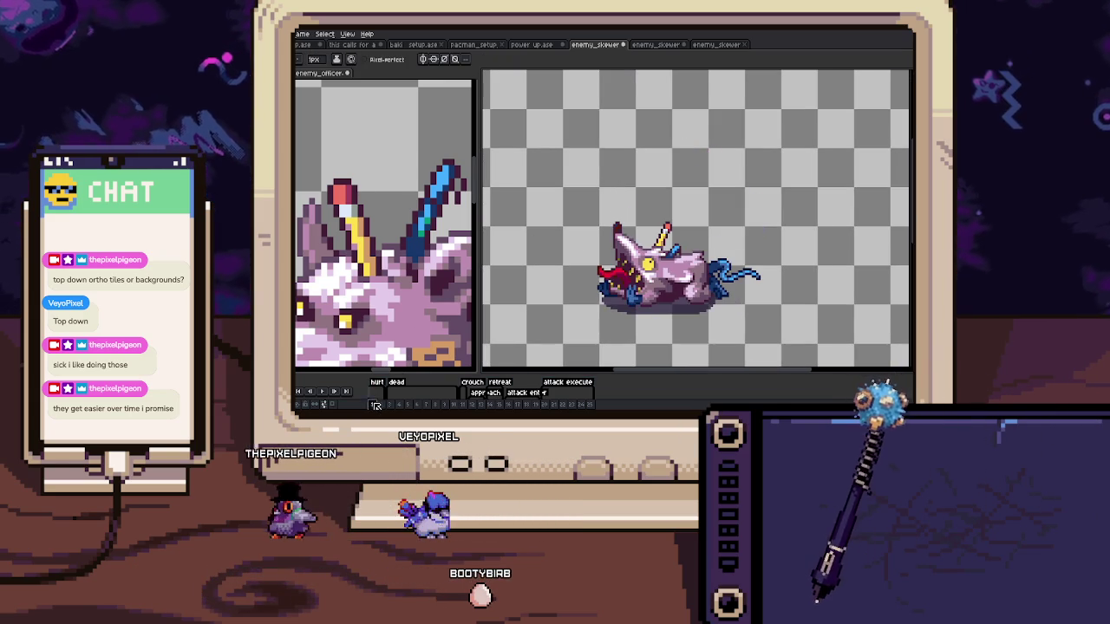
pyautogui.press('m')
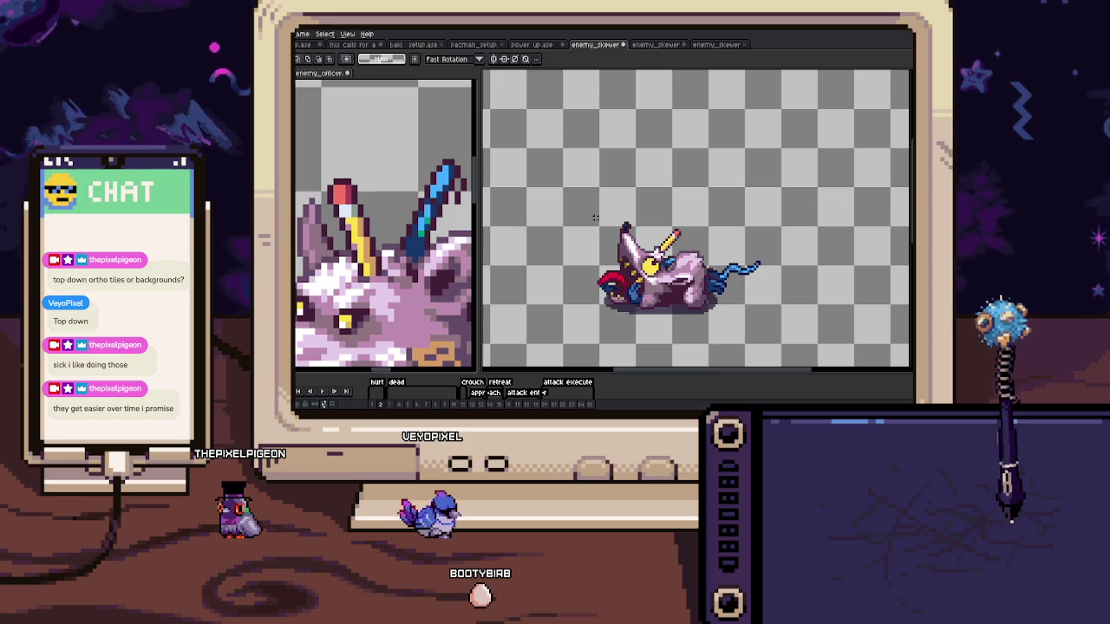
pyautogui.moveTo(586, 211)
pyautogui.mouseDown()
pyautogui.moveTo(753, 332)
pyautogui.moveTo(780, 330)
pyautogui.mouseUp()
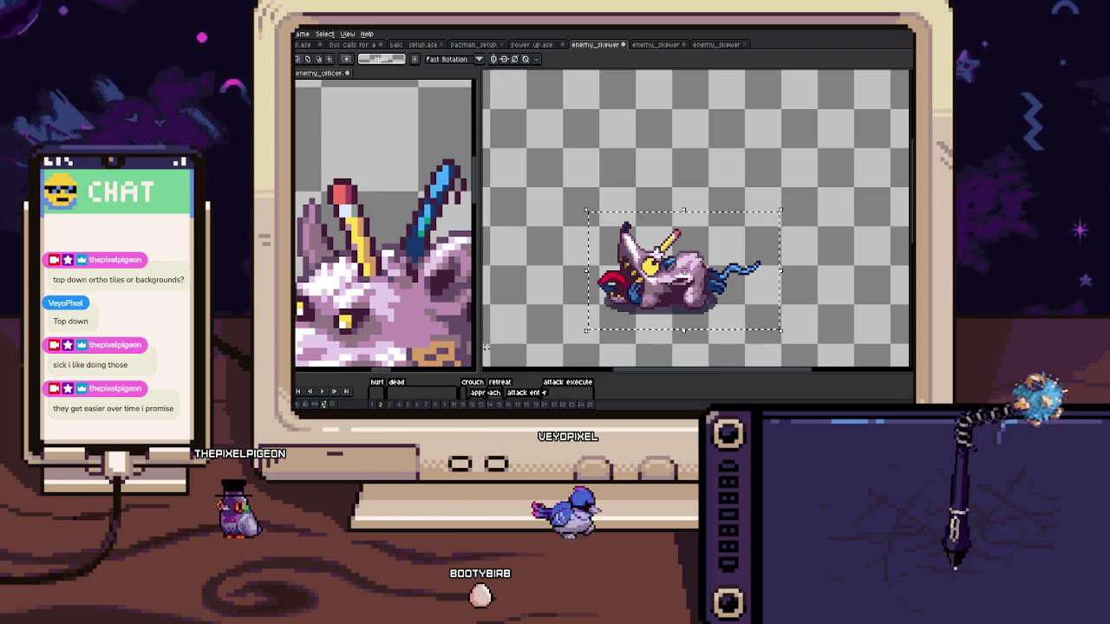
pyautogui.click(409, 393)
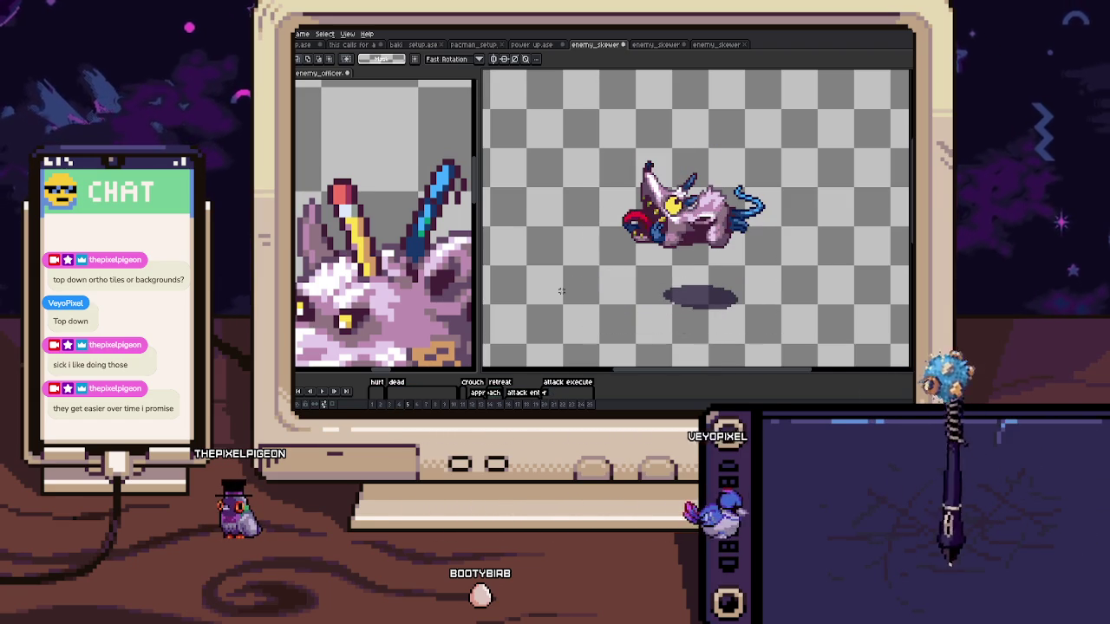
pyautogui.hotkey('ctrl', 'c')
pyautogui.hotkey('ctrl', 'v')
pyautogui.moveTo(693, 242)
pyautogui.mouseDown()
pyautogui.moveTo(698, 133)
pyautogui.moveTo(668, 187)
pyautogui.mouseUp()
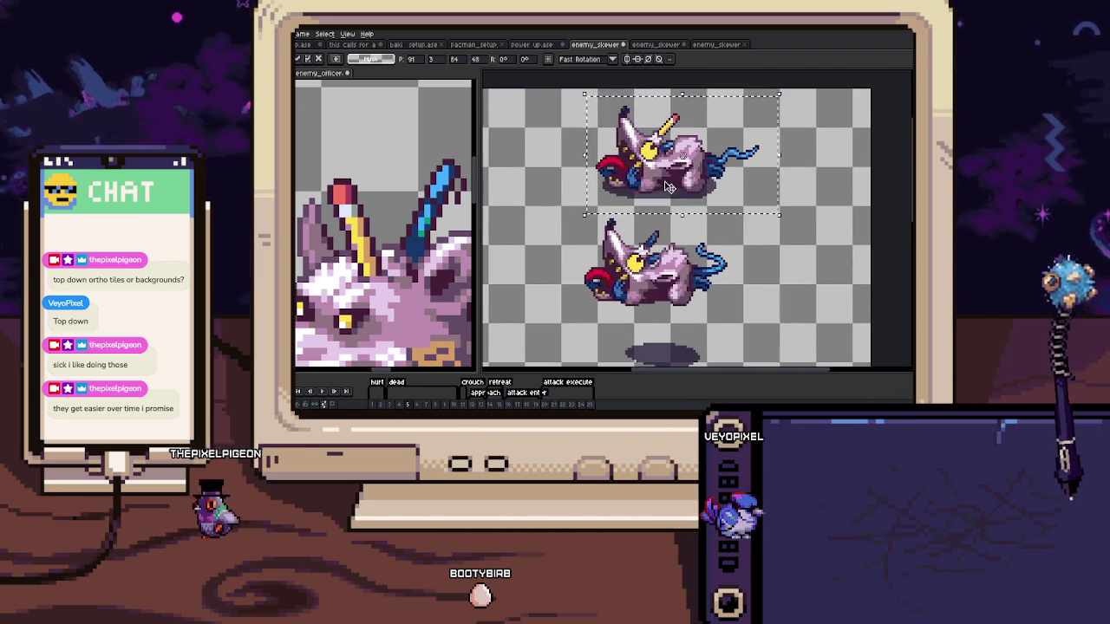
pyautogui.hotkey('ctrl', 'd')
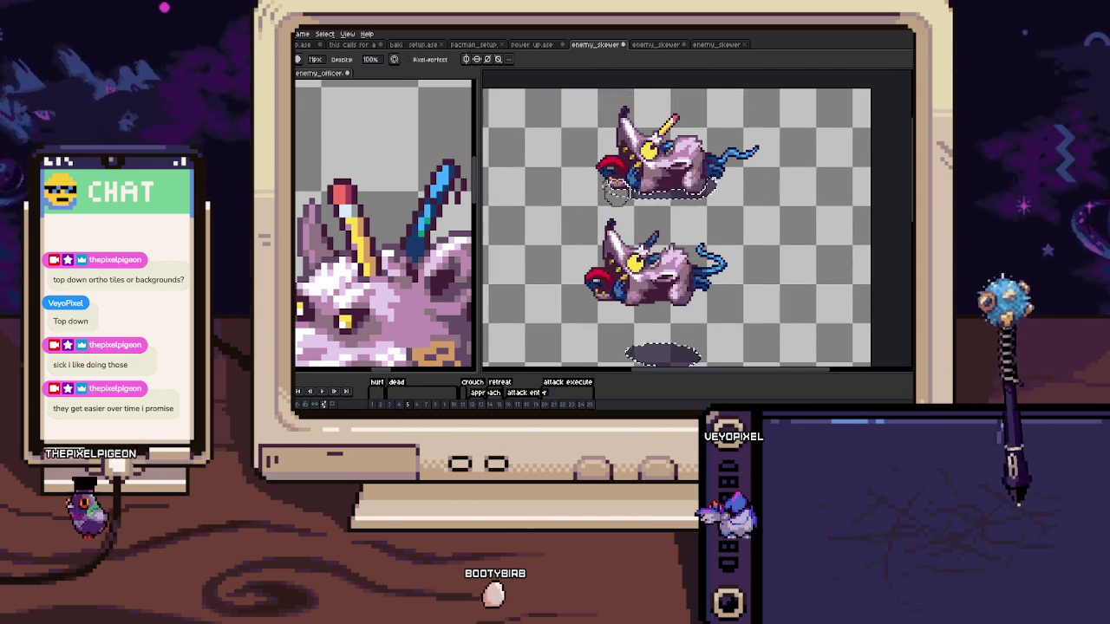
# Move the pasted rat down over the old frame 5 art, then go to frame 3
pyautogui.moveTo(581, 97); pyautogui.dragTo(733, 188)
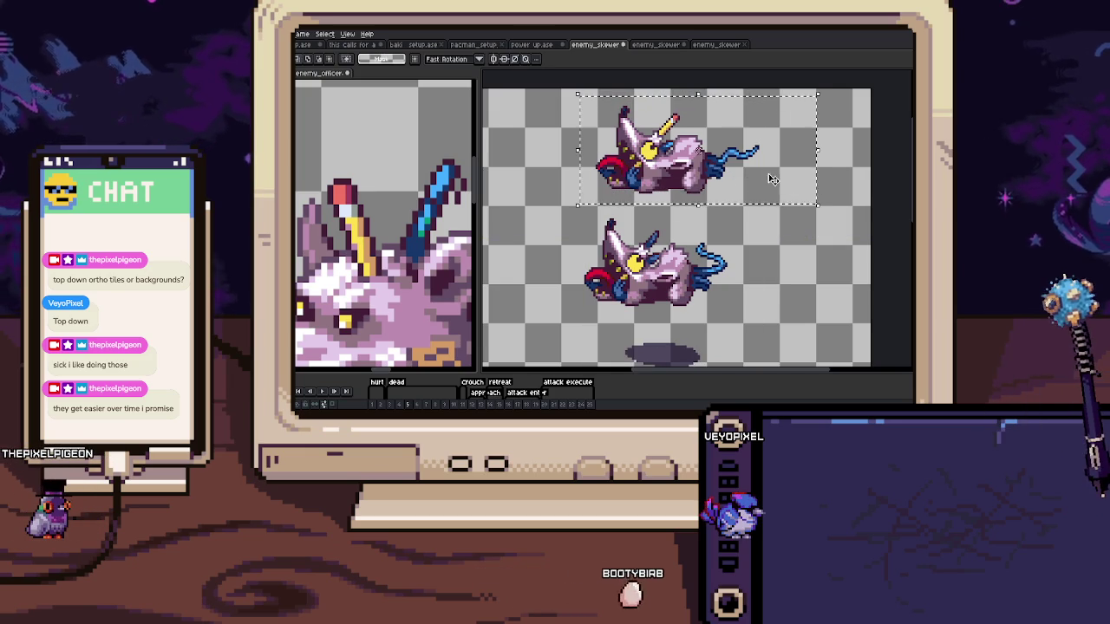
pyautogui.scroll(2, 736, 149)
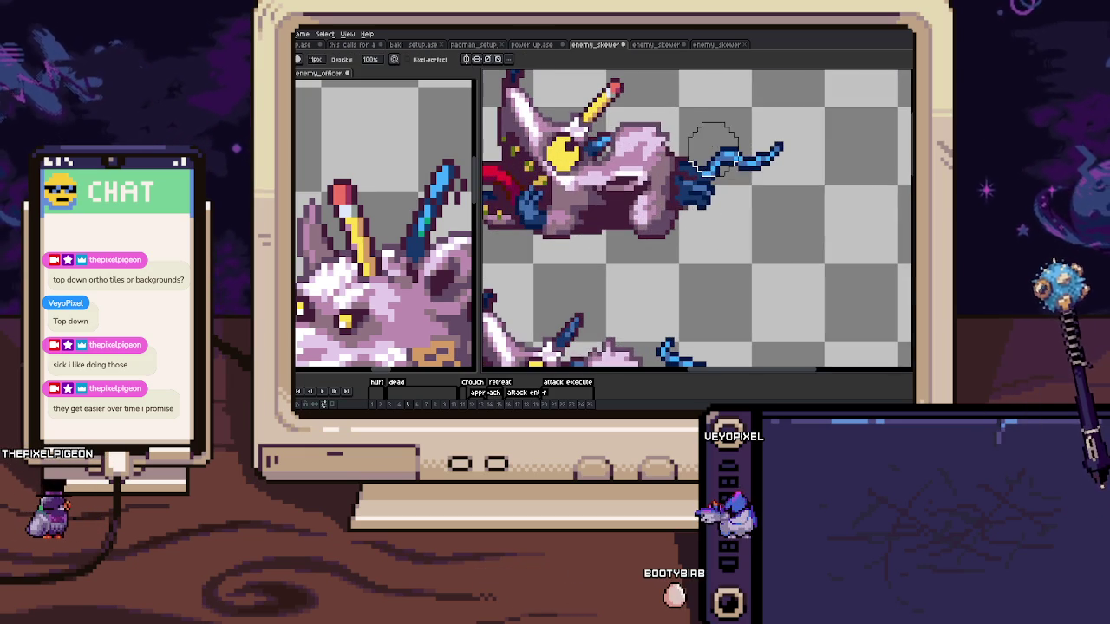
pyautogui.scroll(-2, 790, 158)
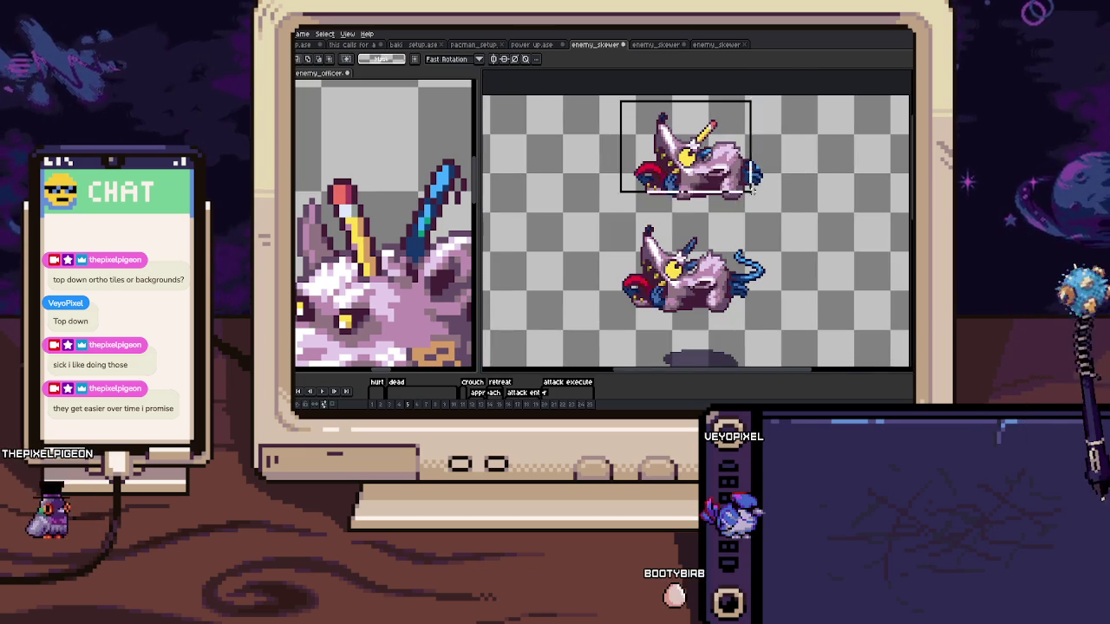
pyautogui.moveTo(751, 173); pyautogui.dragTo(735, 285)
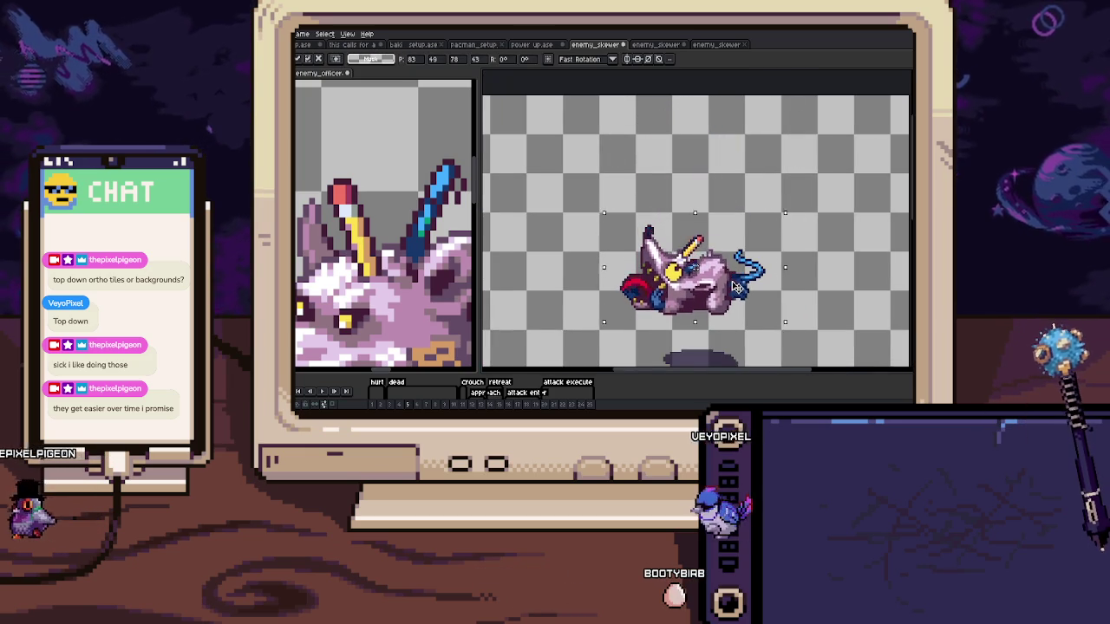
pyautogui.press('Return')
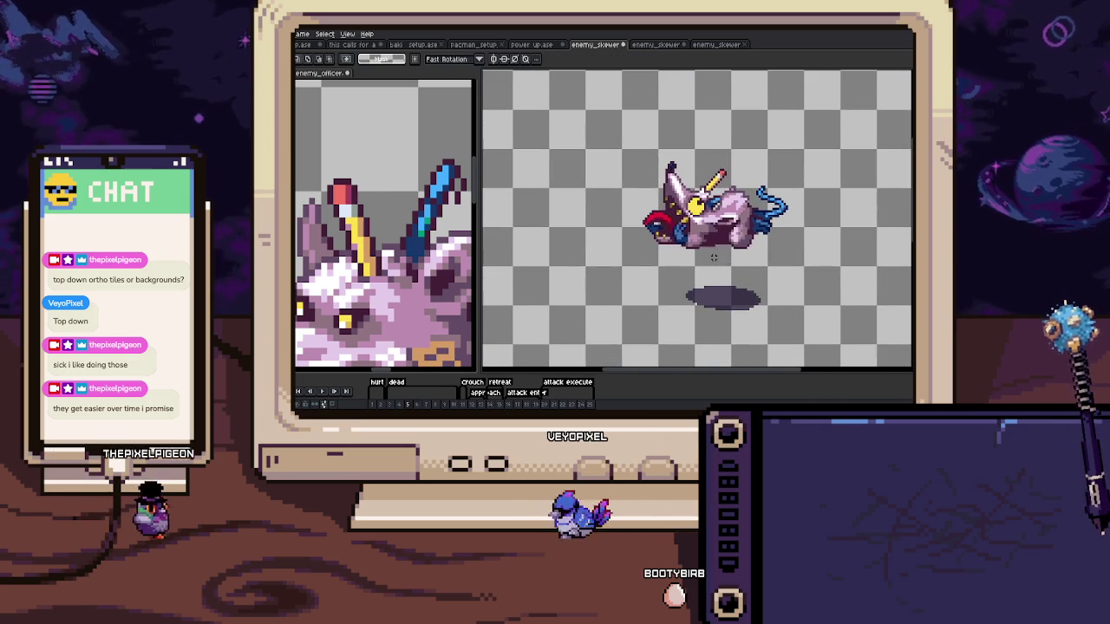
pyautogui.press('Right')
pyautogui.hotkey('ctrl', 'z')
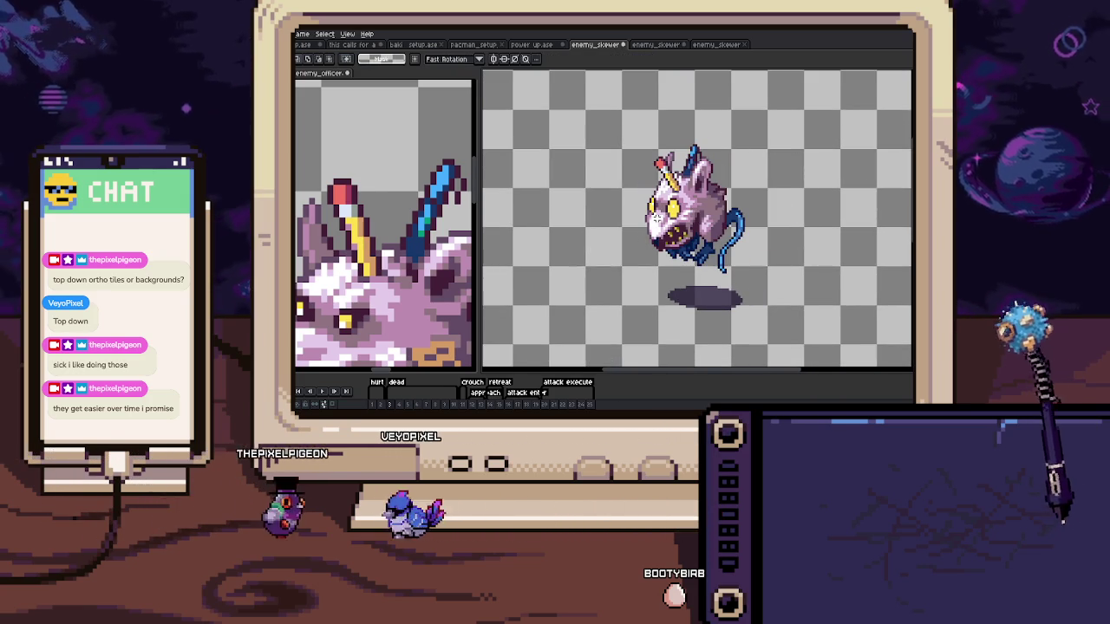
# Paste the red-horned reference head beside the original sprite on this frame
pyautogui.moveTo(743, 258); pyautogui.dragTo(757, 279)
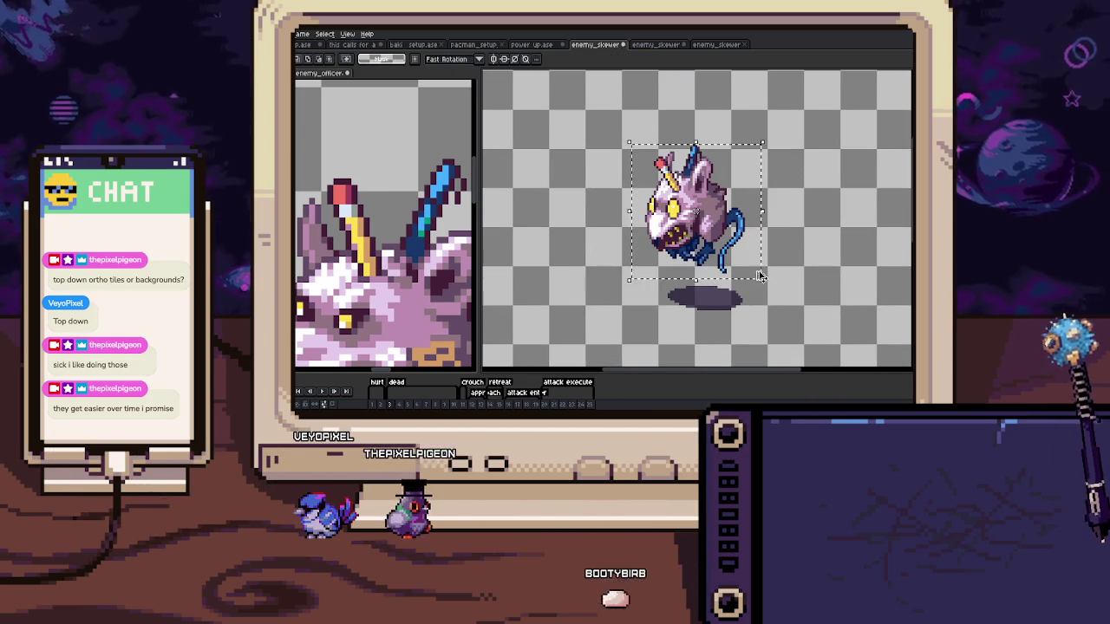
pyautogui.press('Return')
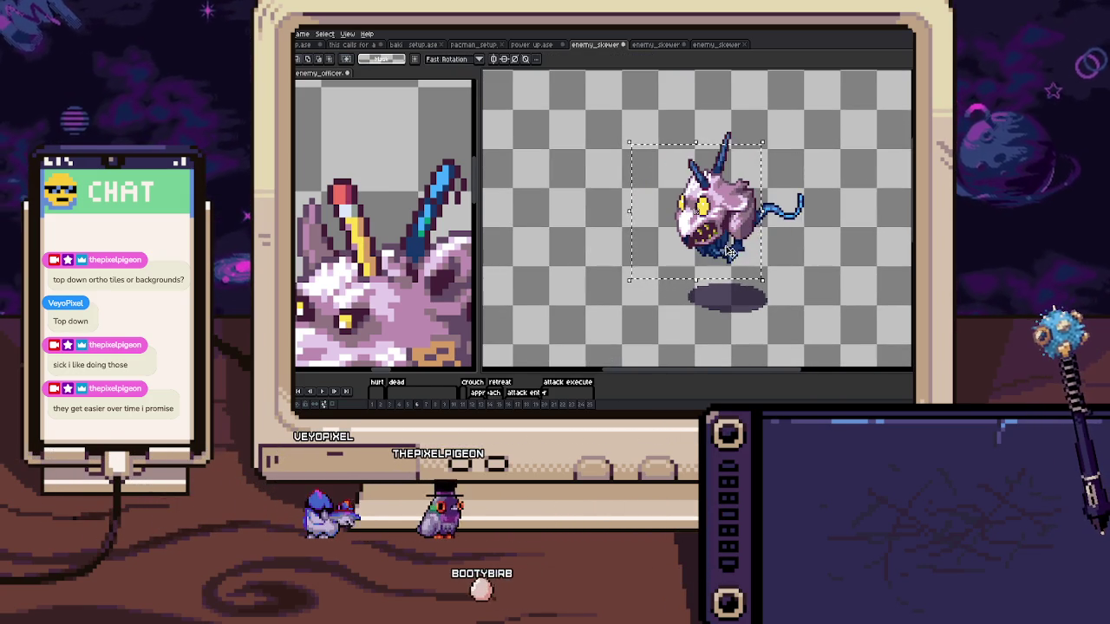
pyautogui.hotkey('ctrl', 'v')
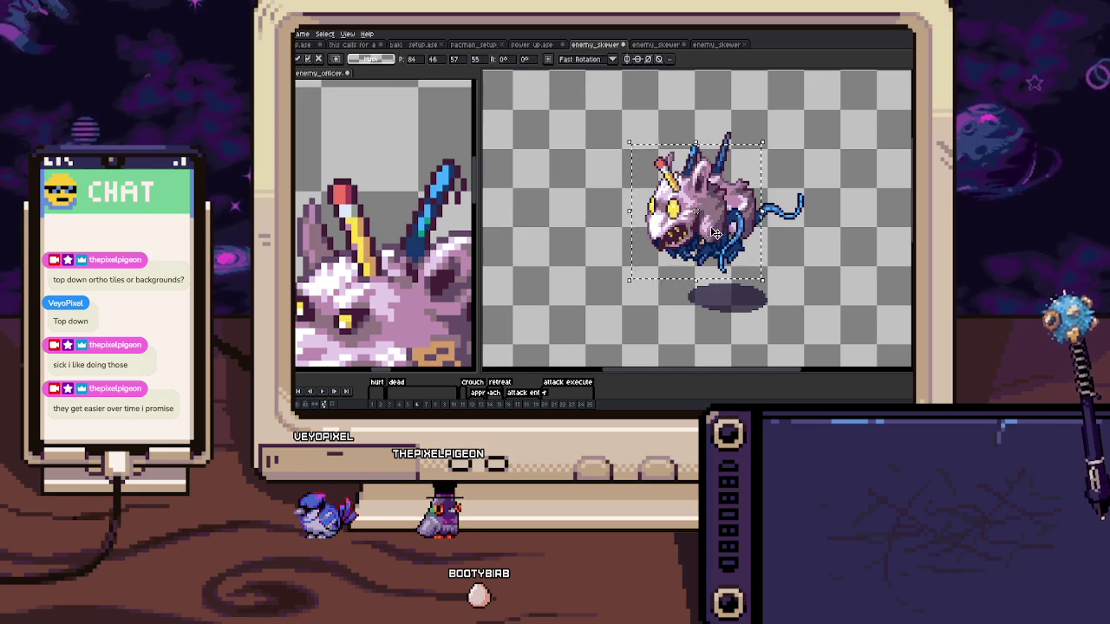
pyautogui.moveTo(716, 234); pyautogui.dragTo(600, 227)
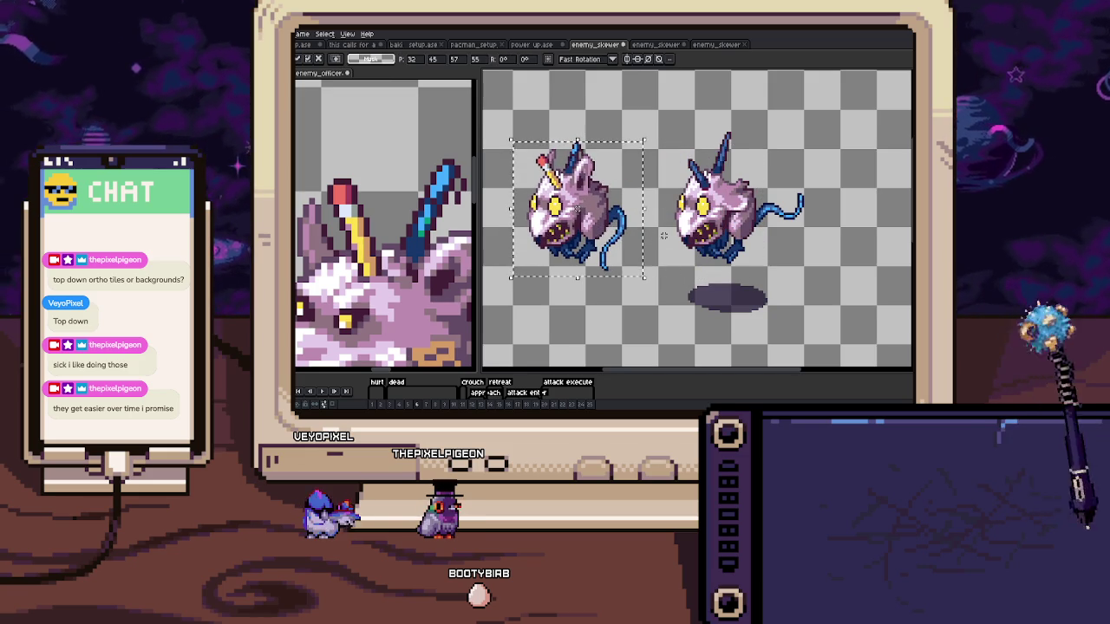
pyautogui.press('Return')
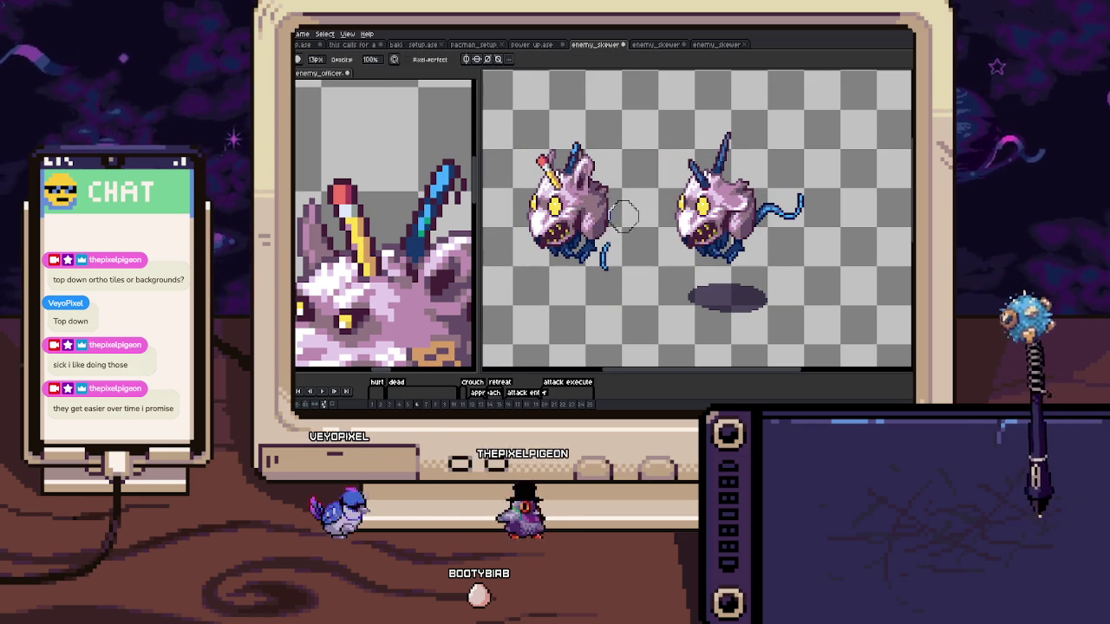
# Move the red-tipped pencil horn onto the second sprite's head
pyautogui.press('m')
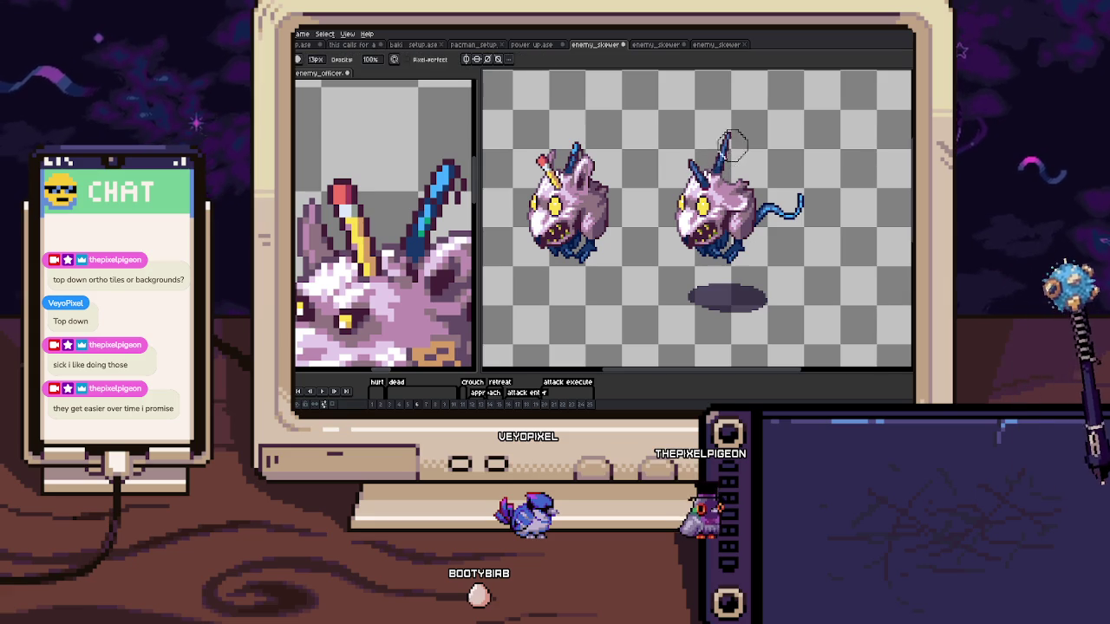
pyautogui.press('m')
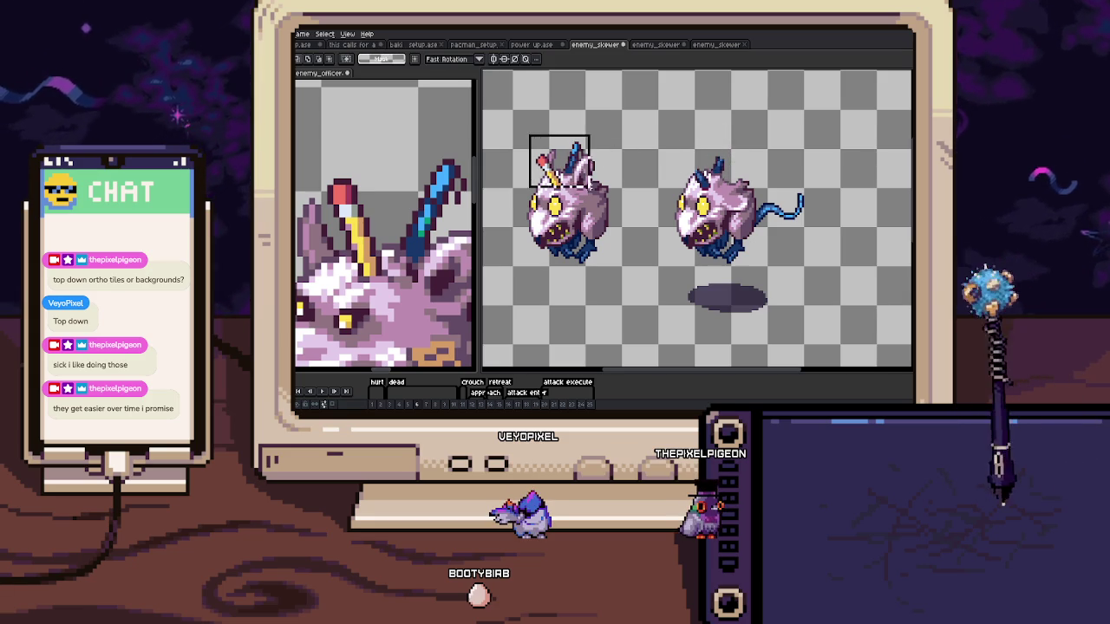
pyautogui.moveTo(595, 191); pyautogui.dragTo(716, 188)
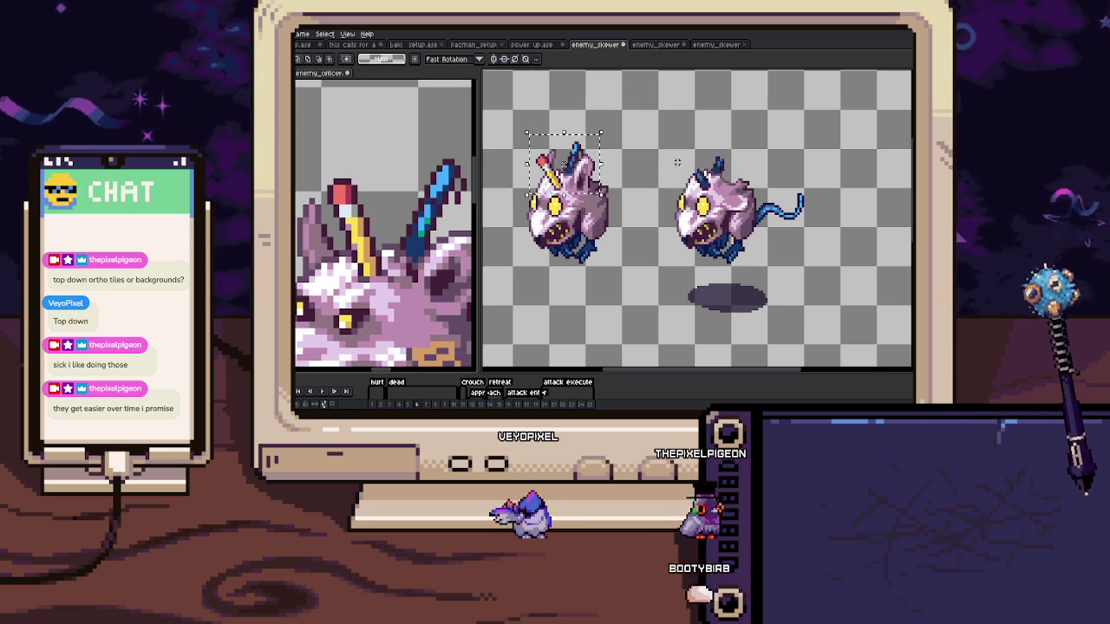
pyautogui.scroll(3, 542, 150)
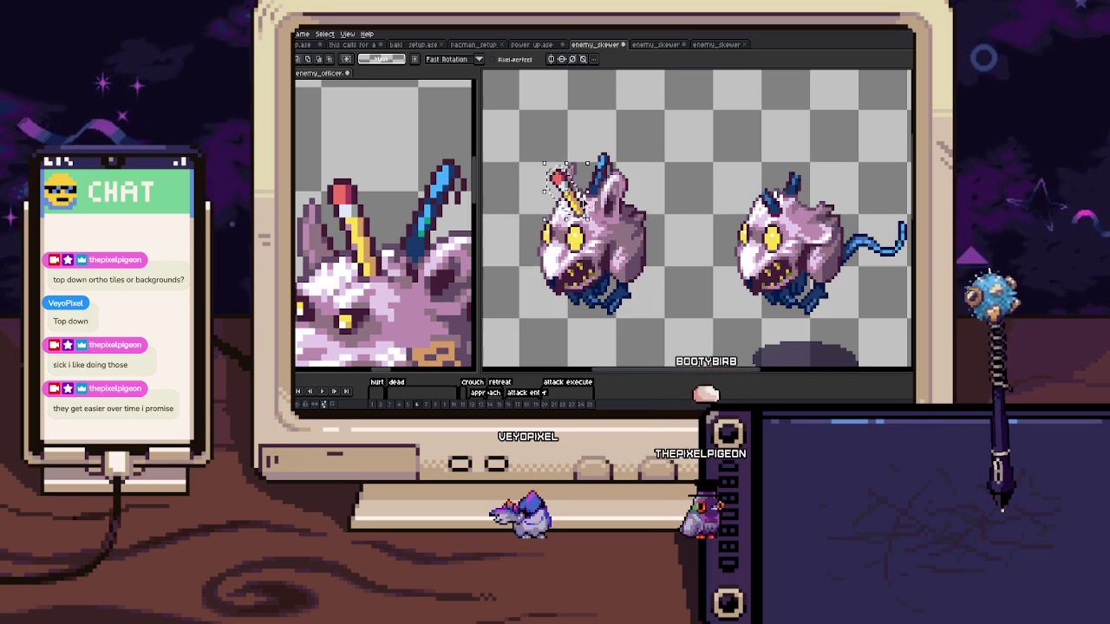
pyautogui.scroll(-2, 563, 171)
pyautogui.click(772, 201)
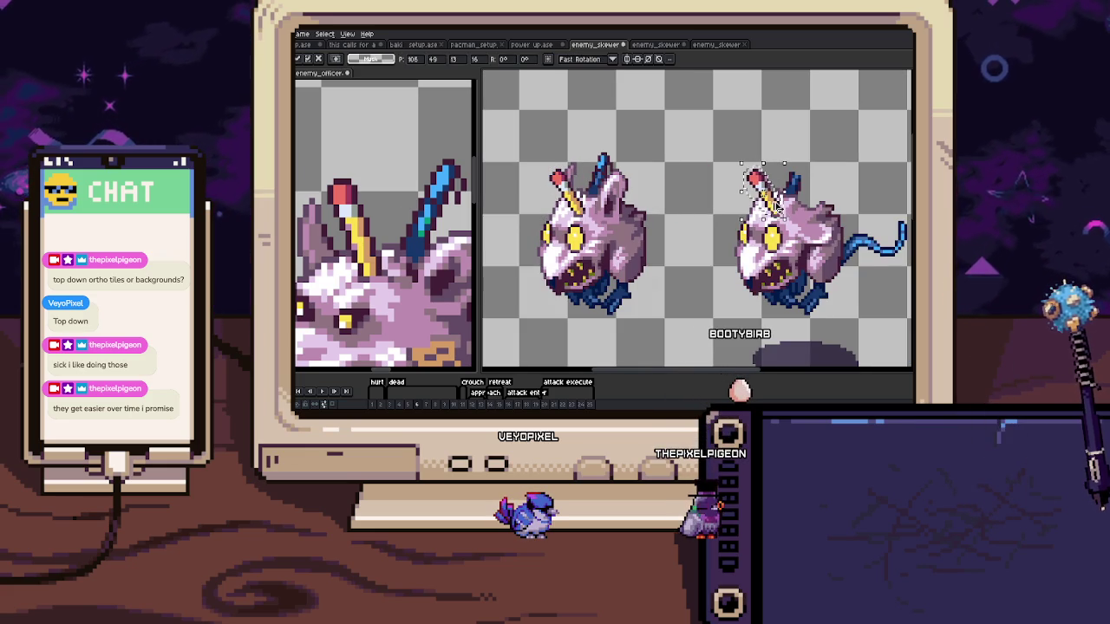
pyautogui.scroll(2, 775, 204)
pyautogui.scroll(2, 766, 162)
# Copy the blue spike onto the second sprite beside the pencil
pyautogui.press('b')
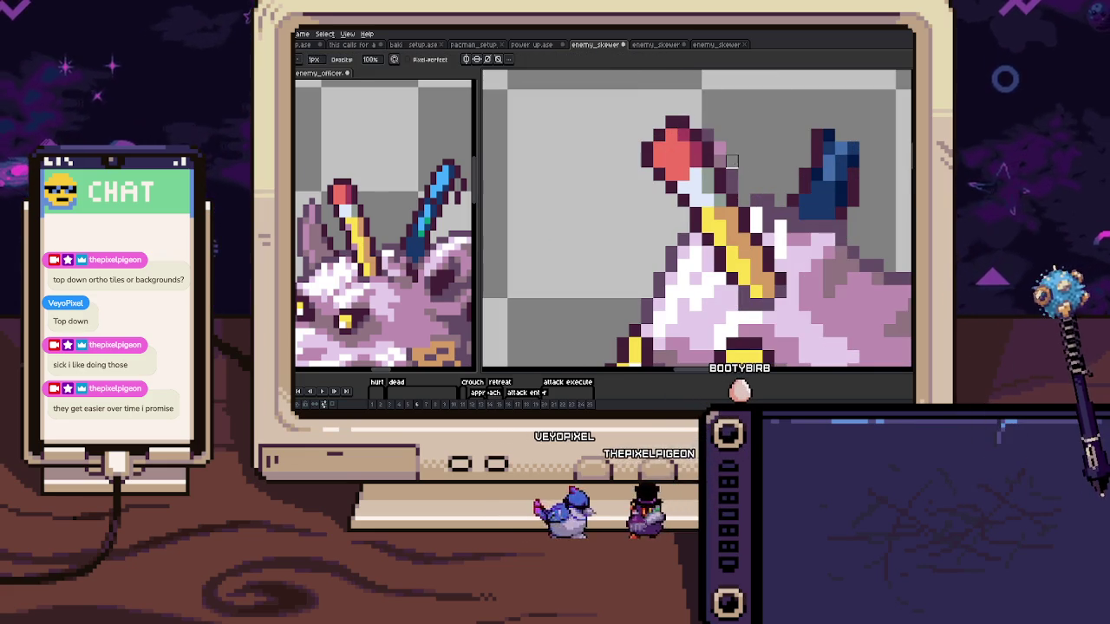
pyautogui.press('m')
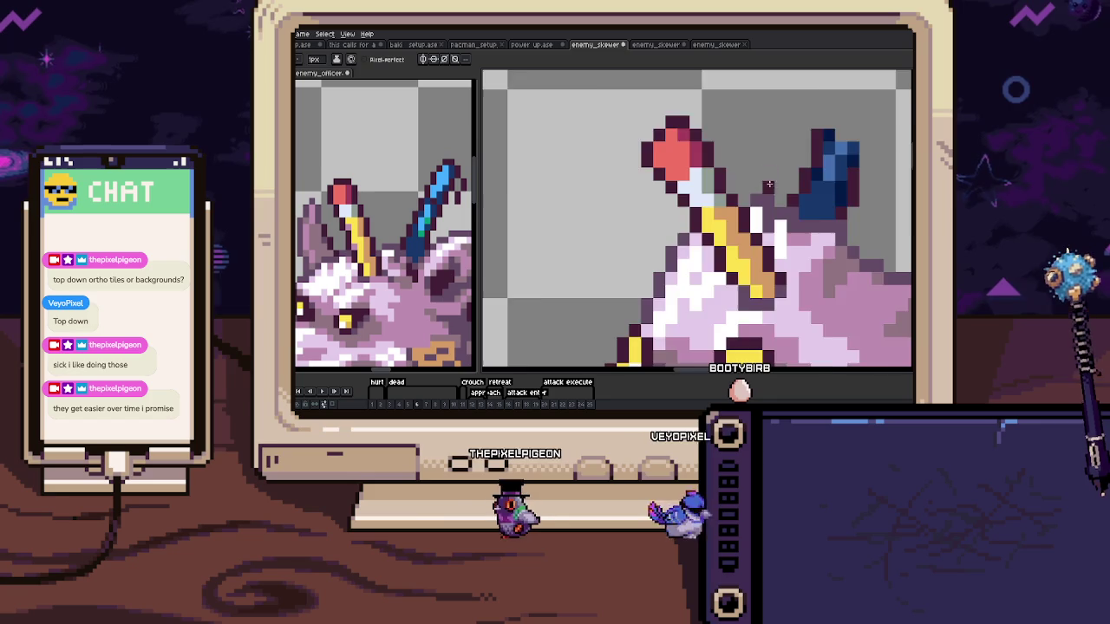
pyautogui.scroll(-1, 607, 152)
pyautogui.scroll(-1, 563, 163)
pyautogui.moveTo(548, 153)
pyautogui.mouseDown()
pyautogui.moveTo(579, 198)
pyautogui.moveTo(870, 194)
pyautogui.mouseUp()
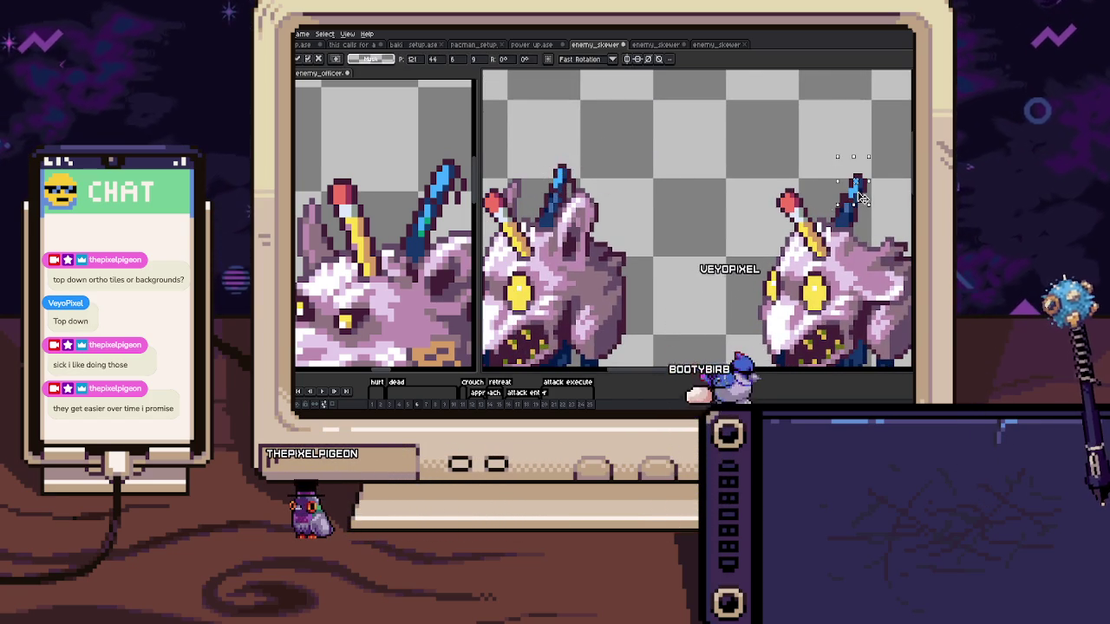
pyautogui.press('b')
pyautogui.scroll(2, 859, 201)
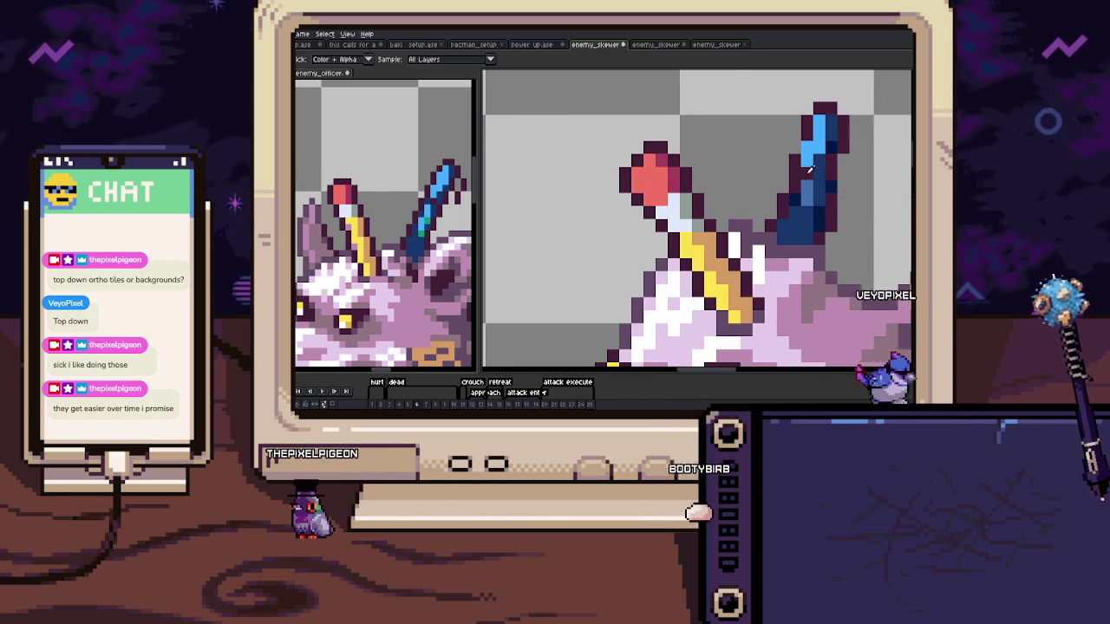
pyautogui.scroll(-1, 845, 160)
pyautogui.scroll(1, 843, 153)
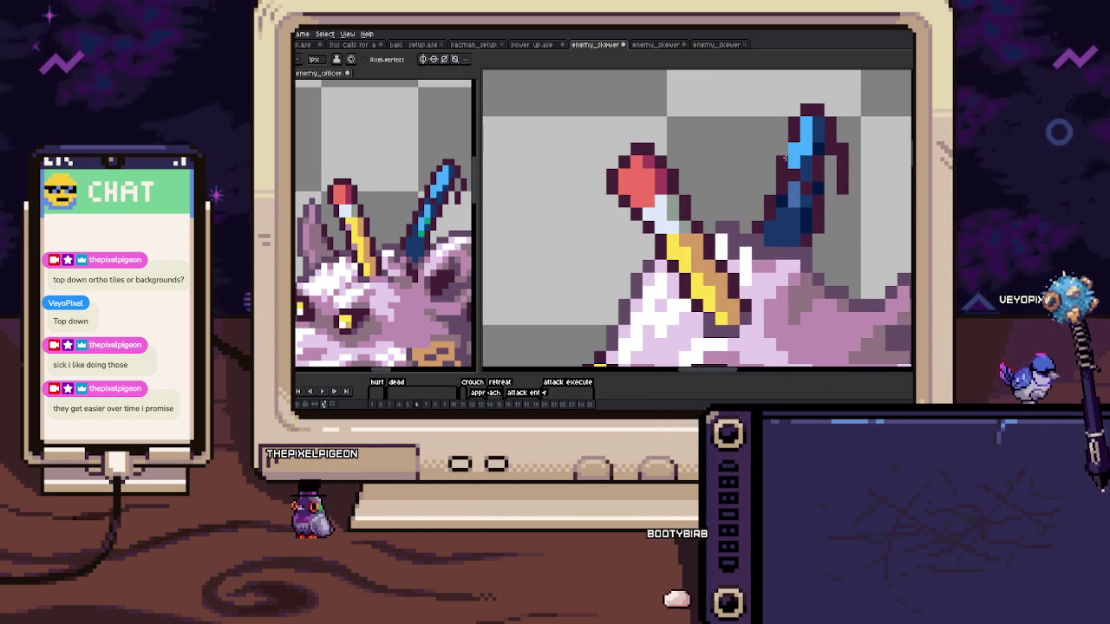
pyautogui.scroll(-2, 778, 166)
pyautogui.scroll(-1, 778, 166)
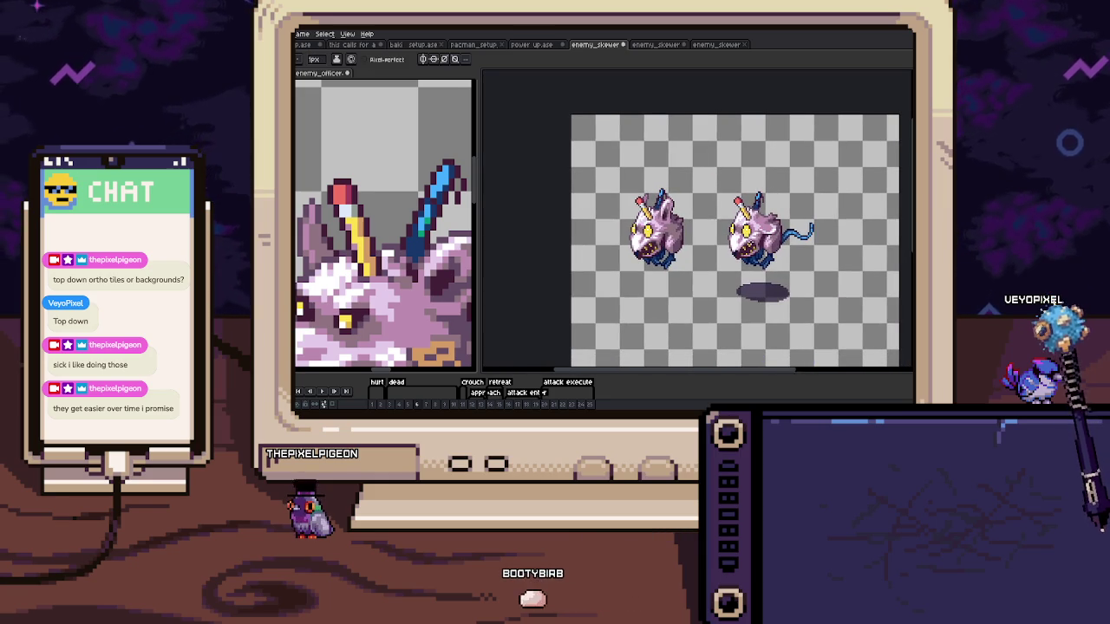
# Delete the spare sprite copy from the frame
pyautogui.moveTo(696, 174); pyautogui.dragTo(620, 268)
pyautogui.press('Delete')
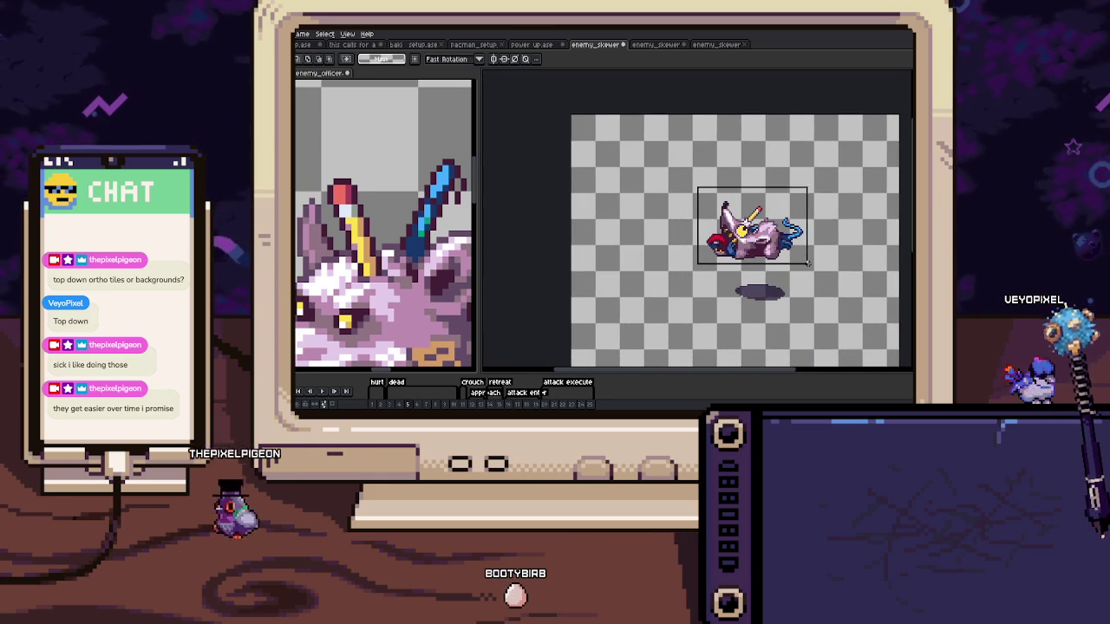
pyautogui.press('b')
pyautogui.scroll(4, 746, 229)
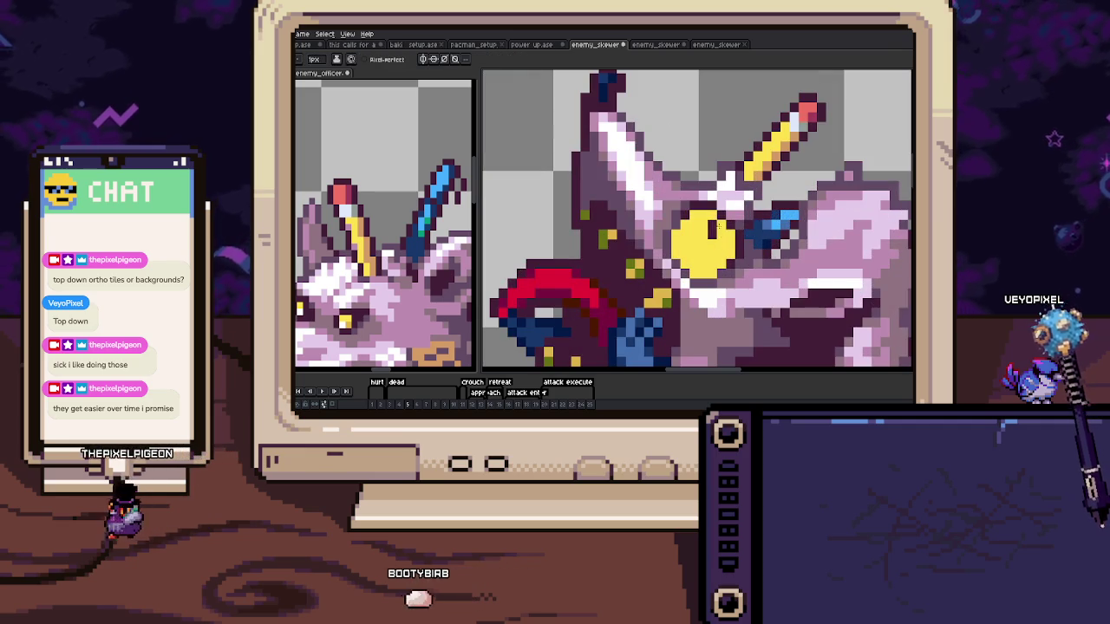
pyautogui.scroll(-4, 718, 224)
pyautogui.press('m')
# Paste the red-tipped pencil lance onto the knocked-over rat's head, nudging it into place
pyautogui.moveTo(656, 175); pyautogui.dragTo(819, 289)
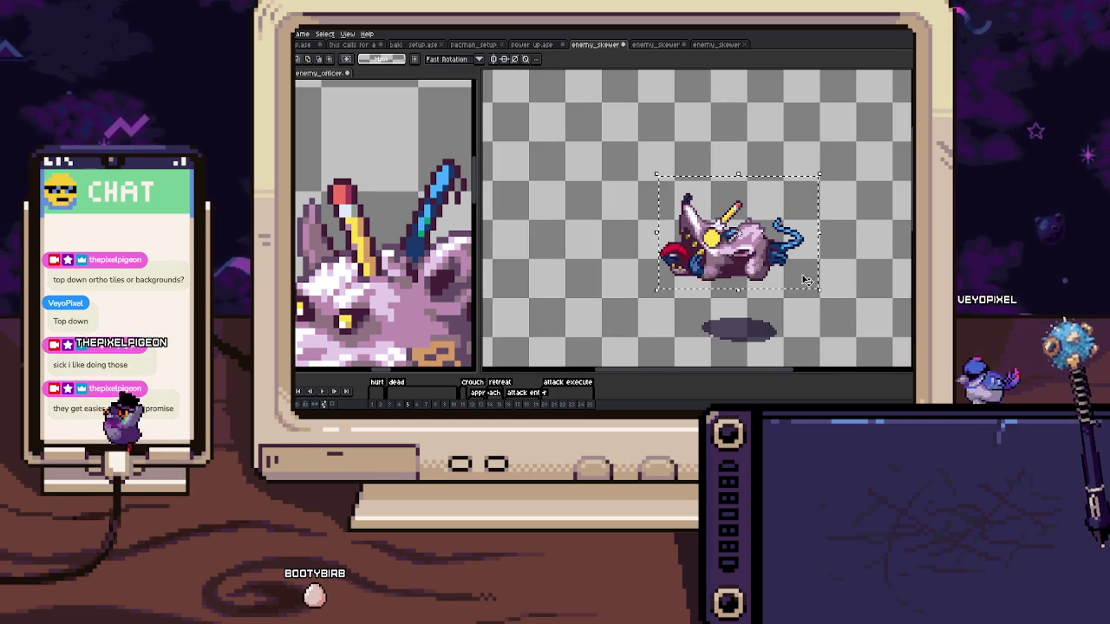
pyautogui.moveTo(740, 271)
pyautogui.mouseDown()
pyautogui.moveTo(766, 276)
pyautogui.moveTo(611, 172)
pyautogui.mouseUp()
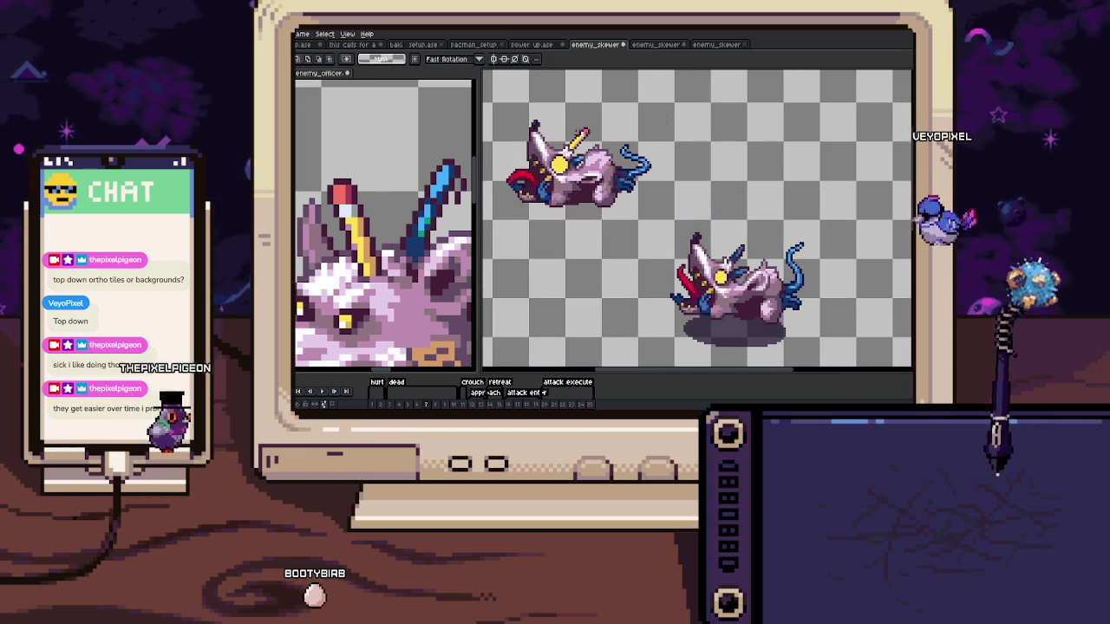
pyautogui.hotkey('ctrl', 'c')
pyautogui.hotkey('ctrl', 'v')
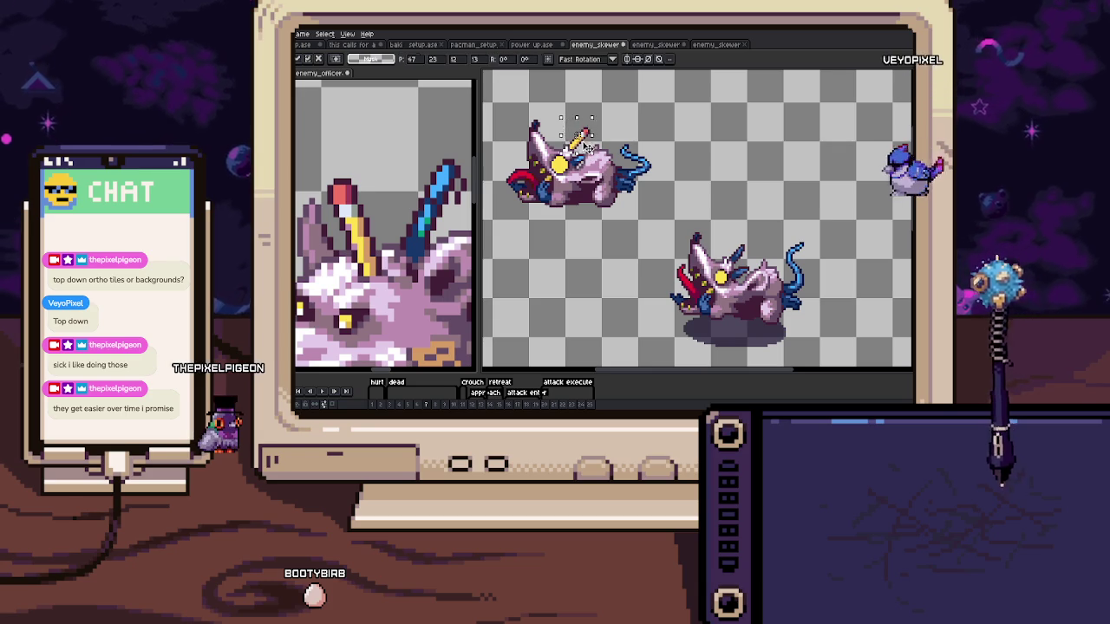
pyautogui.moveTo(574, 132); pyautogui.dragTo(746, 251)
pyautogui.press('Left')
pyautogui.press('Up')
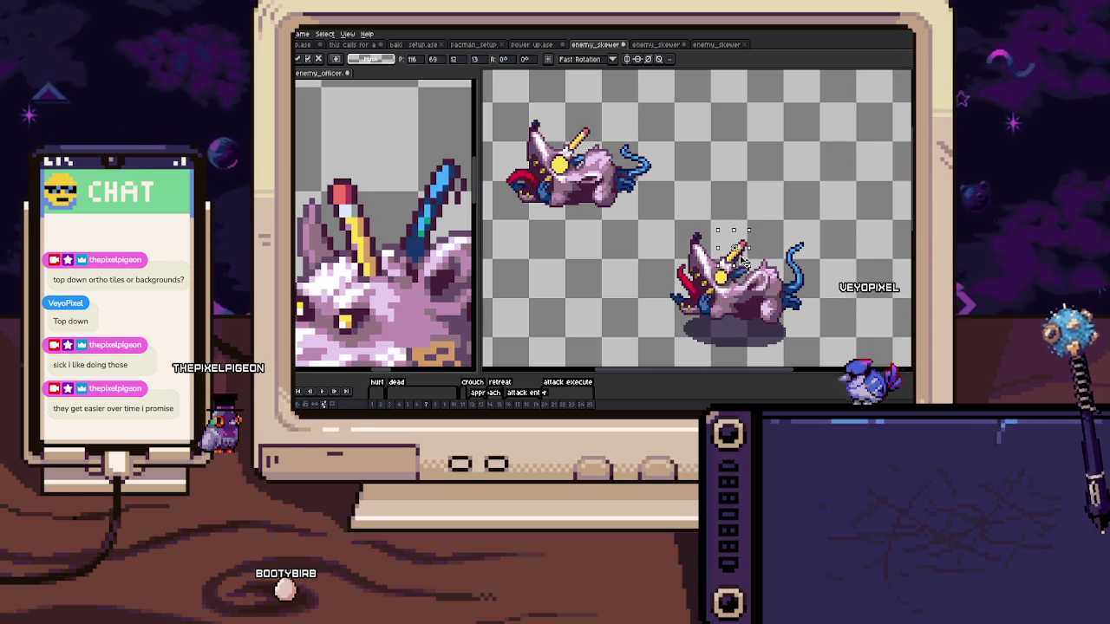
pyautogui.scroll(1, 741, 262)
pyautogui.scroll(4, 737, 260)
pyautogui.press('Down')
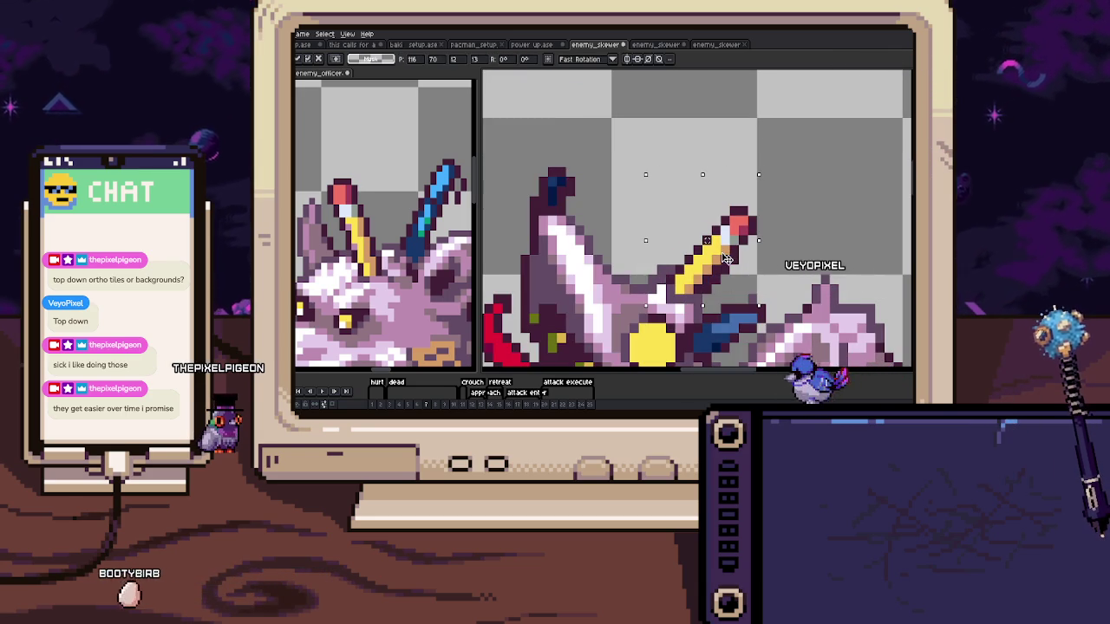
pyautogui.press('b')
# Delete the spare upper sprite and advance to the next animation frame
pyautogui.scroll(1, 705, 271)
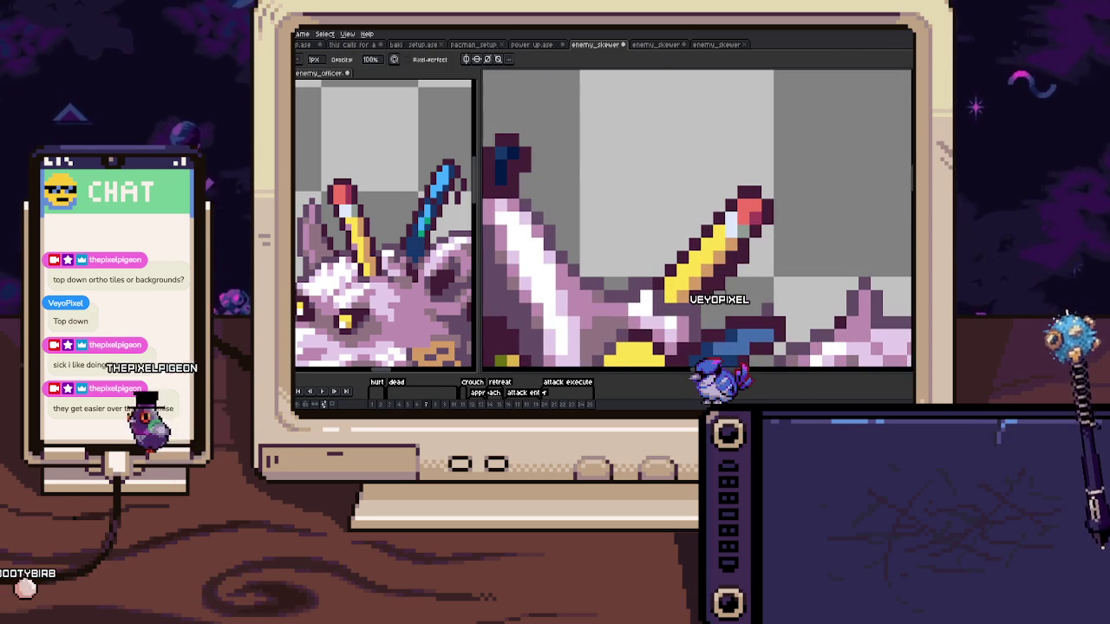
pyautogui.scroll(-3, 744, 257)
pyautogui.scroll(-2, 743, 257)
pyautogui.press('m')
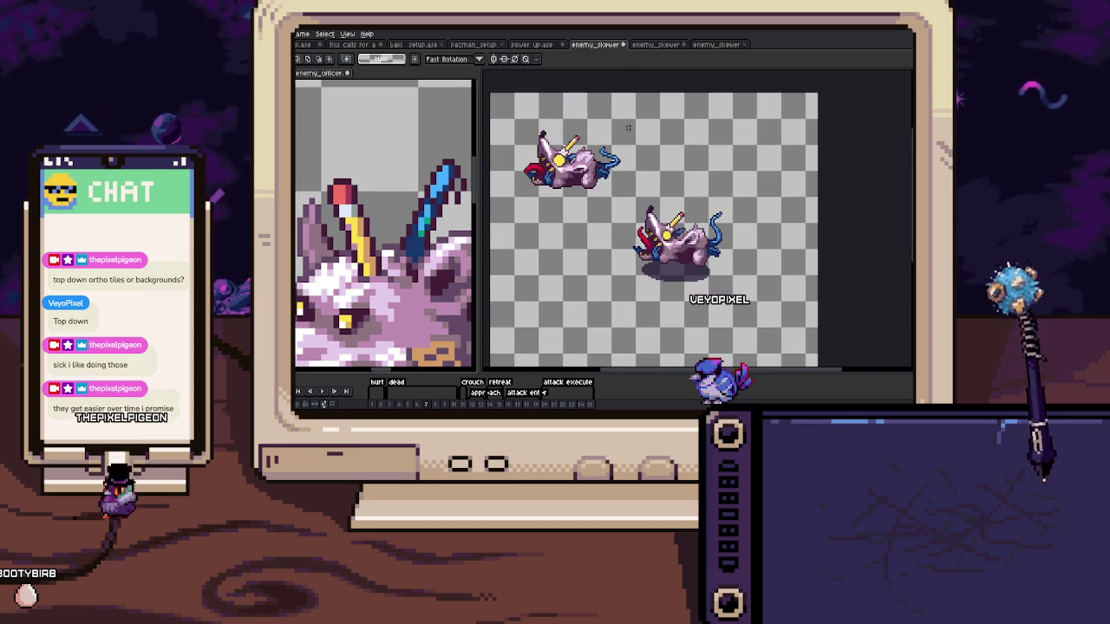
pyautogui.moveTo(627, 128); pyautogui.dragTo(512, 201)
pyautogui.press('Delete')
pyautogui.press('.')
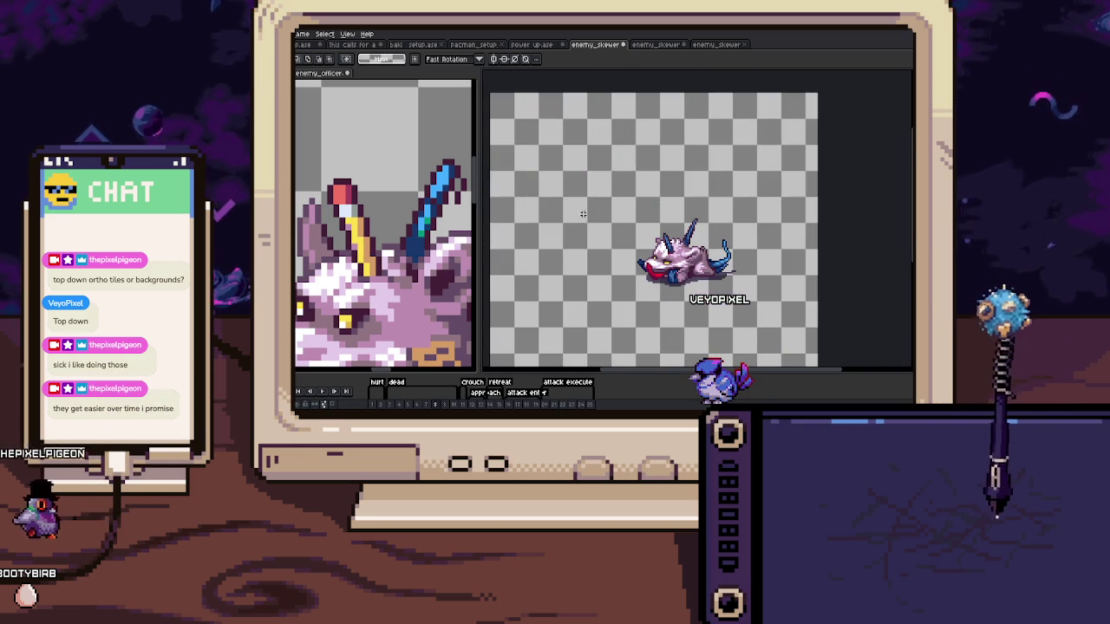
# Copy the pencil from the reference head and paste it onto the enemy sprite's head
pyautogui.scroll(1, 715, 290)
pyautogui.scroll(1, 715, 290)
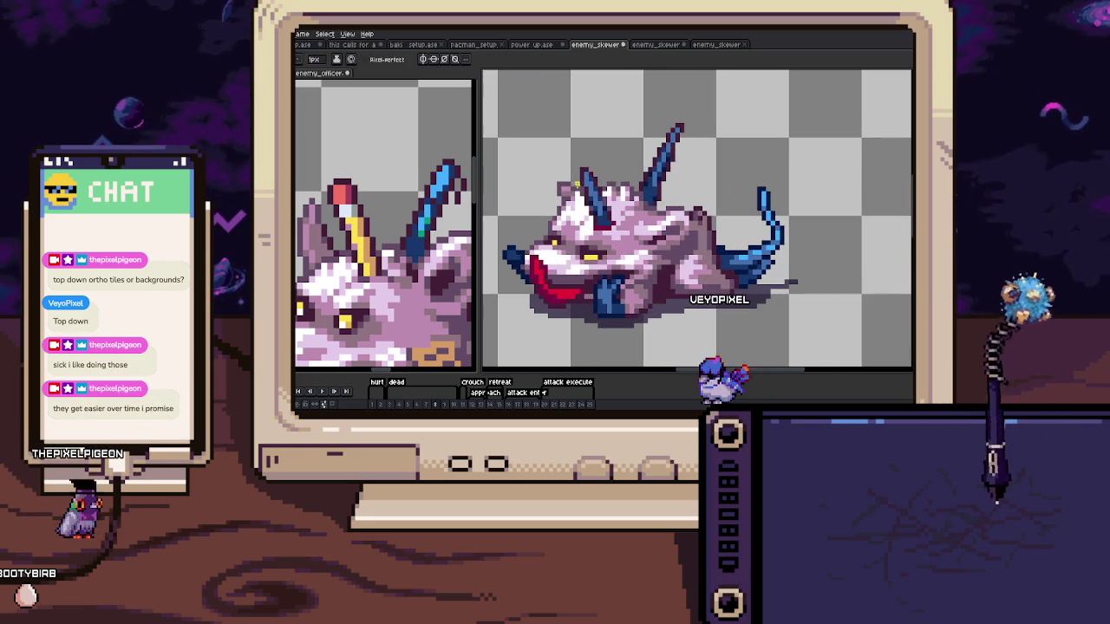
pyautogui.press('b')
pyautogui.press('m')
pyautogui.moveTo(324, 170)
pyautogui.mouseDown()
pyautogui.moveTo(384, 233)
pyautogui.moveTo(391, 277)
pyautogui.mouseUp()
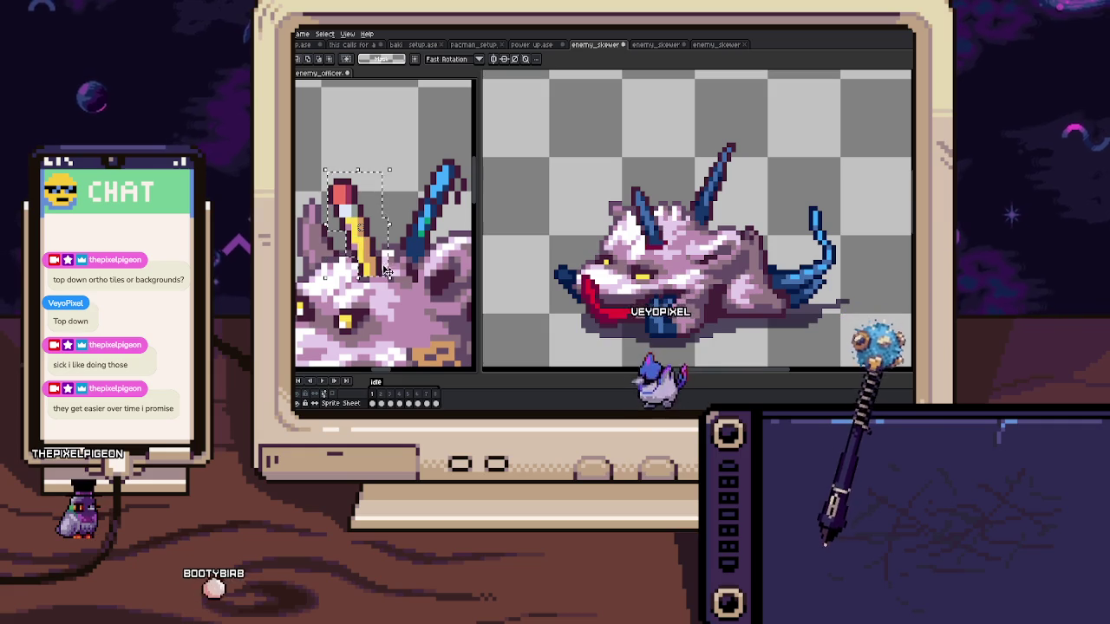
pyautogui.hotkey('ctrl', 'c')
pyautogui.click(666, 254)
pyautogui.hotkey('ctrl', 'v')
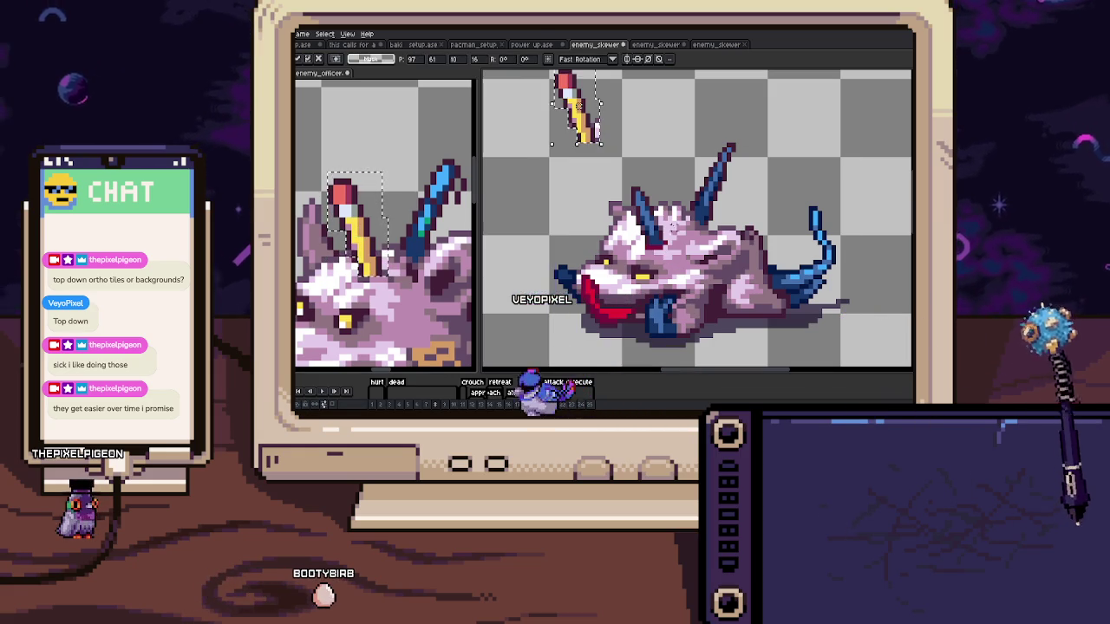
pyautogui.moveTo(596, 146); pyautogui.dragTo(657, 236)
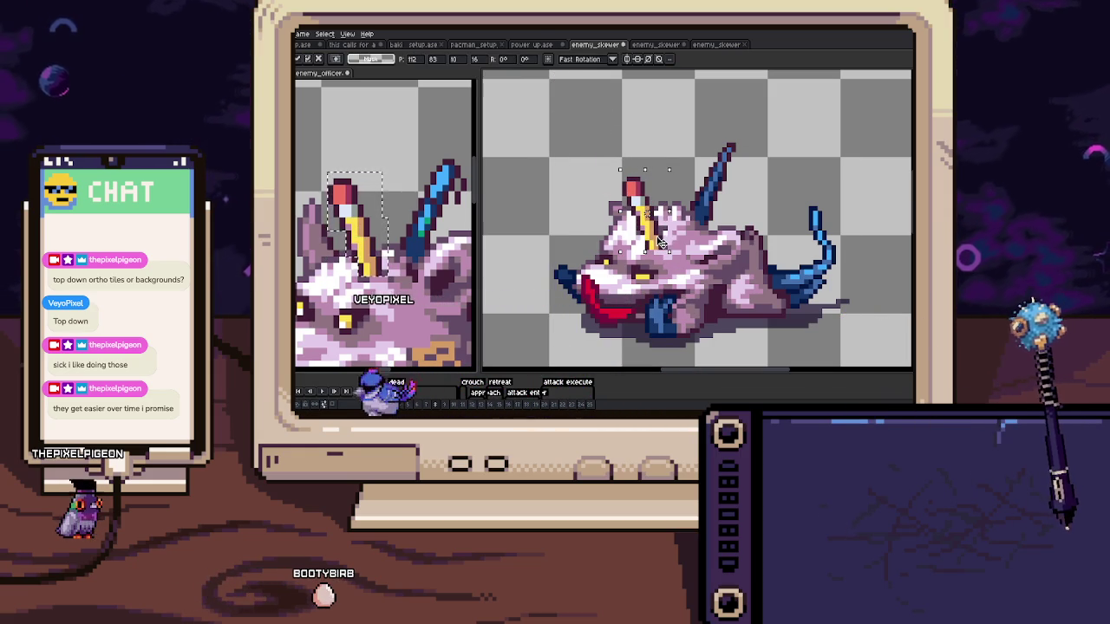
pyautogui.press('Return')
# Copy the blue spike from the reference and place it on the lying rat's head
pyautogui.scroll(3, 659, 241)
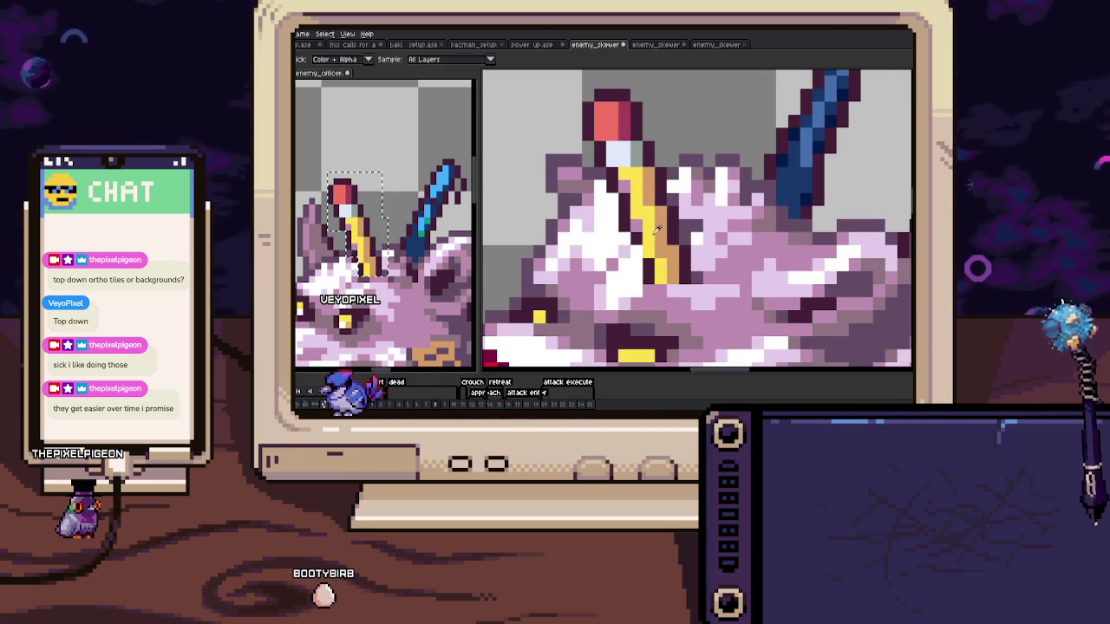
pyautogui.scroll(-1, 636, 248)
pyautogui.scroll(-1, 650, 246)
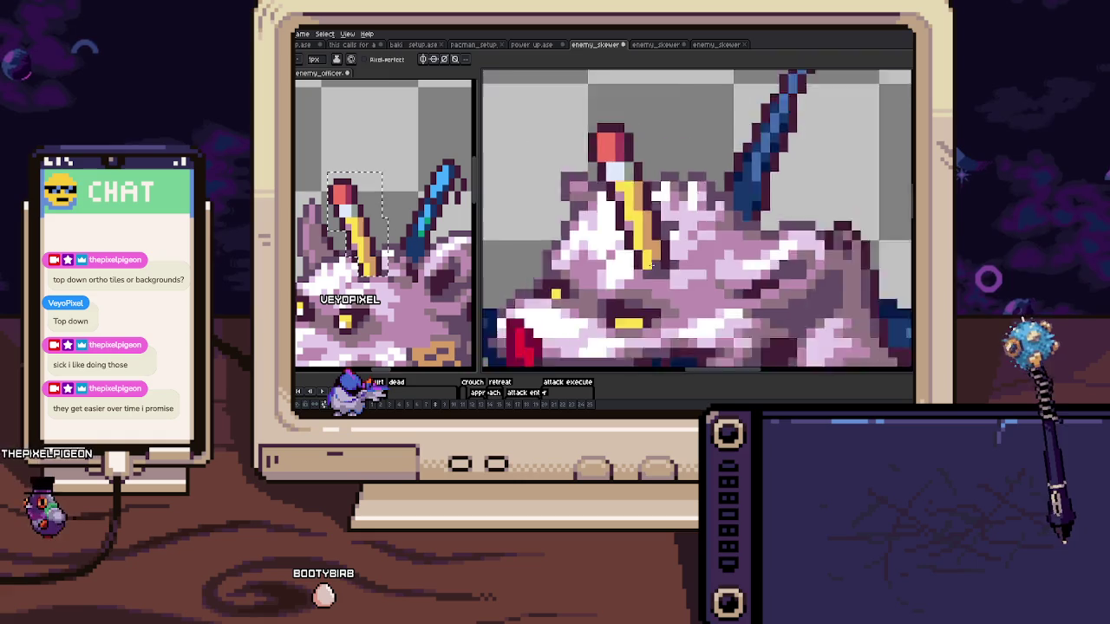
pyautogui.scroll(-1, 666, 245)
pyautogui.moveTo(663, 238); pyautogui.dragTo(605, 286)
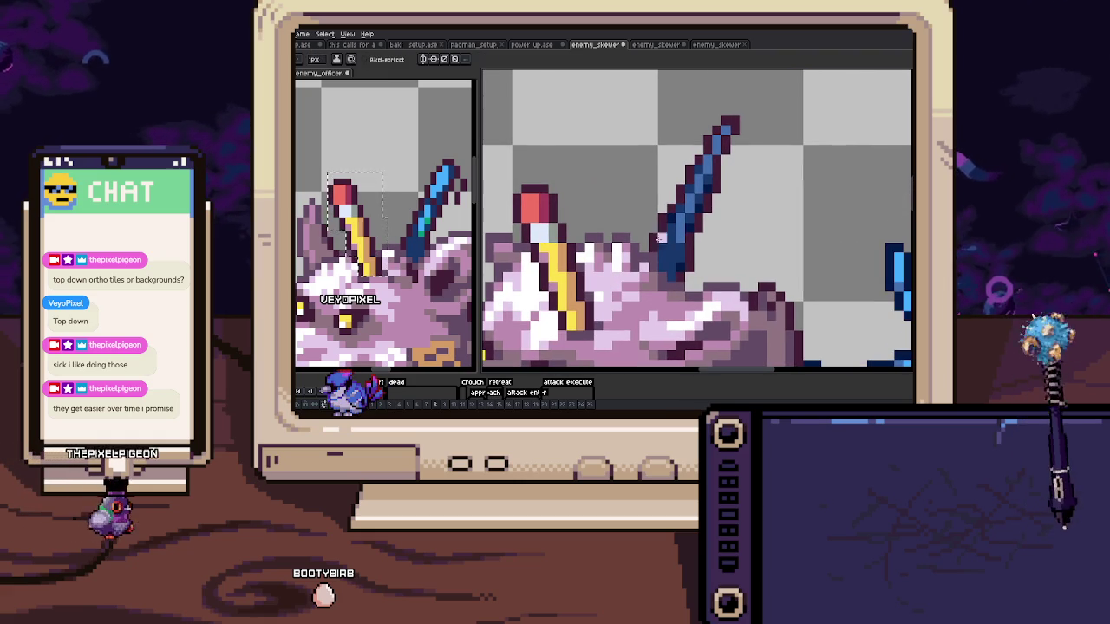
pyautogui.moveTo(414, 197); pyautogui.dragTo(391, 201)
pyautogui.press('m')
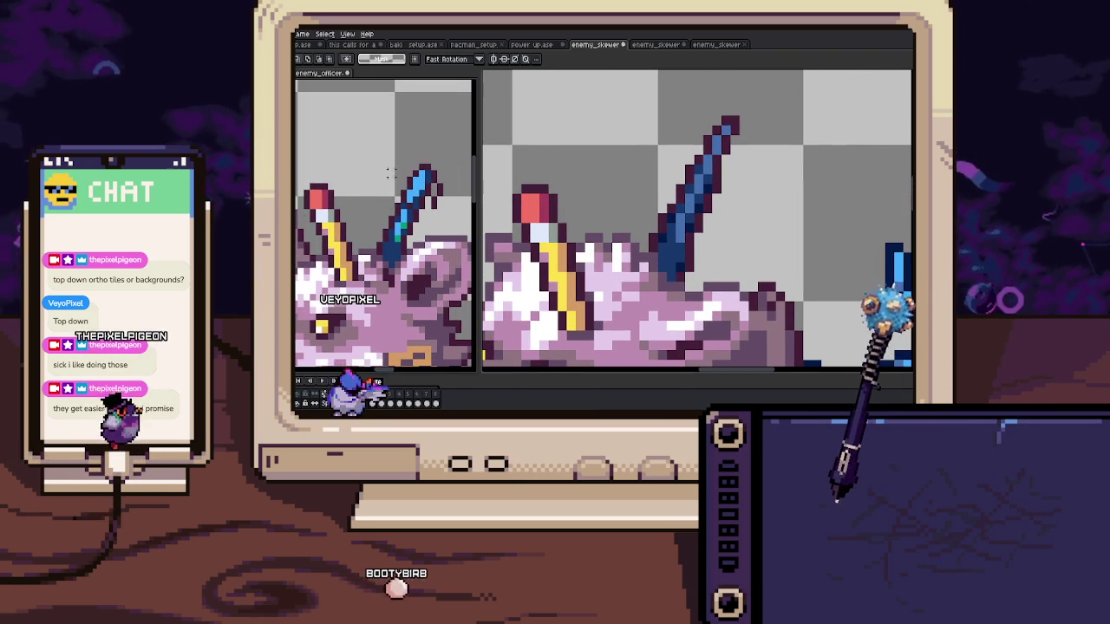
pyautogui.moveTo(375, 149); pyautogui.dragTo(457, 236)
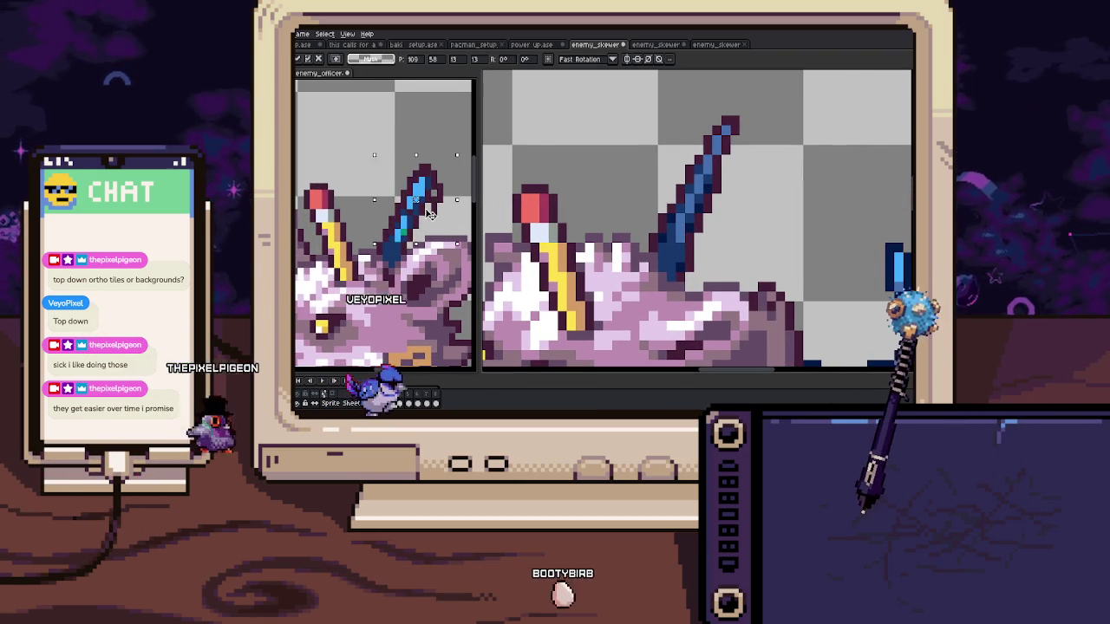
pyautogui.hotkey('ctrl', 'd')
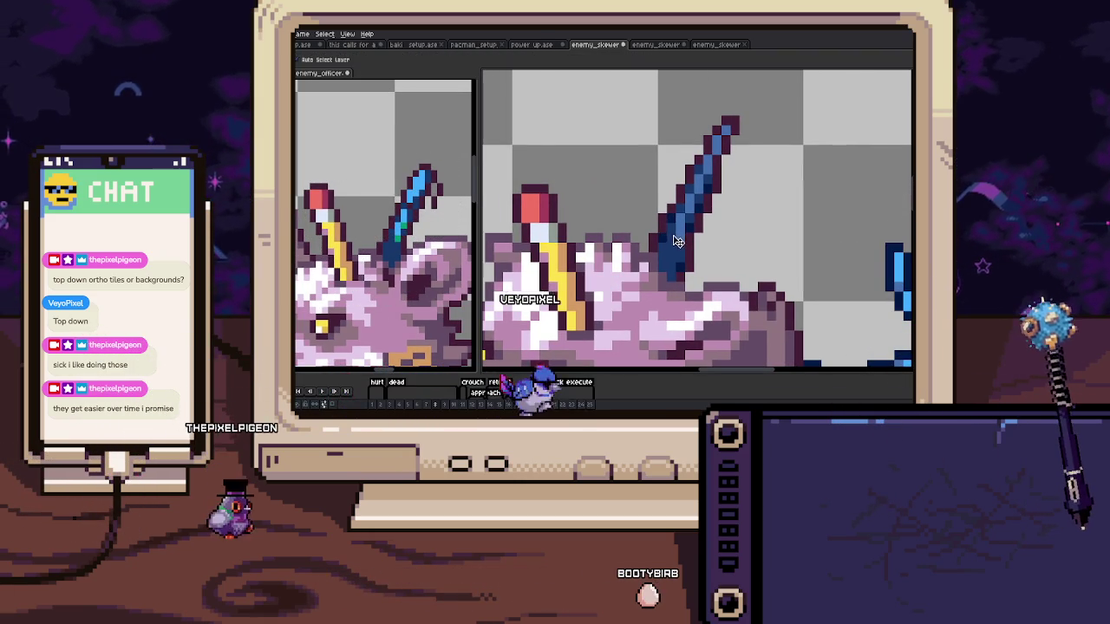
pyautogui.moveTo(638, 104); pyautogui.dragTo(759, 235)
pyautogui.moveTo(698, 188); pyautogui.dragTo(707, 195)
pyautogui.press('b')
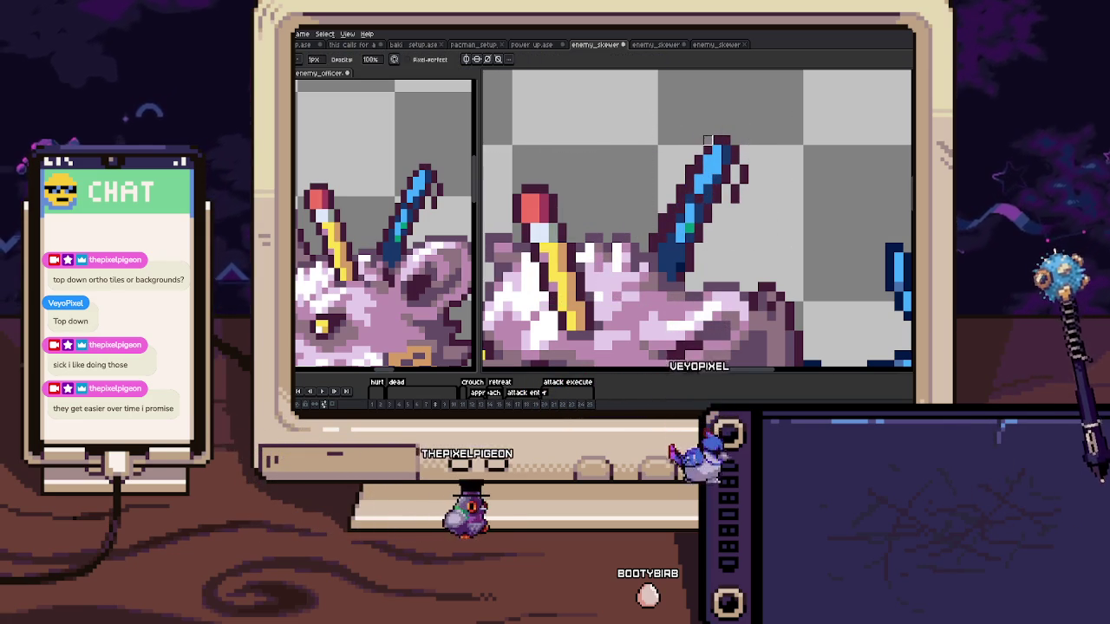
# Paste the blue spike onto the next dead frame, moving it down over the old spike
pyautogui.scroll(-3, 708, 121)
pyautogui.scroll(-2, 708, 120)
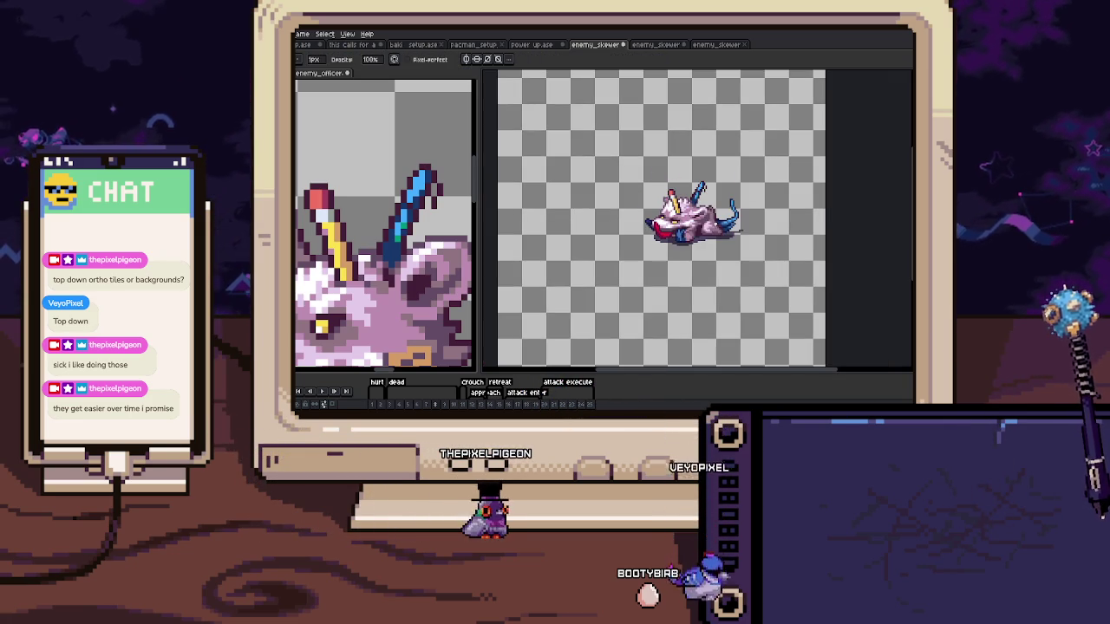
pyautogui.scroll(3, 694, 163)
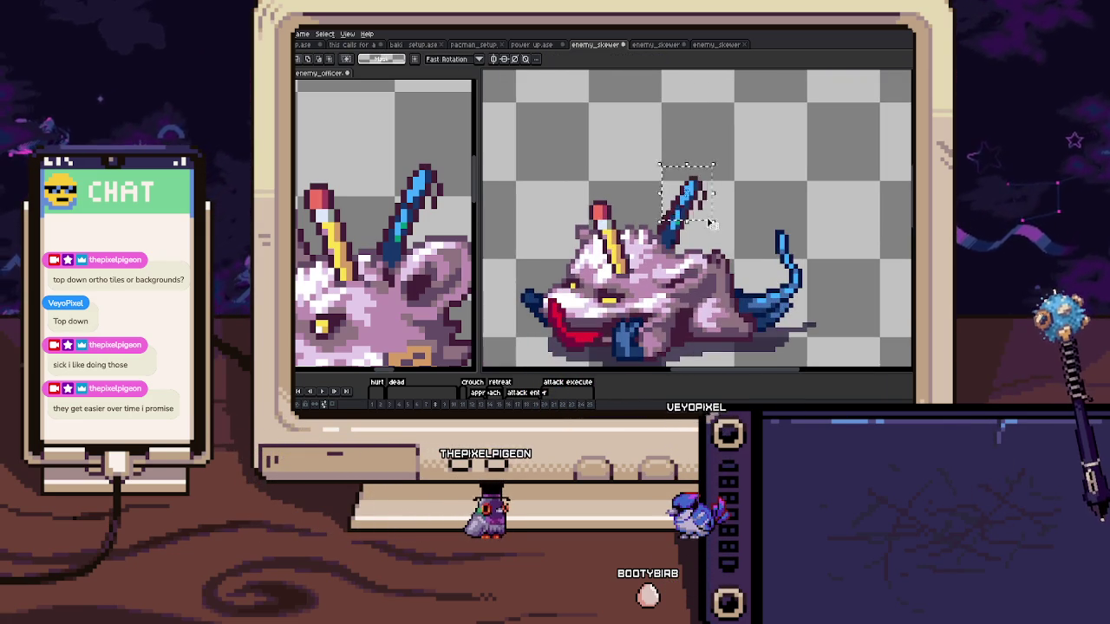
pyautogui.scroll(3, 712, 224)
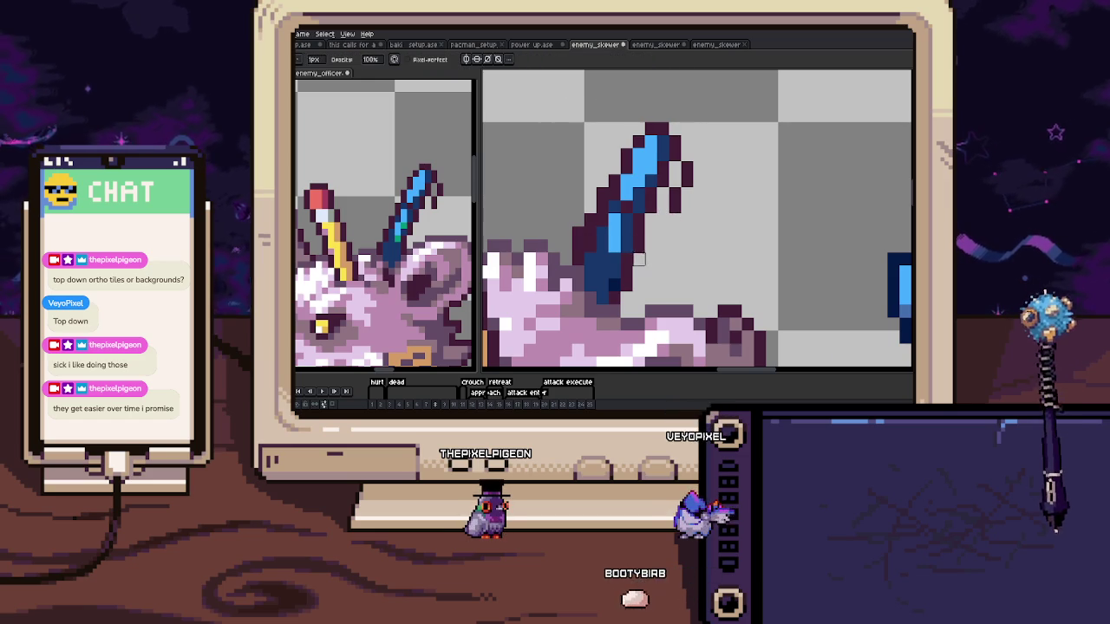
pyautogui.scroll(-5, 639, 247)
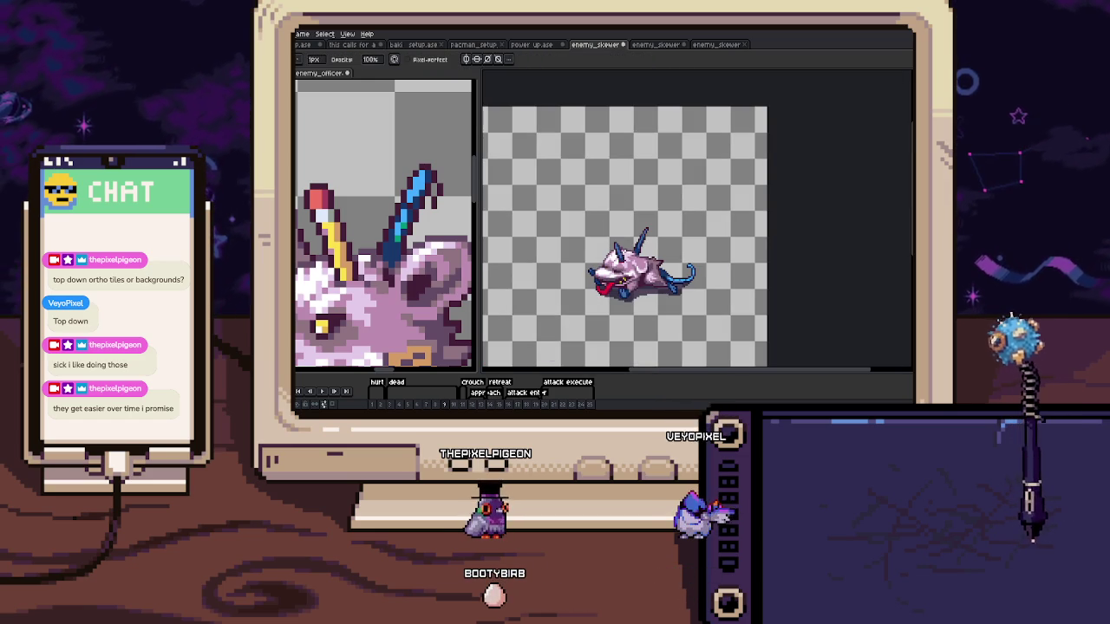
pyautogui.scroll(3, 640, 246)
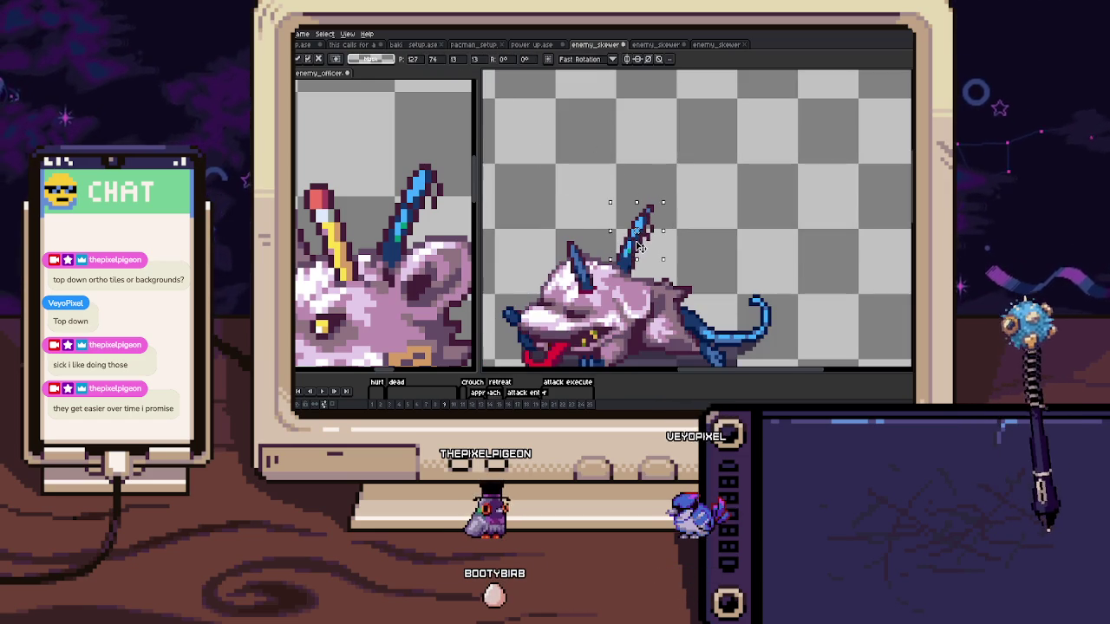
pyautogui.scroll(3, 645, 216)
pyautogui.press('Return')
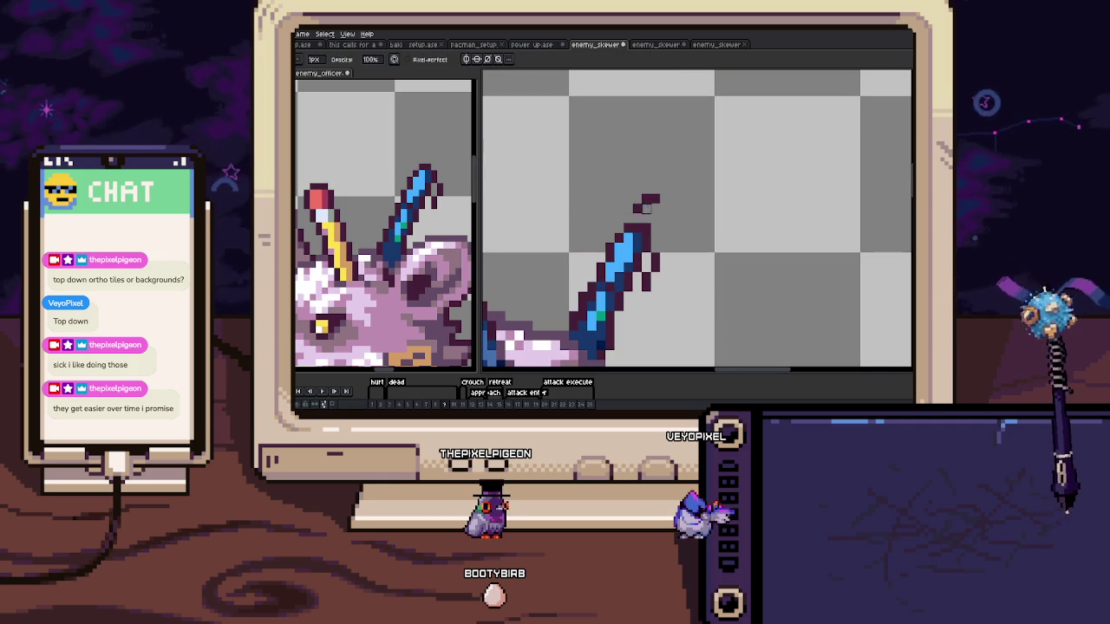
pyautogui.hotkey('ctrl', 'v')
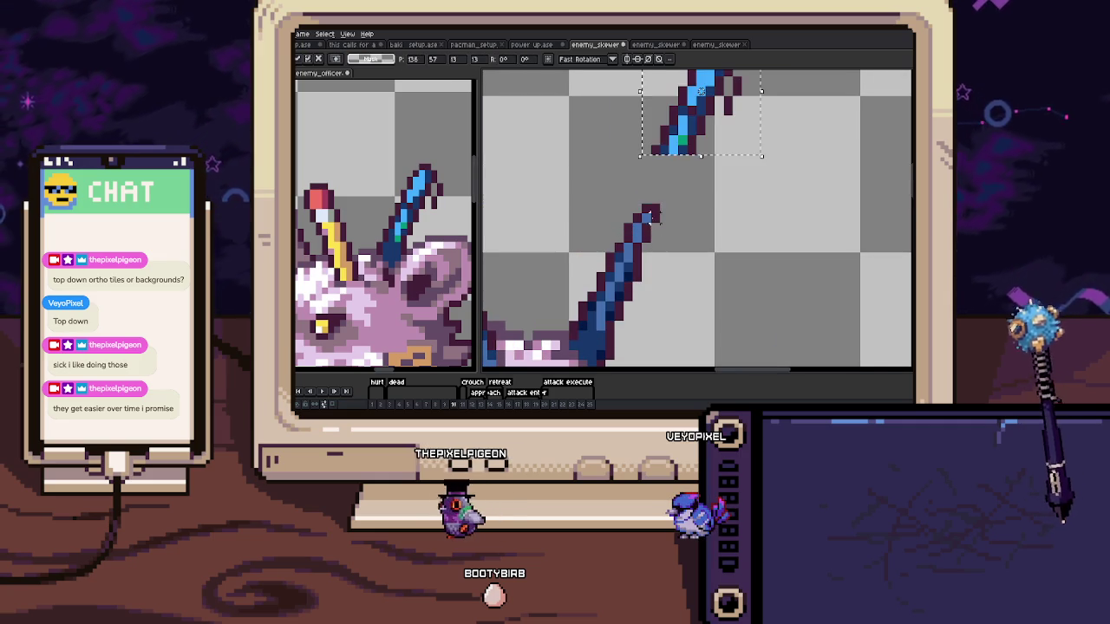
pyautogui.moveTo(661, 147); pyautogui.dragTo(618, 310)
pyautogui.press('Return')
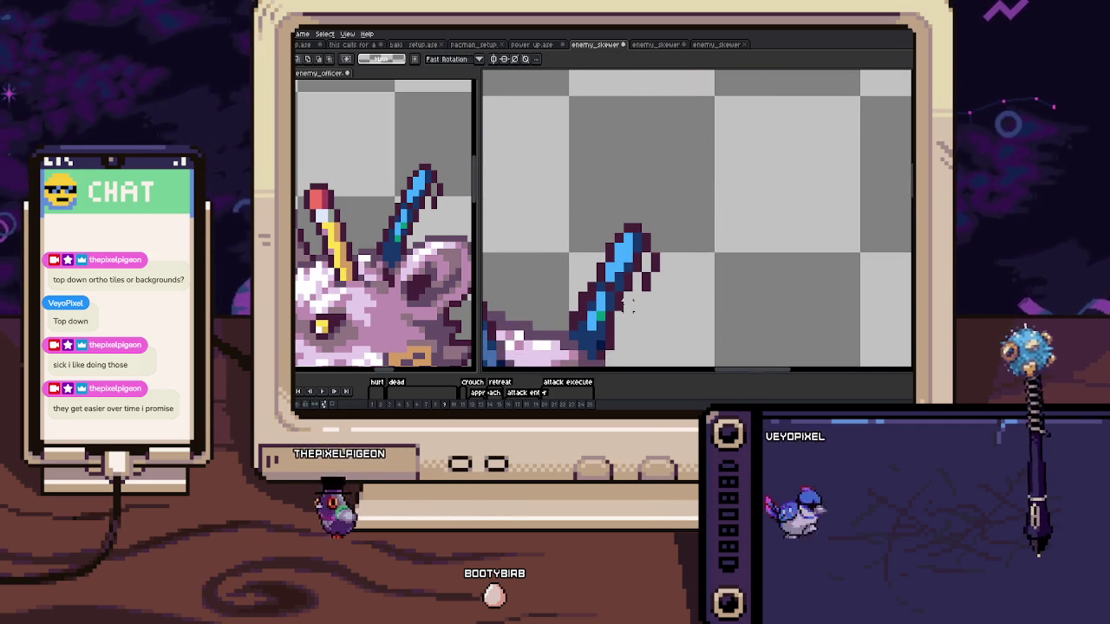
# Play the animation to check the spike placement, stopping on the spike frame
pyautogui.scroll(-3, 628, 218)
pyautogui.press('Return')
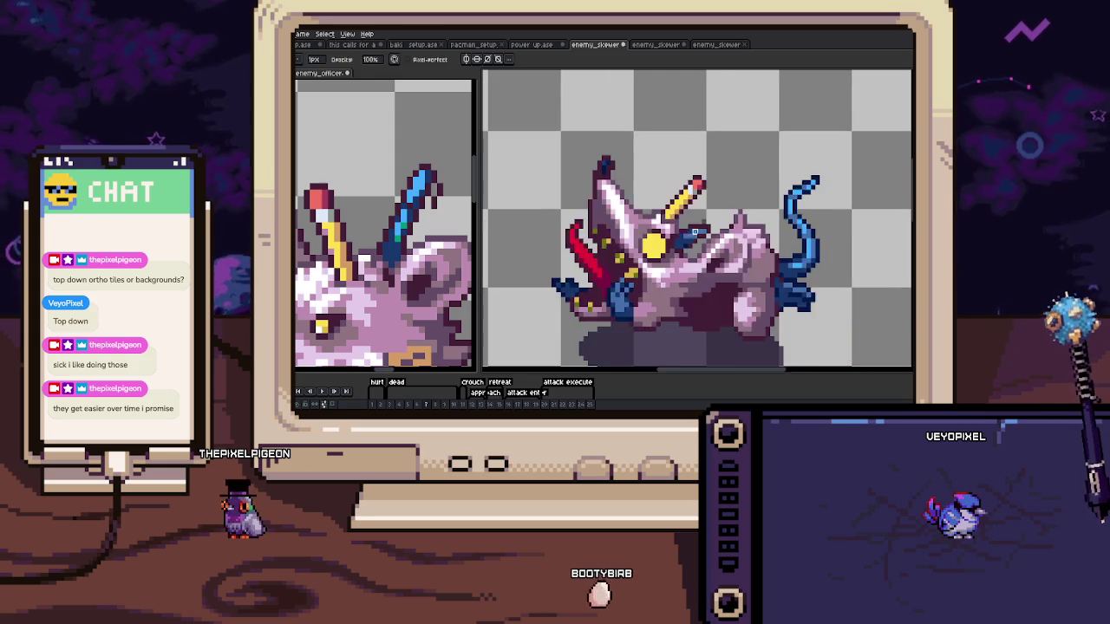
pyautogui.press('Return')
pyautogui.scroll(3, 638, 234)
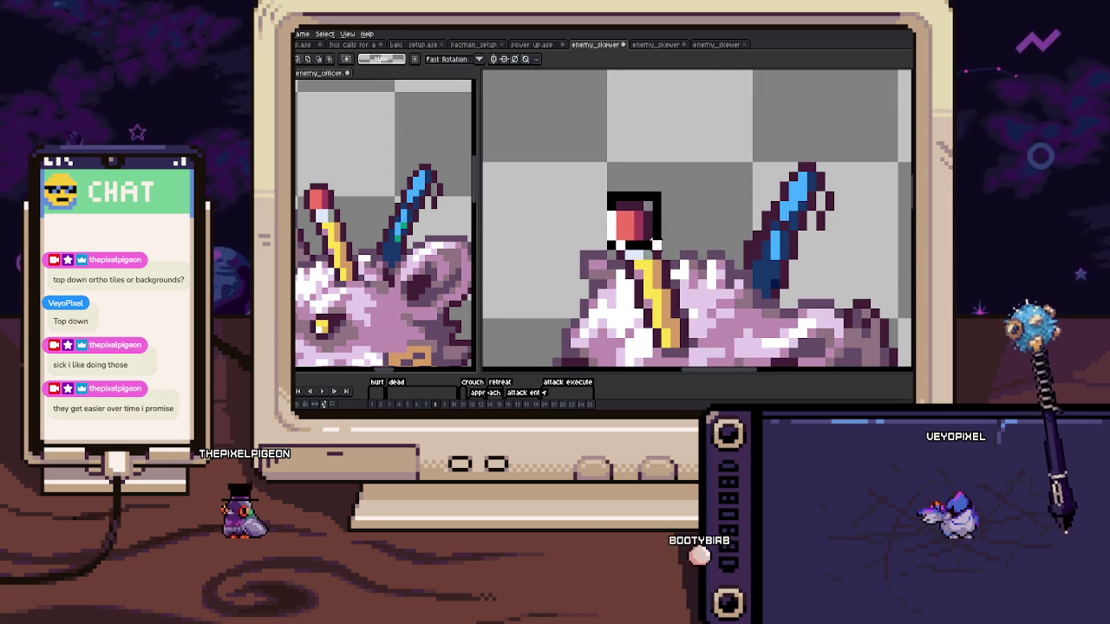
pyautogui.scroll(1, 659, 257)
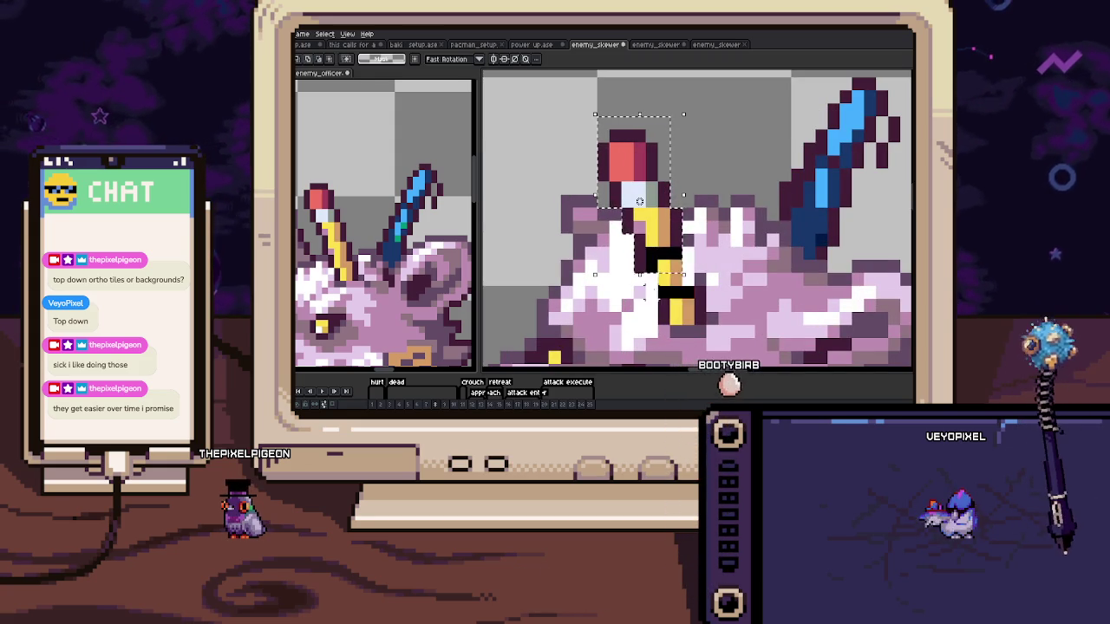
# Lengthen the red-tipped pencil downward and shift it down one pixel
pyautogui.moveTo(695, 300); pyautogui.dragTo(706, 319)
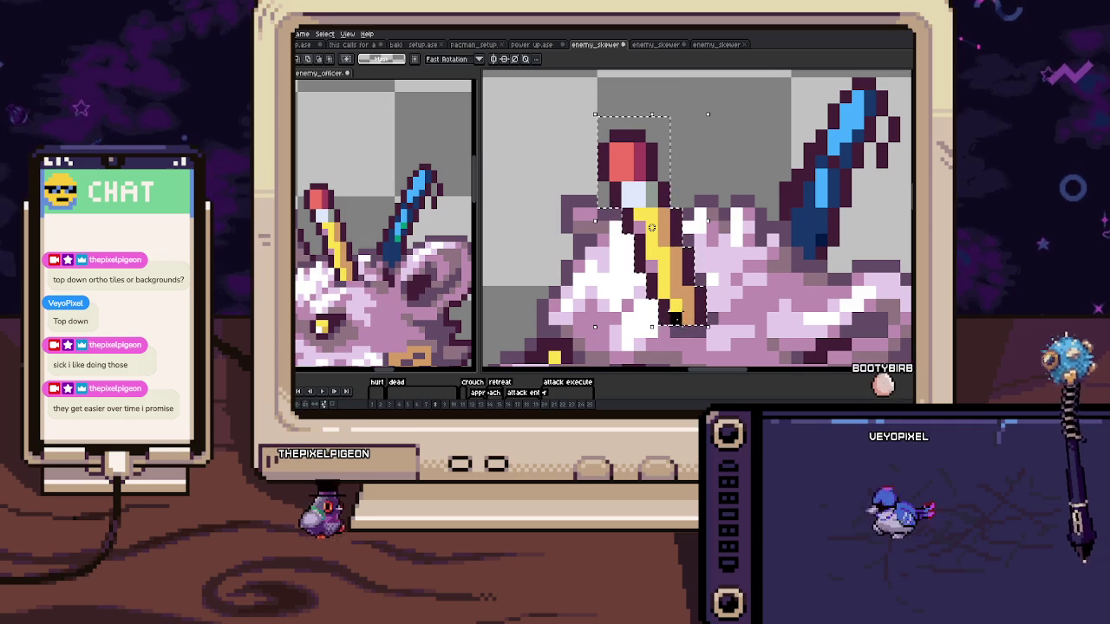
pyautogui.scroll(1, 710, 253)
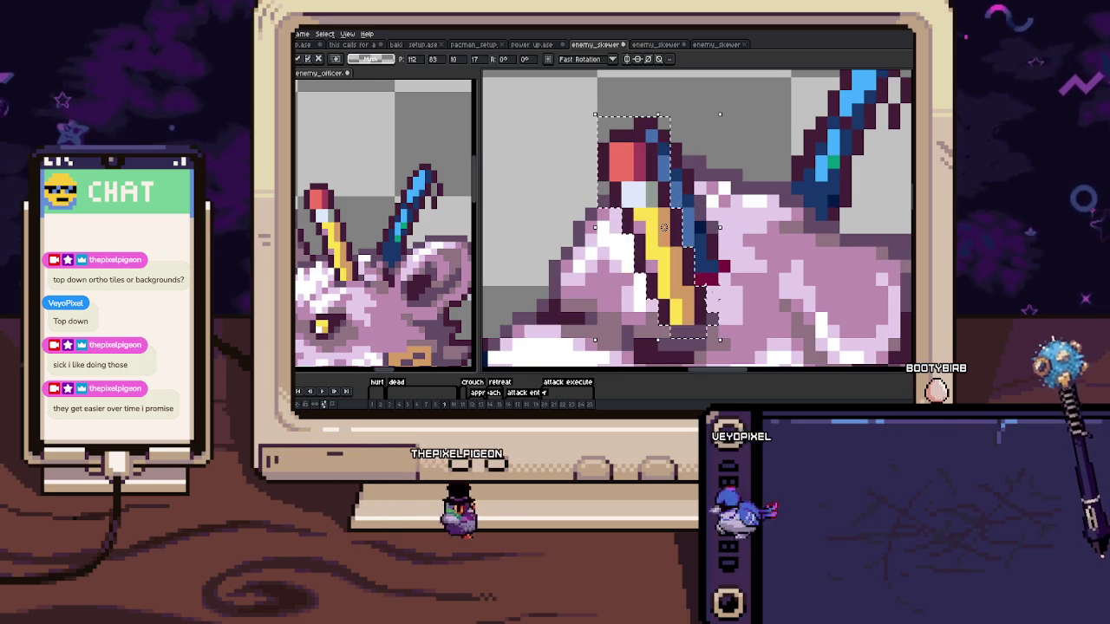
pyautogui.press('Down')
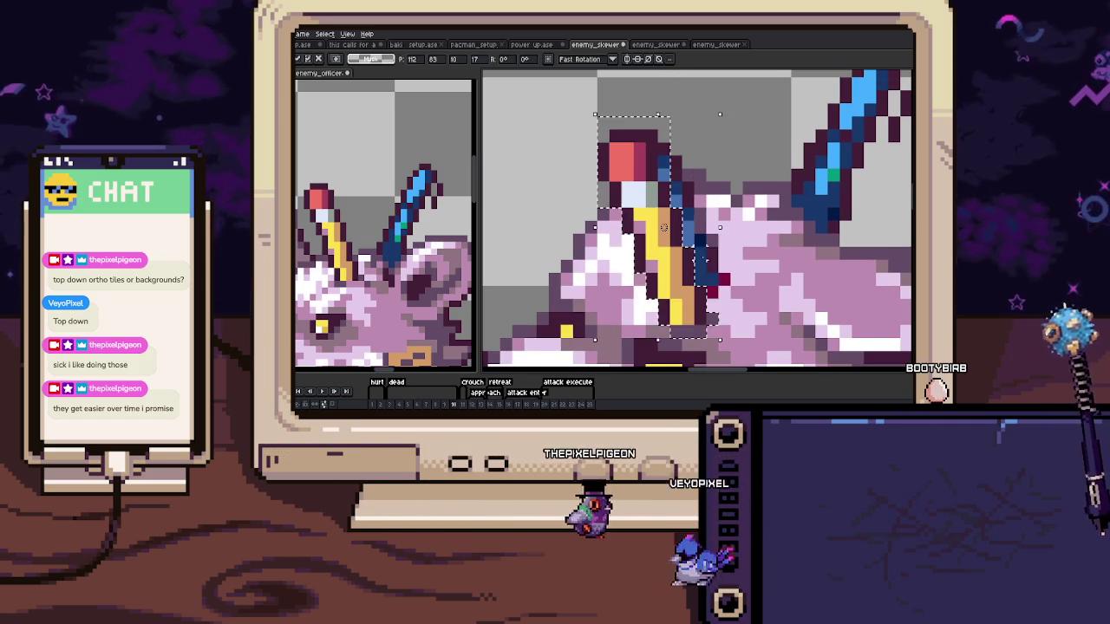
pyautogui.scroll(-3, 685, 278)
pyautogui.press('Return')
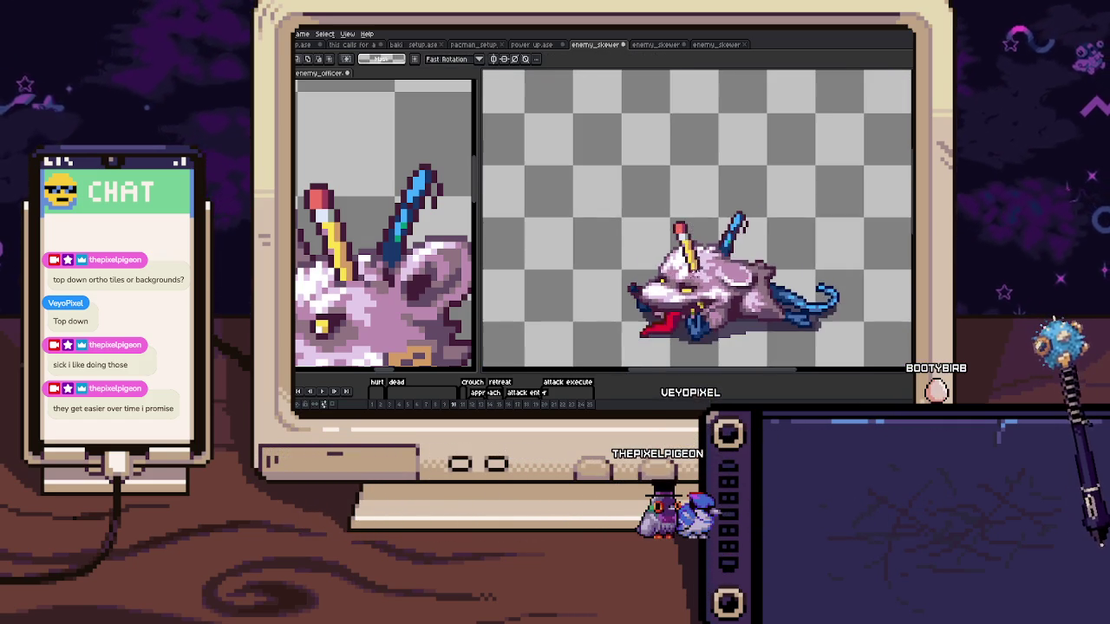
pyautogui.scroll(1, 678, 281)
pyautogui.moveTo(678, 280); pyautogui.dragTo(575, 319)
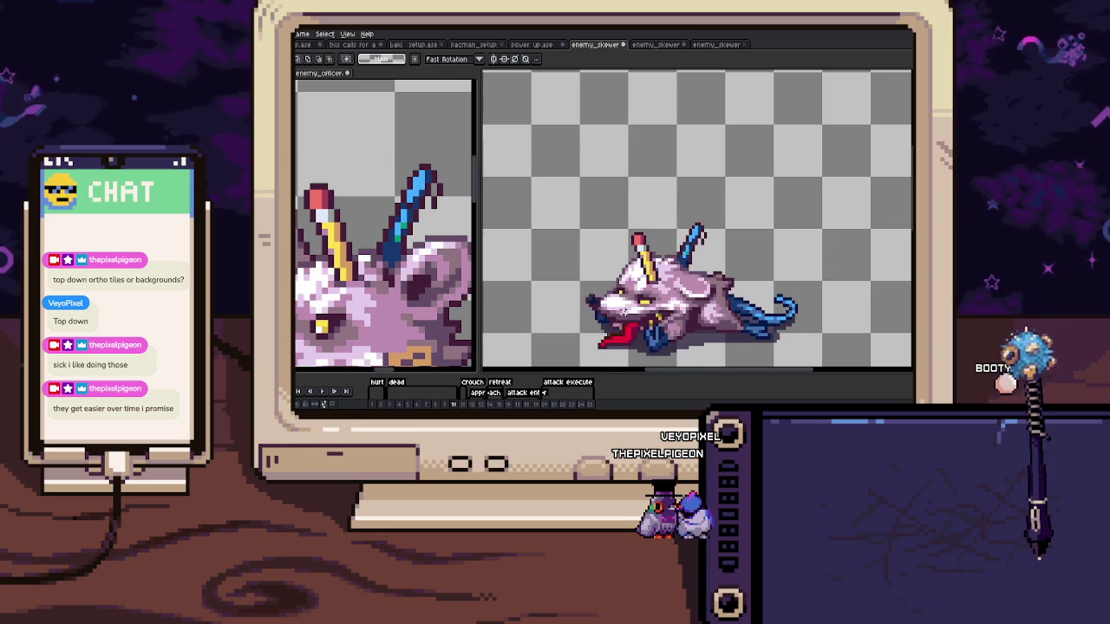
# Paste the reference's pencil and spike horns onto standing frame 11, nudged one pixel left
pyautogui.press('Right')
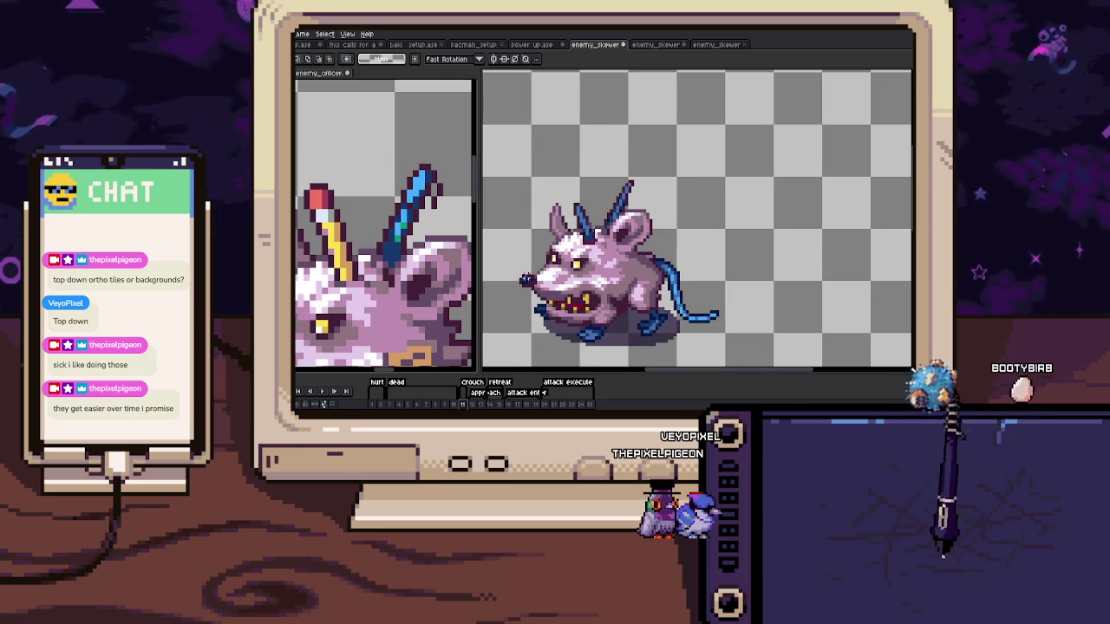
pyautogui.scroll(1, 384, 225)
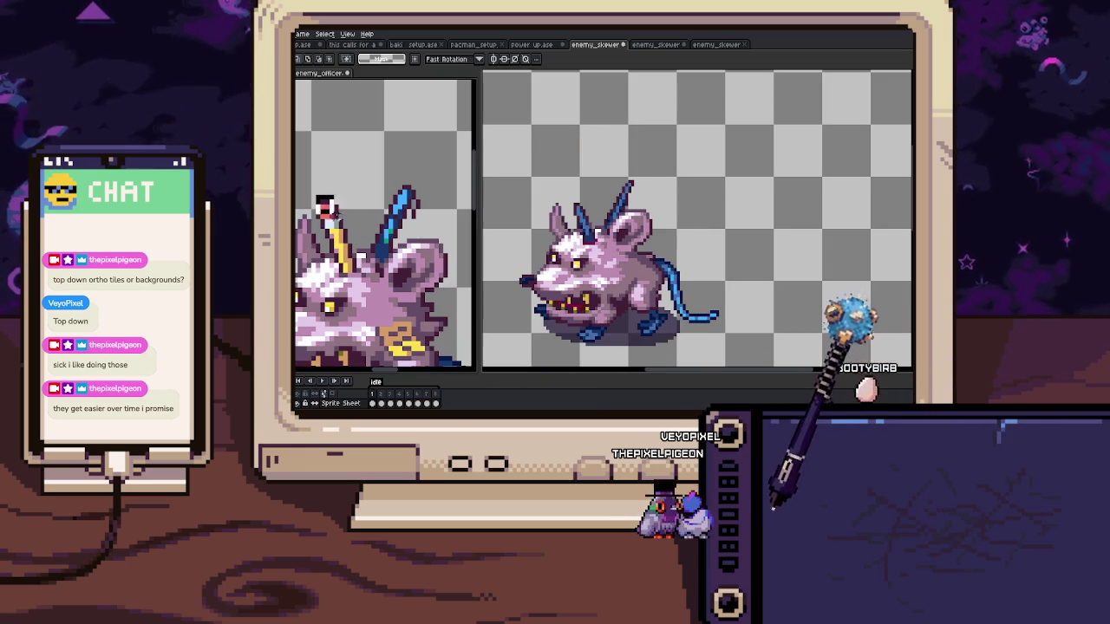
pyautogui.click(343, 239)
pyautogui.moveTo(314, 173); pyautogui.dragTo(424, 284)
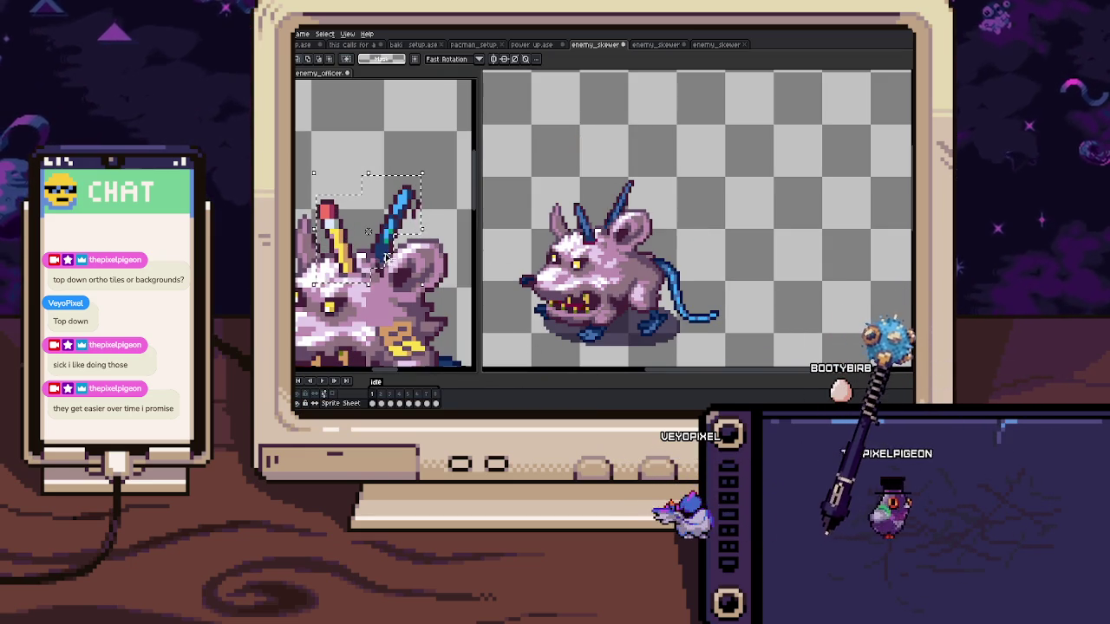
pyautogui.hotkey('ctrl', 'd')
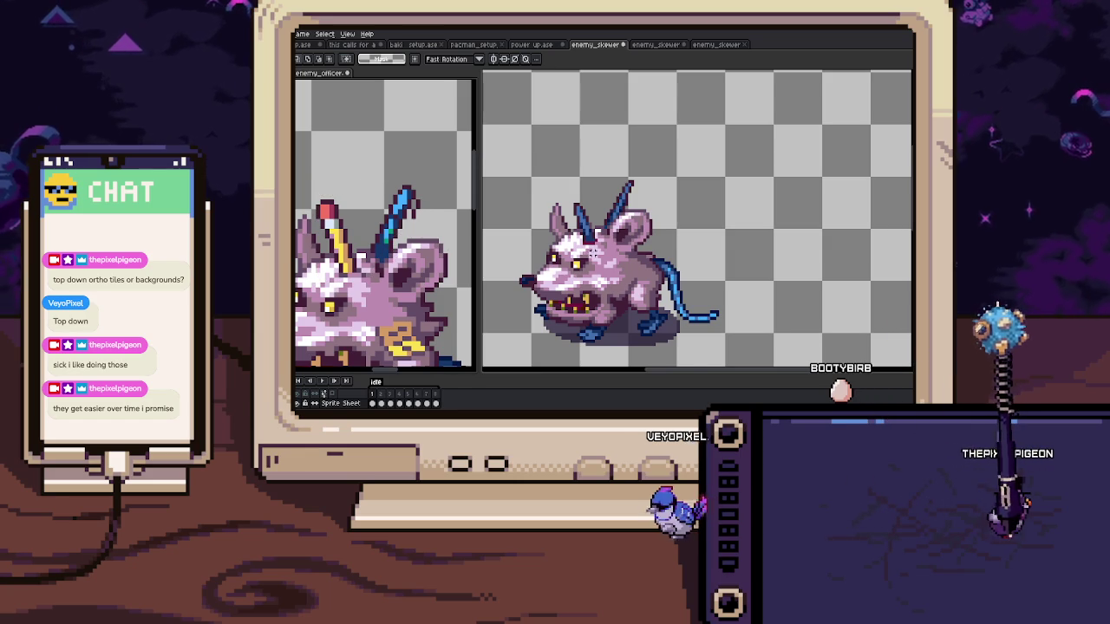
pyautogui.scroll(1, 596, 249)
pyautogui.hotkey('ctrl', 'v')
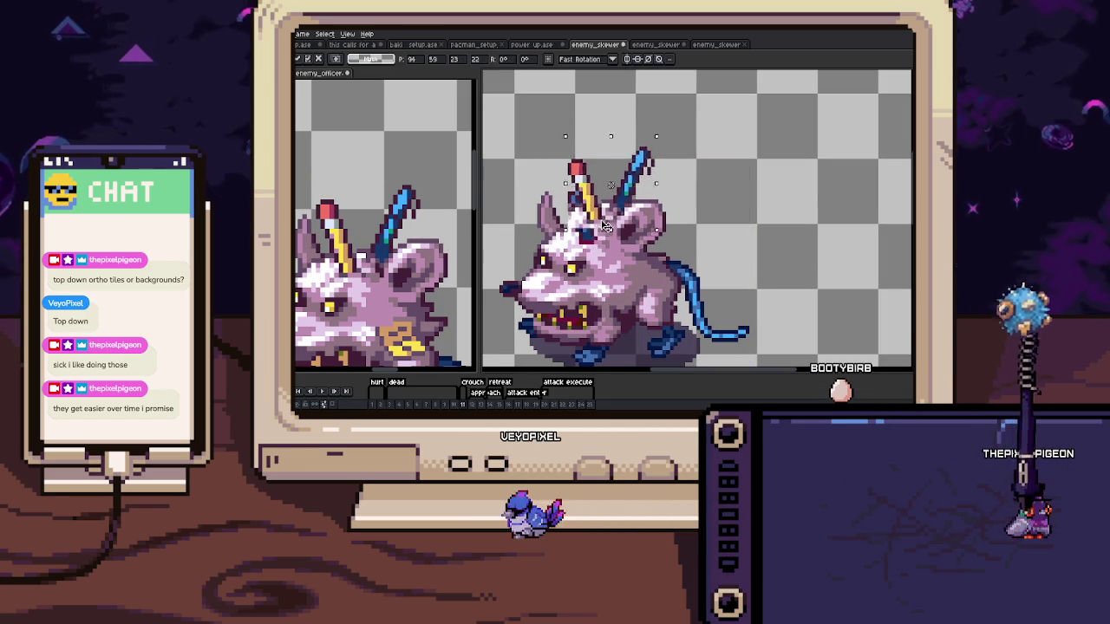
pyautogui.press('Left')
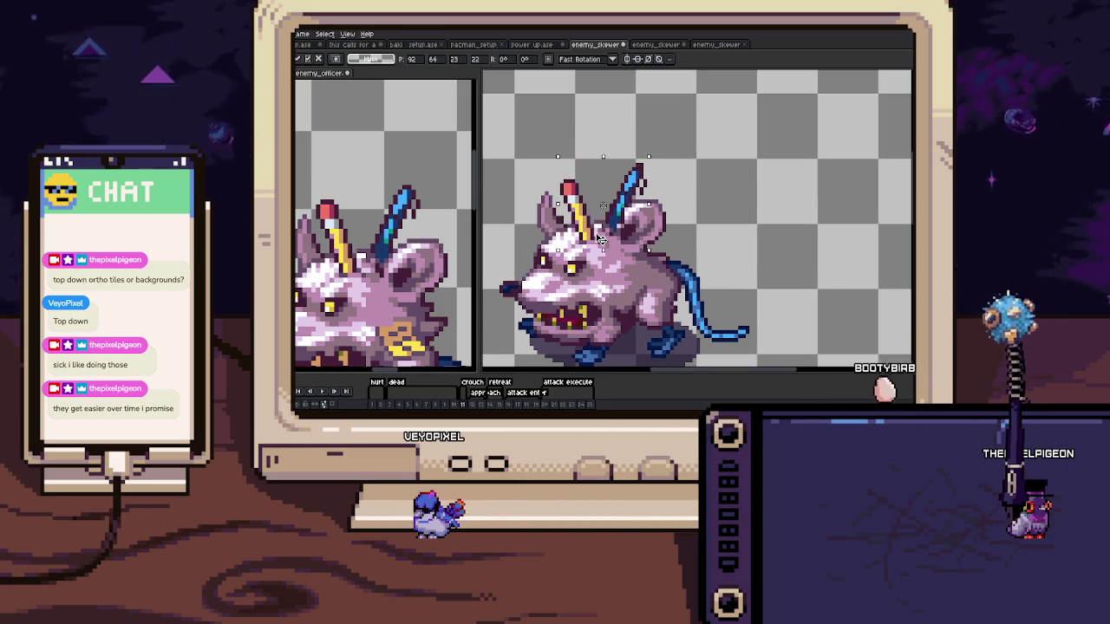
pyautogui.press('Return')
pyautogui.scroll(2, 646, 163)
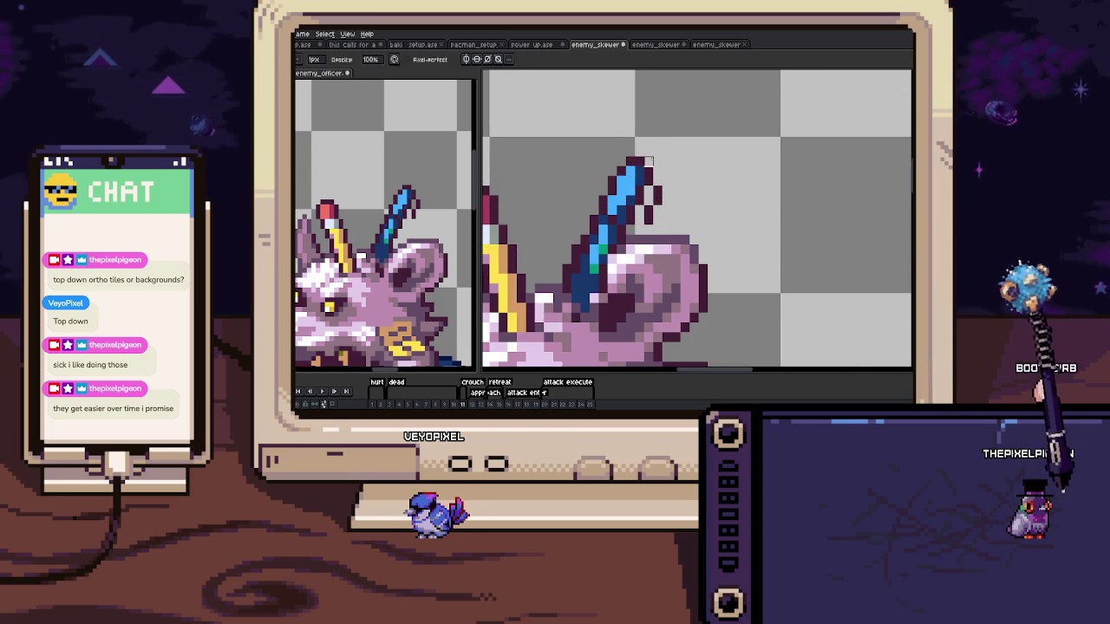
# On frame 12, paint a red tip atop the upright spike
pyautogui.scroll(-4, 647, 161)
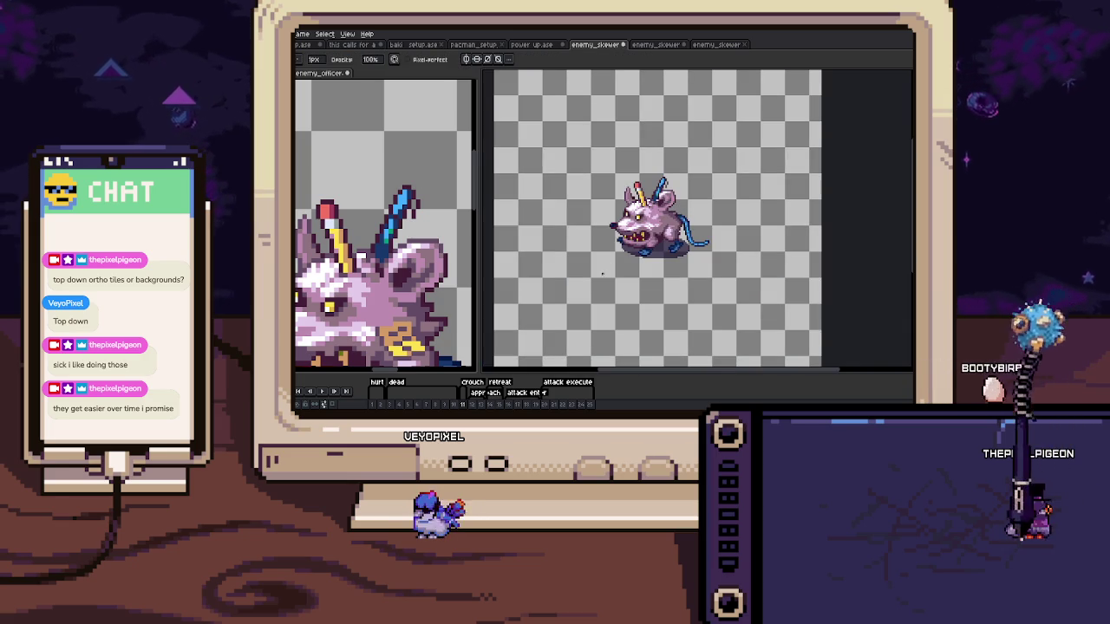
pyautogui.press('Right')
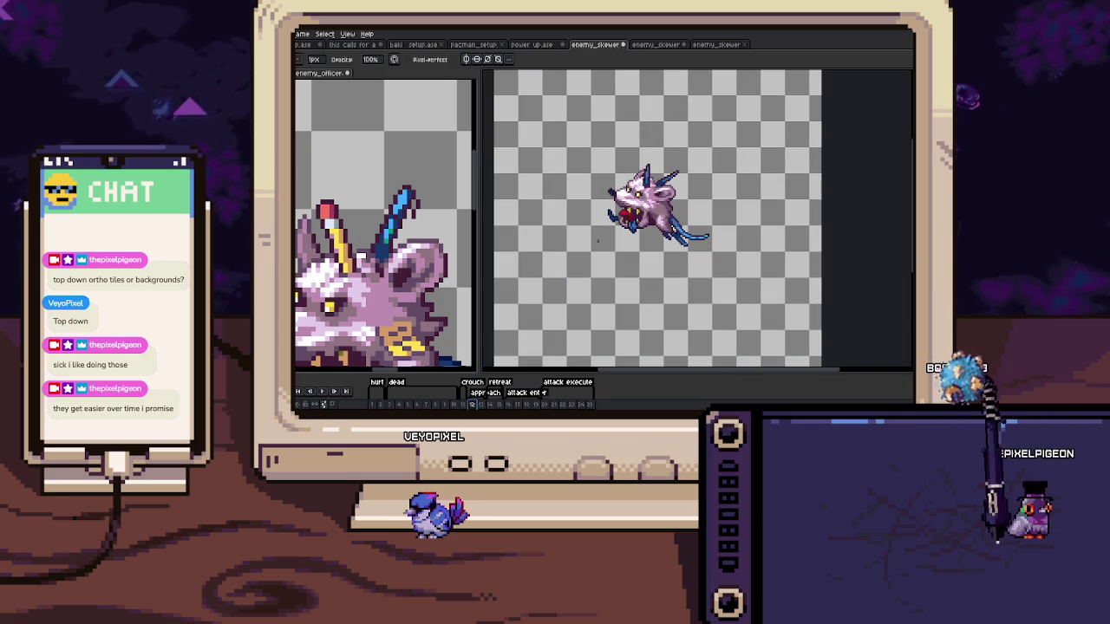
pyautogui.scroll(4, 642, 185)
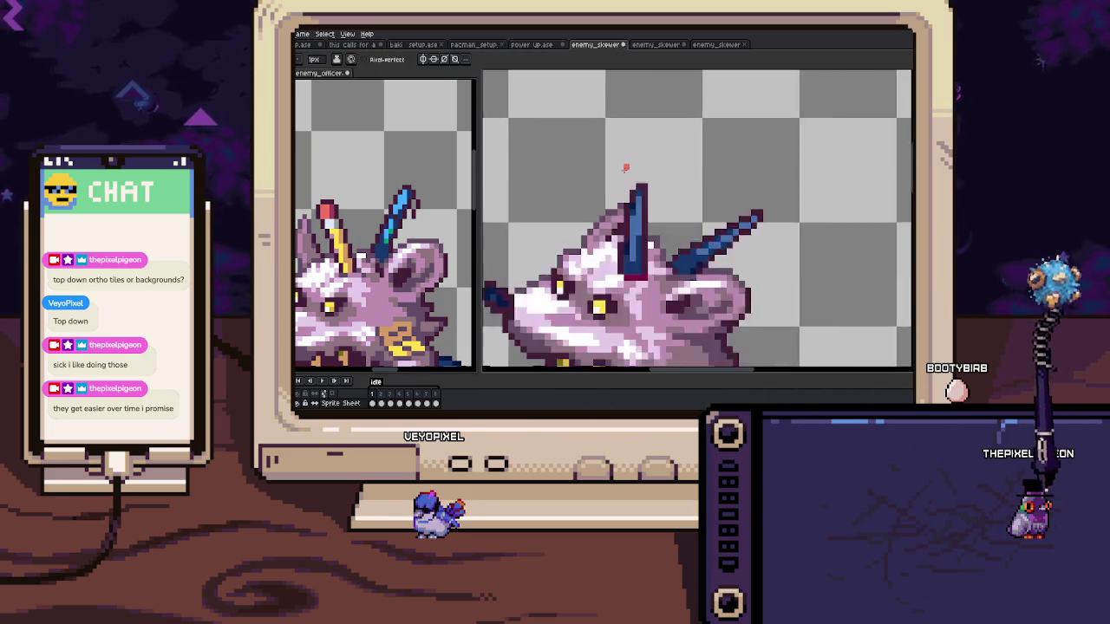
pyautogui.click(633, 184)
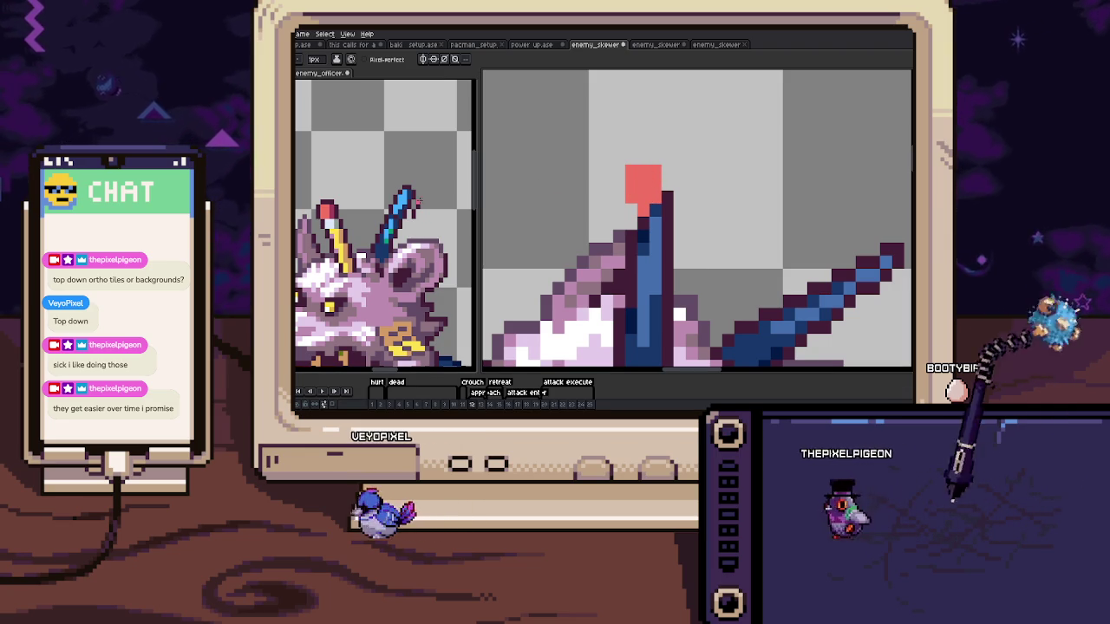
pyautogui.click(666, 183)
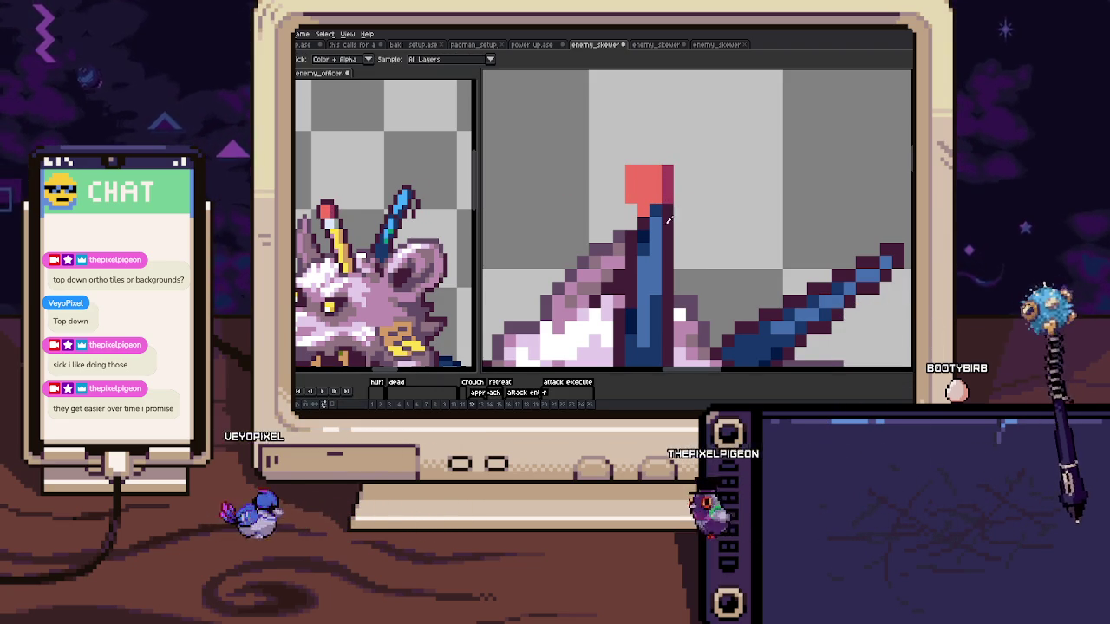
# Paint a light band below the tip, a yellow stripe down the staff, and a shaded column
pyautogui.scroll(-2, 684, 195)
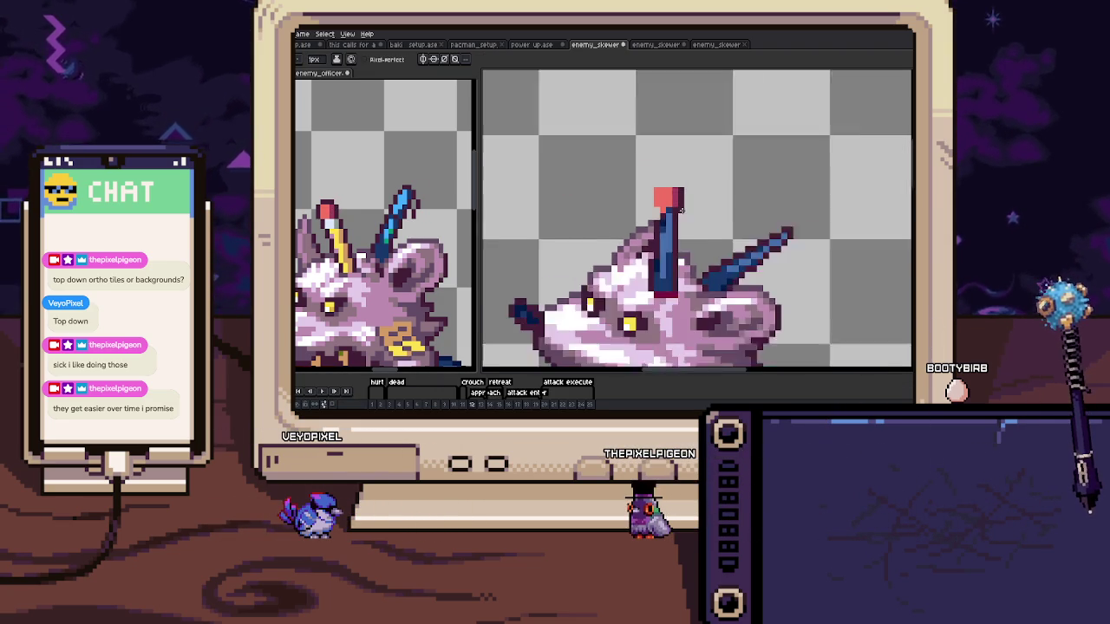
pyautogui.scroll(-1, 681, 248)
pyautogui.scroll(3, 685, 225)
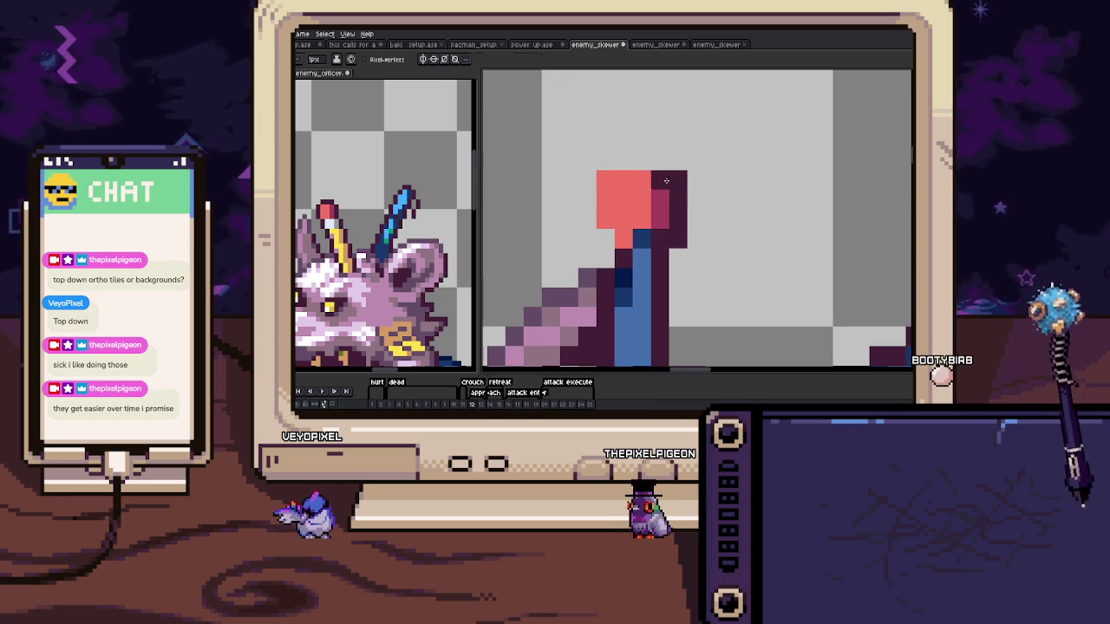
pyautogui.press('b')
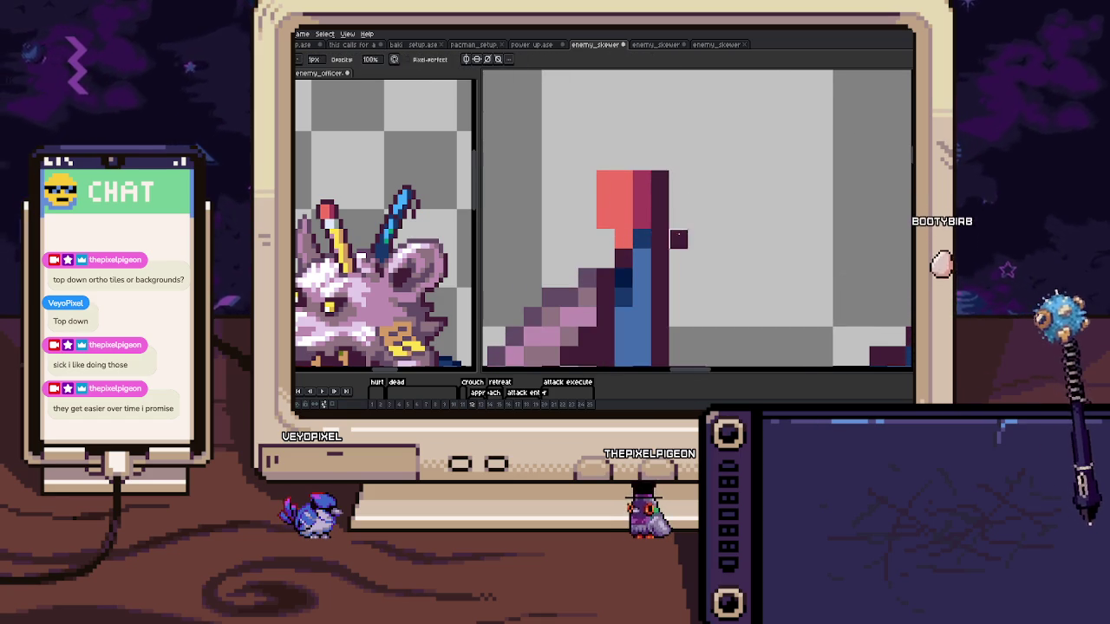
pyautogui.scroll(-2, 660, 228)
pyautogui.scroll(1, 659, 228)
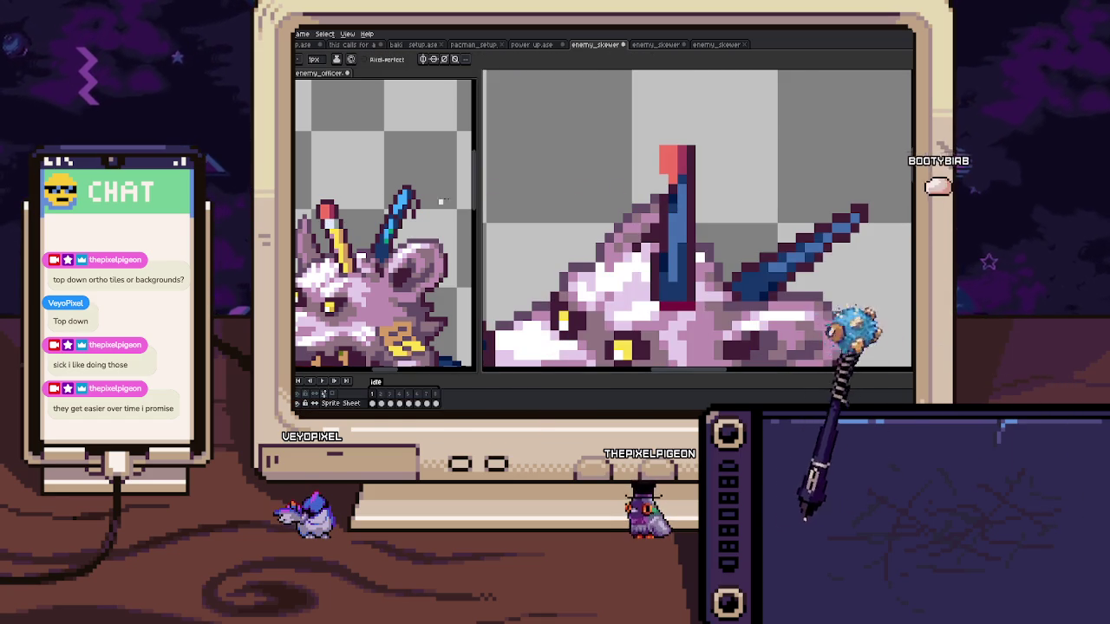
pyautogui.moveTo(649, 177); pyautogui.dragTo(664, 177)
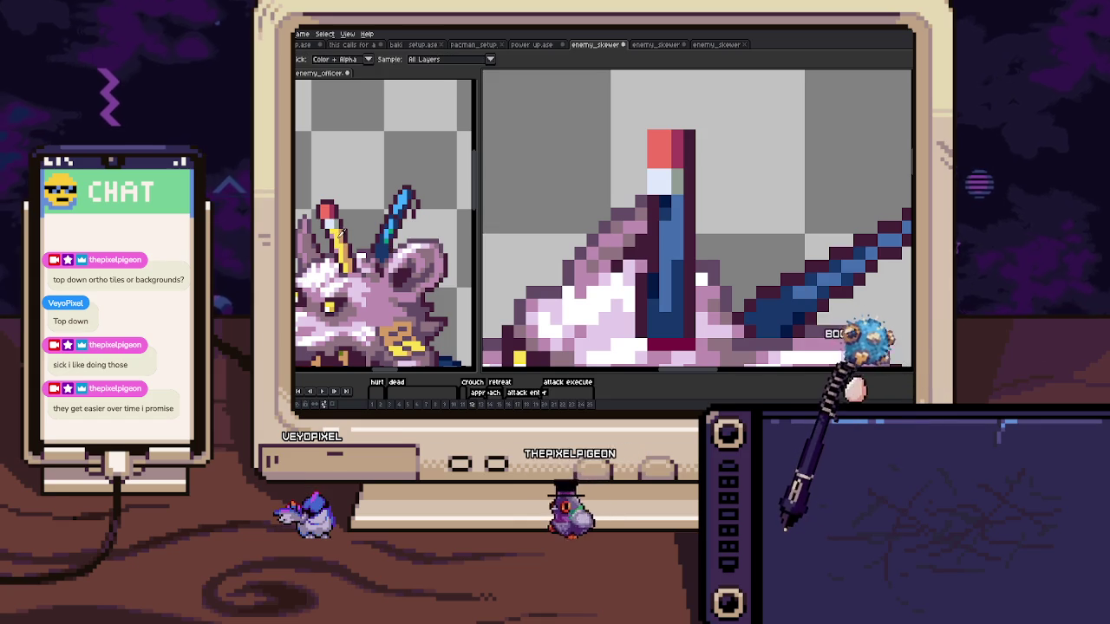
pyautogui.click(659, 209)
pyautogui.moveTo(661, 212); pyautogui.dragTo(657, 271)
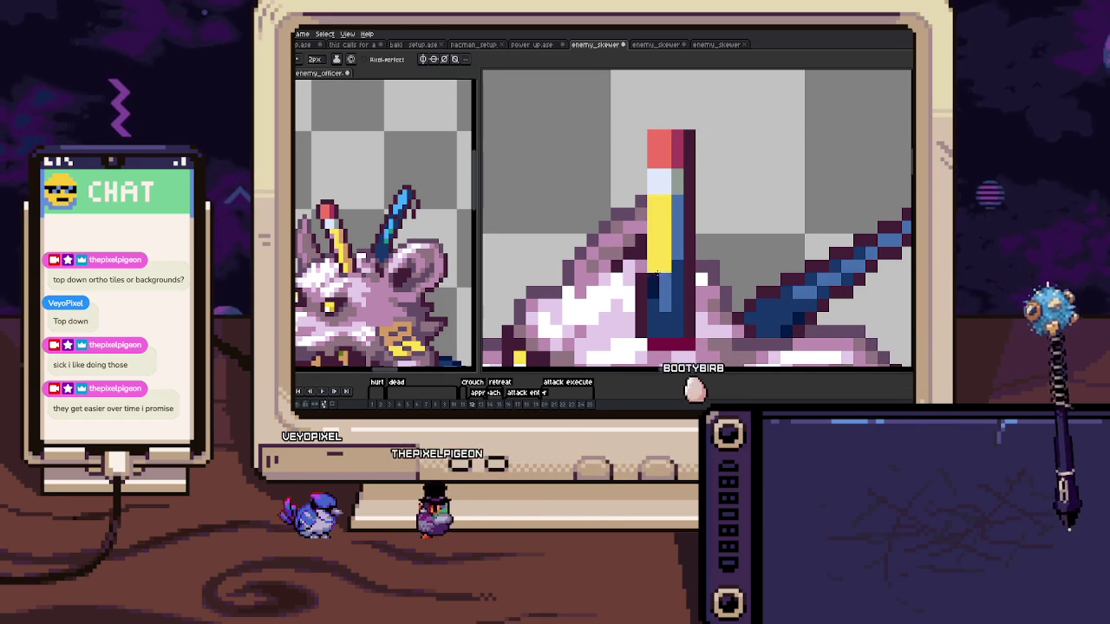
pyautogui.press('-')
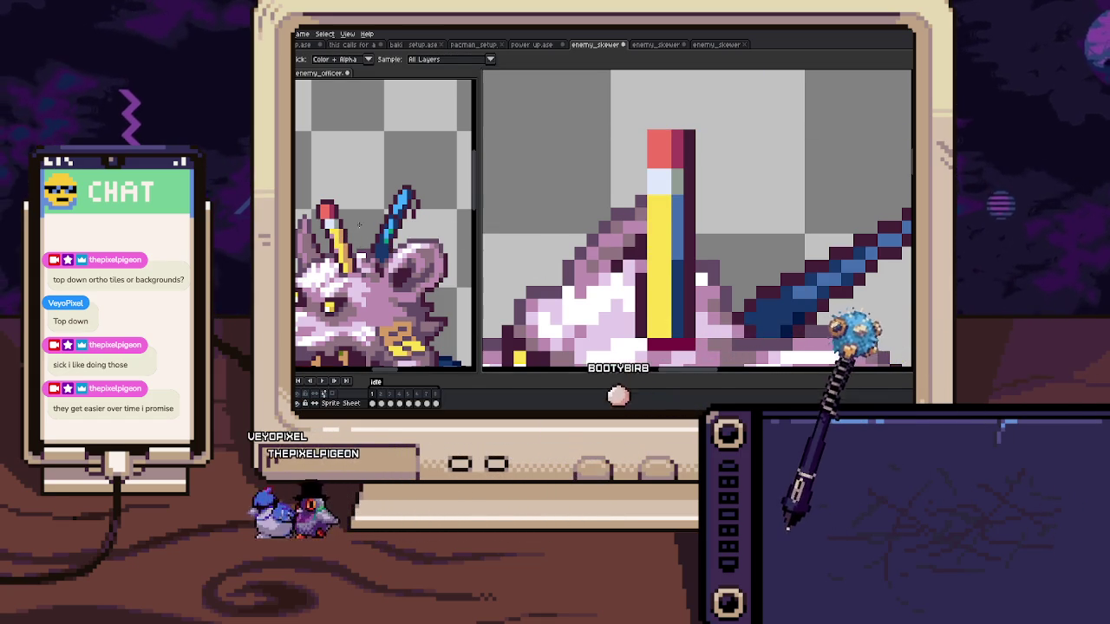
pyautogui.moveTo(669, 202); pyautogui.dragTo(671, 305)
# Zoom in on the rat's head, sample a colour from it, and centre the diagonal spike
pyautogui.press('alt')
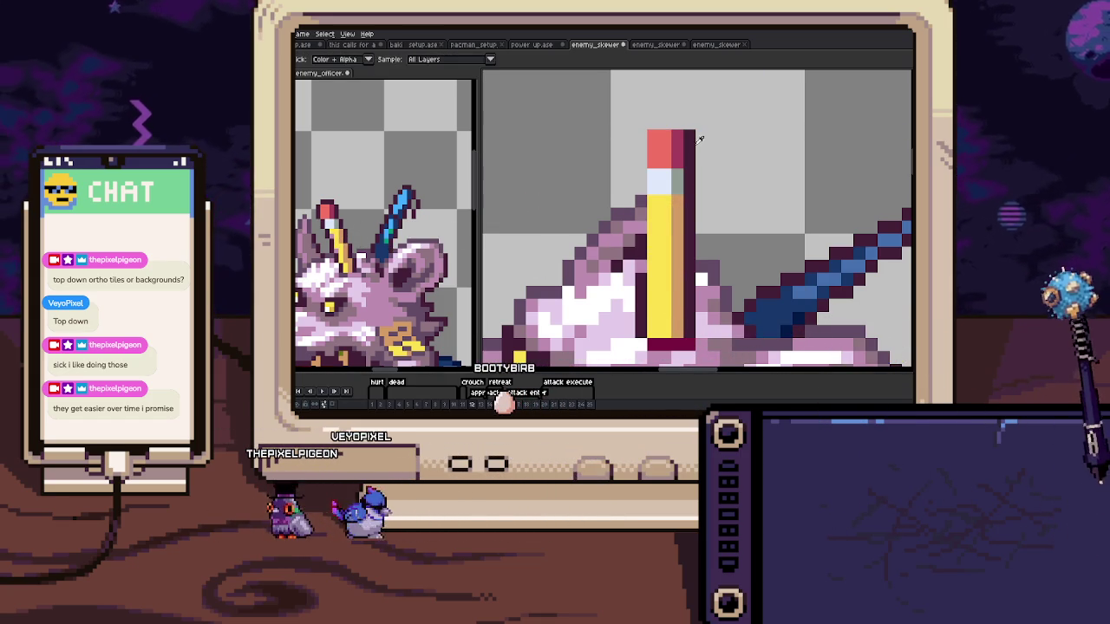
pyautogui.scroll(-2, 642, 285)
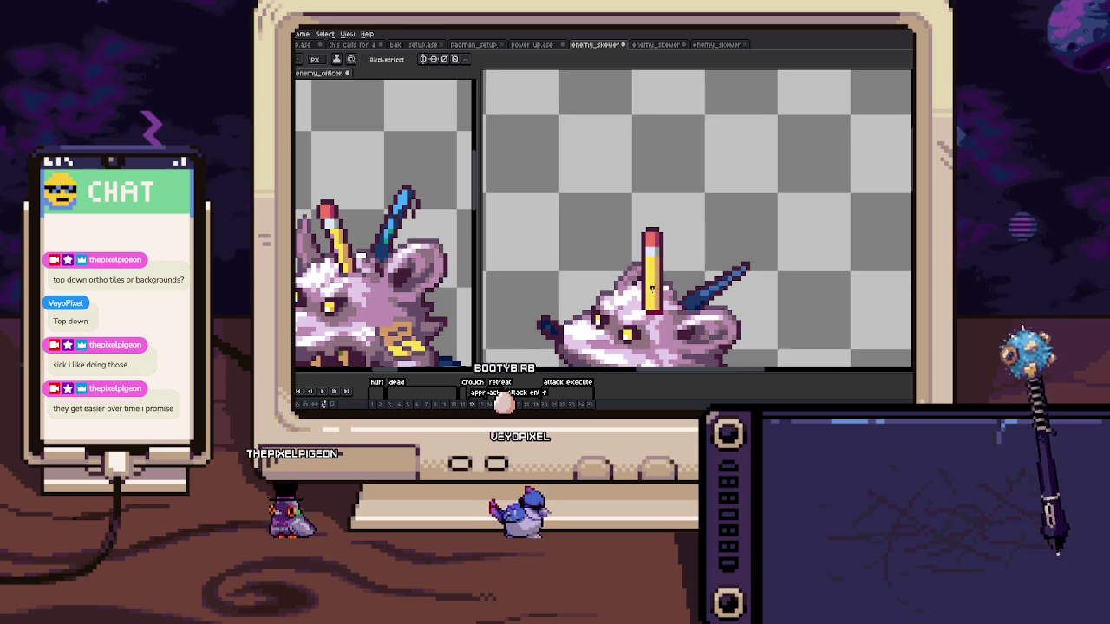
pyautogui.scroll(2, 659, 260)
pyautogui.press('alt')
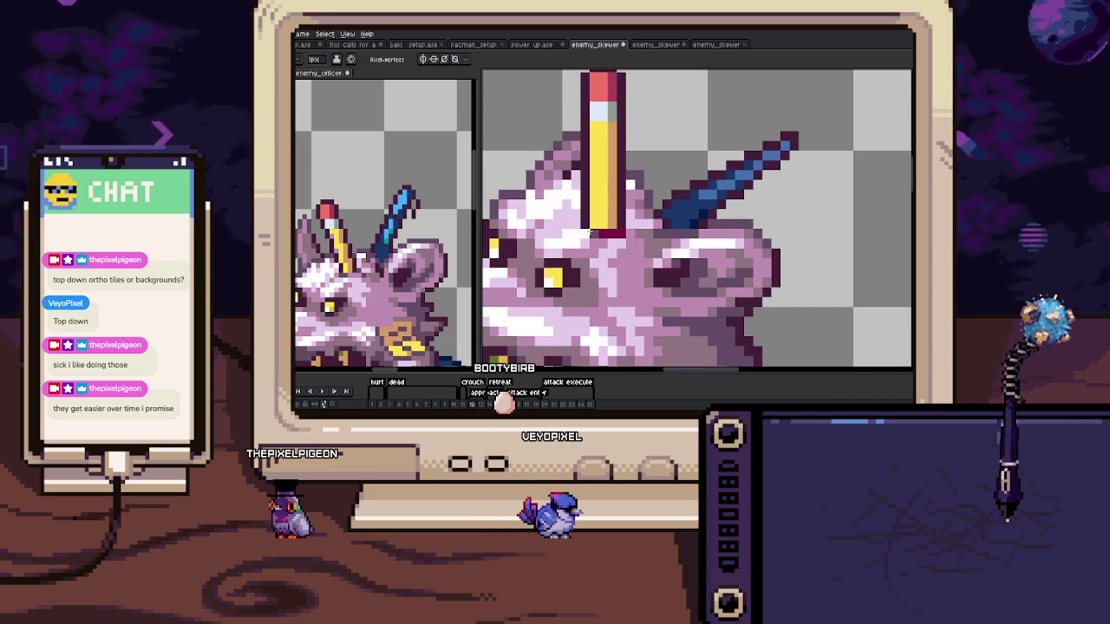
pyautogui.scroll(-3, 590, 232)
pyautogui.scroll(3, 642, 228)
pyautogui.press('alt')
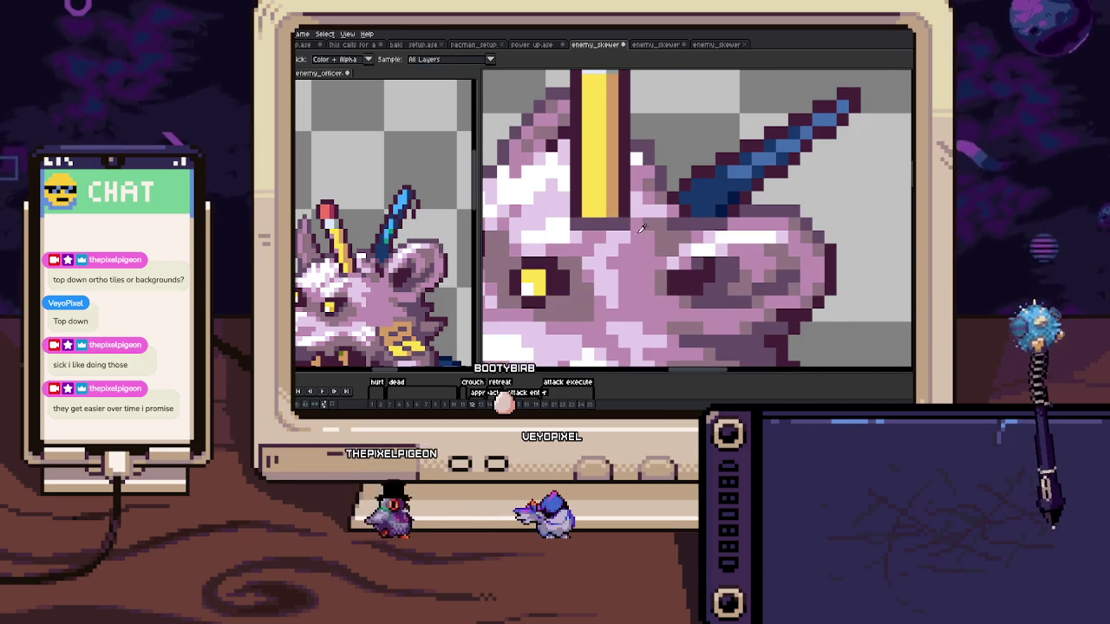
pyautogui.keyDown('alt'); pyautogui.click(643, 228); pyautogui.keyUp('alt')
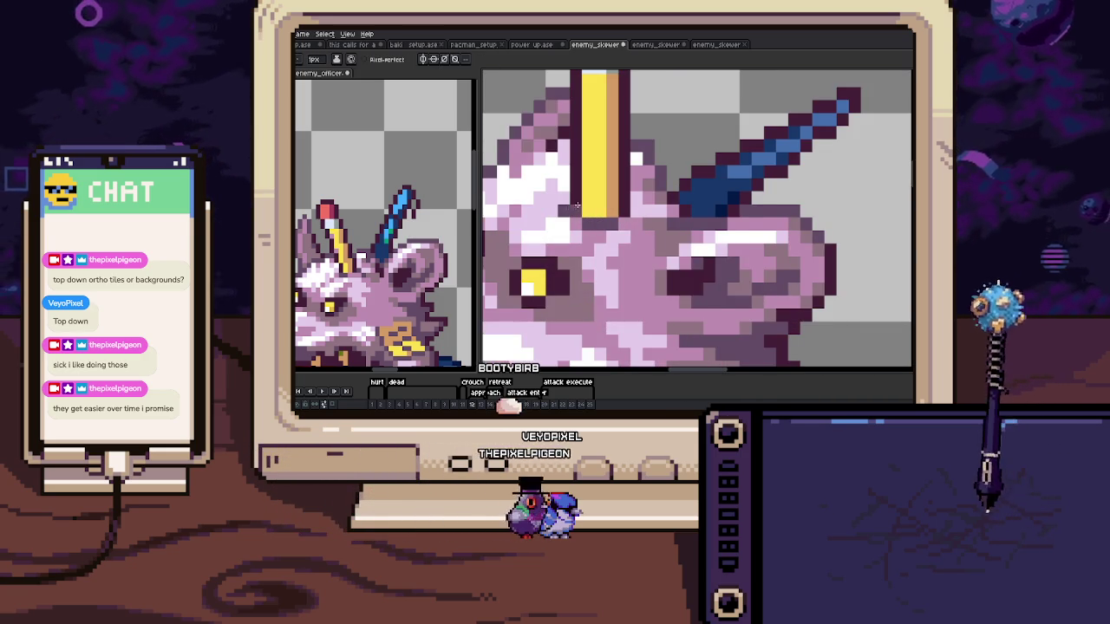
pyautogui.moveTo(576, 205); pyautogui.dragTo(499, 253)
# Paint light-blue highlights along the diagonal spike and its shaft
pyautogui.press('alt')
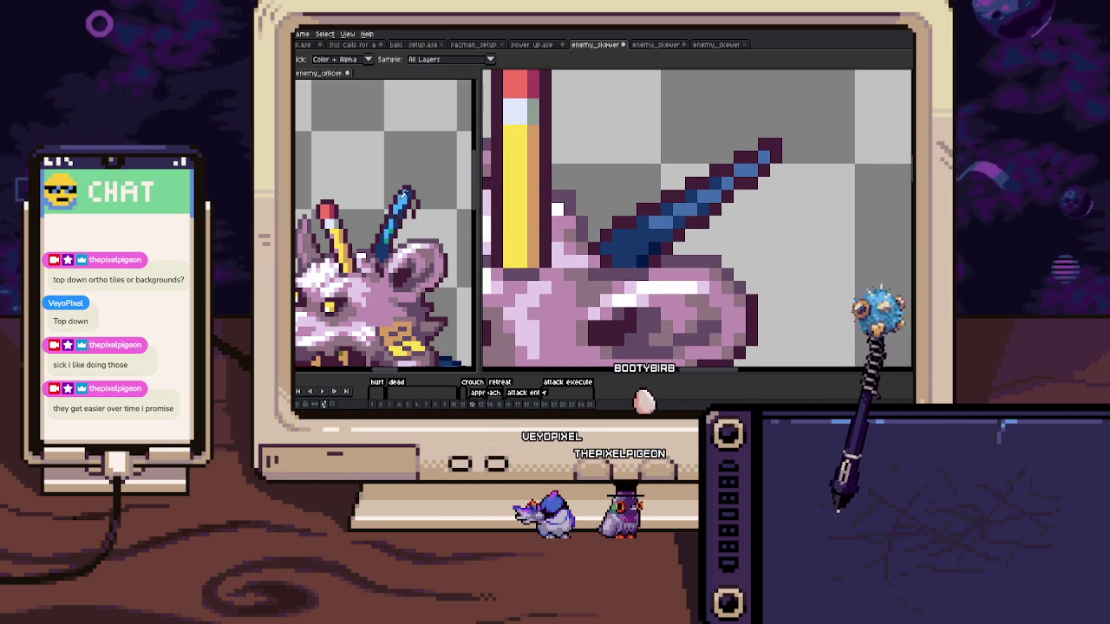
pyautogui.click(745, 179)
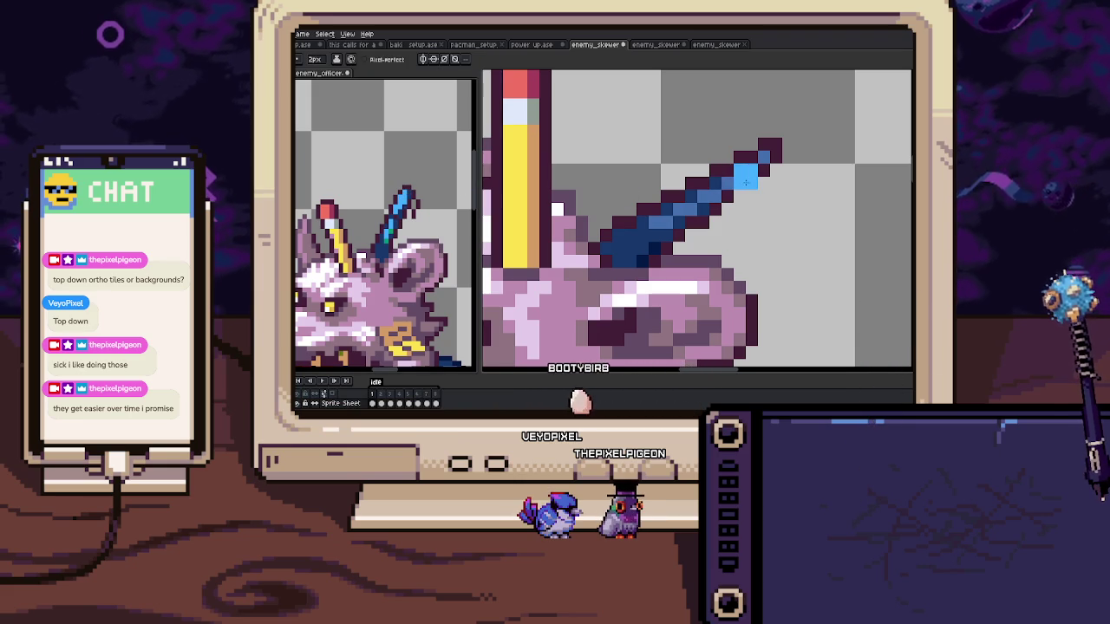
pyautogui.moveTo(746, 180); pyautogui.dragTo(693, 207)
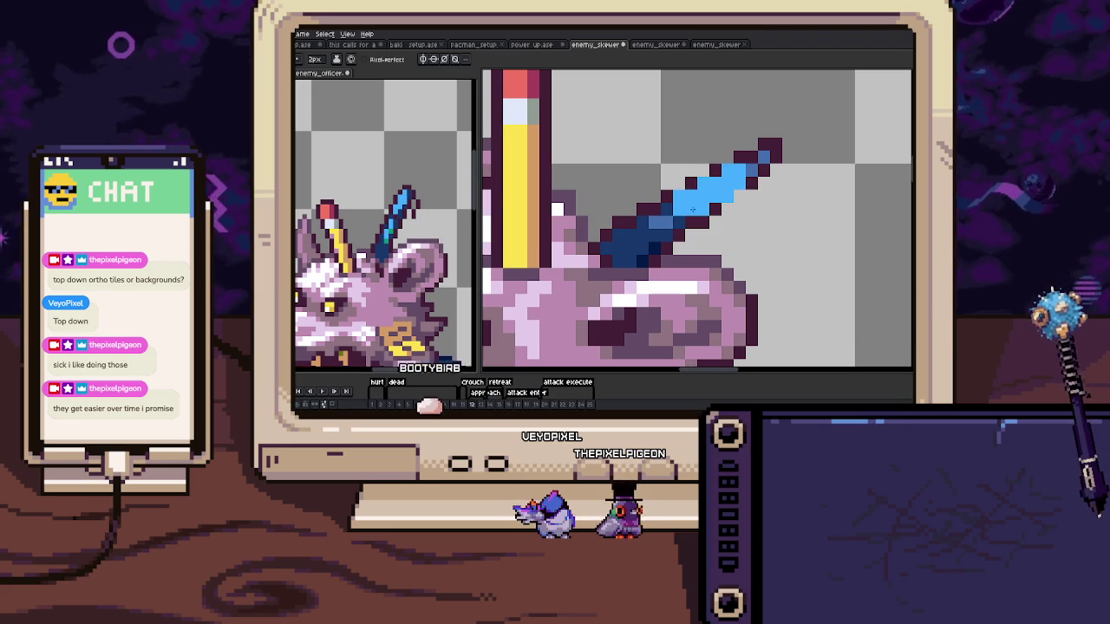
pyautogui.scroll(2, 685, 183)
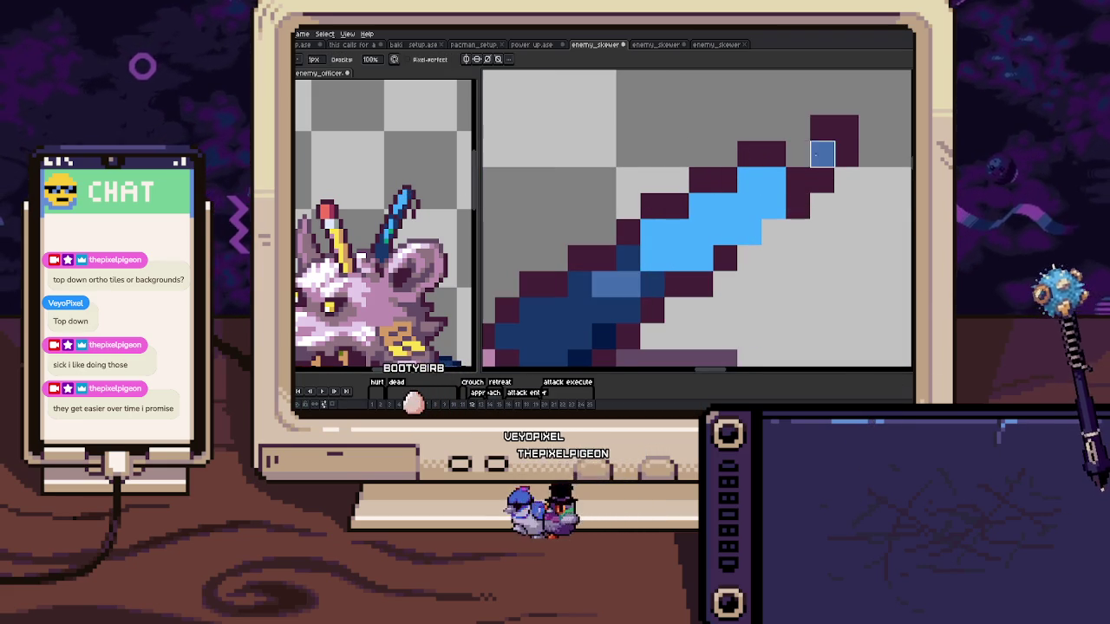
pyautogui.scroll(-2, 822, 127)
pyautogui.hscroll(-2, 822, 127)
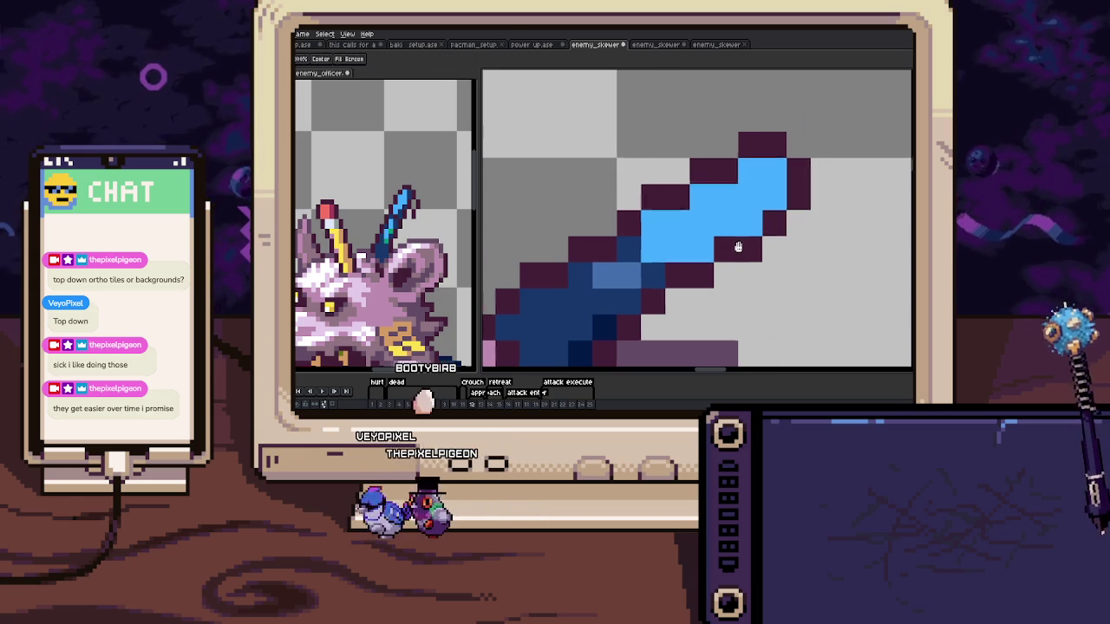
pyautogui.moveTo(672, 221)
pyautogui.mouseDown()
pyautogui.moveTo(623, 246)
pyautogui.moveTo(610, 272)
pyautogui.mouseUp()
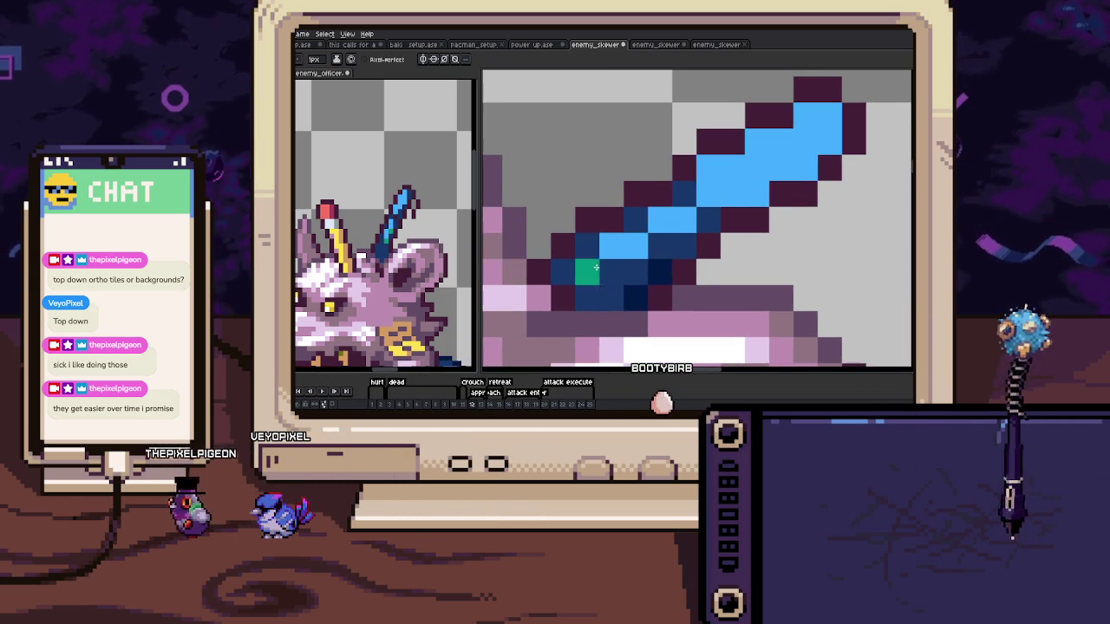
# Add a green accent near the spike's base and a dark-blue pixel near its tip, then preview the animation
pyautogui.click(707, 220)
pyautogui.moveTo(709, 190); pyautogui.dragTo(639, 201)
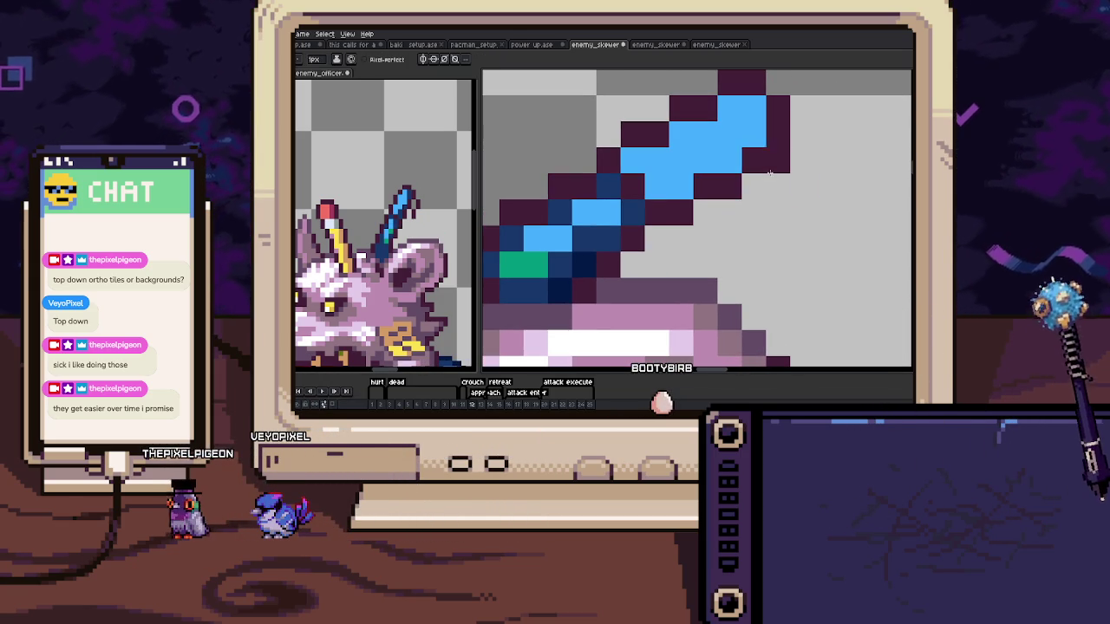
pyautogui.click(688, 184)
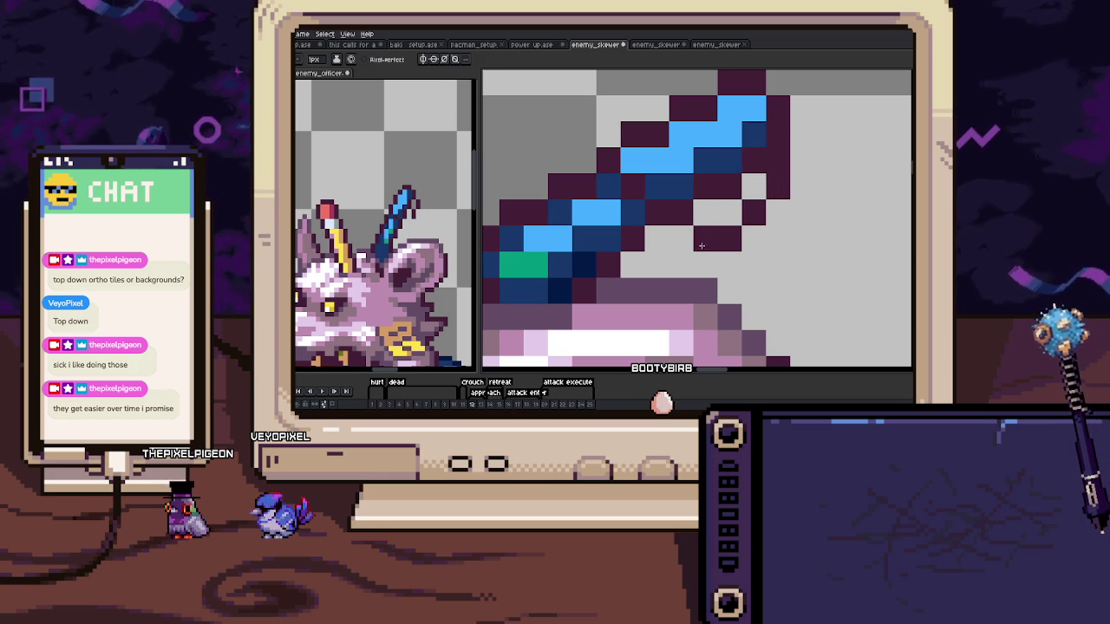
pyautogui.scroll(-5, 701, 245)
pyautogui.press('Return')
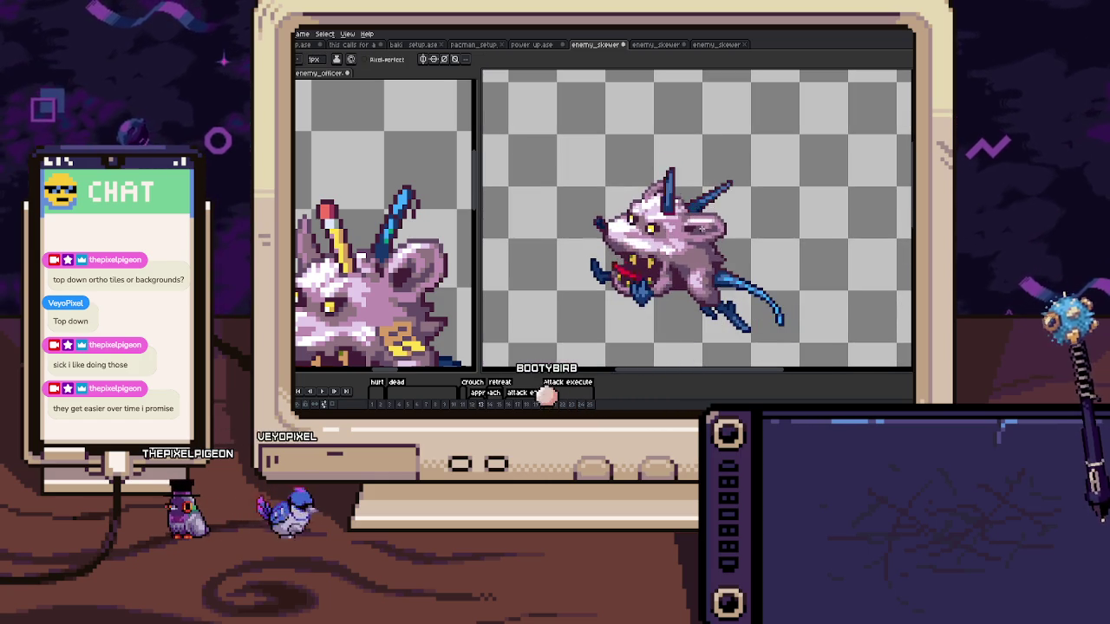
pyautogui.scroll(2, 701, 228)
pyautogui.press('m')
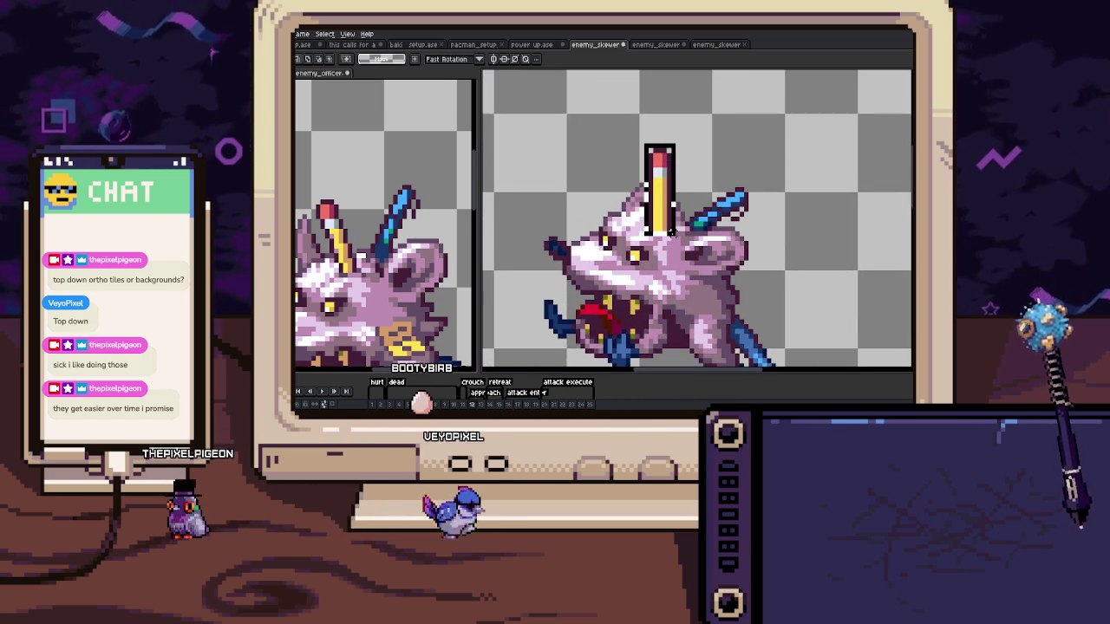
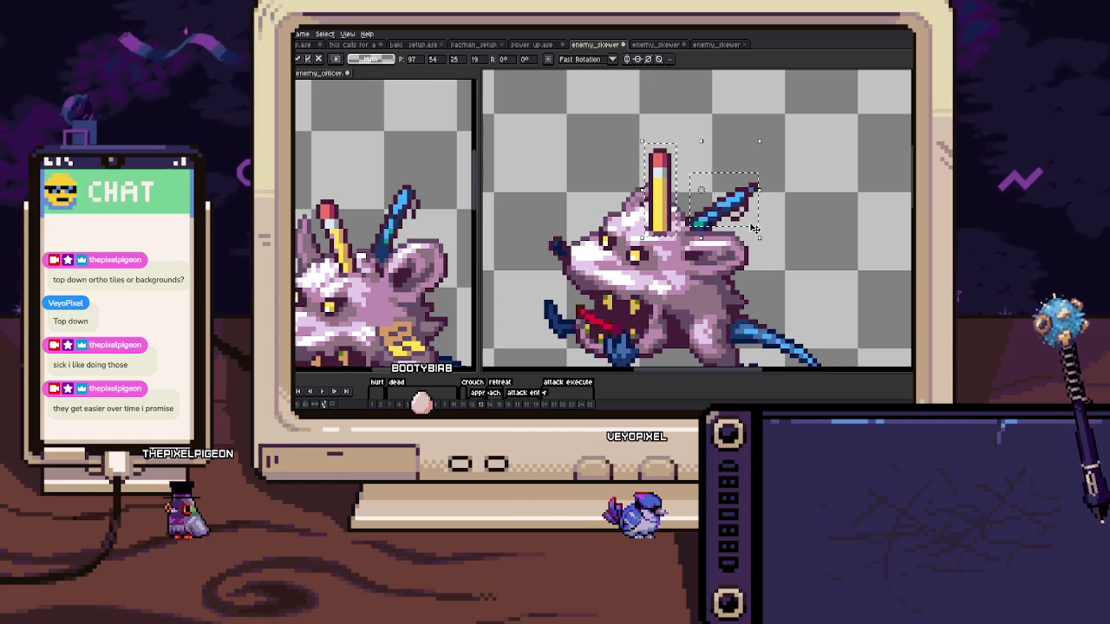
# Commit the placed pencil on this rat frame and bring the rat's head into view
pyautogui.hotkey('ctrl', 'd')
pyautogui.scroll(-2, 751, 225)
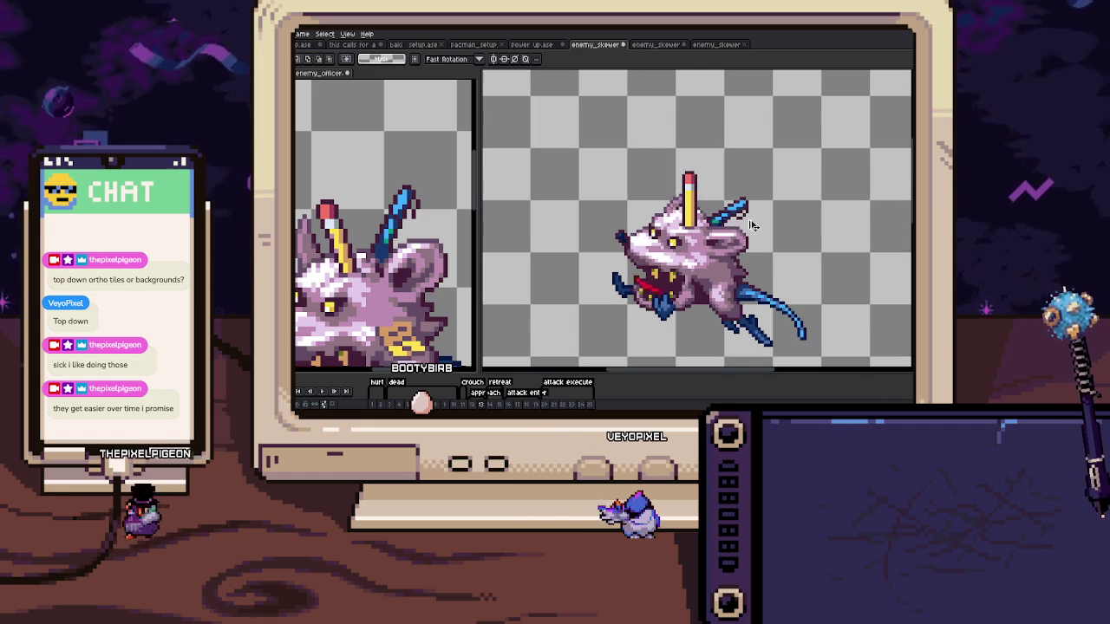
pyautogui.scroll(-1, 747, 222)
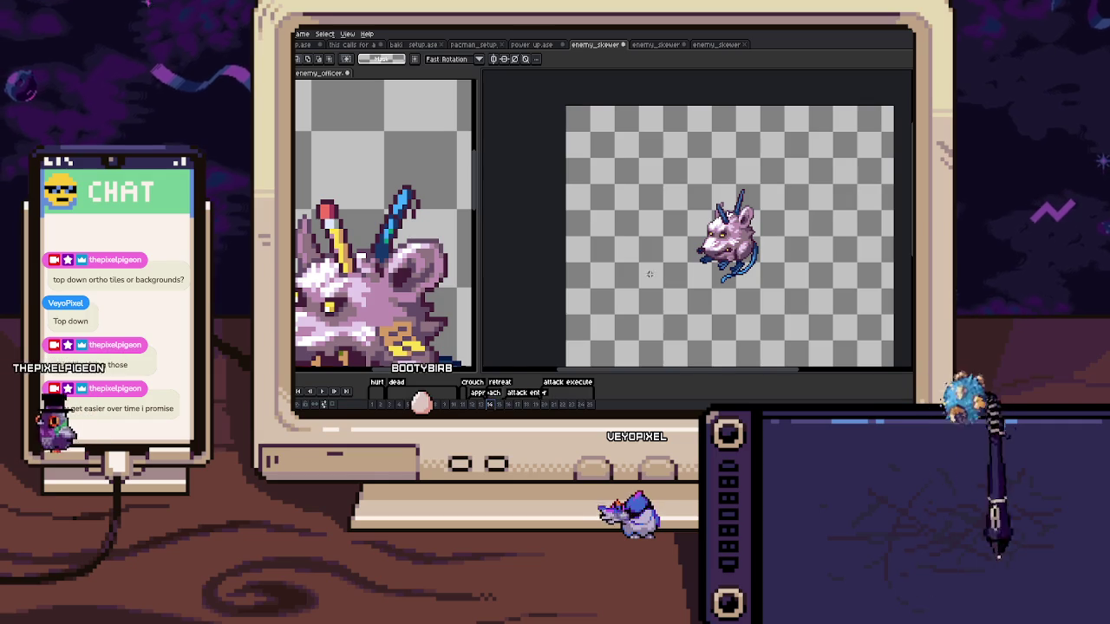
pyautogui.scroll(1, 649, 274)
pyautogui.scroll(1, 684, 204)
pyautogui.scroll(1, 682, 208)
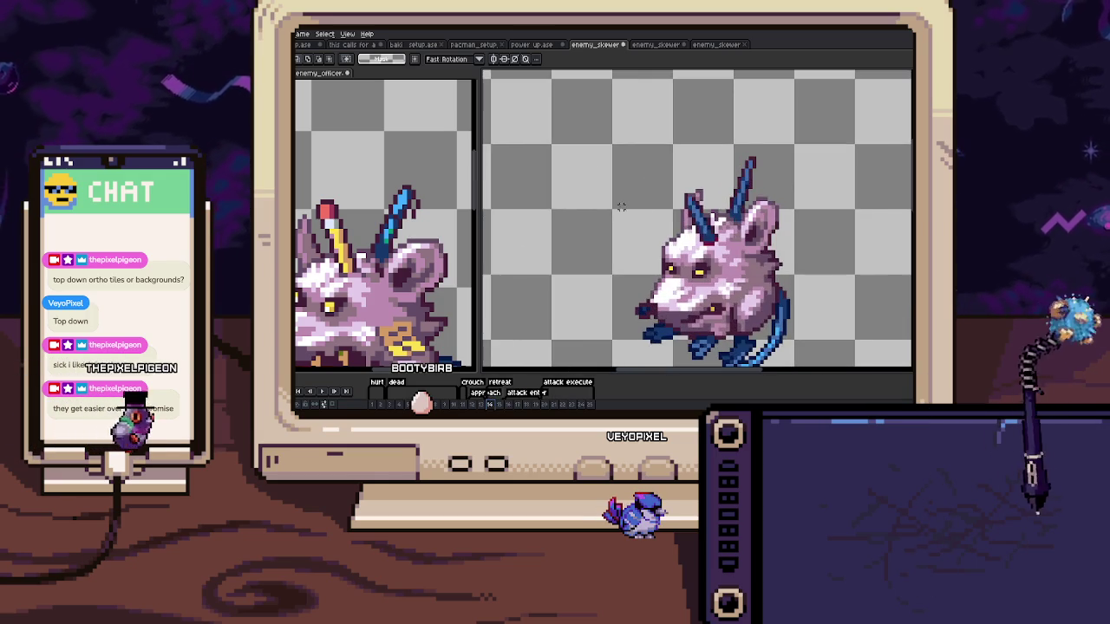
pyautogui.scroll(1, 719, 218)
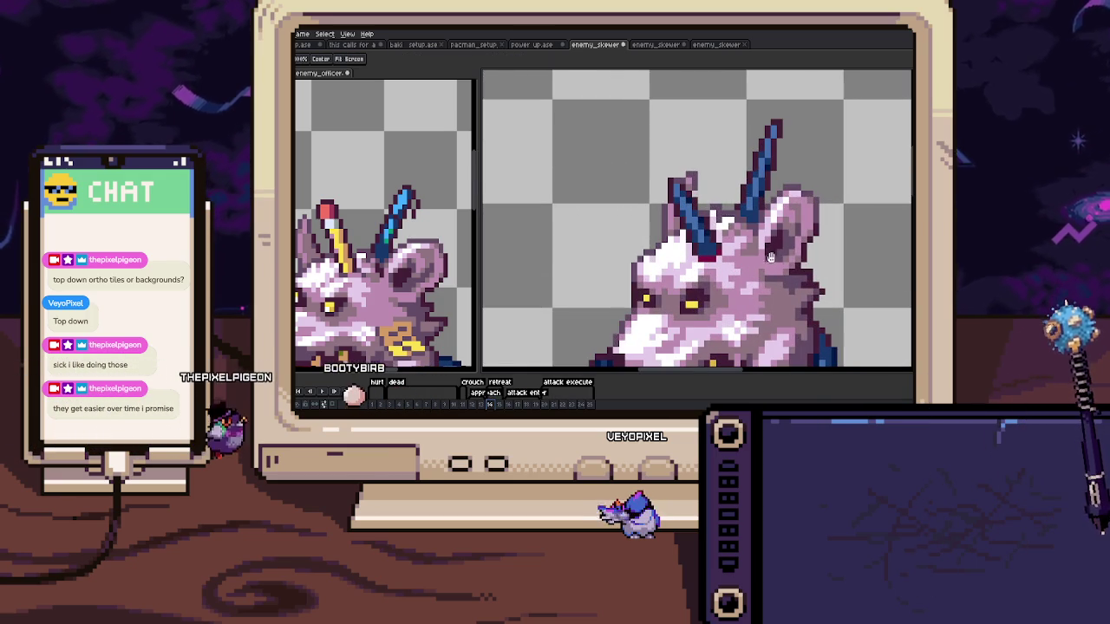
pyautogui.moveTo(768, 259)
pyautogui.mouseDown()
pyautogui.moveTo(612, 272)
pyautogui.moveTo(747, 274)
pyautogui.mouseUp()
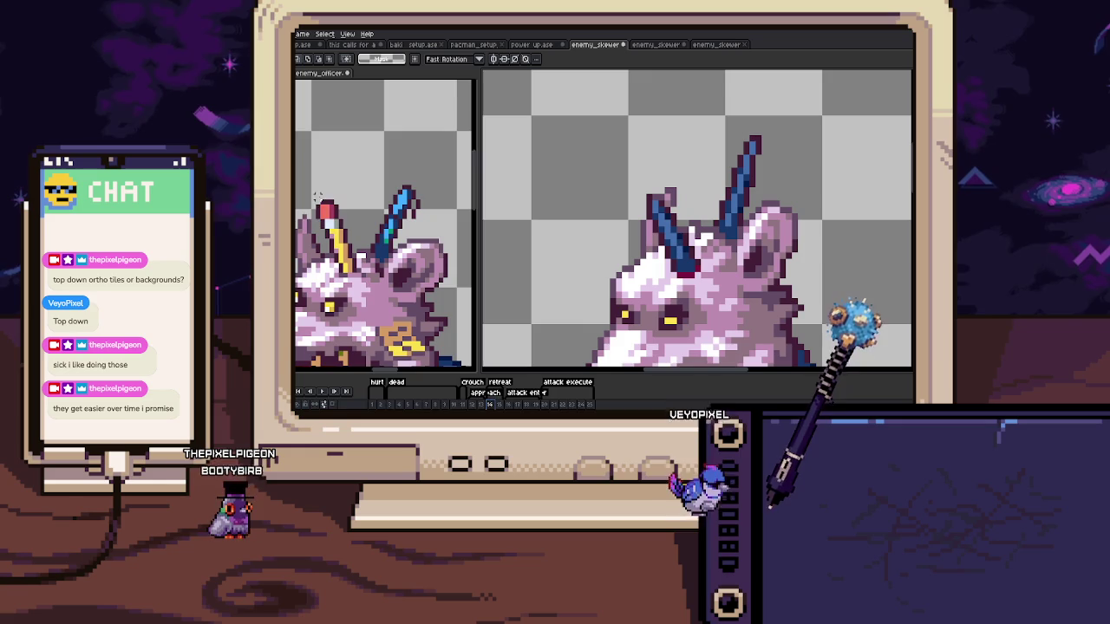
# Select the yellow pencil in the enemy_officer reference sprite
pyautogui.click(359, 271)
pyautogui.scroll(2, 360, 272)
pyautogui.moveTo(353, 199); pyautogui.dragTo(360, 221)
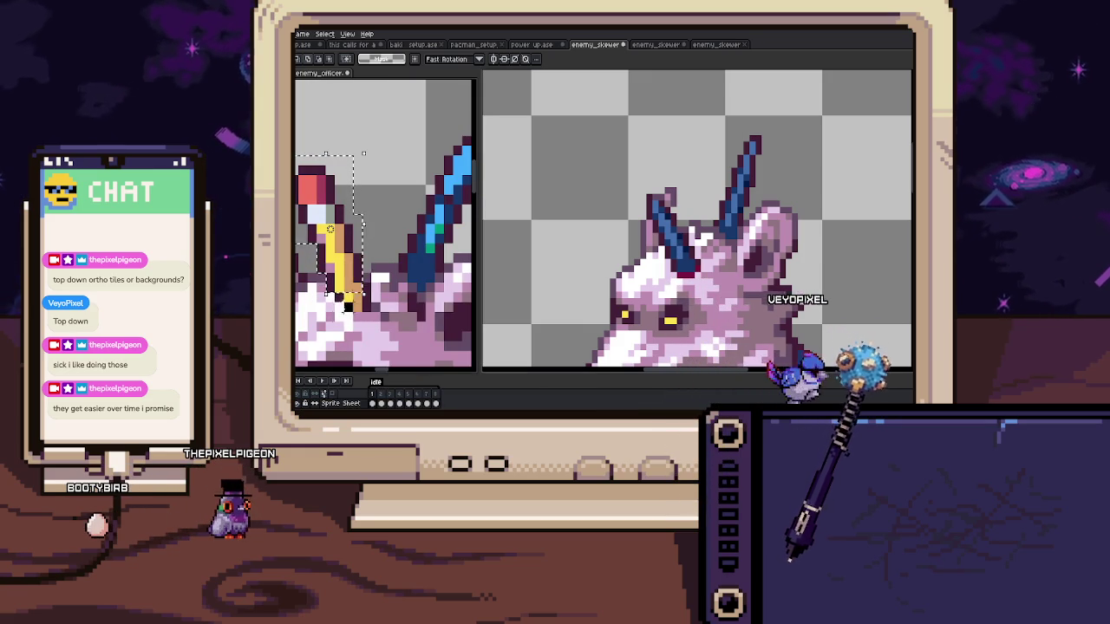
# Copy the reference pencil and paste it into the rat frame, redoing a misplaced paste
pyautogui.press('Return')
pyautogui.click(699, 284)
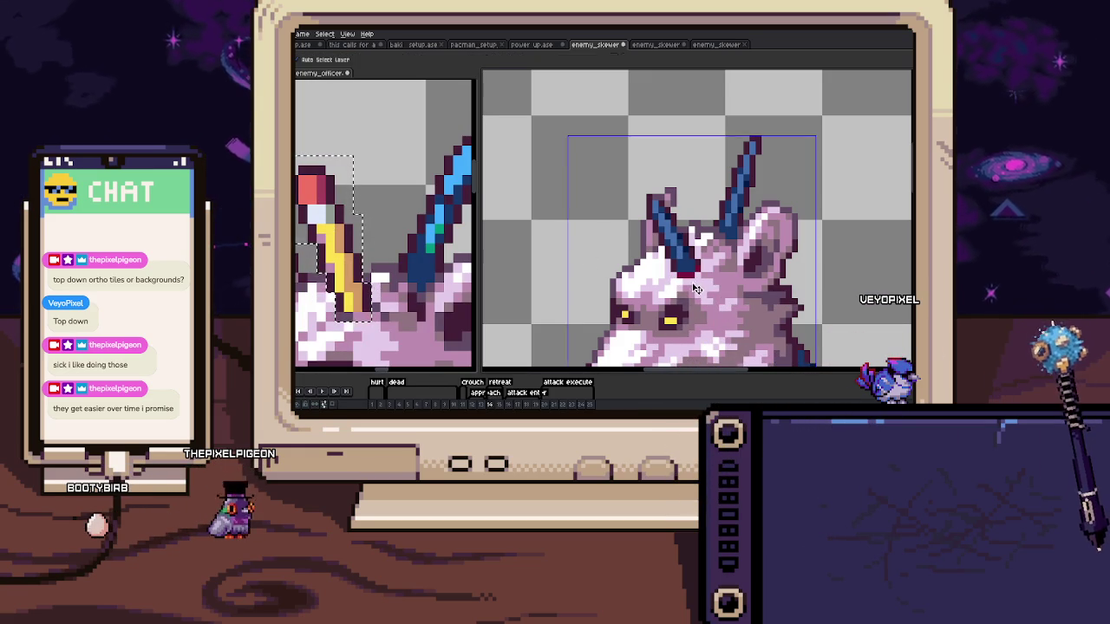
pyautogui.hotkey('ctrl', 'v')
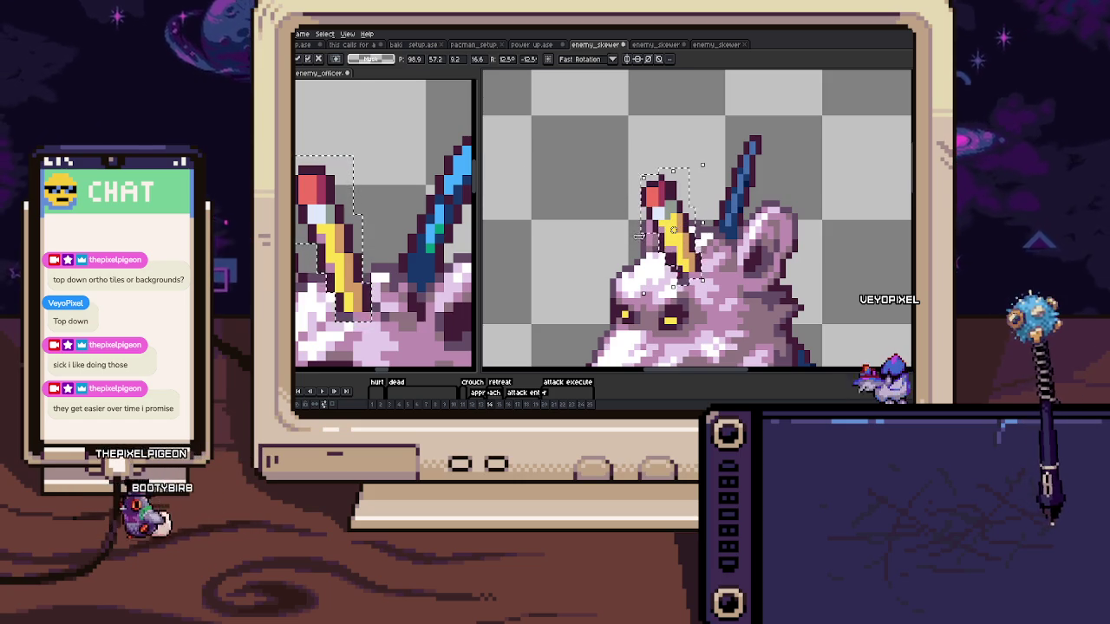
pyautogui.press('Escape')
pyautogui.hotkey('ctrl', 'v')
# Move the pencil onto the rat's head, tilt it about 14°, and commit it
pyautogui.moveTo(611, 227); pyautogui.dragTo(683, 226)
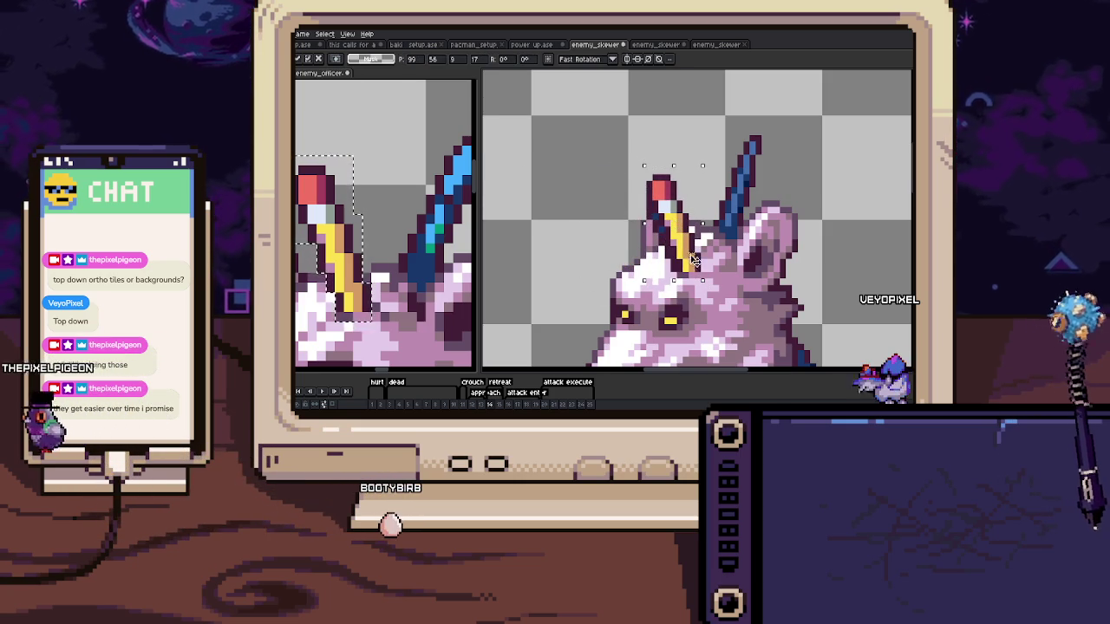
pyautogui.moveTo(635, 158); pyautogui.dragTo(648, 178)
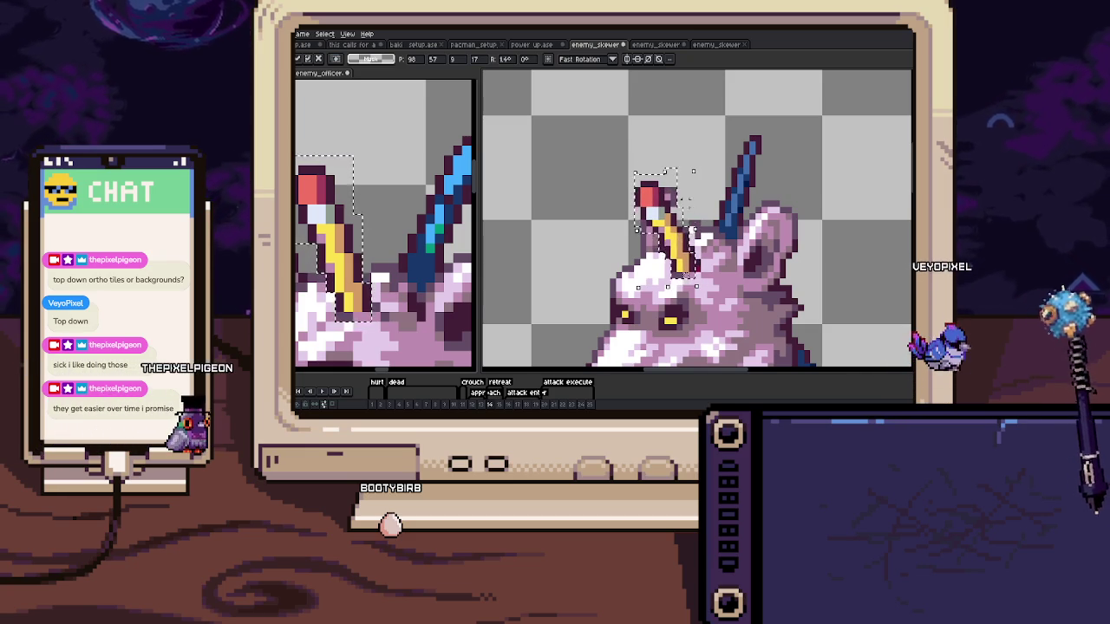
pyautogui.press('Return')
pyautogui.scroll(3, 638, 236)
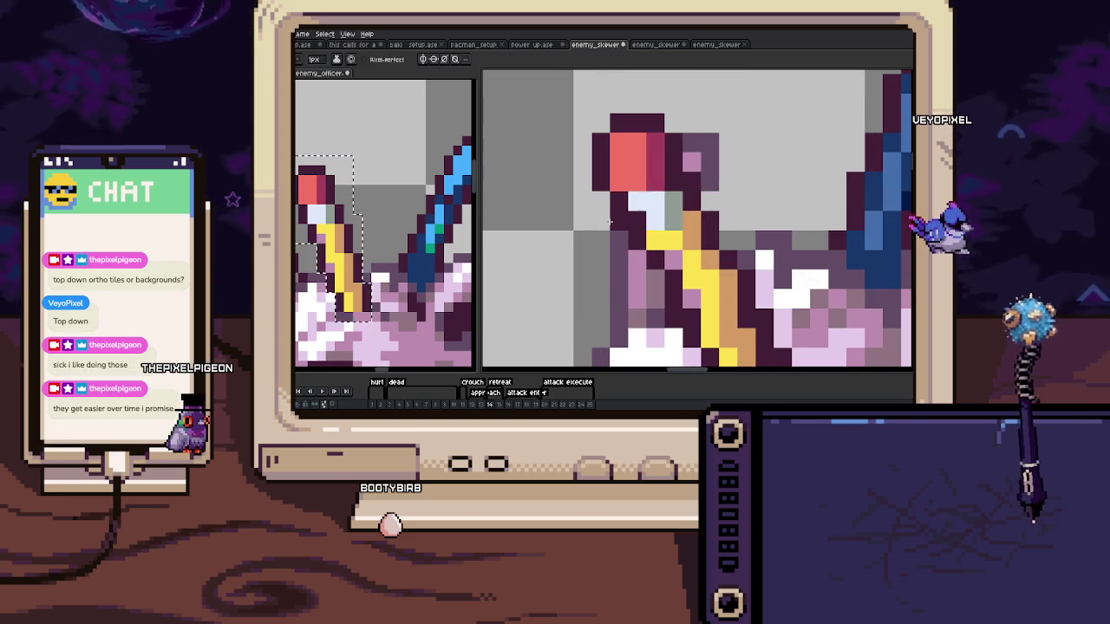
pyautogui.scroll(2, 682, 209)
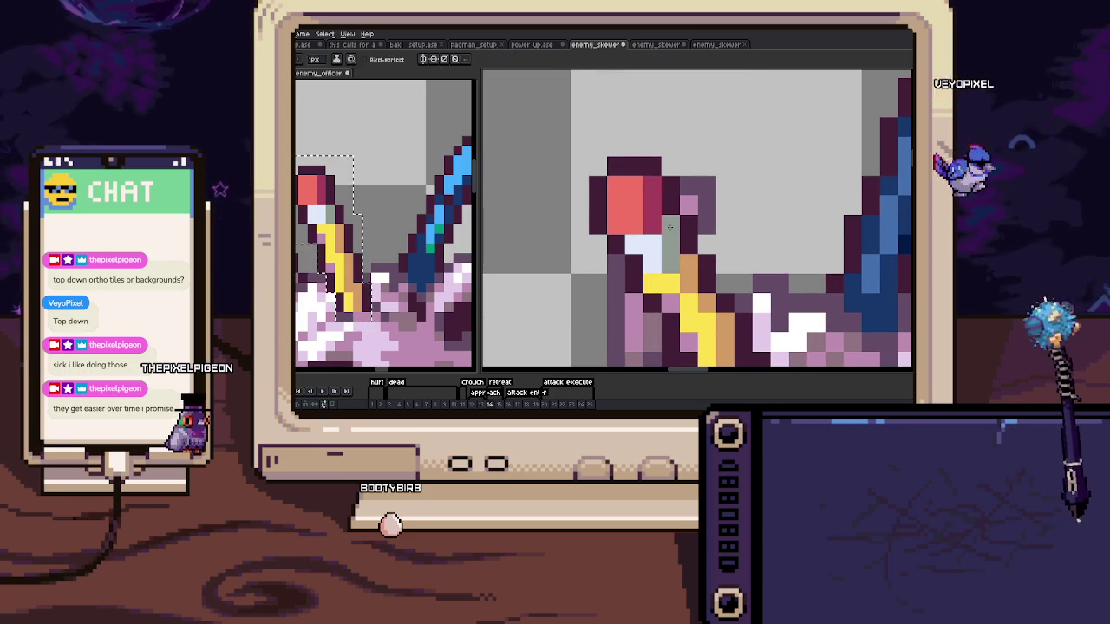
pyautogui.scroll(-1, 680, 233)
pyautogui.scroll(-1, 691, 238)
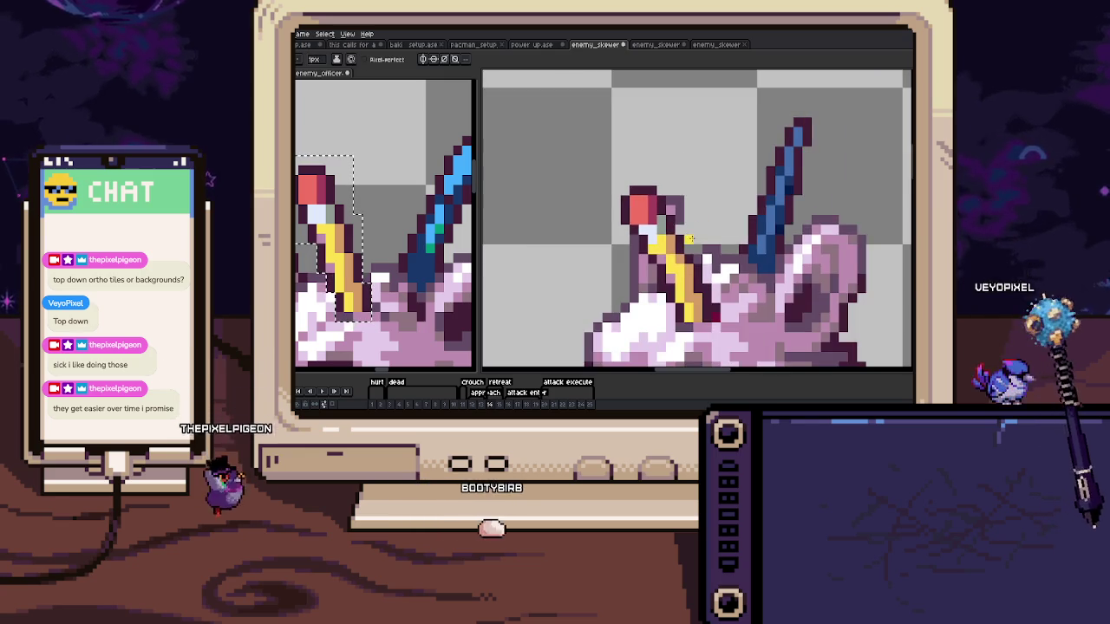
pyautogui.scroll(1, 691, 239)
pyautogui.scroll(2, 685, 243)
pyautogui.scroll(-1, 661, 257)
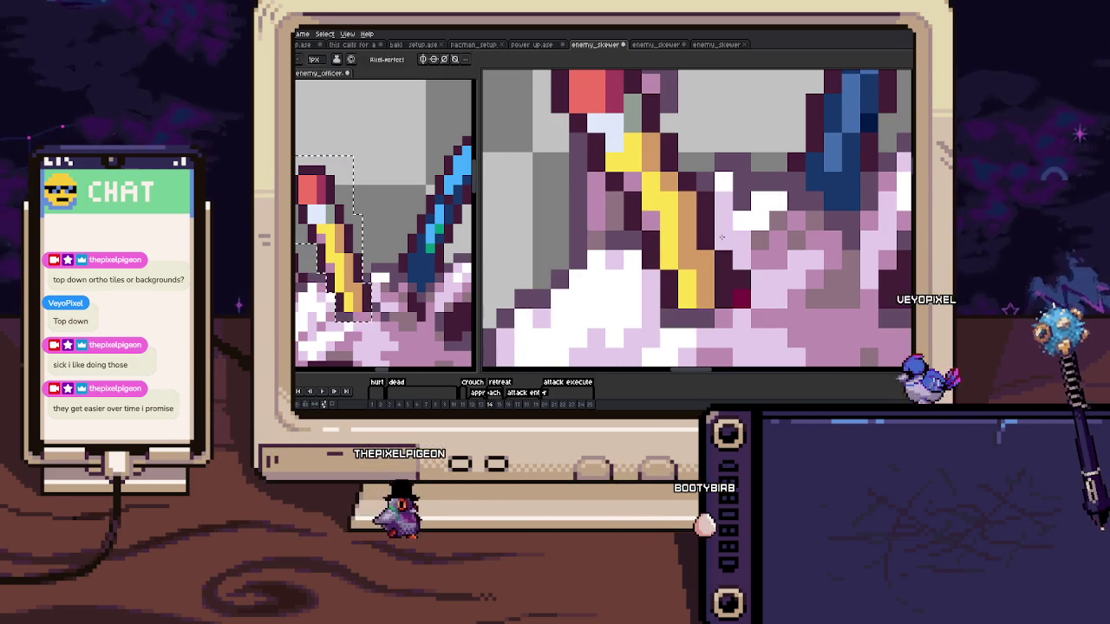
pyautogui.scroll(-1, 721, 238)
pyautogui.scroll(-1, 698, 208)
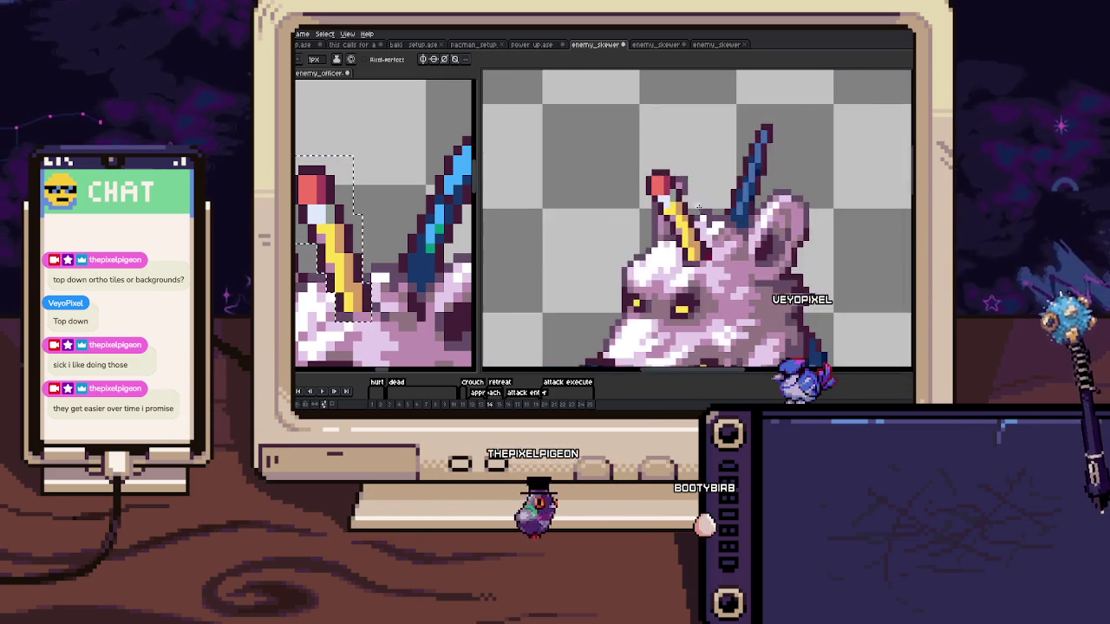
pyautogui.scroll(-1, 698, 208)
pyautogui.scroll(2, 698, 207)
pyautogui.scroll(-2, 698, 208)
pyautogui.scroll(-1, 704, 208)
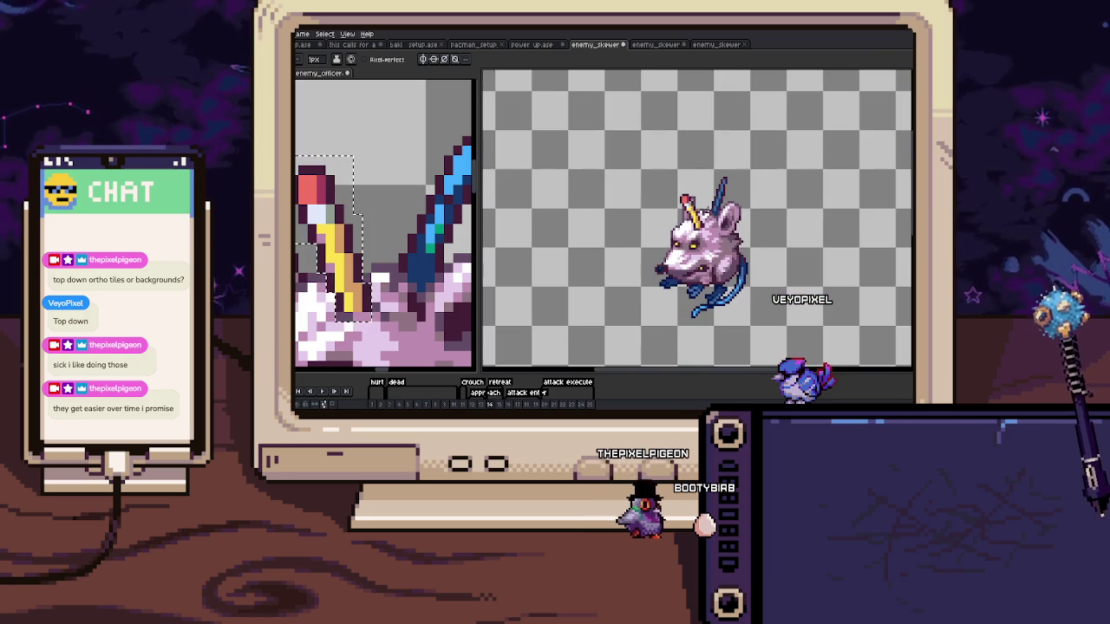
pyautogui.scroll(1, 696, 245)
pyautogui.scroll(1, 645, 199)
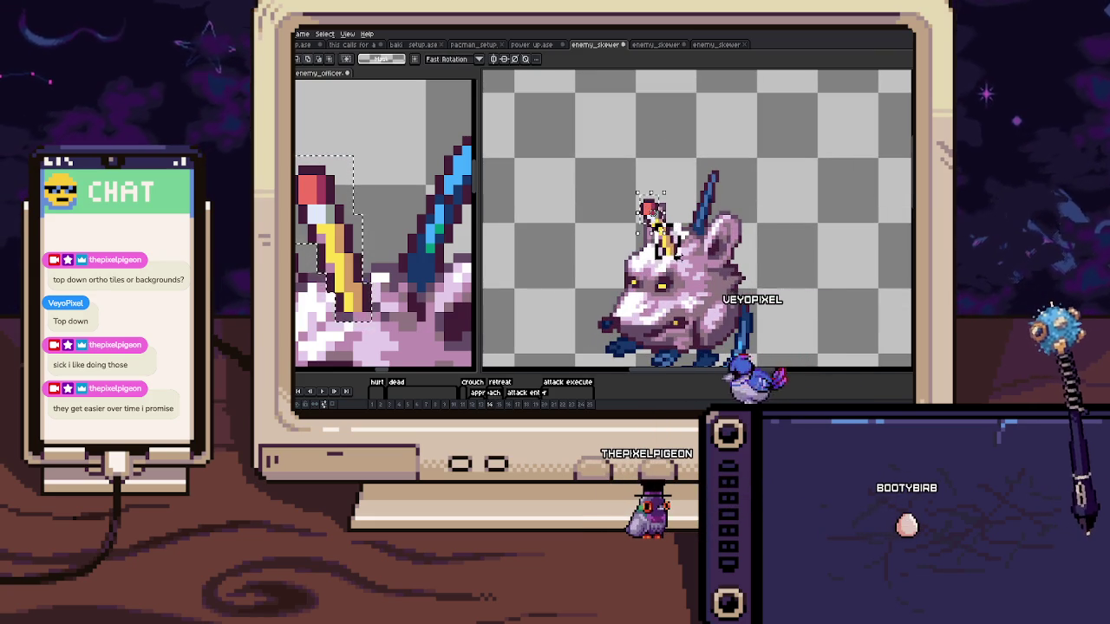
# On the next frame, paste the reference's blue skewer into the rat sprite
pyautogui.scroll(2, 684, 261)
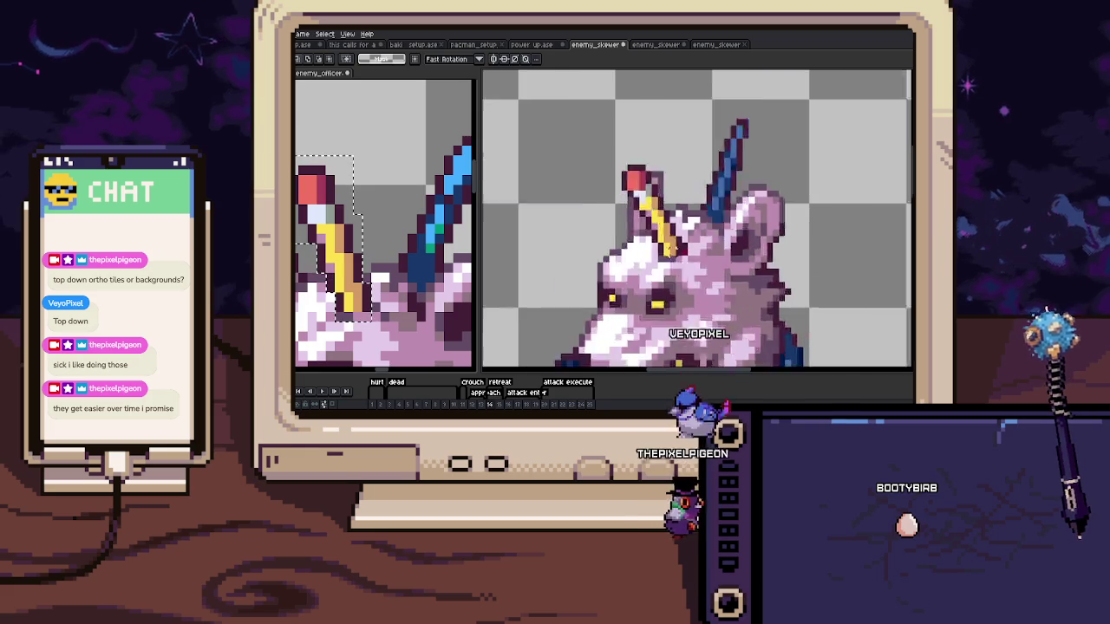
pyautogui.scroll(2, 672, 262)
pyautogui.press('i')
pyautogui.press('b')
pyautogui.scroll(1, 676, 262)
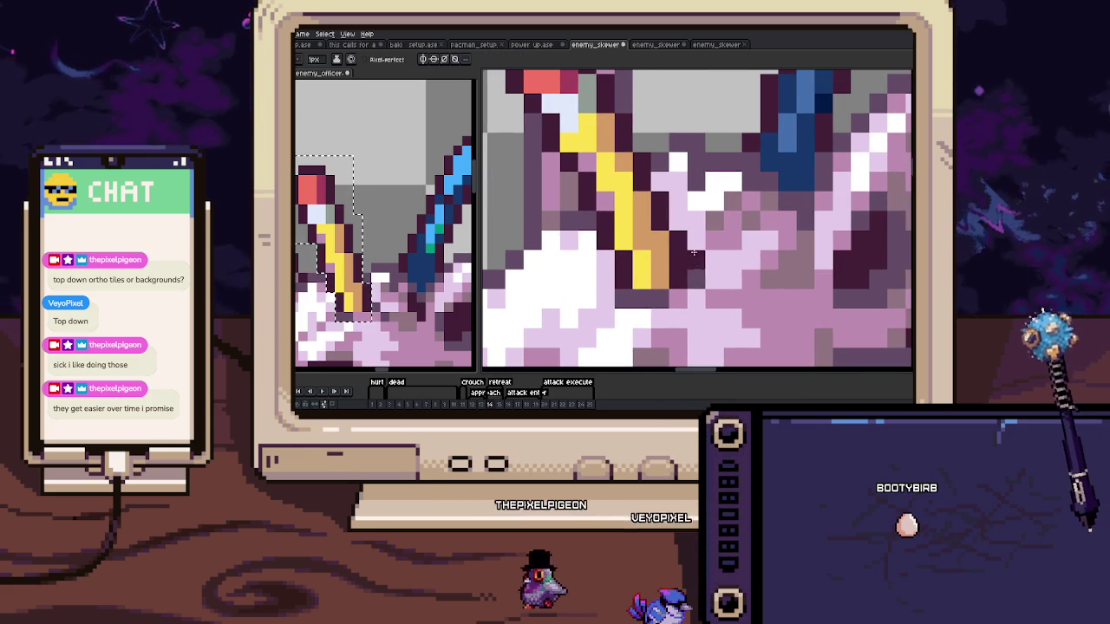
pyautogui.press('.')
pyautogui.press('m')
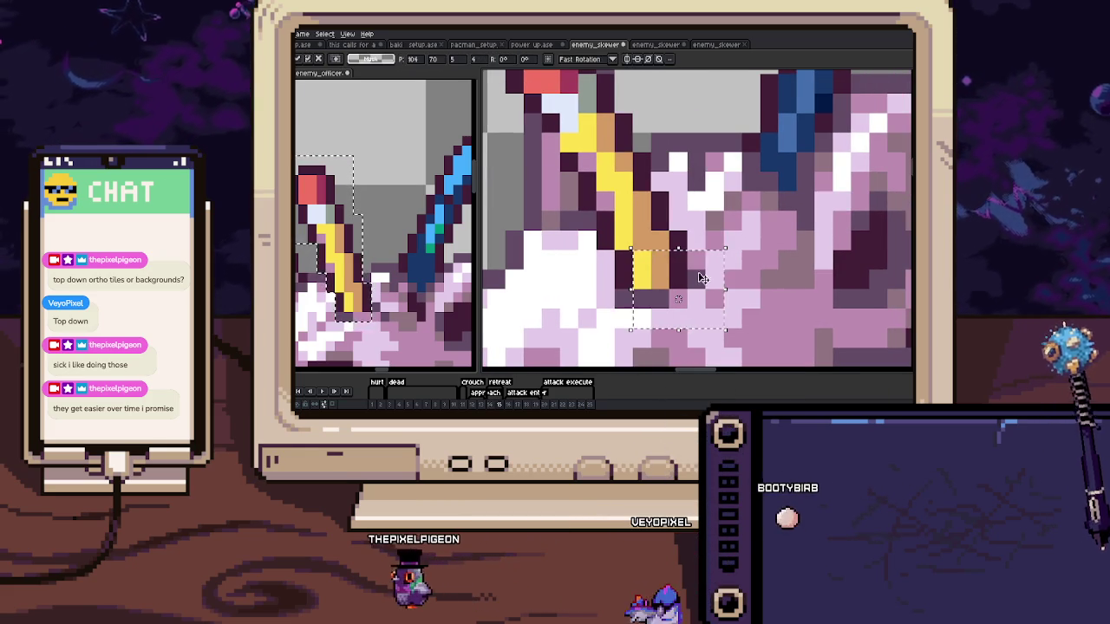
pyautogui.press('-')
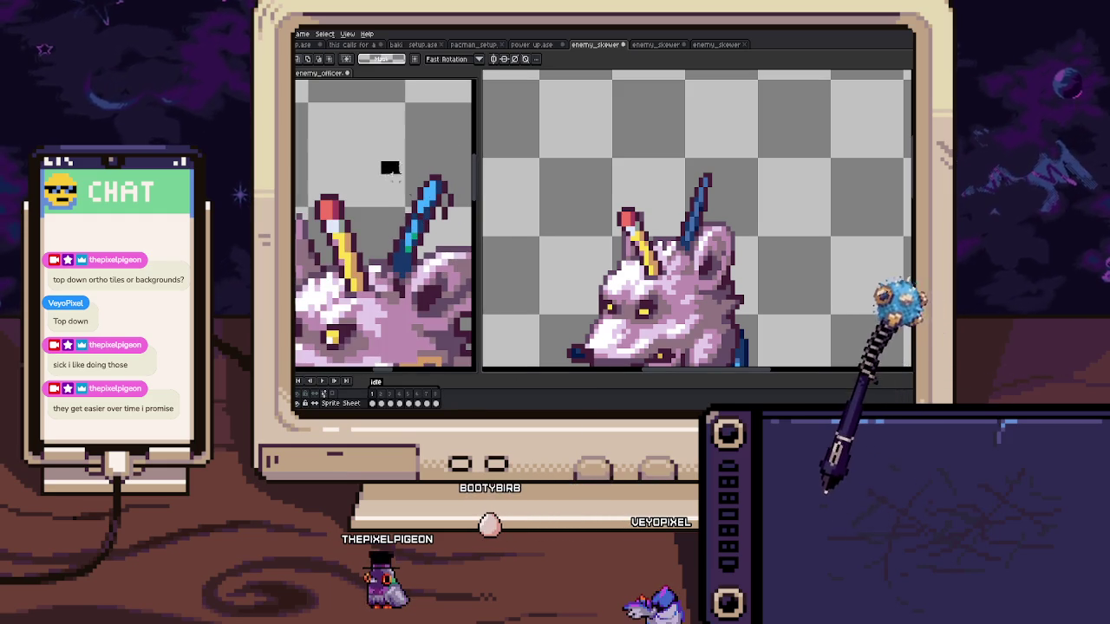
pyautogui.moveTo(379, 160); pyautogui.dragTo(462, 247)
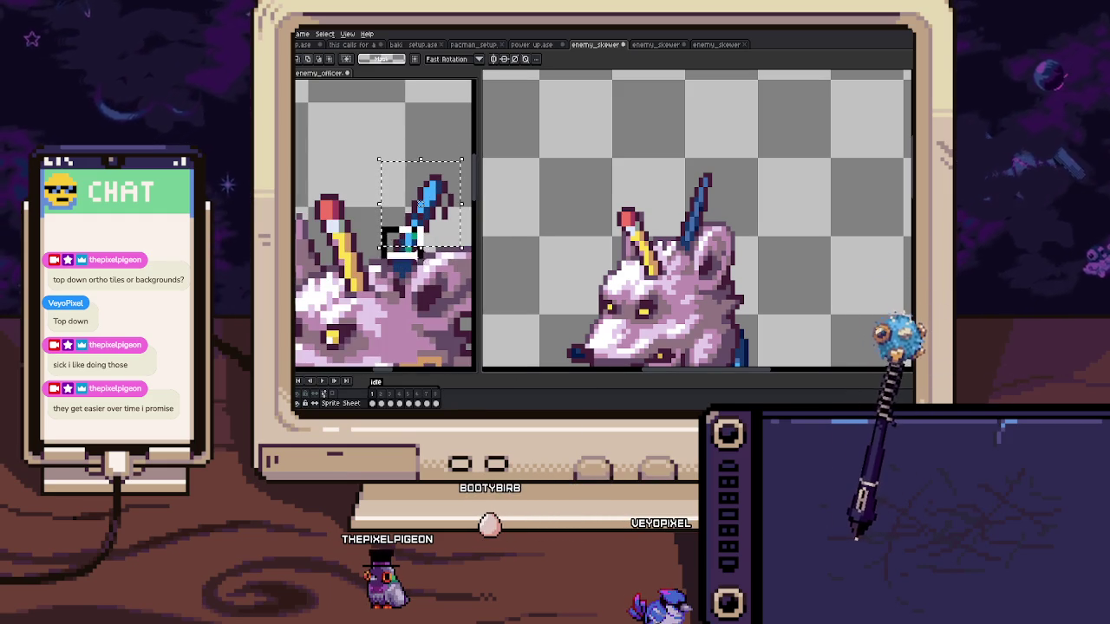
pyautogui.click(699, 251)
pyautogui.hotkey('ctrl', 'v')
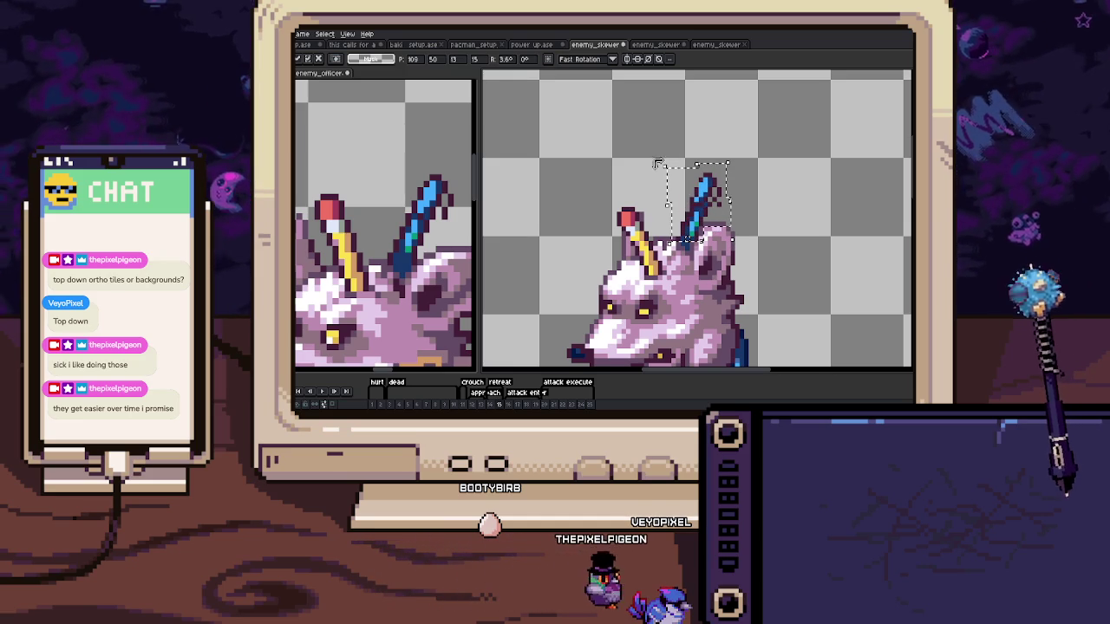
# Draw a dark outline of pixels along the side of the blue skewer
pyautogui.scroll(2, 658, 163)
pyautogui.scroll(2, 661, 245)
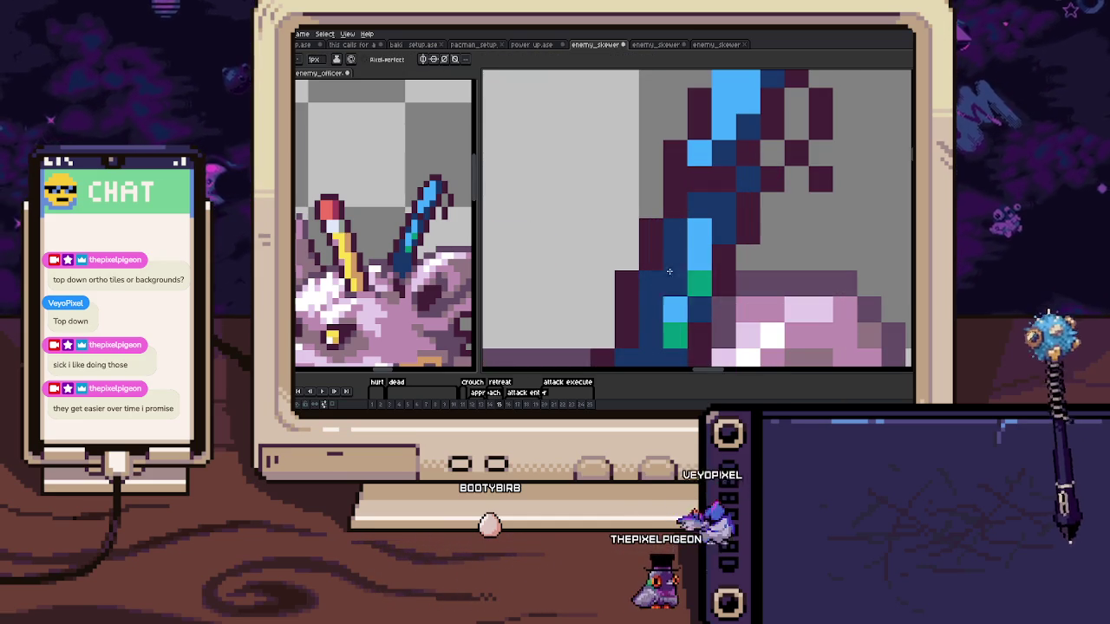
pyautogui.scroll(2, 677, 256)
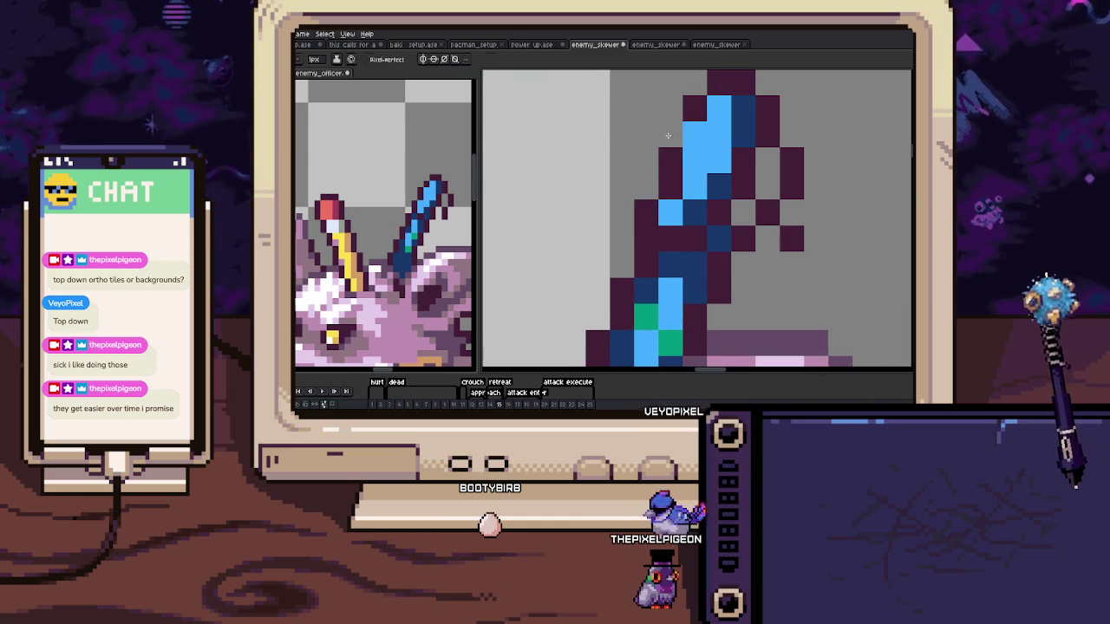
pyautogui.scroll(2, 706, 201)
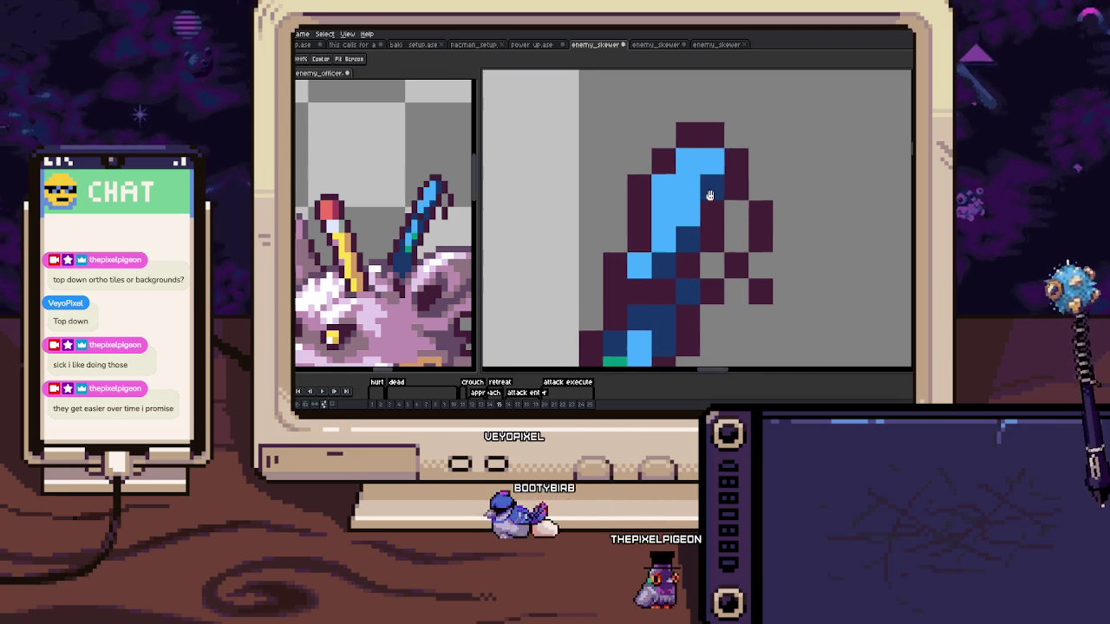
pyautogui.scroll(-2, 695, 194)
pyautogui.moveTo(743, 169); pyautogui.dragTo(735, 230)
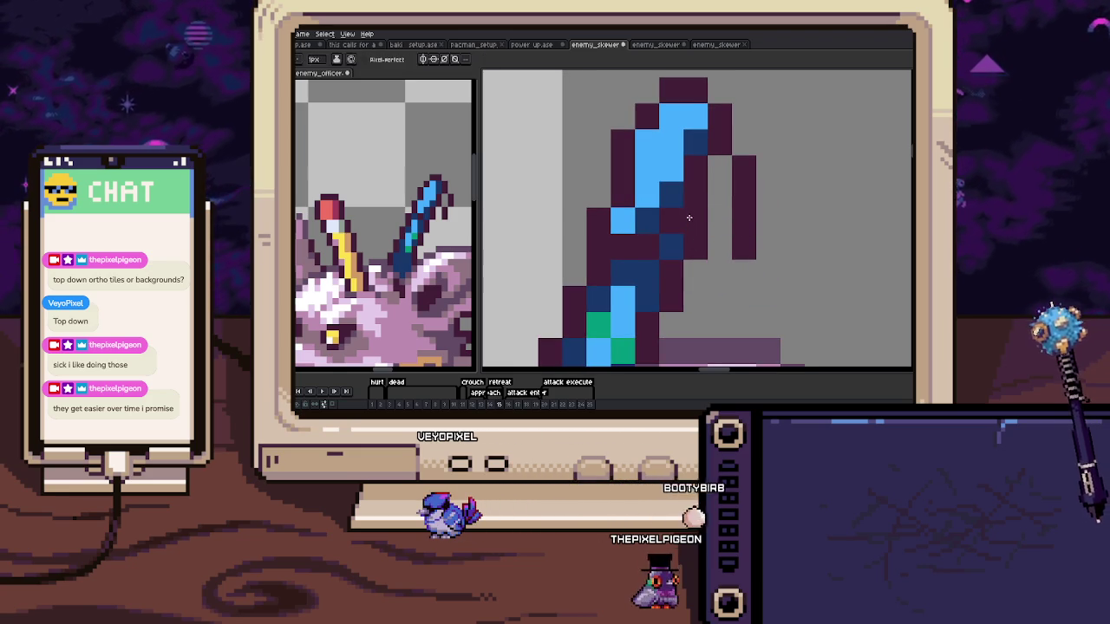
pyautogui.scroll(-2, 660, 256)
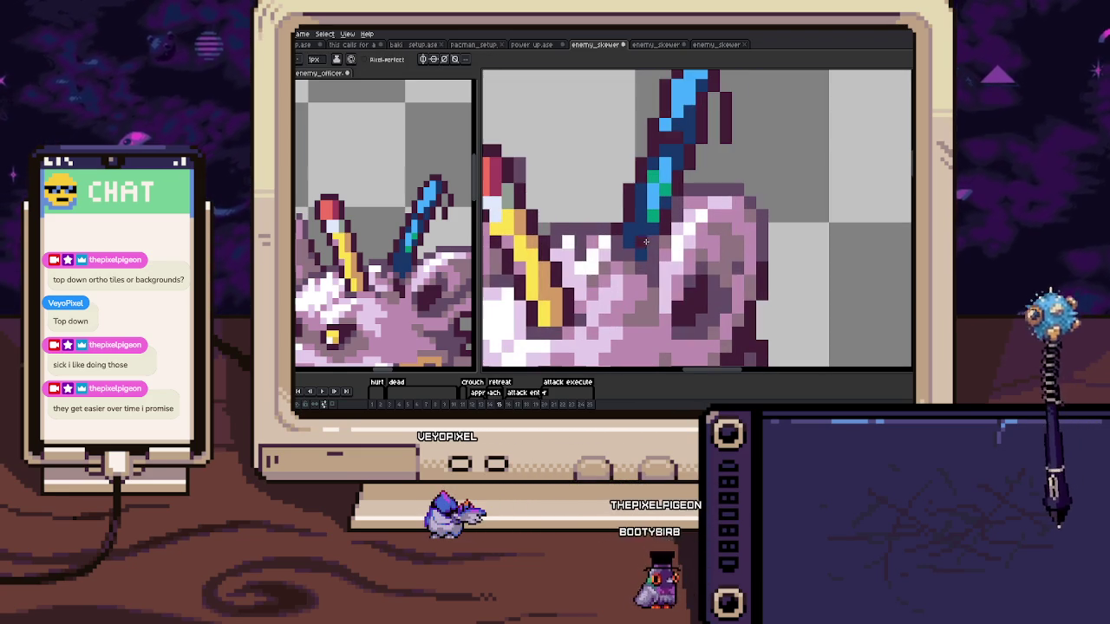
pyautogui.scroll(-3, 627, 254)
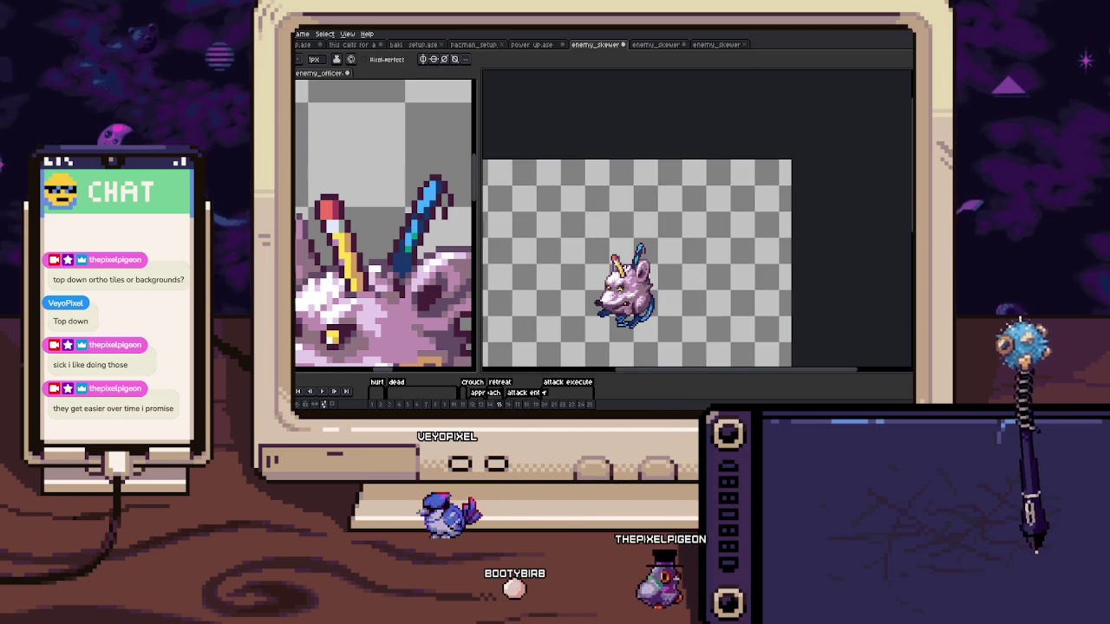
pyautogui.scroll(3, 613, 260)
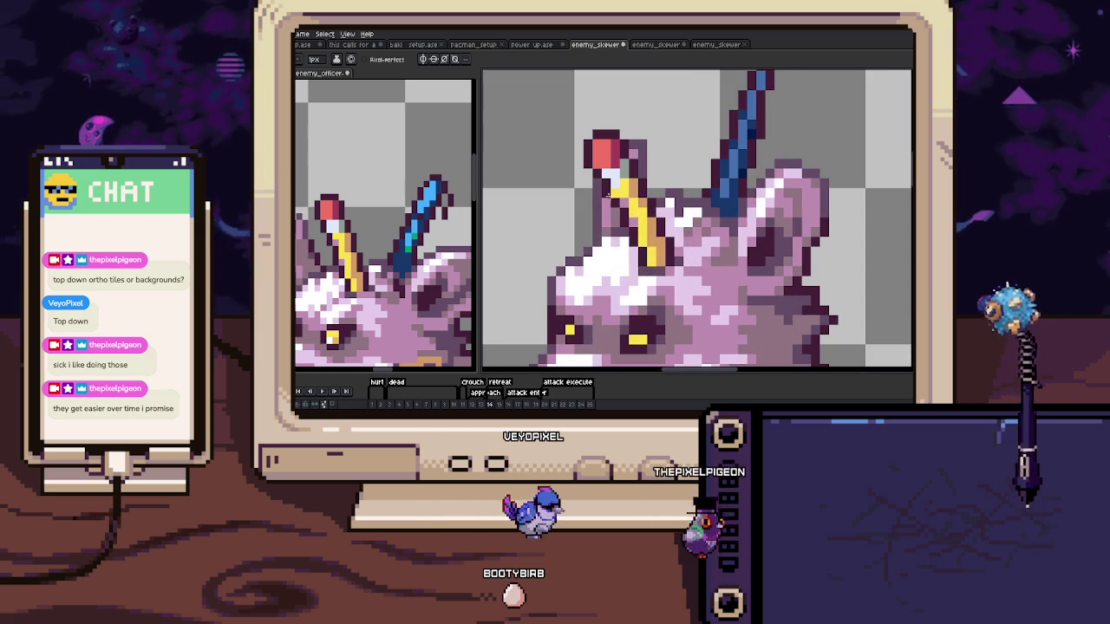
# Select the skewer down to its base, then deselect and recentre the whole rat
pyautogui.press('m')
pyautogui.moveTo(616, 143); pyautogui.dragTo(718, 255)
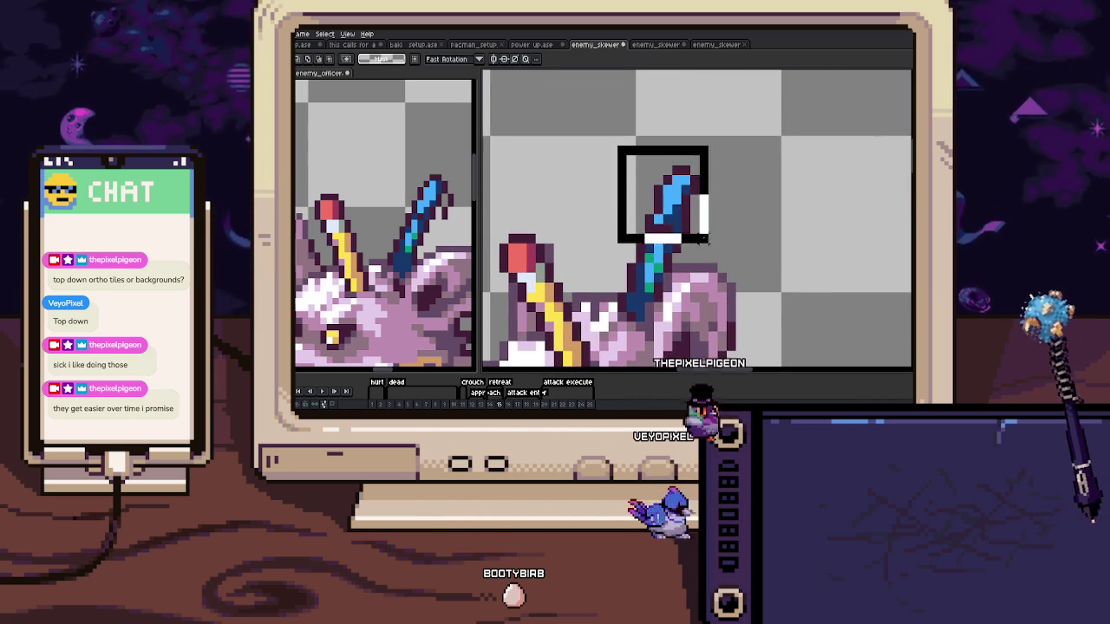
pyautogui.moveTo(617, 204); pyautogui.dragTo(673, 301)
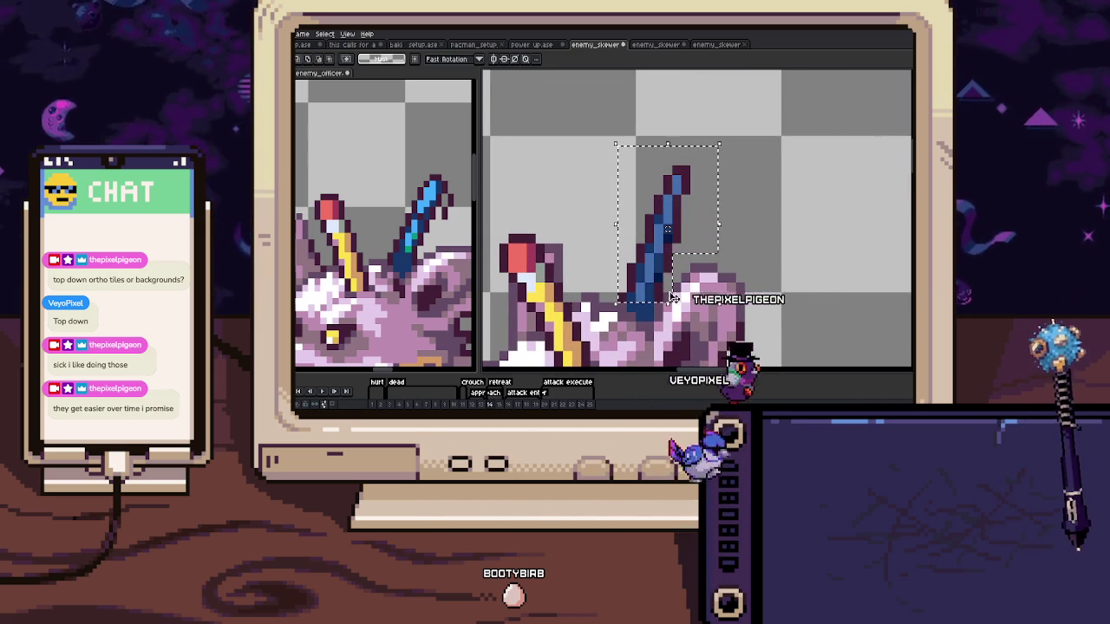
pyautogui.scroll(2, 673, 295)
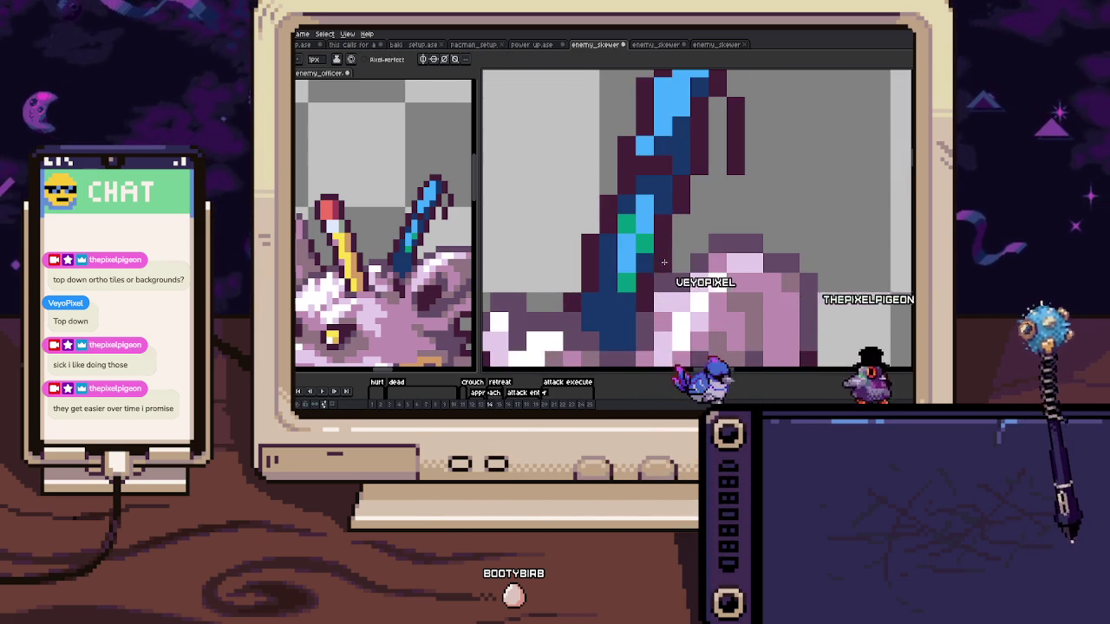
pyautogui.press('b')
pyautogui.scroll(-5, 673, 295)
pyautogui.moveTo(659, 295); pyautogui.dragTo(671, 250)
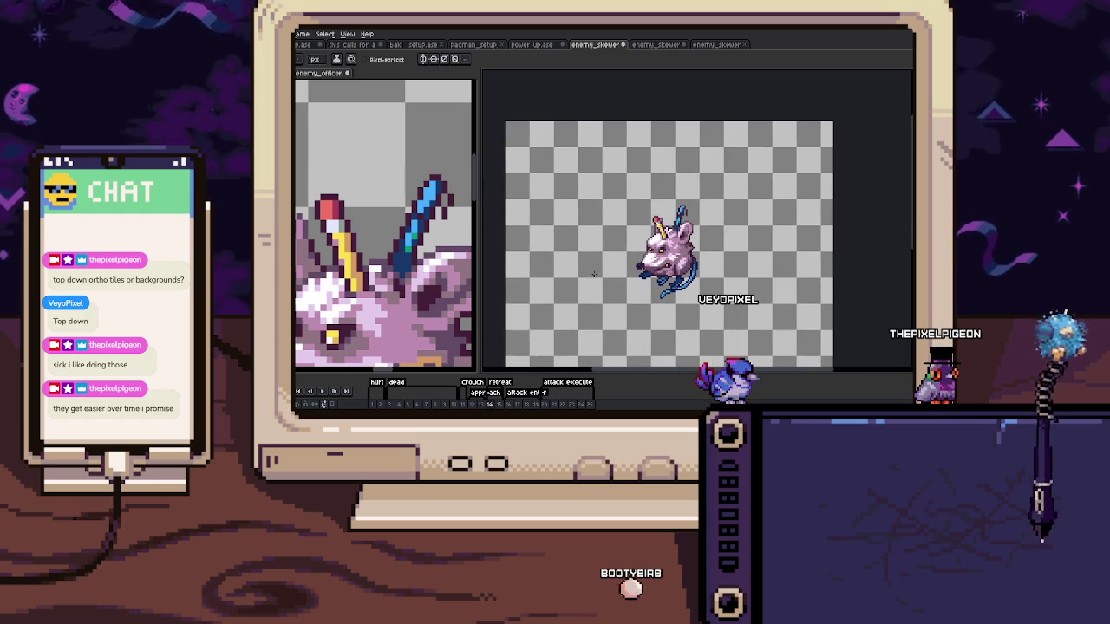
# Go to the crouched rat frame at the start of 'attack ent' and zoom onto the reference pencil
pyautogui.click(511, 393)
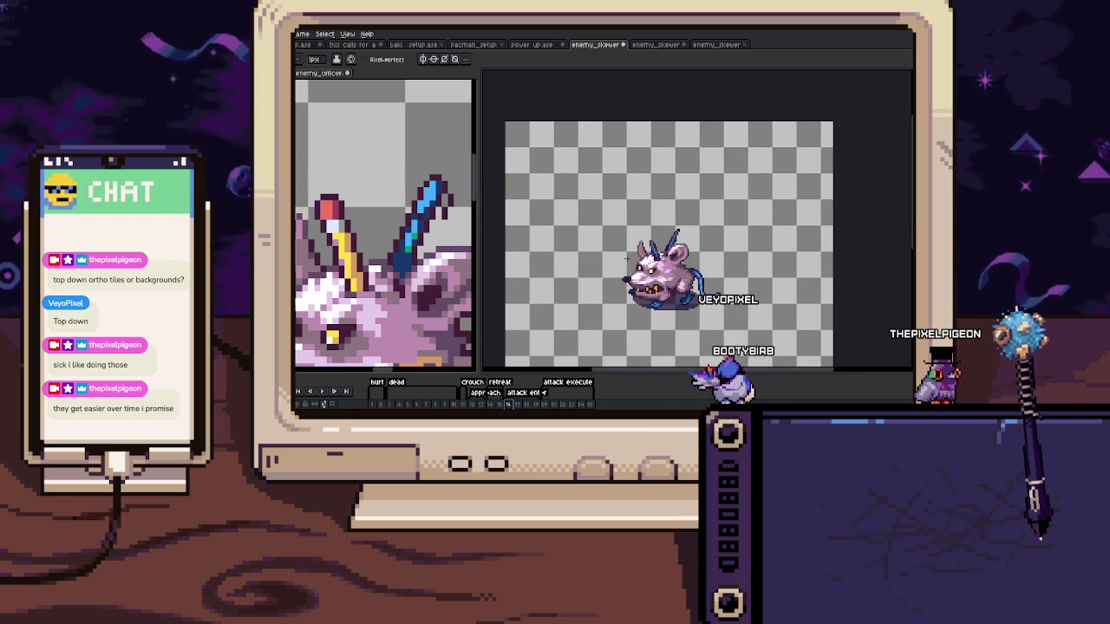
pyautogui.moveTo(626, 258); pyautogui.dragTo(614, 248)
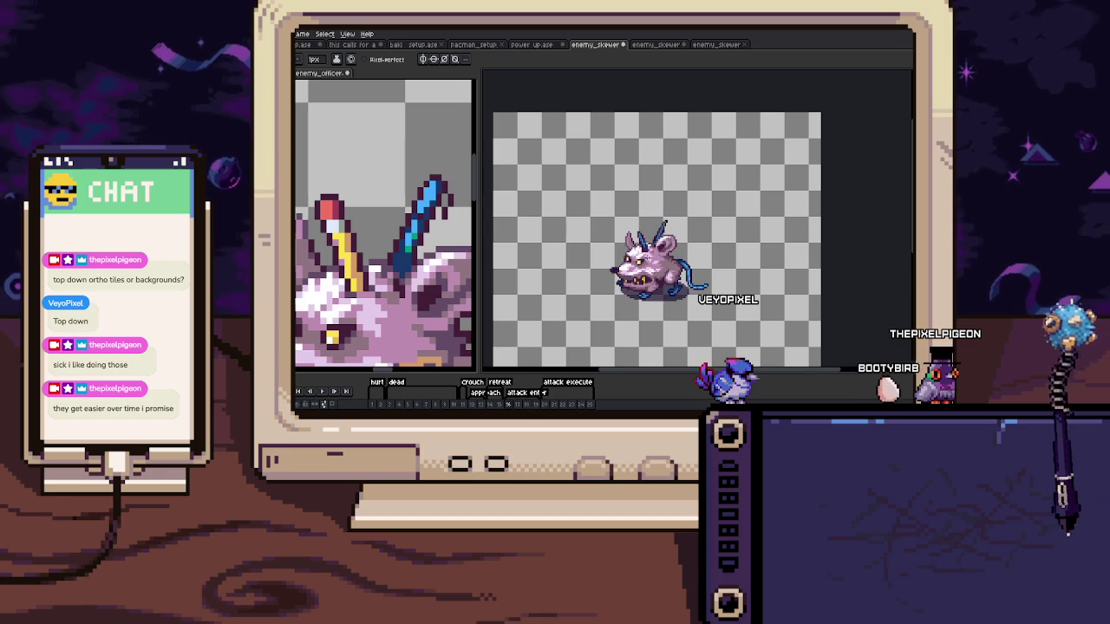
pyautogui.scroll(1, 651, 244)
pyautogui.scroll(1, 651, 243)
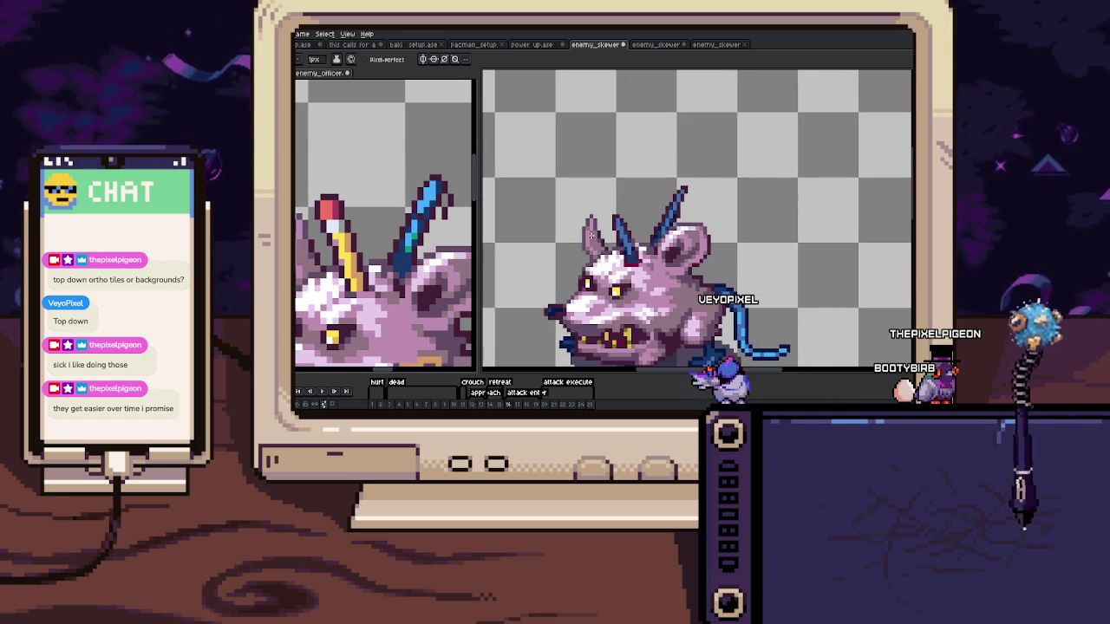
pyautogui.press('v')
pyautogui.scroll(1, 341, 225)
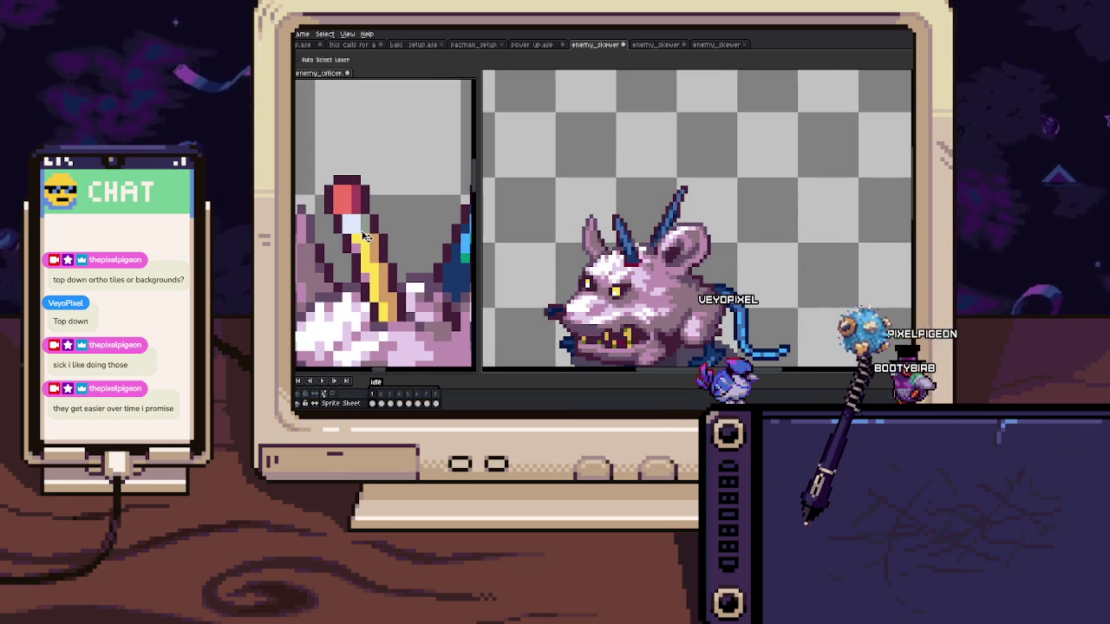
# Select the whole red-tipped yellow pencil and paste it over the rat's head
pyautogui.press('m')
pyautogui.moveTo(322, 163); pyautogui.dragTo(398, 254)
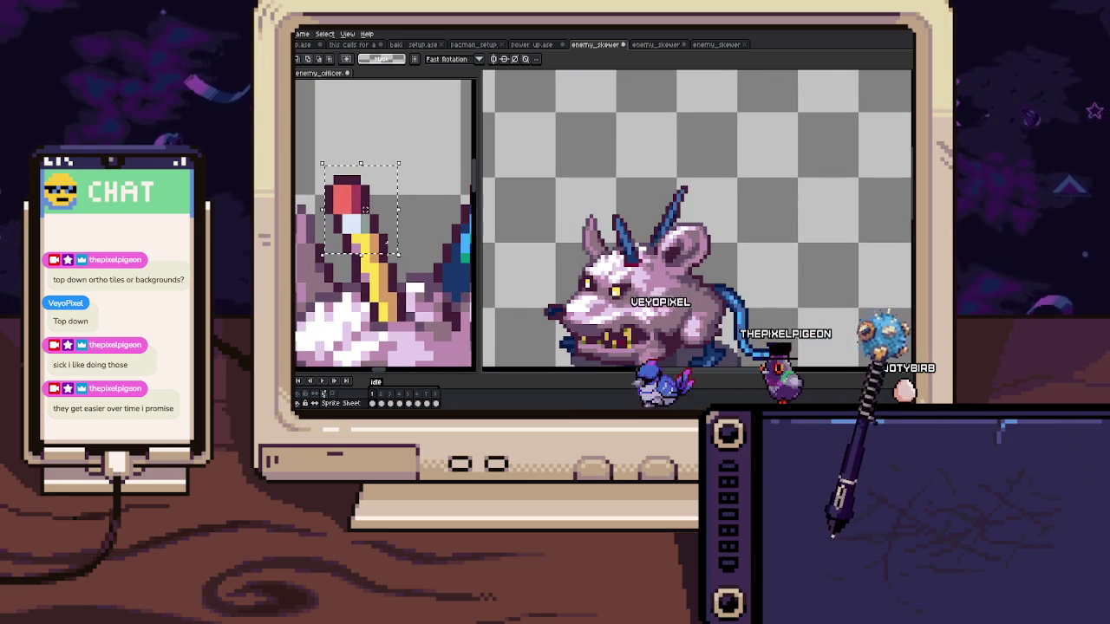
pyautogui.moveTo(364, 210); pyautogui.dragTo(365, 249)
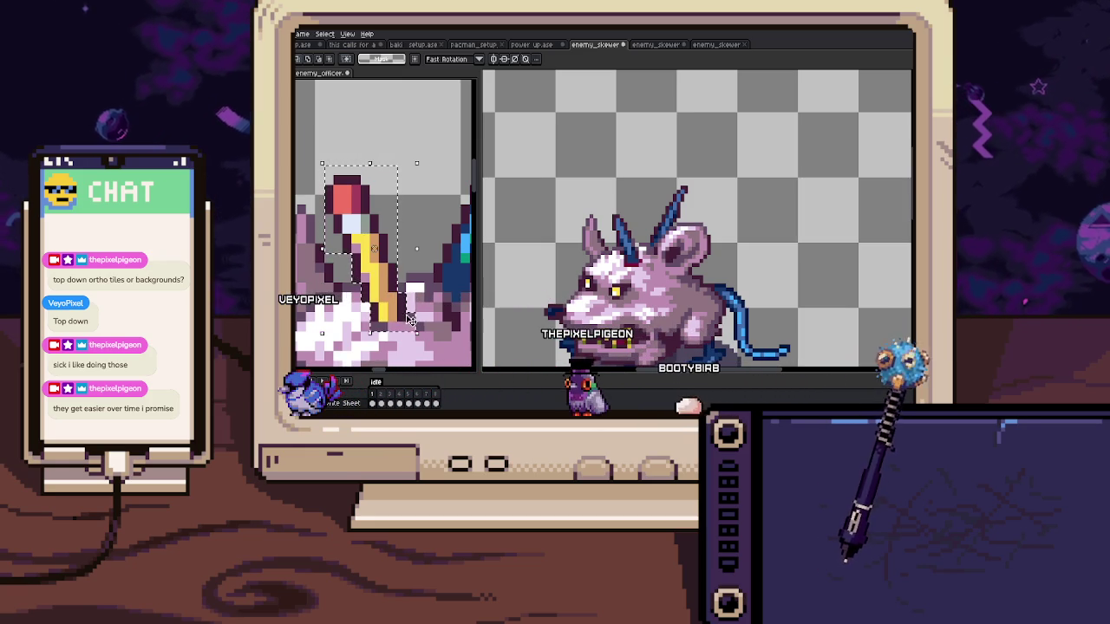
pyautogui.moveTo(408, 322); pyautogui.dragTo(416, 332)
pyautogui.hotkey('ctrl', 'v')
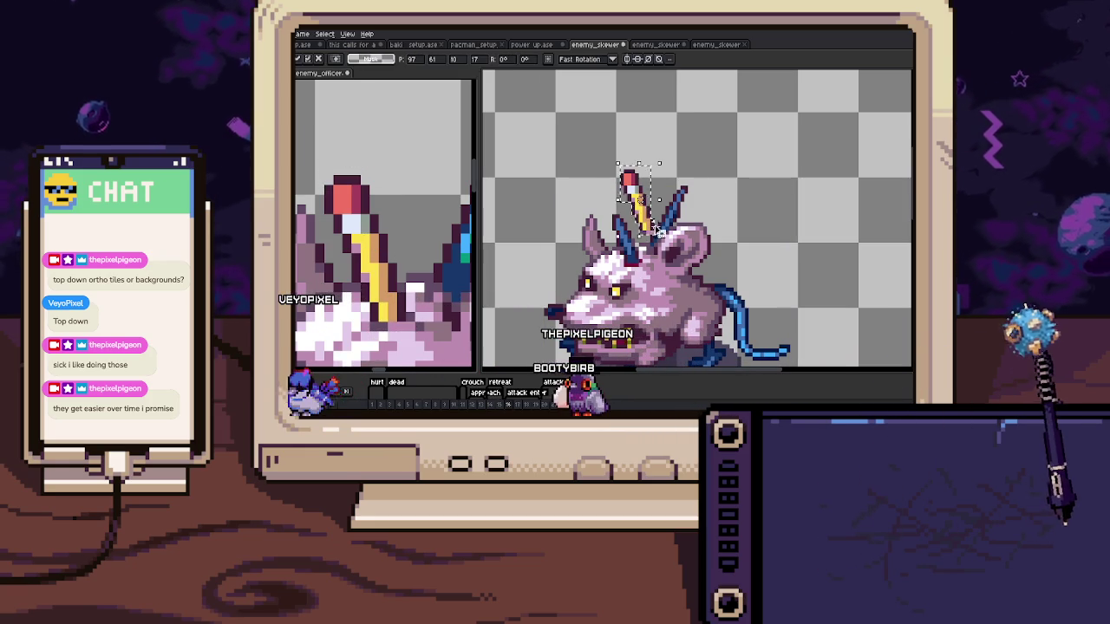
pyautogui.click(646, 259)
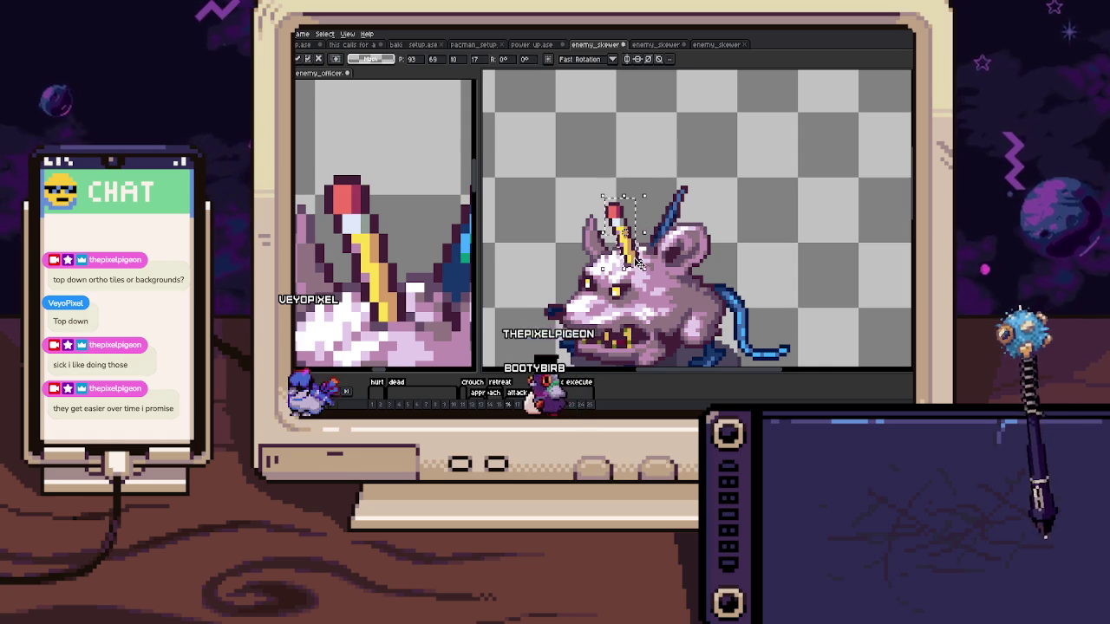
pyautogui.press('Escape')
pyautogui.hotkey('ctrl', 'v')
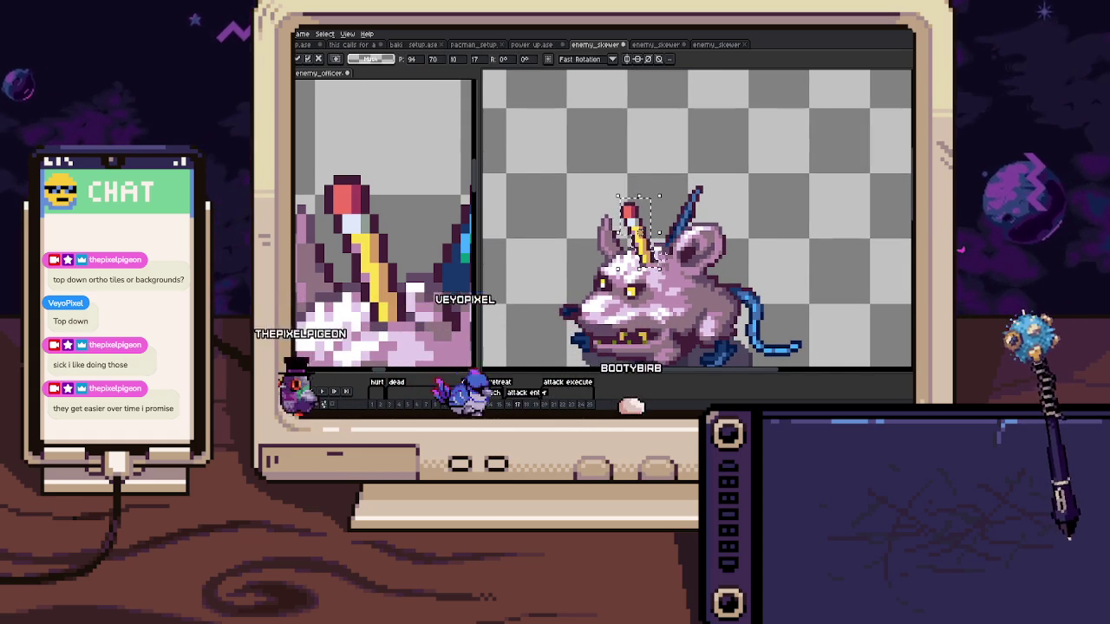
# Flick between neighbouring frames to compare the rat's poses with the pencil
pyautogui.press('Right')
pyautogui.press('Right')
pyautogui.press('Left')
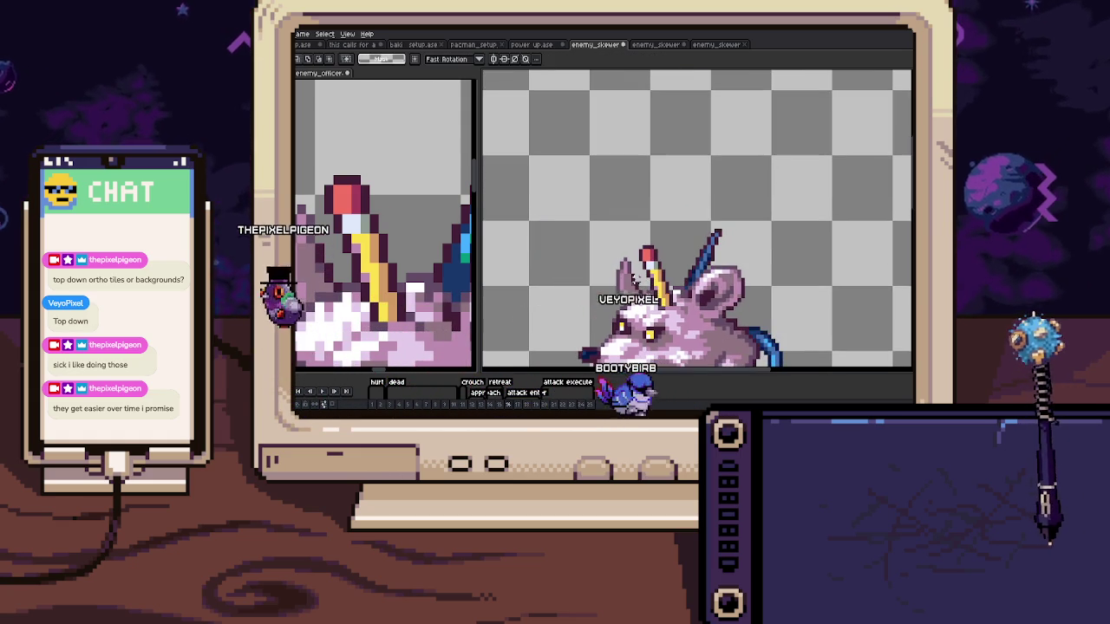
pyautogui.press('Right')
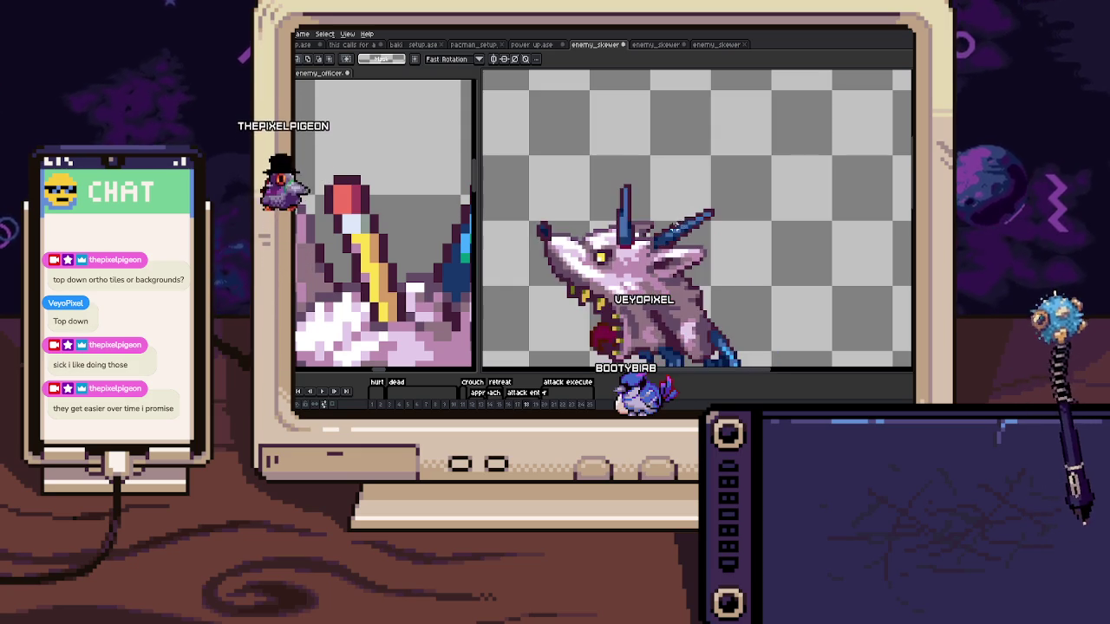
pyautogui.press('Left')
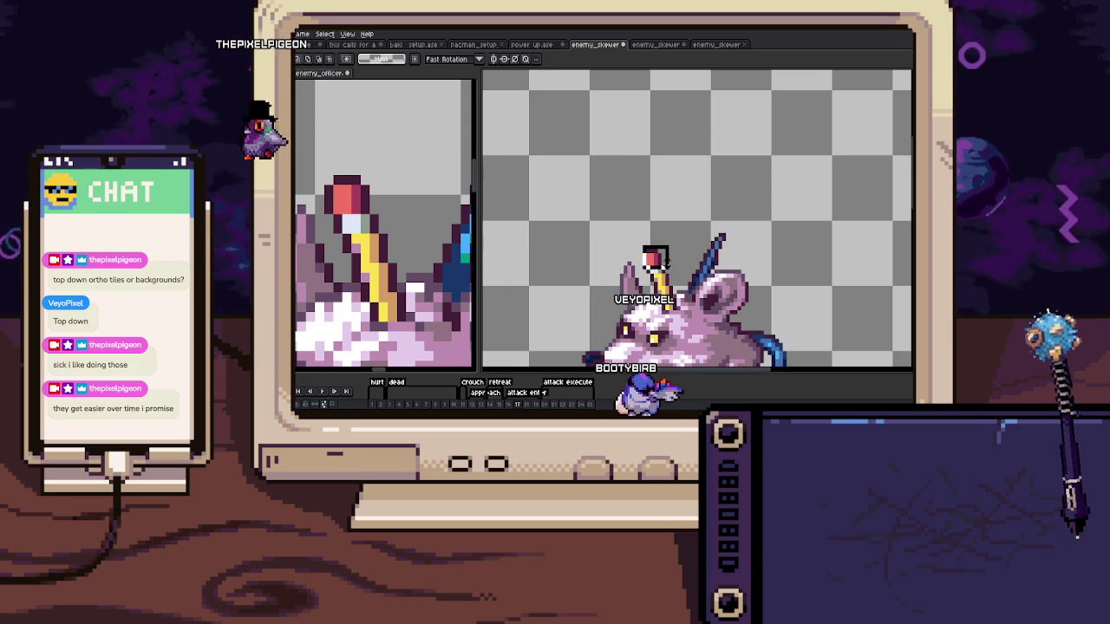
pyautogui.press('Right')
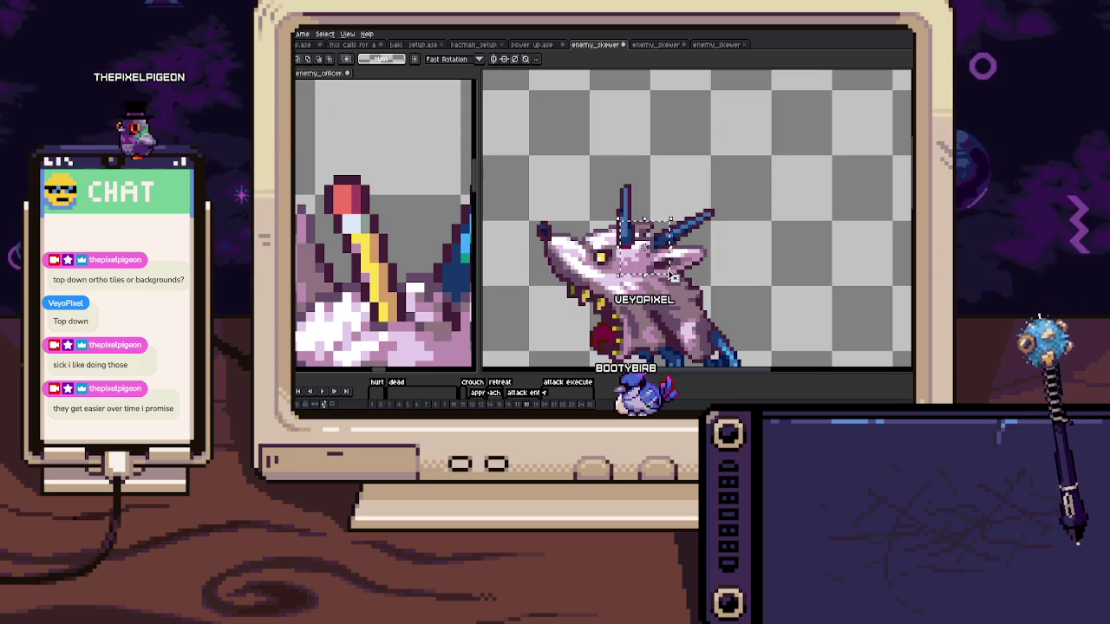
pyautogui.press('Left')
pyautogui.scroll(1, 673, 276)
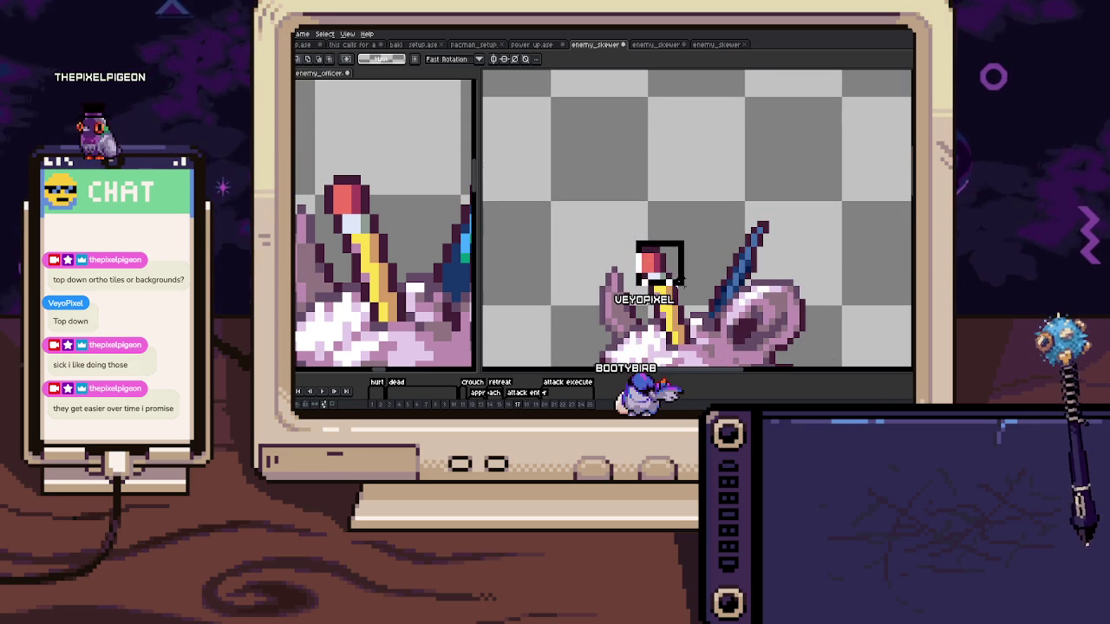